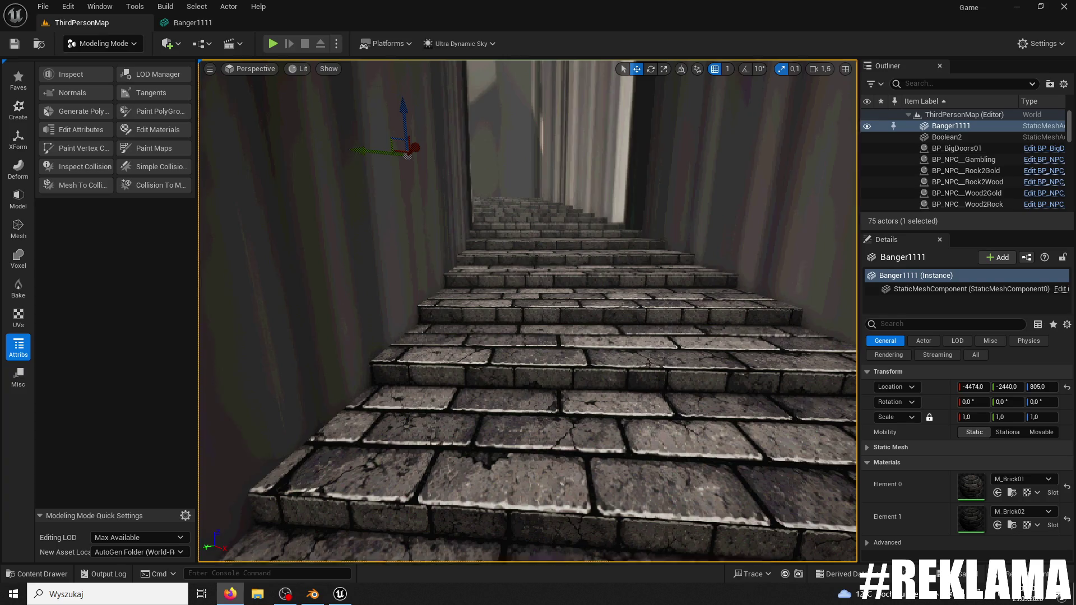
# - Accept Edit Normals on Banger1111 with Fix Inconsistent and Invert Normals unchecked, then return to Selection Mode
pyautogui.click(78, 92)
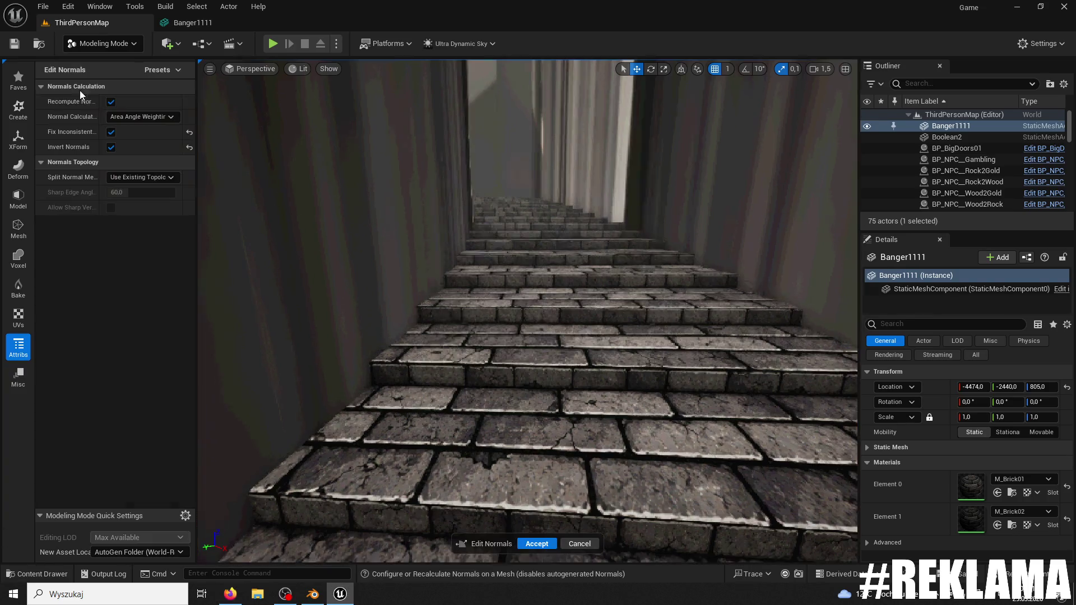
pyautogui.click(113, 132)
pyautogui.click(112, 149)
pyautogui.click(537, 546)
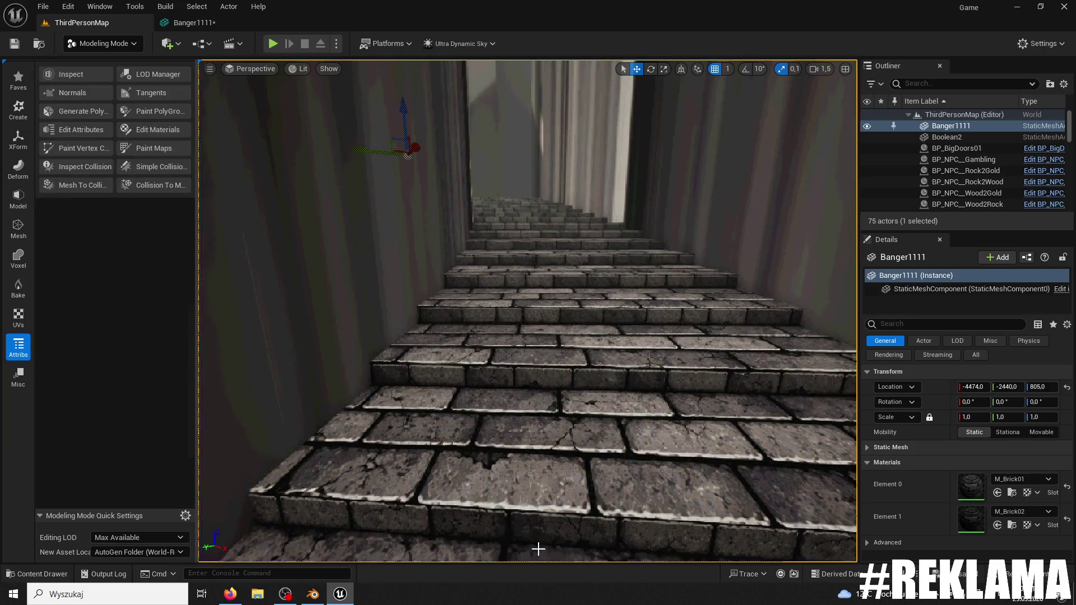
pyautogui.click(104, 43)
pyautogui.click(90, 62)
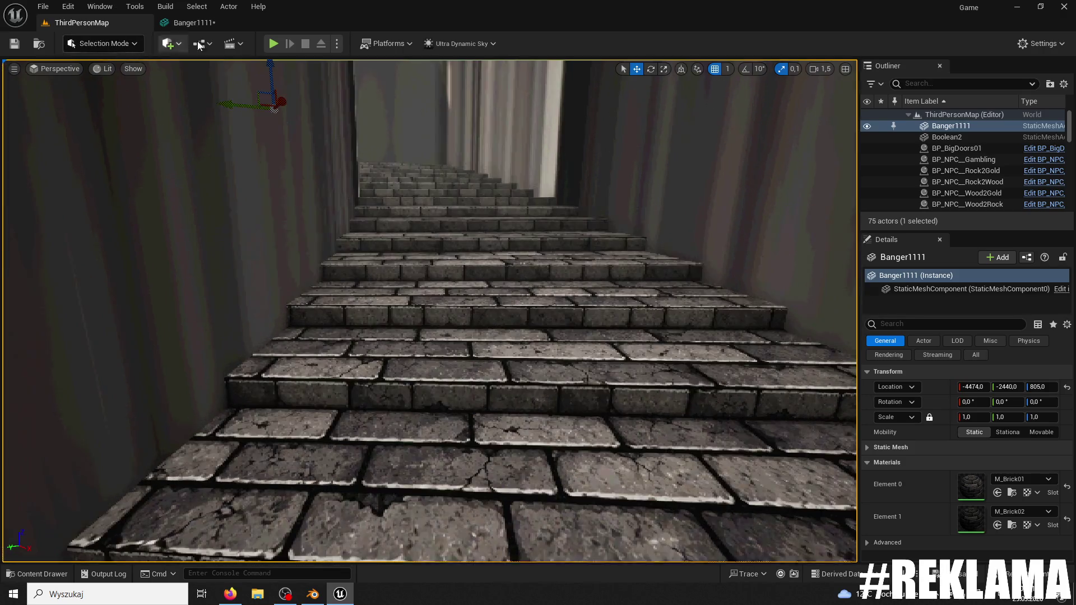
pyautogui.click(268, 45)
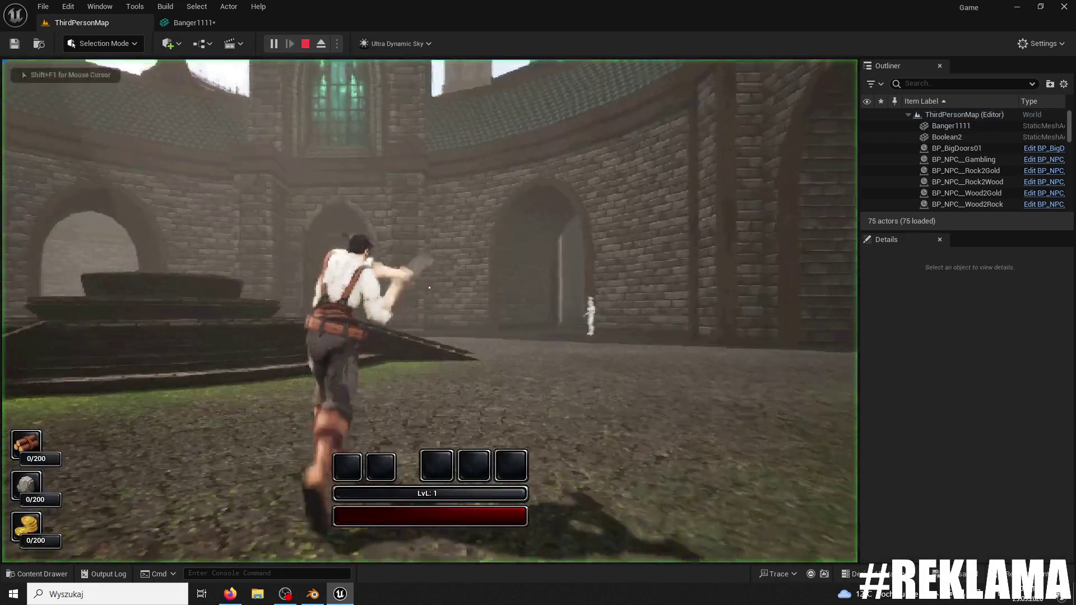
pyautogui.press('w')
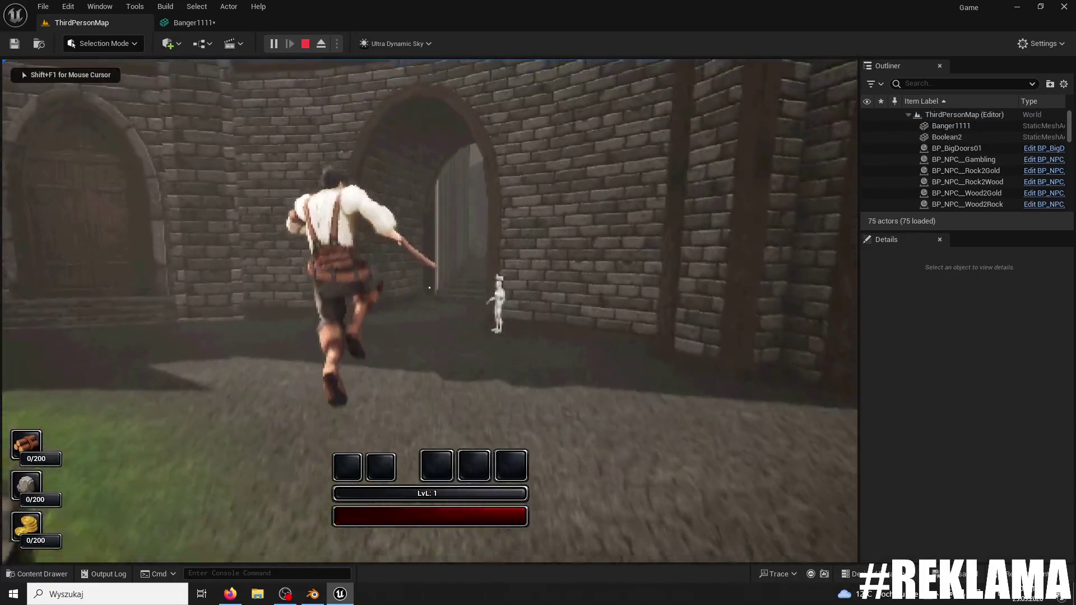
pyautogui.press('w')
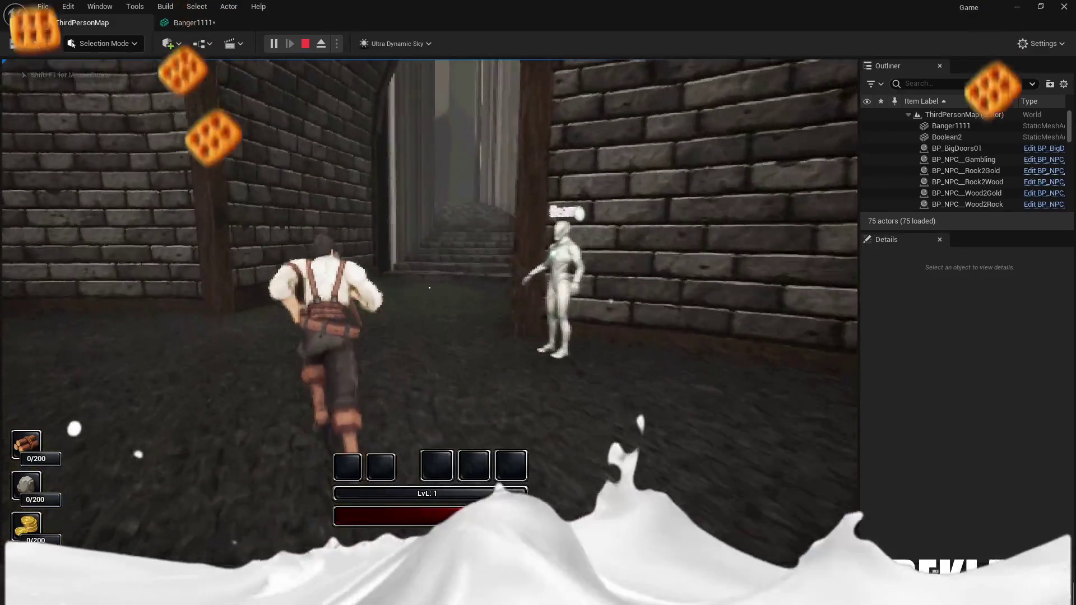
pyautogui.press('w')
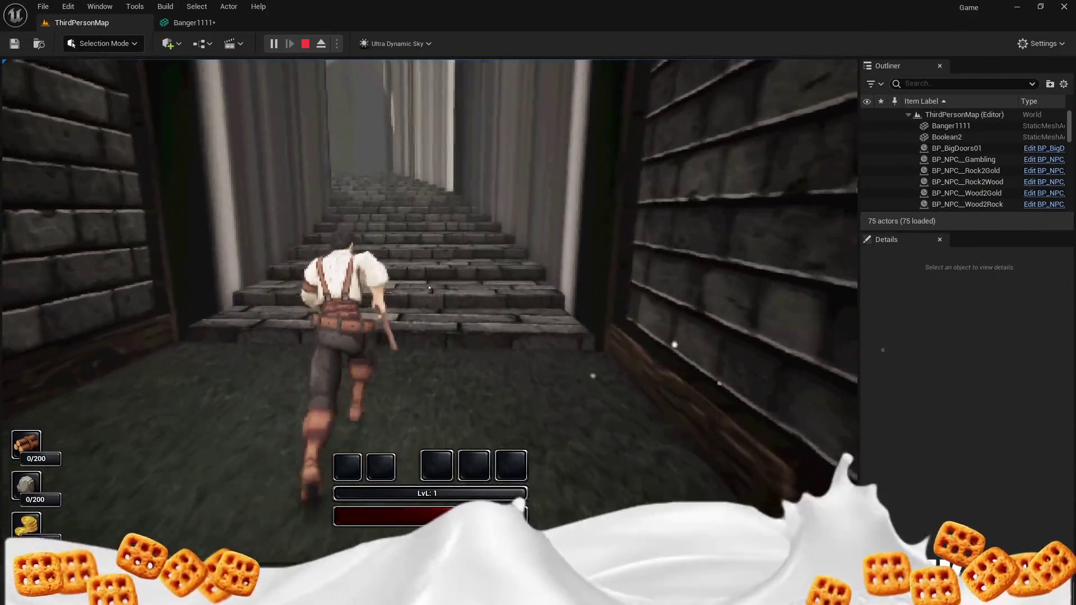
pyautogui.press('w')
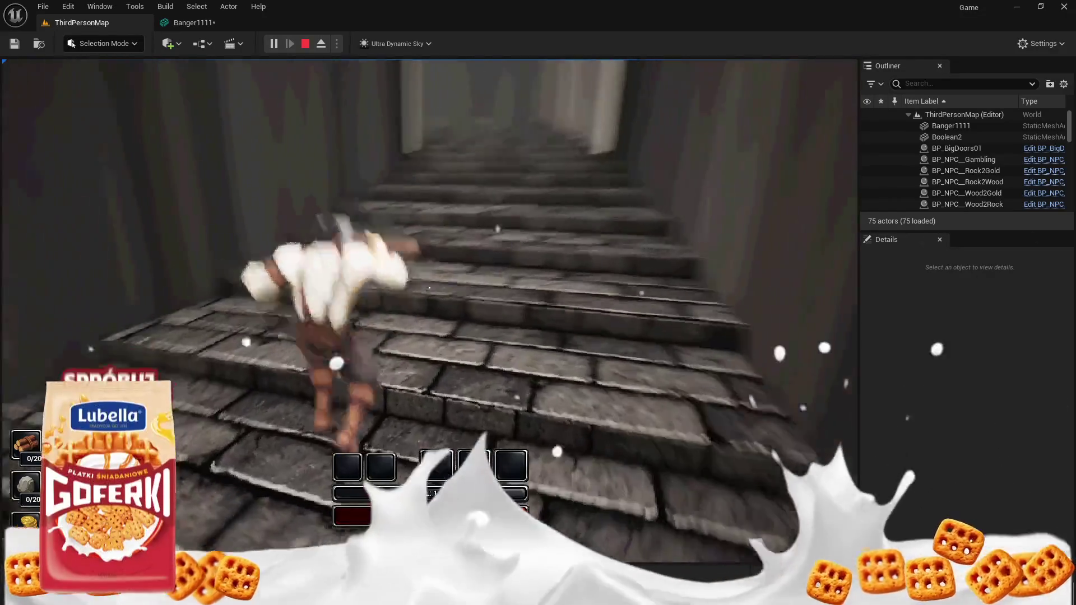
pyautogui.press('Escape')
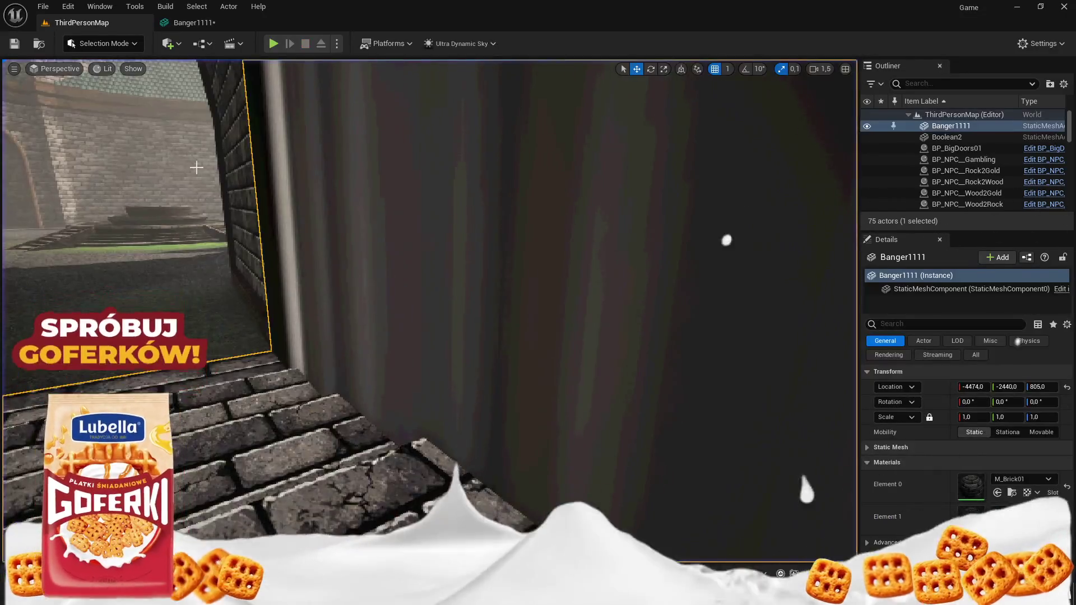
pyautogui.press('f')
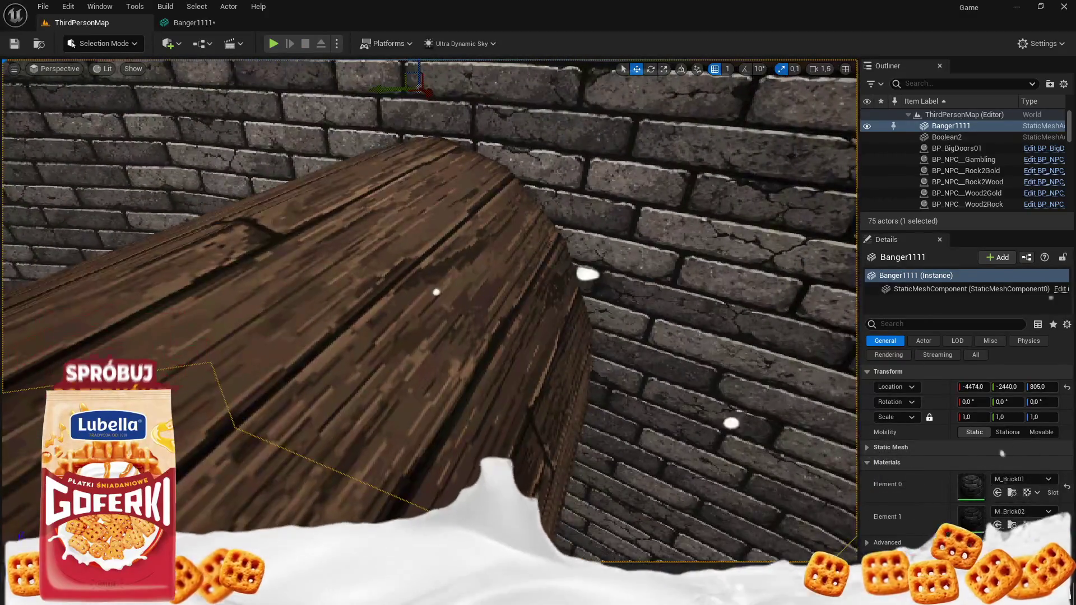
pyautogui.hotkey('ctrl', 'space')
pyautogui.hotkey('ctrl', 'e')
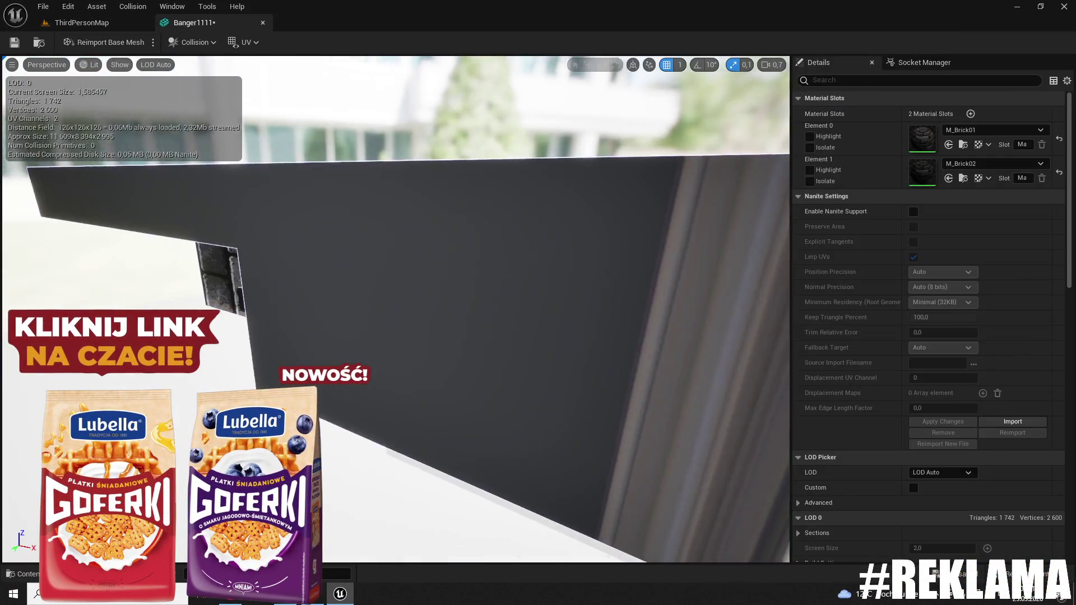
pyautogui.moveTo(405, 213); pyautogui.dragTo(405, 213)
pyautogui.click(263, 22)
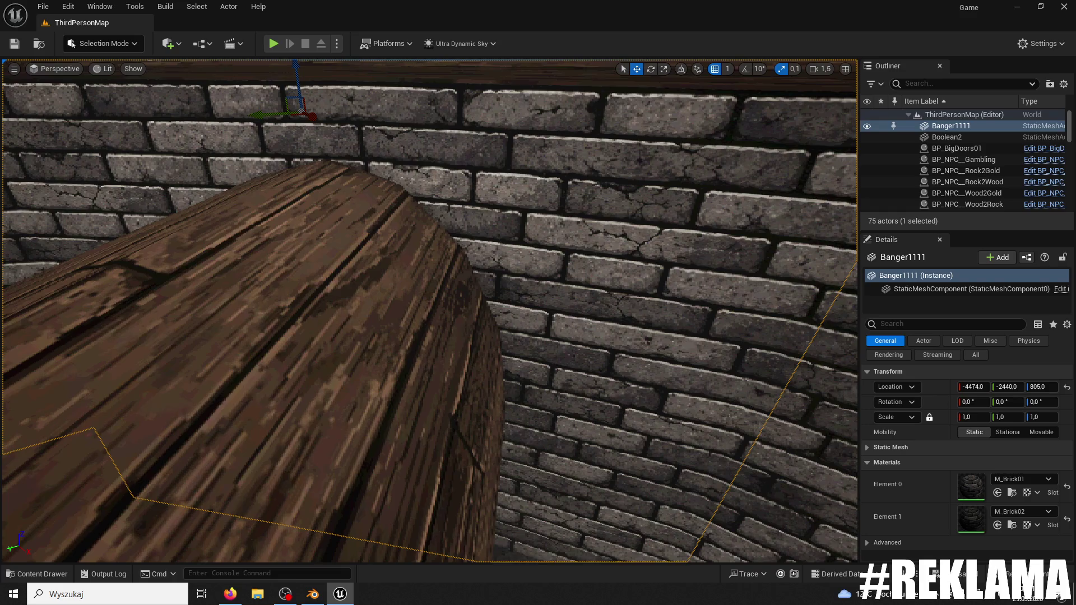
pyautogui.press('f')
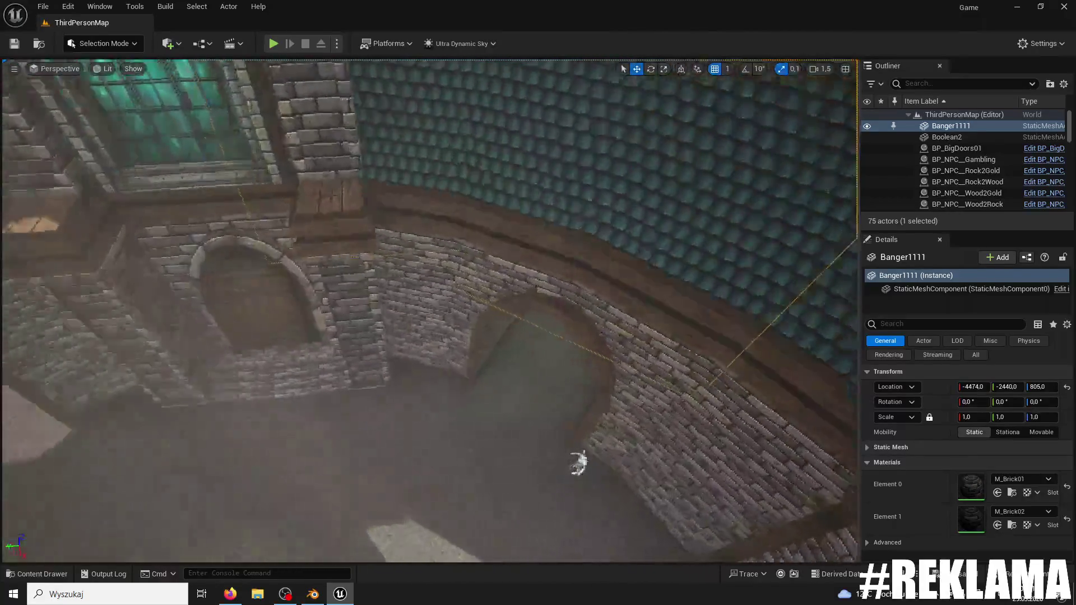
# - Reimport Banger1111 from Banger1111.fbx, then play-test the level in wireframe view (F1)
pyautogui.click(37, 573)
pyautogui.rightClick(318, 391)
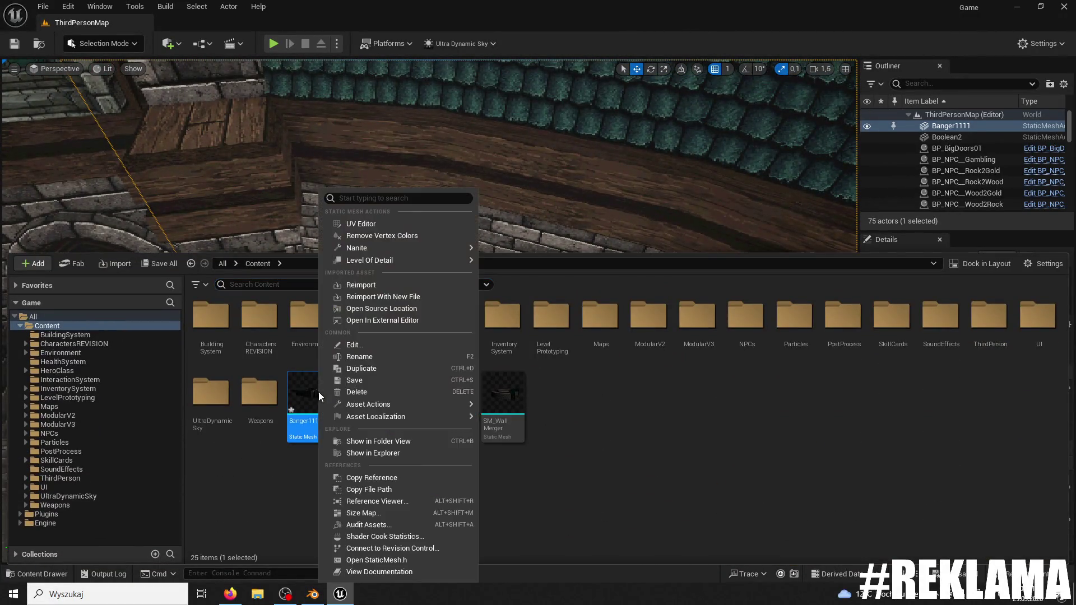
pyautogui.click(447, 319)
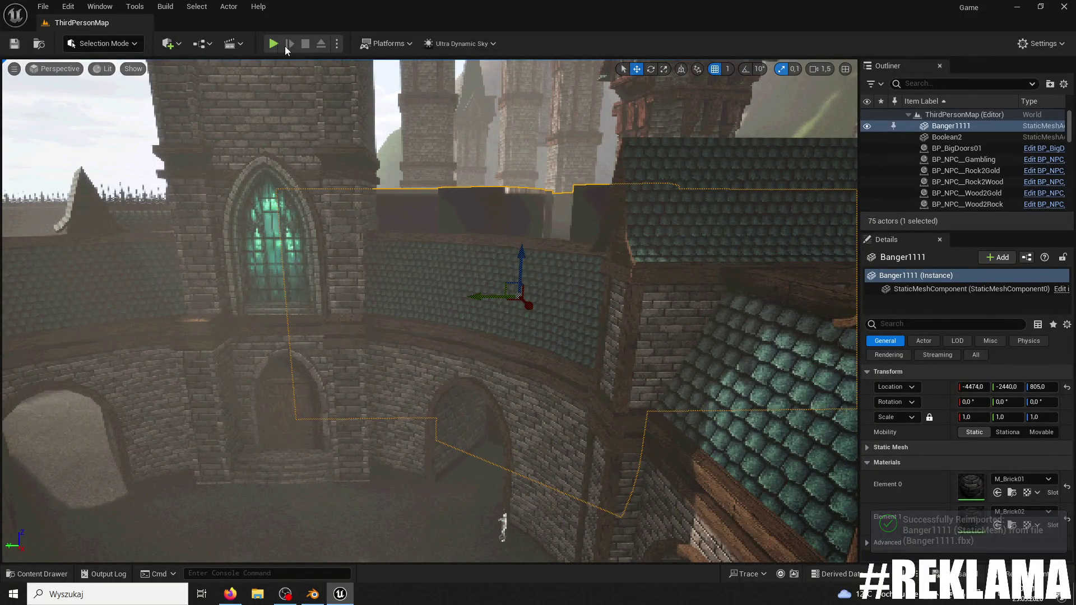
pyautogui.click(273, 44)
pyautogui.press('F1')
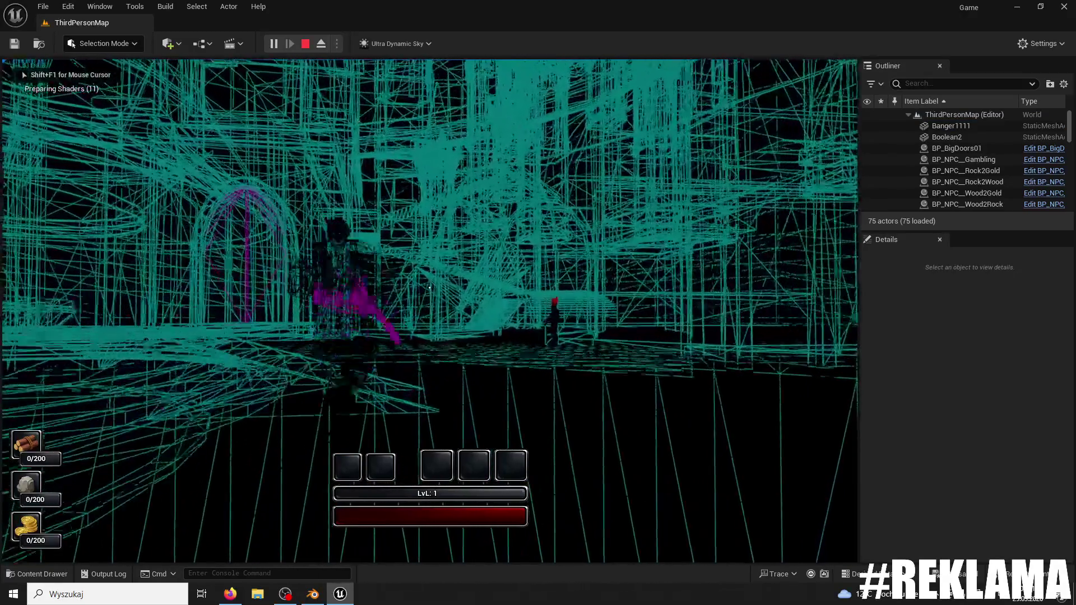
# - Swing the weapon, stop the play-test, frame Banger1111 in the viewport, and open the Content Drawer
pyautogui.click(429, 287)
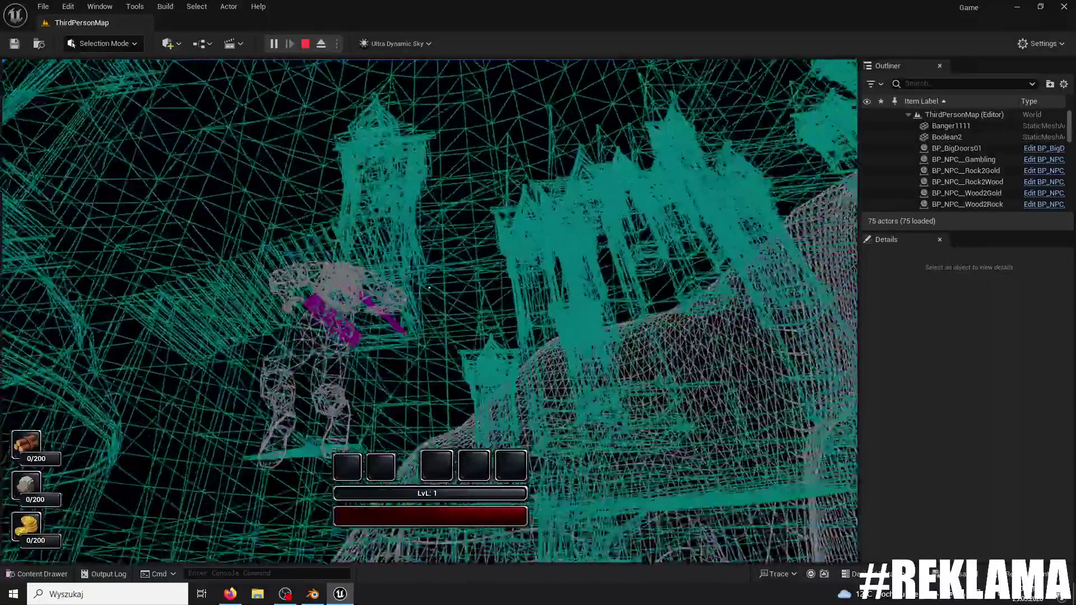
pyautogui.press('Escape')
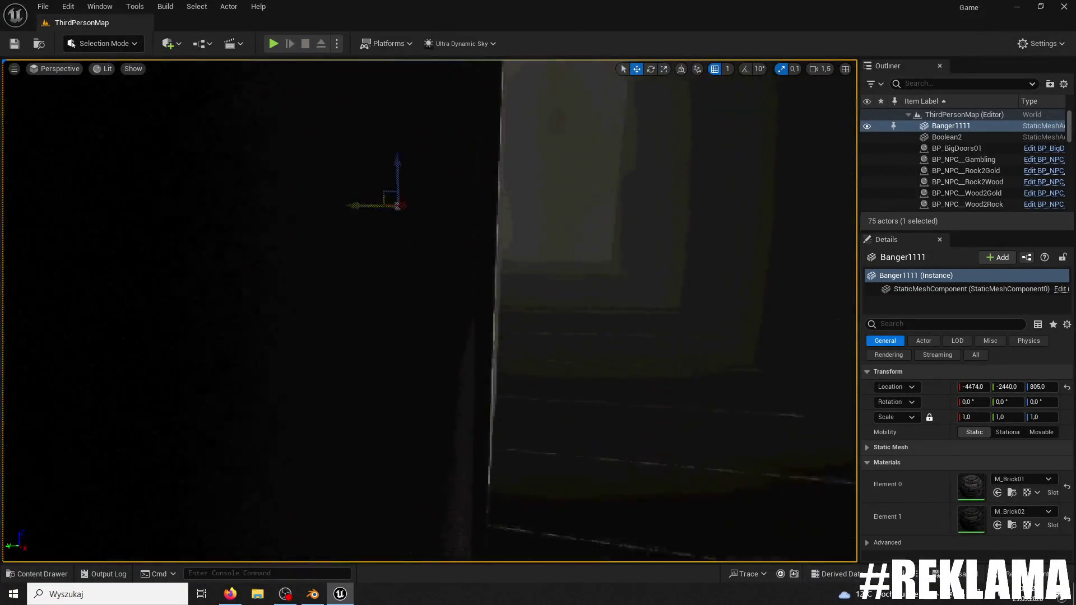
pyautogui.press('f')
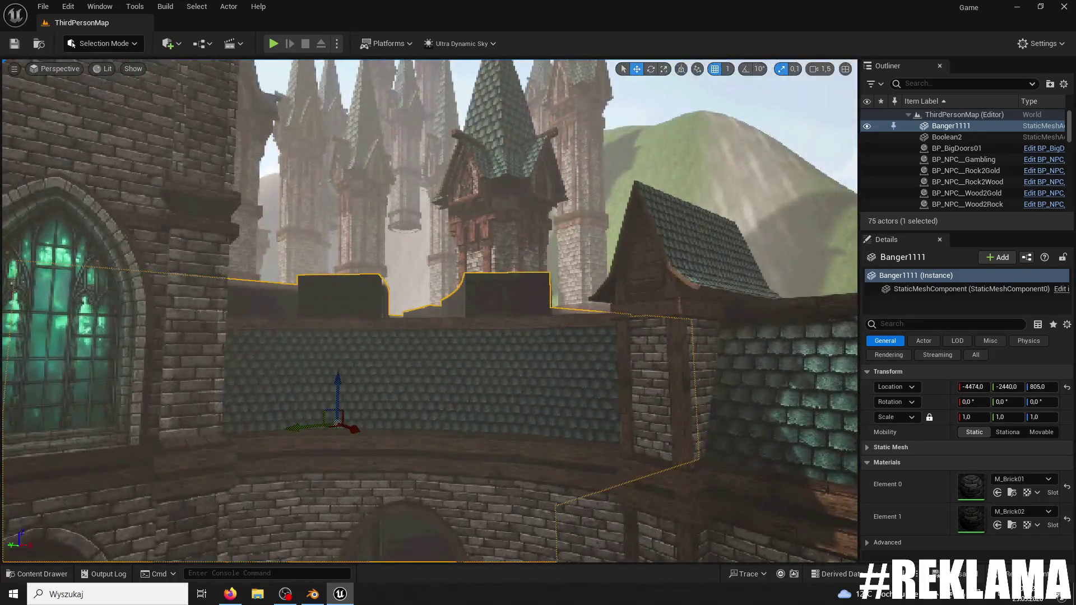
pyautogui.click(37, 574)
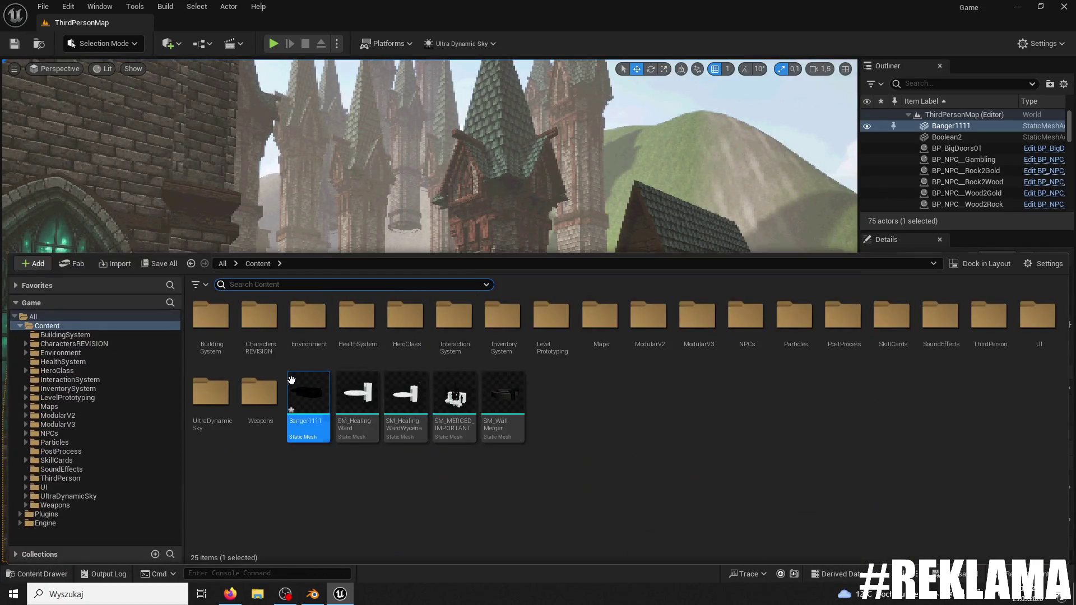
# - Open Banger1111 in the Static Mesh Editor, show its collision, and delete the simple collision shape
pyautogui.doubleClick(288, 398)
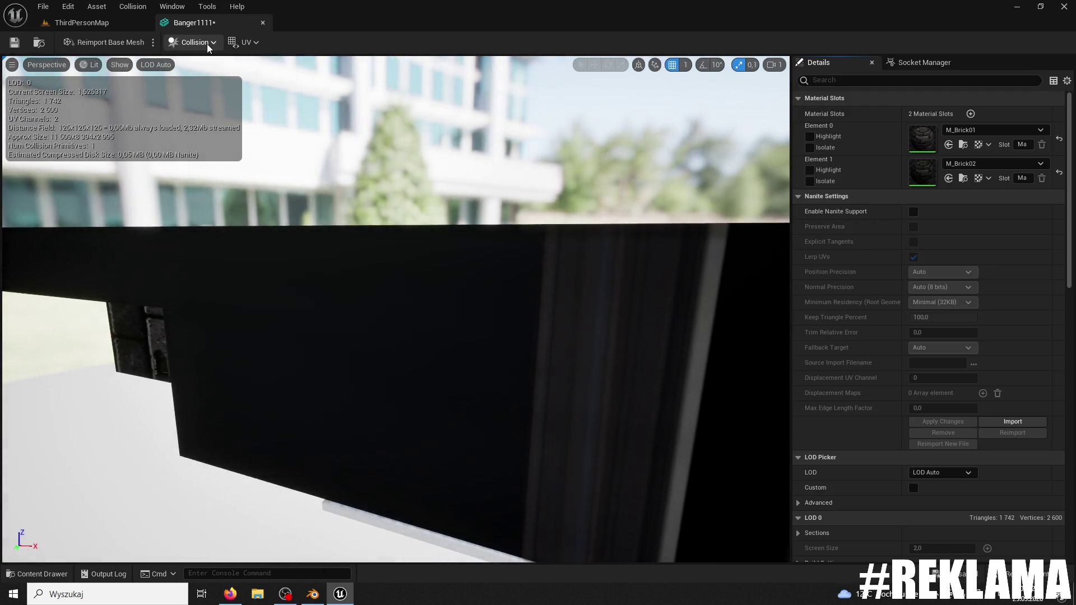
pyautogui.click(207, 43)
pyautogui.click(263, 99)
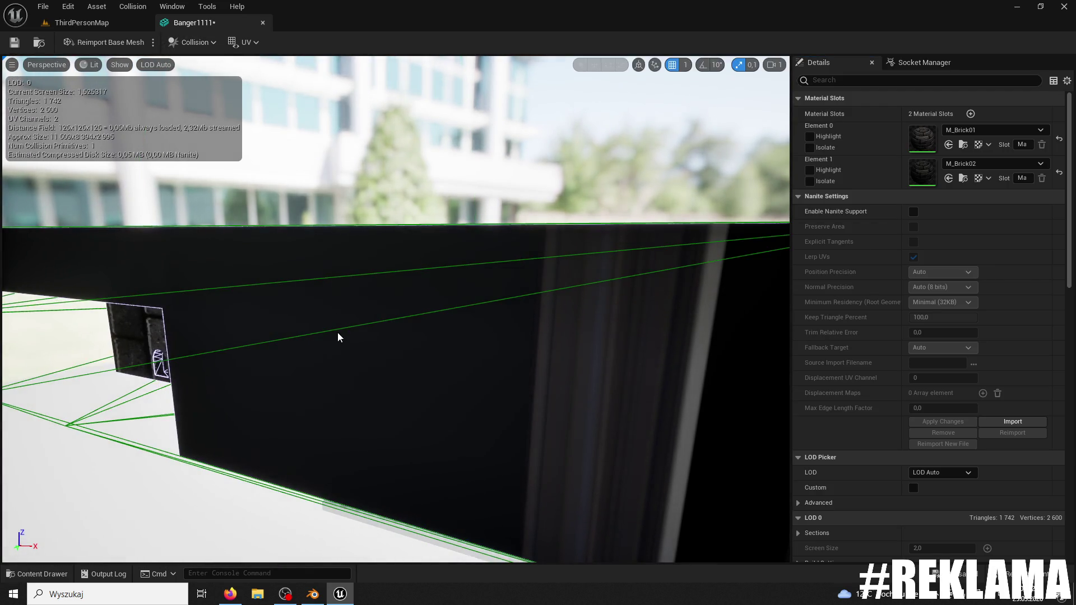
pyautogui.press('Delete')
pyautogui.moveTo(322, 326)
pyautogui.mouseDown()
pyautogui.moveTo(785, 140)
pyautogui.moveTo(476, 235)
pyautogui.moveTo(454, 168)
pyautogui.moveTo(448, 247)
pyautogui.moveTo(414, 269)
pyautogui.moveTo(392, 247)
pyautogui.moveTo(670, 342)
pyautogui.mouseUp()
# - Set Banger1111's Collision Complexity to Use Simple Collision As Complex and save the mesh
pyautogui.scroll(-15, 918, 337)
pyautogui.click(952, 234)
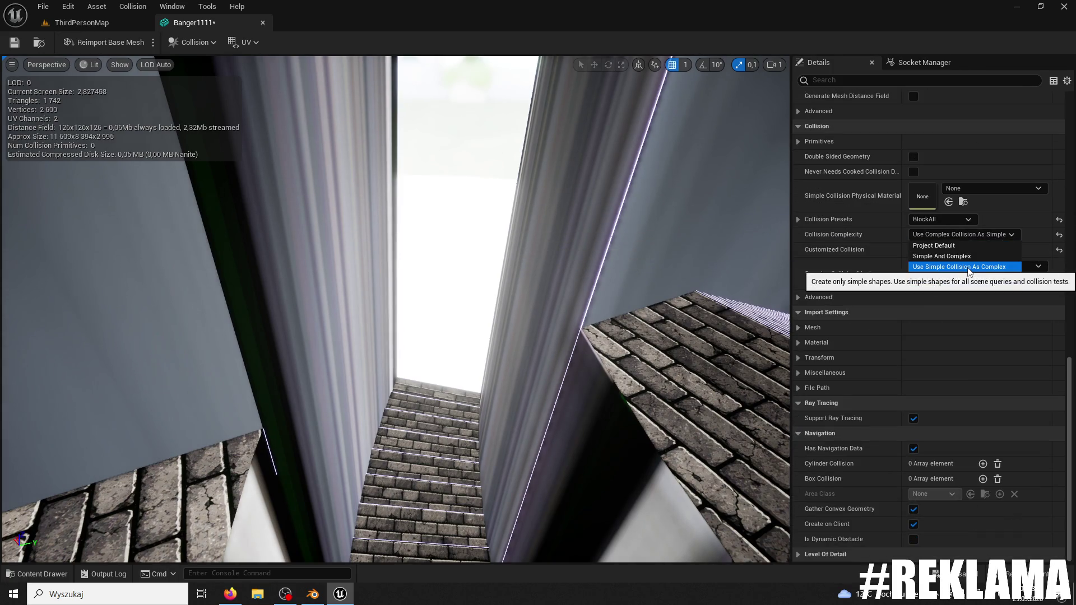
pyautogui.click(967, 267)
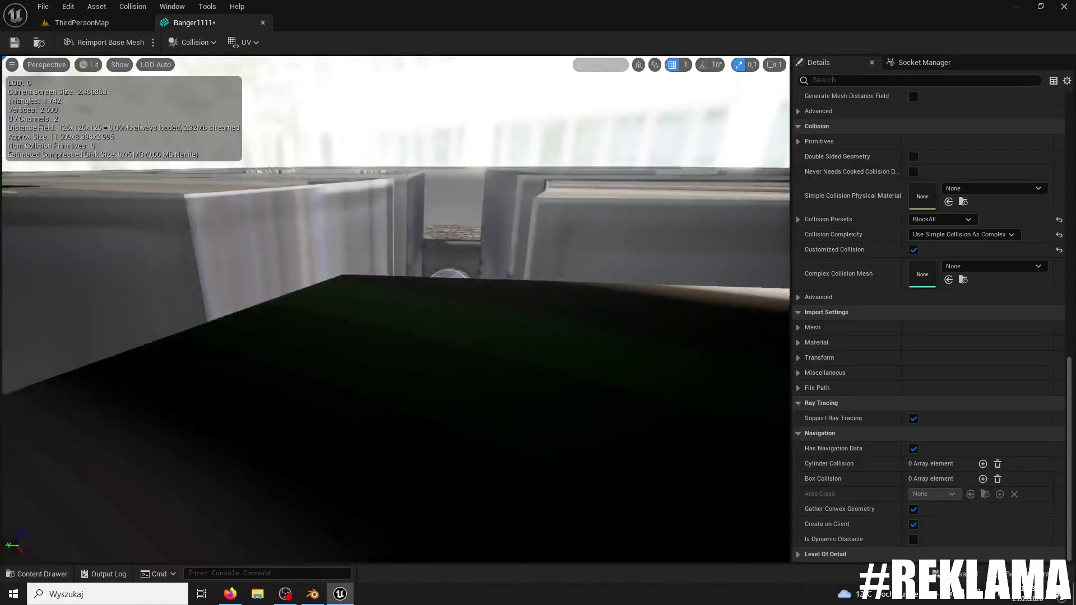
pyautogui.moveTo(12, 71); pyautogui.dragTo(12, 71)
pyautogui.click(15, 43)
# - Play-test ThirdPersonMap, running through the doorway into the dark corridor, then stop
pyautogui.click(82, 22)
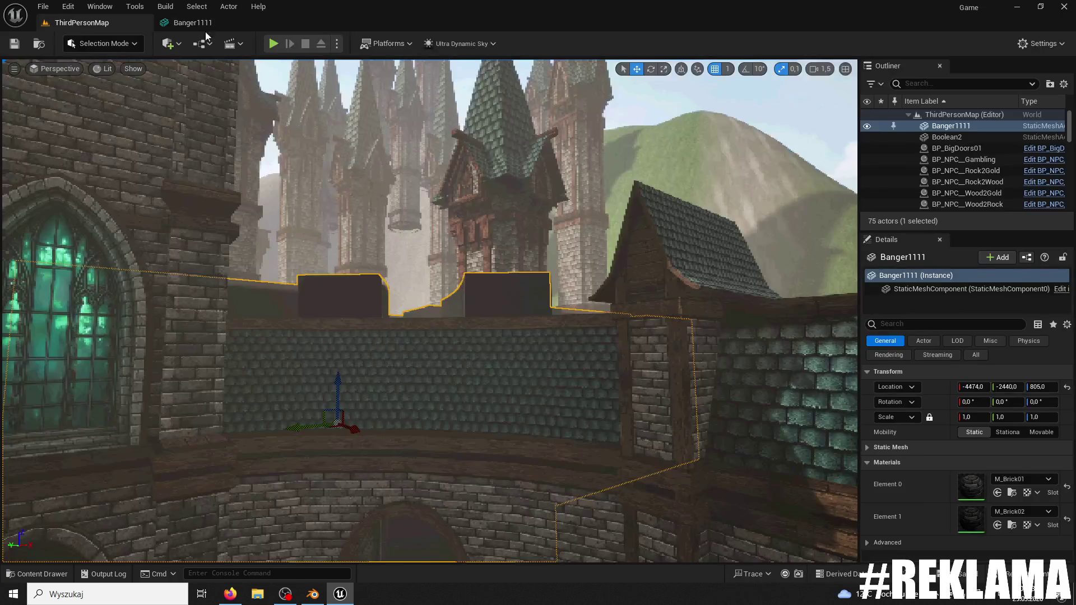
pyautogui.click(278, 47)
pyautogui.press('w')
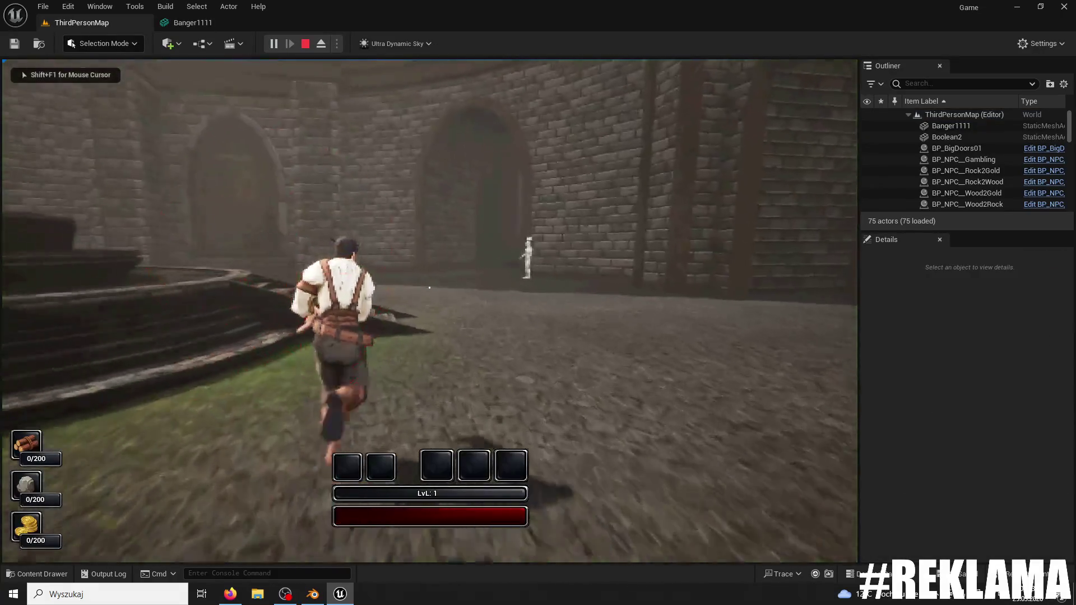
pyautogui.press('w')
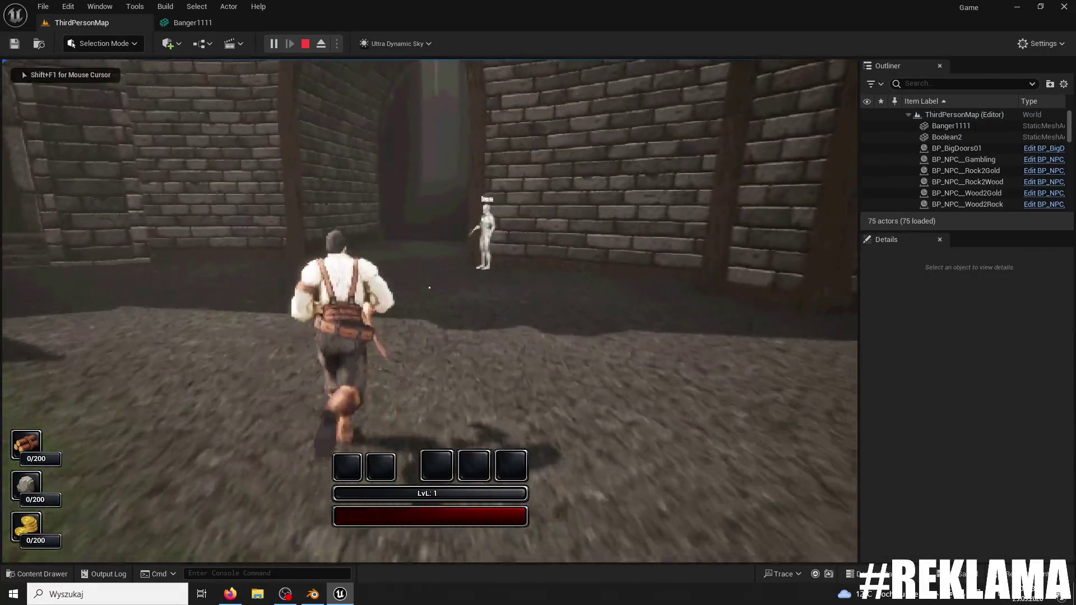
pyautogui.press('w')
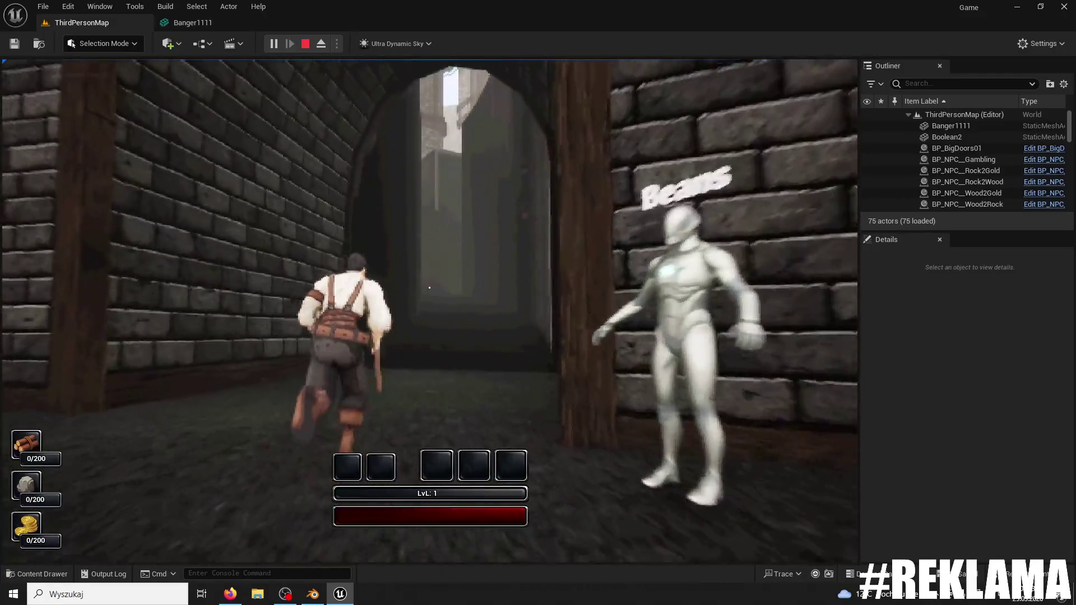
pyautogui.press('w')
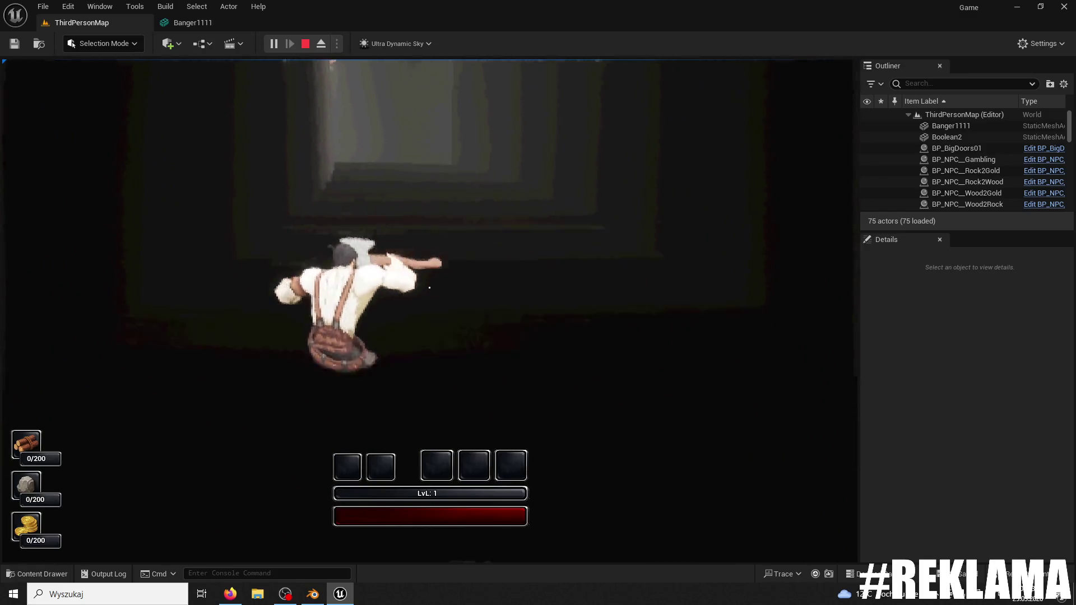
pyautogui.press('Escape')
pyautogui.click(197, 6)
# - Set Banger1111's Collision Complexity to Use Complex Collision As Simple, using Banger1111 as its complex mesh
pyautogui.click(167, 26)
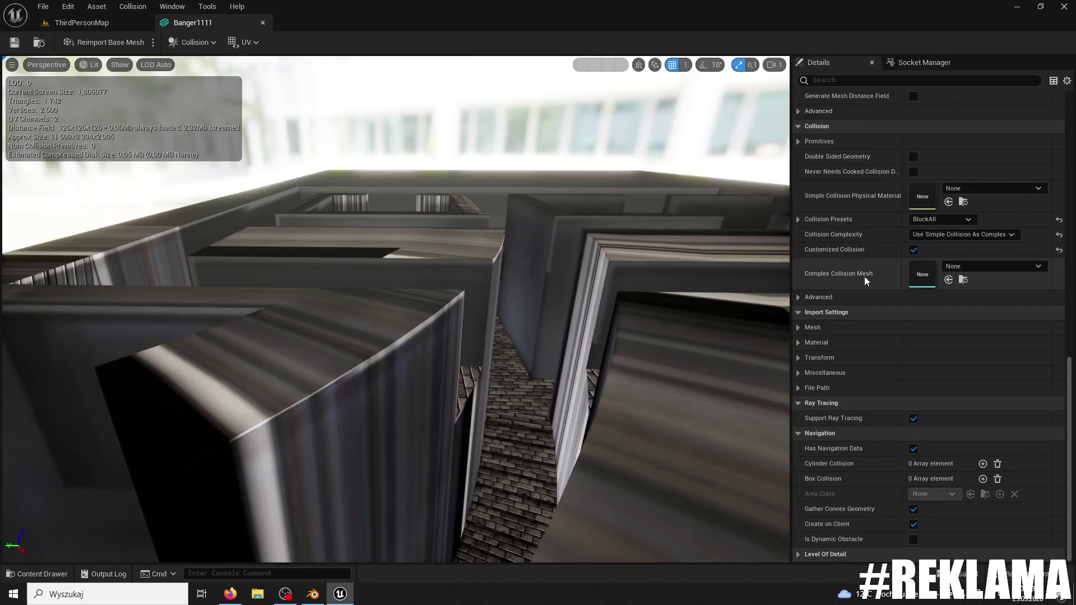
pyautogui.click(959, 234)
pyautogui.click(958, 277)
pyautogui.click(959, 235)
pyautogui.click(946, 276)
pyautogui.click(947, 279)
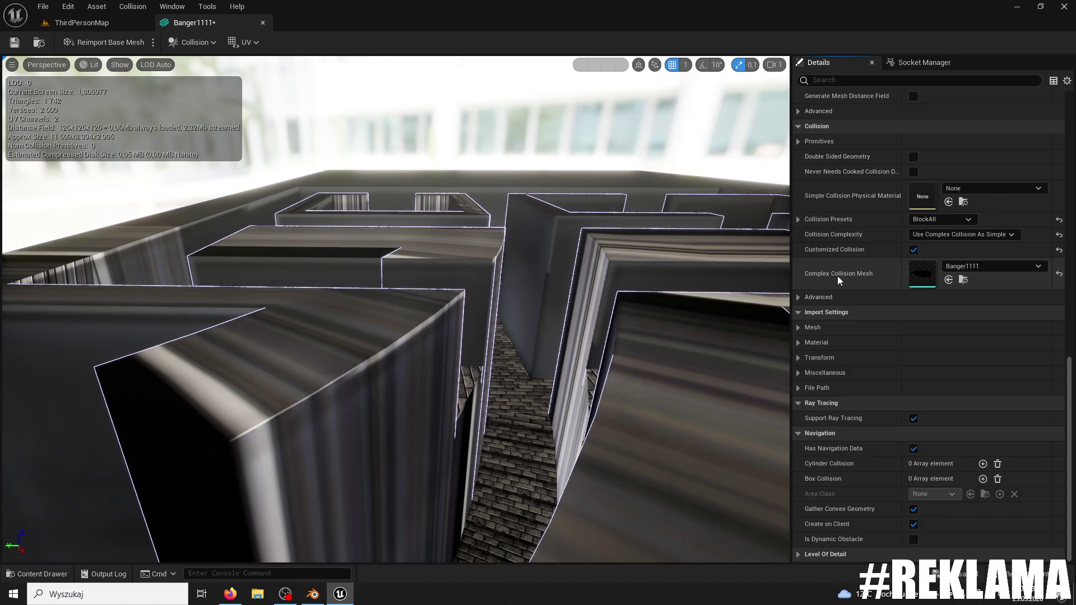
# - Play-test the level, running and jumping down the brick corridor into the dark alley, then stop
pyautogui.click(61, 23)
pyautogui.click(280, 47)
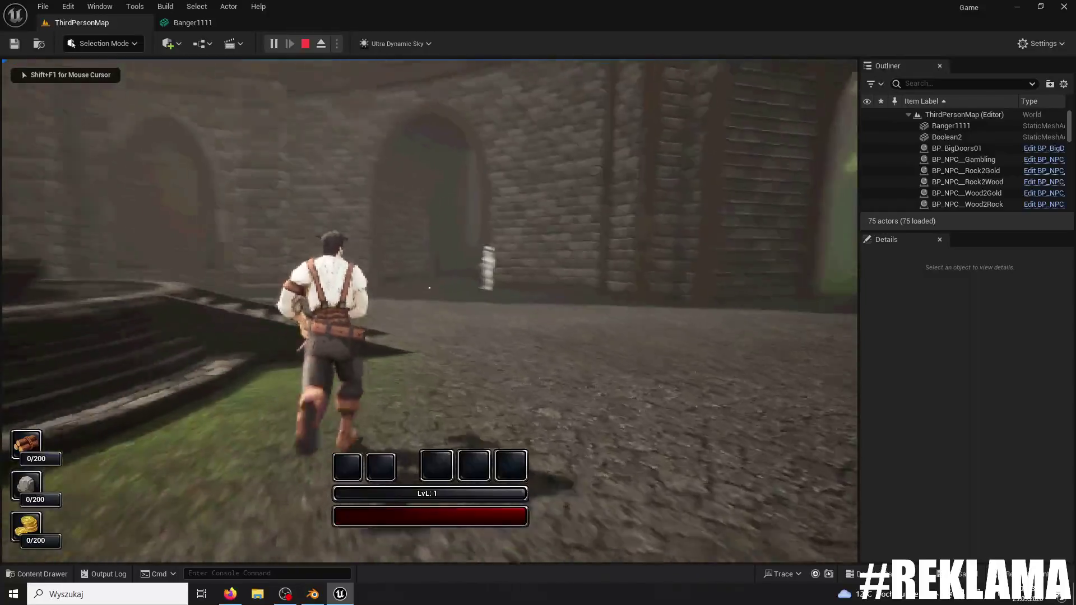
pyautogui.press('space')
pyautogui.press('w')
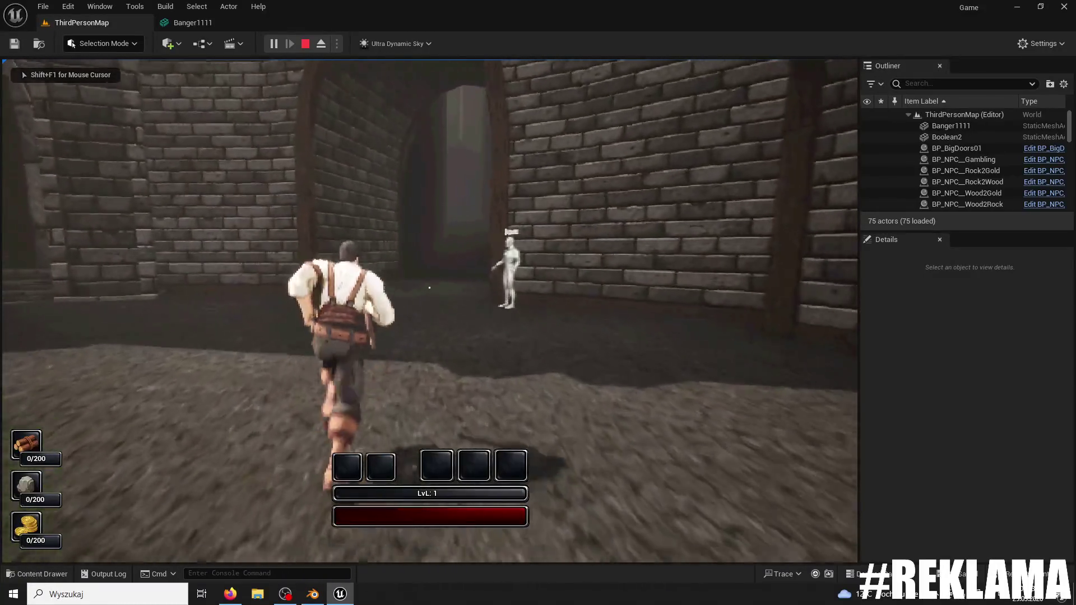
pyautogui.press('w')
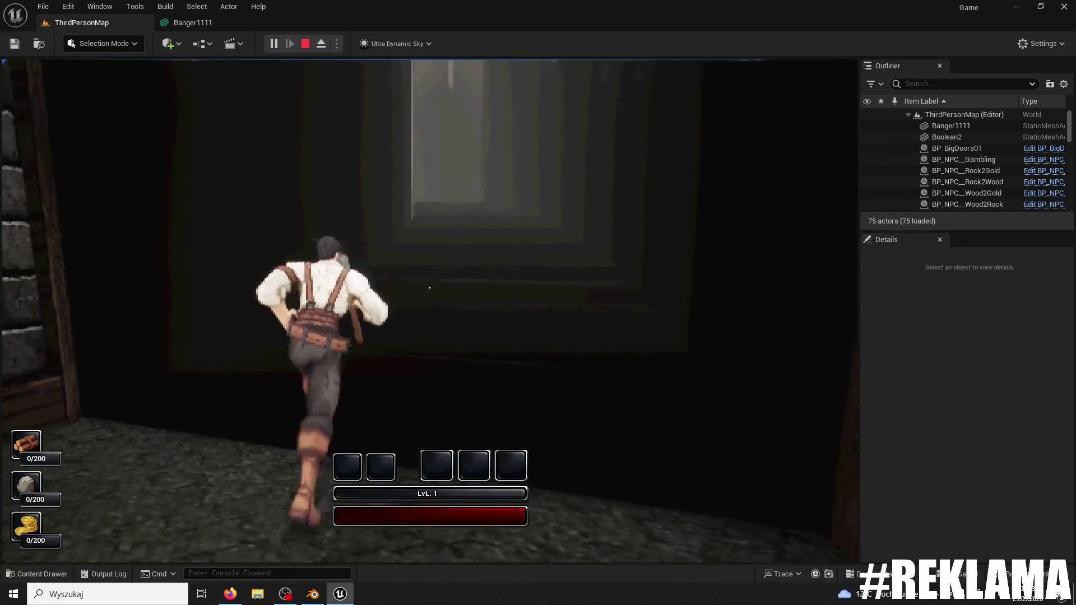
pyautogui.press('space')
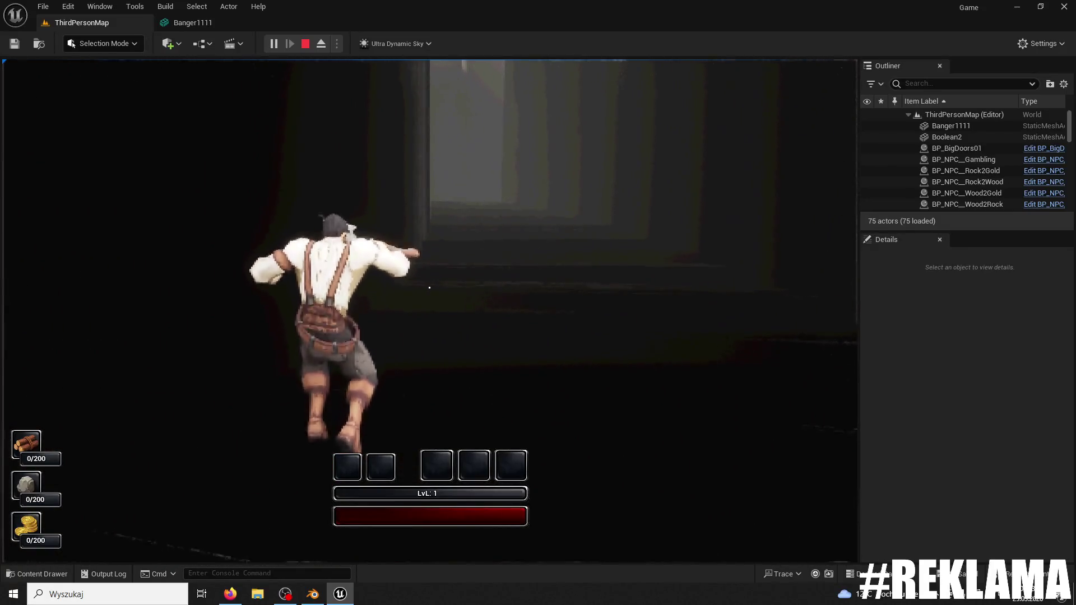
pyautogui.press('Escape')
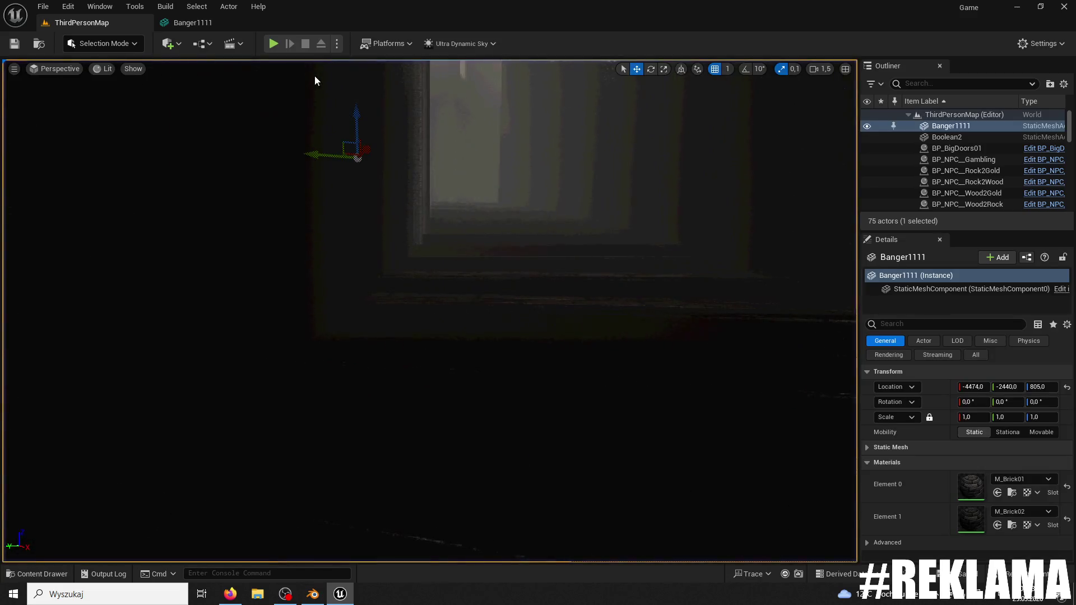
# - Reimport Banger1111 from its FBX and select its mesh back in ThirdPersonMap
pyautogui.click(176, 23)
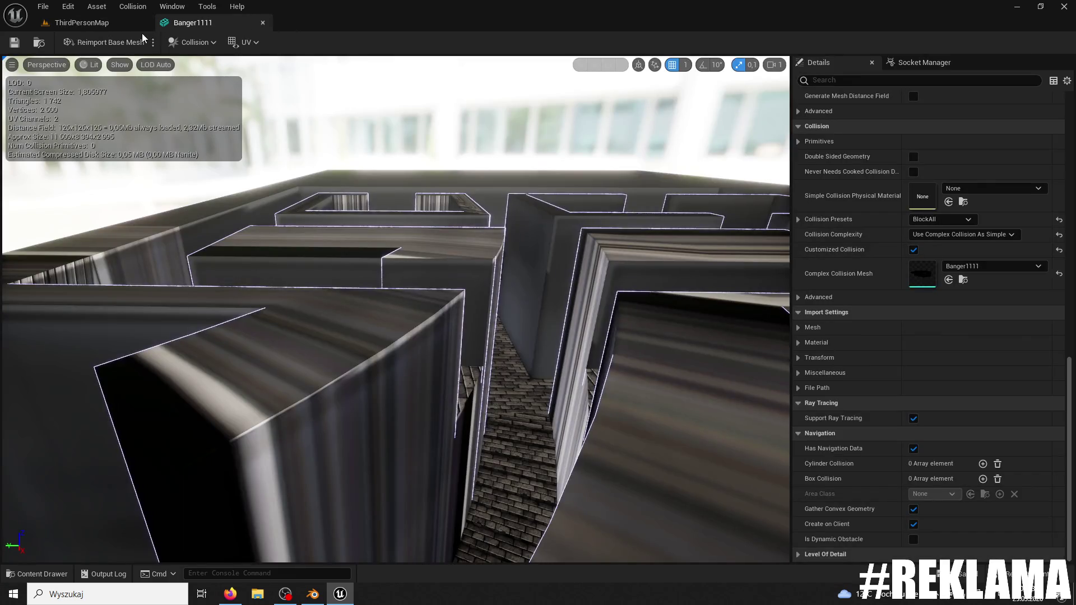
pyautogui.click(90, 25)
pyautogui.click(297, 230)
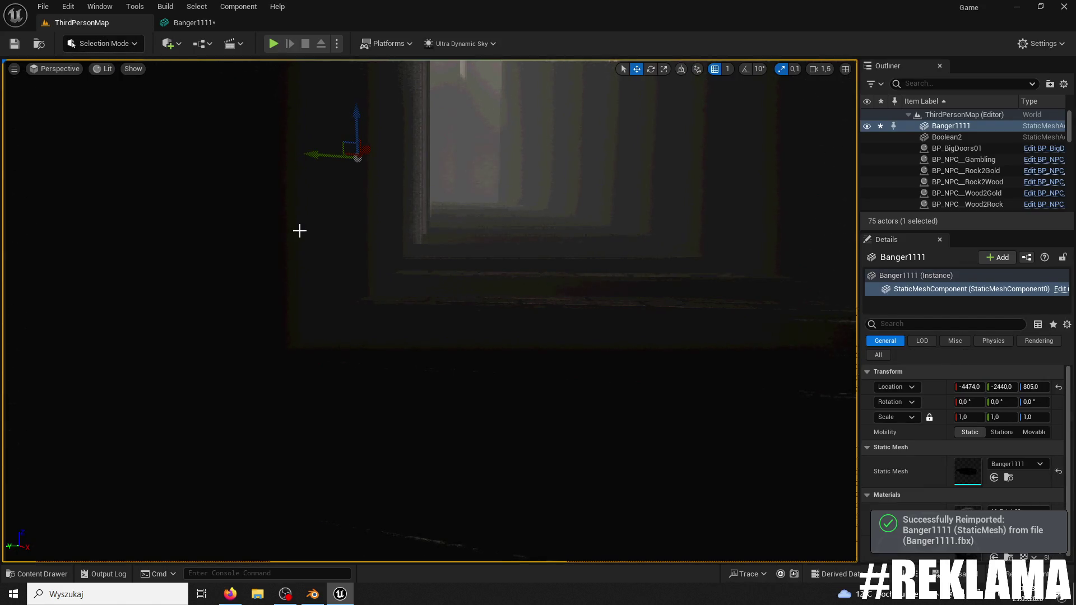
pyautogui.moveTo(297, 230); pyautogui.dragTo(297, 168)
# - Recalculate Banger1111's normals via Modeling Mode's Attributes > Normals, accept, and start a play-test
pyautogui.click(104, 43)
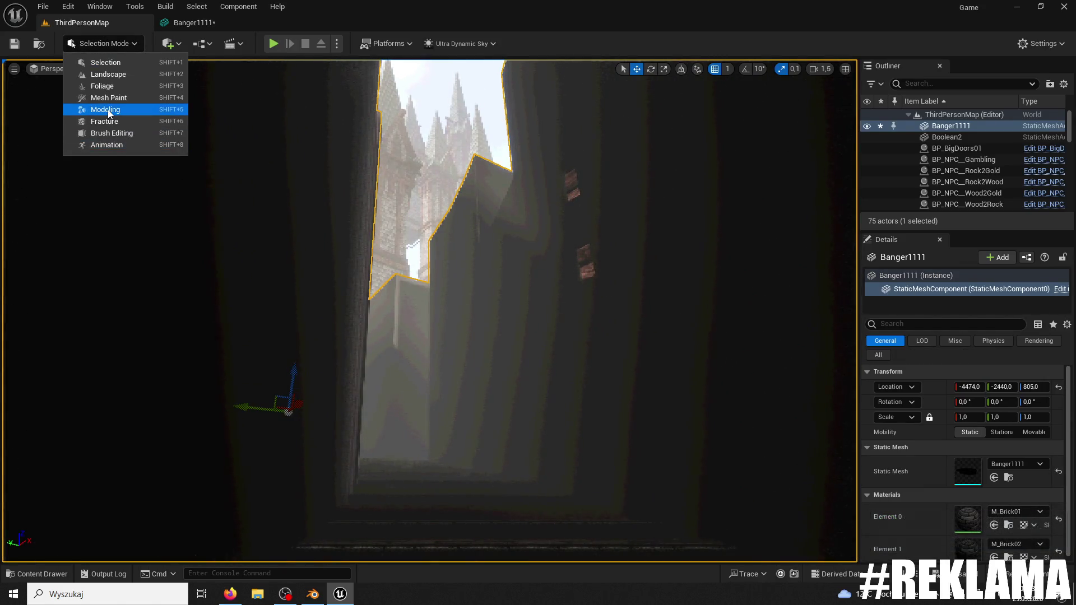
pyautogui.click(109, 112)
pyautogui.click(18, 346)
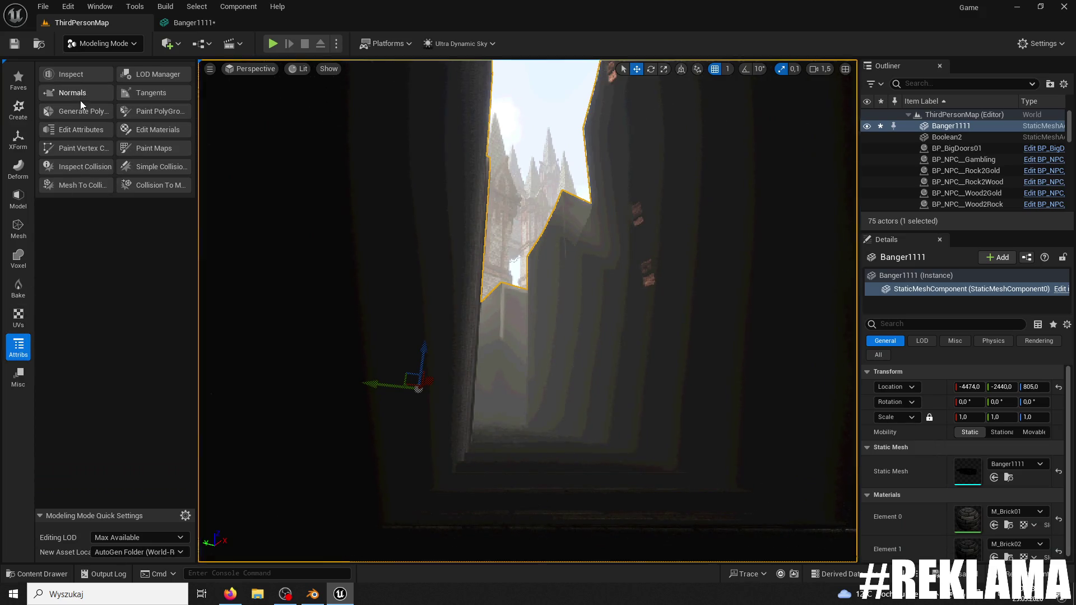
pyautogui.click(80, 95)
pyautogui.click(532, 544)
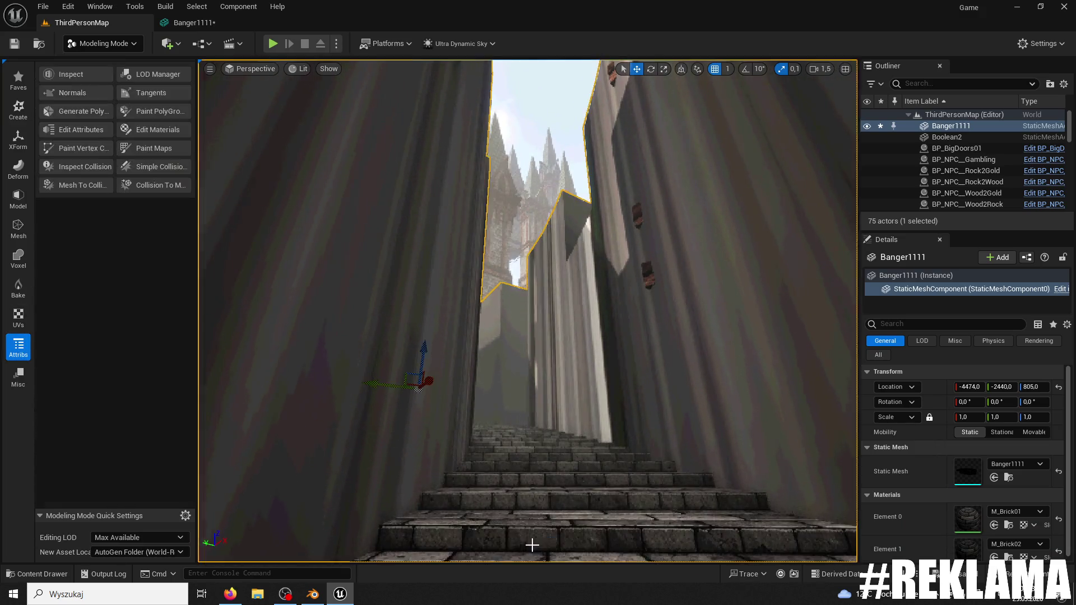
pyautogui.click(273, 43)
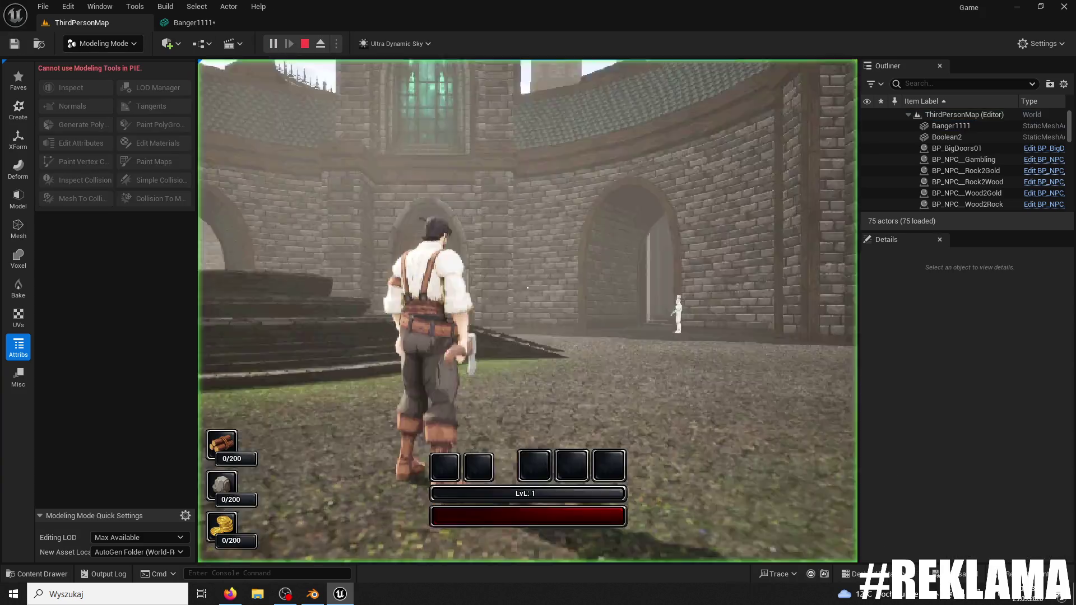
# - Run across the courtyard and up the alley's stone stairs, stop, and reopen Edit Normals
pyautogui.press('w')
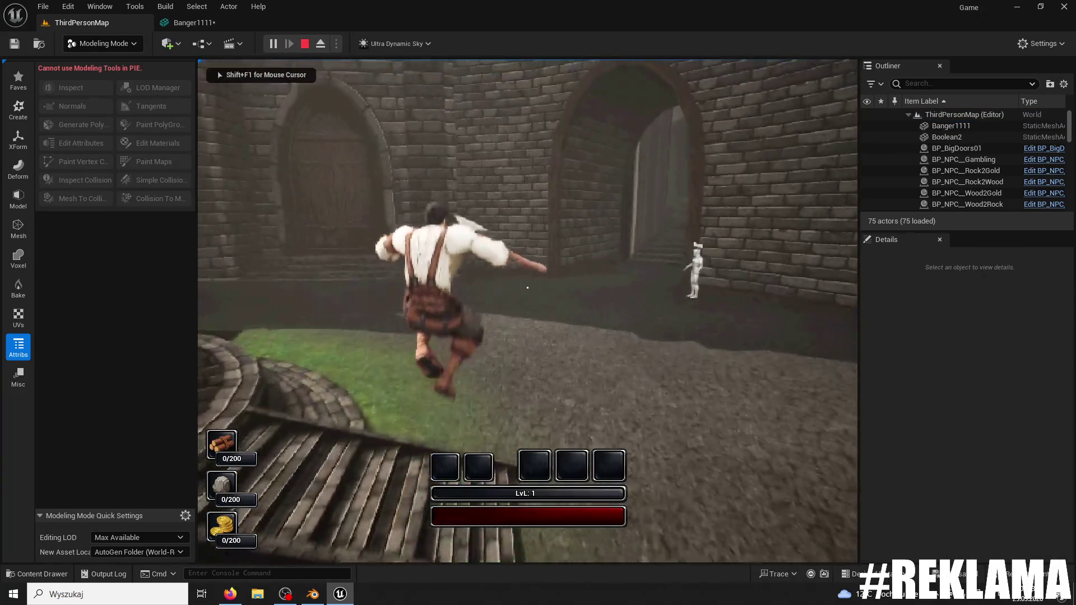
pyautogui.press('w')
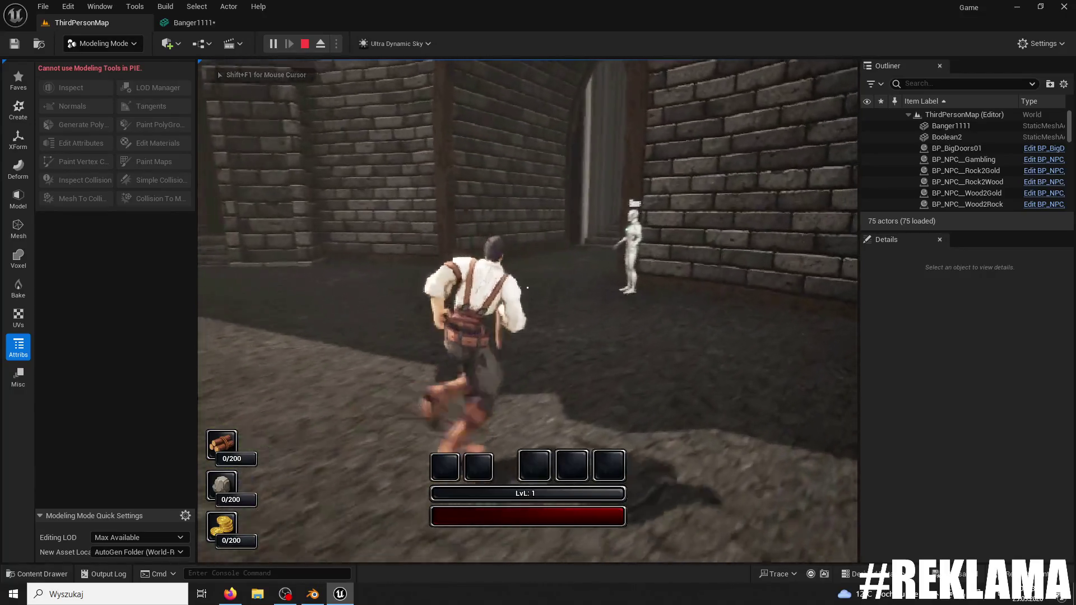
pyautogui.press('w')
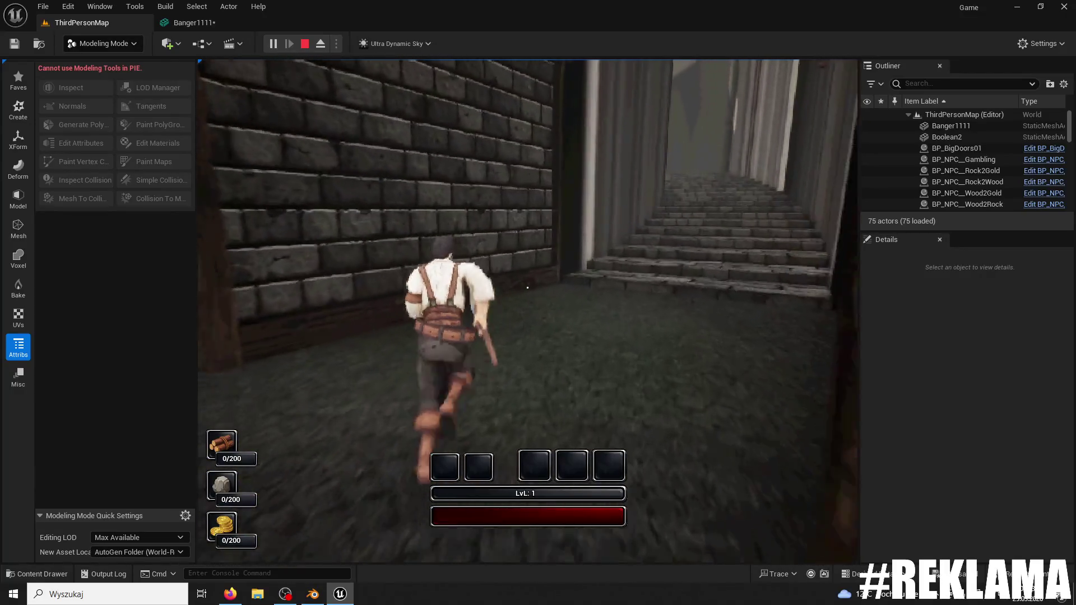
pyautogui.press('w')
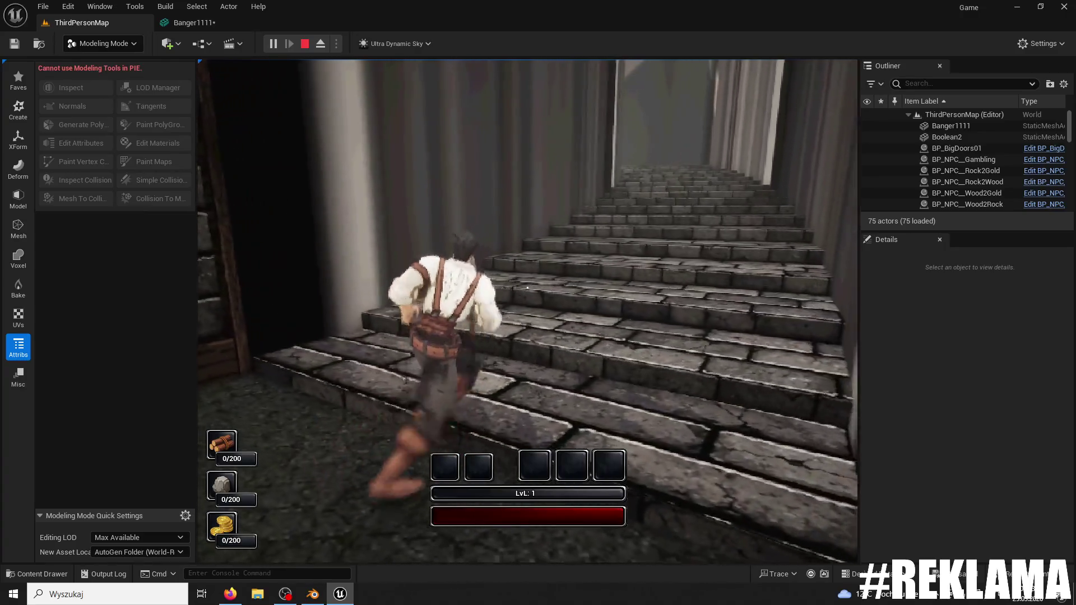
pyautogui.press('w')
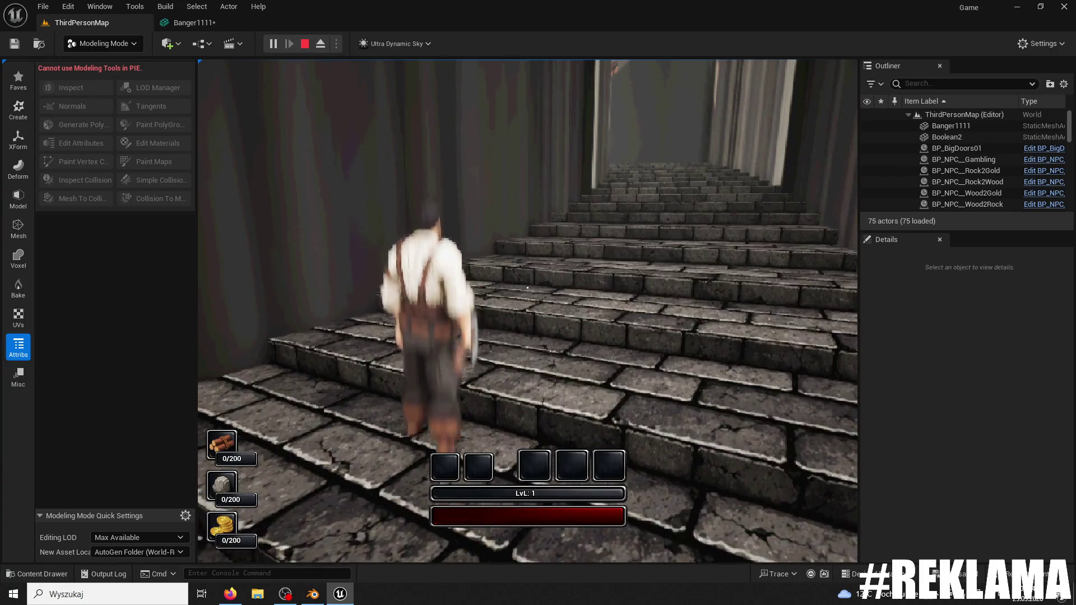
pyautogui.press('Escape')
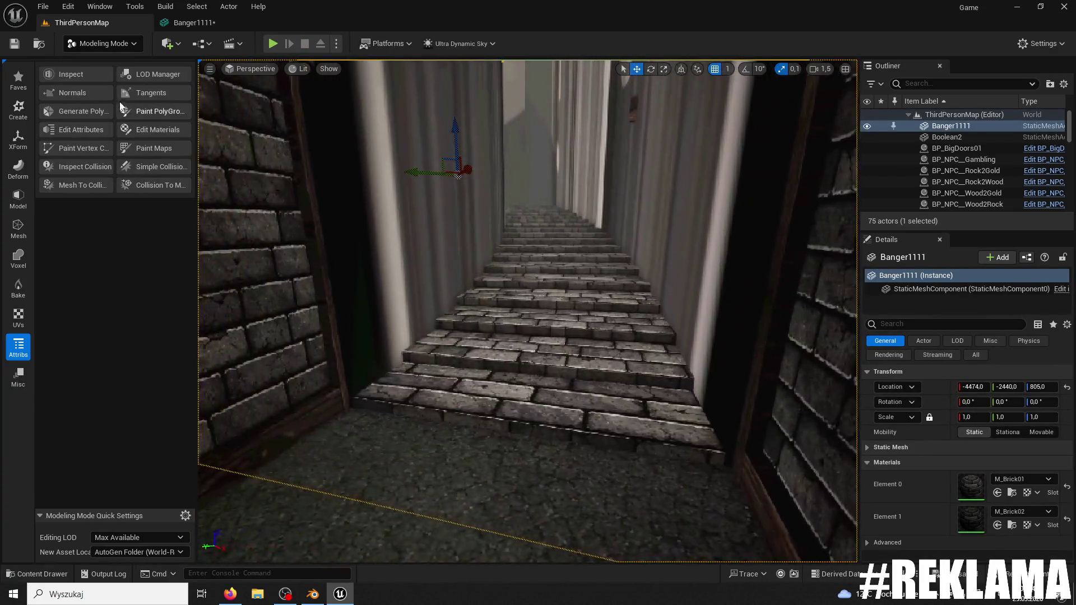
pyautogui.click(89, 93)
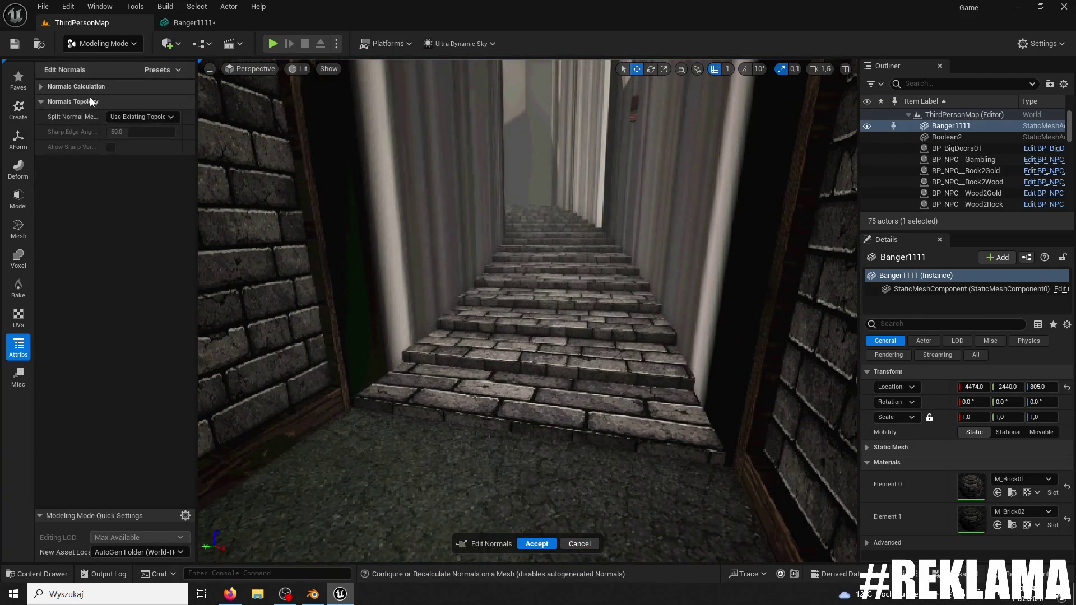
# - Recompute Banger1111's normals with Fix Inconsistent Normals turned on and accept
pyautogui.click(43, 86)
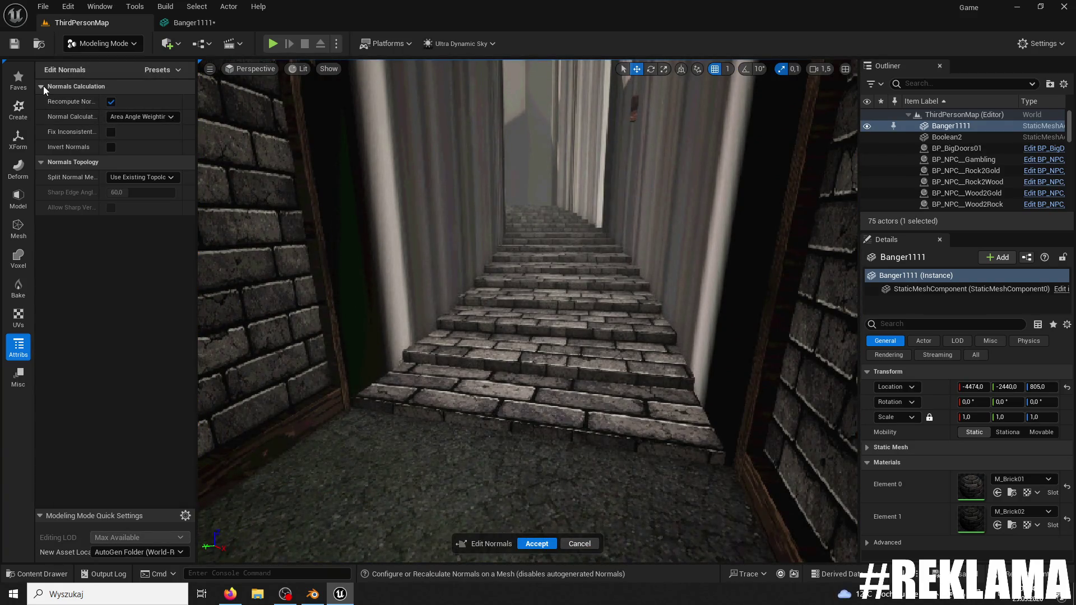
pyautogui.click(110, 132)
pyautogui.click(536, 543)
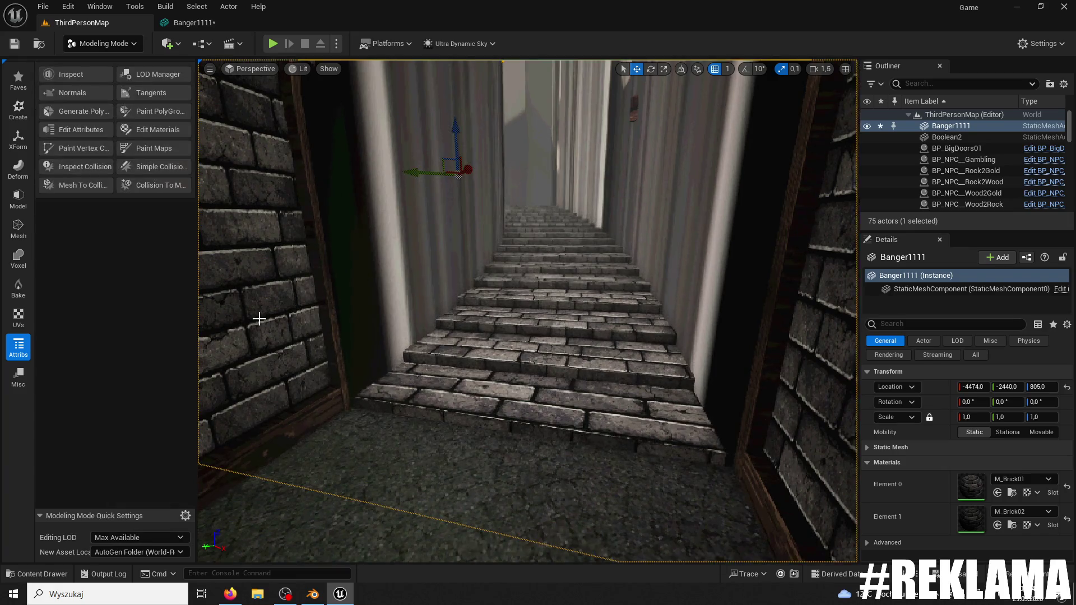
# - Open and save the Banger1111 mesh asset, then play-test ThirdPersonMap with Alt+P
pyautogui.click(55, 569)
pyautogui.doubleClick(314, 412)
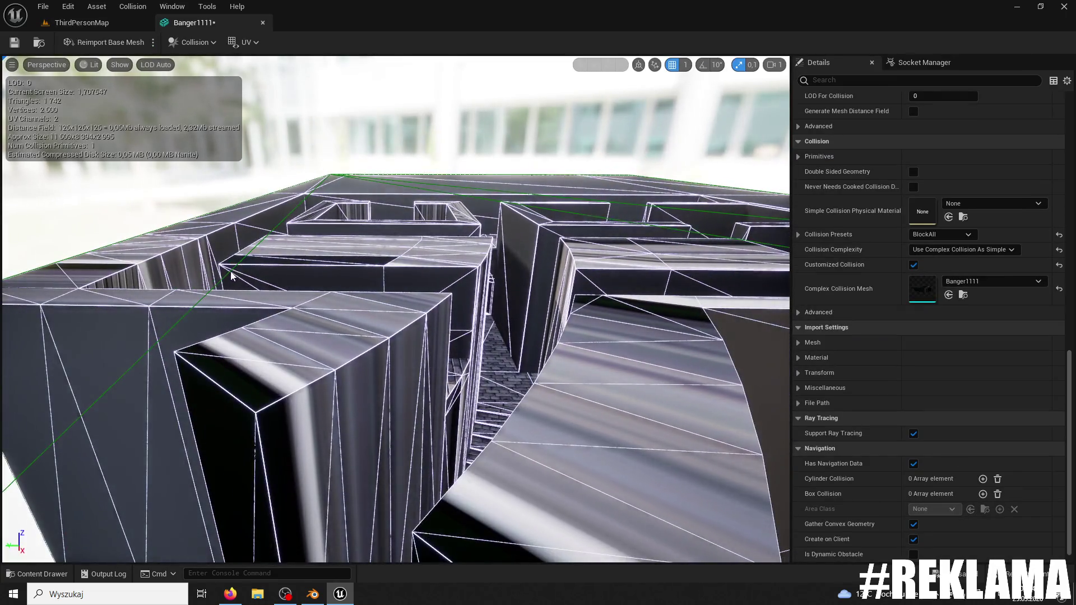
pyautogui.moveTo(231, 276); pyautogui.dragTo(269, 252)
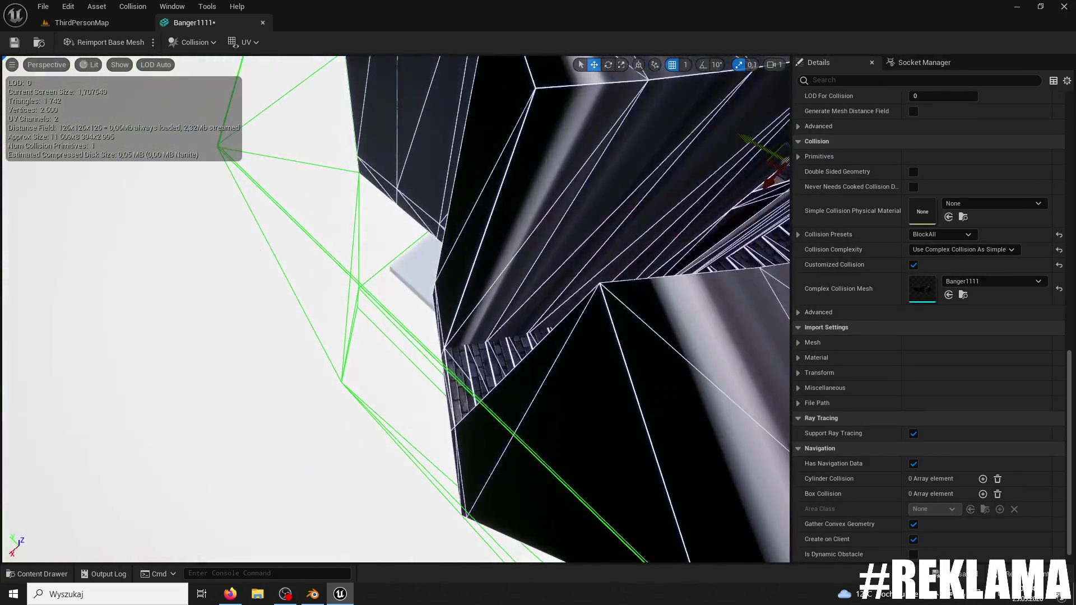
pyautogui.click(22, 44)
pyautogui.click(70, 26)
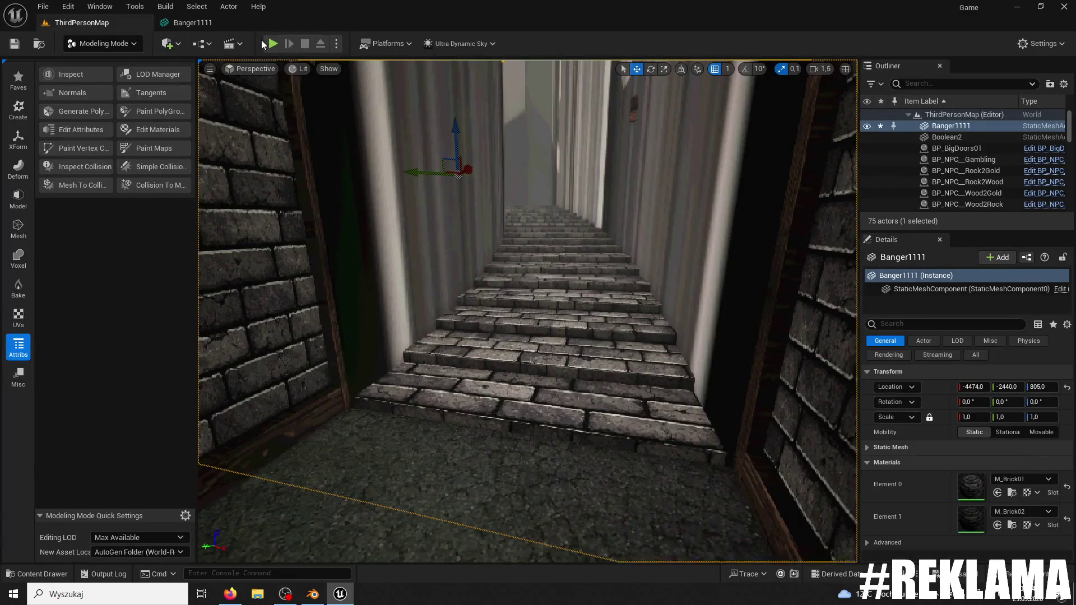
pyautogui.hotkey('alt', 'p')
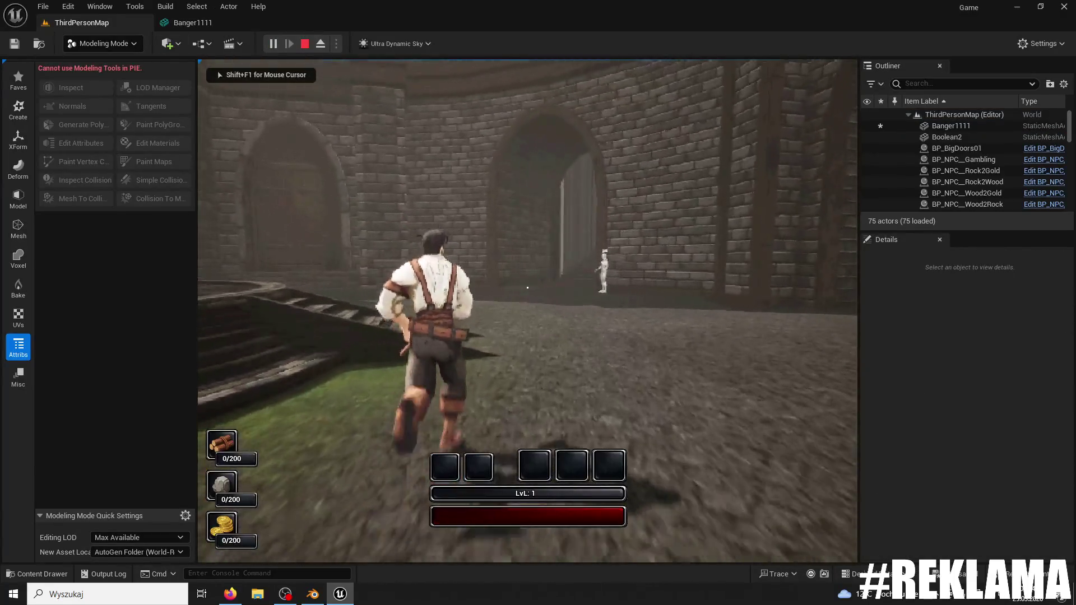
# - Run the character past the archway, up the stone stairs and along the walkway
pyautogui.press('w')
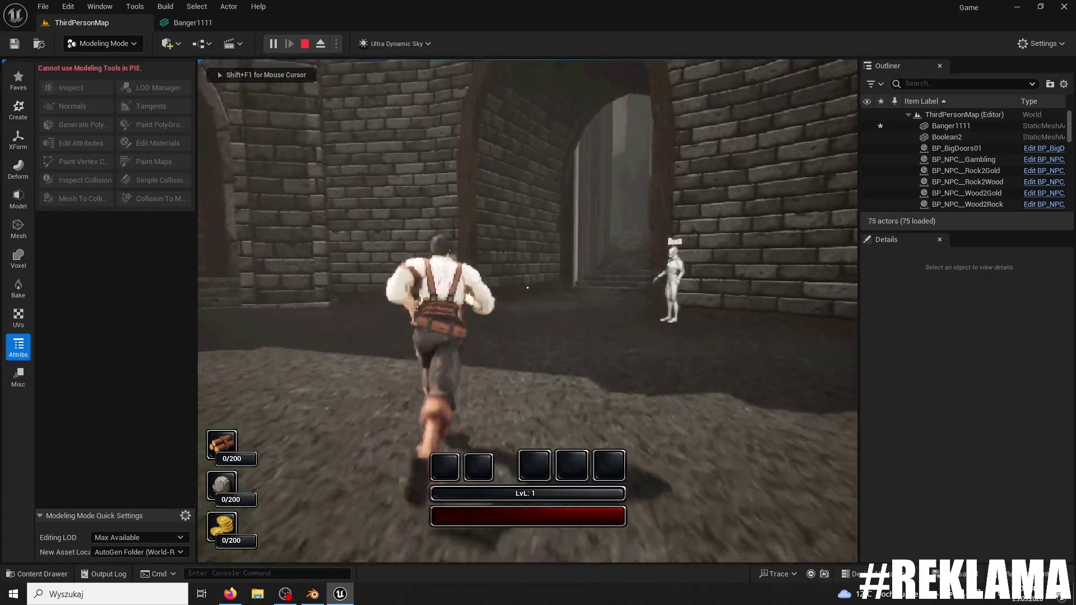
pyautogui.press('w')
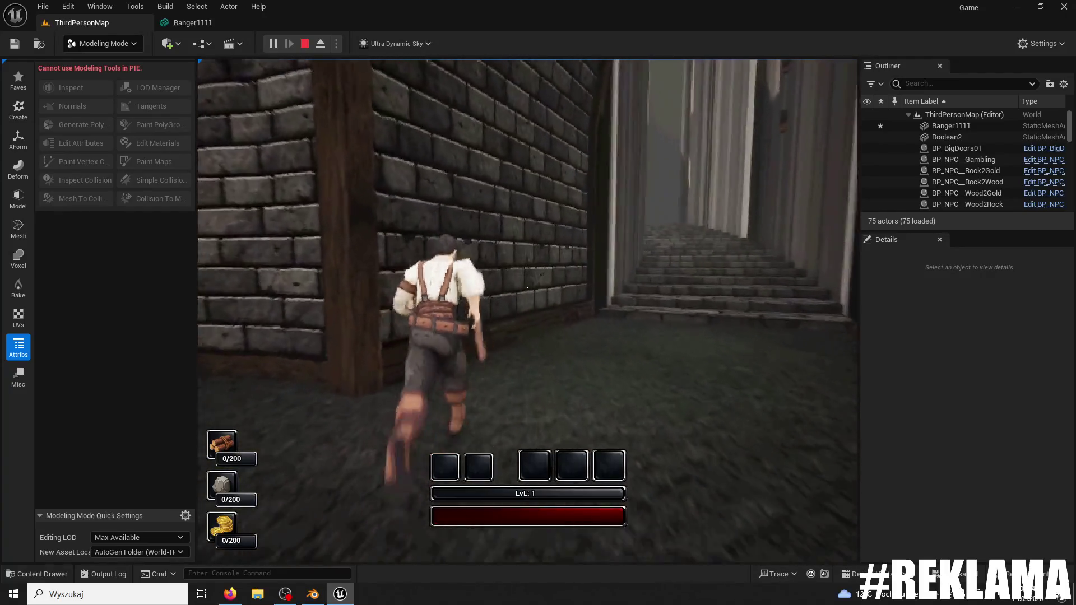
pyautogui.press('w')
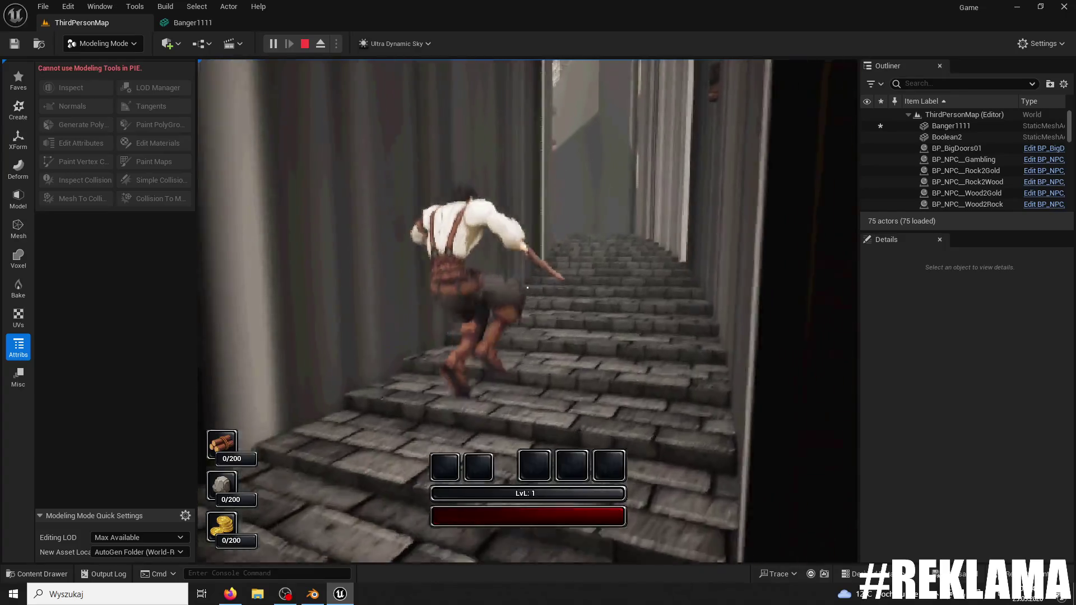
pyautogui.press('w')
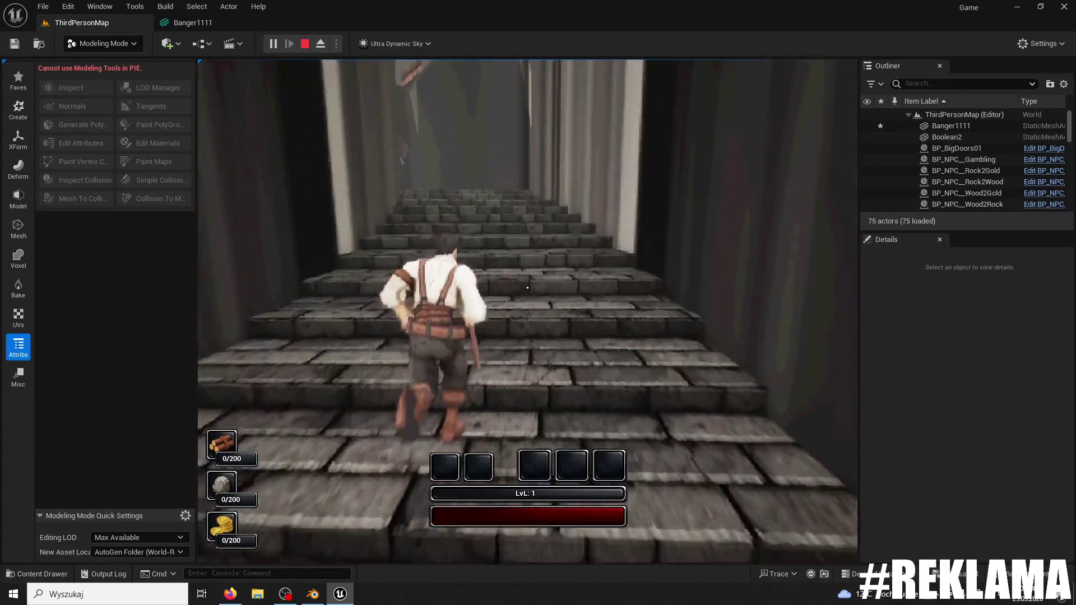
pyautogui.press('w')
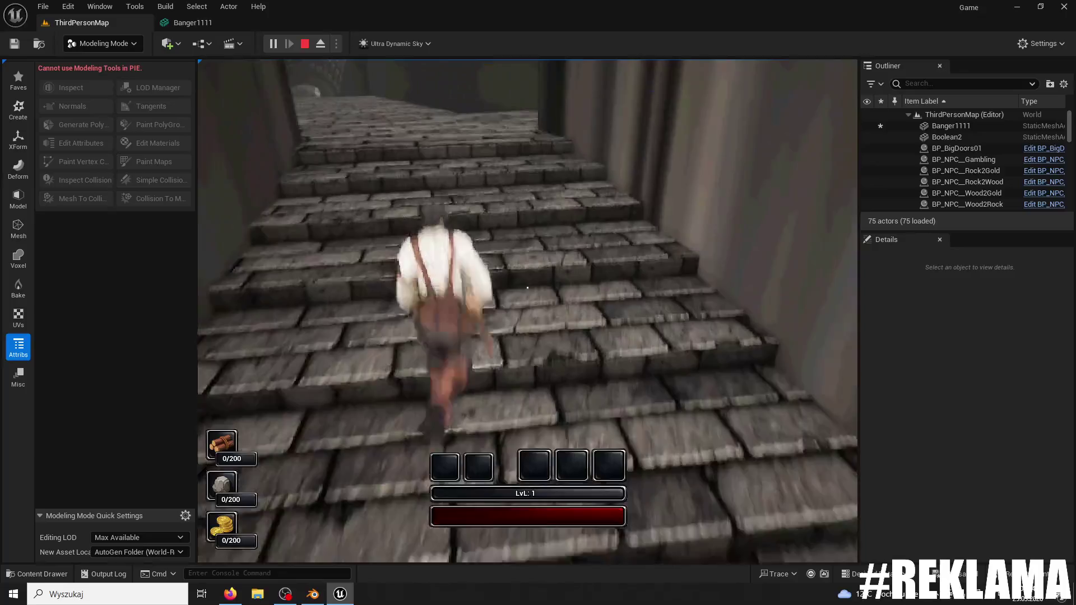
pyautogui.press('w')
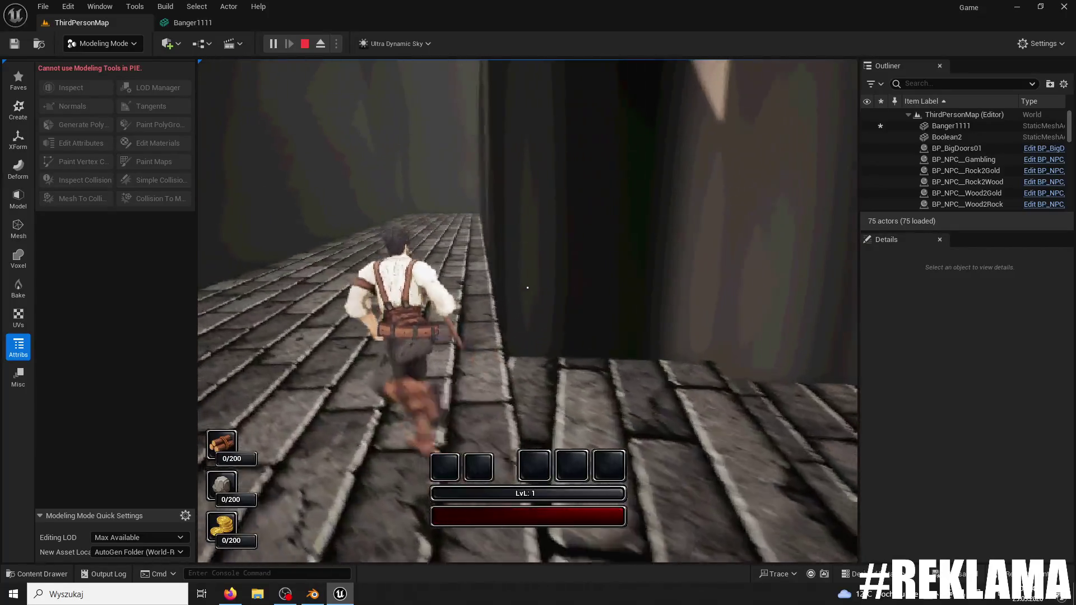
pyautogui.press('w')
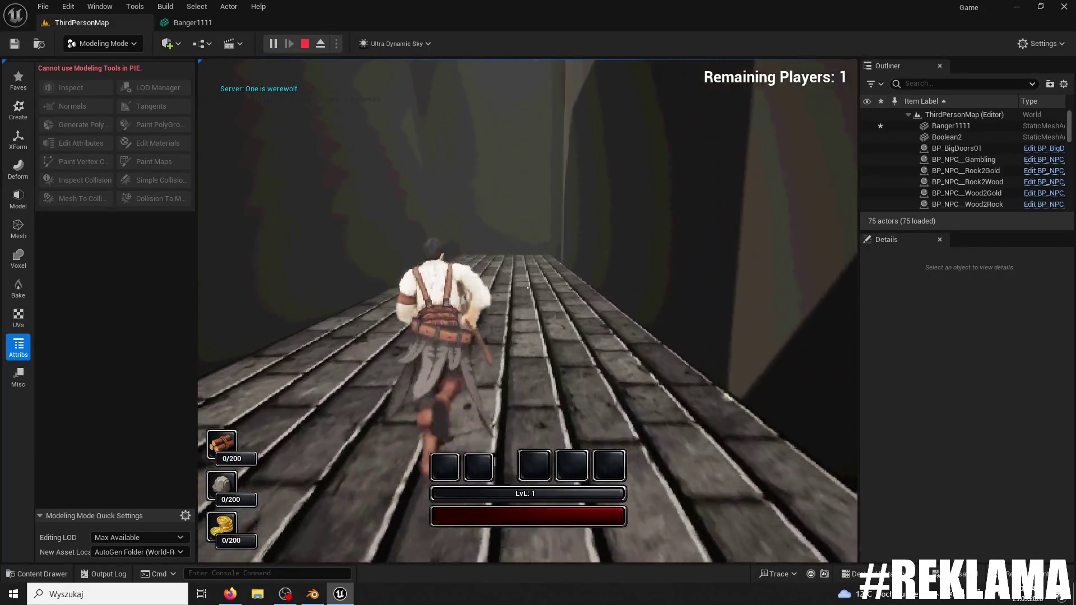
# - End the play-test and switch the editor from Modeling Mode to Selection Mode
pyautogui.press('Escape')
pyautogui.click(104, 43)
pyautogui.click(92, 62)
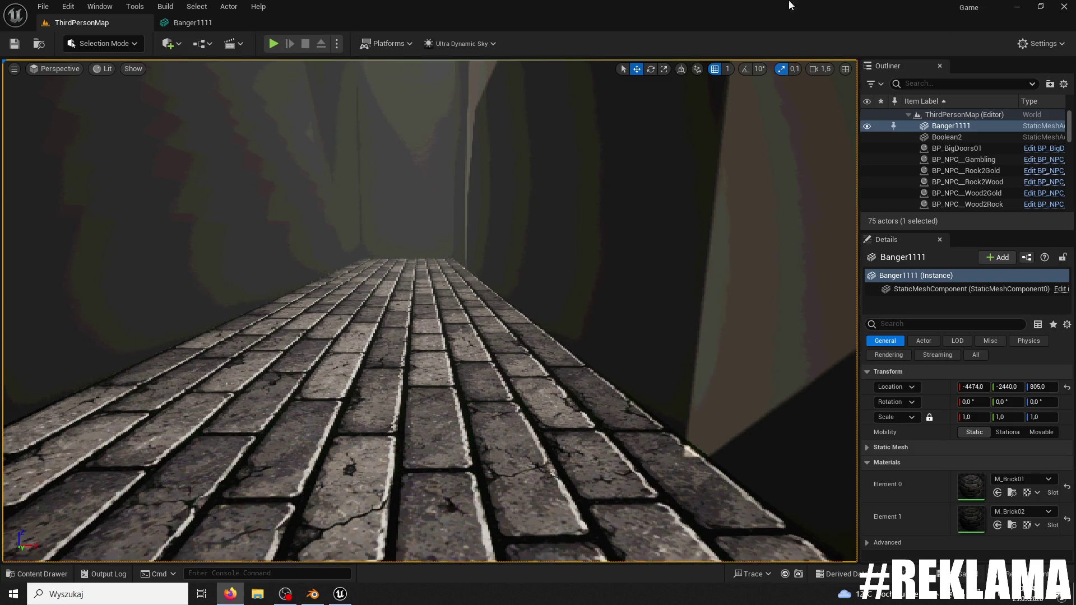
pyautogui.click(273, 43)
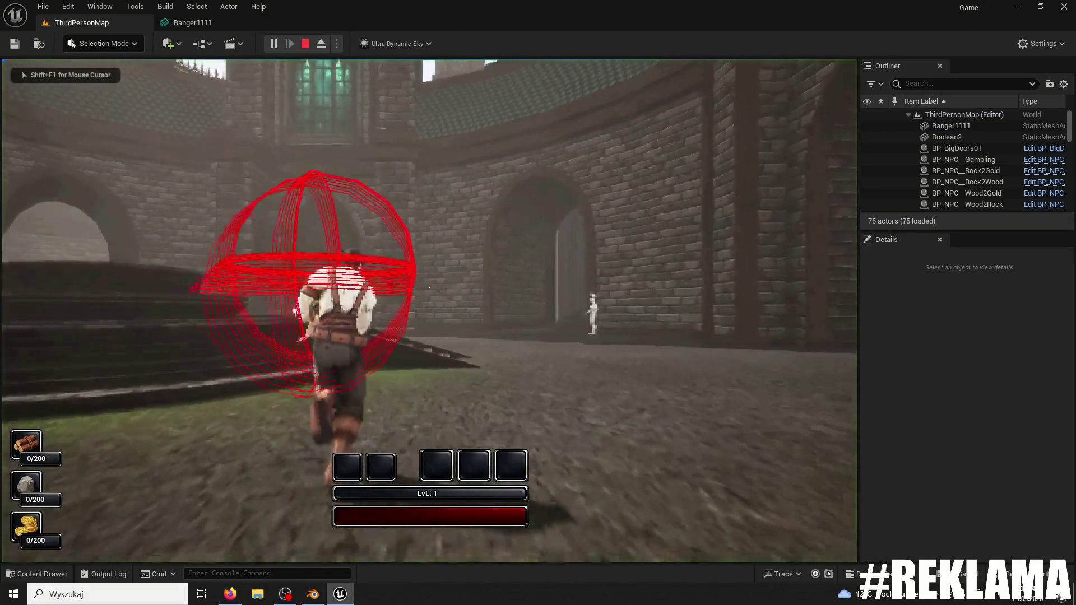
pyautogui.press('space')
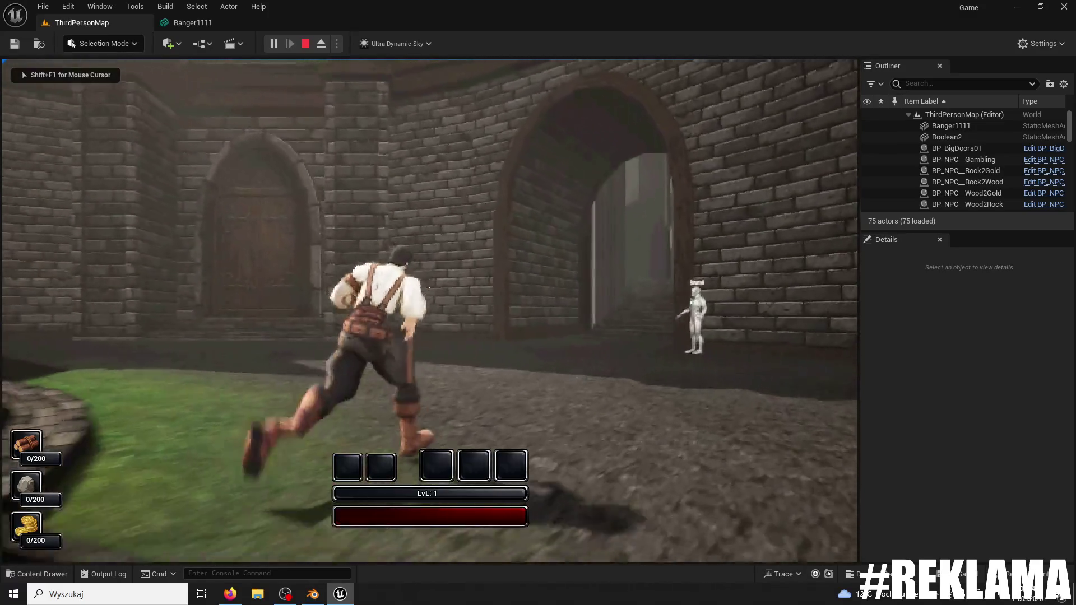
pyautogui.press('space')
pyautogui.press('w')
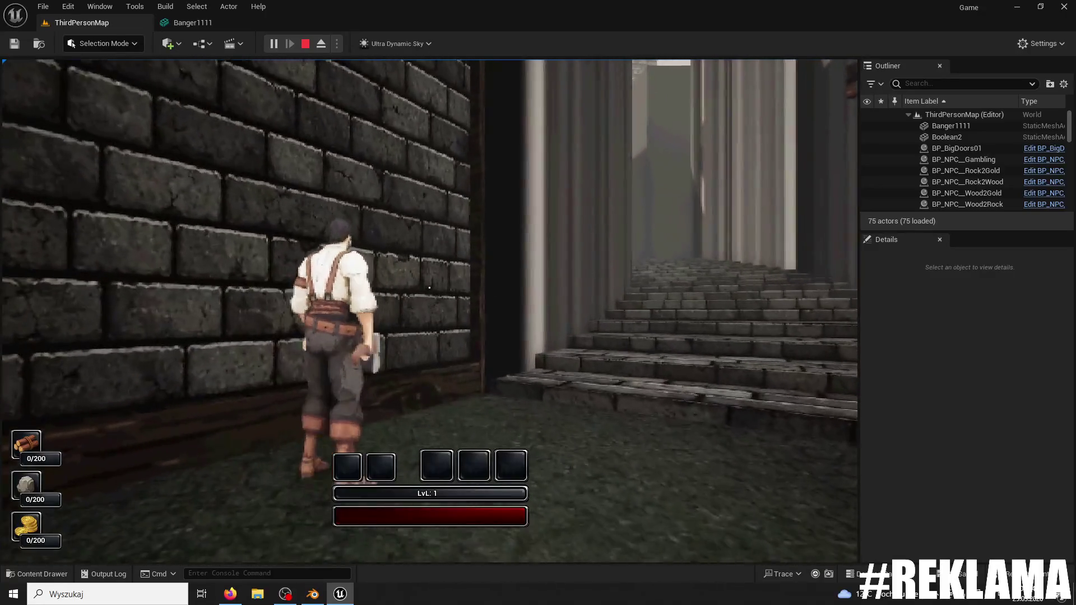
pyautogui.press('F1')
pyautogui.press('w')
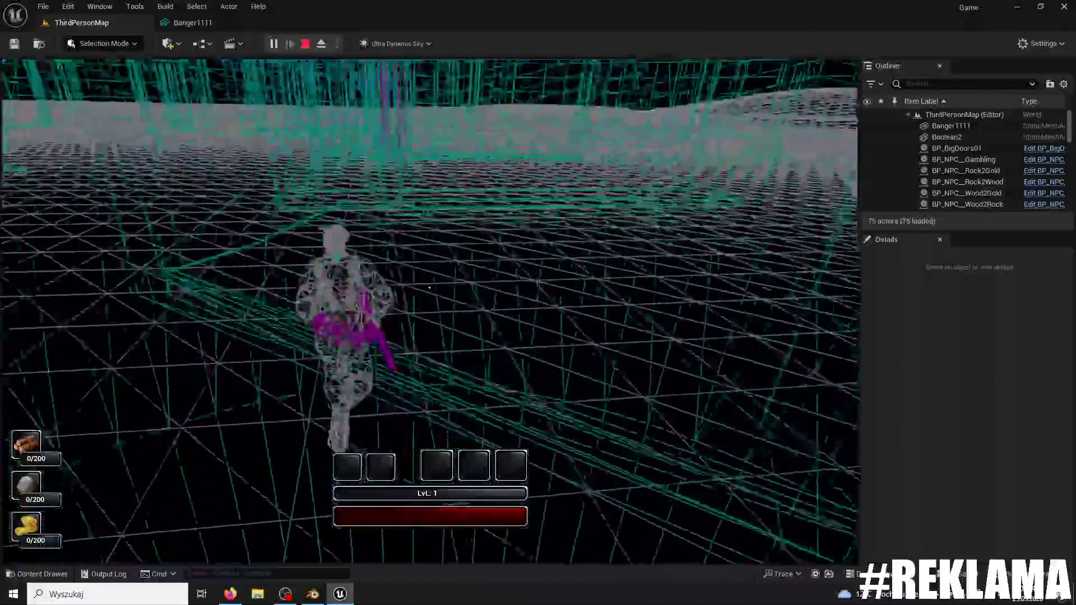
pyautogui.press('w')
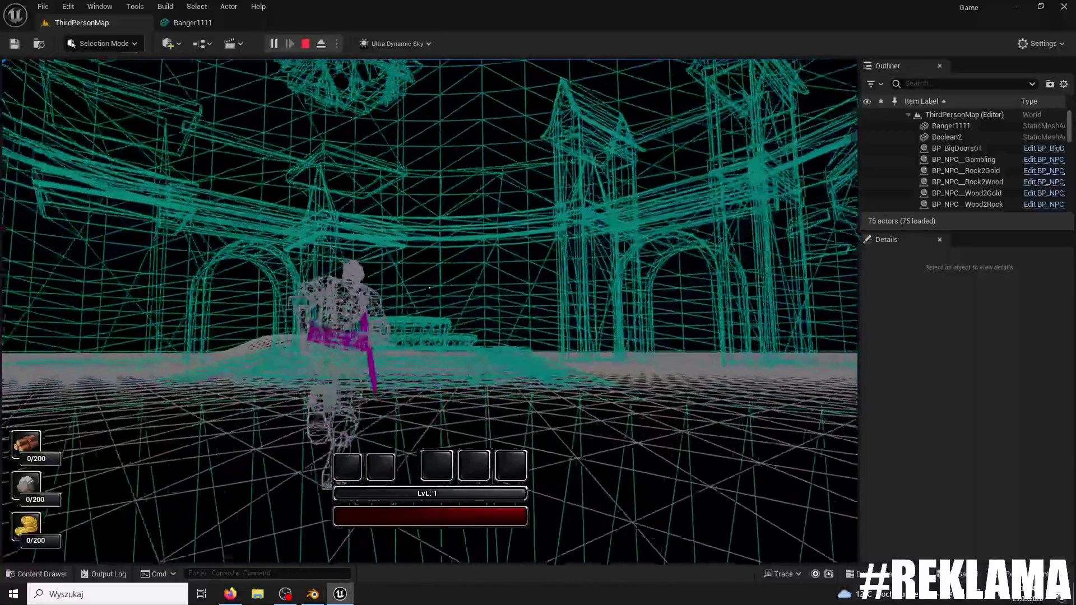
pyautogui.press('w')
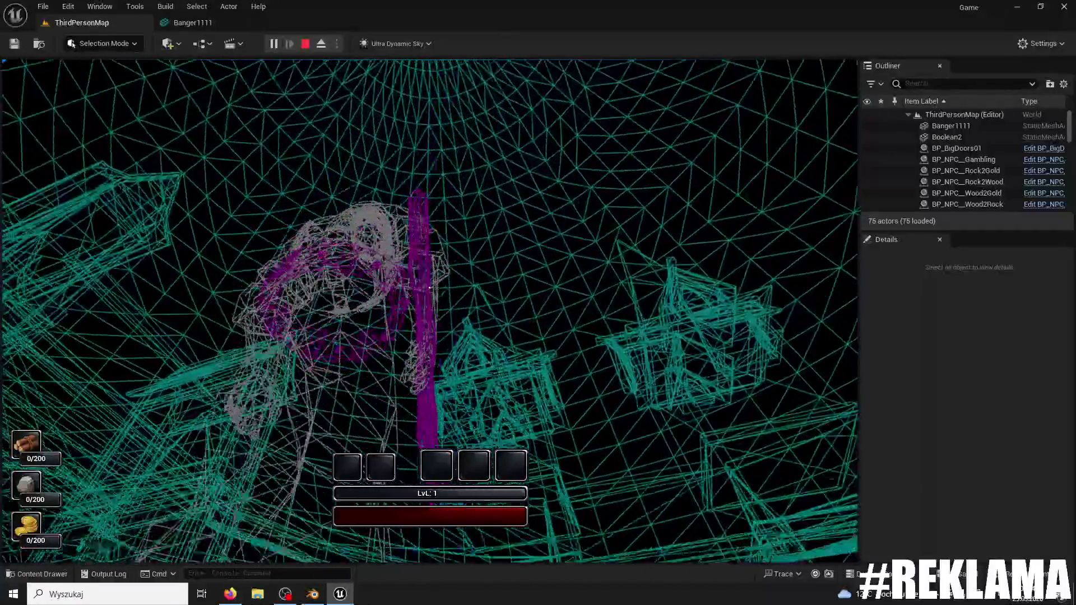
pyautogui.press('w')
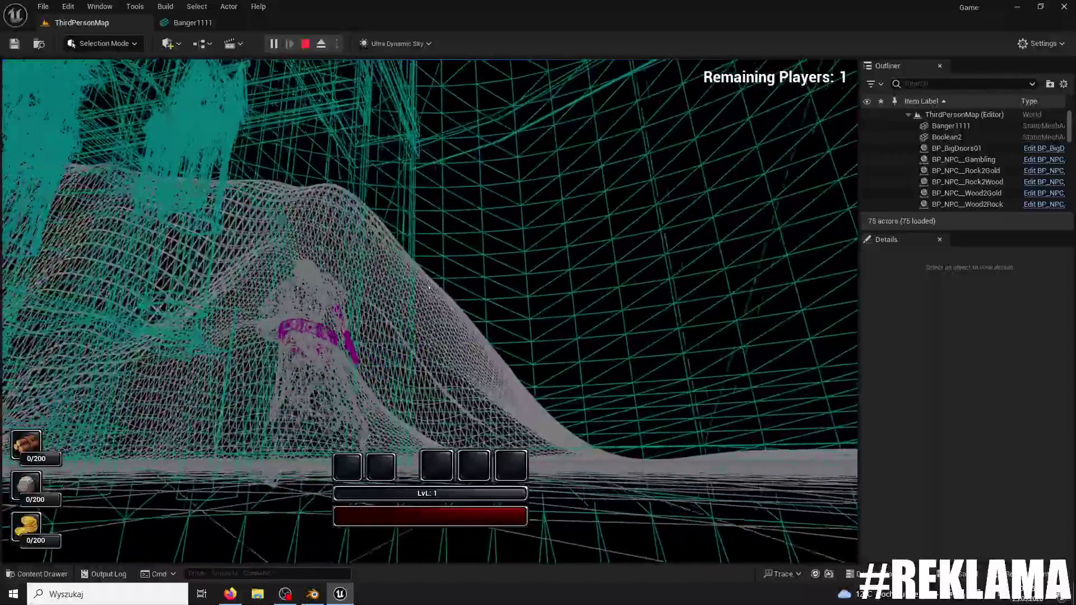
pyautogui.press('F3')
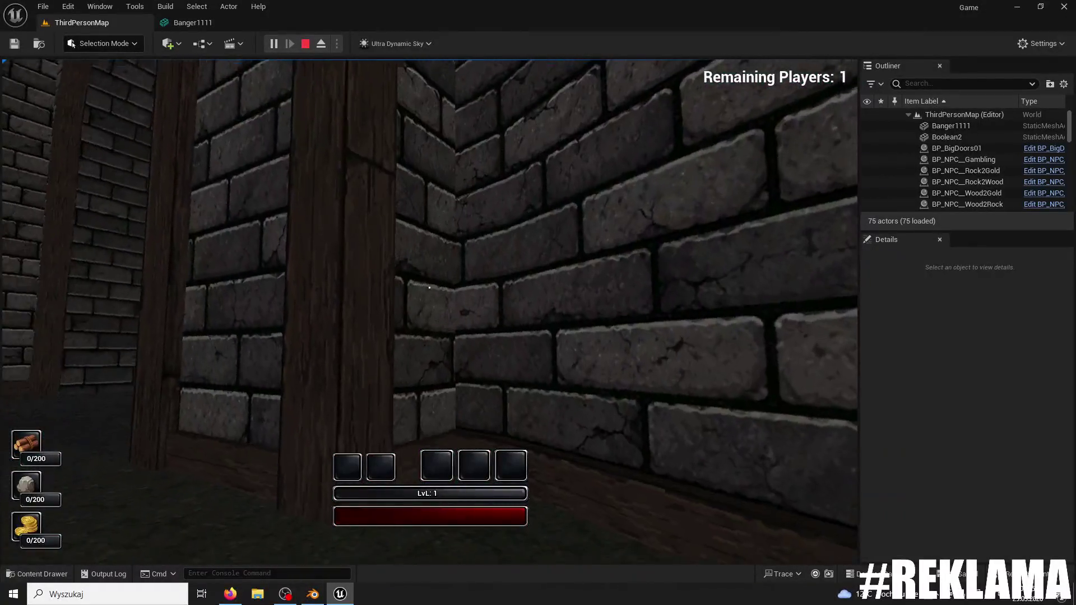
pyautogui.press('w')
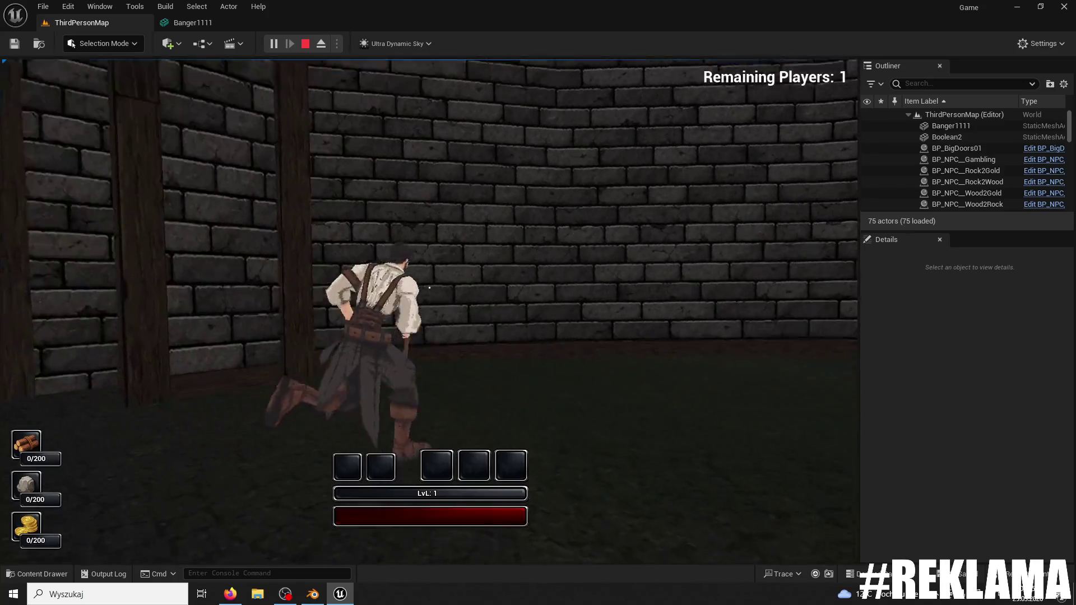
pyautogui.press('F1')
pyautogui.press('F3')
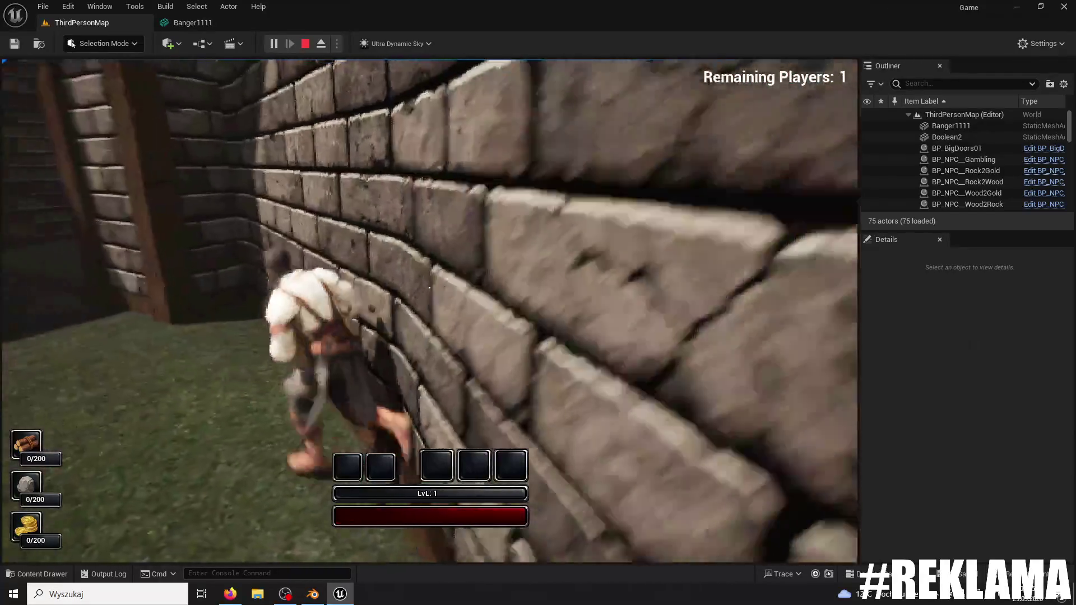
pyautogui.press('w')
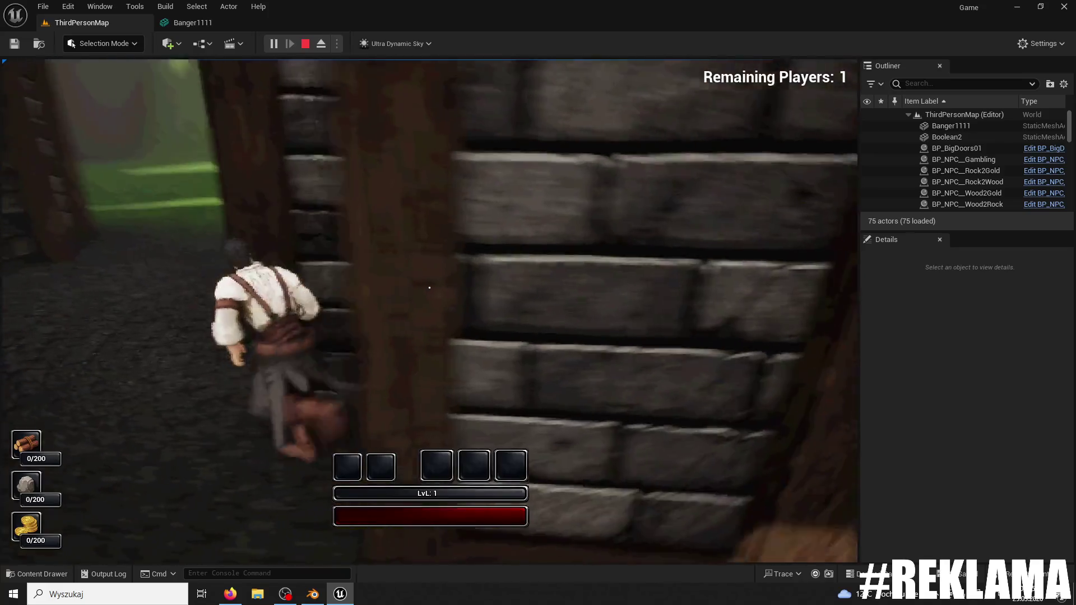
pyautogui.press('w')
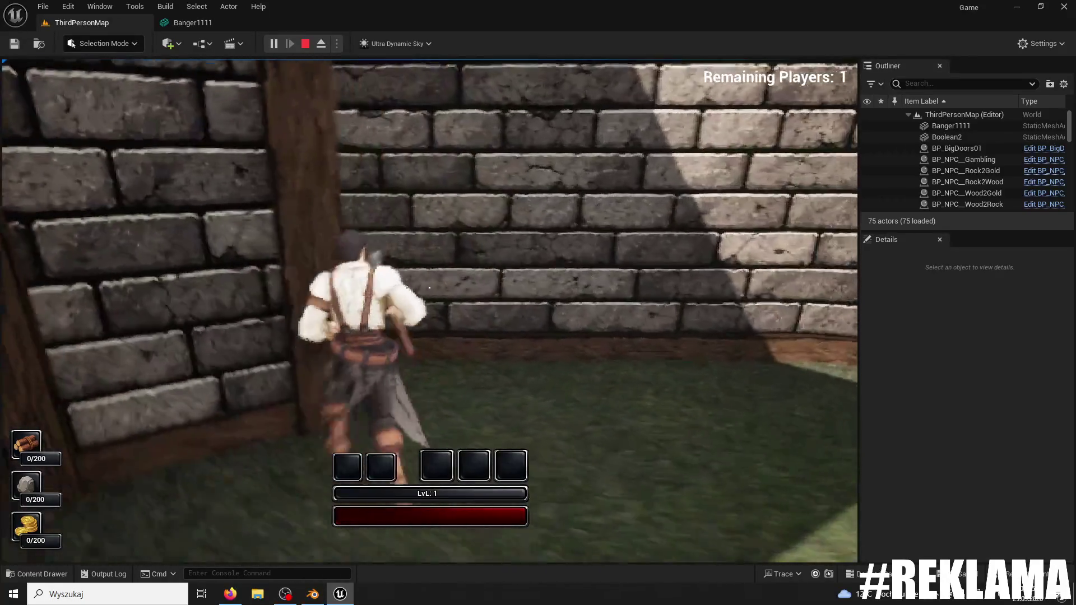
pyautogui.press('Escape')
pyautogui.click(398, 224)
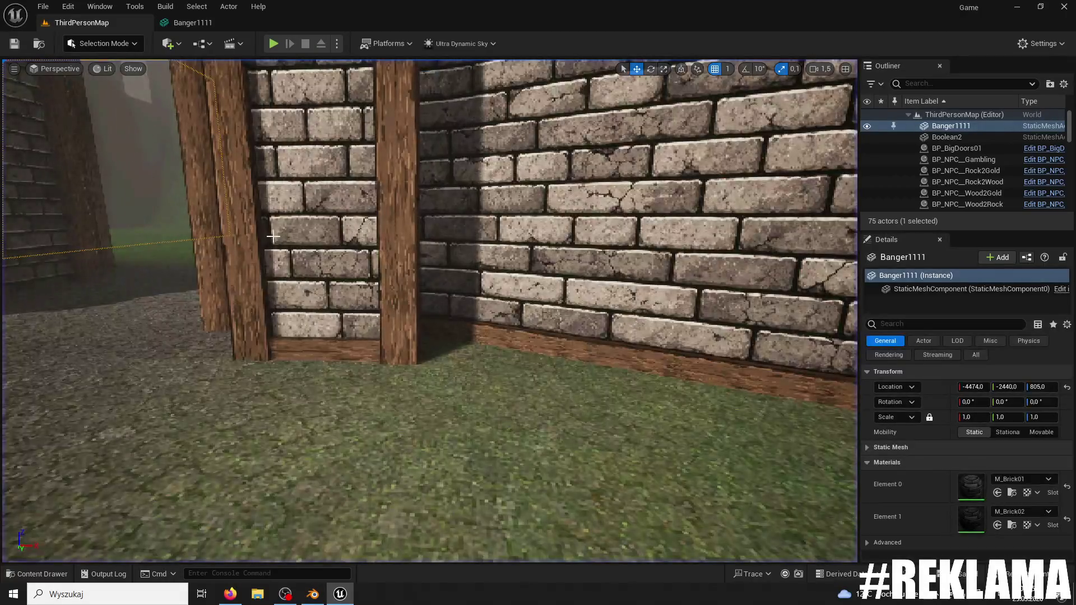
# - Browse from Column6 to the Column01 mesh, open it, and set Use Complex Collision As Simple
pyautogui.rightClick(969, 177)
pyautogui.click(956, 183)
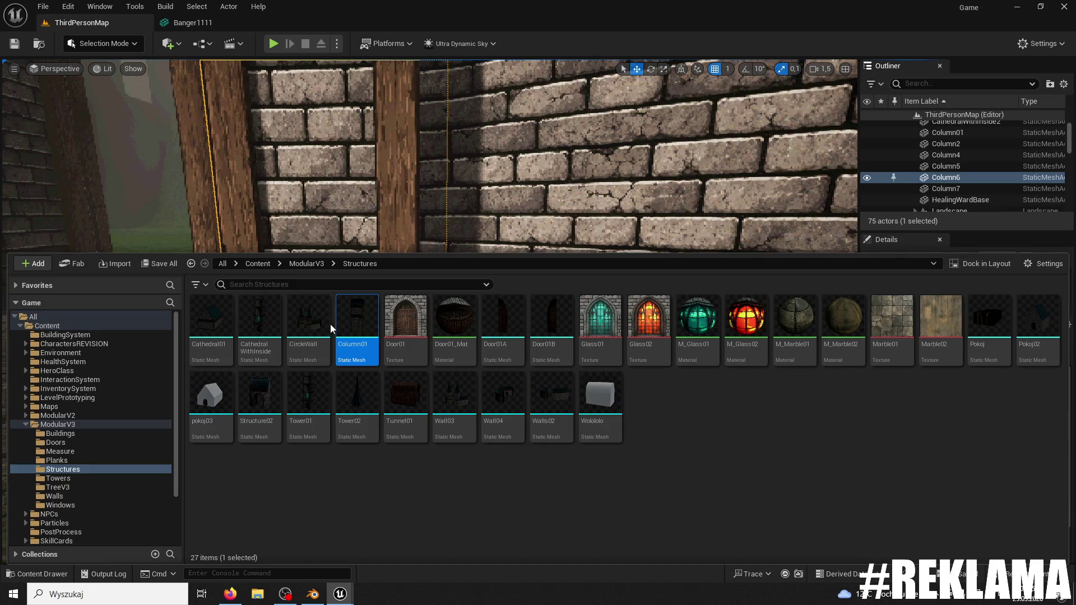
pyautogui.doubleClick(336, 324)
pyautogui.moveTo(332, 158); pyautogui.dragTo(302, 17)
pyautogui.scroll(-10, 973, 324)
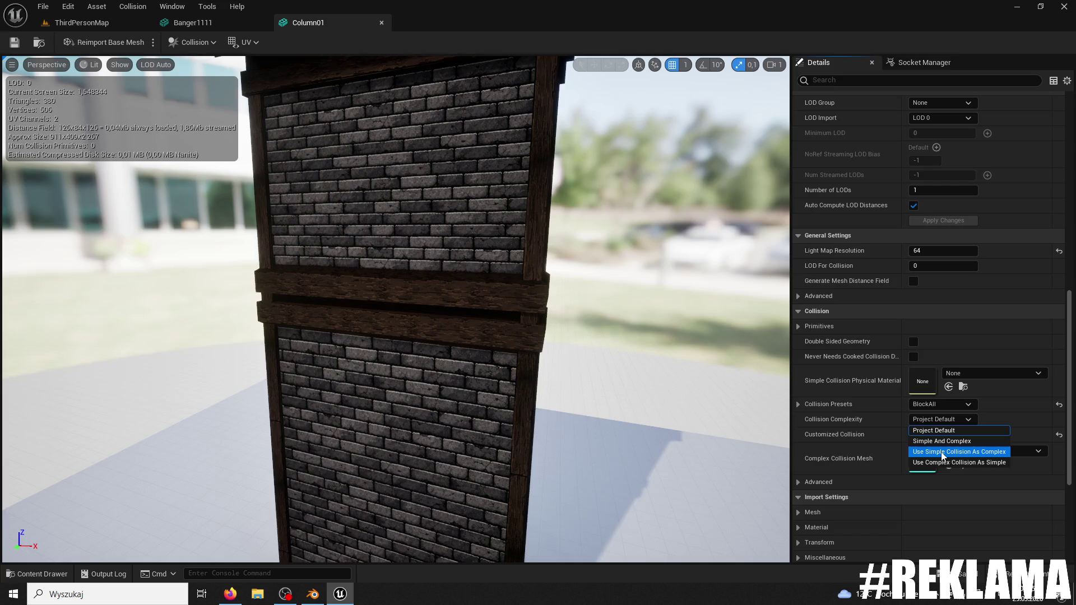
pyautogui.click(949, 465)
# - Add and undo a capsule collision on Column01, then close the mesh editor tabs
pyautogui.scroll(-5, 634, 408)
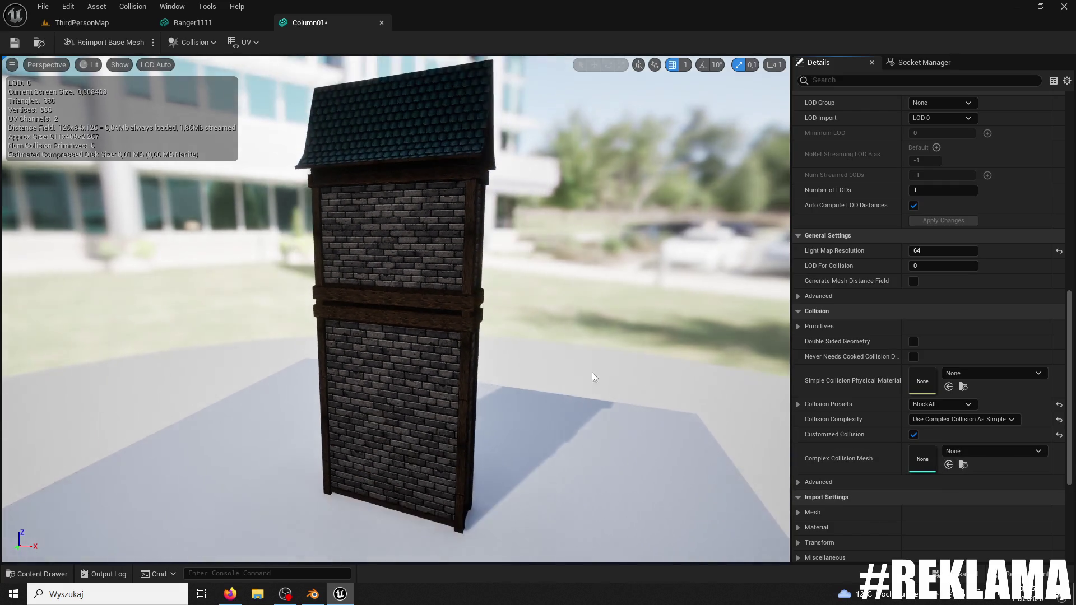
pyautogui.click(245, 42)
pyautogui.click(194, 42)
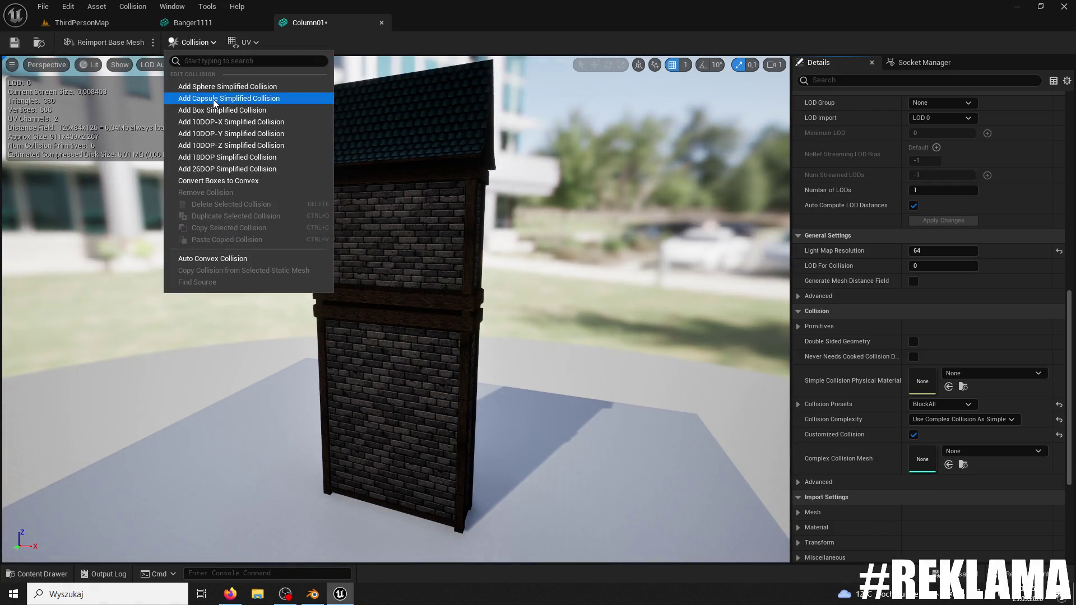
pyautogui.click(239, 96)
pyautogui.hotkey('ctrl', 'z')
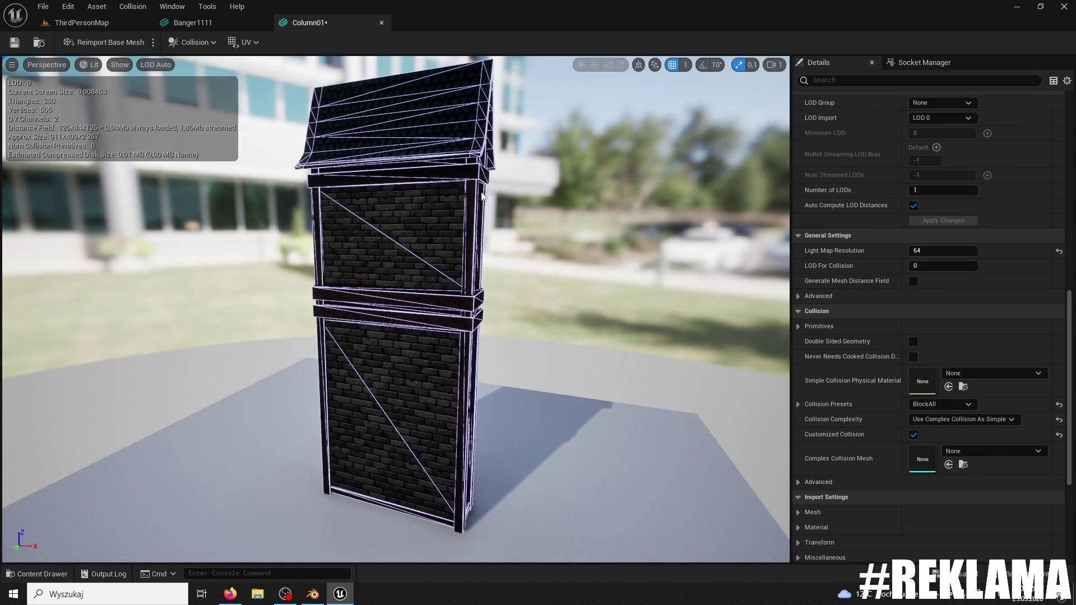
pyautogui.click(381, 23)
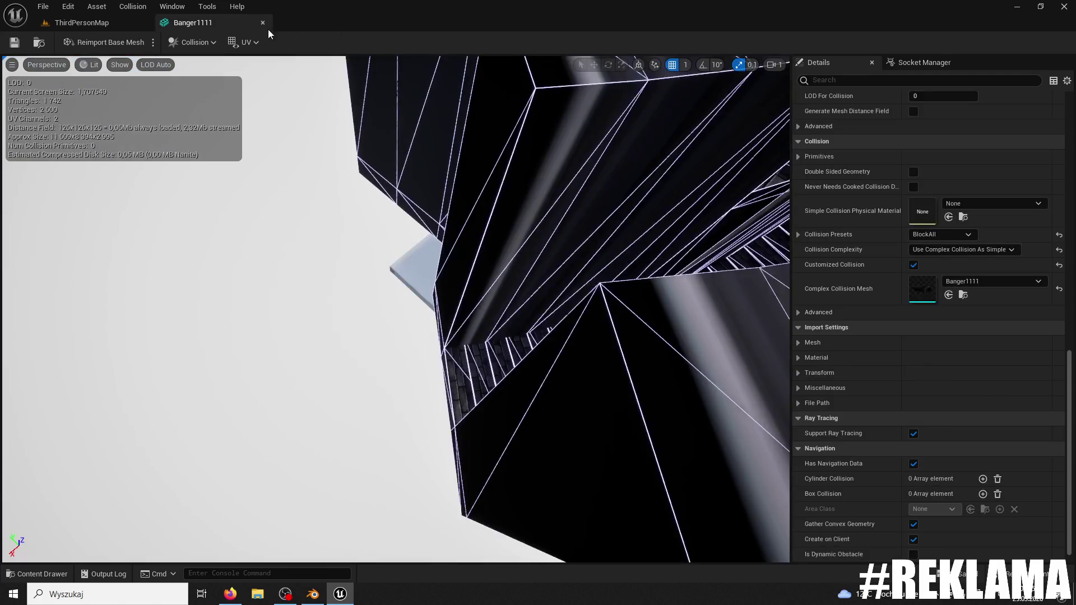
pyautogui.click(267, 25)
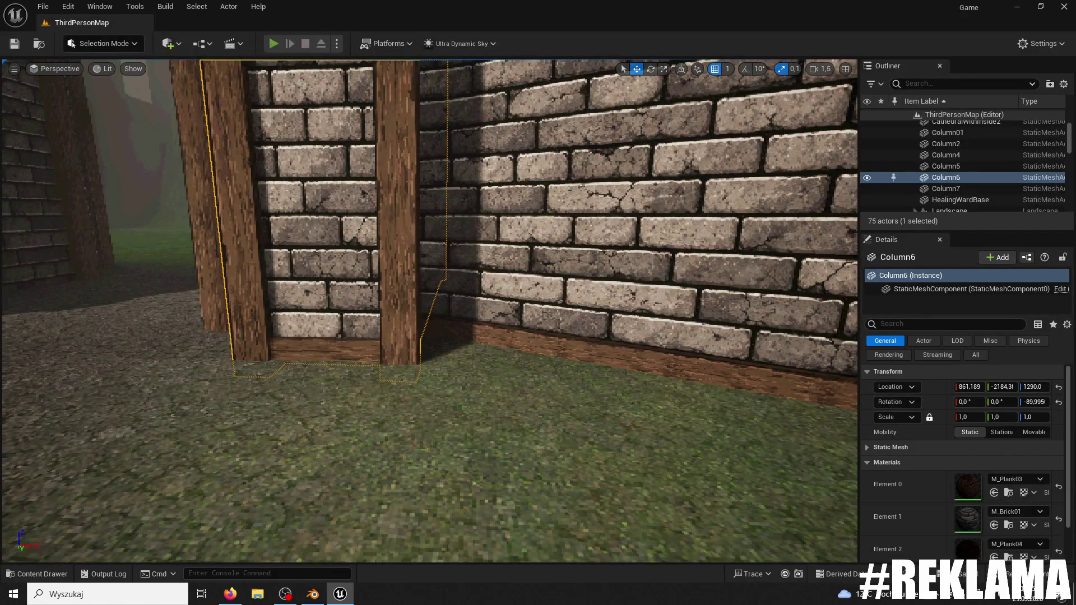
pyautogui.hotkey('alt', 'p')
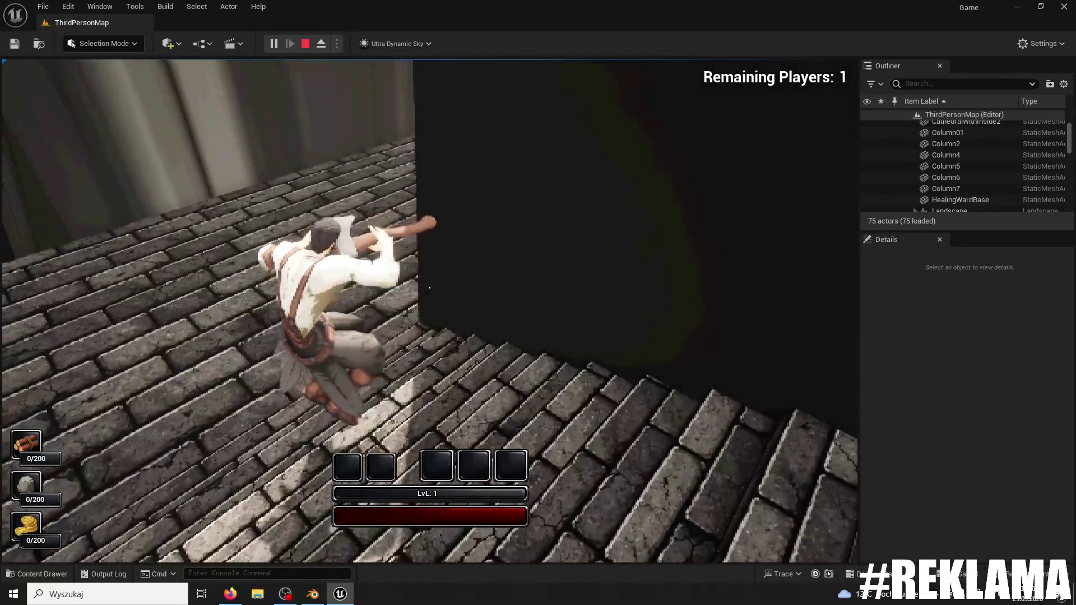
pyautogui.press('Escape')
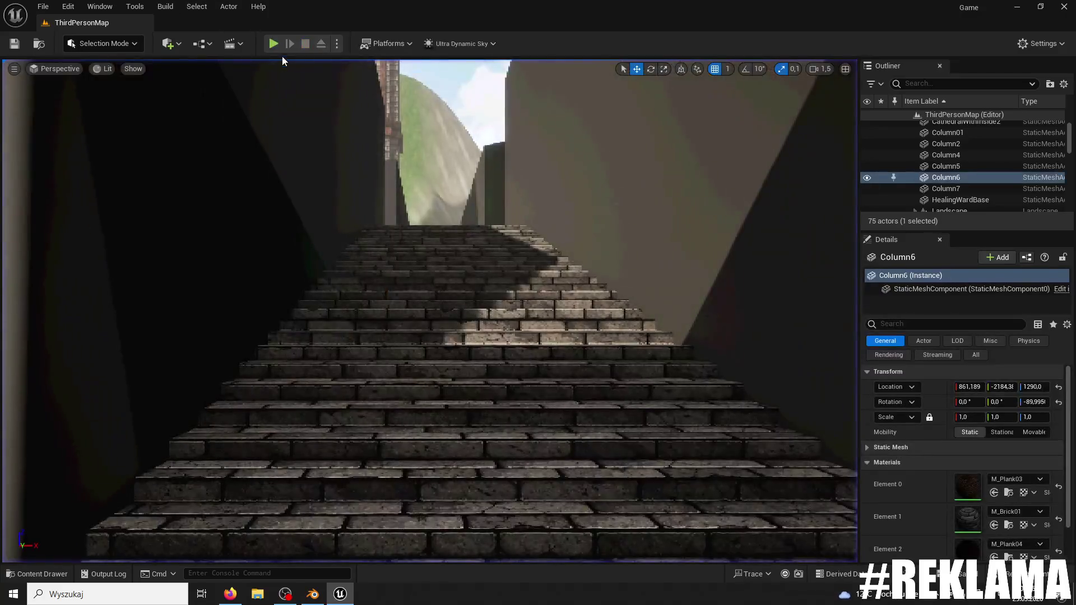
pyautogui.click(273, 48)
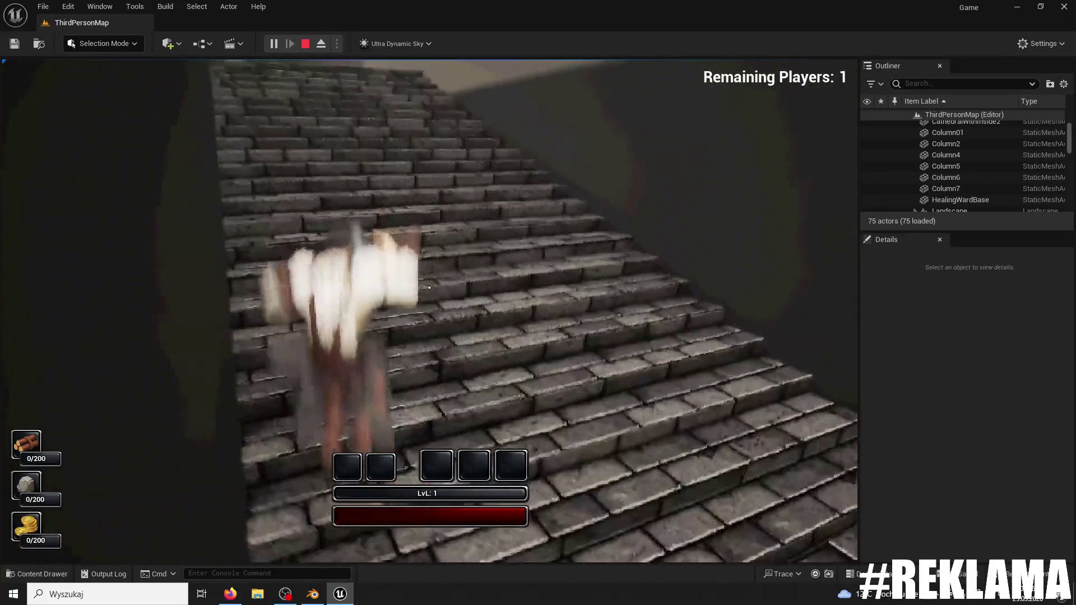
pyautogui.press('Escape')
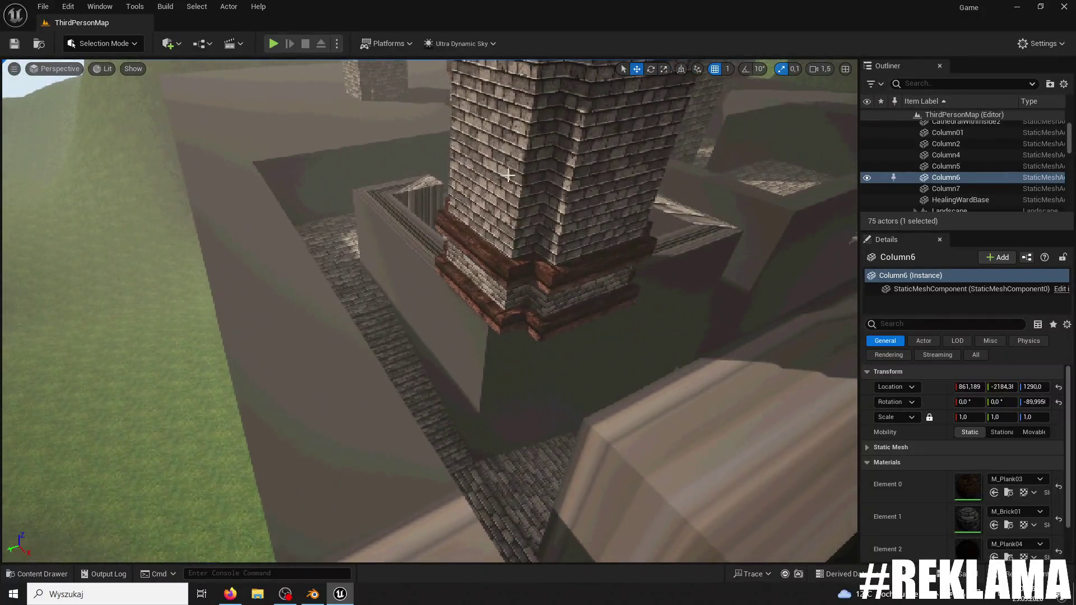
# - Select the SM_Tower11 tower in the level and open its SM_Tower04 mesh for editing
pyautogui.click(575, 167)
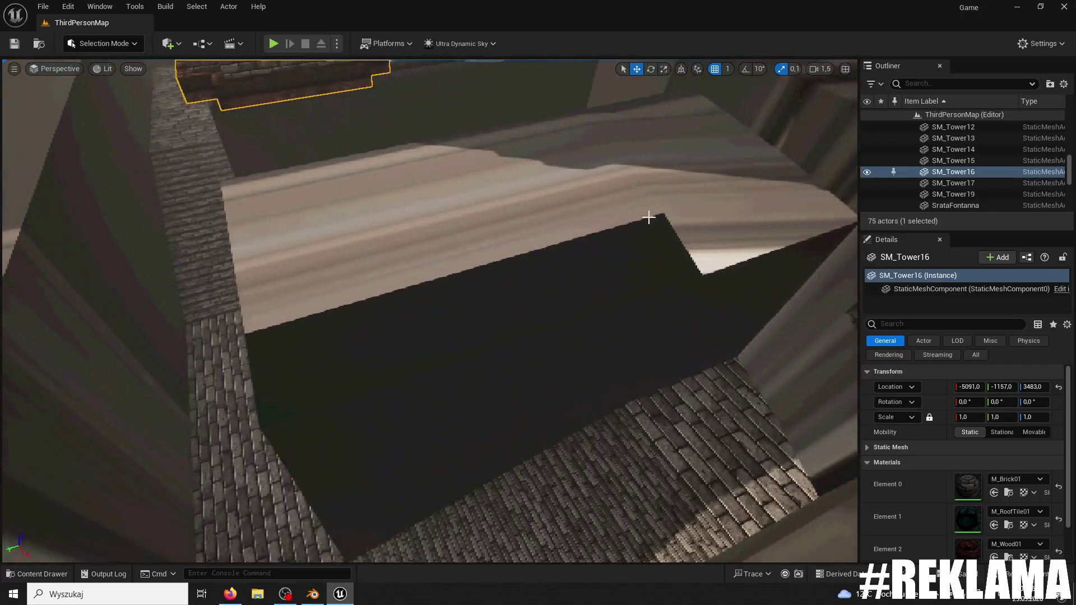
pyautogui.click(648, 218)
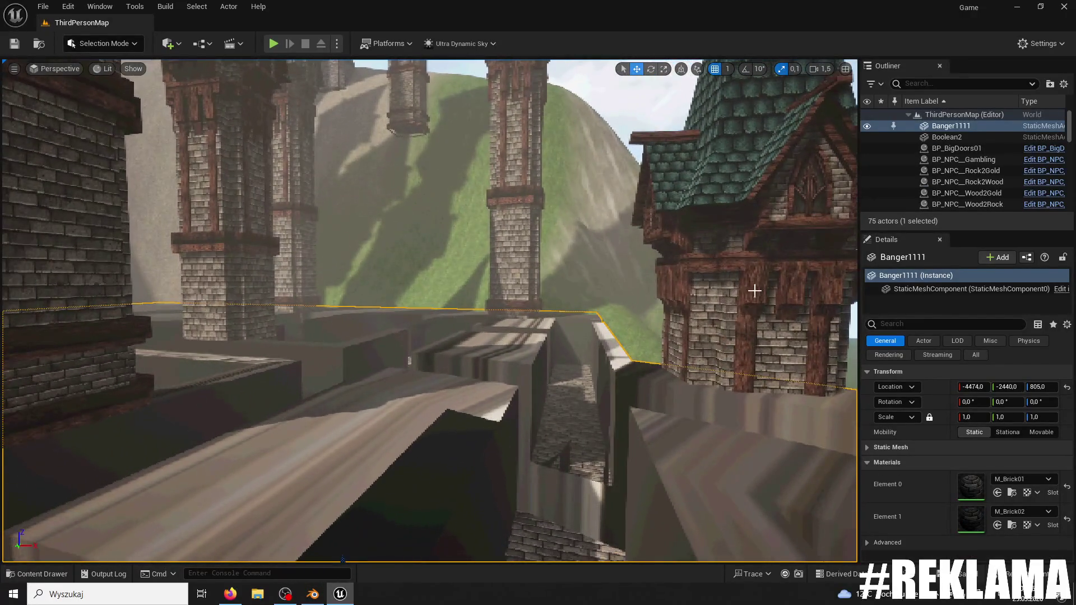
pyautogui.click(765, 291)
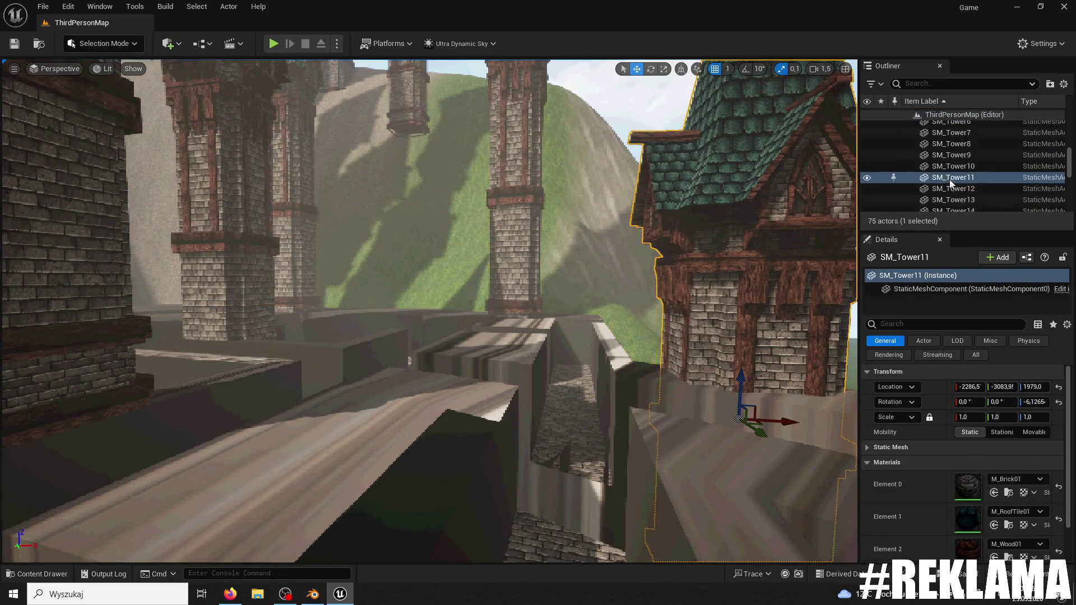
pyautogui.rightClick(951, 184)
pyautogui.click(824, 194)
pyautogui.doubleClick(219, 310)
# - Add another simplified collision shape to SM_Tower04, then delete two collision primitives
pyautogui.click(448, 178)
pyautogui.click(459, 237)
pyautogui.doubleClick(522, 145)
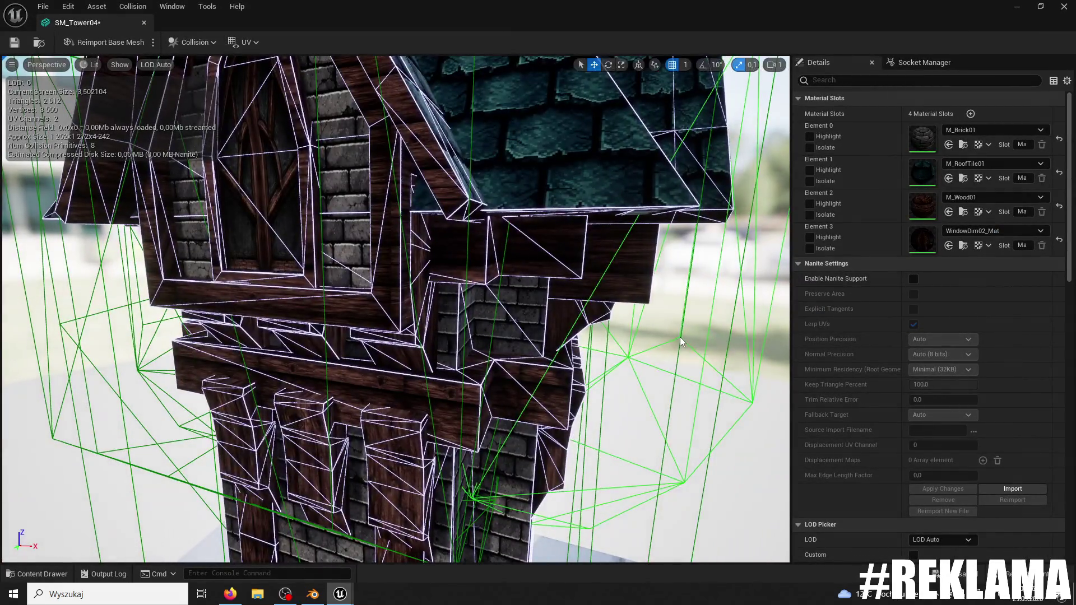
pyautogui.press('Delete')
pyautogui.moveTo(680, 337); pyautogui.dragTo(315, 355)
pyautogui.press('Delete')
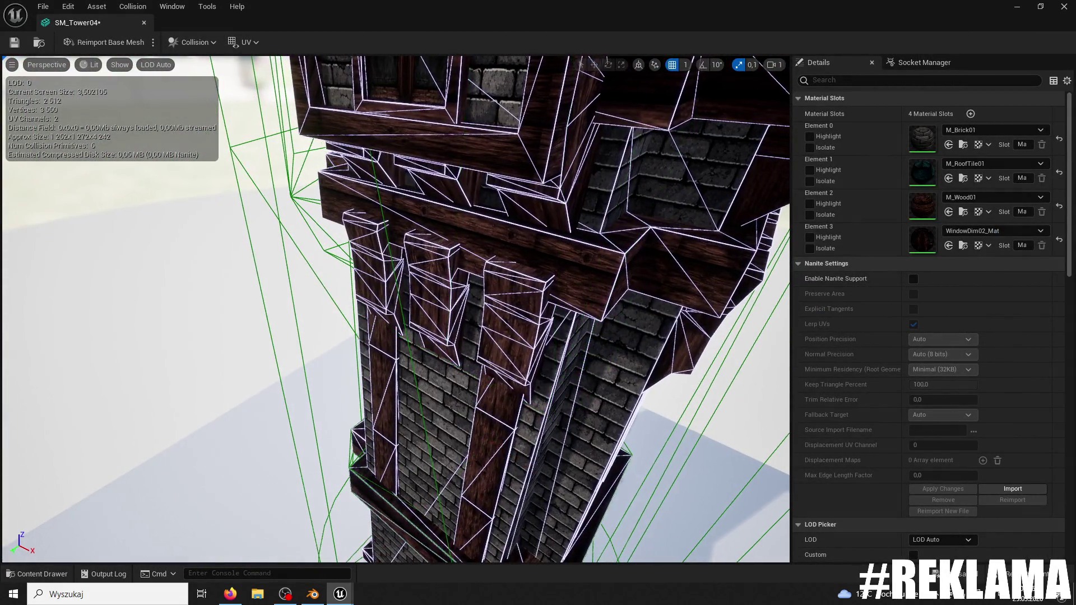
pyautogui.moveTo(304, 283); pyautogui.dragTo(305, 283)
# - Delete the large, bottom and remaining extra collision shapes, leaving one primitive on the tower
pyautogui.click(346, 260)
pyautogui.press('Delete')
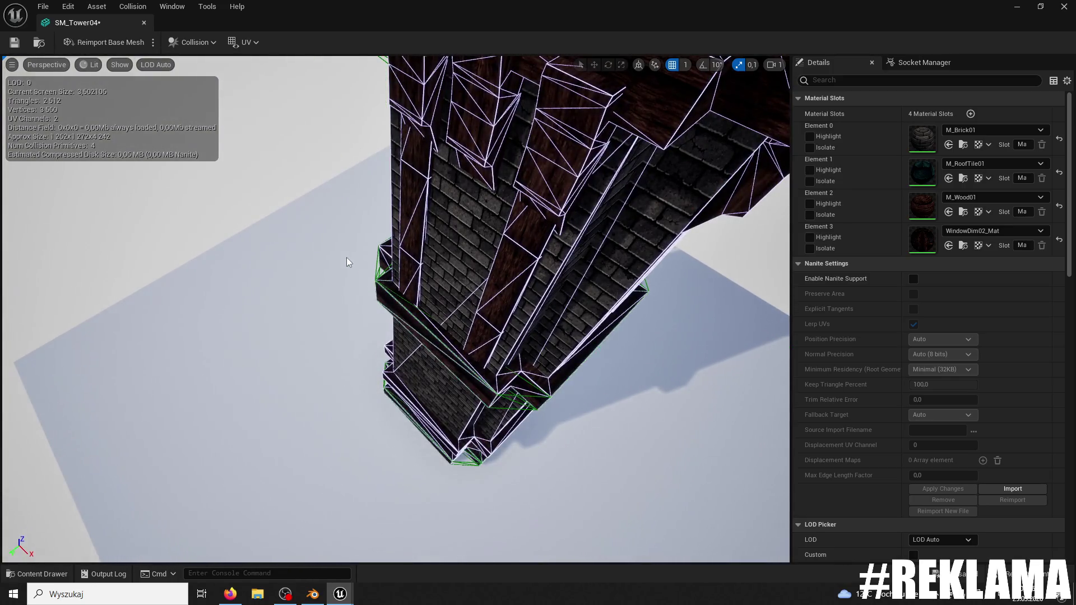
pyautogui.click(462, 459)
pyautogui.press('Delete')
pyautogui.click(513, 408)
pyautogui.moveTo(512, 401); pyautogui.dragTo(137, 432)
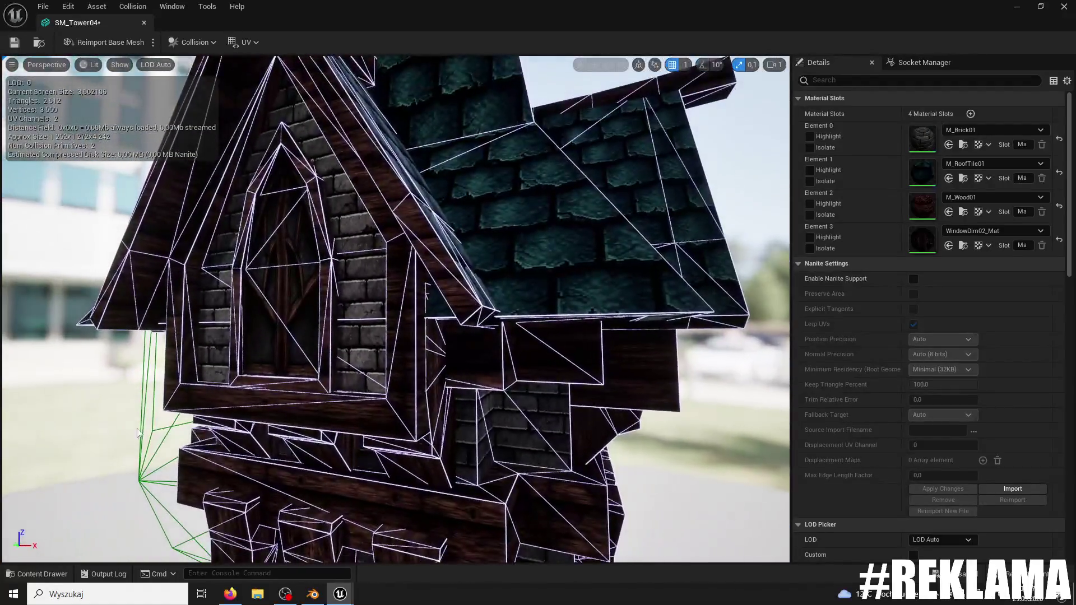
pyautogui.press('Delete')
pyautogui.moveTo(426, 291); pyautogui.dragTo(20, 100)
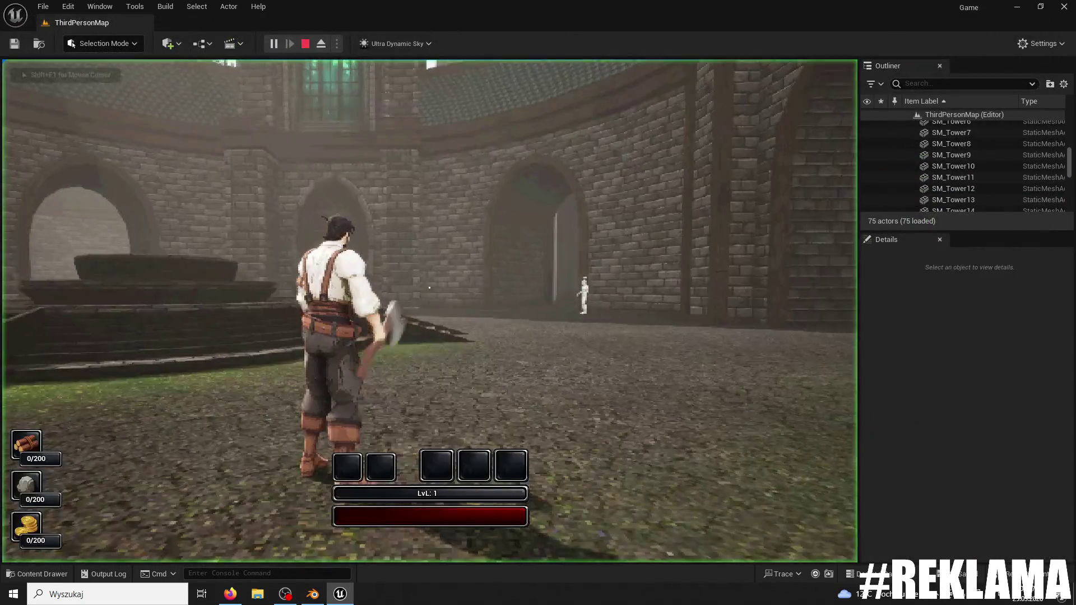
pyautogui.press('w')
pyautogui.click(430, 287)
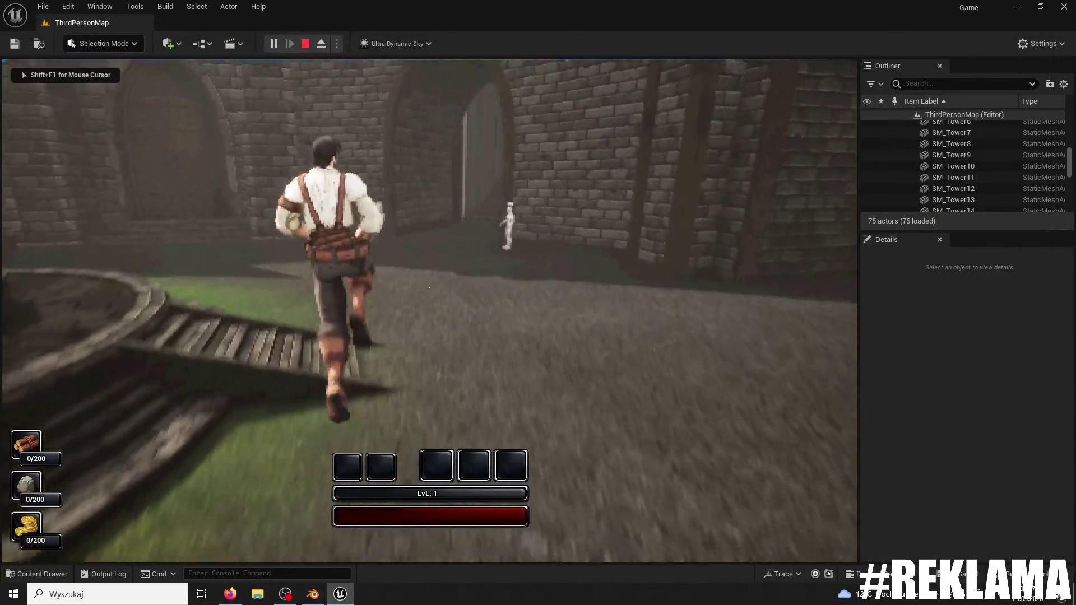
# - Run the character through the alley and up both stone stairways, then stop the play-test
pyautogui.press('w')
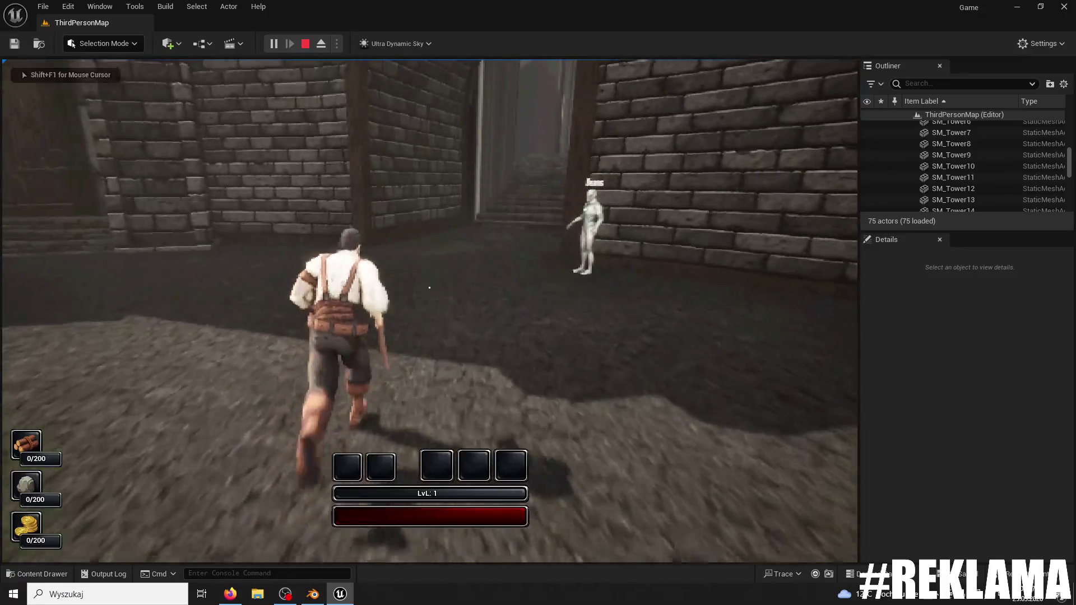
pyautogui.press('w')
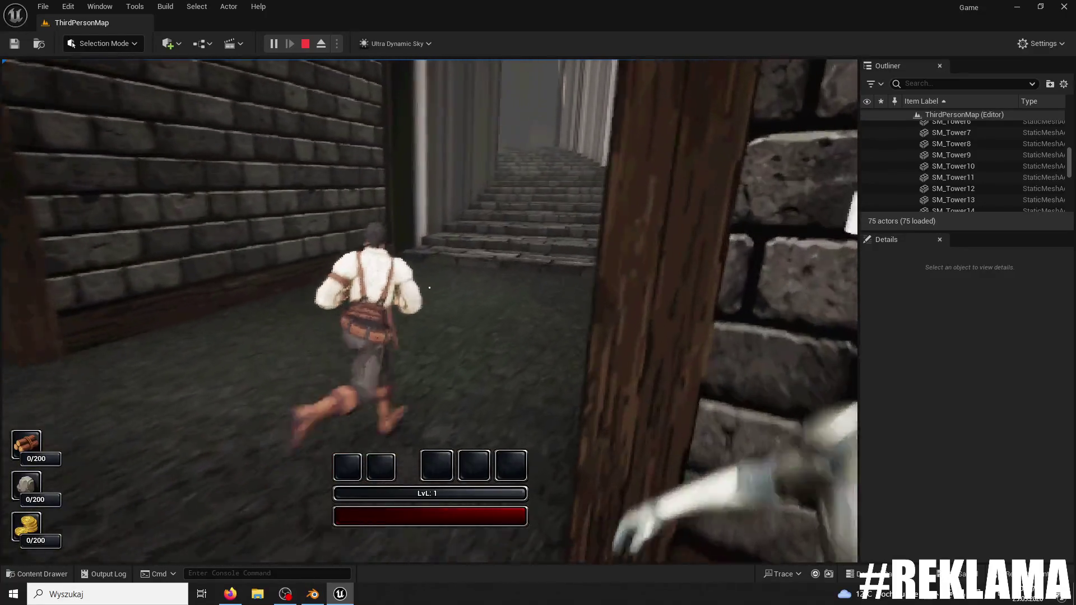
pyautogui.press('w')
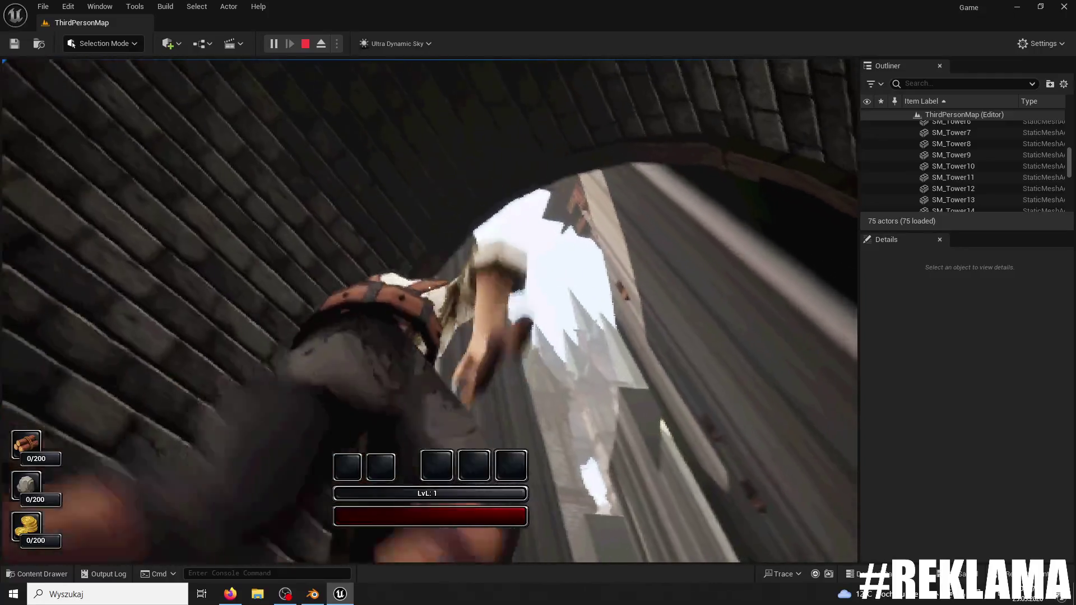
pyautogui.press('w')
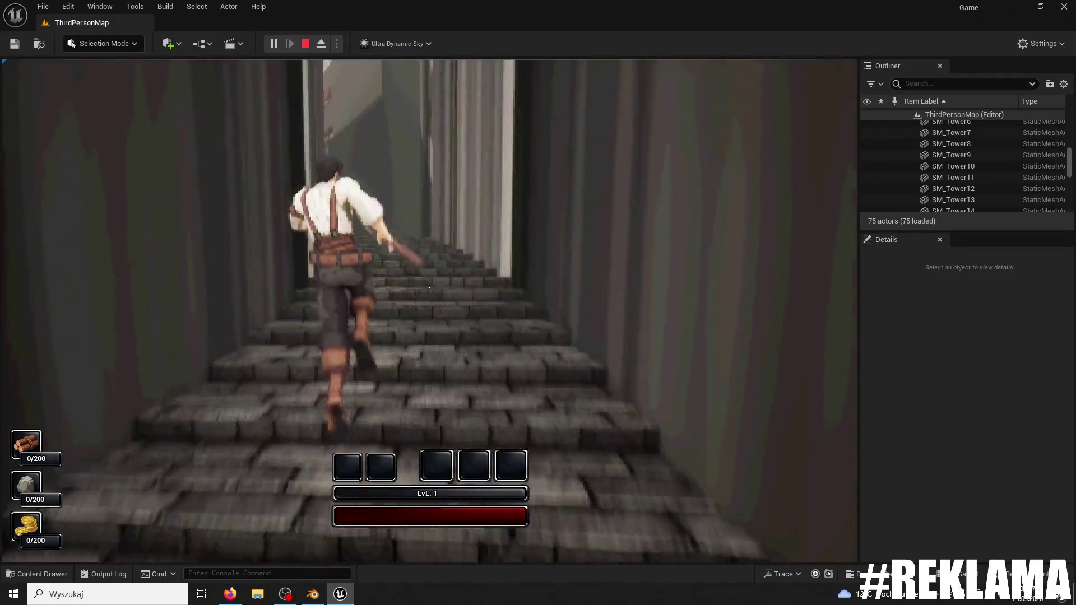
pyautogui.press('w')
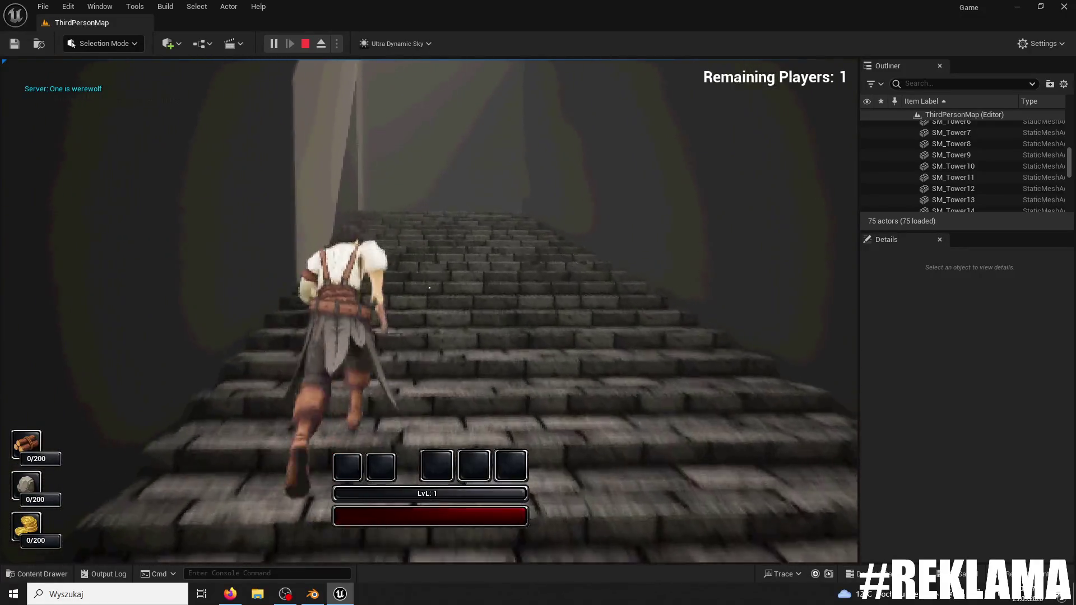
pyautogui.press('w')
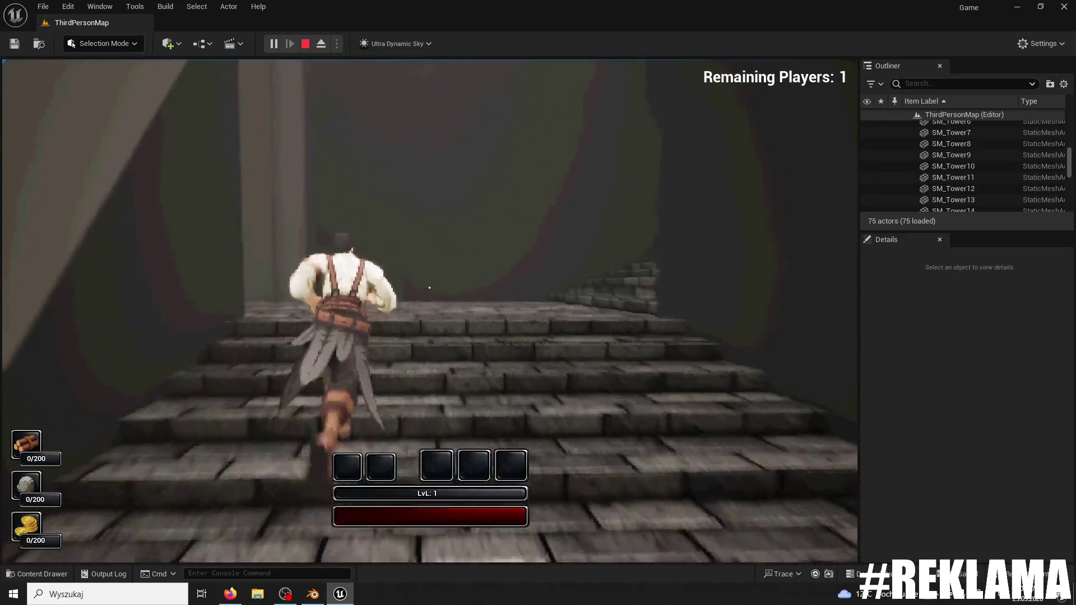
pyautogui.press('w')
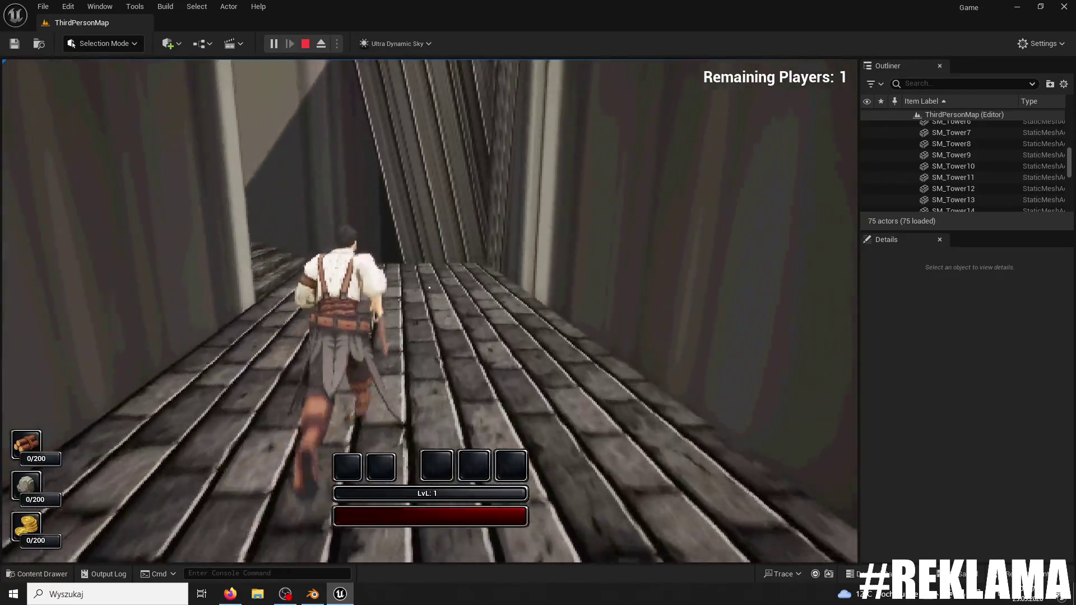
pyautogui.press('w')
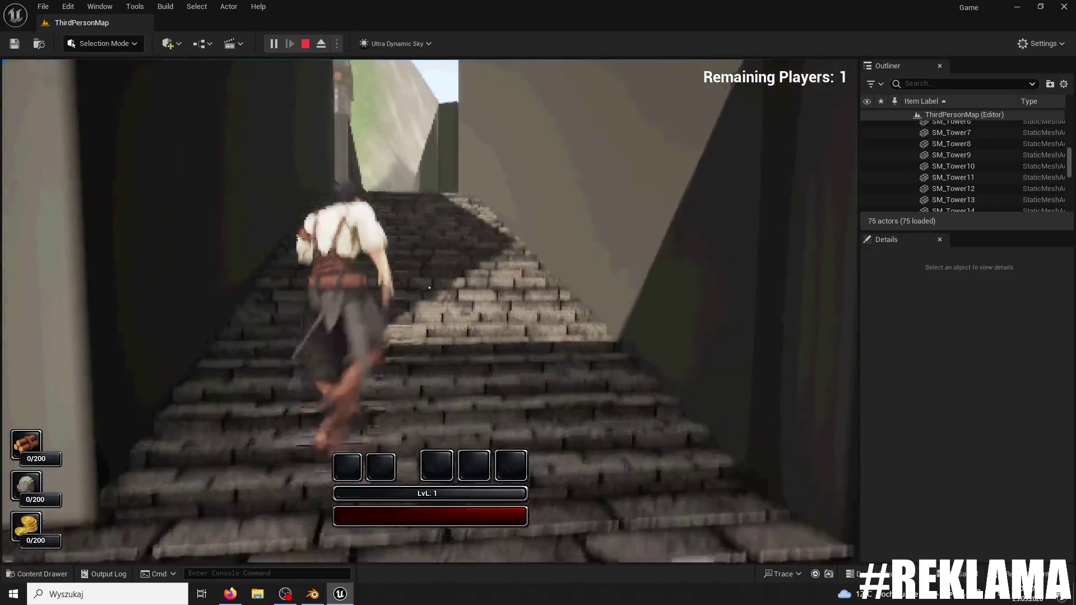
pyautogui.press('w')
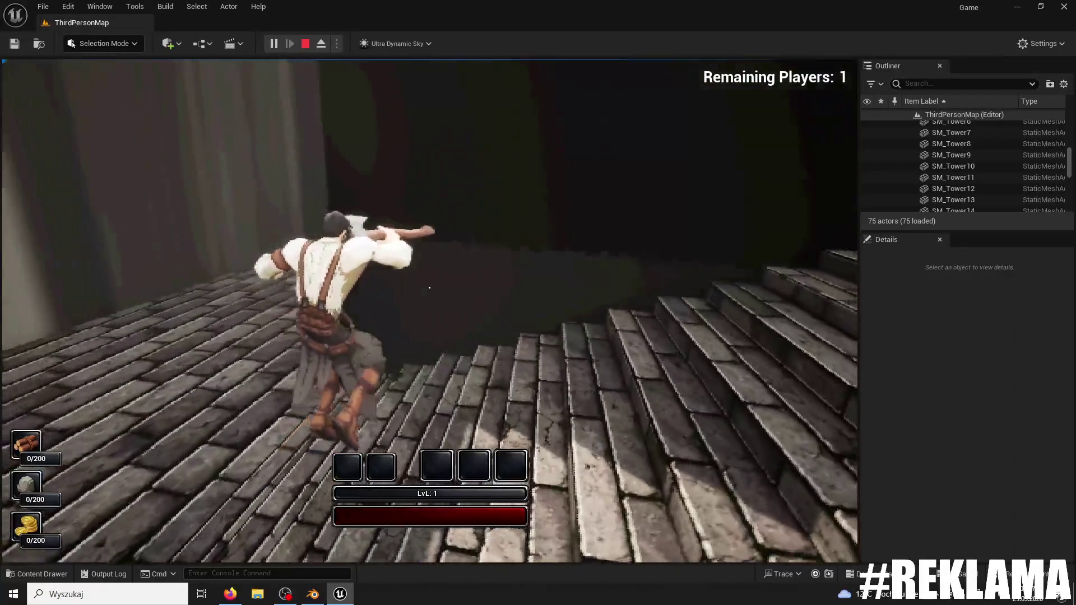
pyautogui.press('Escape')
pyautogui.press('f')
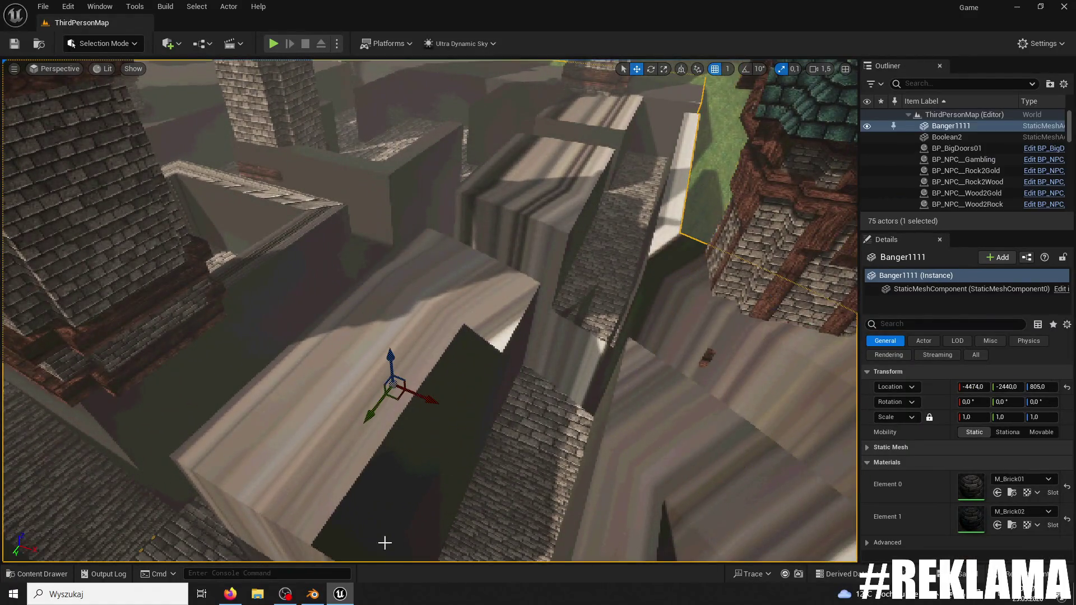
# - Switch to Blender, close the Unreal editor, and minimize Blender to reveal the desktop
pyautogui.click(312, 594)
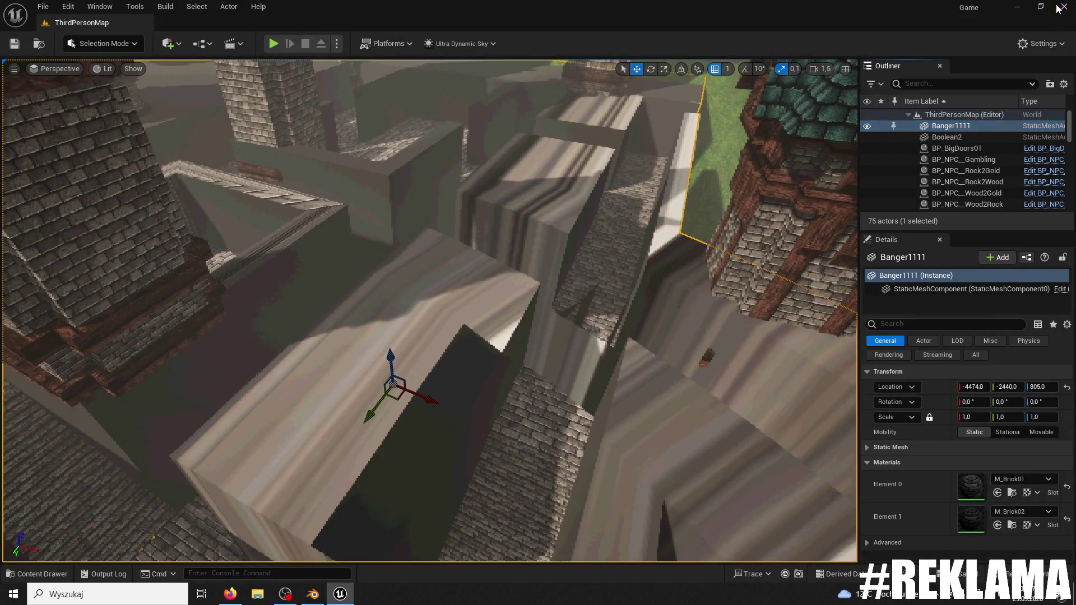
pyautogui.click(1057, 8)
pyautogui.click(1002, 8)
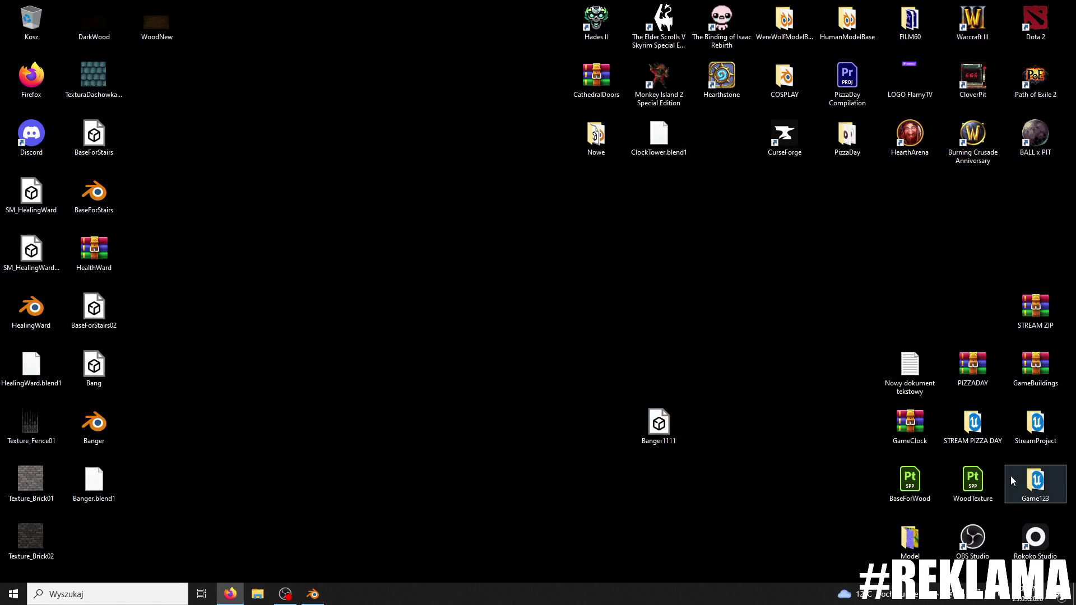
# - Open the Game123 folder and launch the Game project in Unreal
pyautogui.doubleClick(1045, 489)
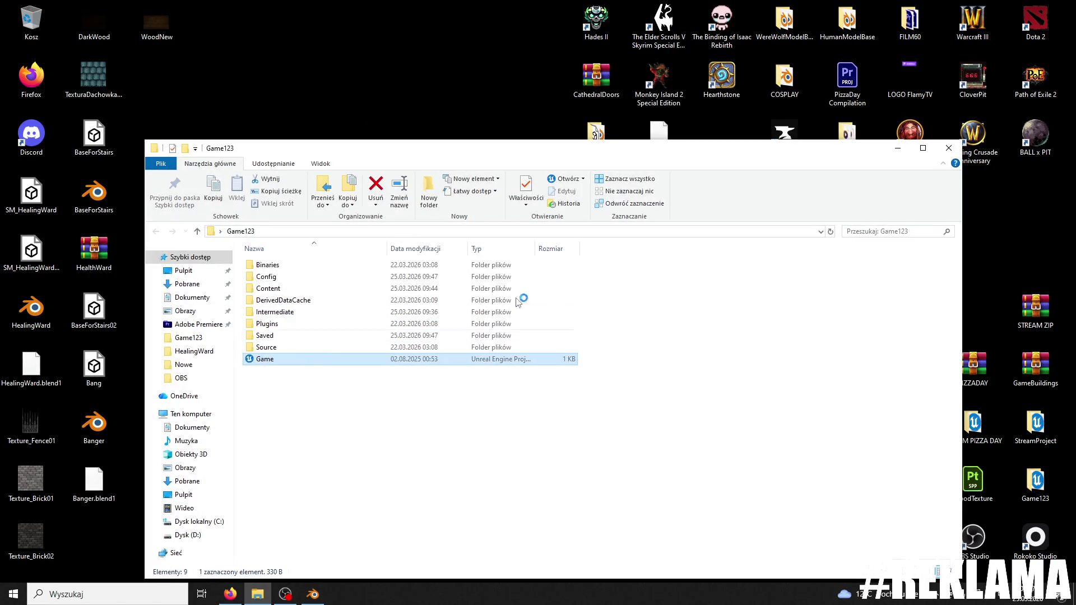
pyautogui.click(944, 149)
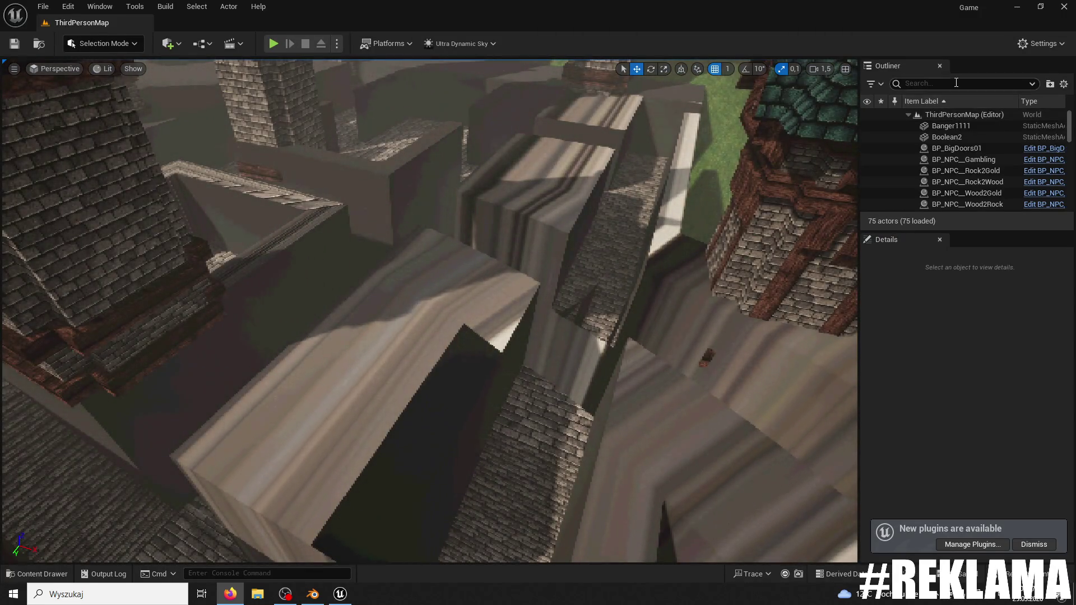
# - Start a play-test, choose the FleetFoot ability, and run up the stone staircase onto the walkway
pyautogui.click(280, 41)
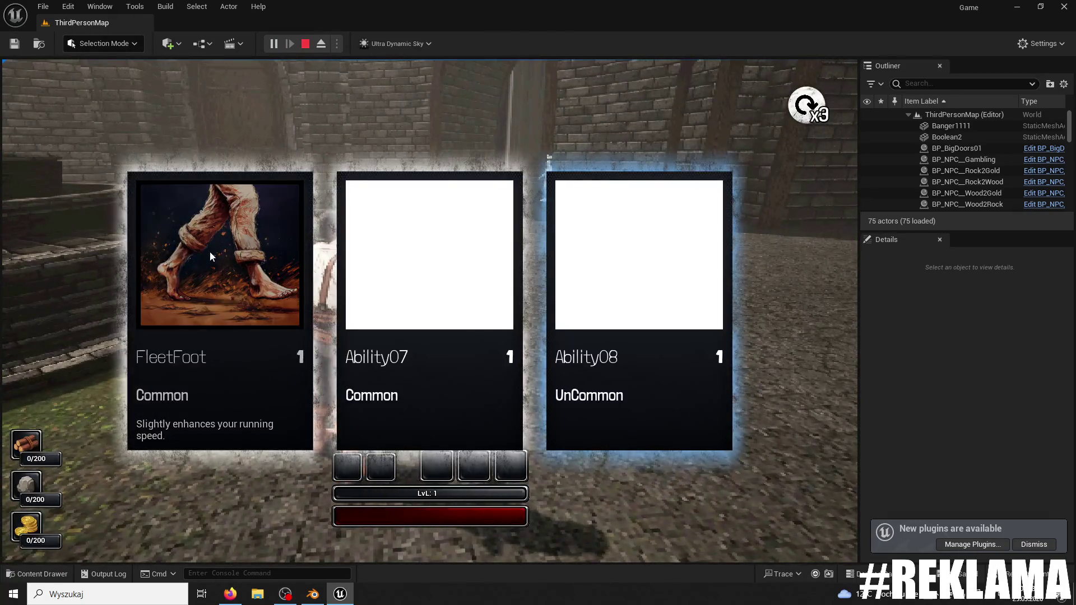
pyautogui.click(263, 235)
pyautogui.press('w')
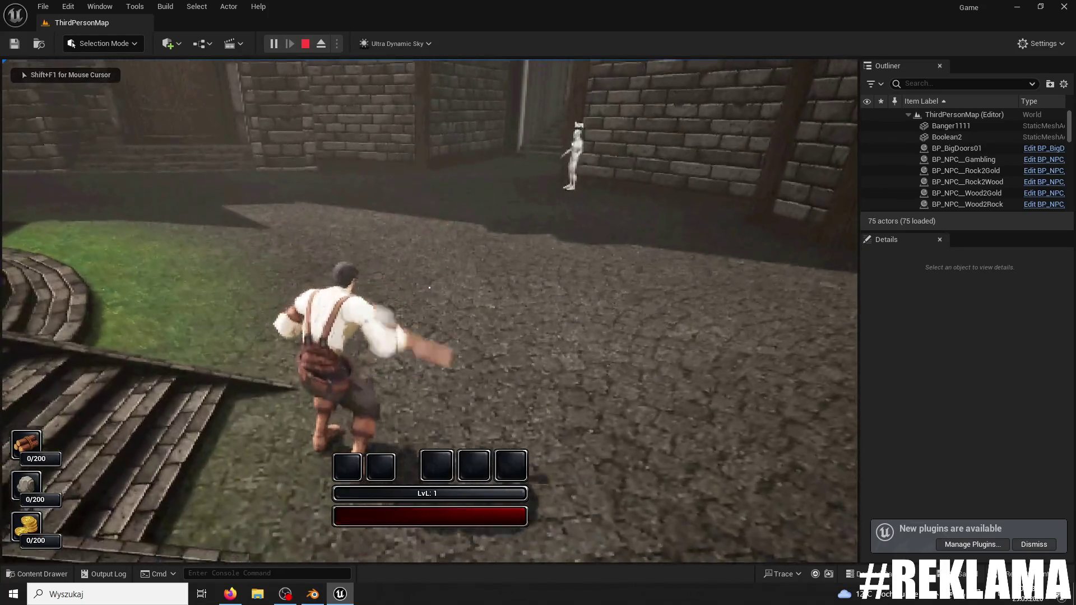
pyautogui.press('w')
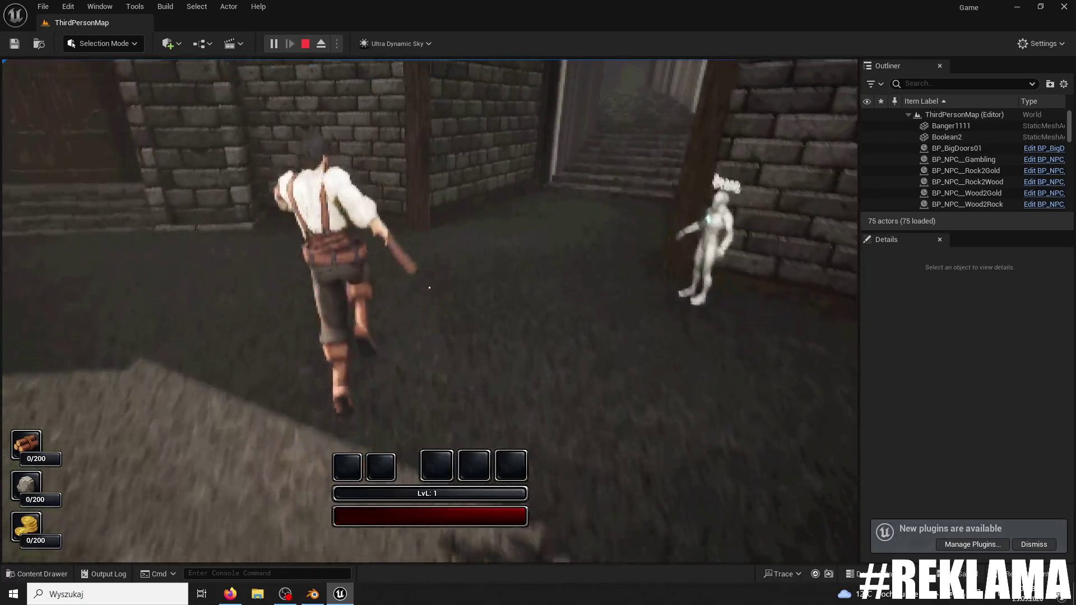
pyautogui.press('w')
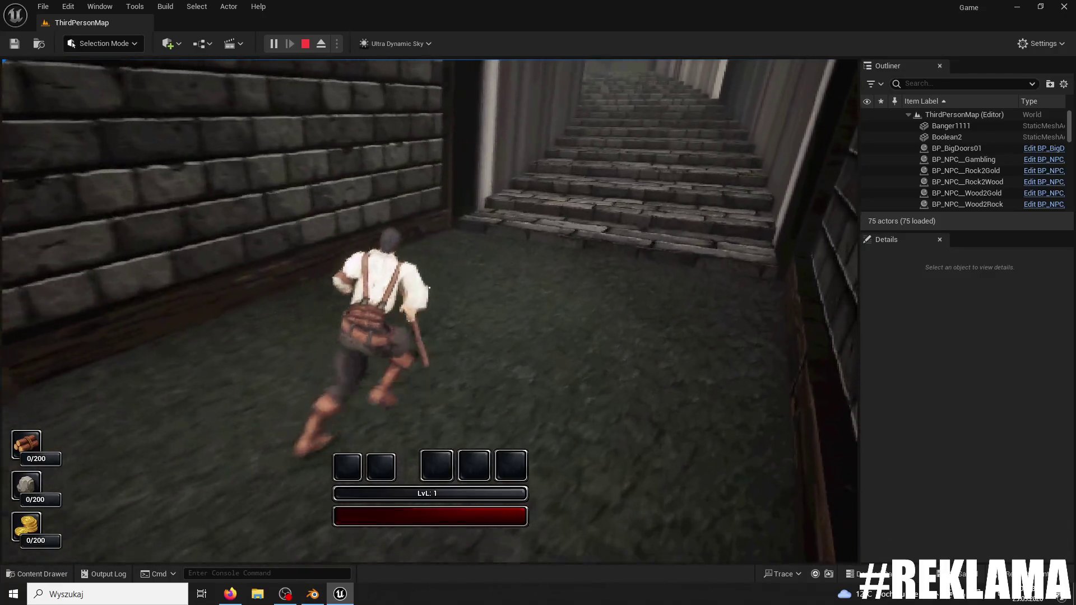
pyautogui.press('w')
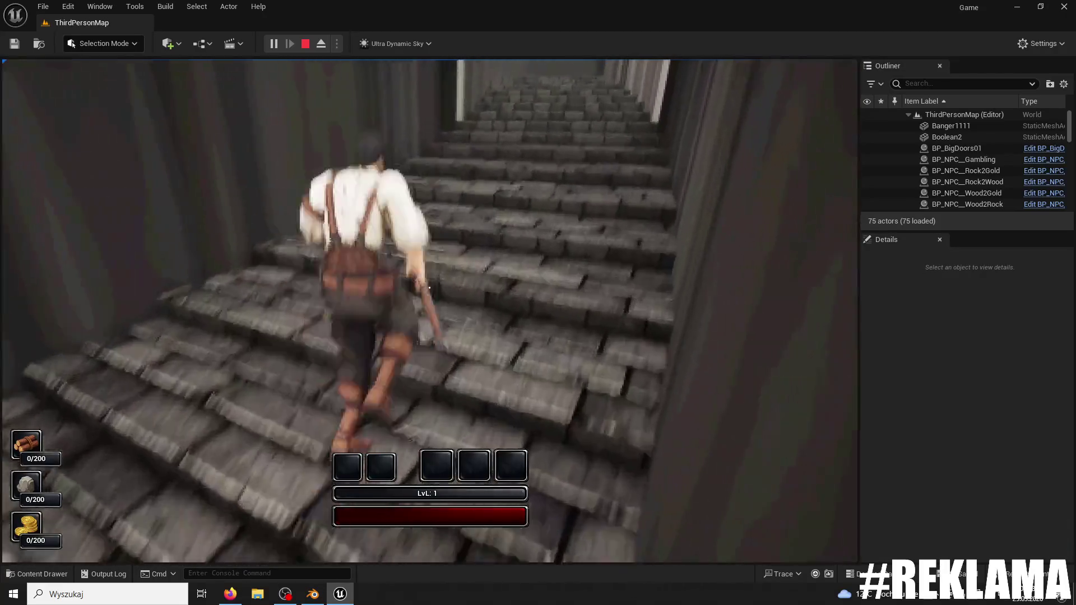
pyautogui.press('w')
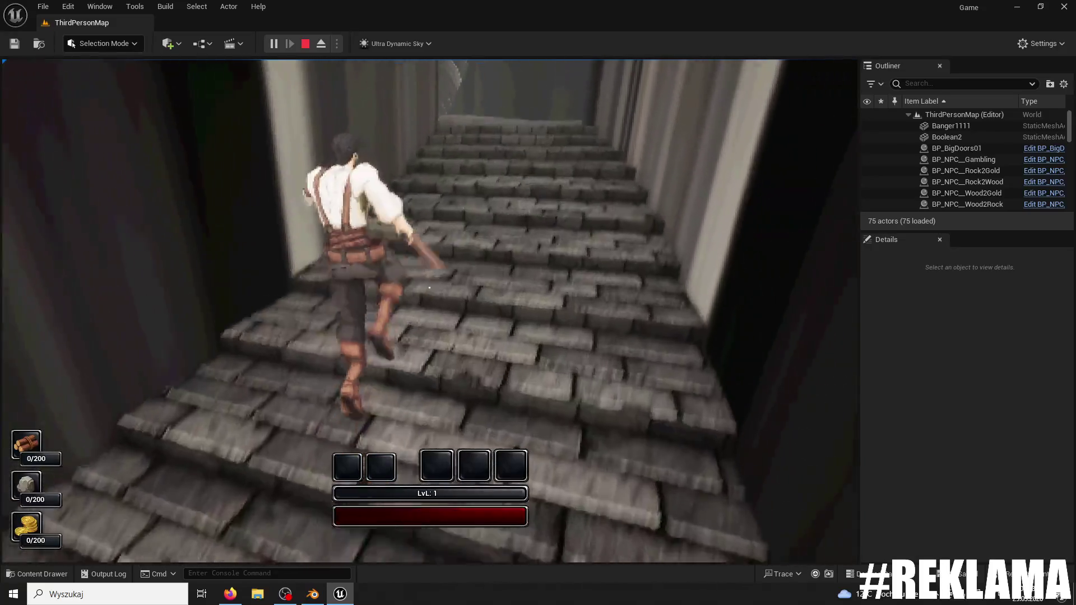
pyautogui.press('w')
pyautogui.press('w')
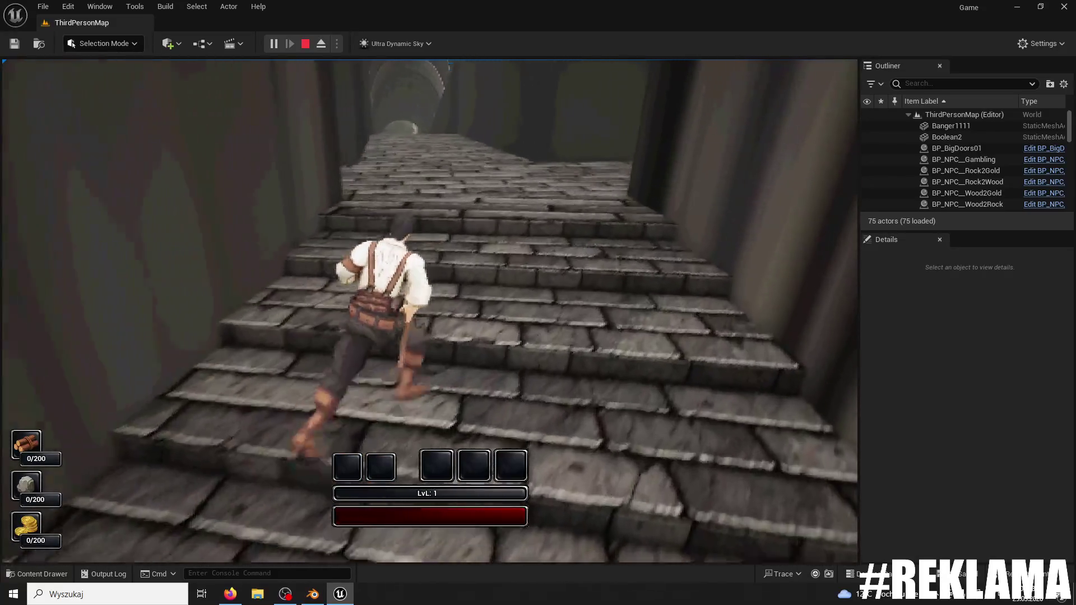
pyautogui.press('w')
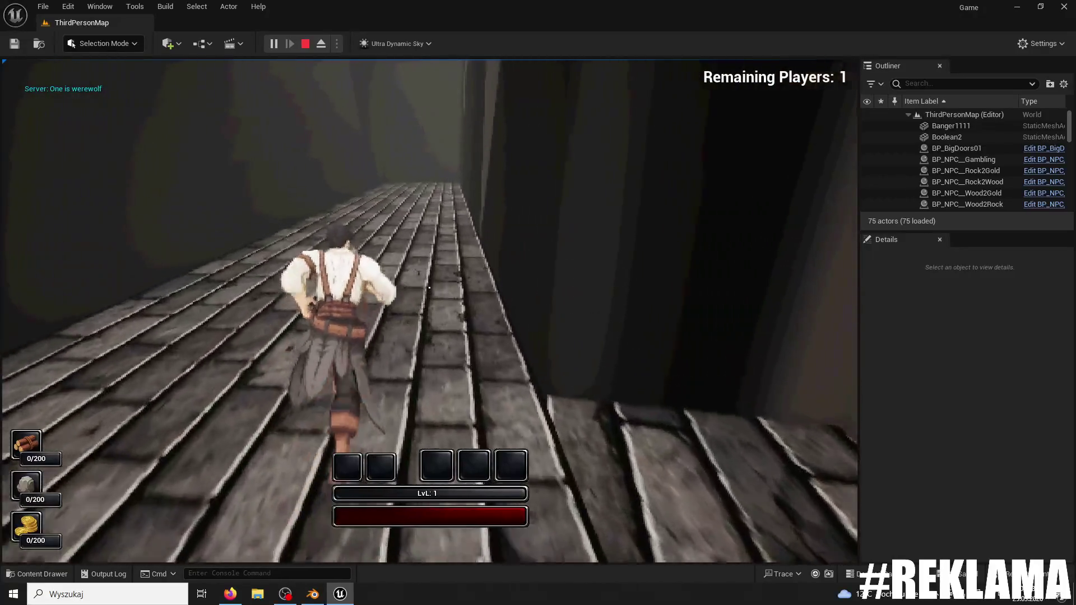
pyautogui.press('w')
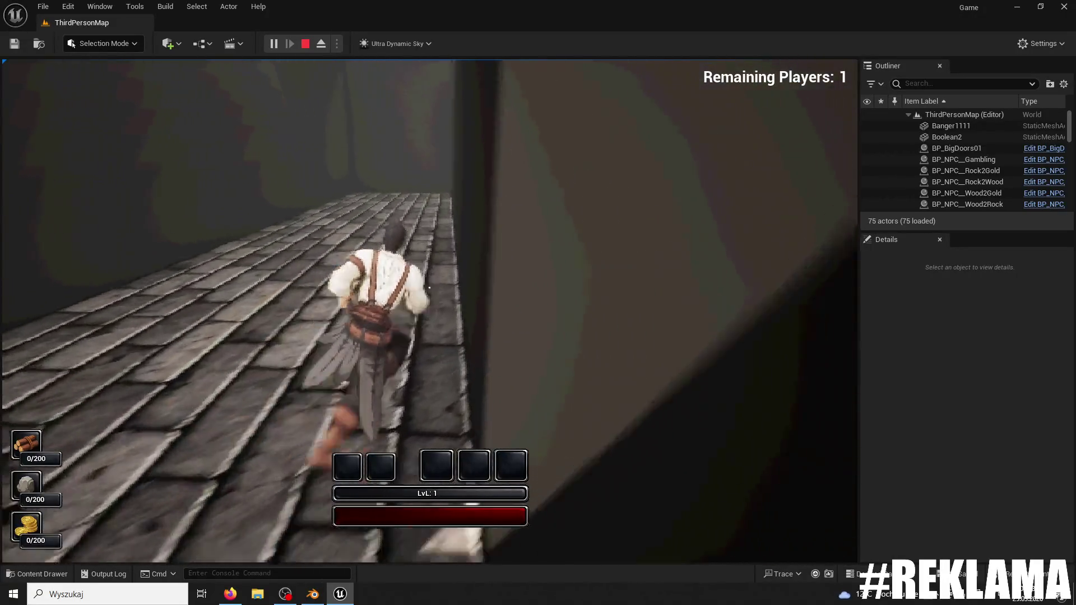
pyautogui.press('w')
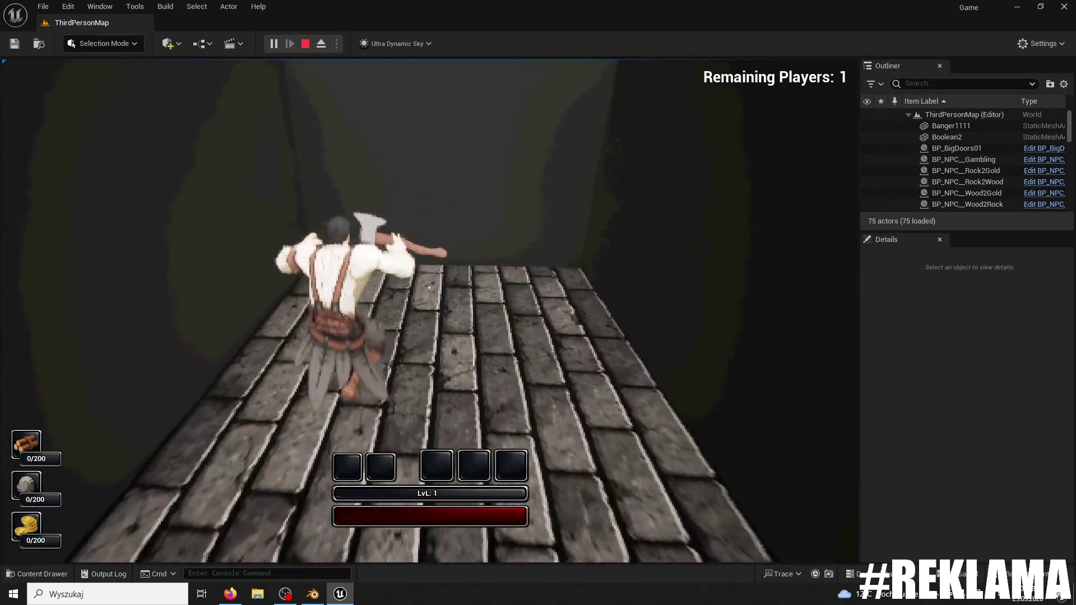
pyautogui.press('w')
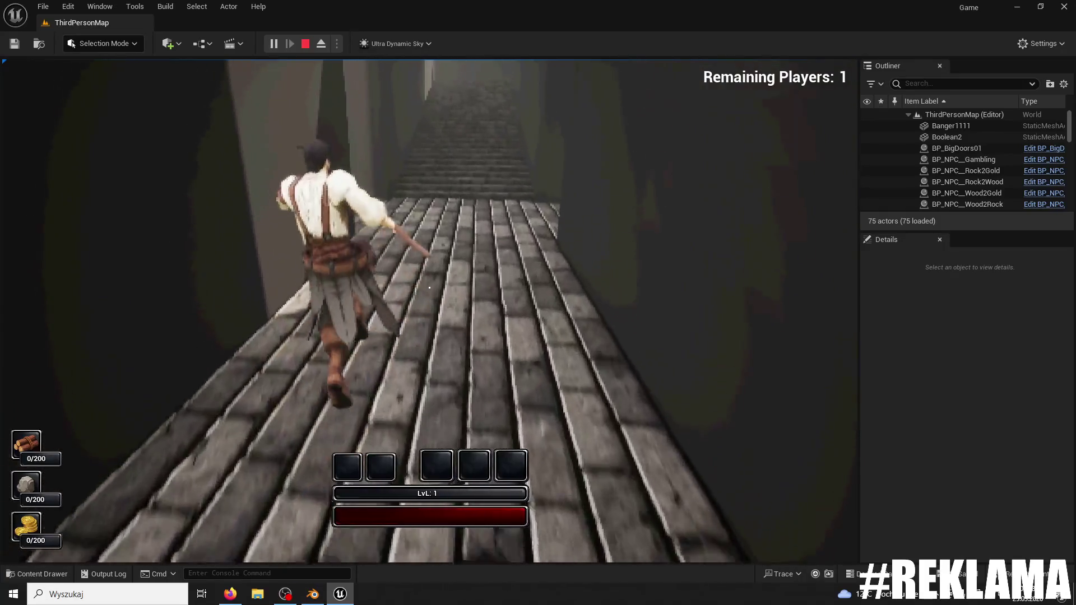
pyautogui.press('w')
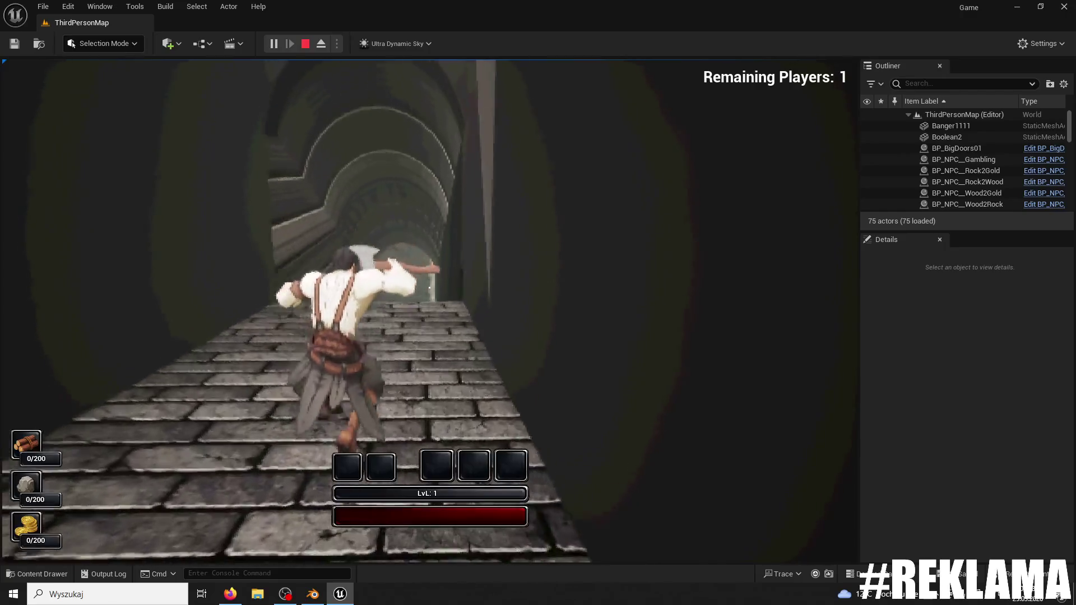
# - Run through the archway and tunnel into the courtyard, climb the lit staircase, then stop playing
pyautogui.press('w')
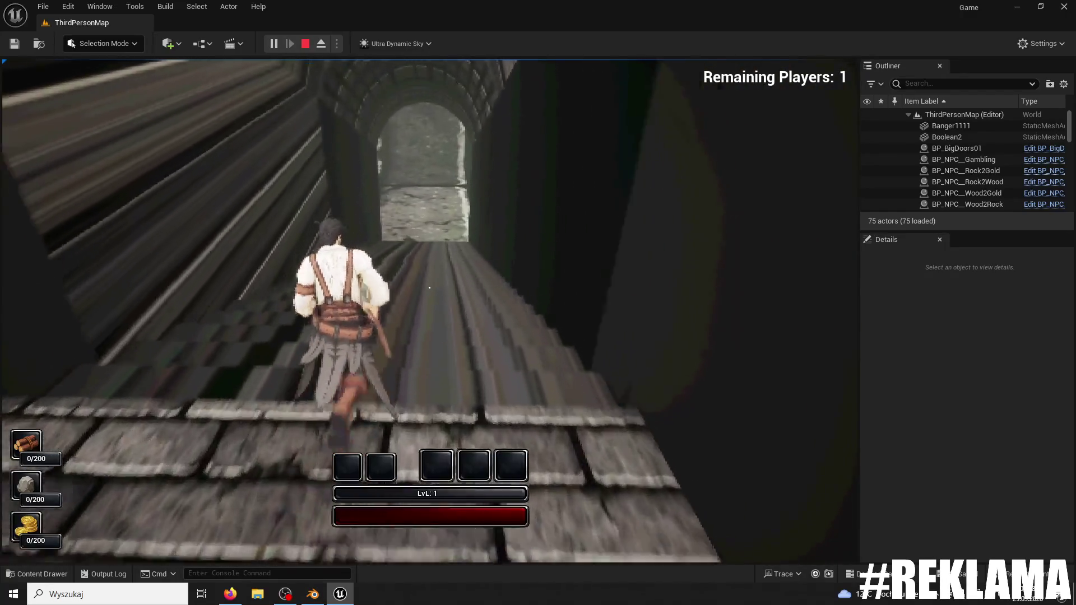
pyautogui.press('w')
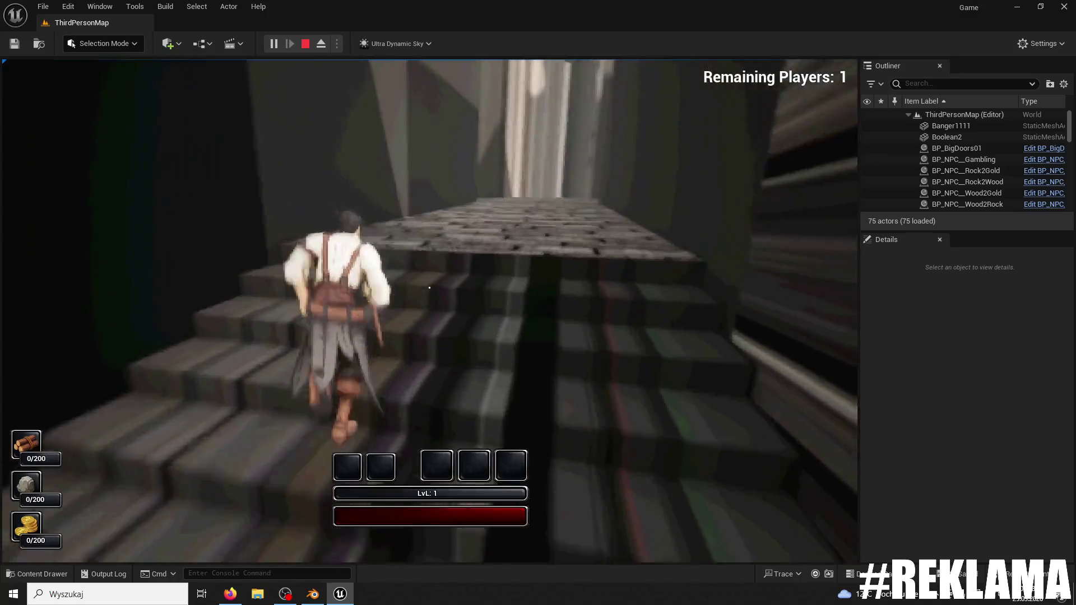
pyautogui.press('w')
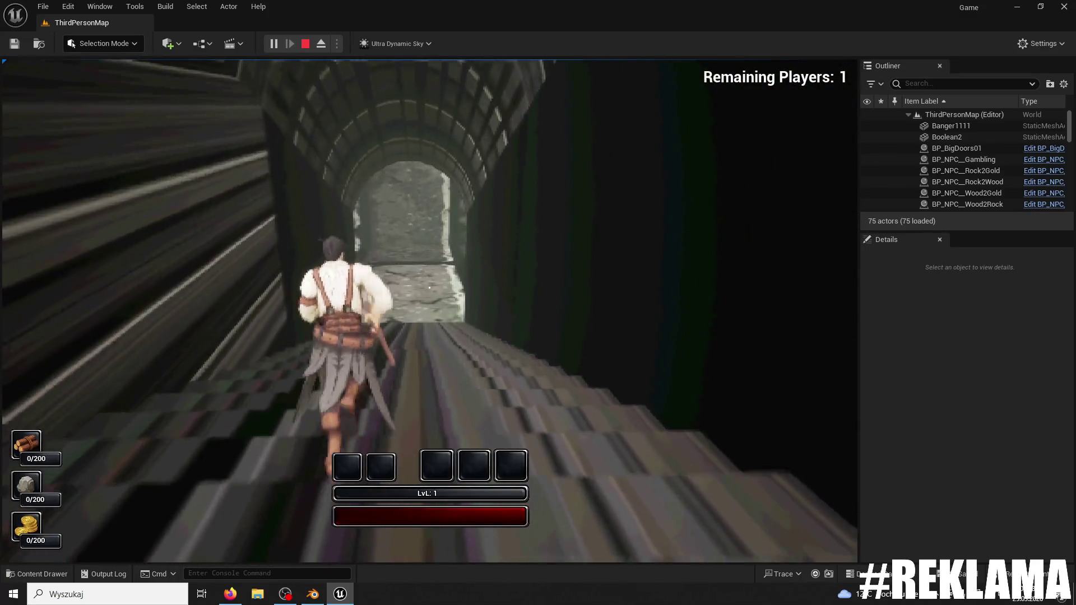
pyautogui.press('w')
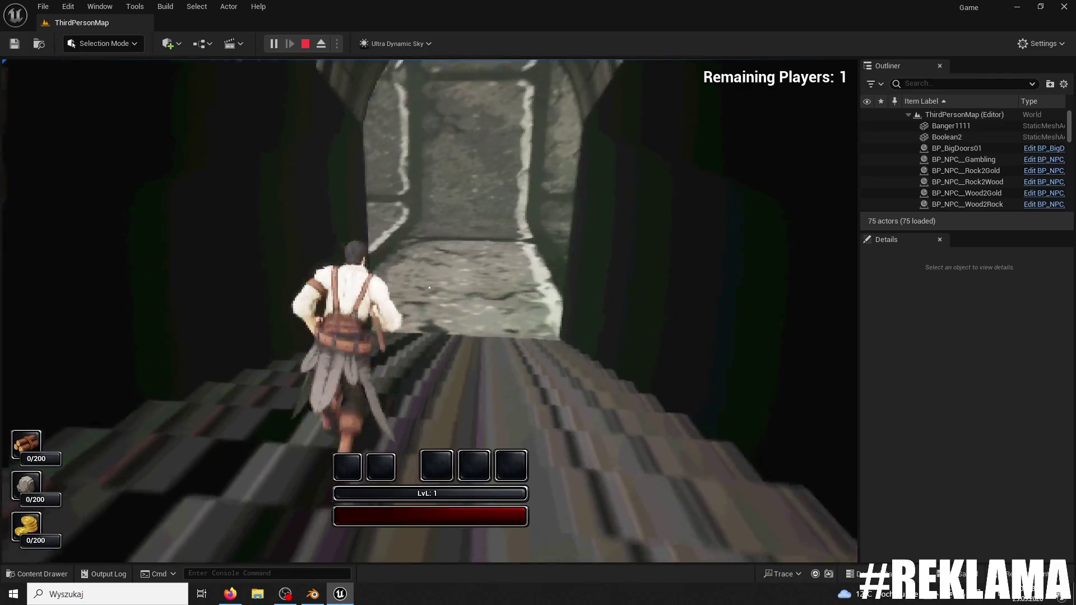
pyautogui.press('w')
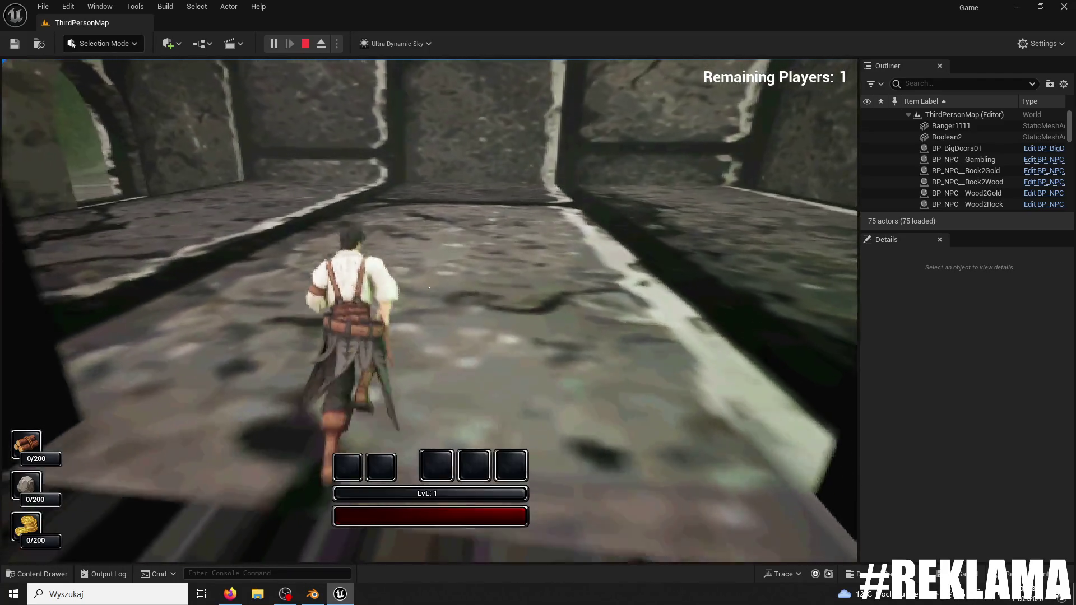
pyautogui.press('w')
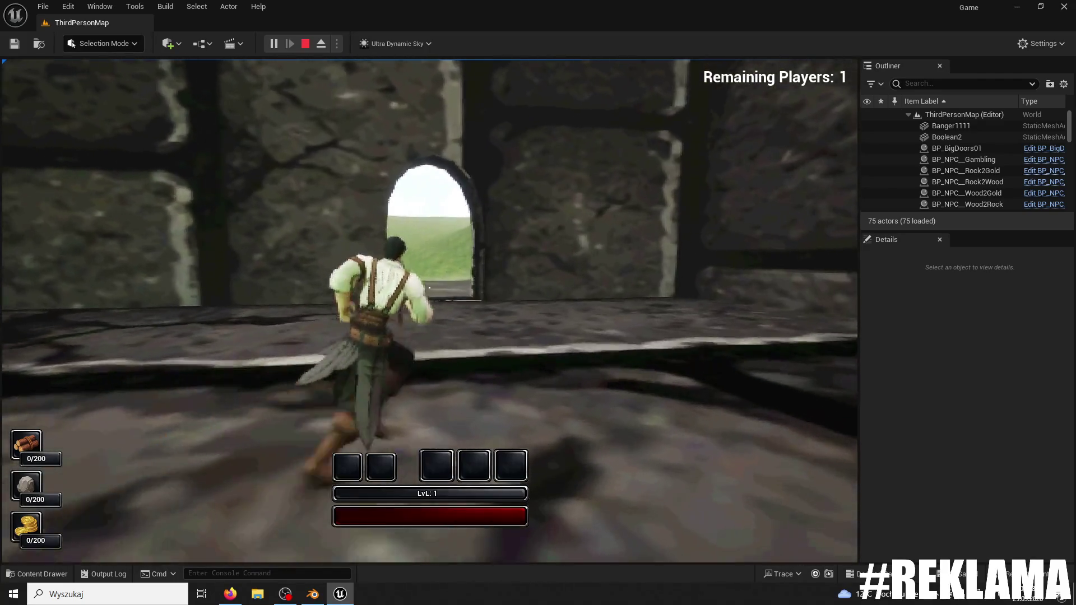
pyautogui.press('w')
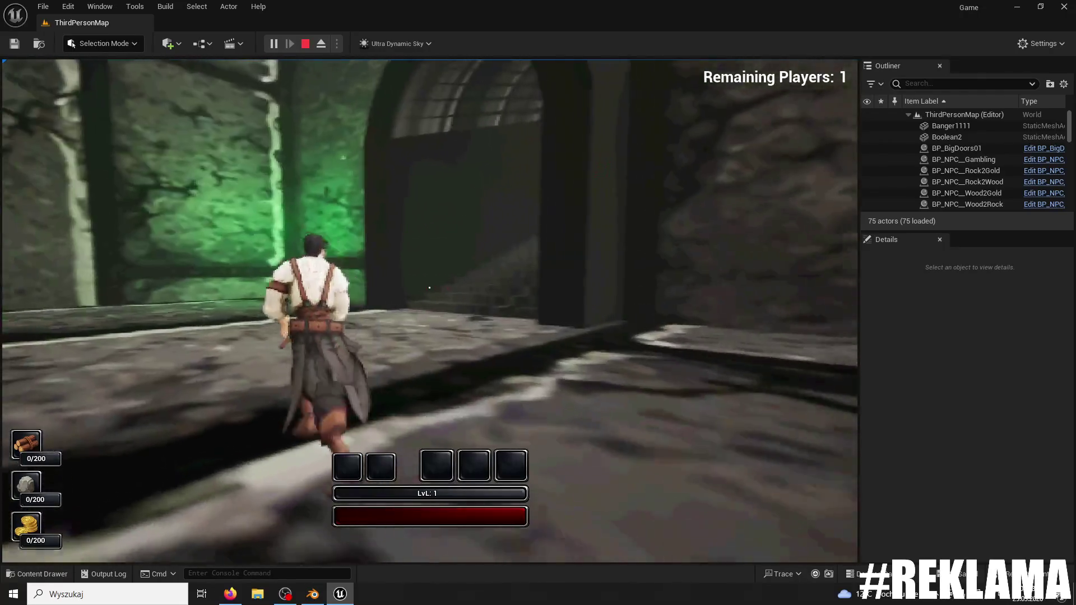
pyautogui.press('w')
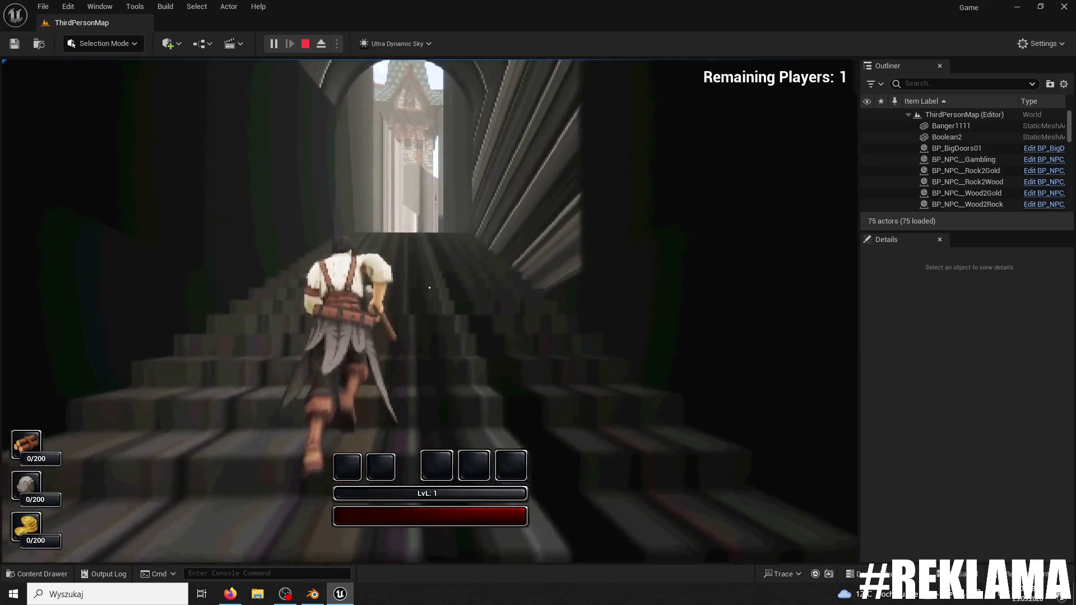
pyautogui.press('w')
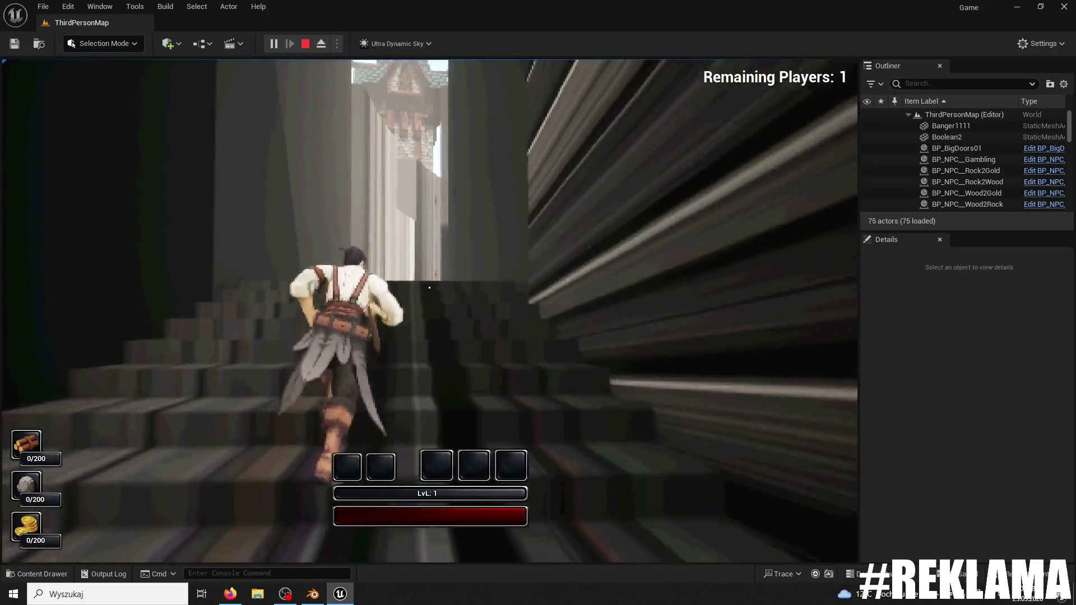
pyautogui.press('w')
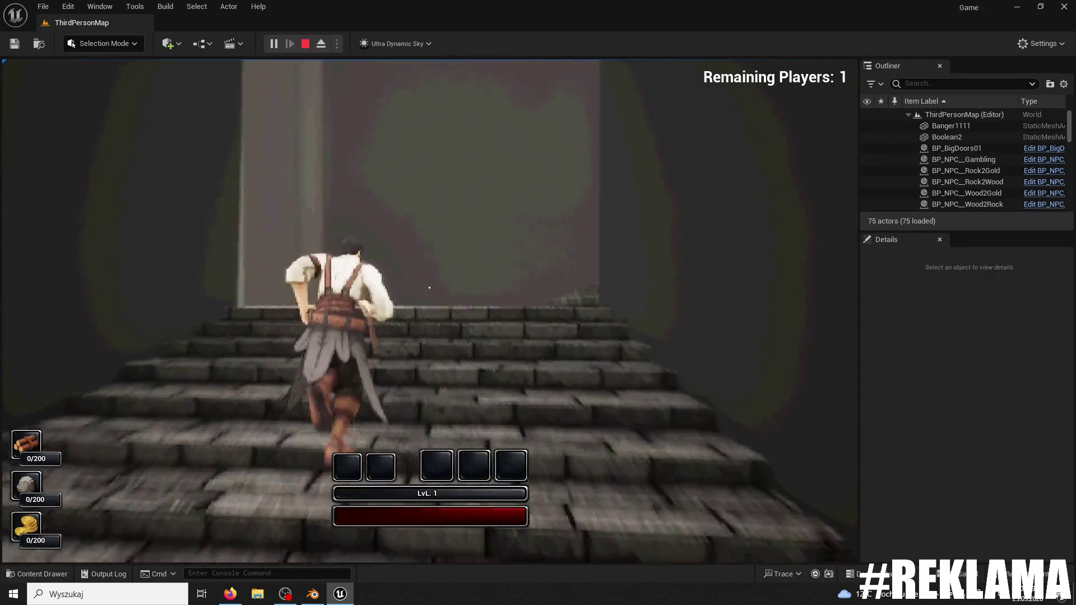
pyautogui.press('w')
pyautogui.press('w')
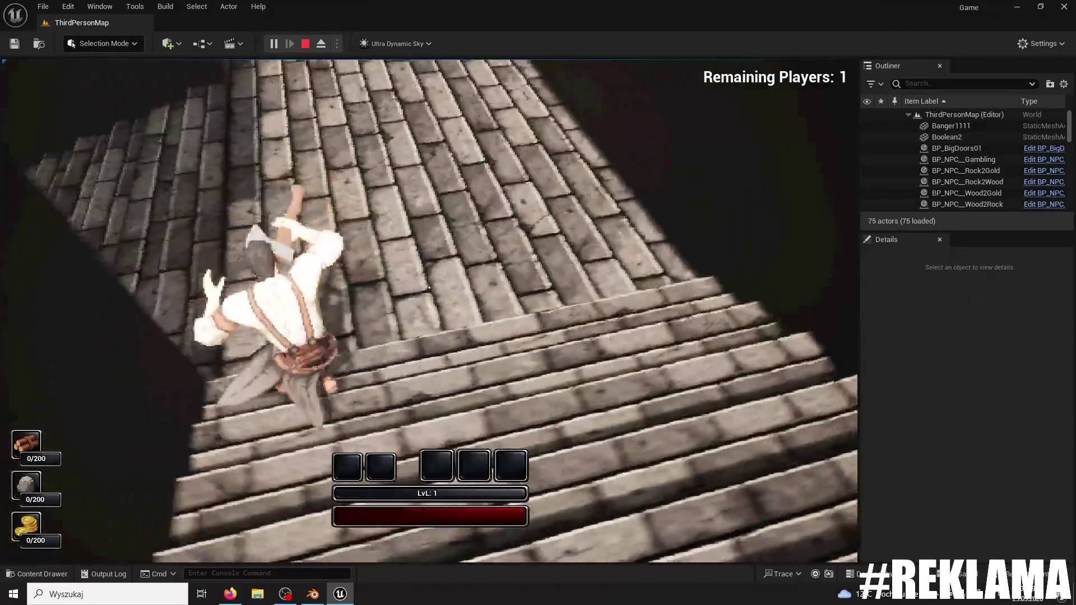
pyautogui.press('w')
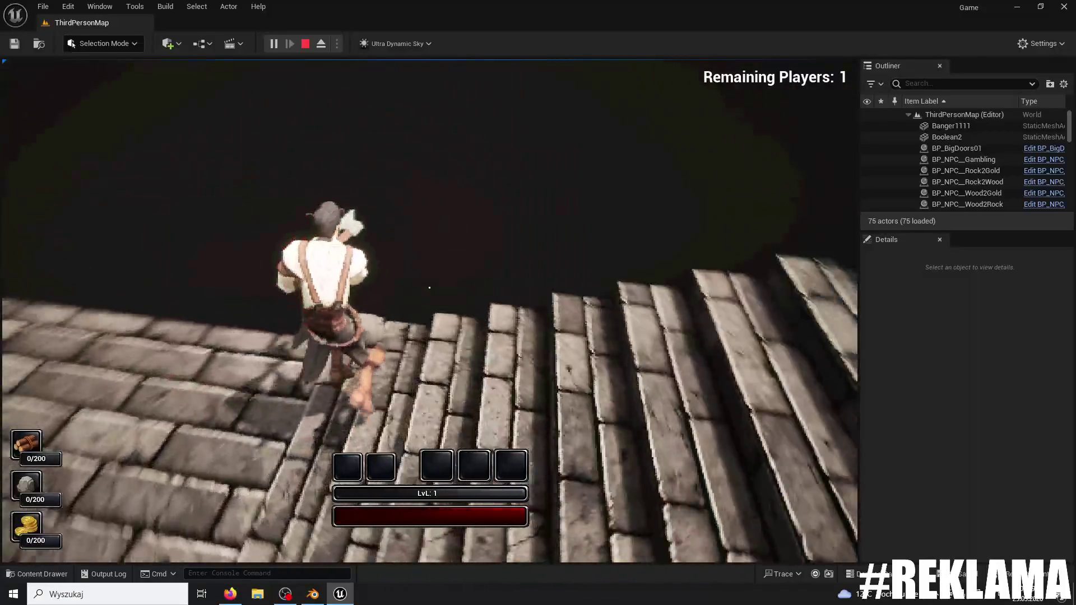
pyautogui.press('w')
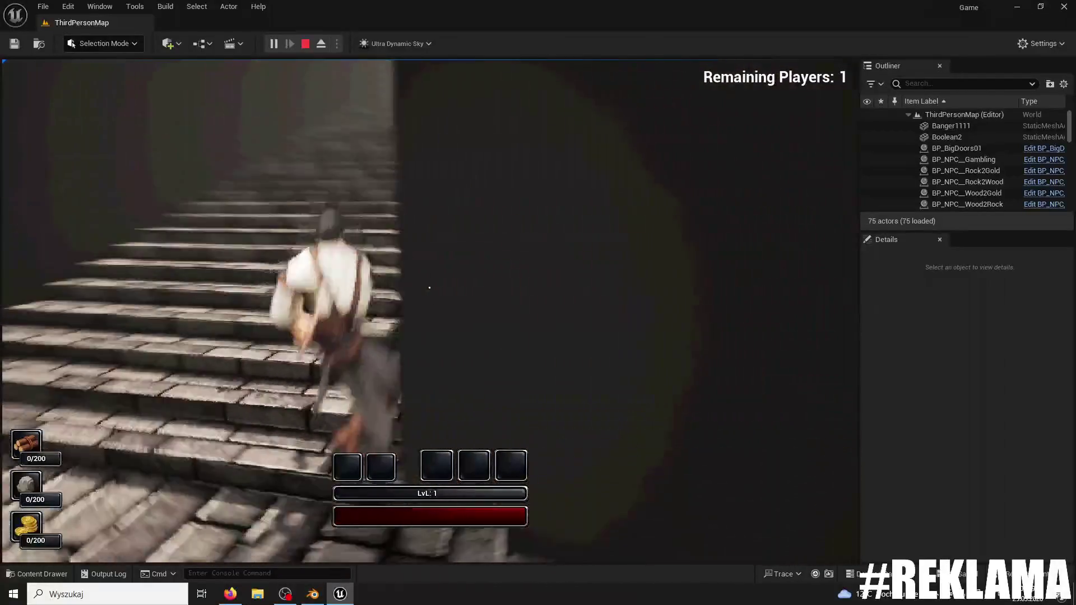
pyautogui.press('Escape')
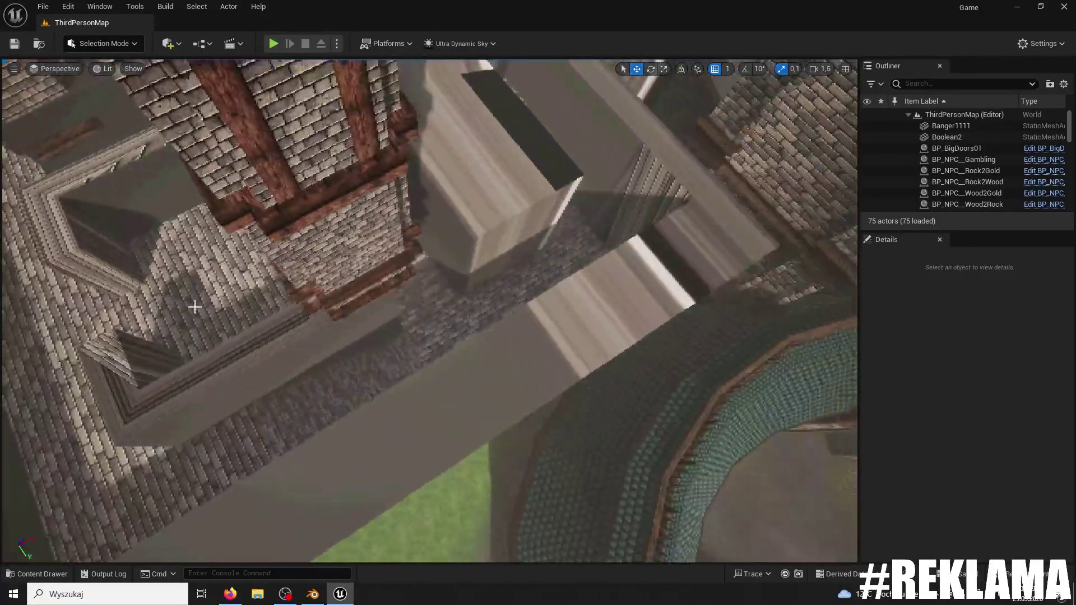
# - Select the SM_Tower16 tower, frame it, and delete it from the level
pyautogui.click(313, 224)
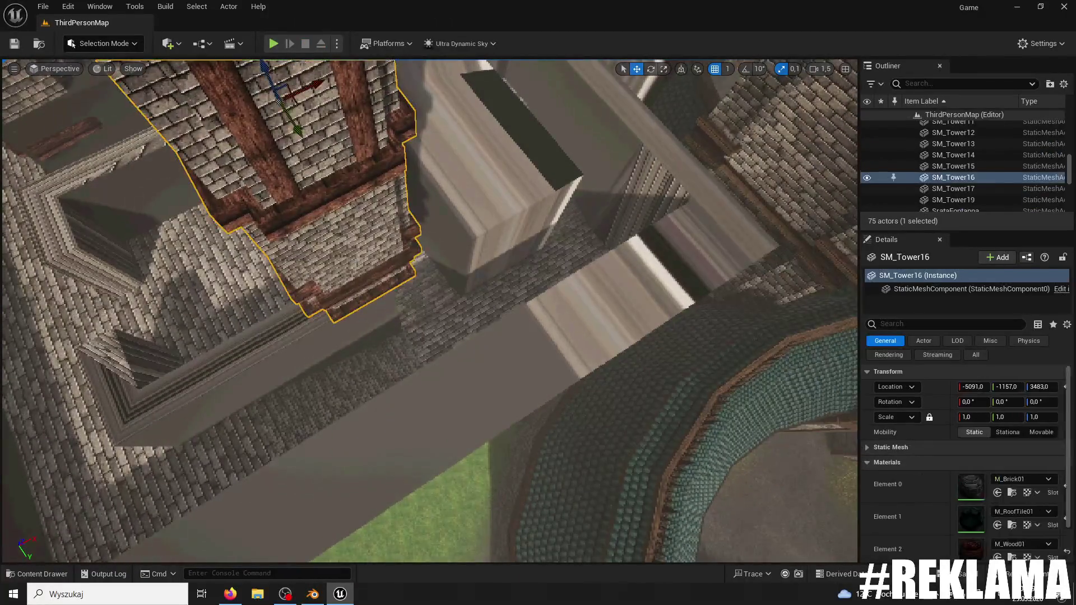
pyautogui.press('f')
pyautogui.press('Delete')
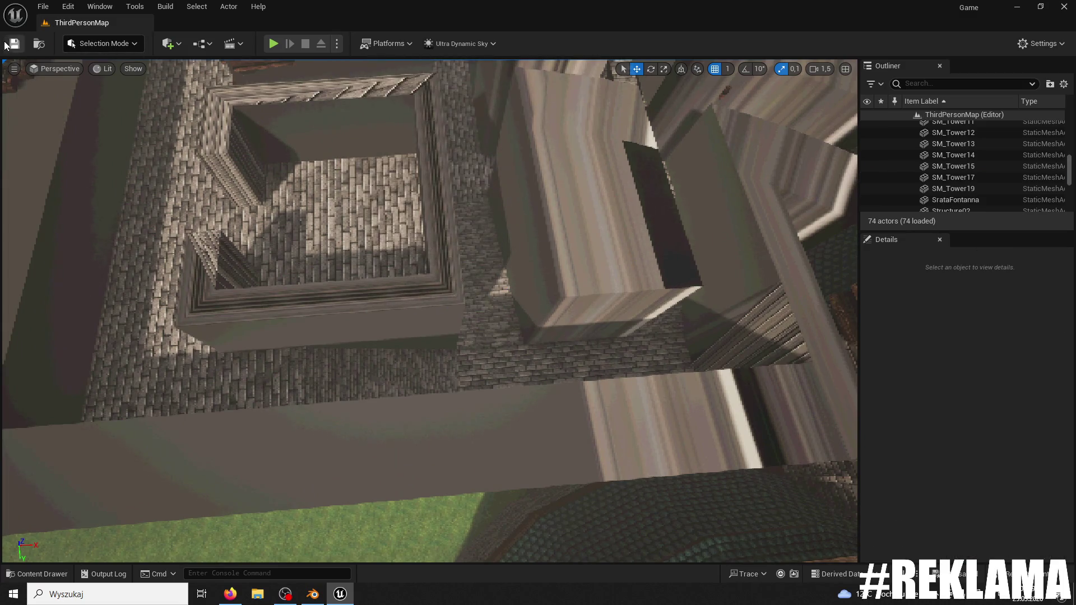
# - Start a new play-test and return control to the game after dismissing the Start menu
pyautogui.click(273, 46)
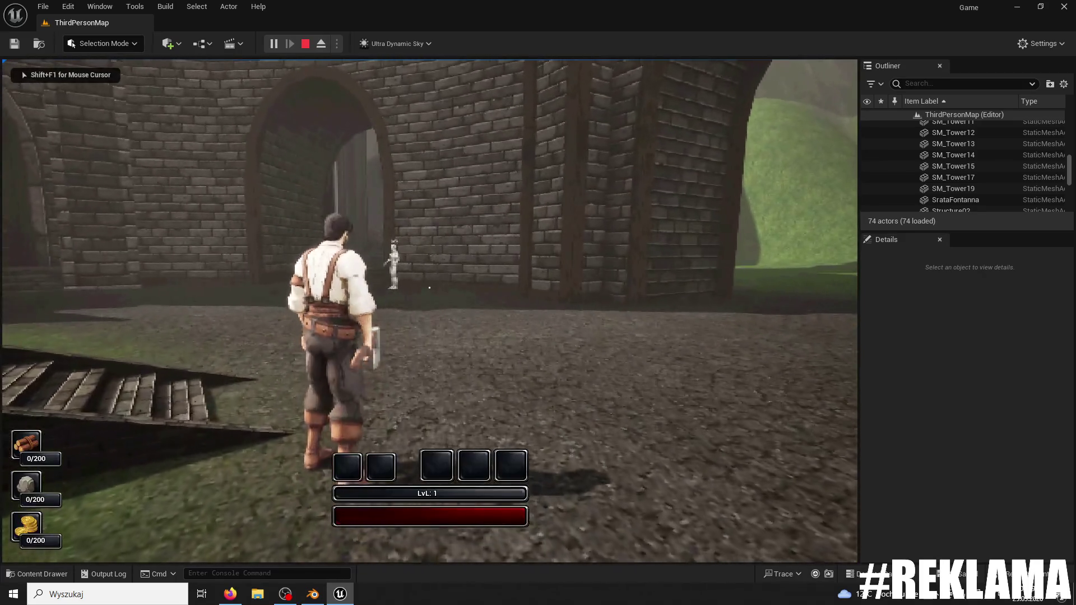
pyautogui.press('w')
pyautogui.press('super')
pyautogui.press('Escape')
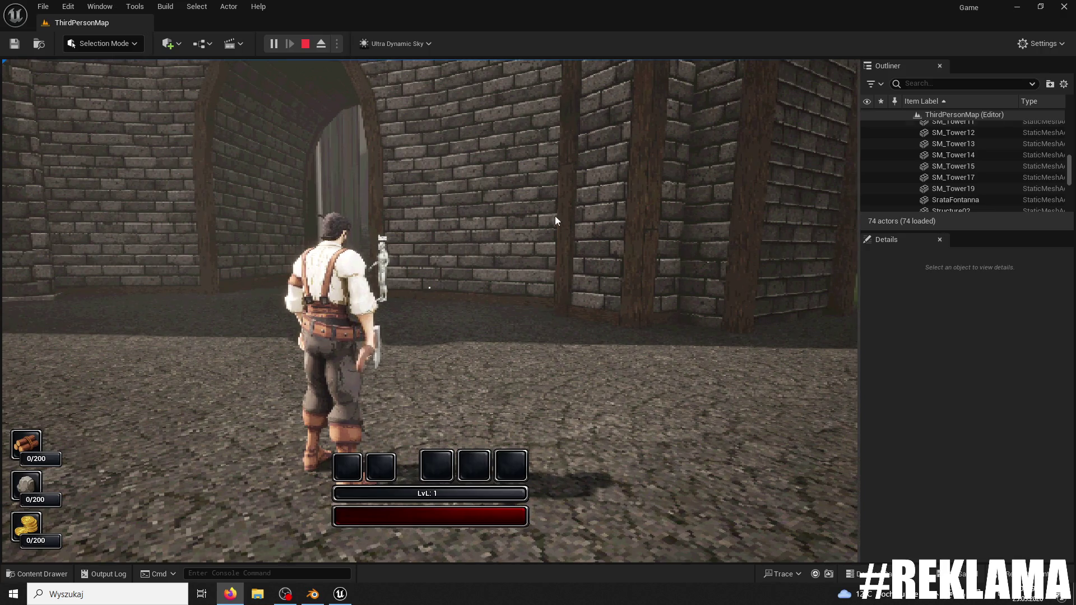
pyautogui.press('w')
pyautogui.press('super')
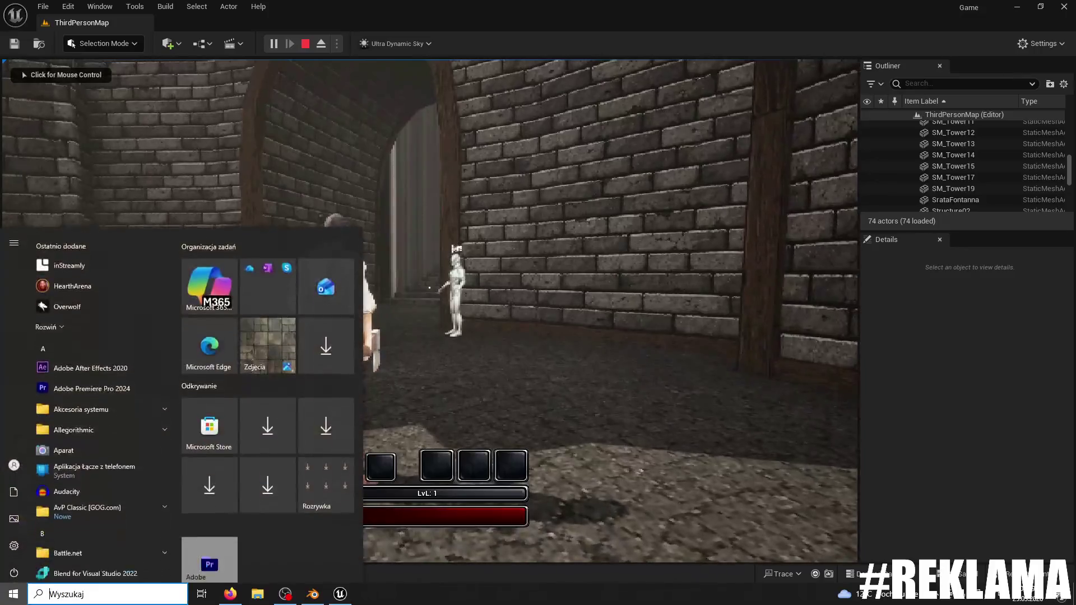
pyautogui.press('Escape')
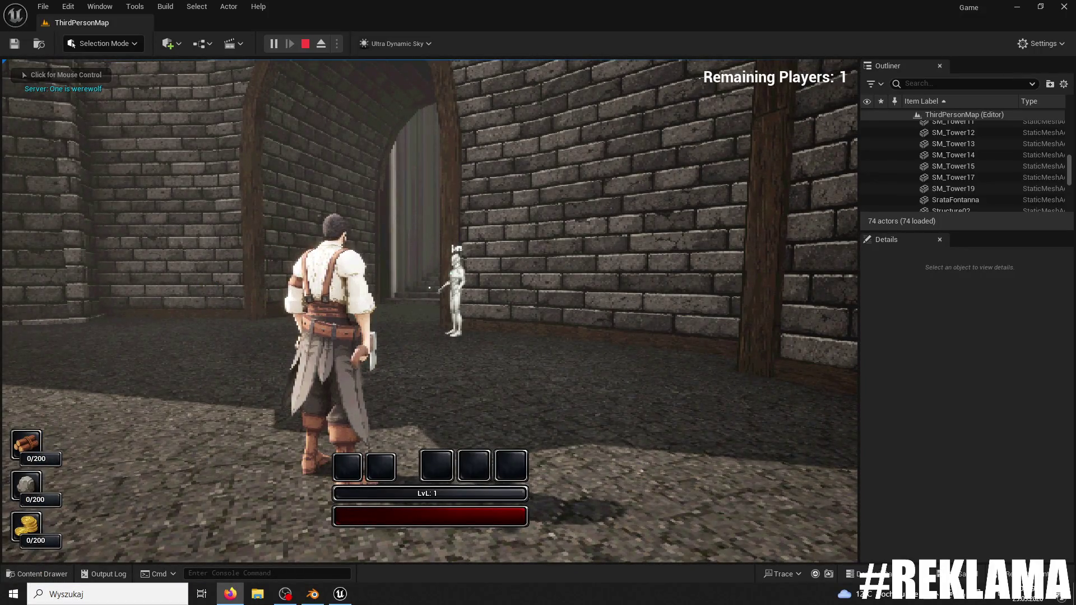
pyautogui.click(679, 246)
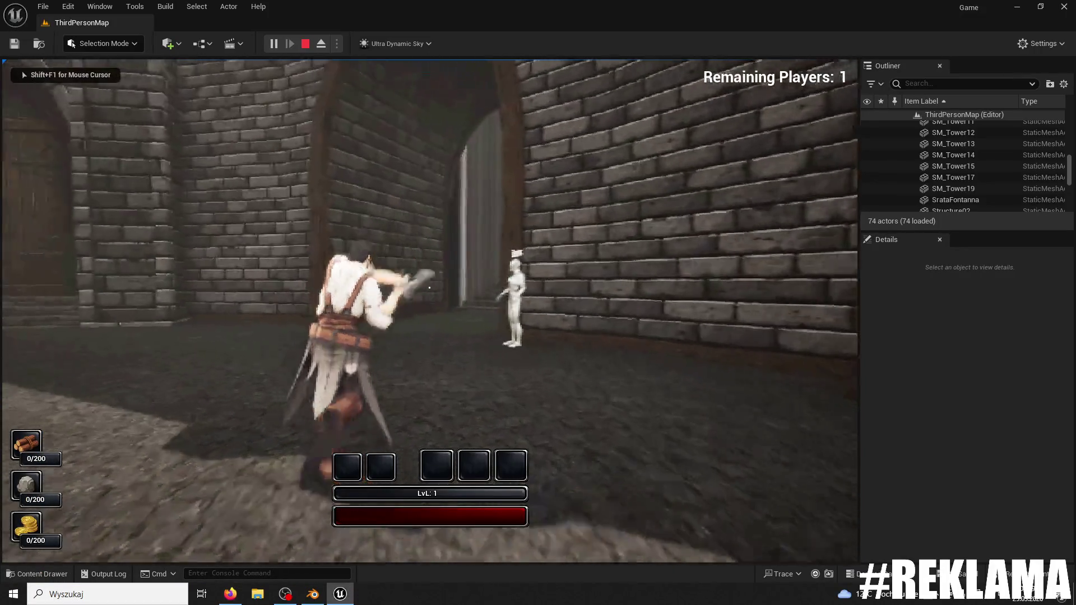
# - Run up the stone stairs and along the walkway, stop playing, and close Unreal
pyautogui.press('w')
pyautogui.press('w')
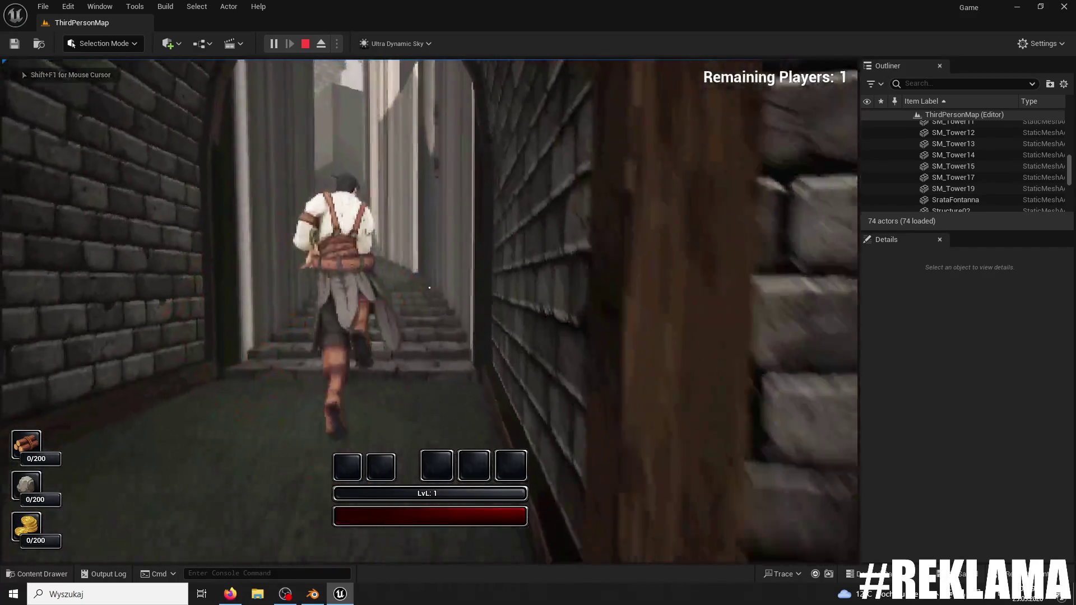
pyautogui.press('w')
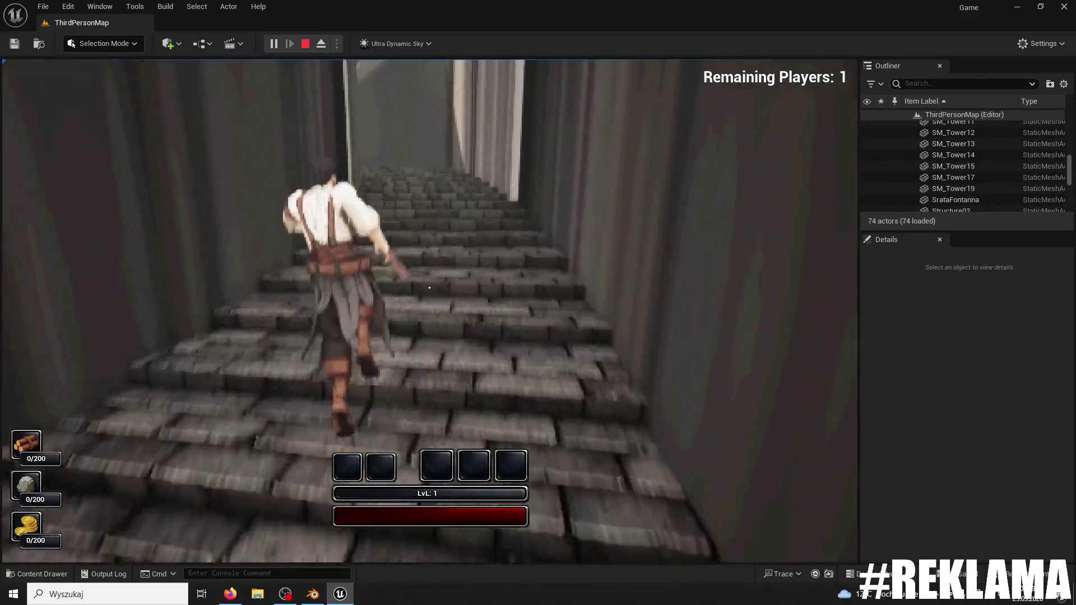
pyautogui.press('w')
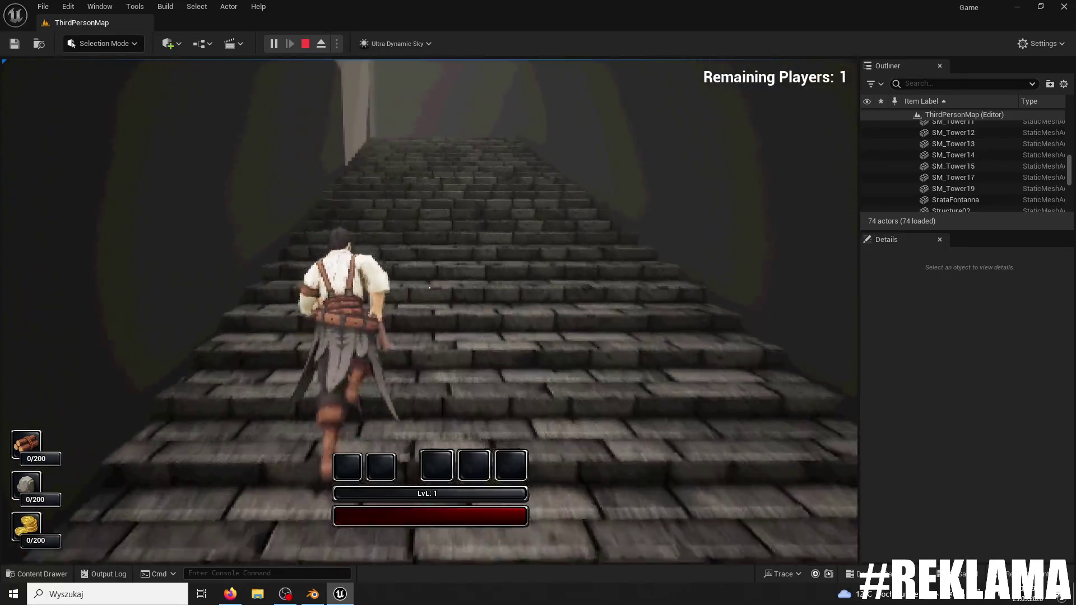
pyautogui.press('w')
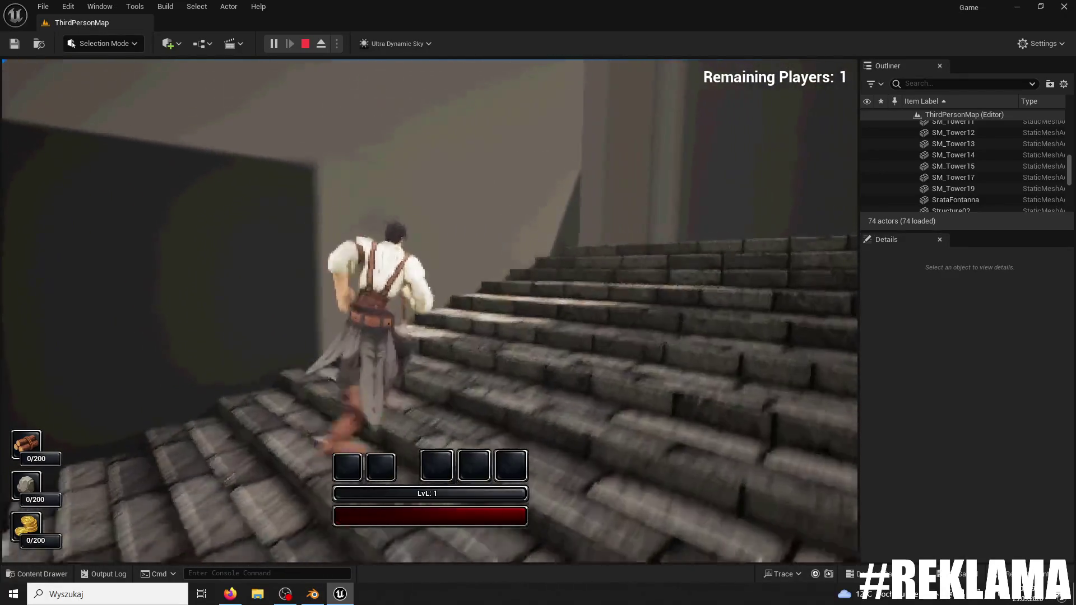
pyautogui.press('w')
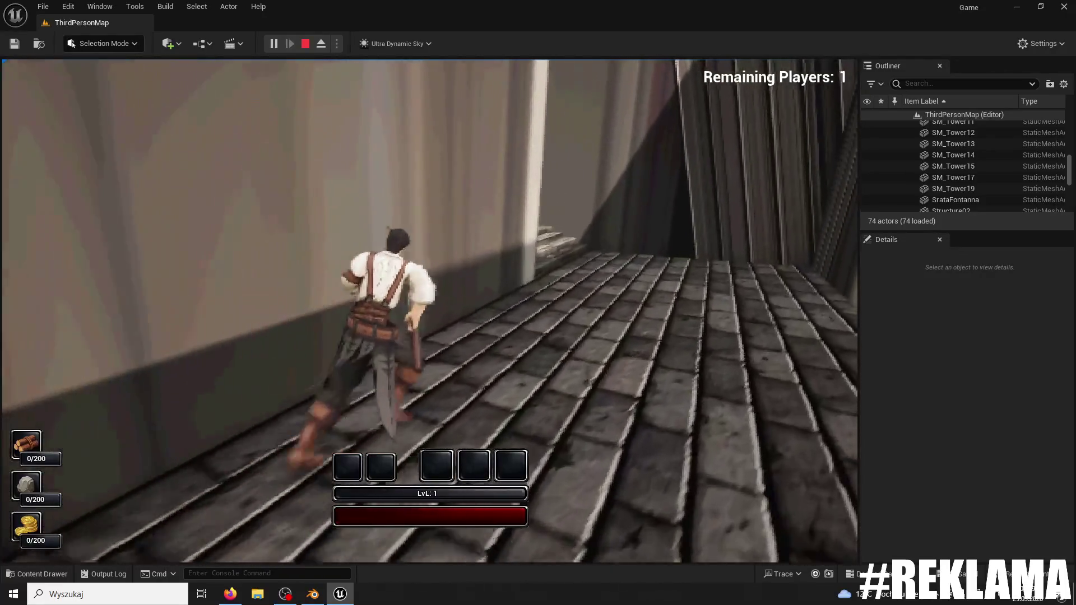
pyautogui.press('w')
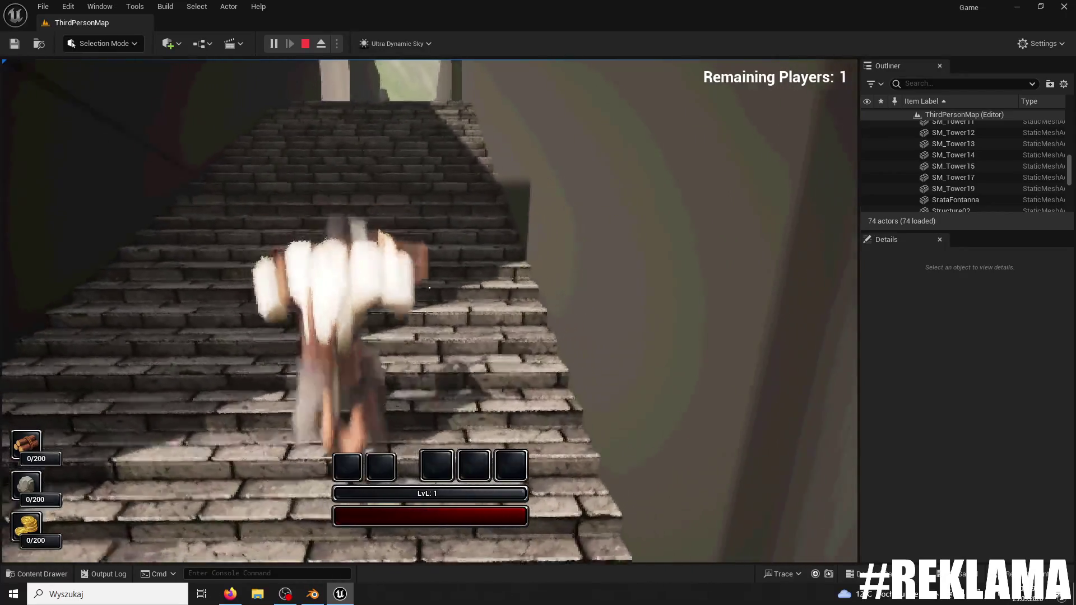
pyautogui.press('Escape')
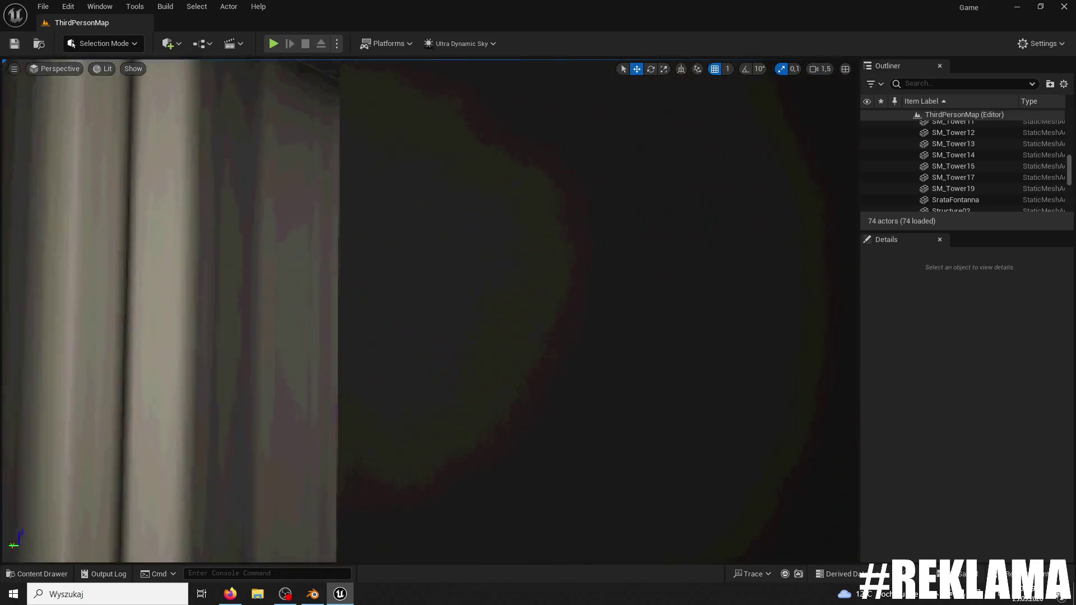
pyautogui.moveTo(236, 369); pyautogui.dragTo(237, 368)
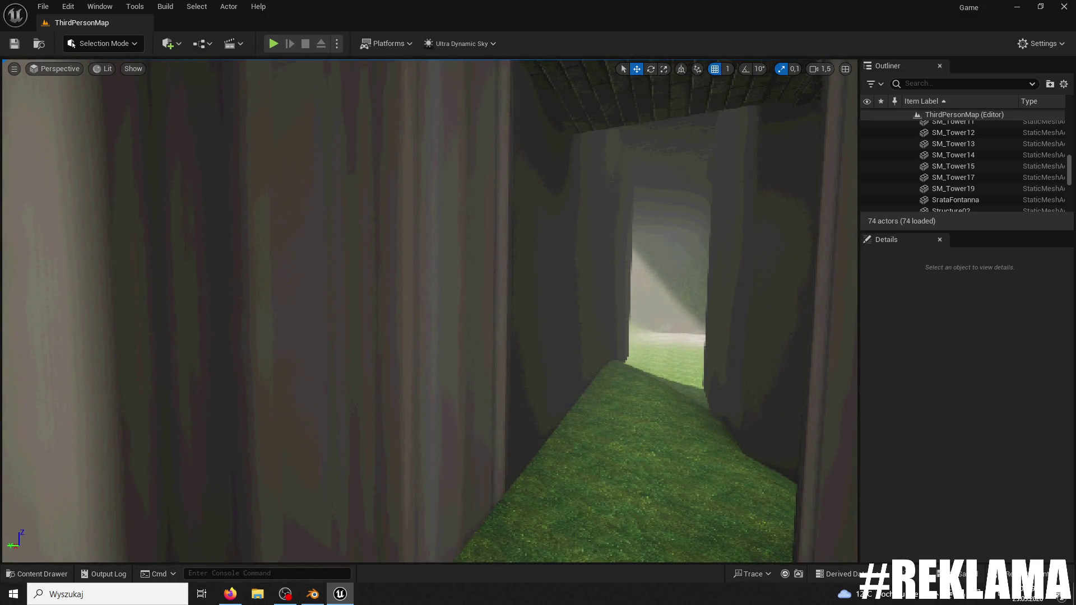
pyautogui.click(1063, 7)
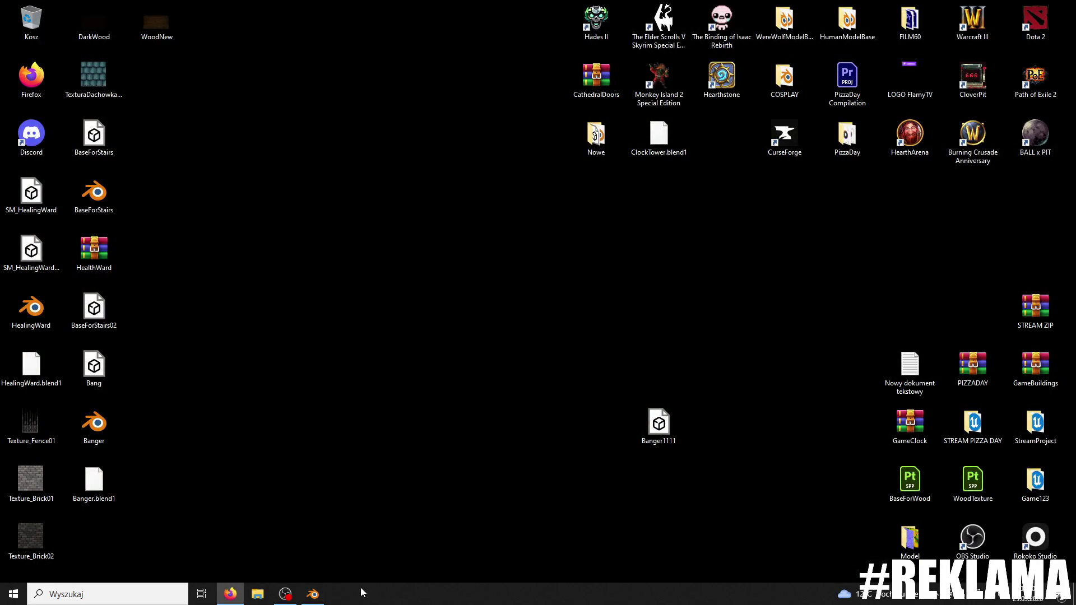
# - Bring Blender forward and switch the Banger viewport from wireframe to solid shading, checking Overlays
pyautogui.click(313, 594)
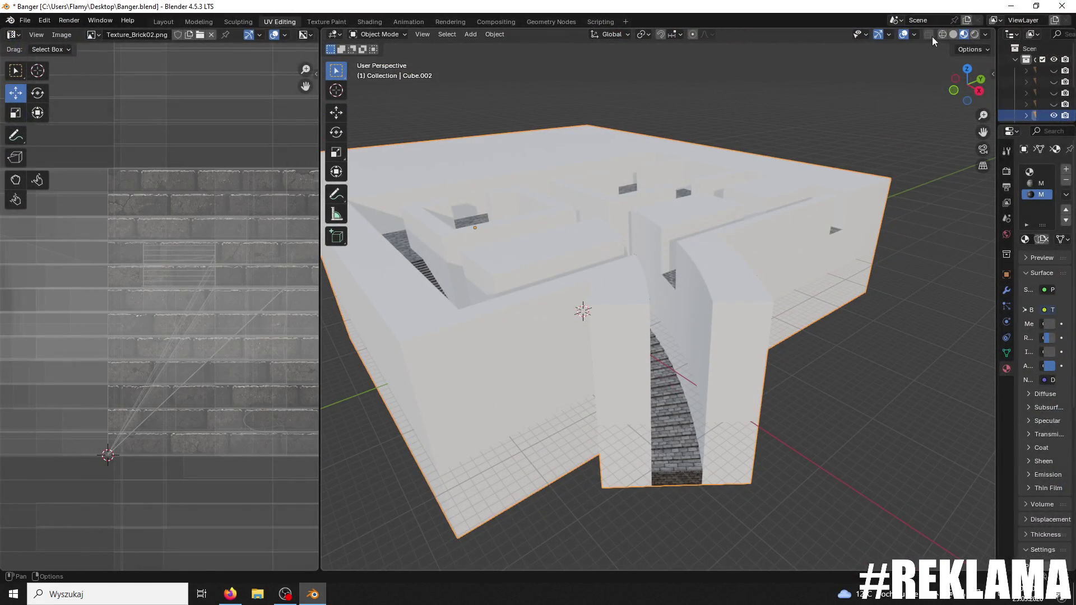
pyautogui.hotkey('shift', '`')
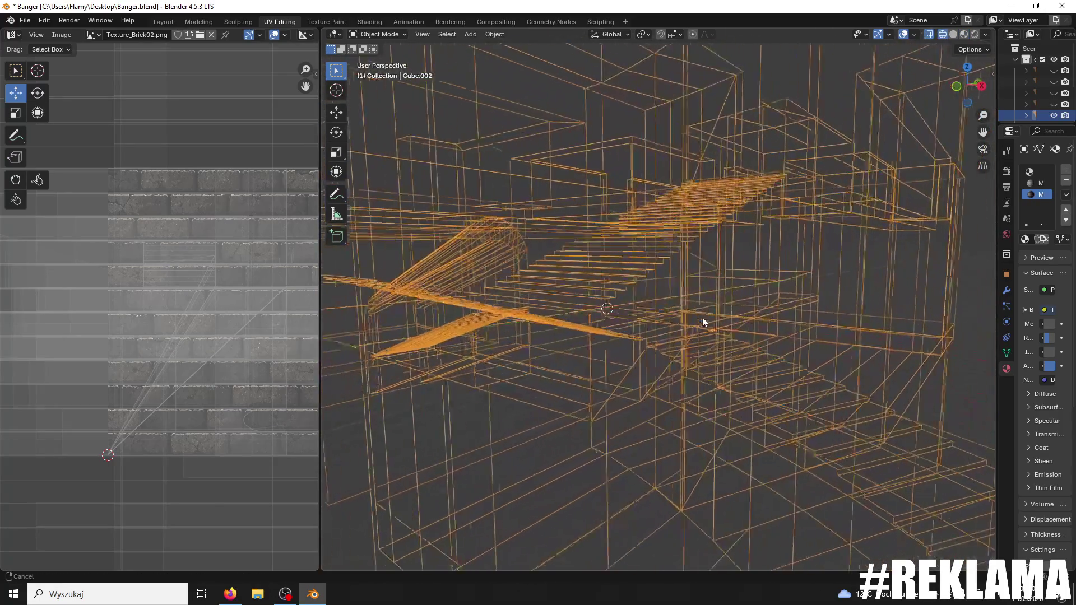
pyautogui.moveTo(775, 337)
pyautogui.mouseDown()
pyautogui.moveTo(866, 411)
pyautogui.moveTo(977, 434)
pyautogui.moveTo(371, 485)
pyautogui.moveTo(485, 393)
pyautogui.moveTo(529, 384)
pyautogui.moveTo(798, 119)
pyautogui.mouseUp()
pyautogui.click(953, 34)
pyautogui.rightClick(707, 294)
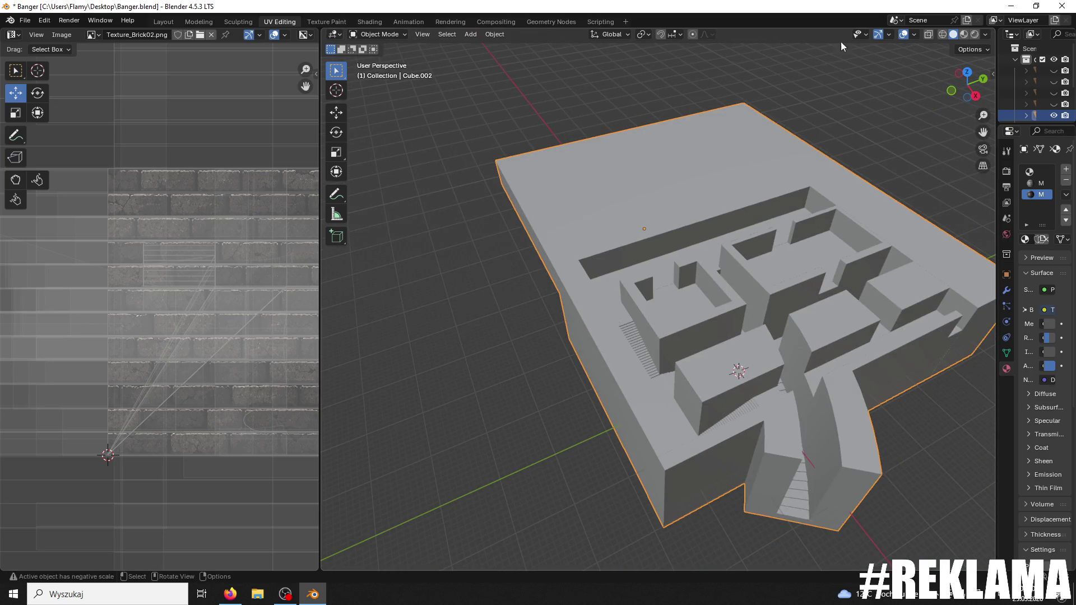
pyautogui.click(909, 36)
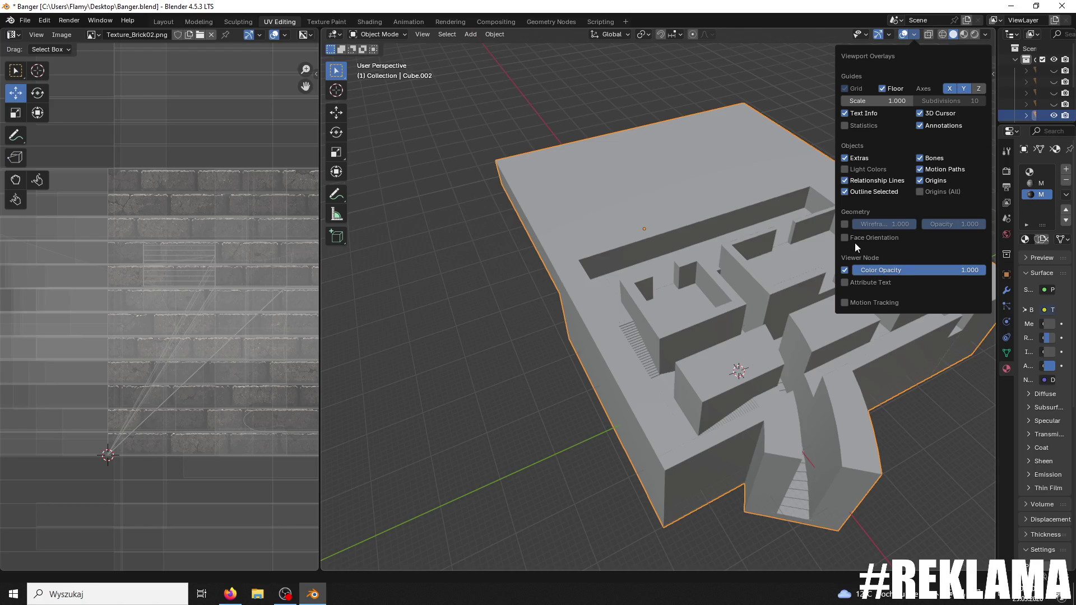
# - Orbit and zoom to a new angle on the model, then switch to the Modeling workspace
pyautogui.moveTo(717, 241)
pyautogui.mouseDown()
pyautogui.moveTo(512, 196)
pyautogui.moveTo(551, 209)
pyautogui.mouseUp()
pyautogui.scroll(5, 525, 193)
pyautogui.doubleClick(199, 21)
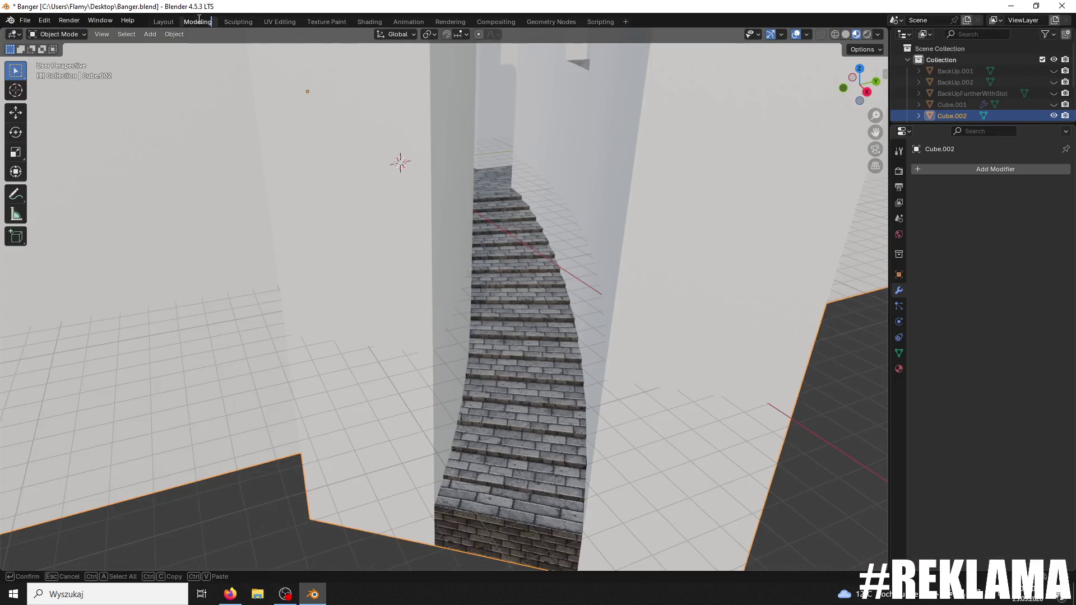
# - In Edit Mode, select the whole maze mesh, recalculate normals outside, and return to Object Mode
pyautogui.scroll(-10, 452, 244)
pyautogui.moveTo(401, 198); pyautogui.dragTo(416, 220)
pyautogui.scroll(2, 393, 213)
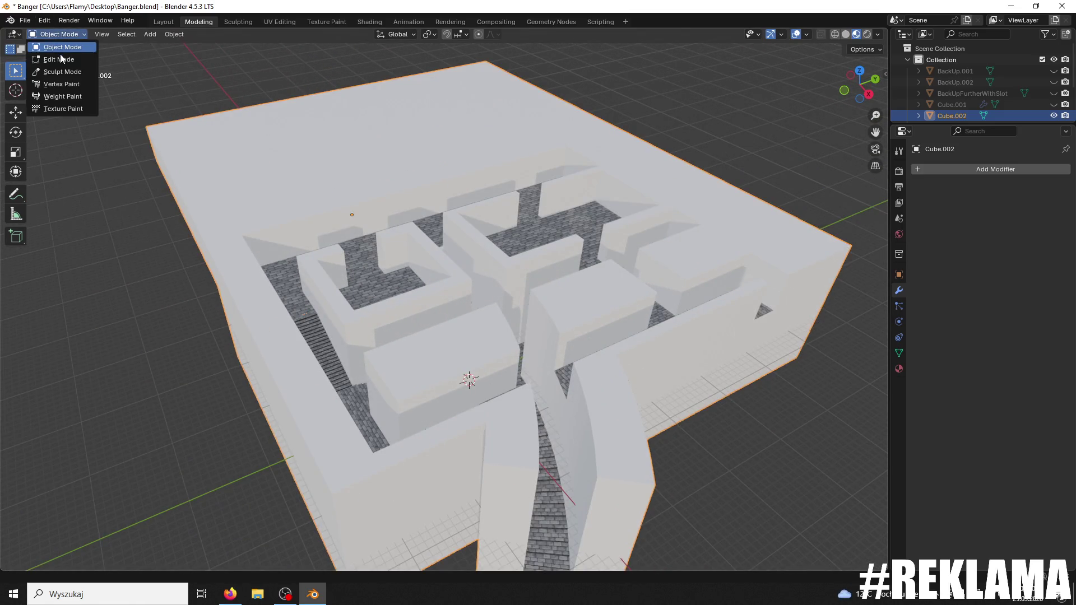
pyautogui.click(61, 59)
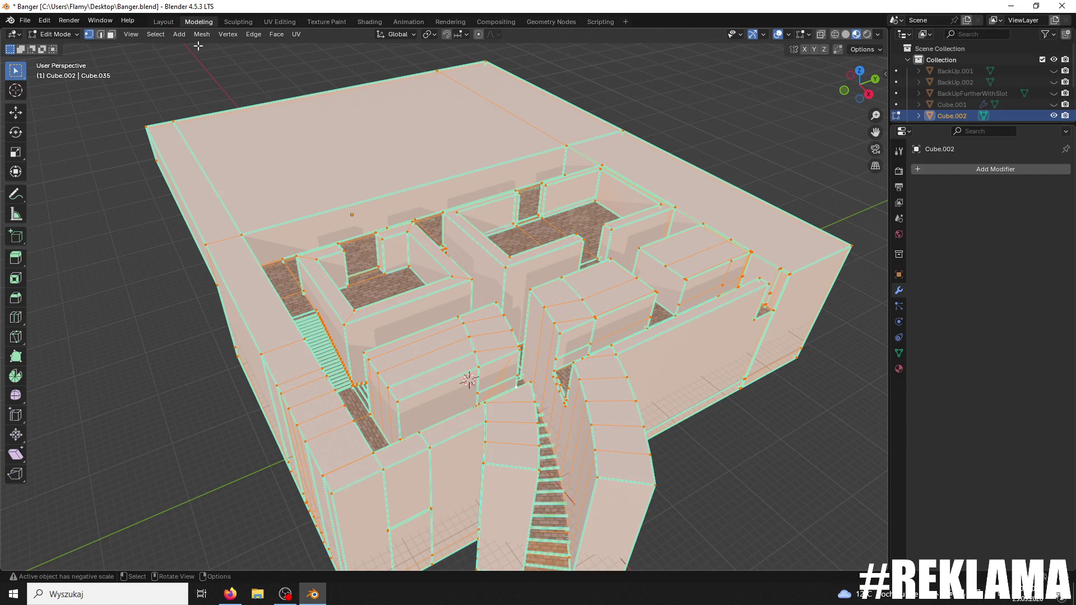
pyautogui.press('u')
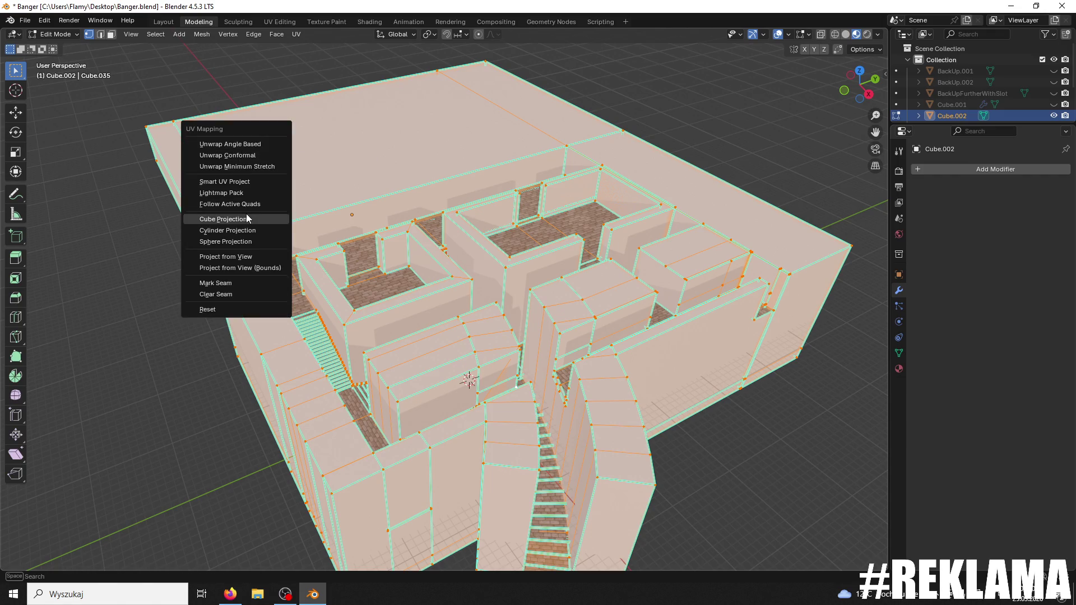
pyautogui.click(128, 252)
pyautogui.press('a')
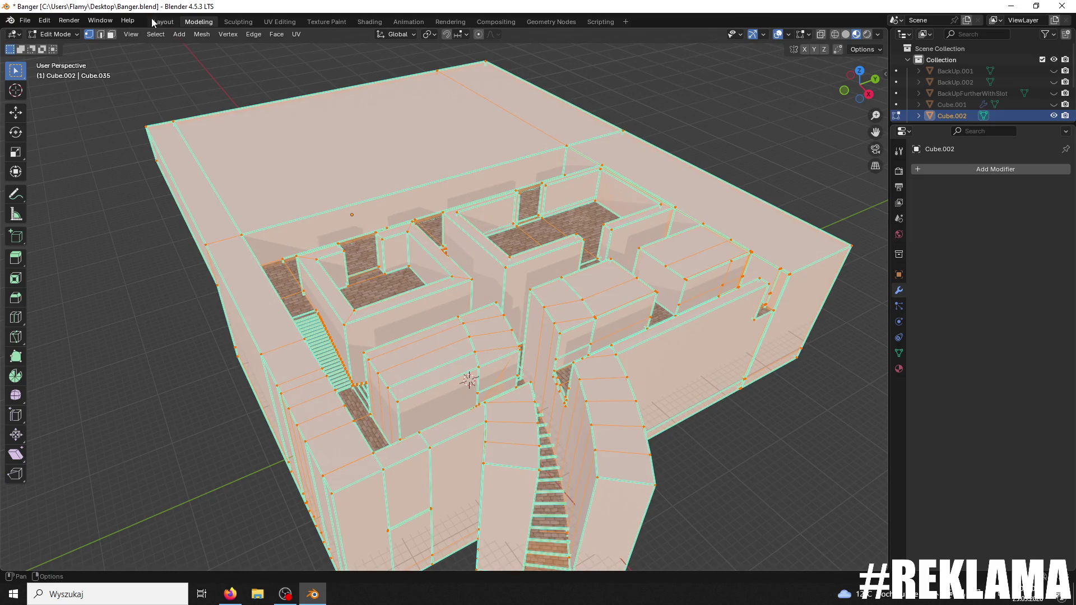
pyautogui.click(223, 34)
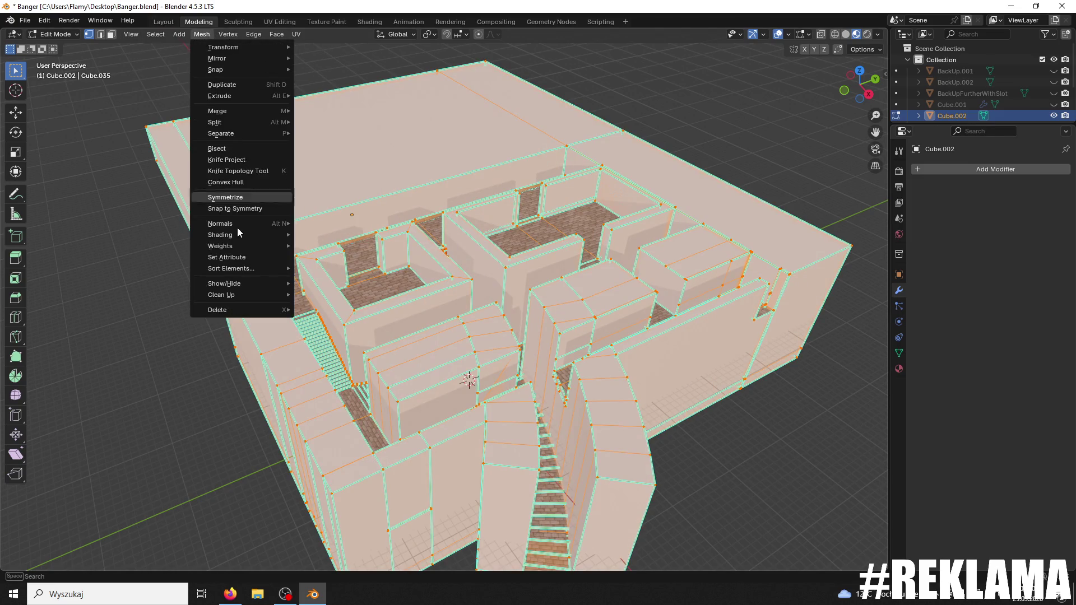
pyautogui.moveTo(239, 224)
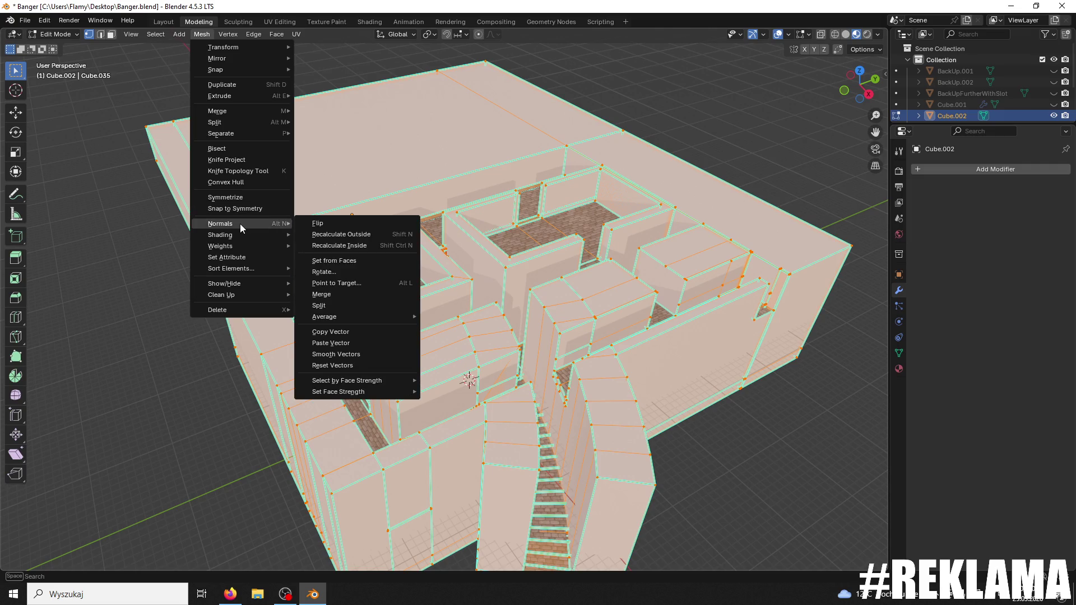
pyautogui.click(368, 234)
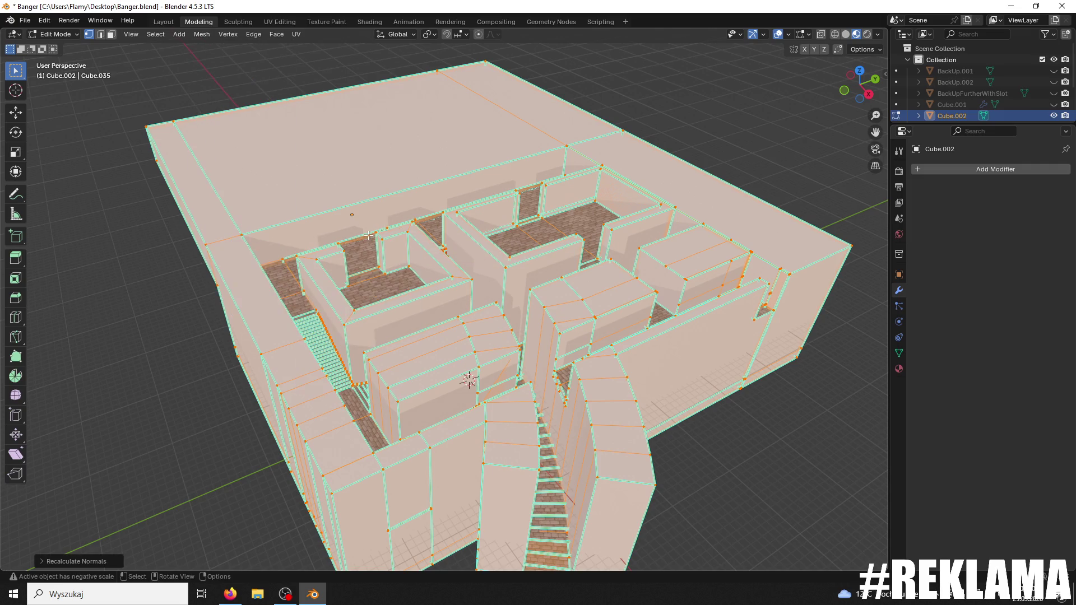
pyautogui.click(58, 48)
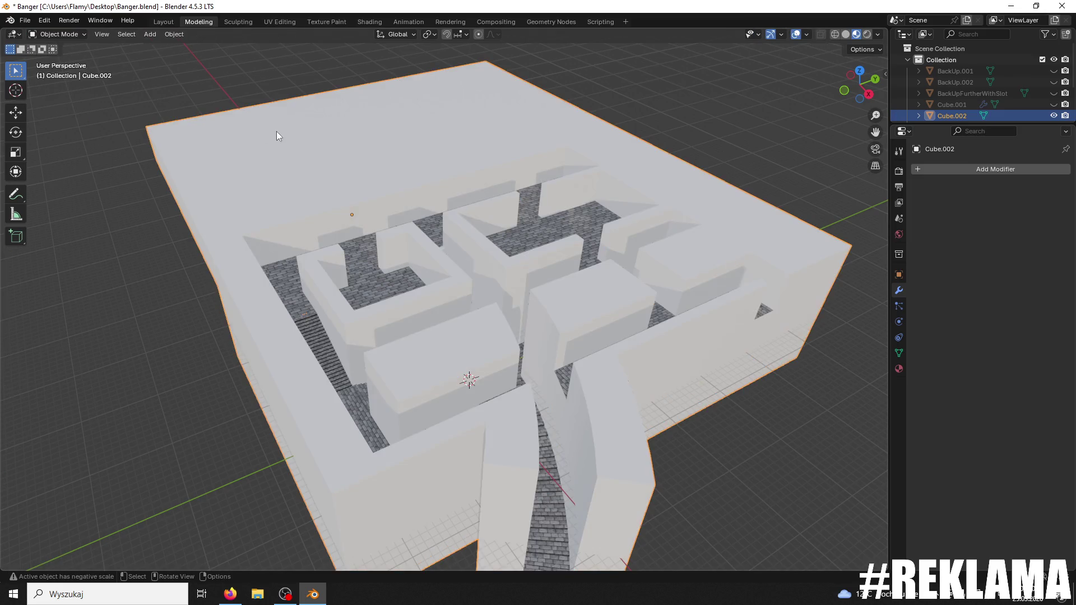
# - Add a Normal Edit modifier, compare Radial and Directional modes, then remove it and save Banger.blend
pyautogui.rightClick(363, 260)
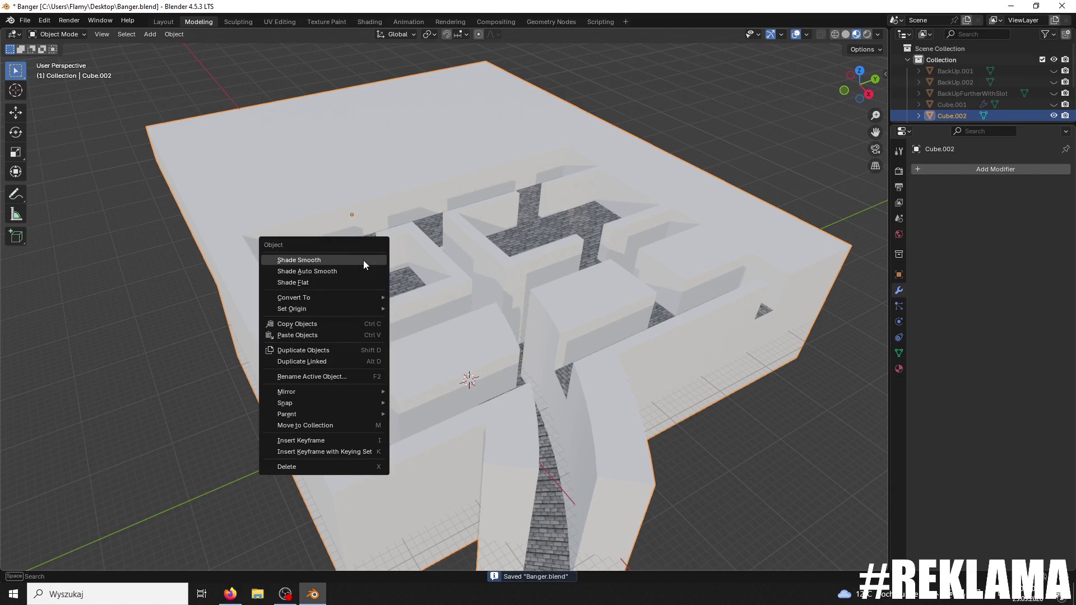
pyautogui.click(917, 167)
pyautogui.write('normal')
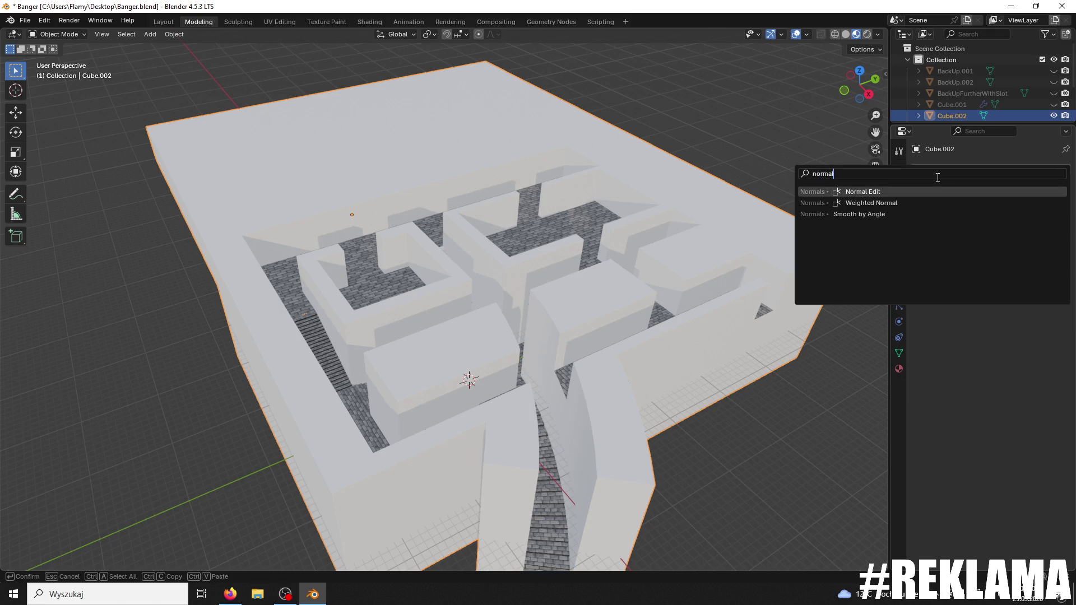
pyautogui.click(869, 193)
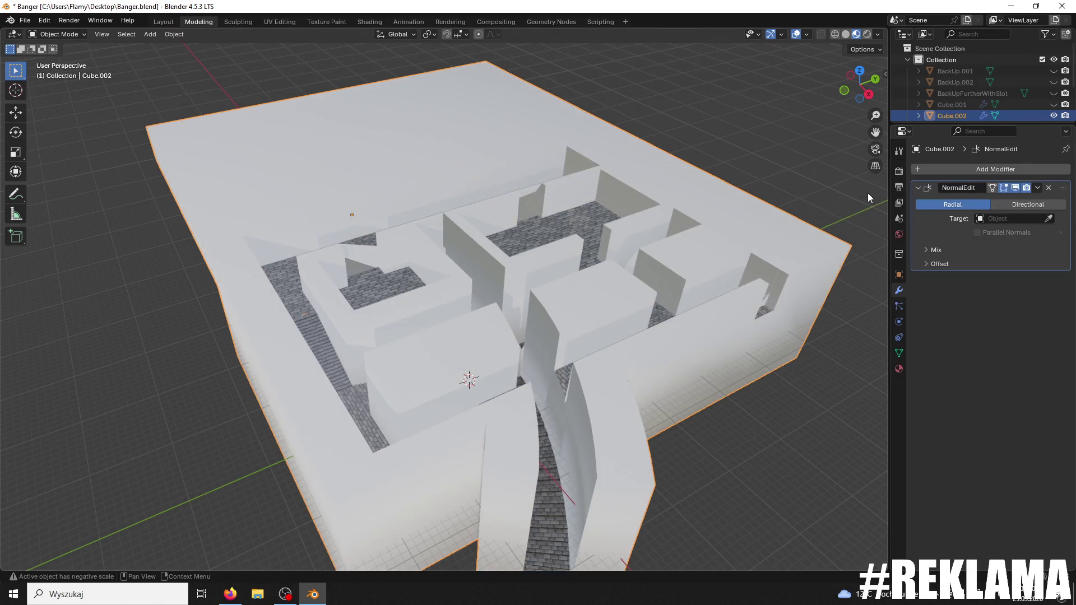
pyautogui.scroll(5, 600, 294)
pyautogui.moveTo(589, 296)
pyautogui.mouseDown()
pyautogui.moveTo(530, 308)
pyautogui.moveTo(608, 290)
pyautogui.moveTo(657, 300)
pyautogui.moveTo(775, 287)
pyautogui.moveTo(603, 305)
pyautogui.moveTo(589, 348)
pyautogui.moveTo(615, 330)
pyautogui.moveTo(589, 299)
pyautogui.moveTo(599, 294)
pyautogui.mouseUp()
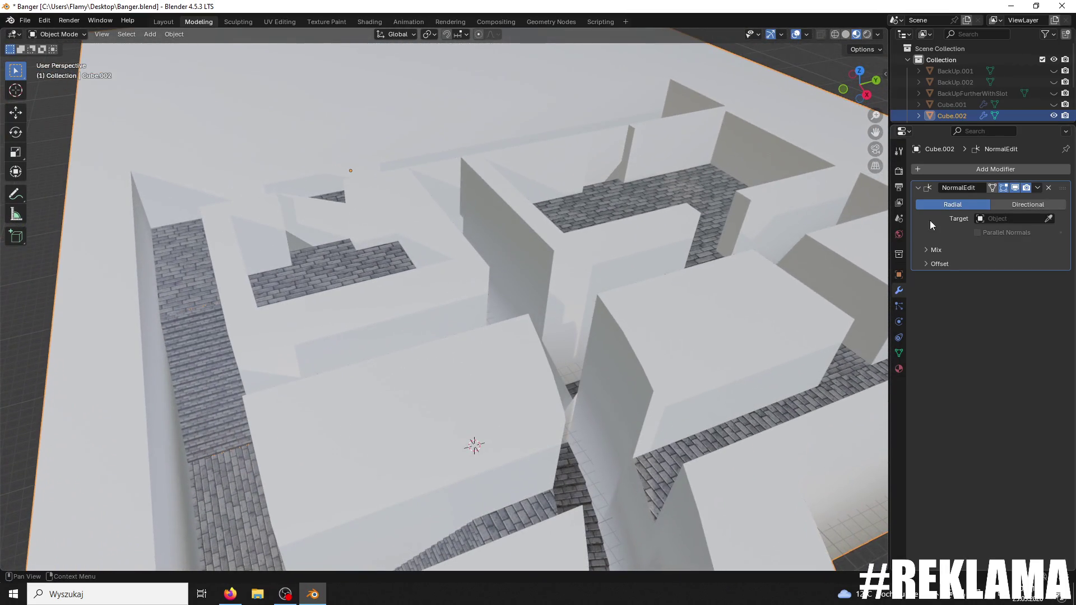
pyautogui.click(1012, 205)
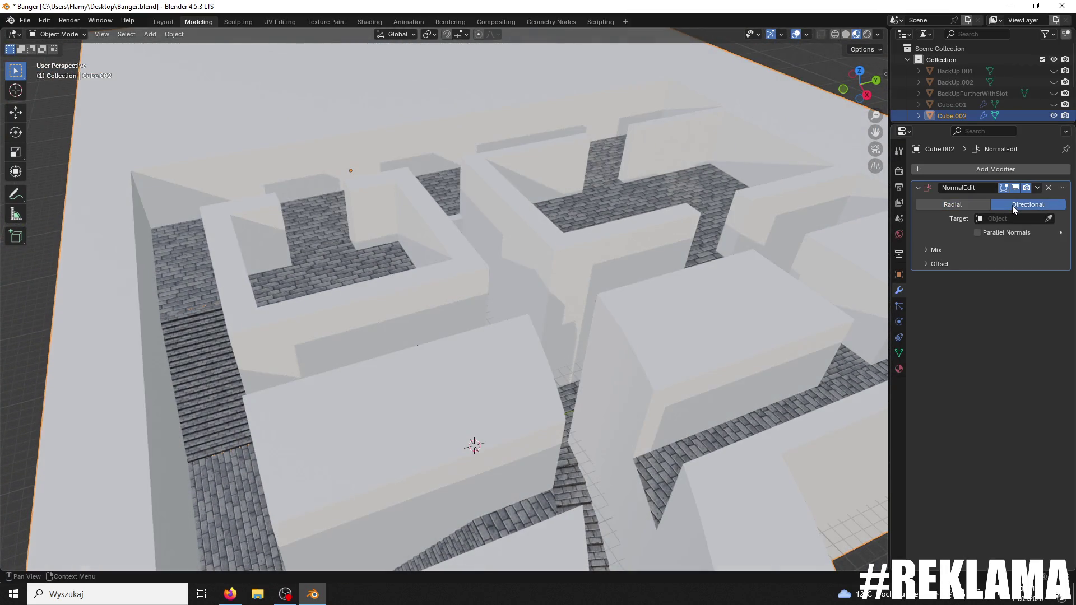
pyautogui.click(969, 203)
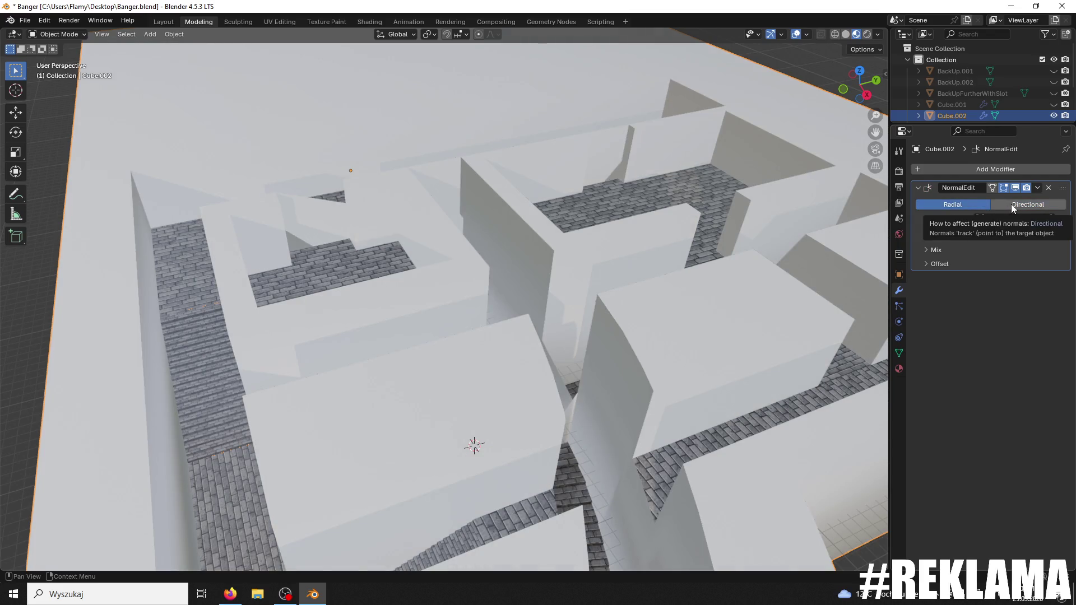
pyautogui.click(1010, 204)
pyautogui.scroll(-5, 658, 224)
pyautogui.moveTo(657, 224)
pyautogui.mouseDown()
pyautogui.moveTo(621, 210)
pyautogui.moveTo(649, 195)
pyautogui.mouseUp()
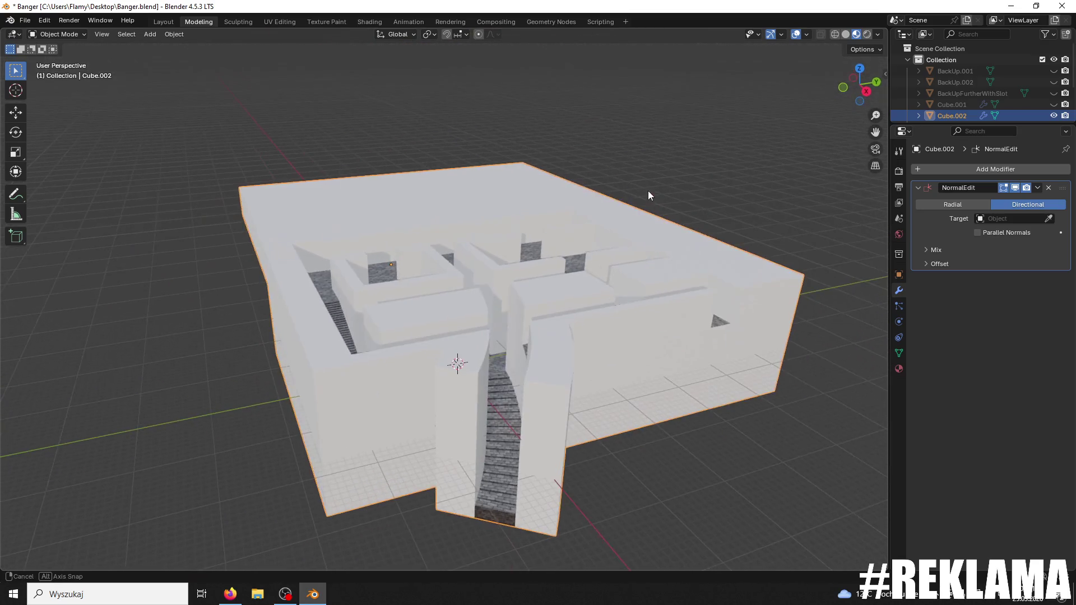
pyautogui.click(1047, 188)
pyautogui.moveTo(569, 227); pyautogui.dragTo(557, 257)
pyautogui.scroll(3, 557, 257)
pyautogui.hotkey('ctrl', 's')
# - Apply Shade Auto Smooth to the maze and apply its Smooth by Angle modifier
pyautogui.scroll(4, 532, 280)
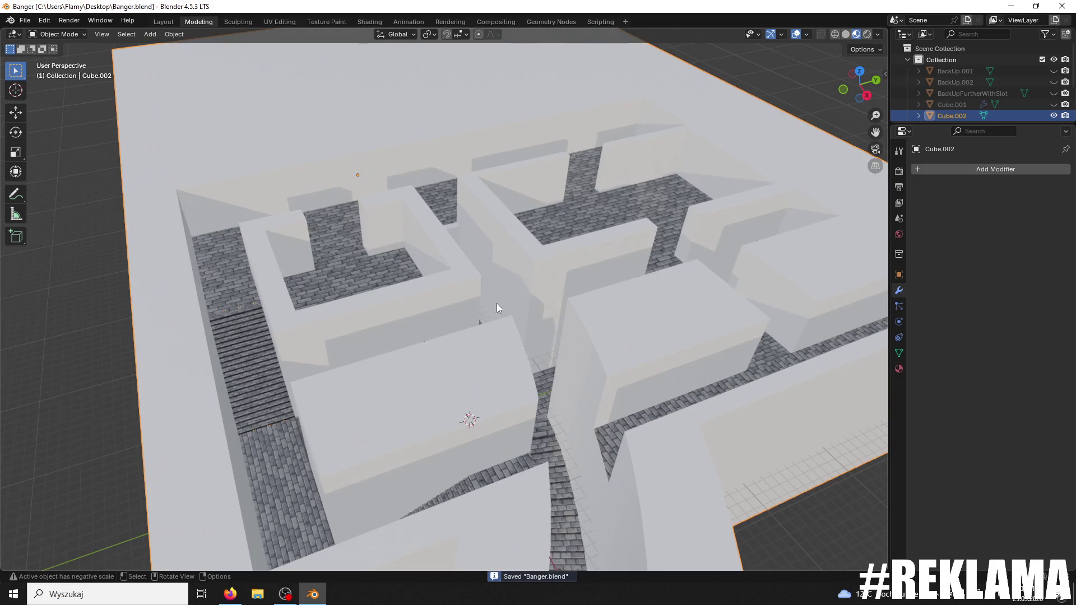
pyautogui.moveTo(284, 376)
pyautogui.mouseDown()
pyautogui.moveTo(344, 403)
pyautogui.moveTo(318, 377)
pyautogui.moveTo(333, 380)
pyautogui.mouseUp()
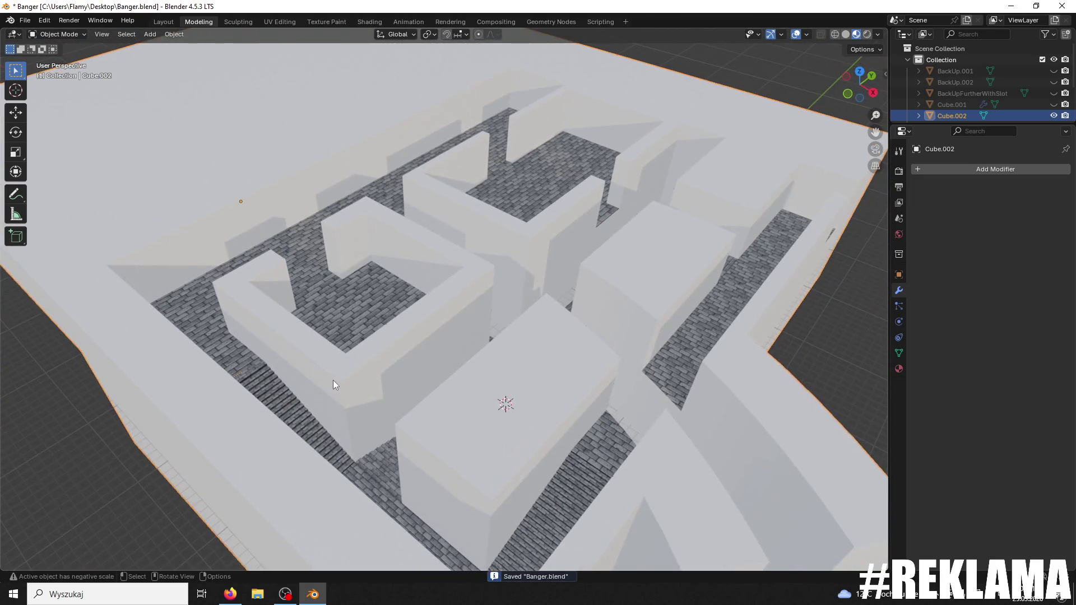
pyautogui.moveTo(235, 250)
pyautogui.mouseDown()
pyautogui.moveTo(271, 257)
pyautogui.moveTo(249, 403)
pyautogui.mouseUp()
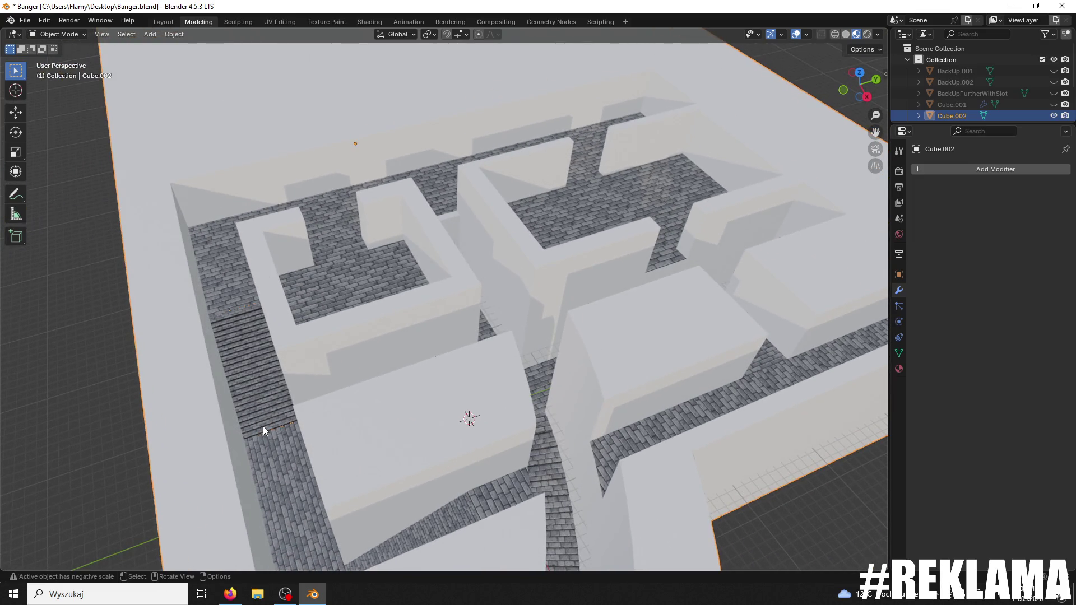
pyautogui.rightClick(262, 124)
pyautogui.click(263, 144)
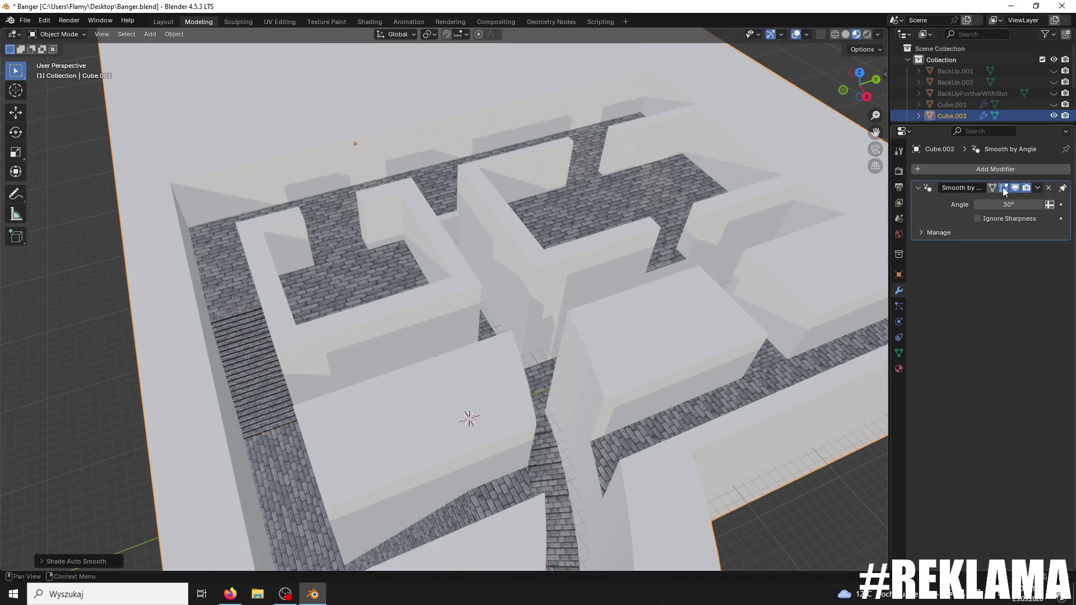
pyautogui.click(1018, 201)
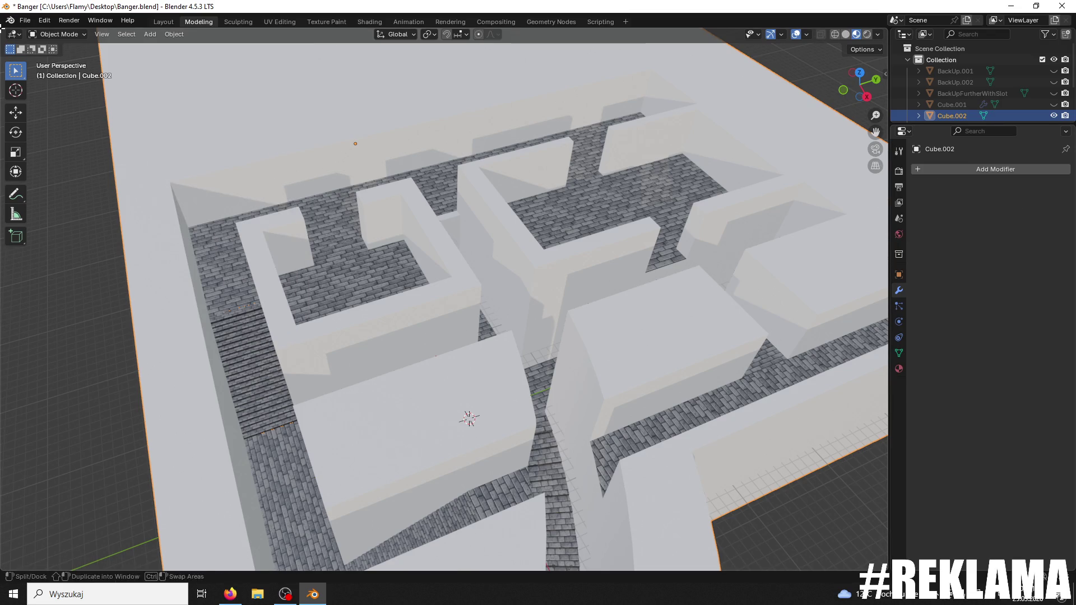
# - Export the maze as an FBX file, then minimize Blender and open the Game123 folder
pyautogui.click(18, 24)
pyautogui.moveTo(67, 190)
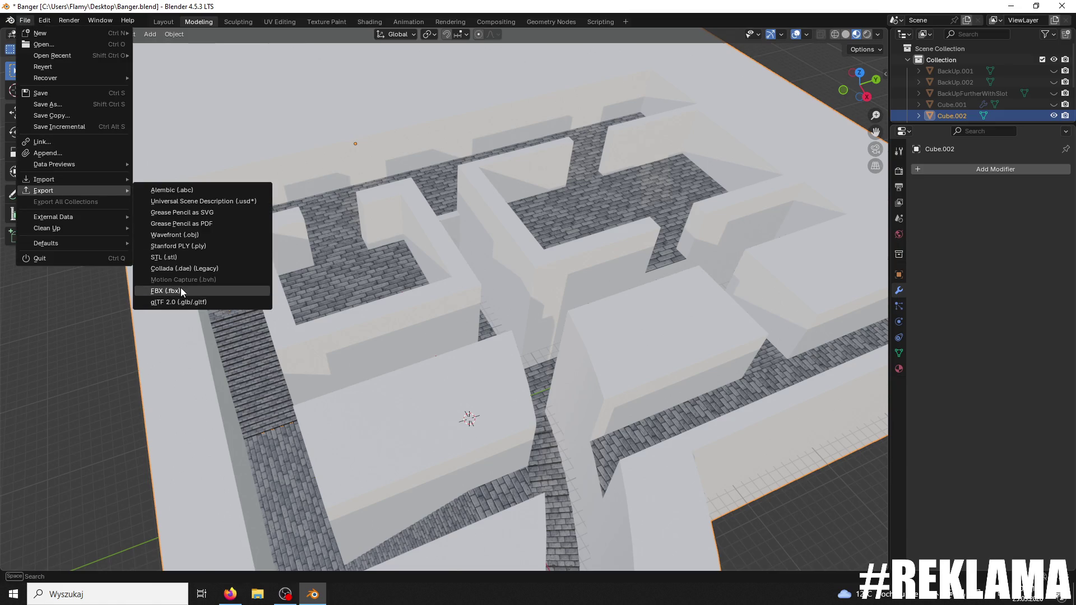
pyautogui.click(182, 292)
pyautogui.click(734, 437)
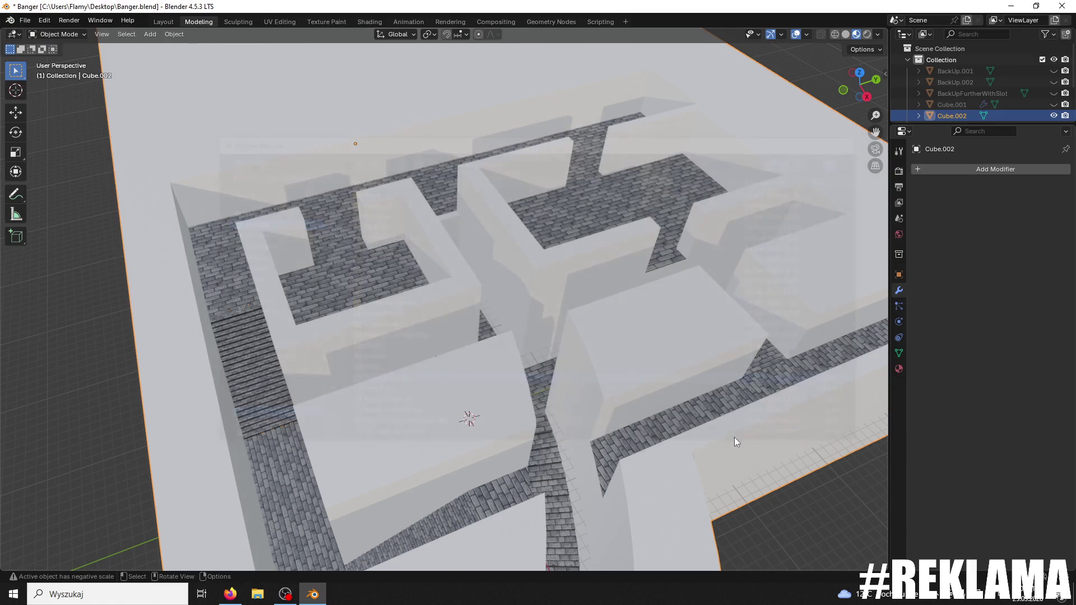
pyautogui.click(1008, 8)
pyautogui.doubleClick(1034, 482)
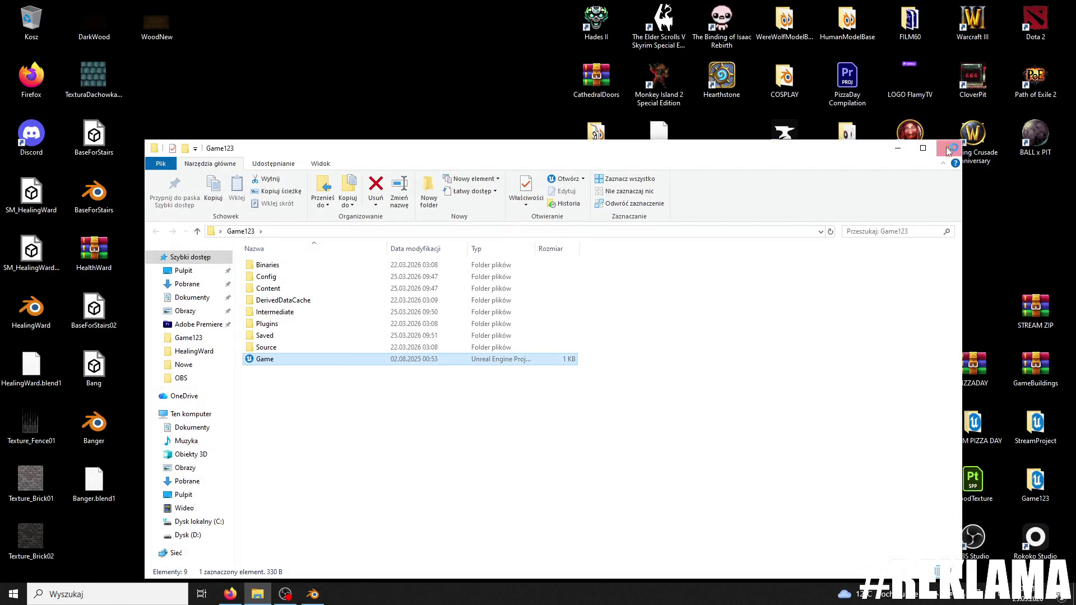
# - Close the Game123 project folder window to return to the Unreal level
pyautogui.click(946, 147)
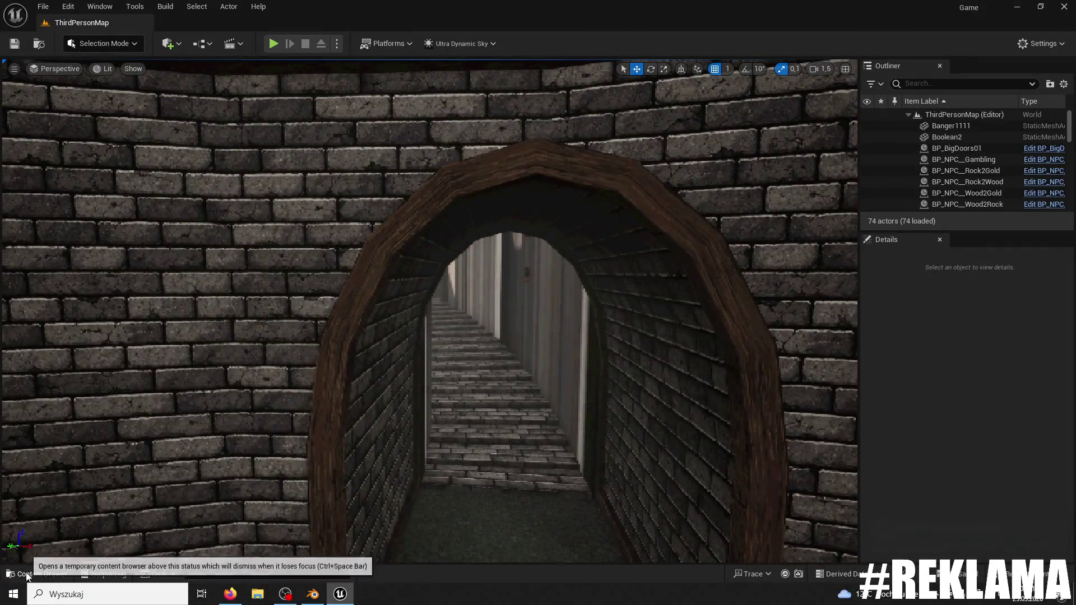
# - Reimport Banger1111 from the top Content folder in the Content Drawer
pyautogui.click(27, 575)
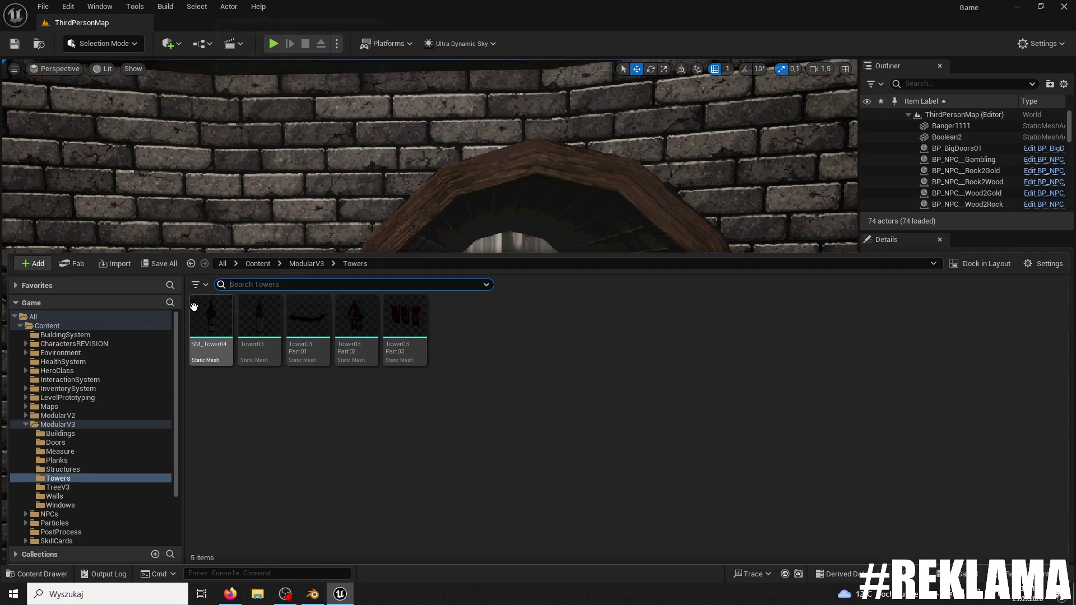
pyautogui.click(118, 326)
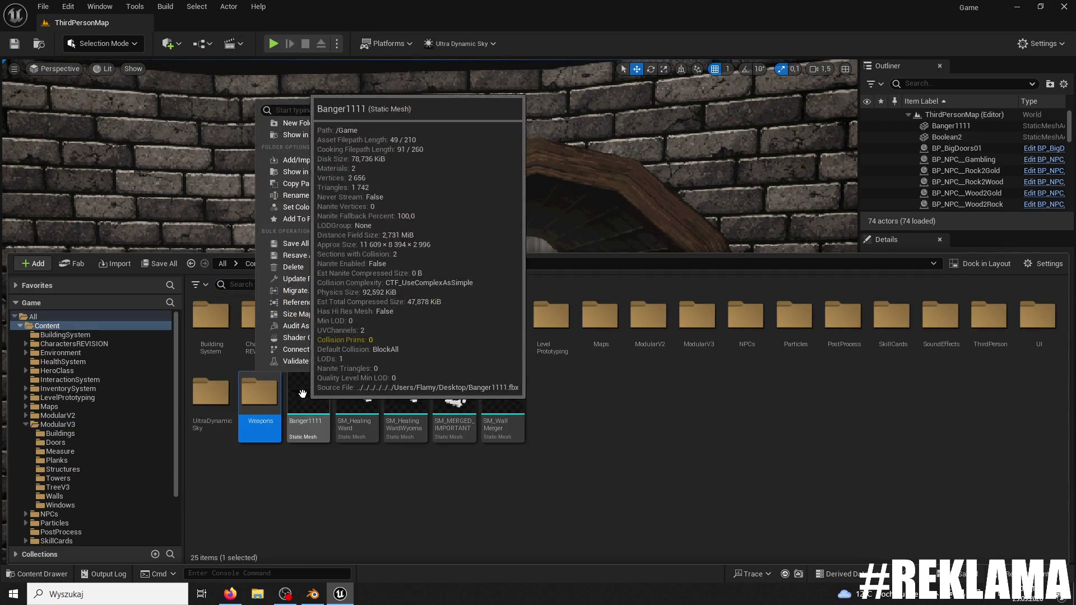
pyautogui.rightClick(304, 401)
pyautogui.click(463, 197)
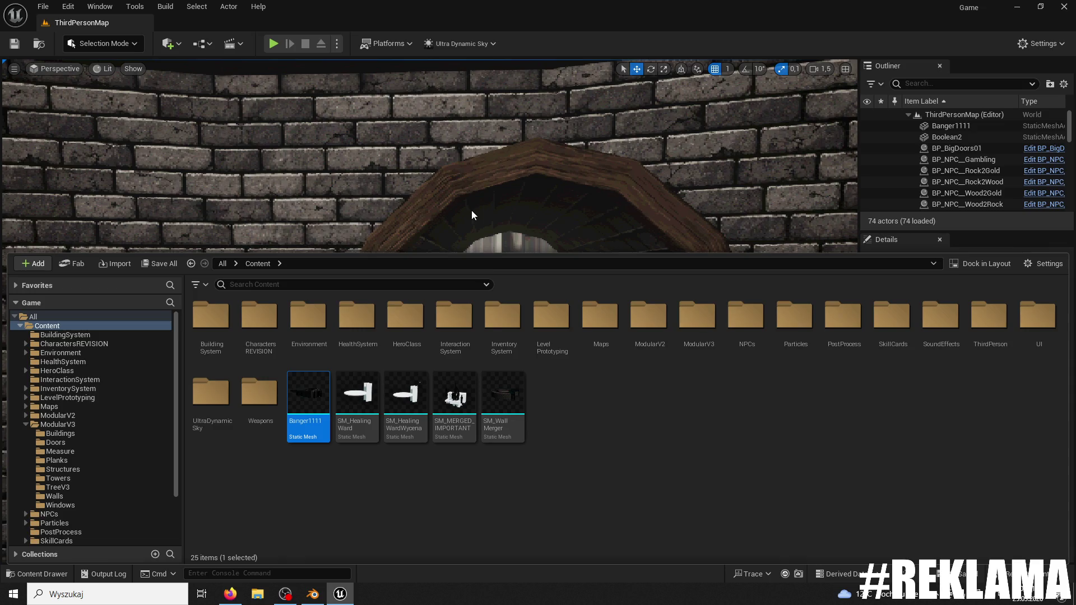
# - Fly the viewport into the tunnel and start a play-test
pyautogui.rightClick(554, 193)
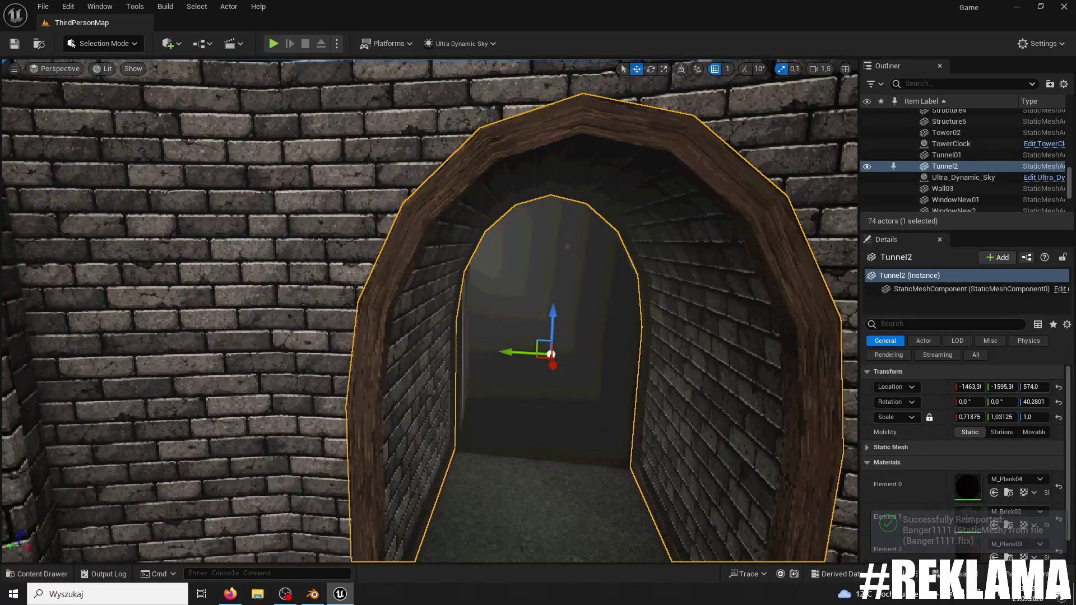
pyautogui.press('Up')
pyautogui.press('Up')
pyautogui.press('Up')
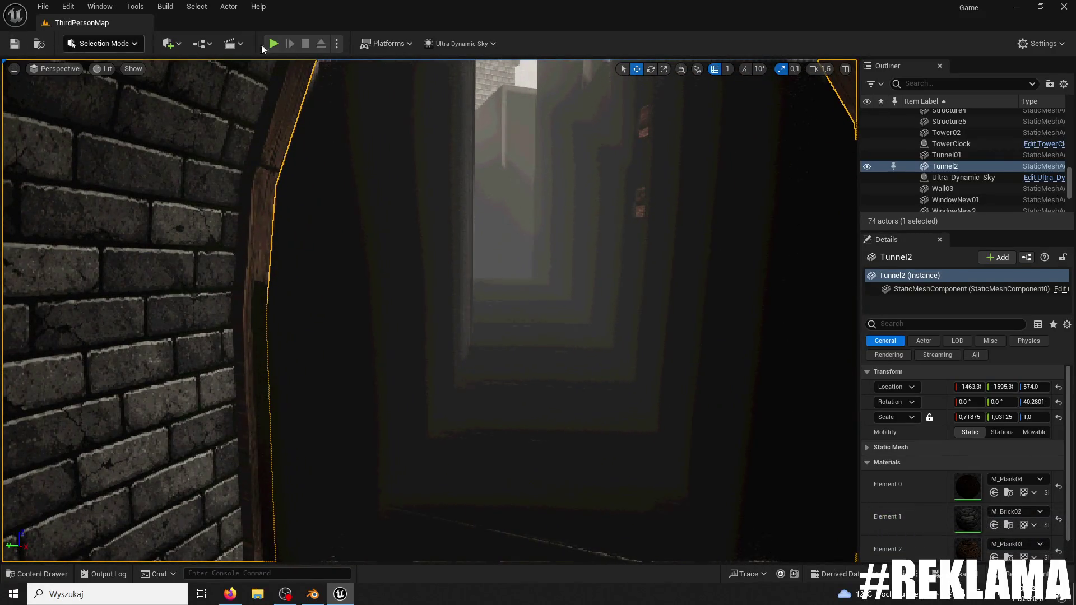
pyautogui.click(274, 44)
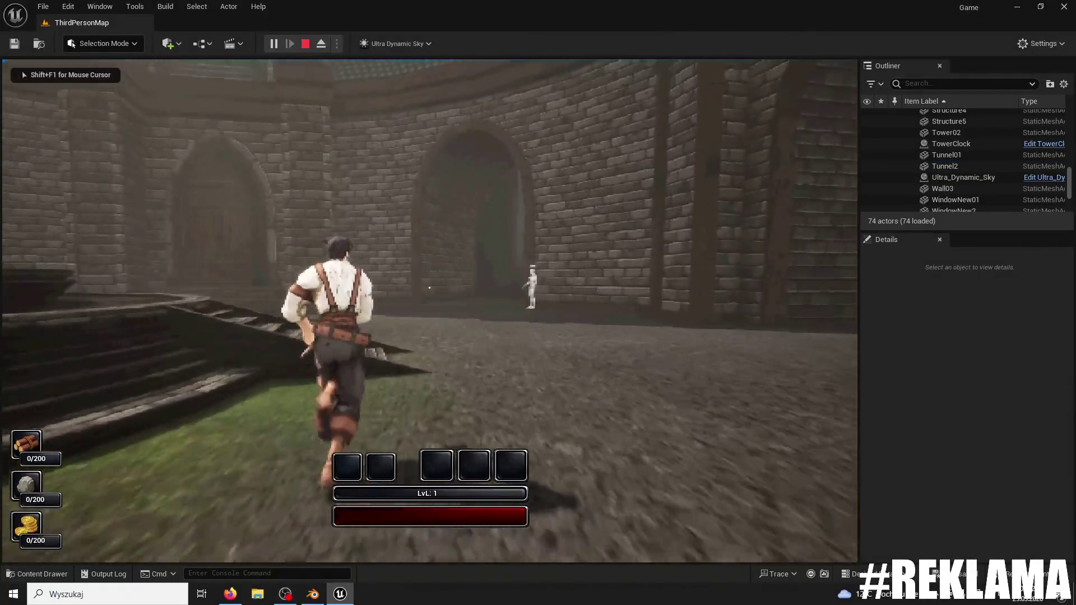
# - Run the character through the archway, alley and dark tunnel, then up the stairway
pyautogui.press('w')
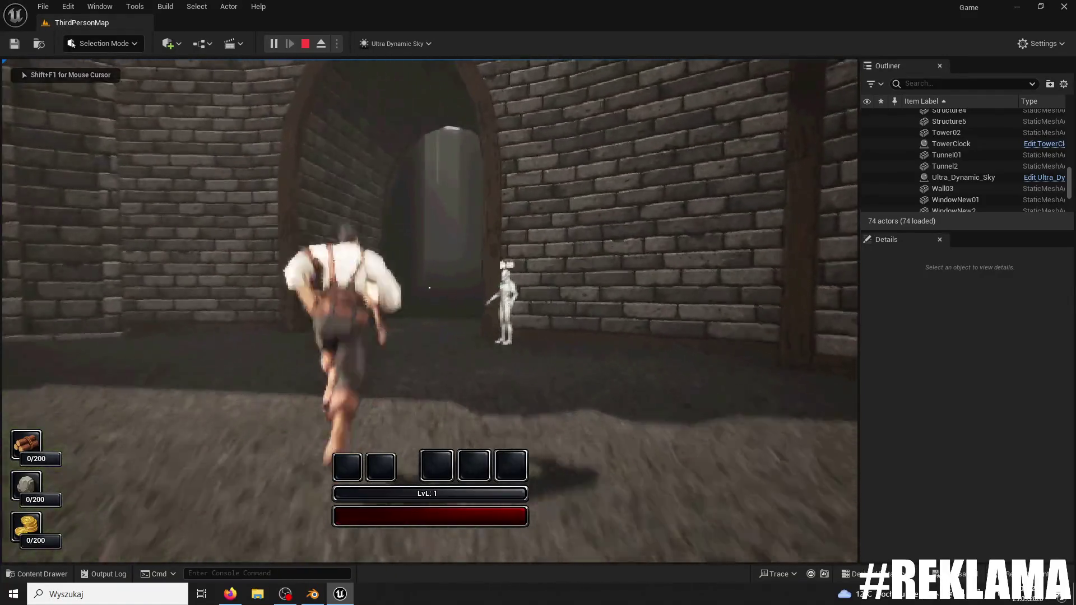
pyautogui.press('space')
pyautogui.press('w')
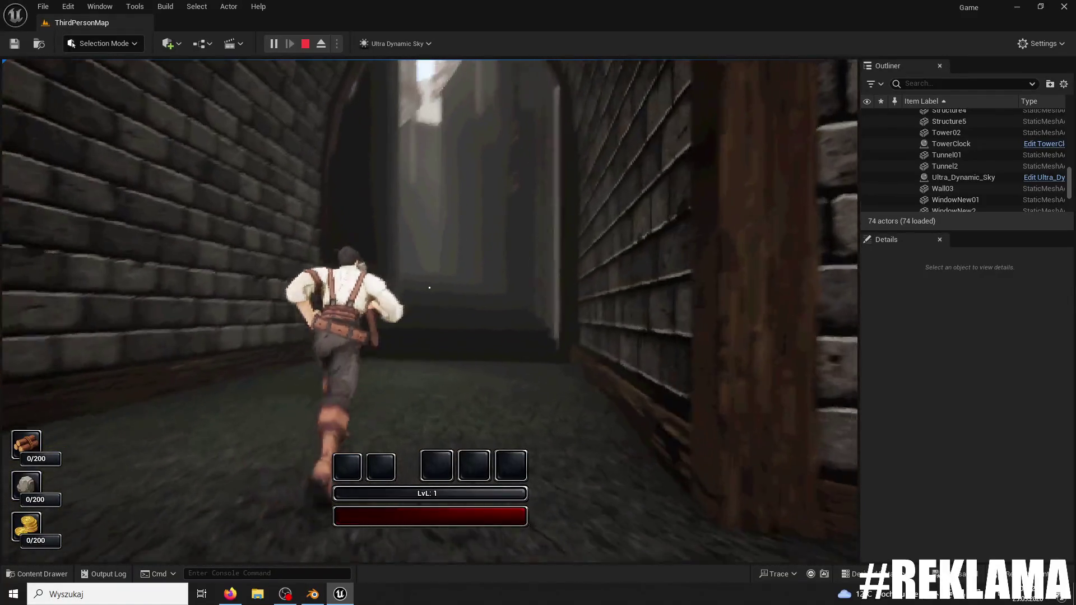
pyautogui.press('w')
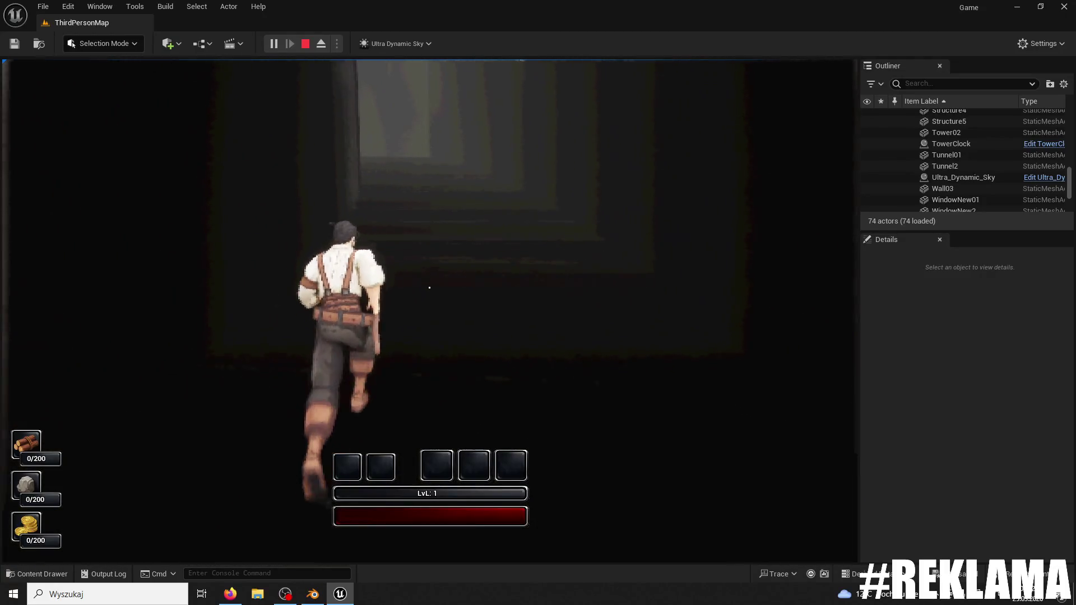
pyautogui.press('w')
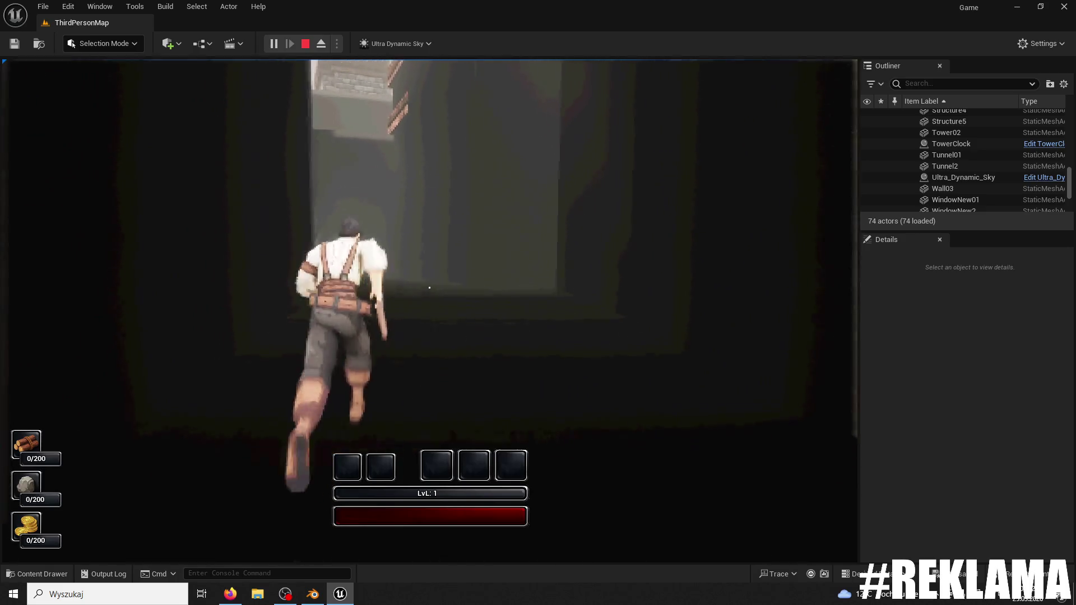
pyautogui.press('w')
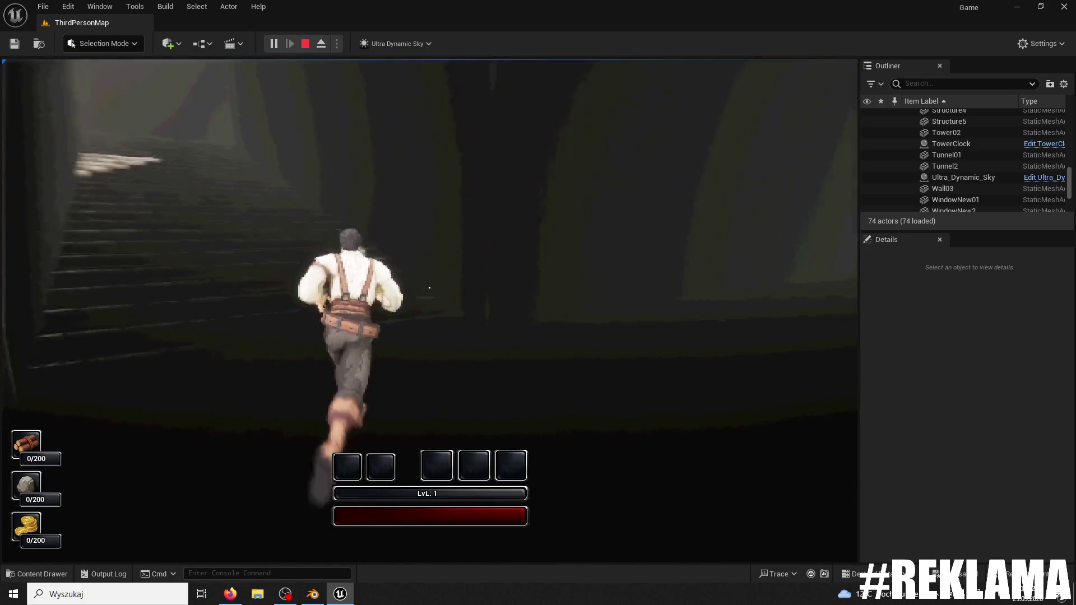
pyautogui.press('w')
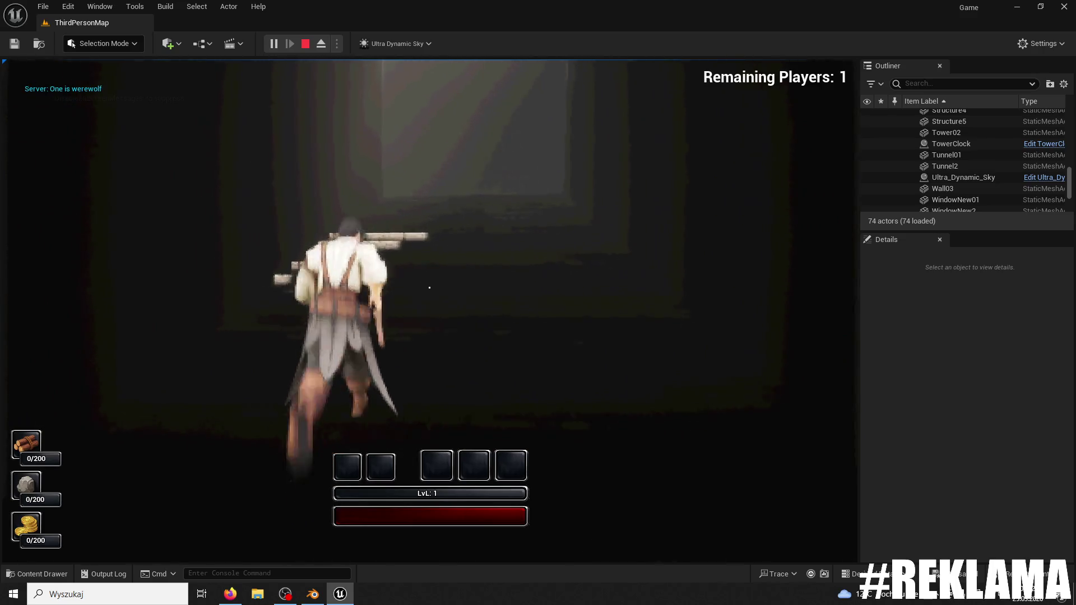
pyautogui.press('w')
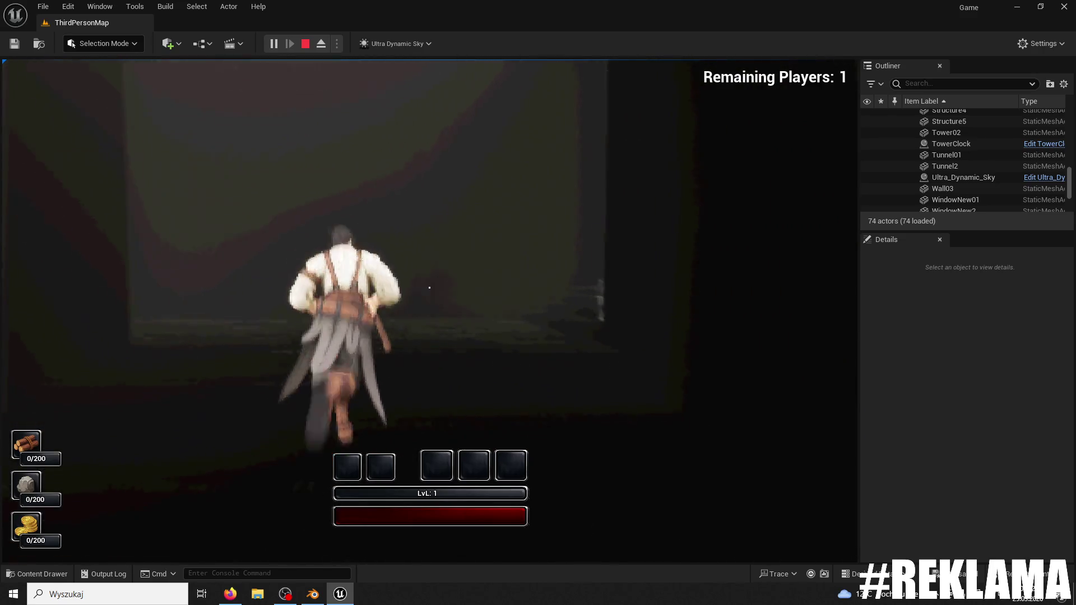
pyautogui.press('w')
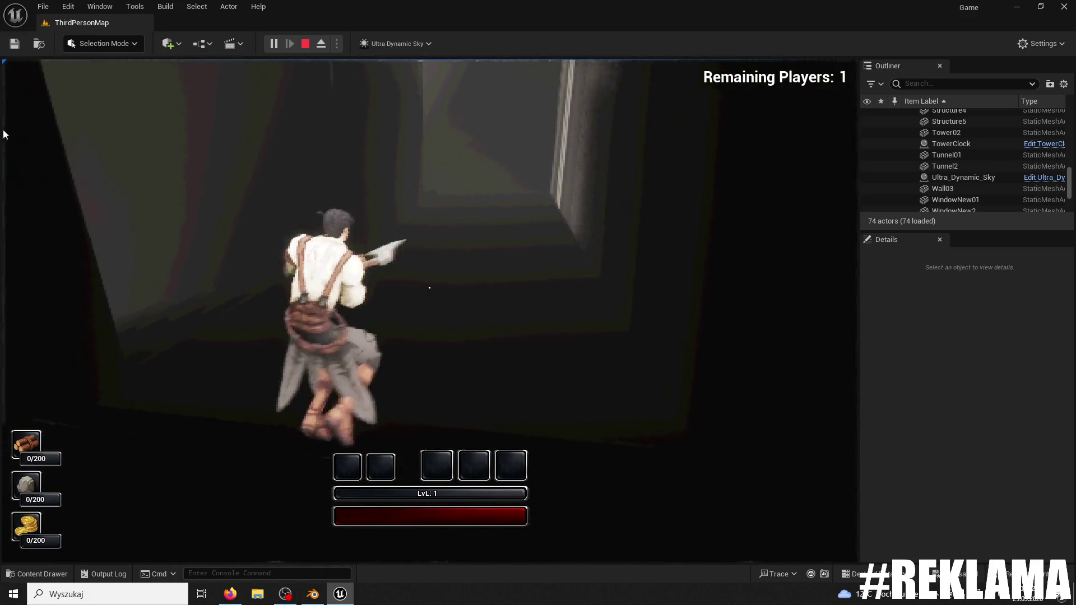
pyautogui.press('Escape')
# - Run a brief second play-test, then open Banger1111 in the Static Mesh Editor
pyautogui.click(273, 44)
pyautogui.press('w')
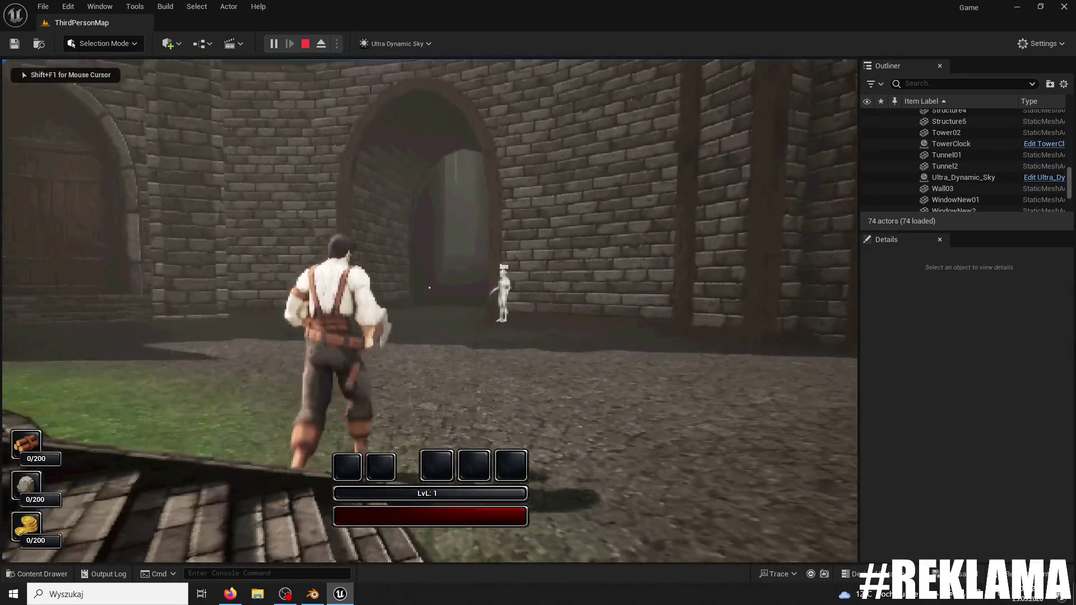
pyautogui.press('Escape')
pyautogui.click(56, 574)
pyautogui.doubleClick(308, 401)
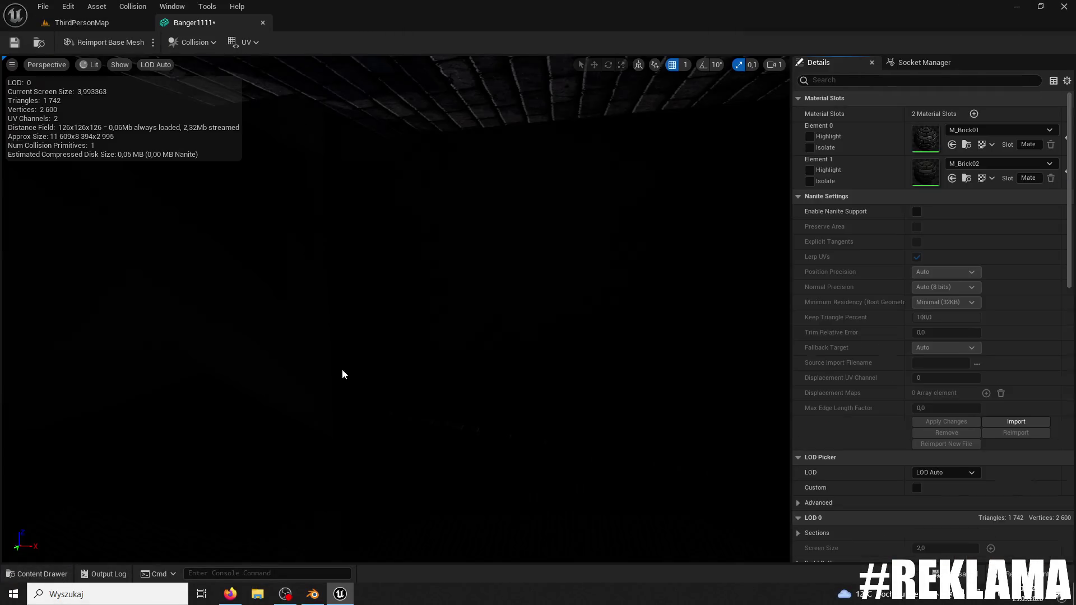
# - Swap Banger1111's box collision for a capsule simplified collision, save, and return to ThirdPersonMap
pyautogui.scroll(-3, 516, 339)
pyautogui.scroll(-3, 507, 336)
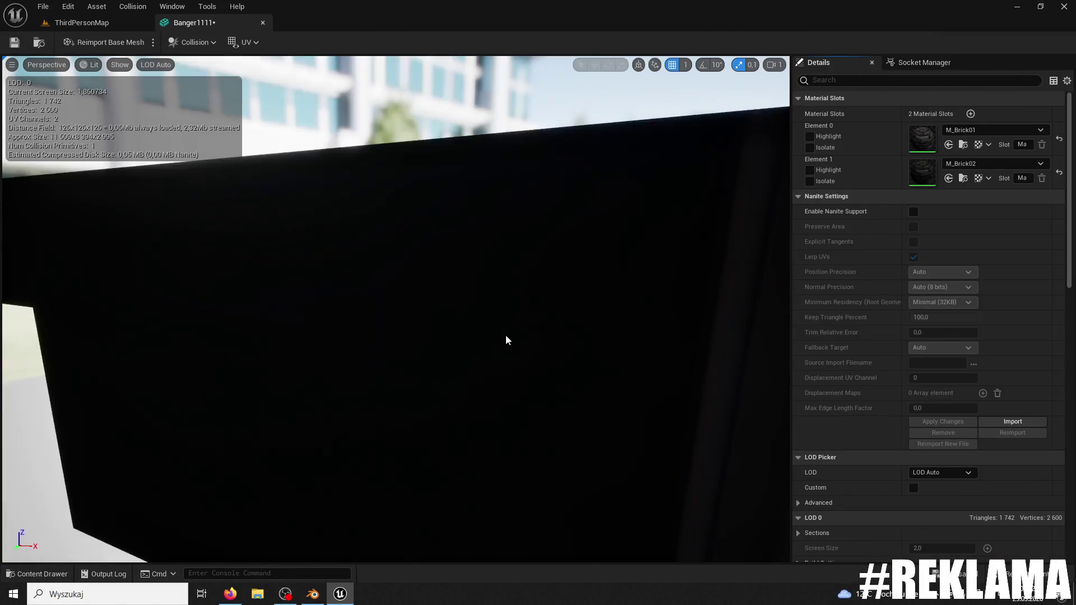
pyautogui.click(193, 42)
pyautogui.click(204, 98)
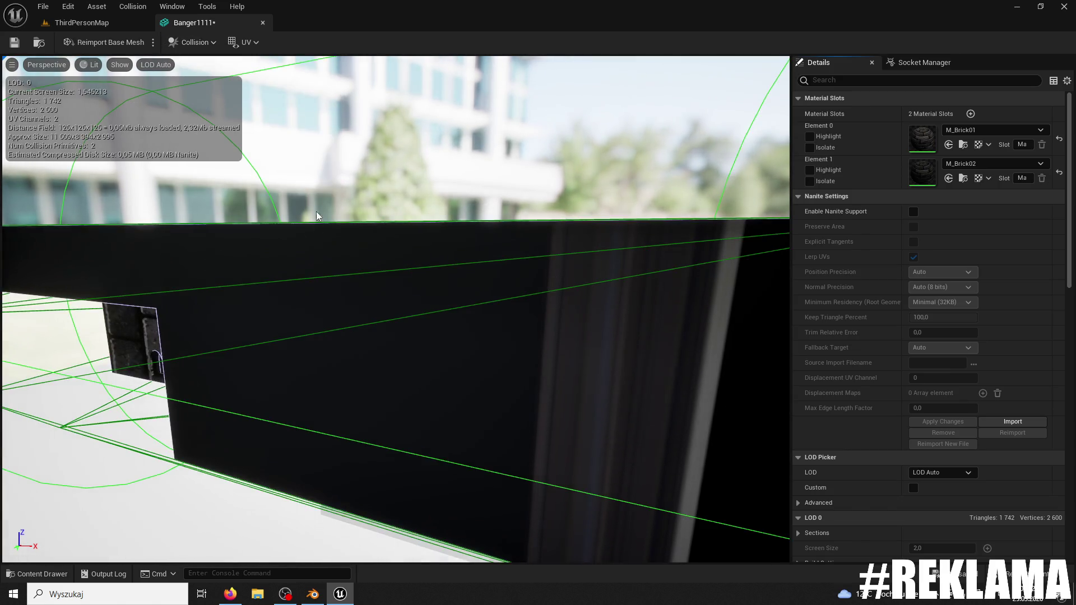
pyautogui.click(330, 277)
pyautogui.press('Delete')
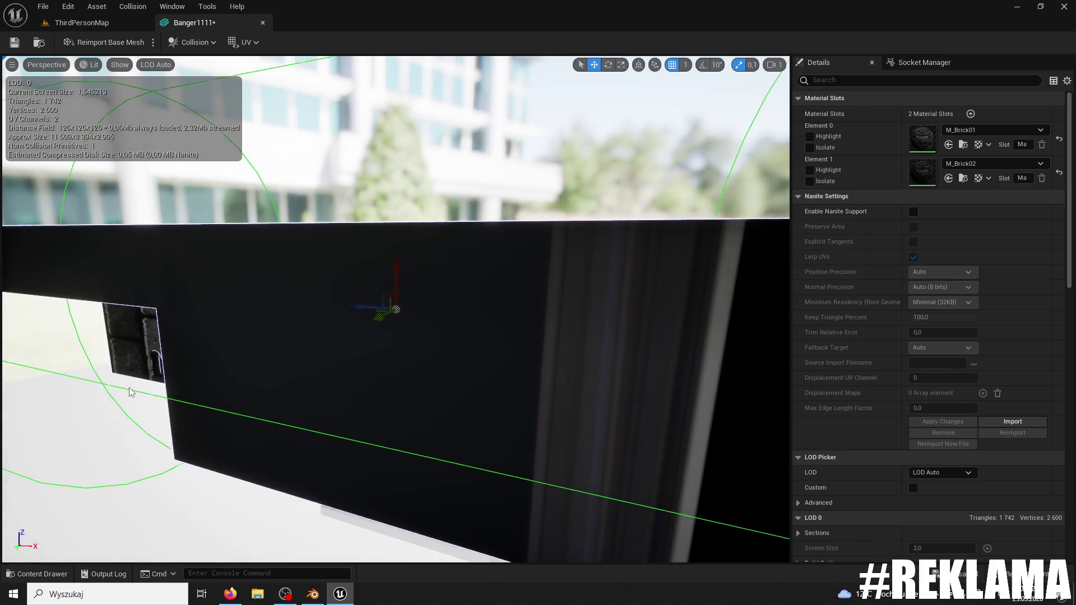
pyautogui.click(15, 42)
pyautogui.click(82, 23)
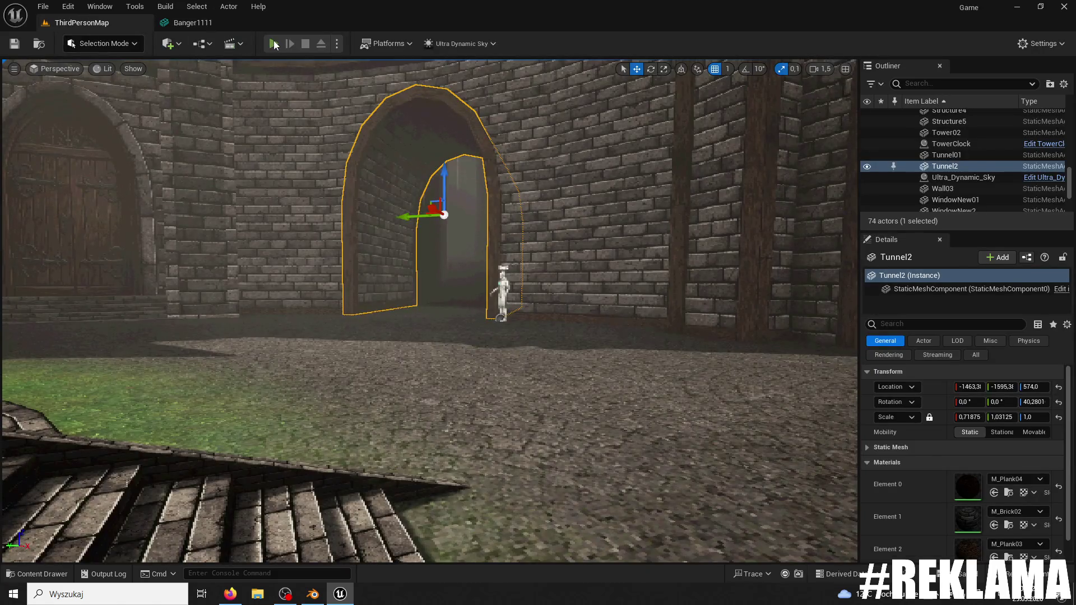
# - Play-test jumping twice through the dark tunnel, then focus the view on Tunnel2
pyautogui.click(274, 45)
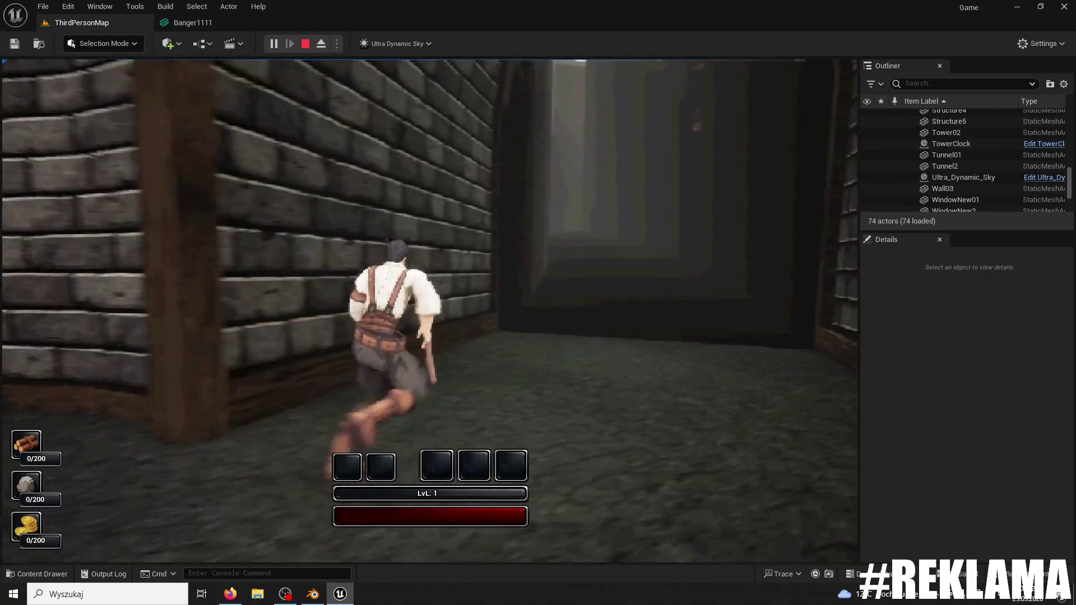
pyautogui.press('space')
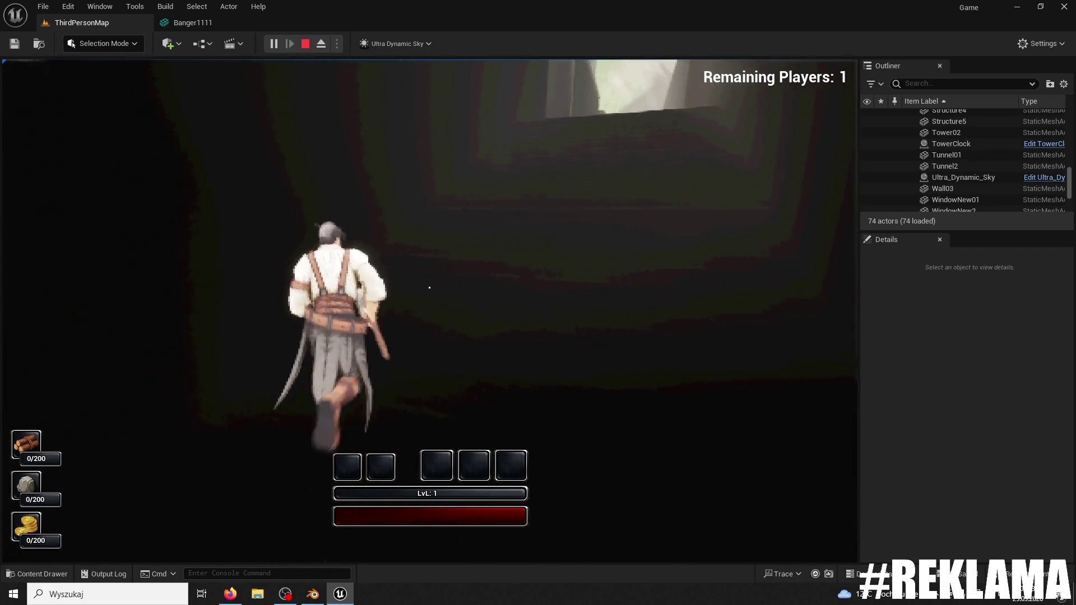
pyautogui.press('space')
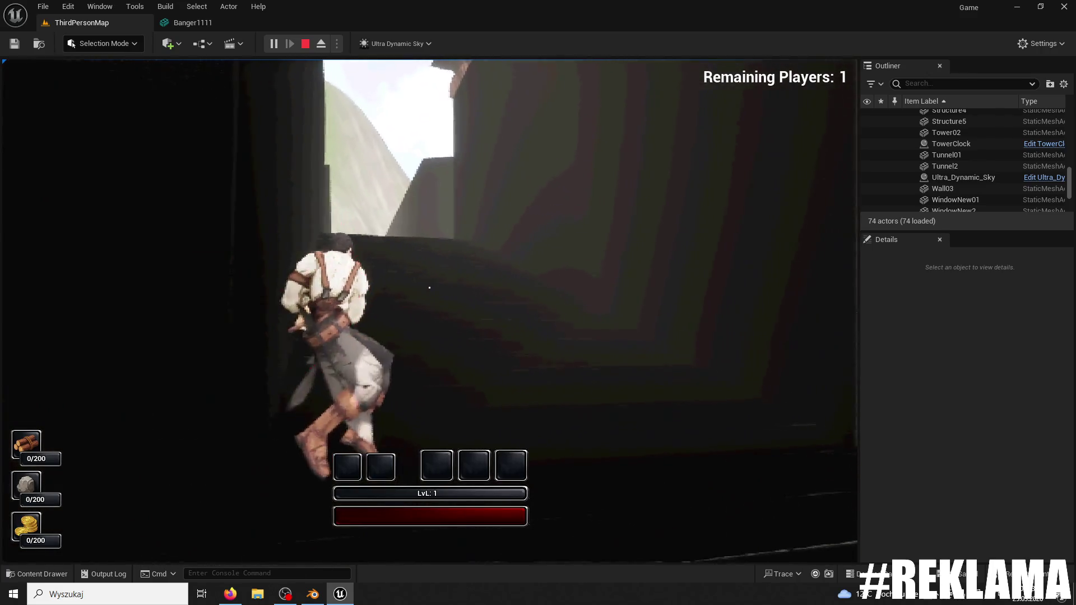
pyautogui.press('Escape')
pyautogui.doubleClick(944, 166)
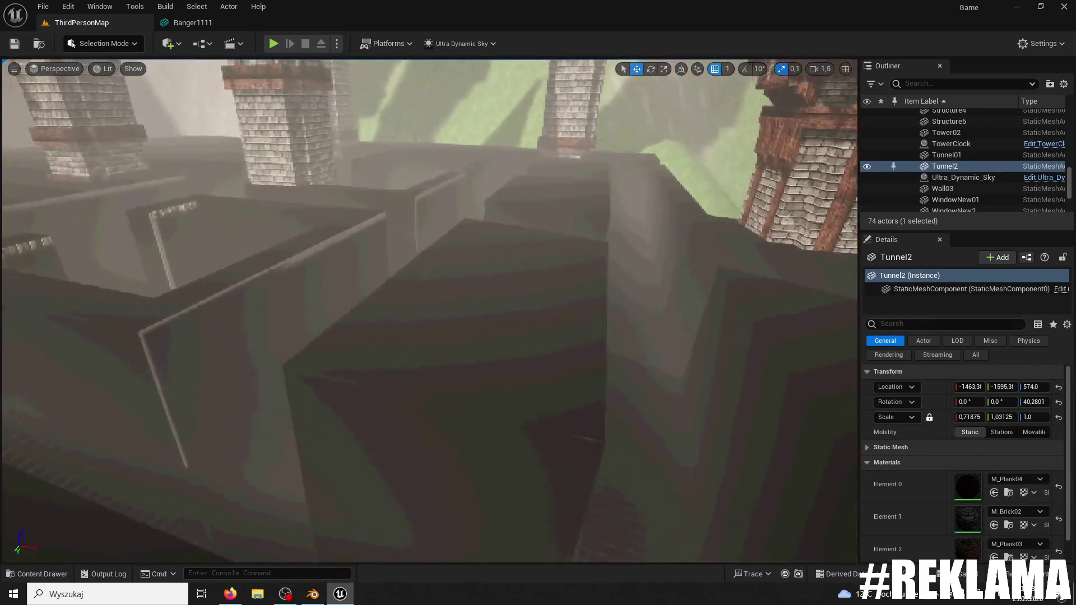
# - Select Banger1111 in the level, fly into the tunnel, and open it in the Static Mesh Editor
pyautogui.click(499, 278)
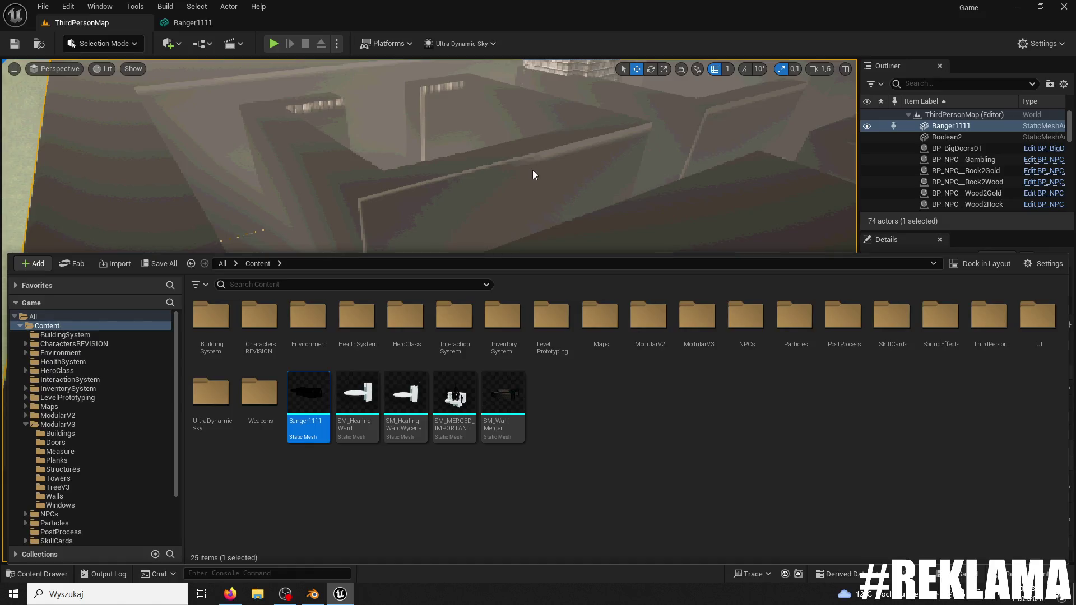
pyautogui.rightClick(532, 174)
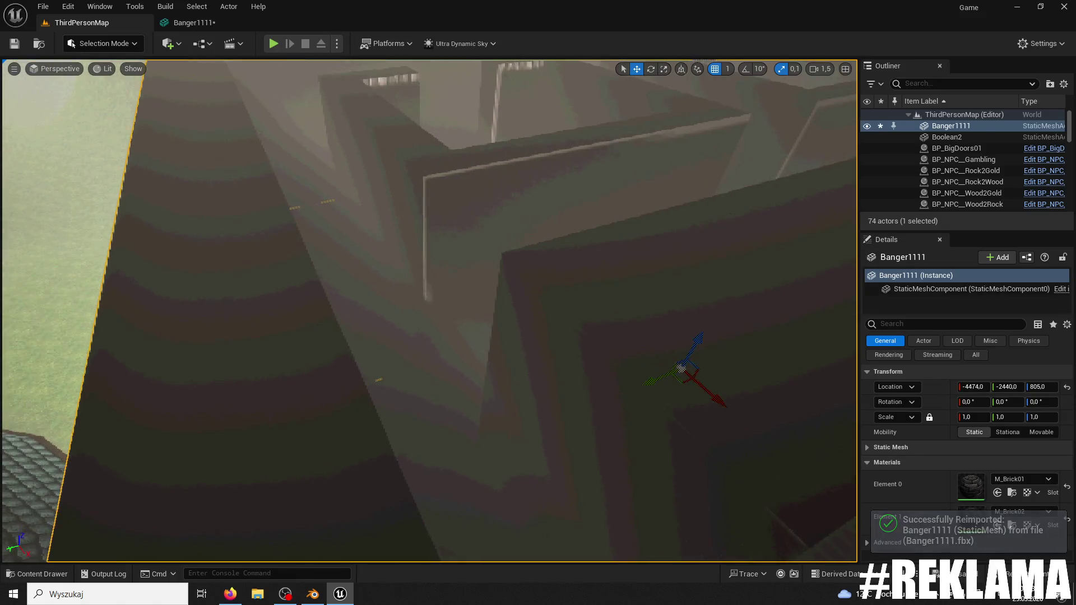
pyautogui.press('w')
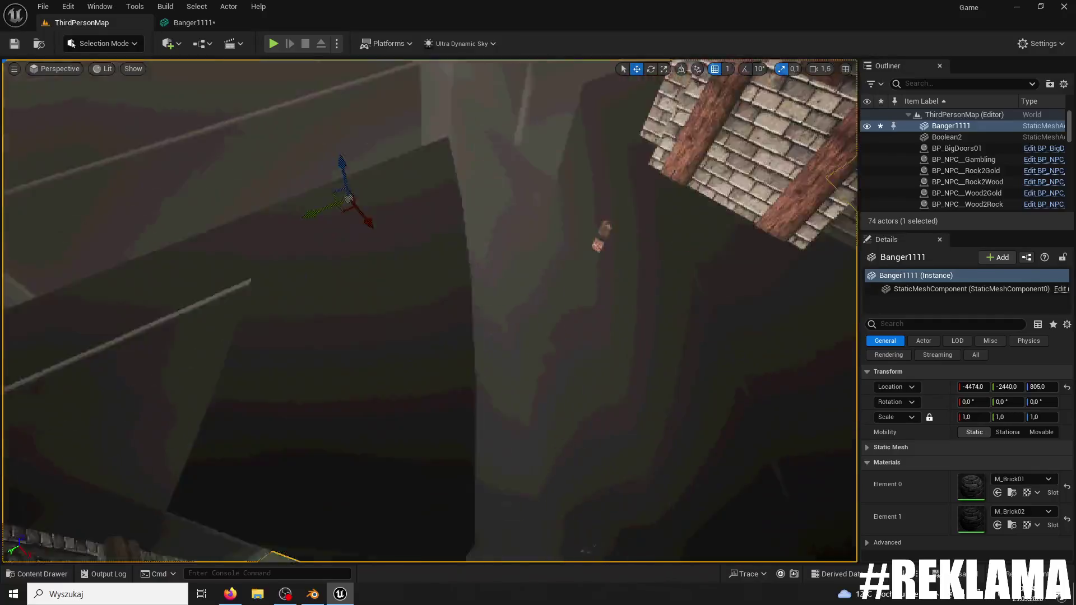
pyautogui.press('w')
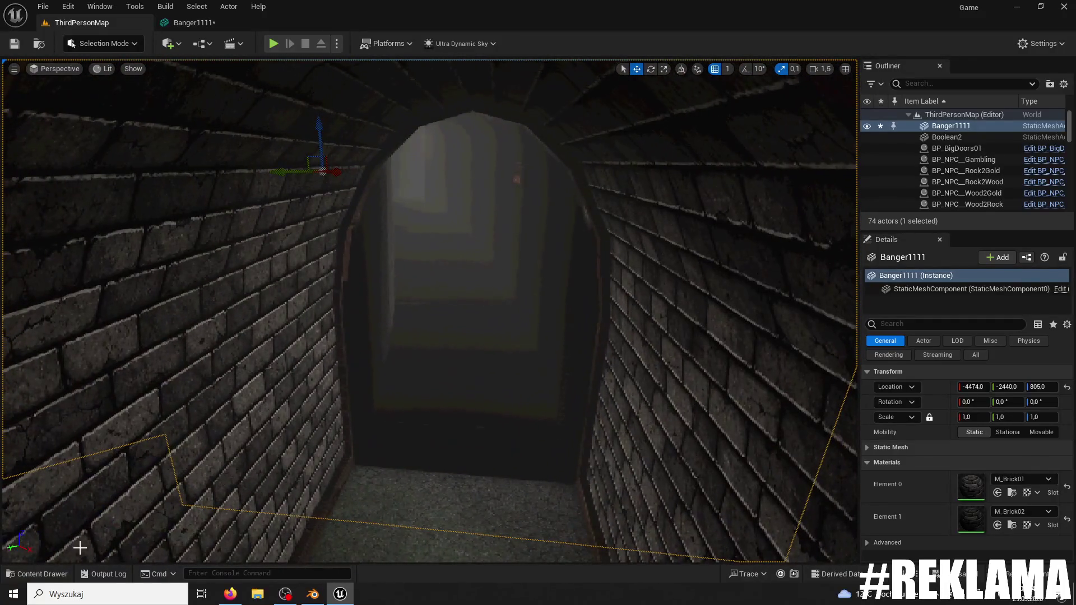
pyautogui.click(36, 574)
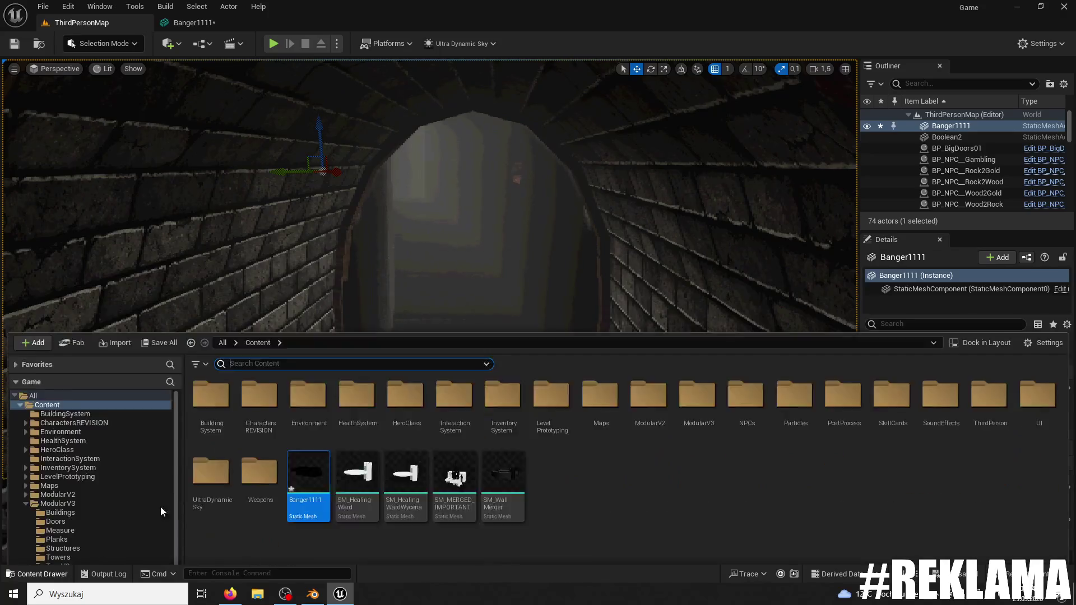
pyautogui.doubleClick(310, 392)
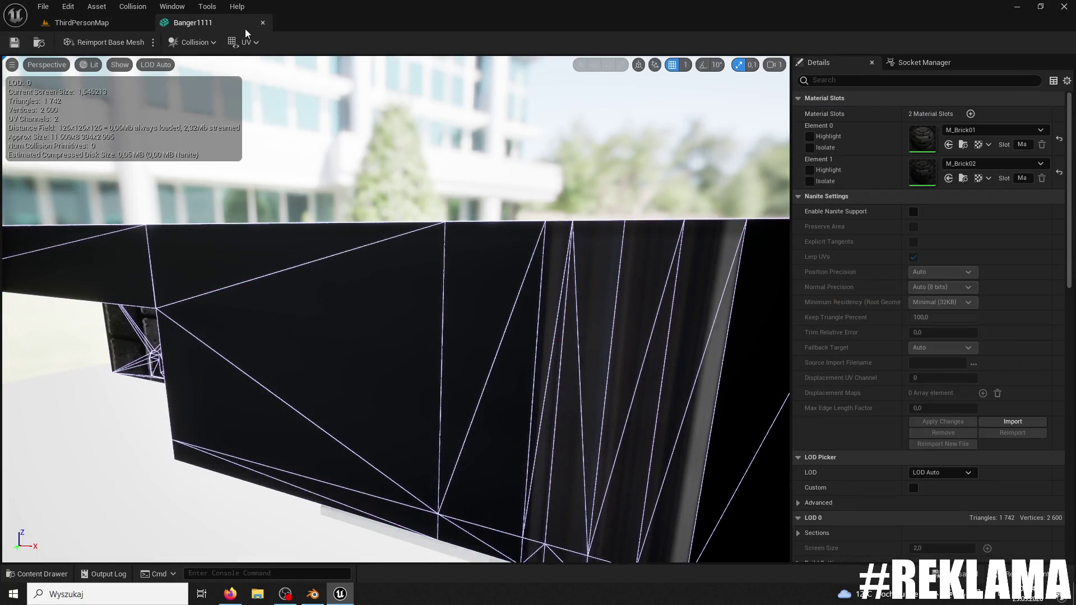
# - Close the Banger1111 editor and play-test running and jumping into the dark corridor
pyautogui.click(262, 22)
pyautogui.click(274, 44)
pyautogui.press('w')
pyautogui.press('space')
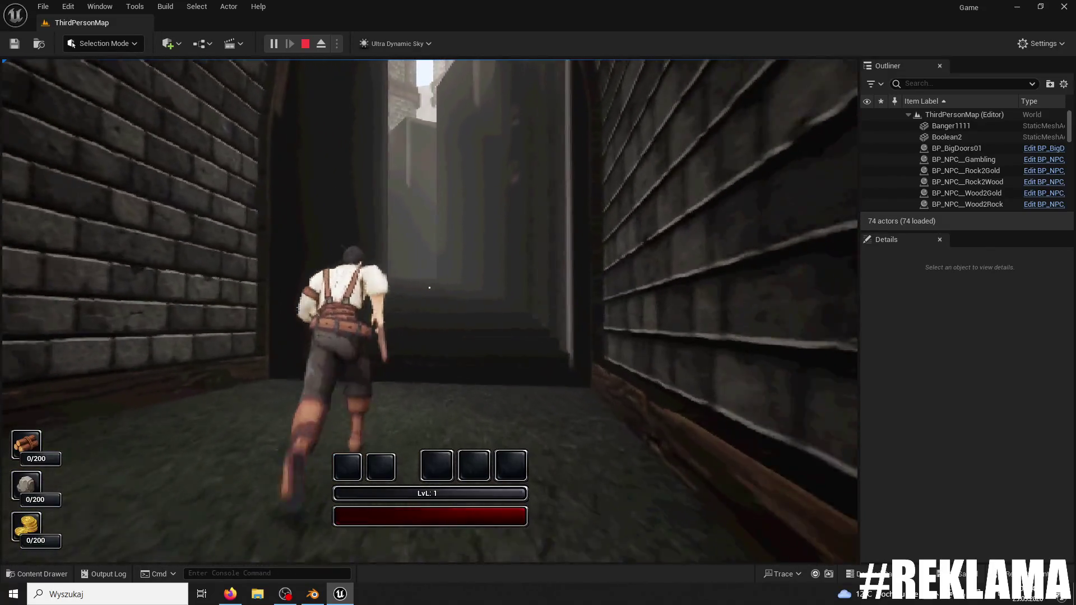
pyautogui.press('space')
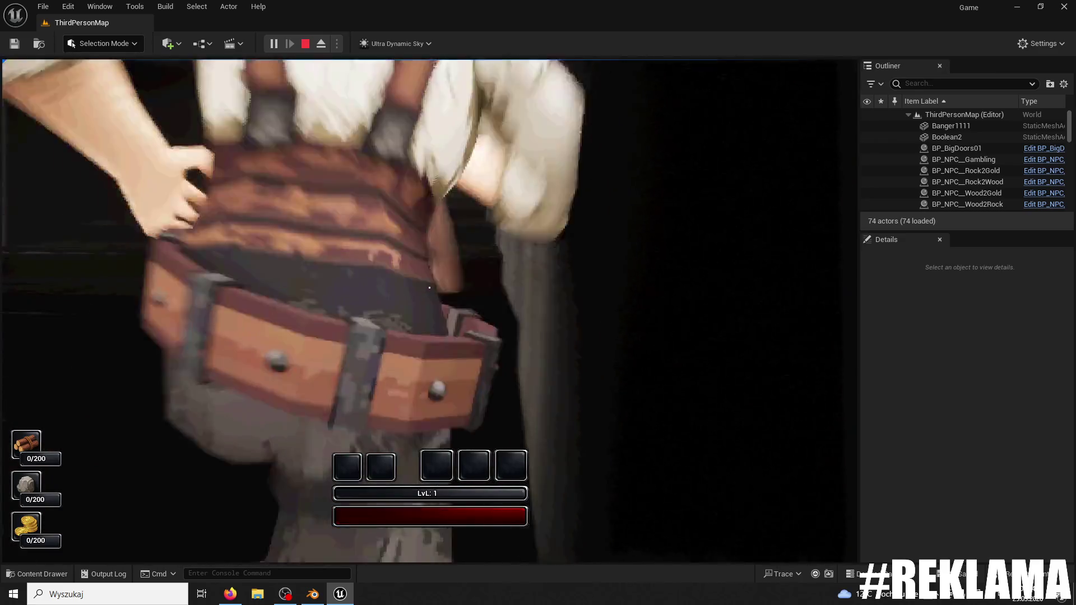
pyautogui.press('Escape')
# - Orbit the view over the brick arena and select the PlayerStart
pyautogui.moveTo(359, 125); pyautogui.dragTo(693, 409)
pyautogui.moveTo(468, 281); pyautogui.dragTo(468, 280)
pyautogui.click(610, 408)
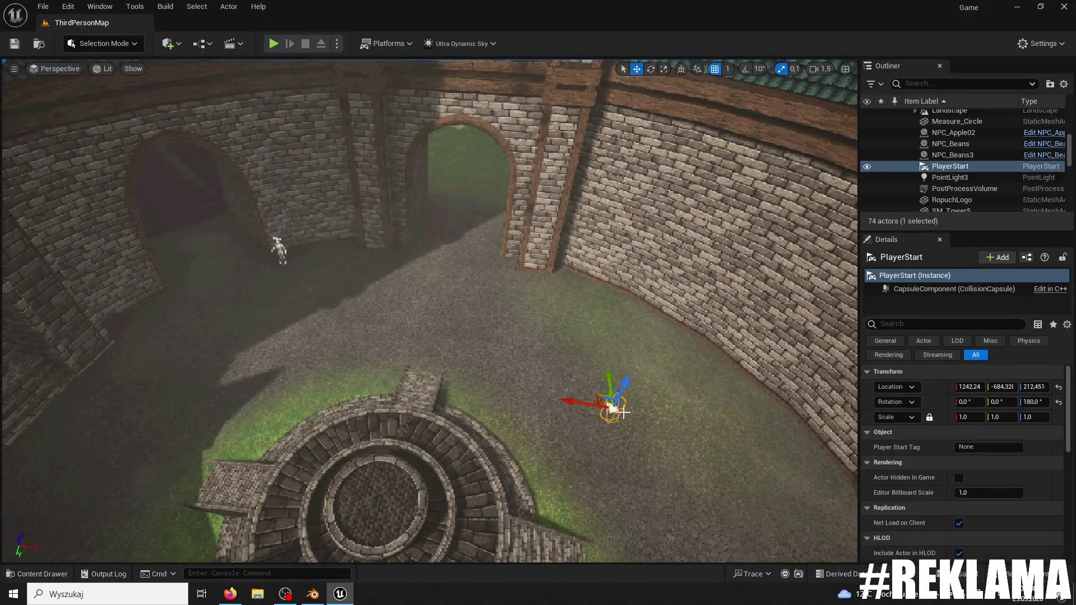
# - Move the PlayerStart up the stair corridor, just above the Banger1111 stairs
pyautogui.click(147, 339)
pyautogui.moveTo(147, 331); pyautogui.dragTo(166, 317)
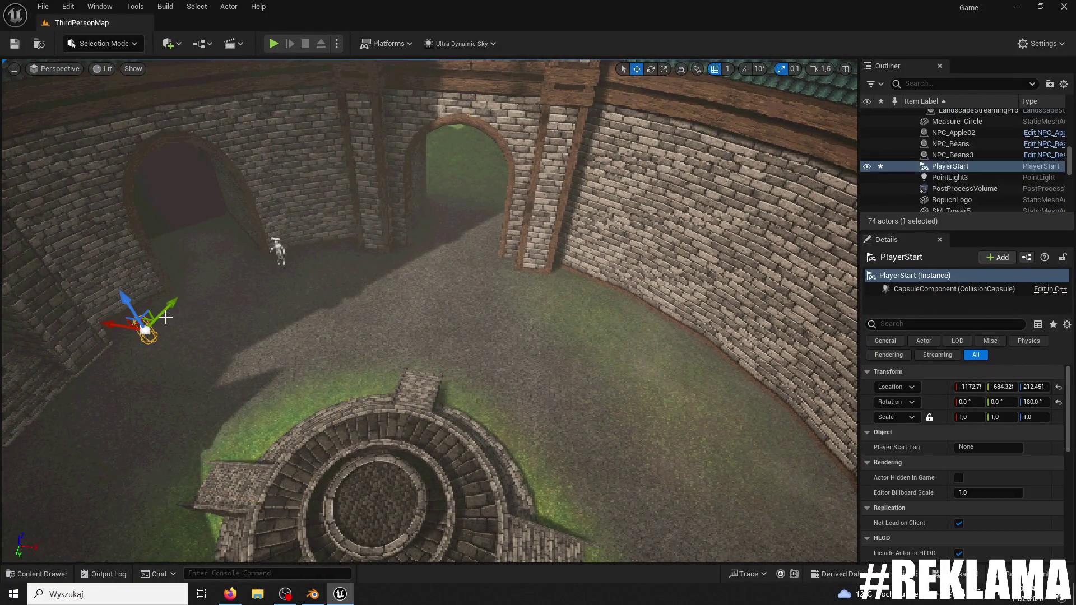
pyautogui.click(243, 218)
pyautogui.hotkey('ctrl', 'z')
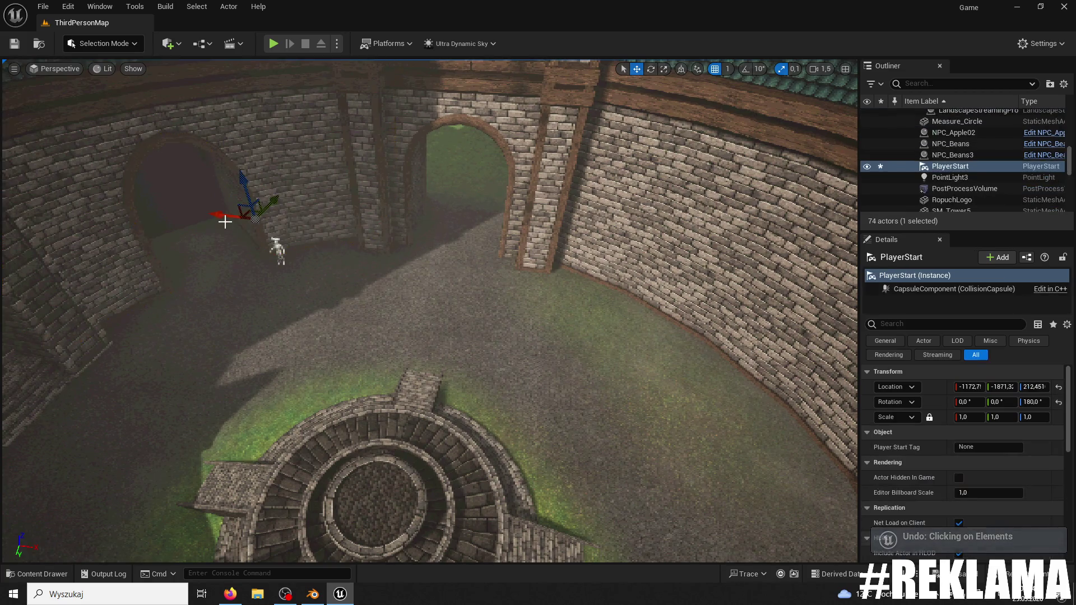
pyautogui.press('f')
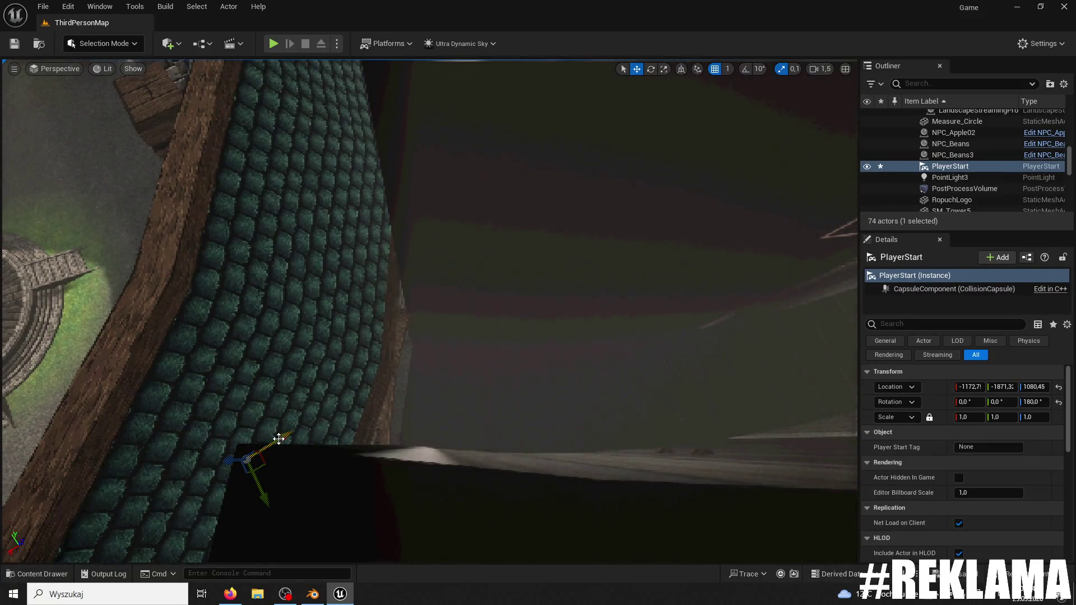
pyautogui.moveTo(830, 347)
pyautogui.mouseDown()
pyautogui.moveTo(784, 336)
pyautogui.moveTo(728, 359)
pyautogui.moveTo(616, 337)
pyautogui.mouseUp()
pyautogui.moveTo(592, 433)
pyautogui.mouseDown()
pyautogui.moveTo(594, 392)
pyautogui.moveTo(593, 433)
pyautogui.mouseUp()
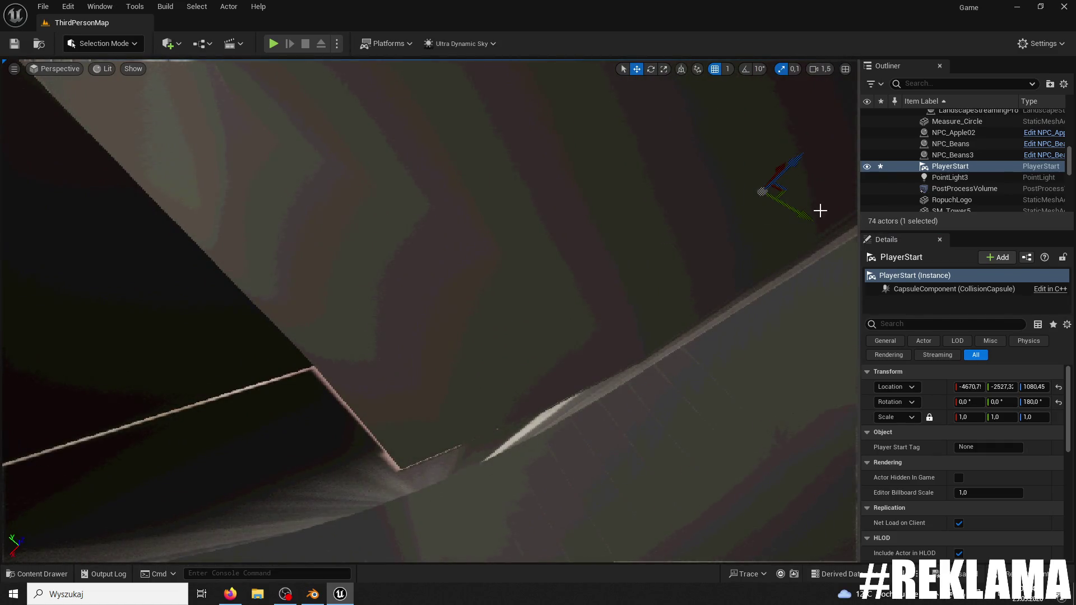
pyautogui.moveTo(790, 277); pyautogui.dragTo(728, 325)
pyautogui.moveTo(628, 247); pyautogui.dragTo(619, 247)
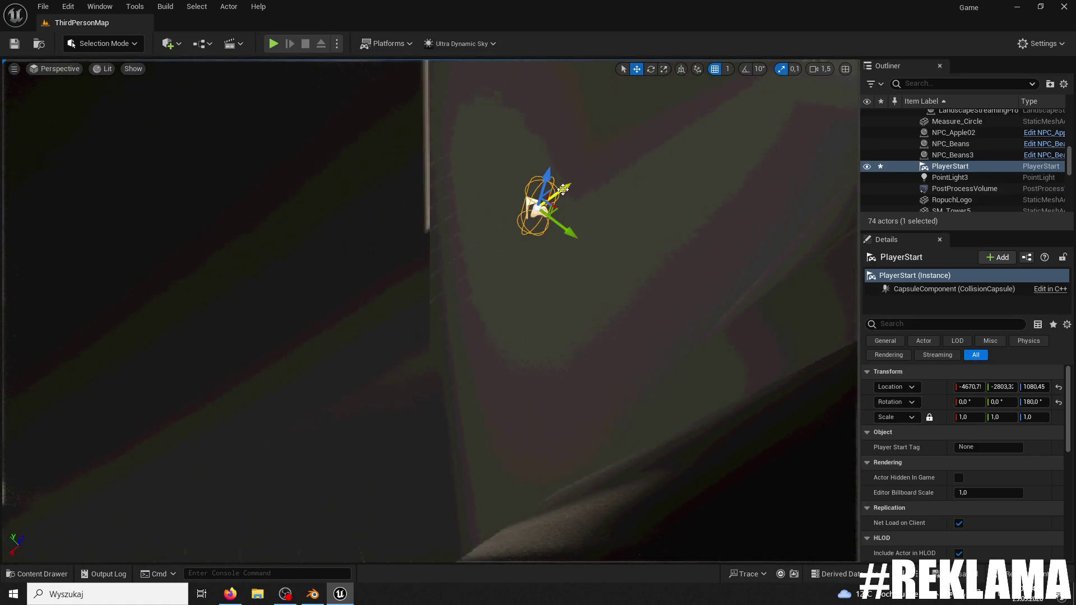
pyautogui.moveTo(354, 283); pyautogui.dragTo(326, 424)
pyautogui.moveTo(522, 532); pyautogui.dragTo(518, 420)
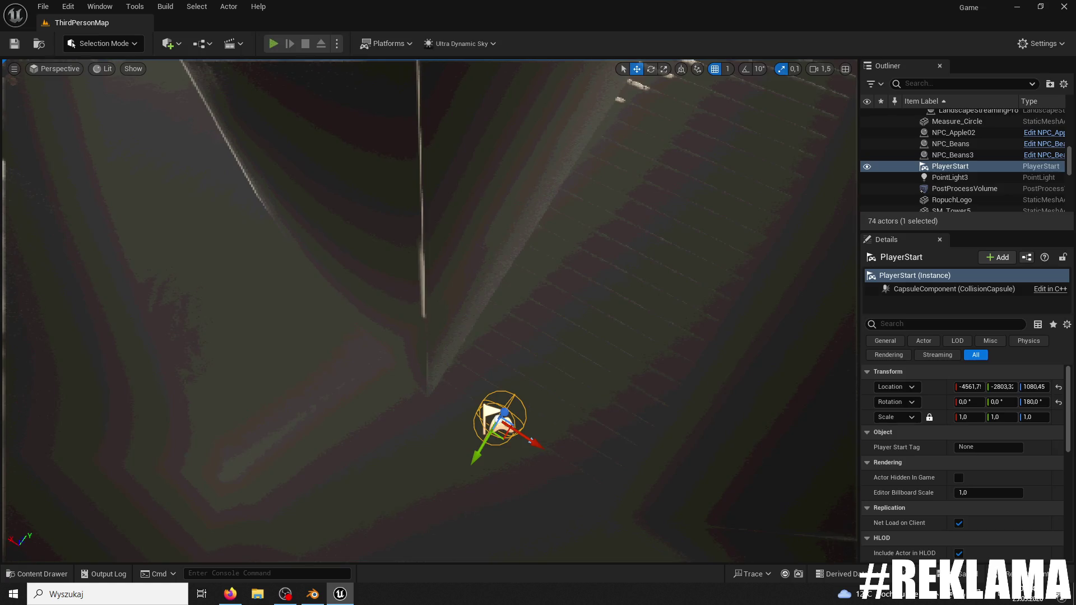
# - Play-test from the new spawn point, reselect the PlayerStart, and test once more
pyautogui.hotkey('alt', 'p')
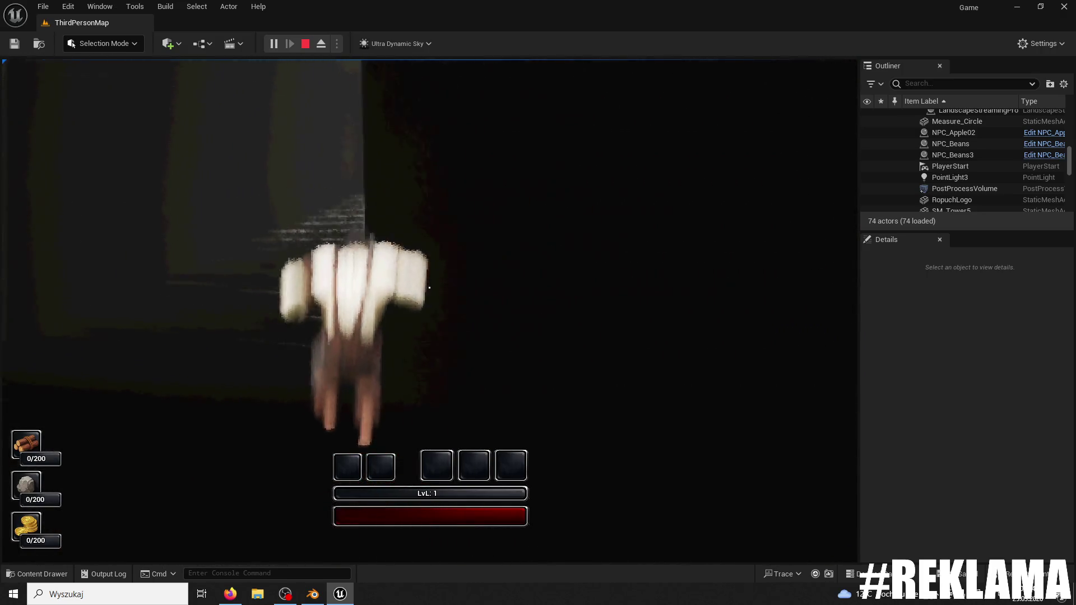
pyautogui.press('Escape')
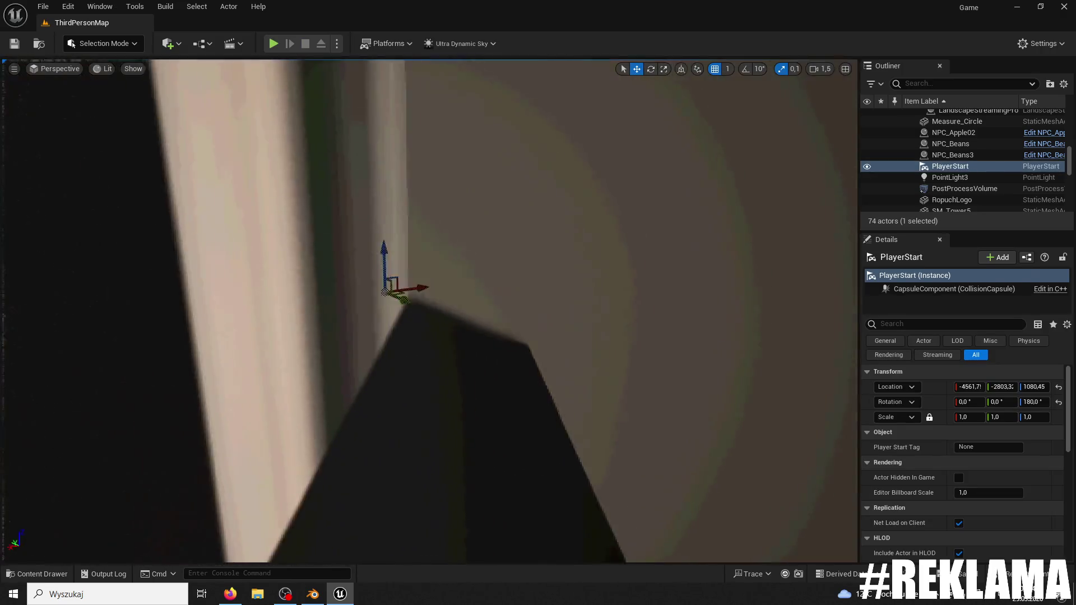
pyautogui.press('f')
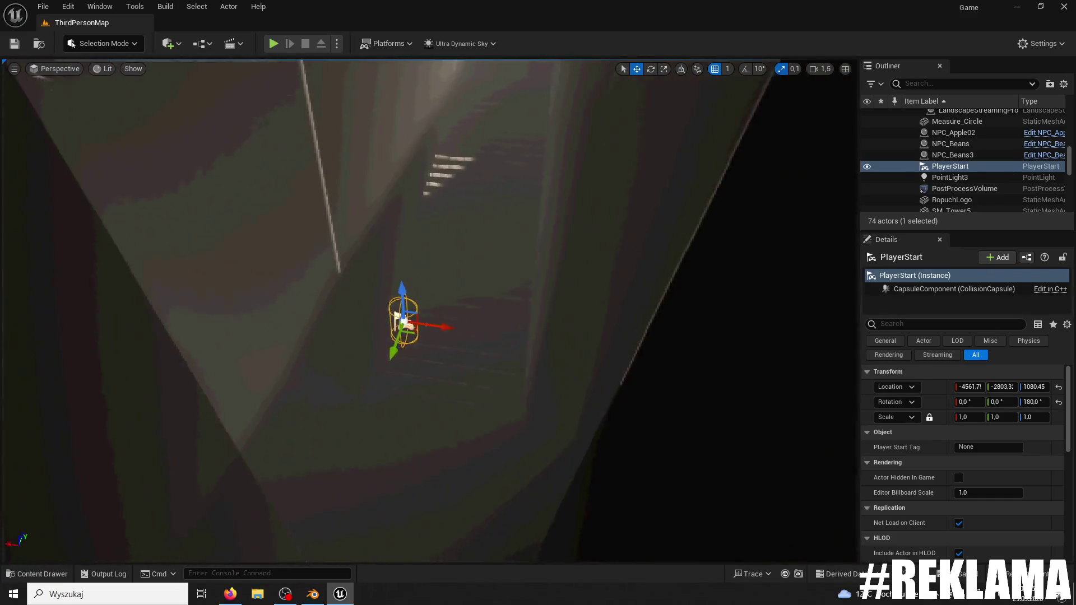
pyautogui.moveTo(184, 260); pyautogui.dragTo(184, 260)
pyautogui.hotkey('ctrl', 'z')
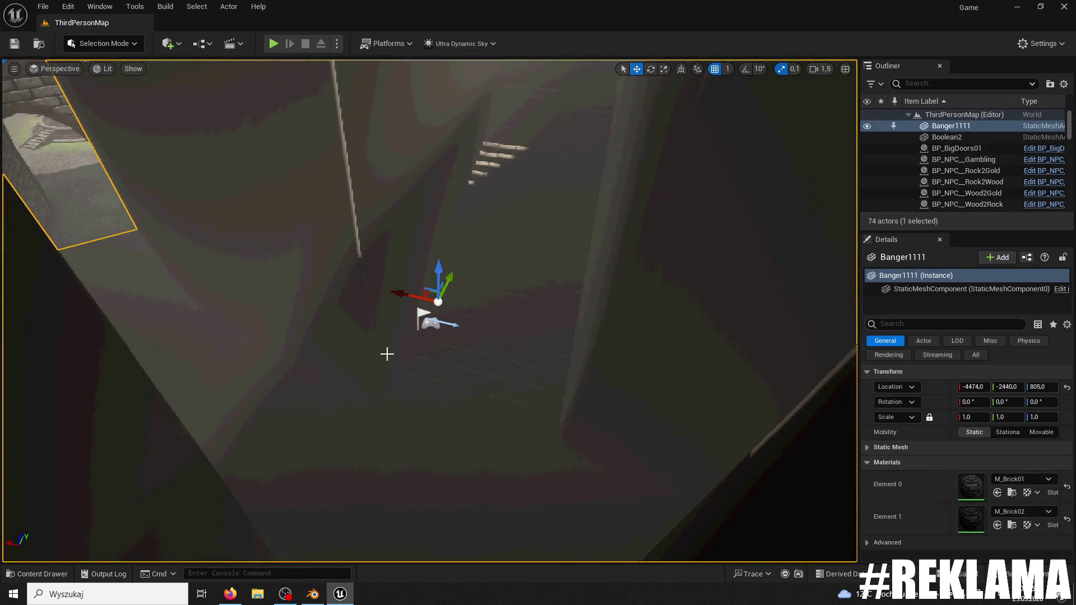
pyautogui.click(437, 317)
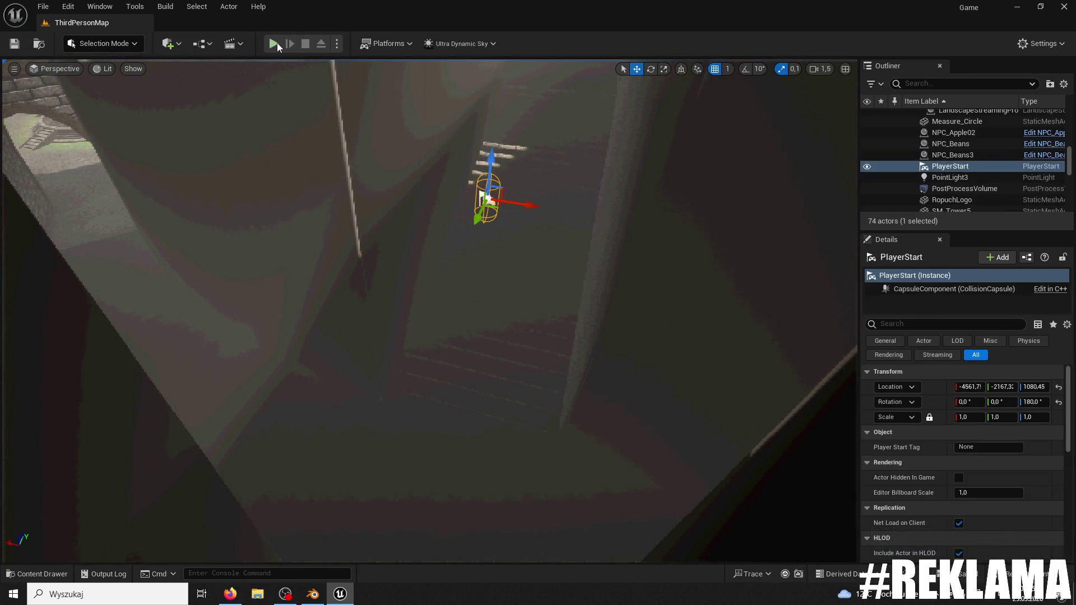
pyautogui.click(274, 43)
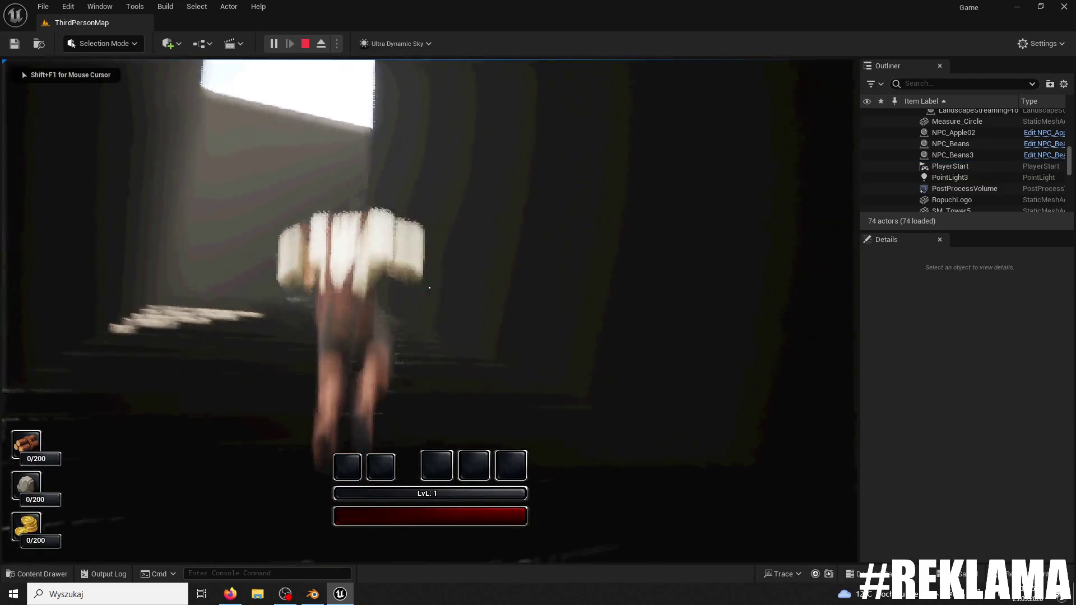
pyautogui.press('Escape')
# - Recalculate Banger1111's normals in Modeling Mode, then play-test running up the lit stairs
pyautogui.click(342, 226)
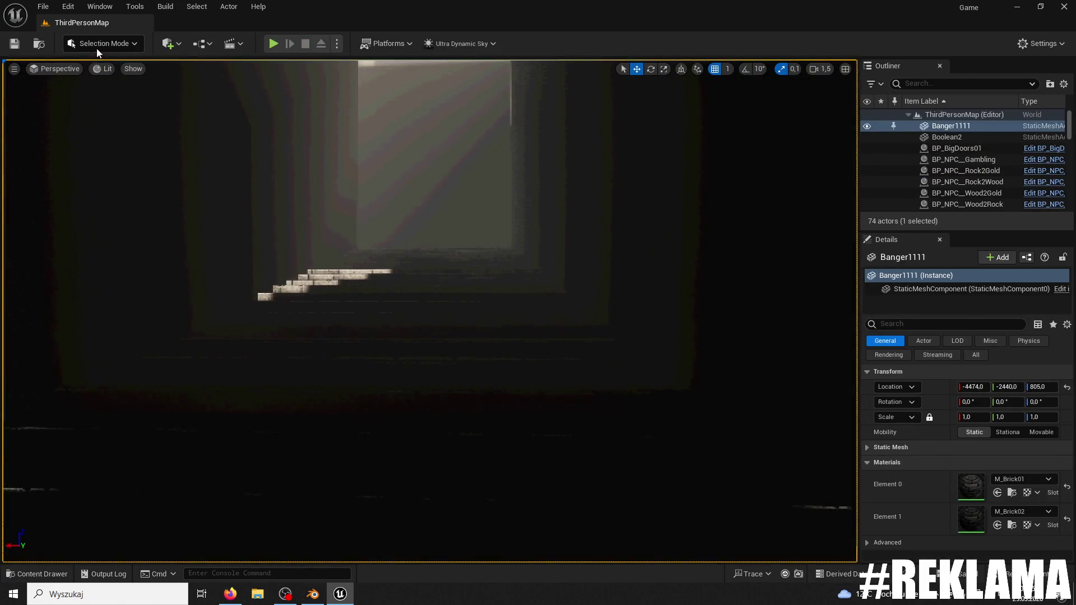
pyautogui.click(97, 45)
pyautogui.click(112, 110)
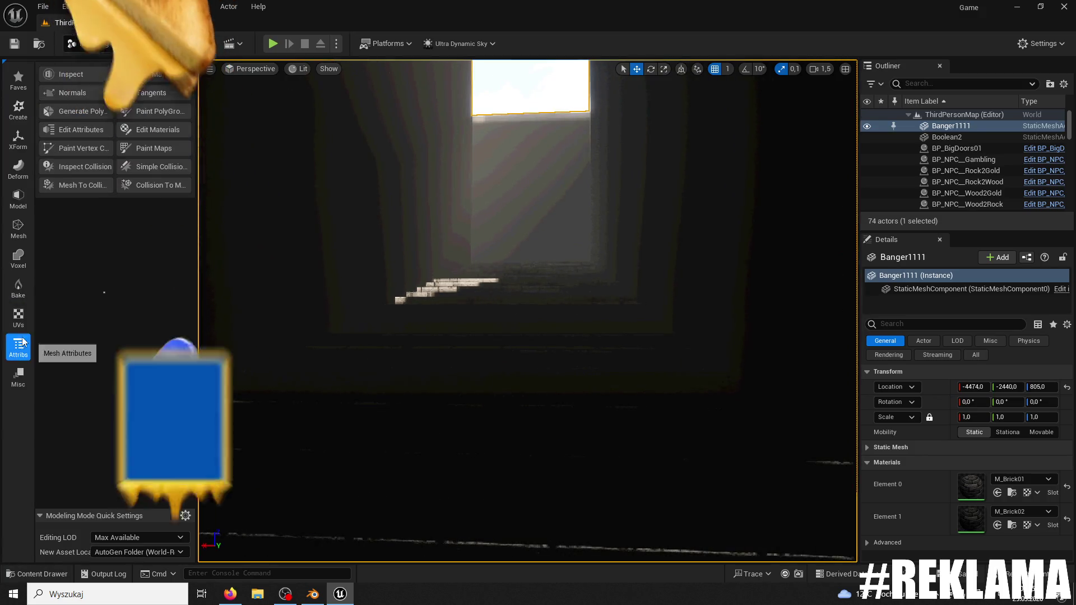
pyautogui.click(86, 92)
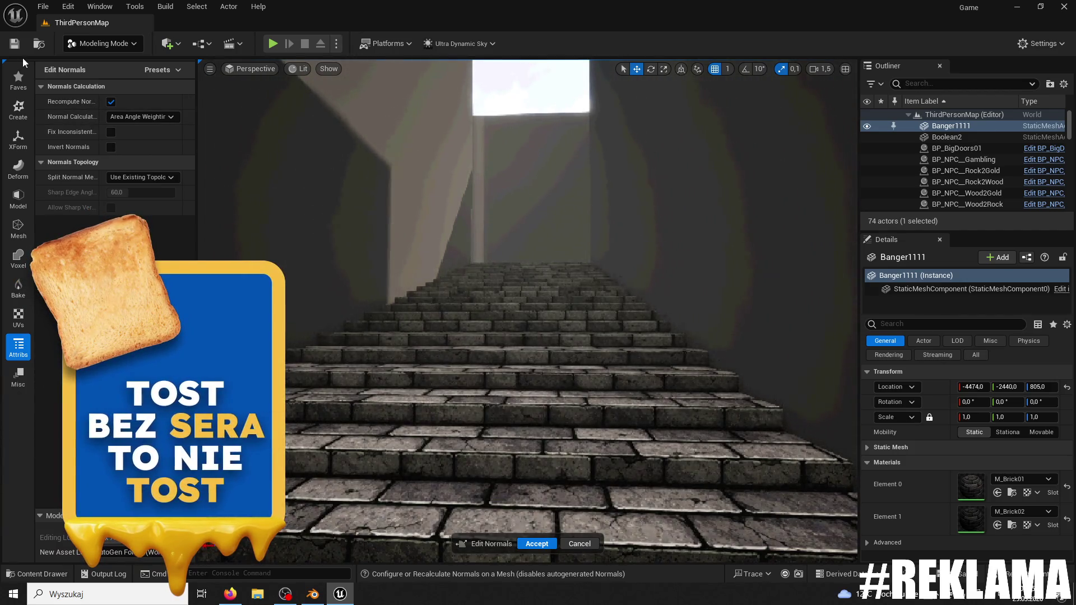
pyautogui.click(535, 542)
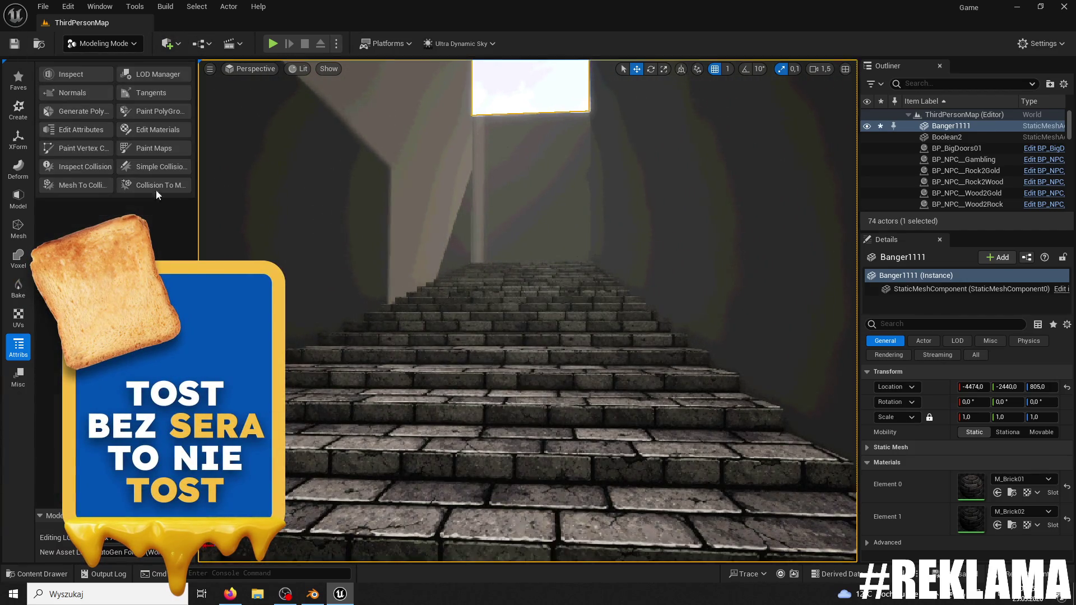
pyautogui.click(272, 43)
pyautogui.press('w')
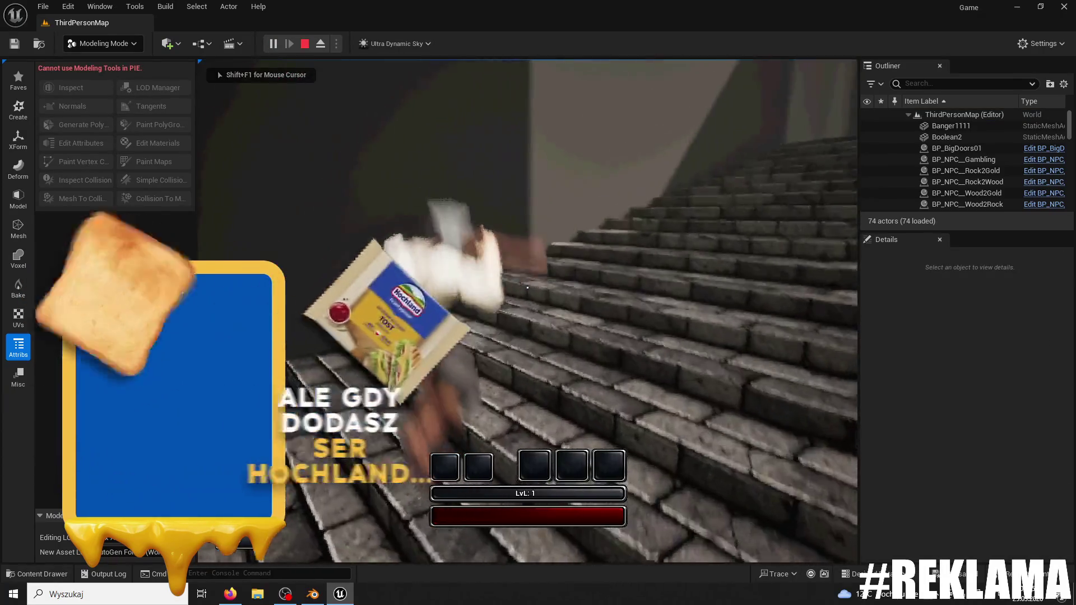
# - Apply inverted normals to Banger1111 and run a quick play-test
pyautogui.click(527, 287)
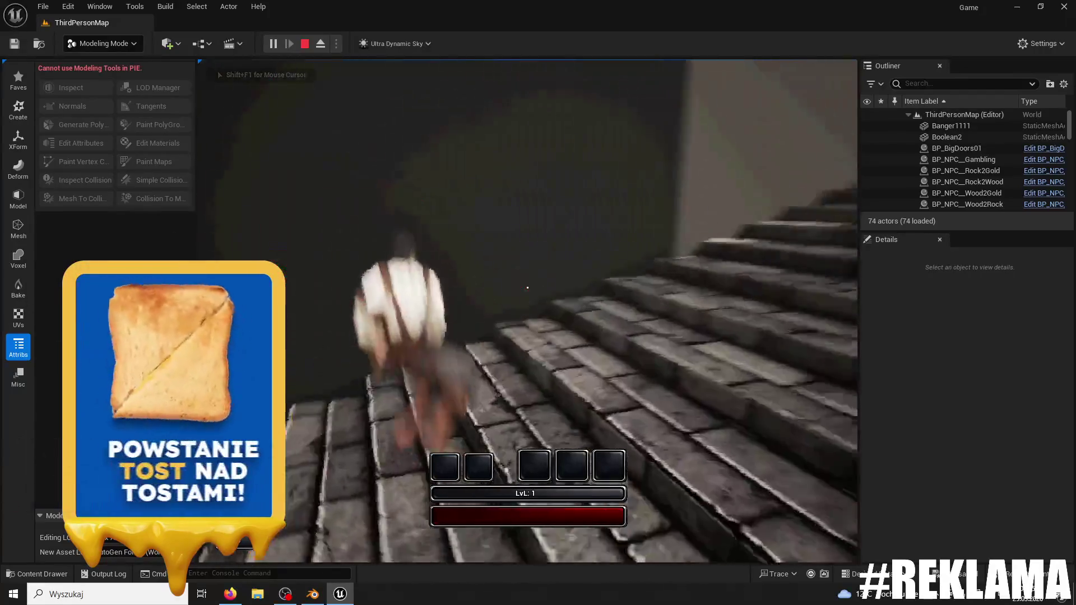
pyautogui.press('Escape')
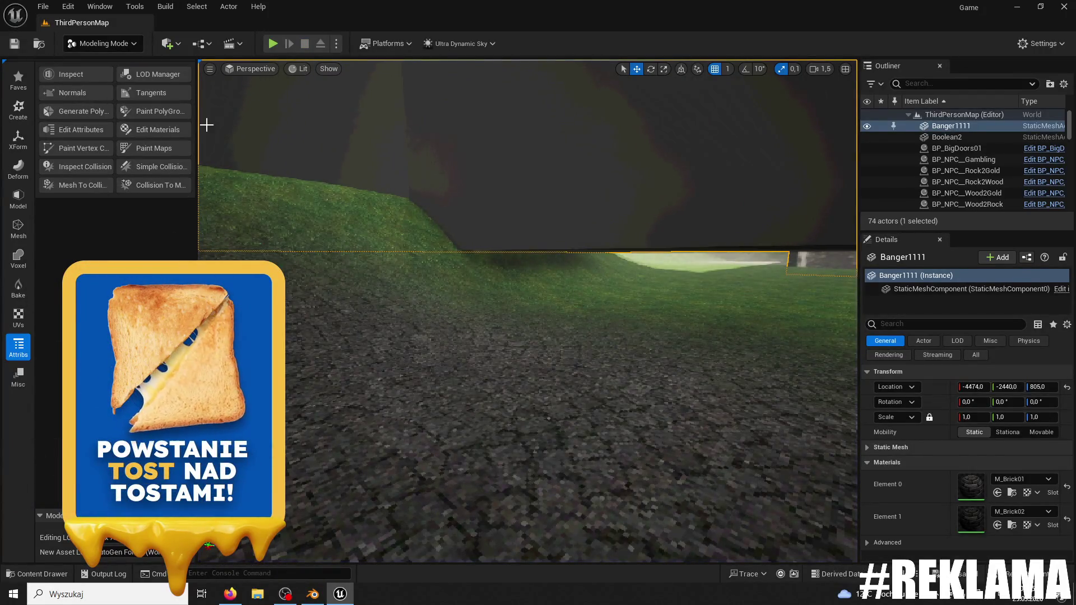
pyautogui.moveTo(206, 124)
pyautogui.mouseDown()
pyautogui.moveTo(210, 95)
pyautogui.moveTo(213, 120)
pyautogui.mouseUp()
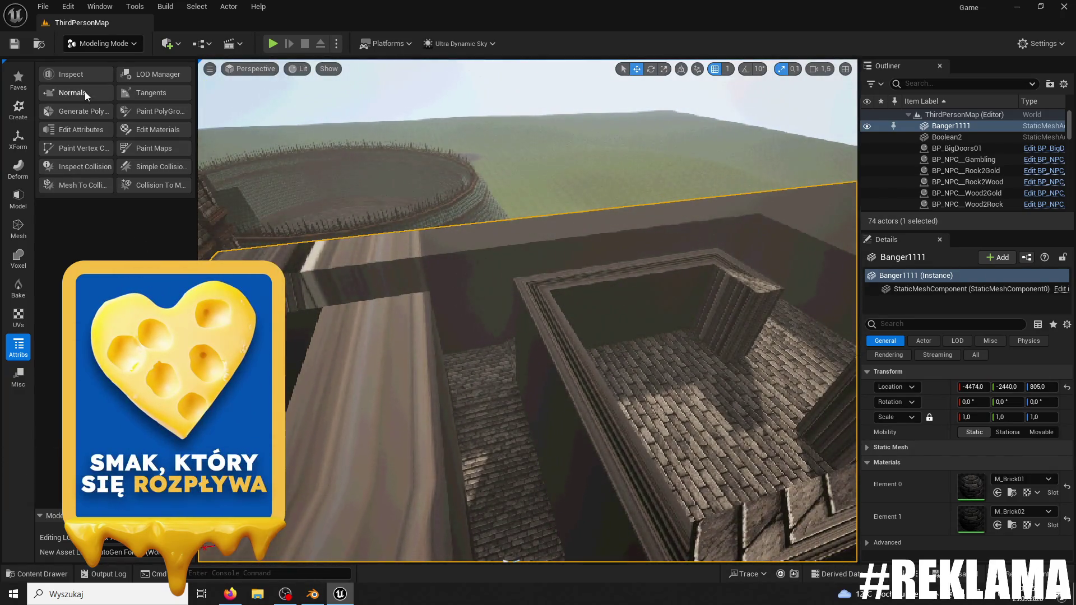
pyautogui.click(85, 96)
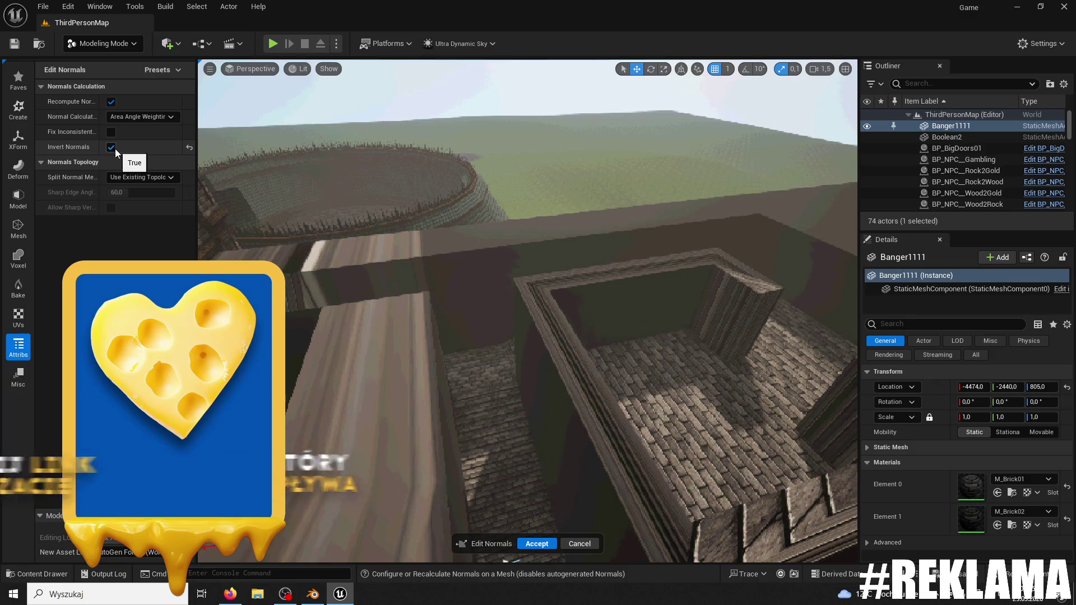
pyautogui.click(532, 540)
pyautogui.click(273, 43)
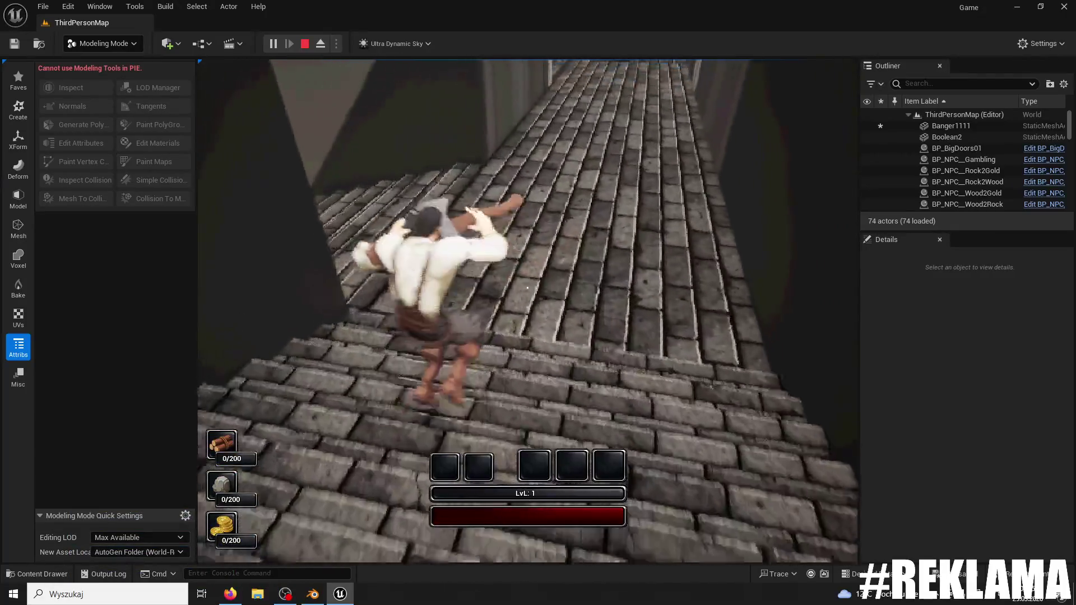
pyautogui.press('Escape')
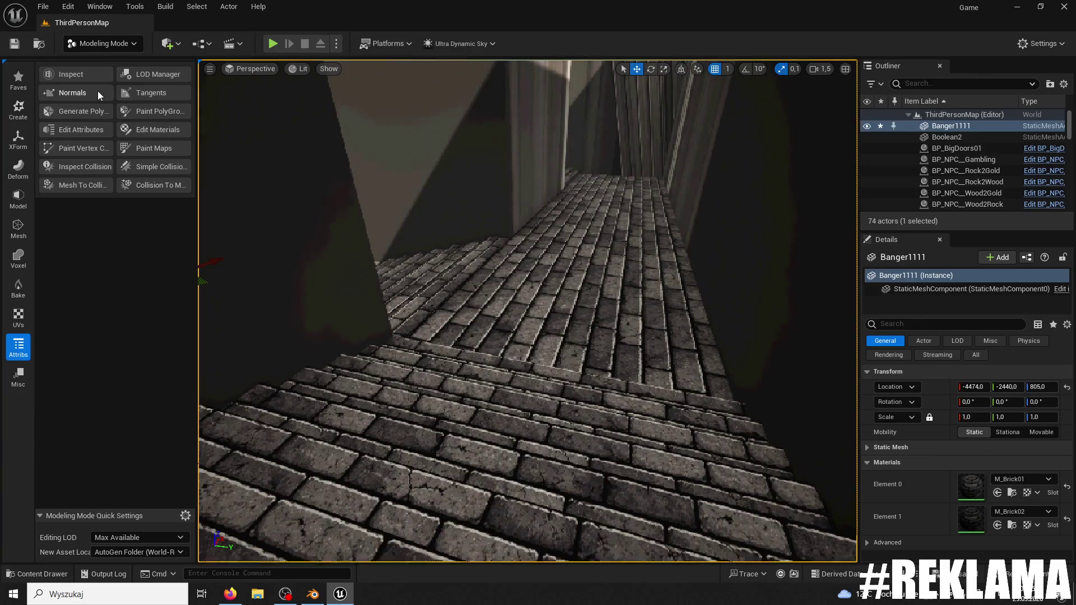
# - Accept the Normals edit again and play-test climbing the stone staircase
pyautogui.click(98, 94)
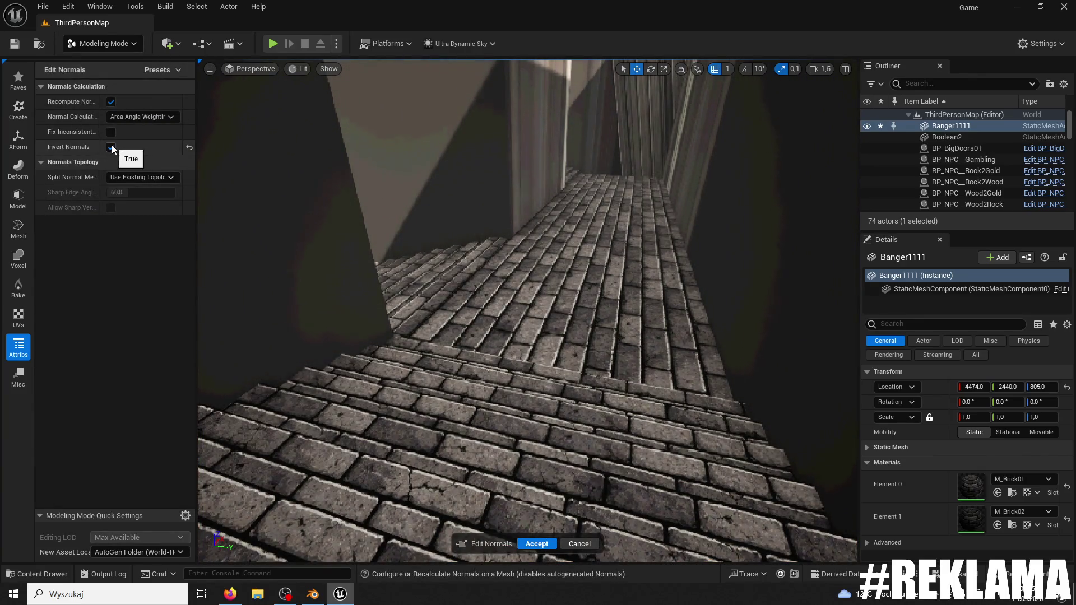
pyautogui.click(536, 544)
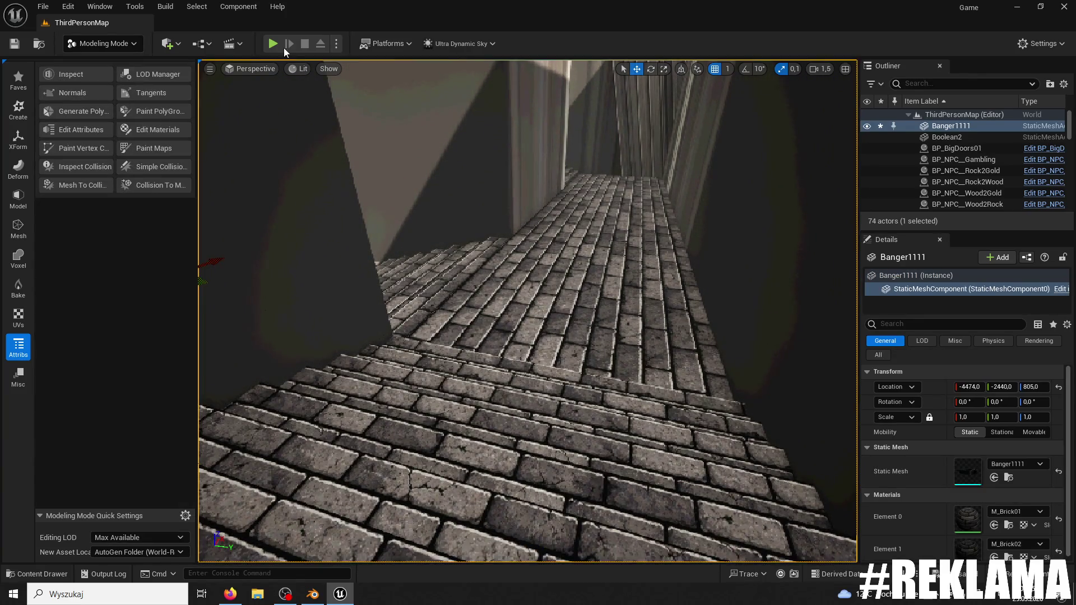
pyautogui.hotkey('alt', 'p')
pyautogui.press('w')
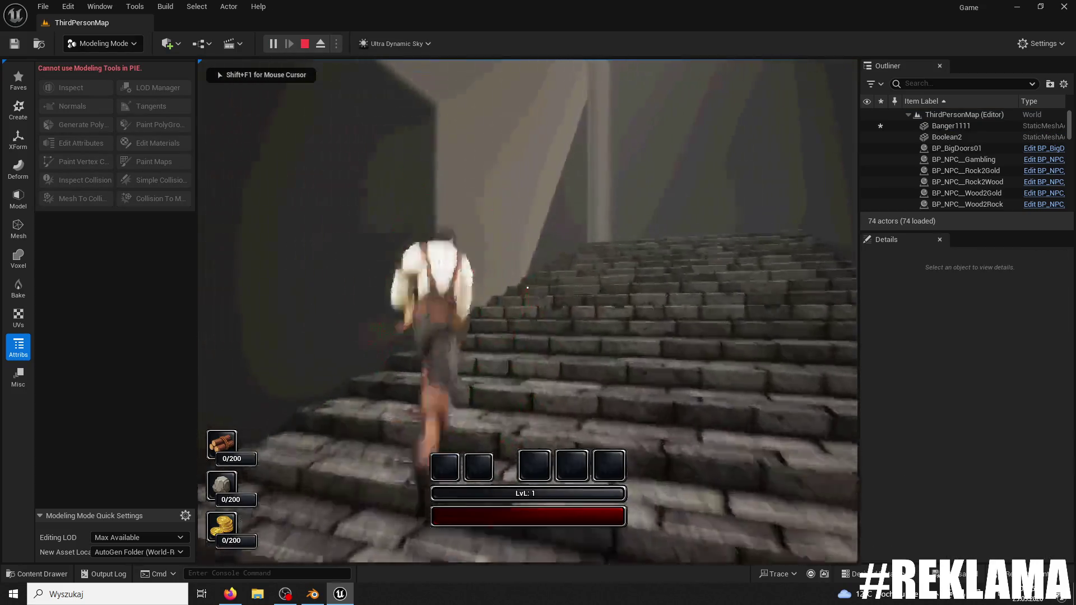
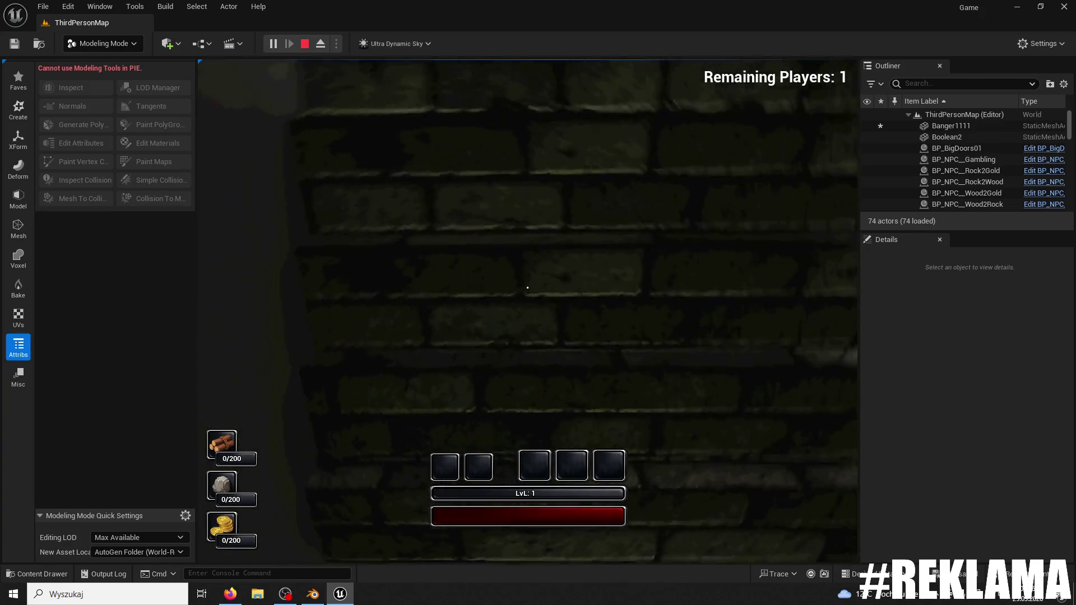
# - Stop the playtest, apply Recompute and Invert Normals to the Banger1111 maze mesh, and start Play
pyautogui.press('Escape')
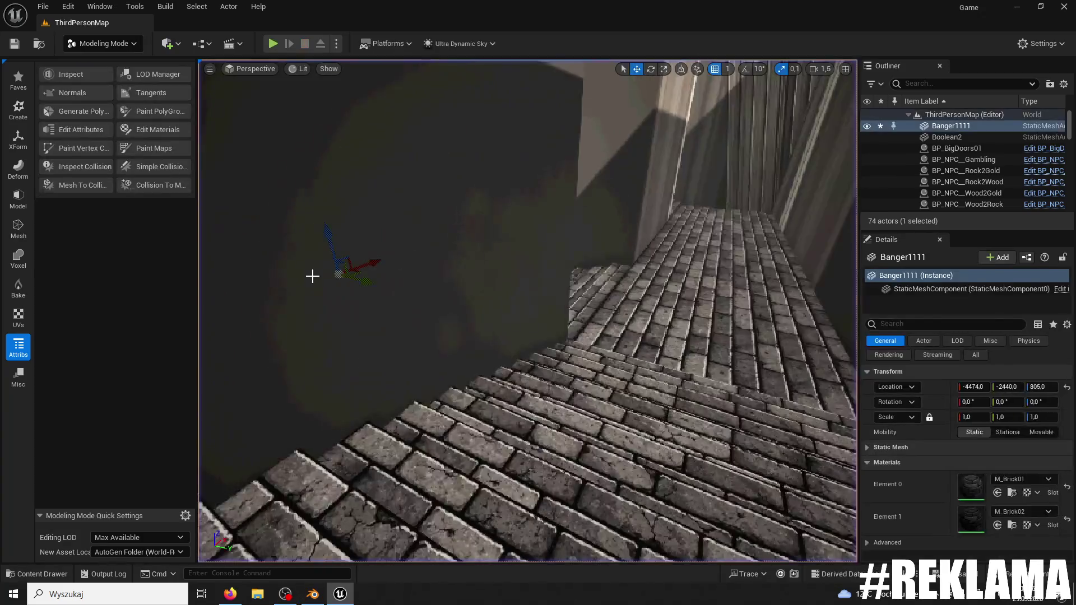
pyautogui.click(61, 96)
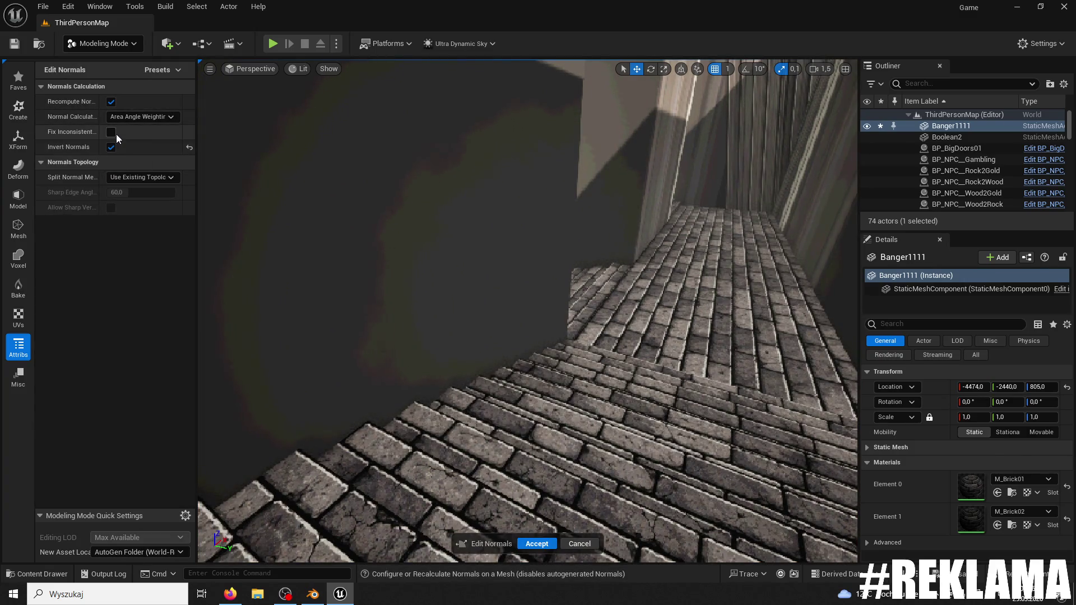
pyautogui.click(554, 547)
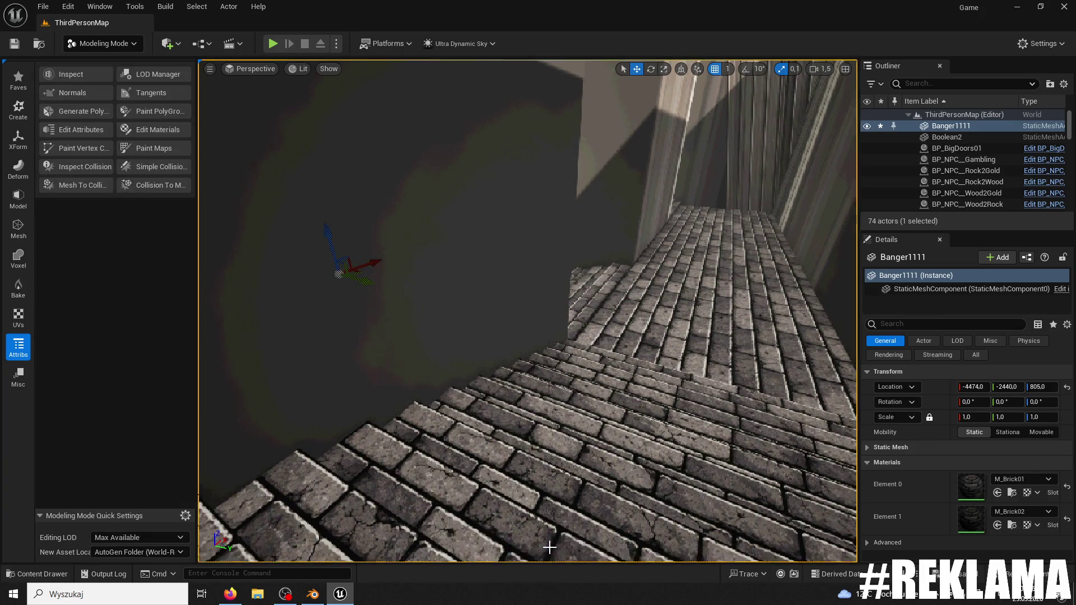
pyautogui.click(273, 43)
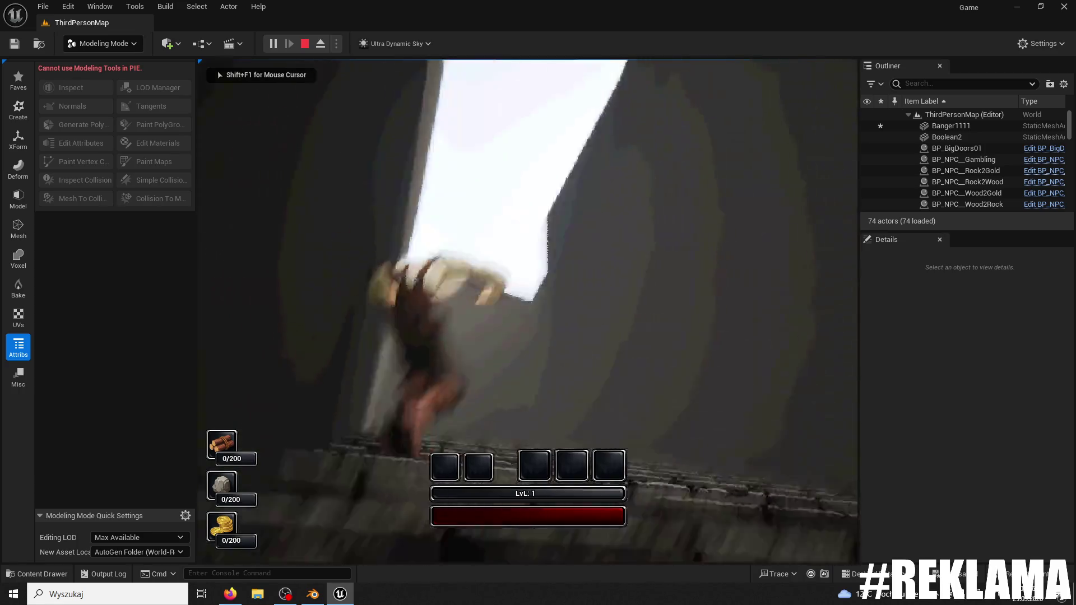
# - Run the character up the slope and along the corridors toward the stone wall and stairs, then stop the playtest
pyautogui.press('w')
pyautogui.press('w')
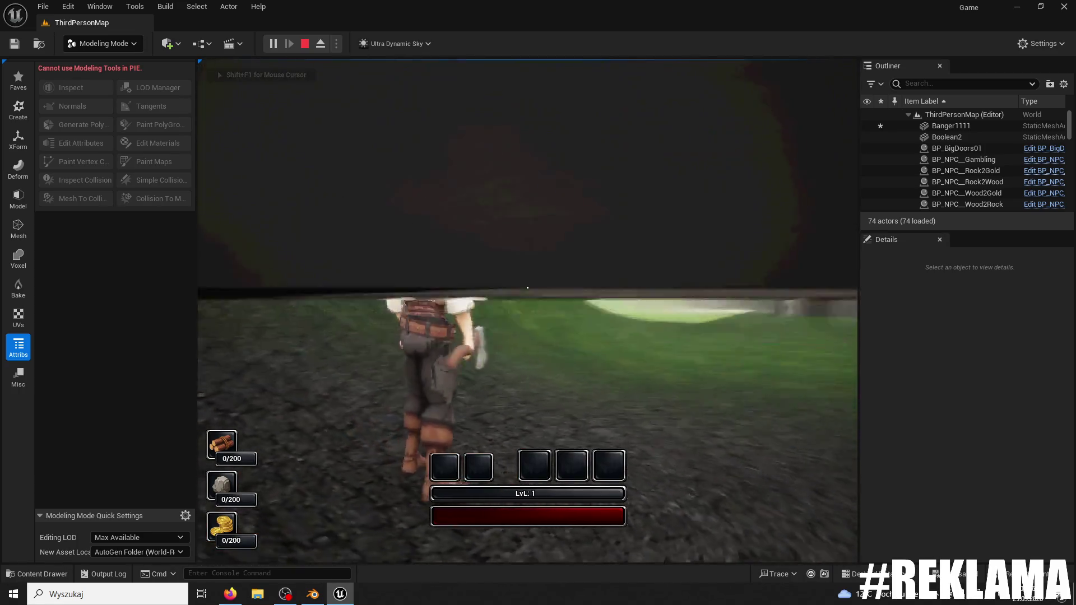
pyautogui.press('w')
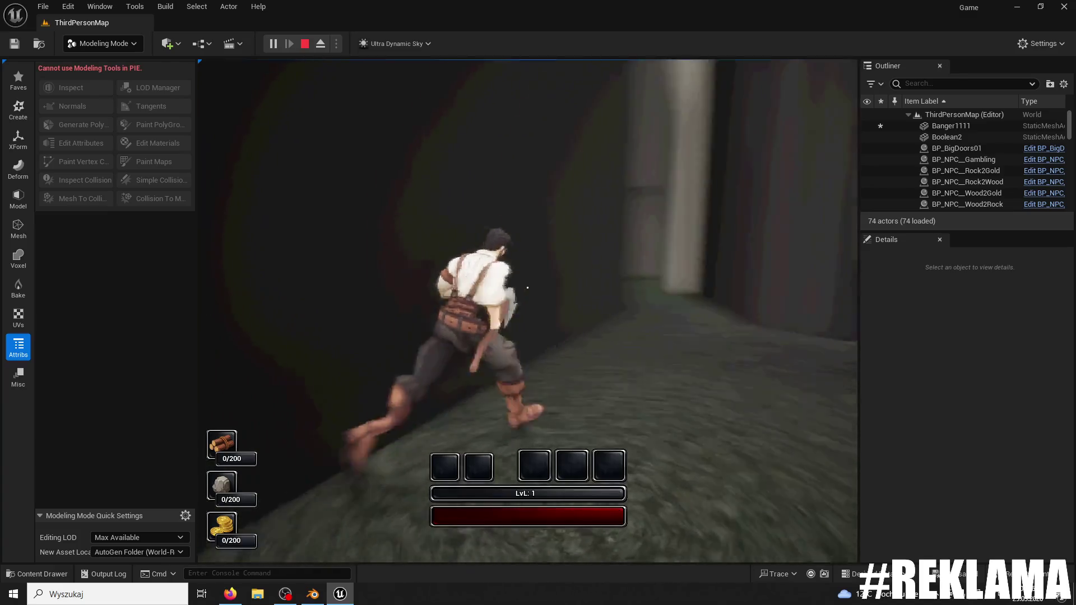
pyautogui.press('w')
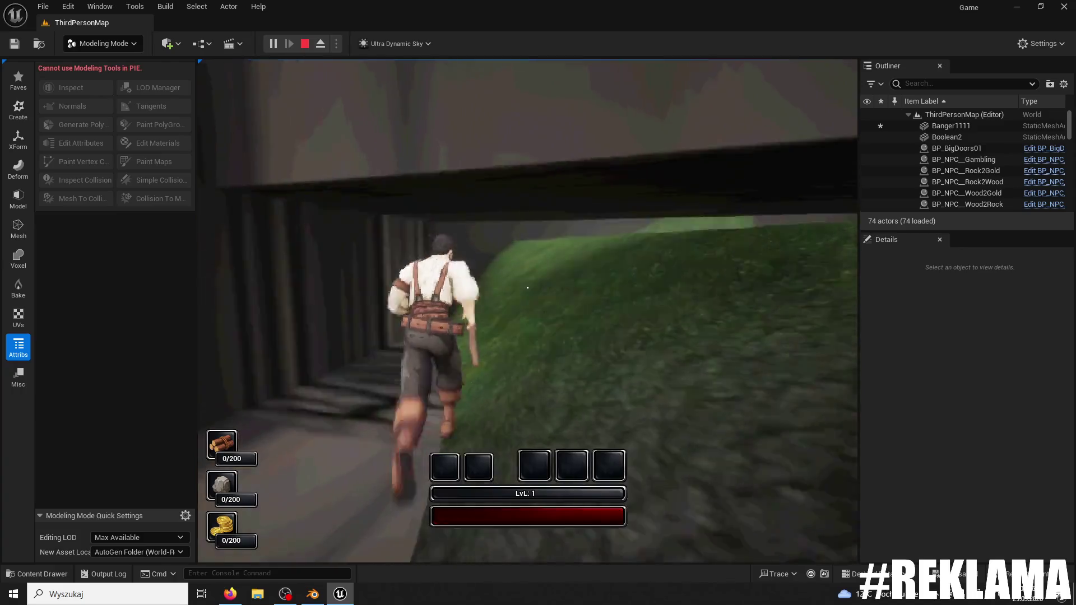
pyautogui.press('w')
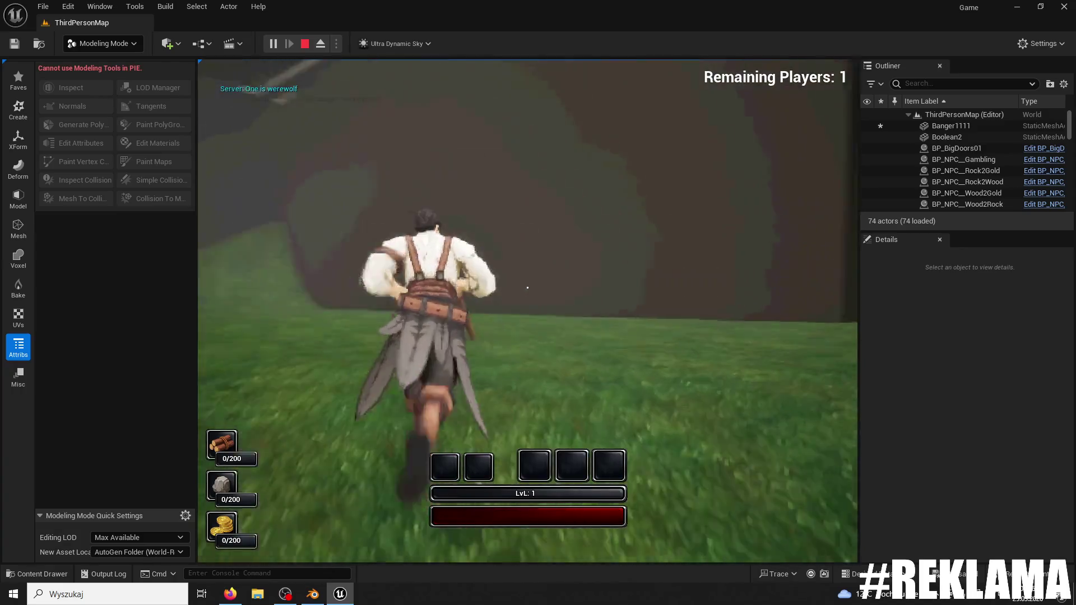
pyautogui.press('w')
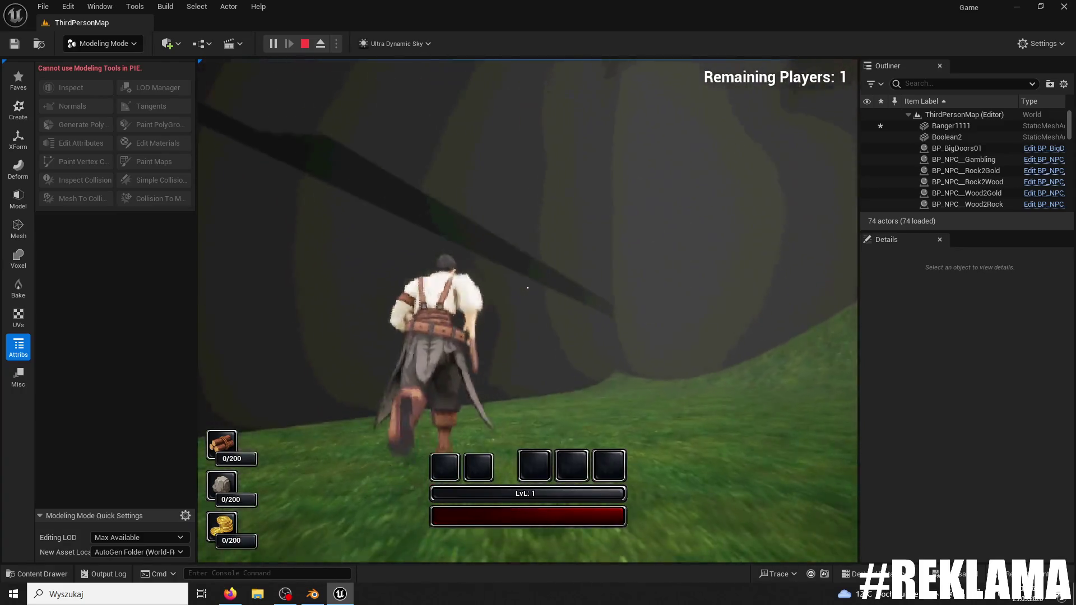
pyautogui.press('Escape')
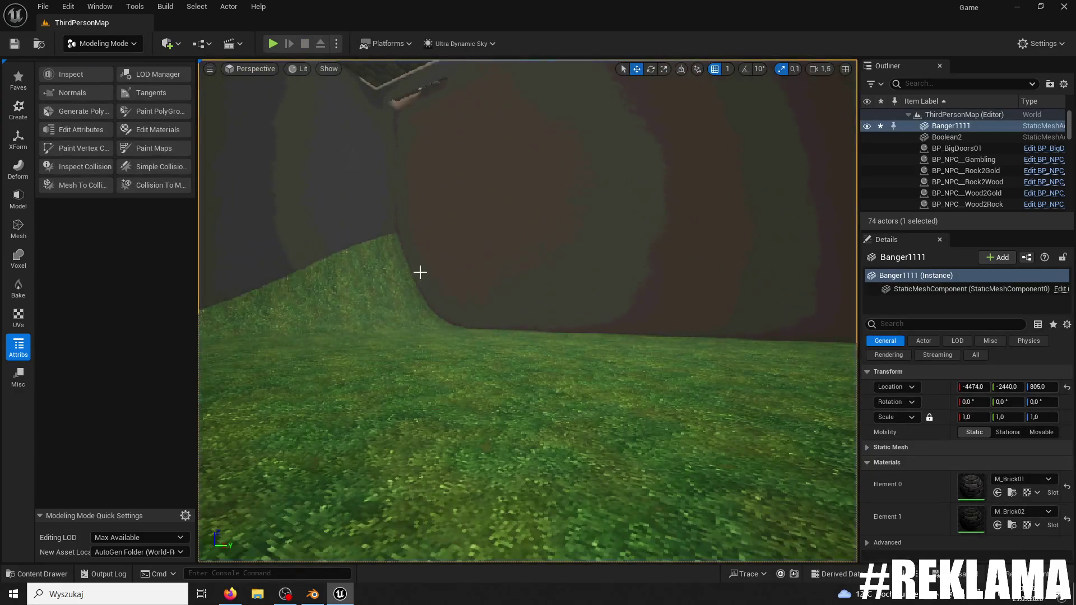
# - Fly the view over the castle gate and tower, open the Content Drawer, and switch to Banger.blend in Blender
pyautogui.press('s')
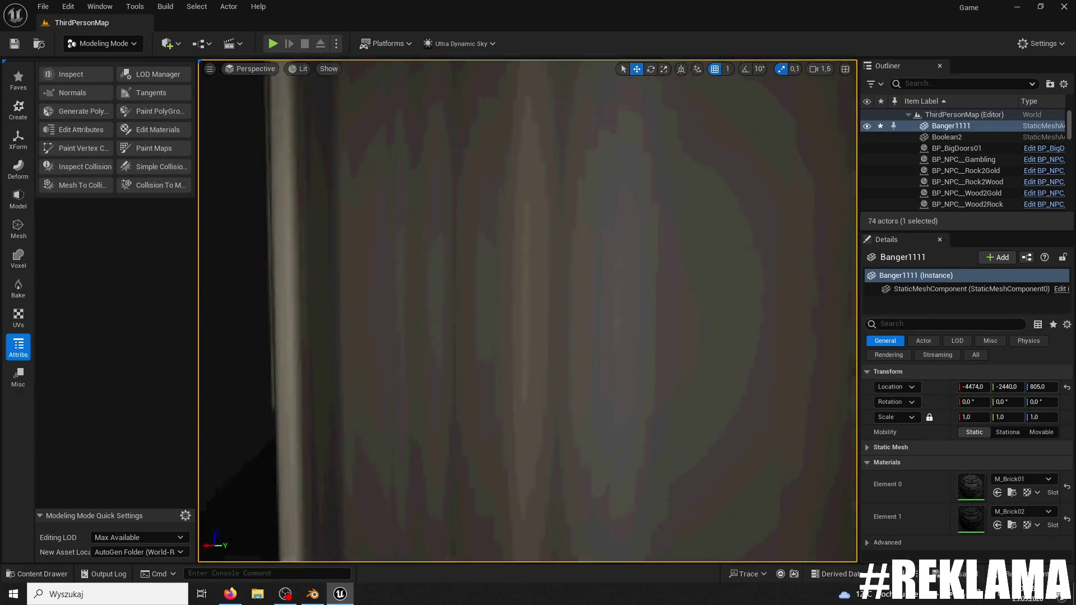
pyautogui.press('w')
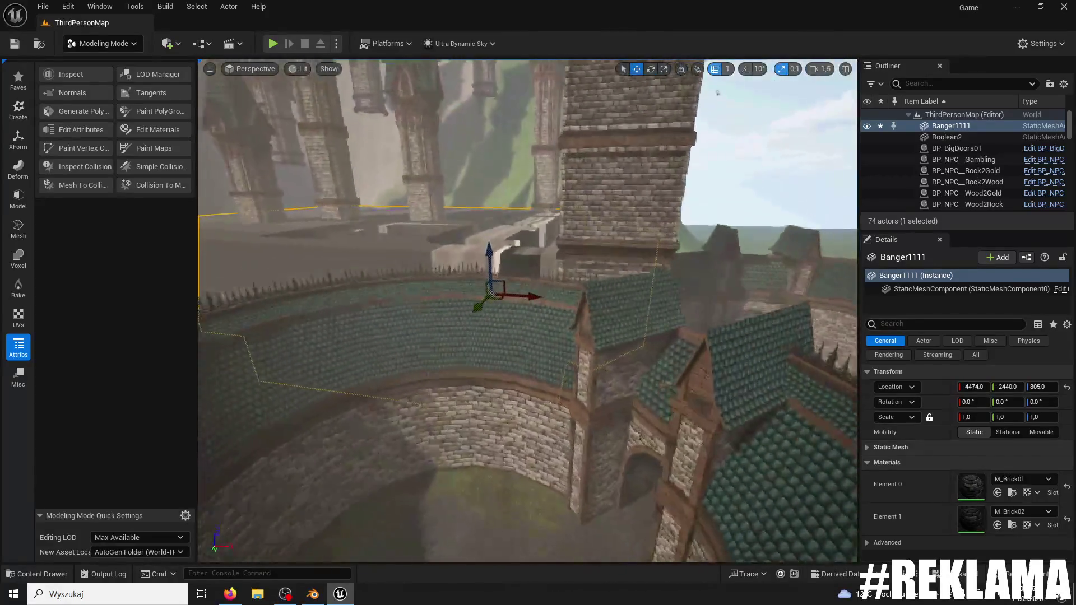
pyautogui.press('s')
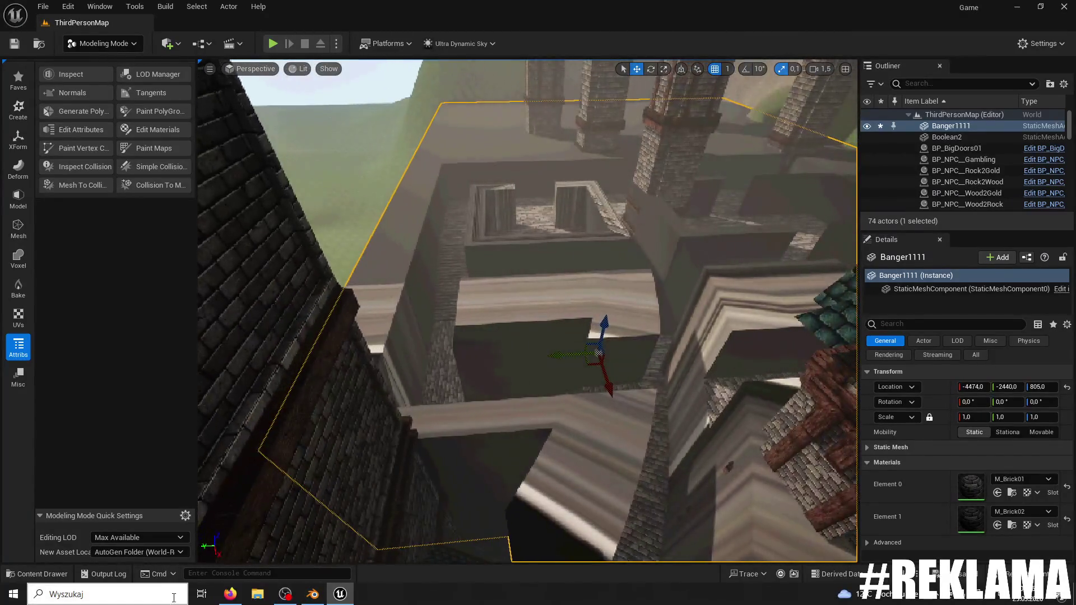
pyautogui.click(22, 575)
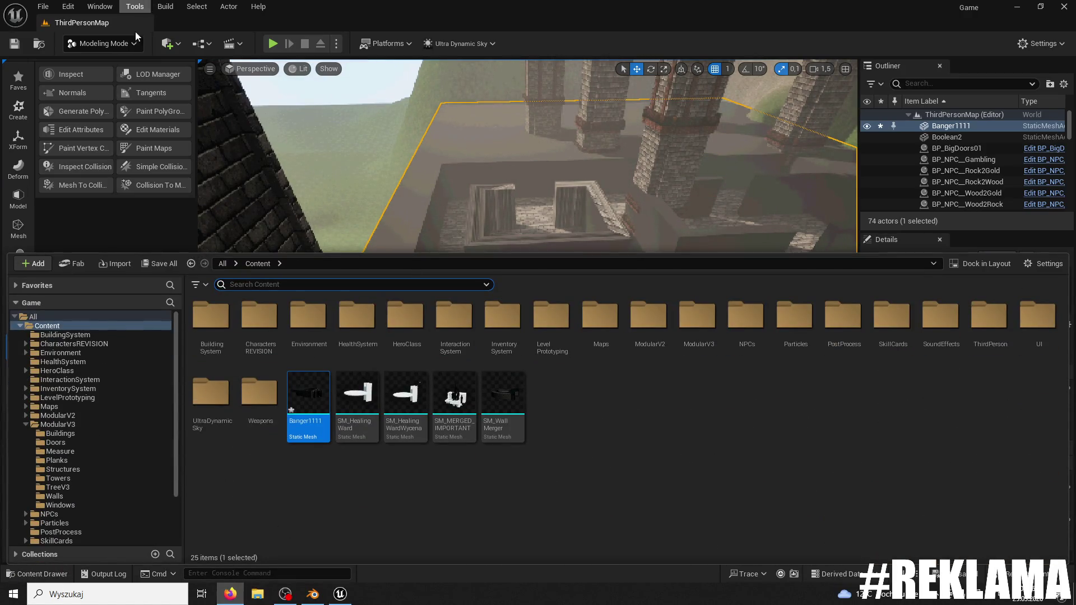
pyautogui.click(309, 594)
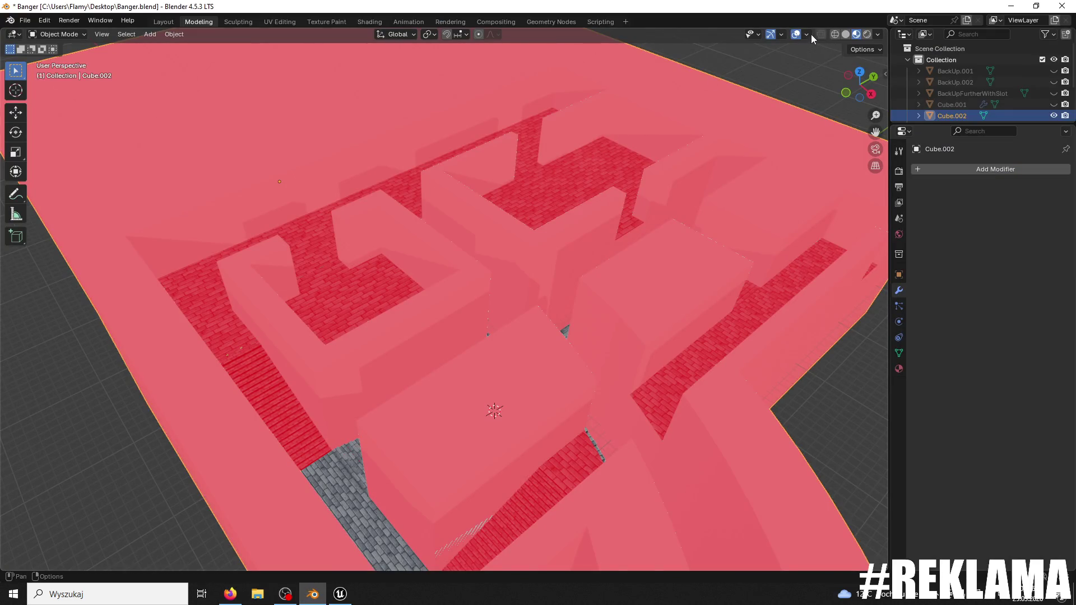
# - Browse the Add, Object and Select menus in the 3D viewport header
pyautogui.click(148, 38)
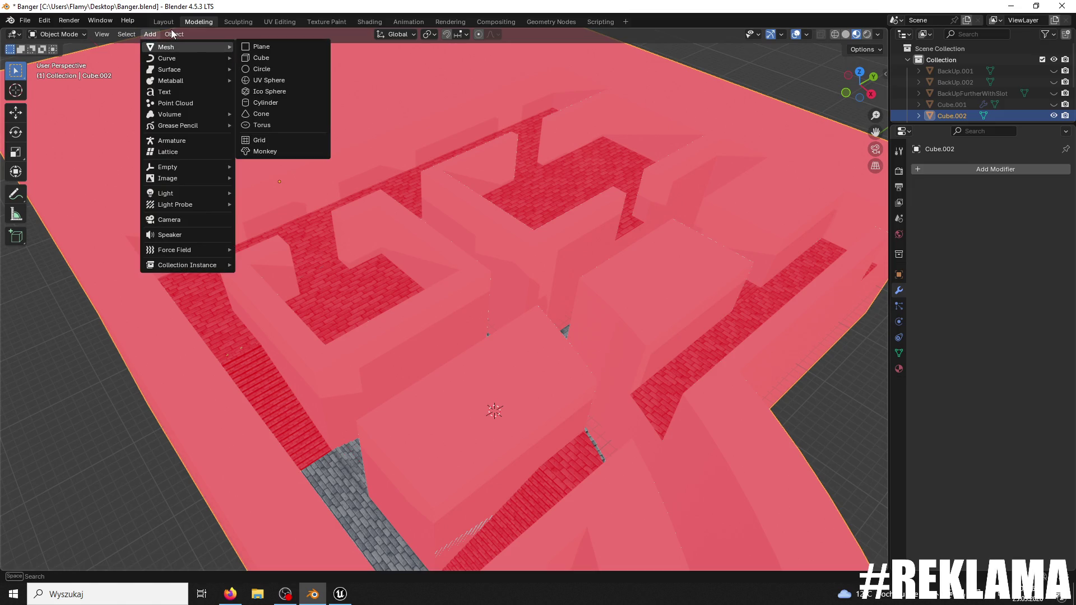
pyautogui.click(174, 34)
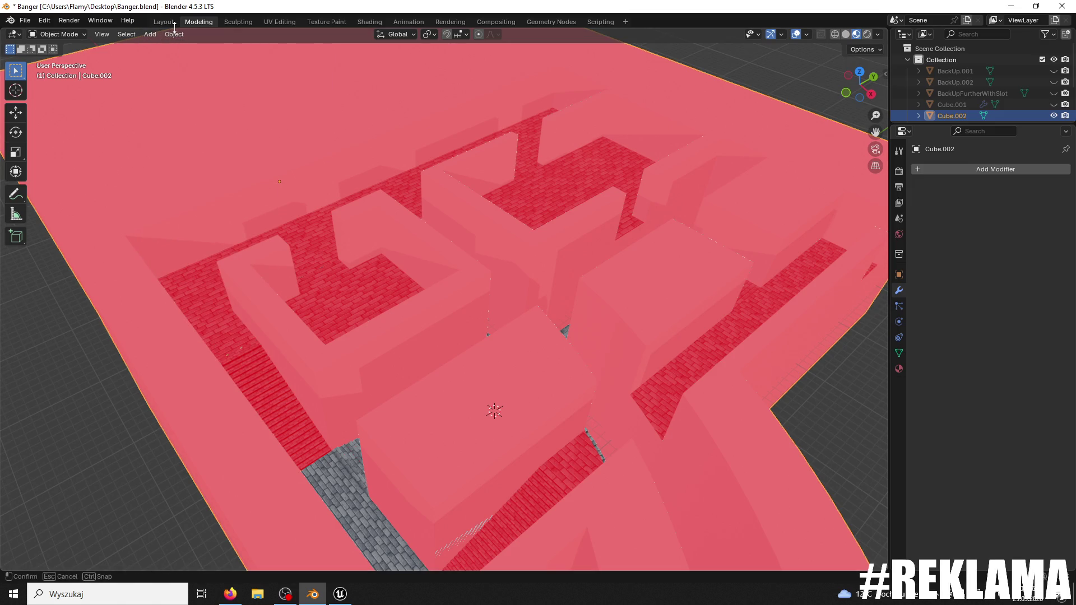
pyautogui.click(173, 34)
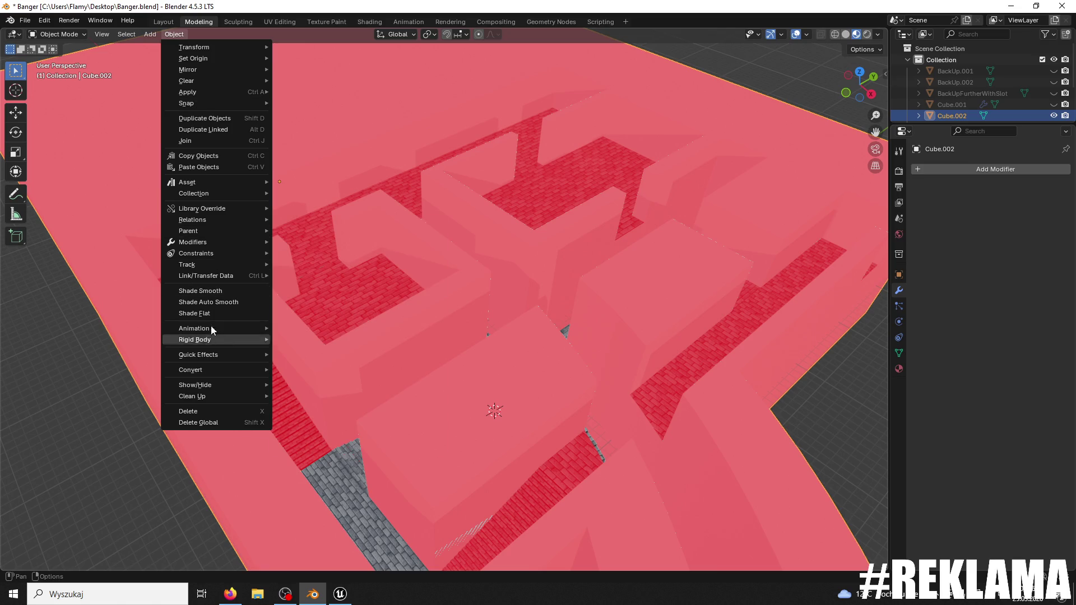
pyautogui.moveTo(146, 33)
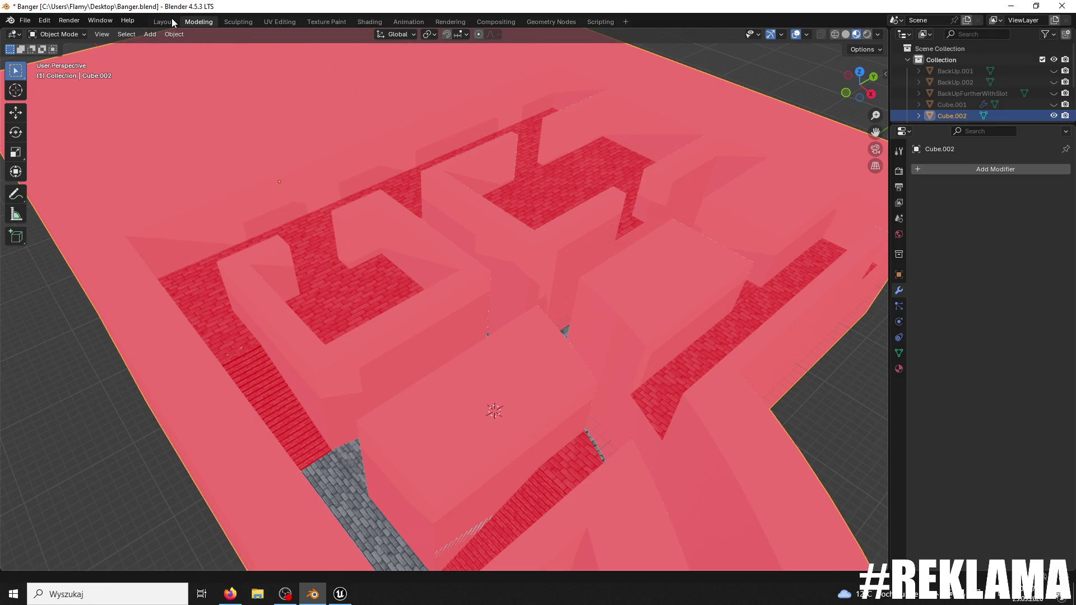
pyautogui.click(134, 35)
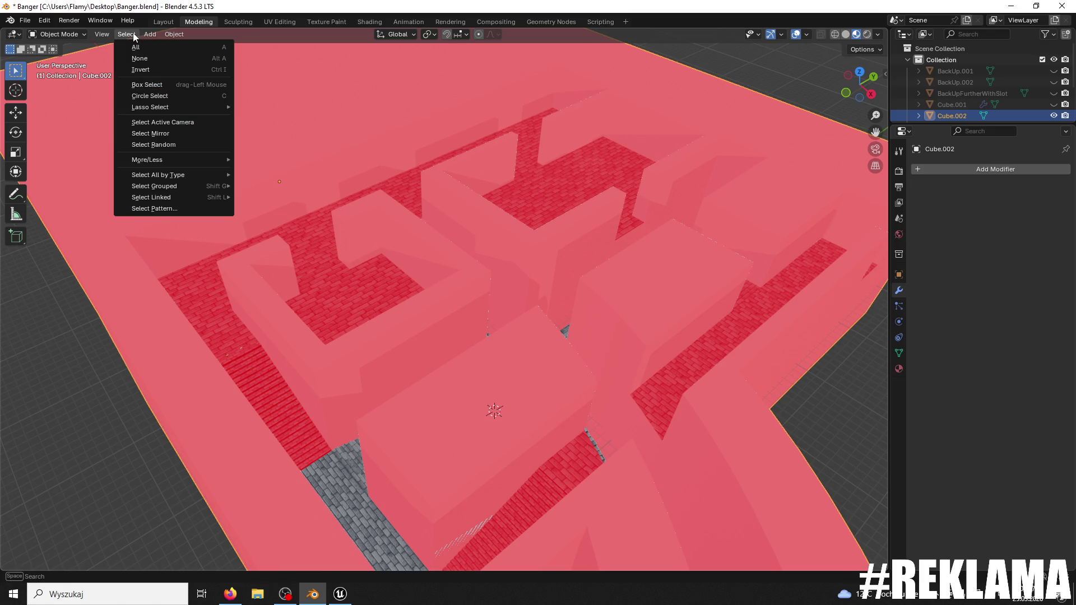
pyautogui.moveTo(174, 36)
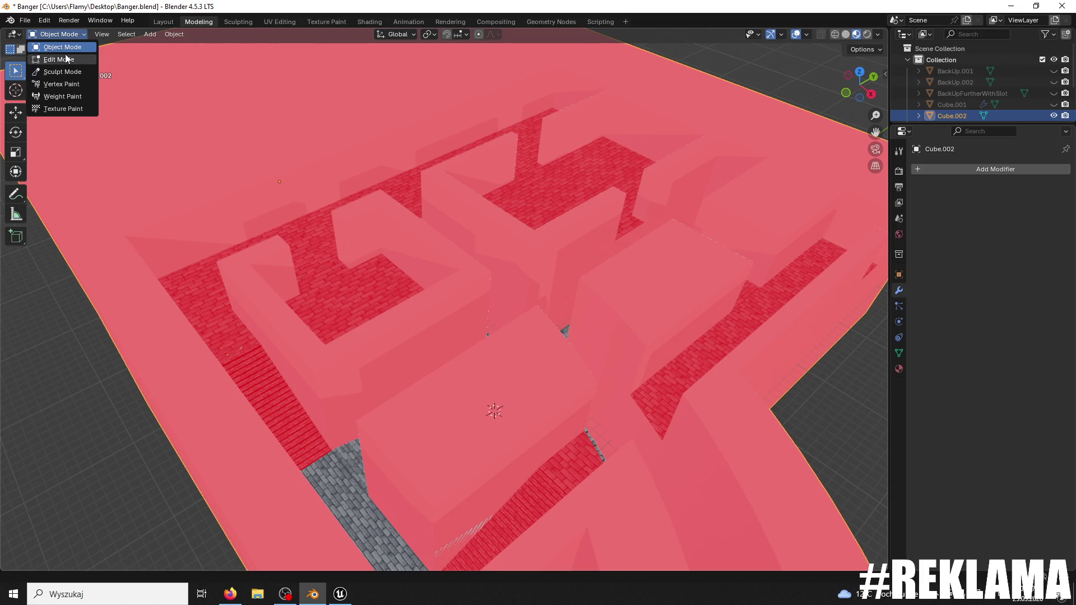
# - In Edit Mode, flip the maze mesh normals with Mesh > Normals > Flip, deselect, and return to Object Mode
pyautogui.click(66, 58)
pyautogui.click(209, 35)
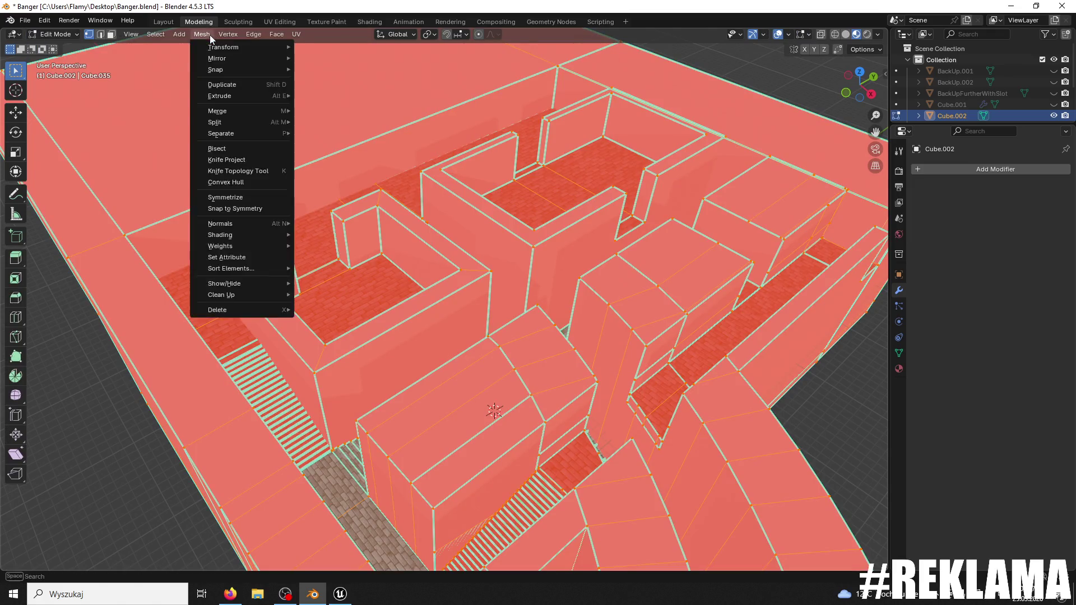
pyautogui.click(199, 35)
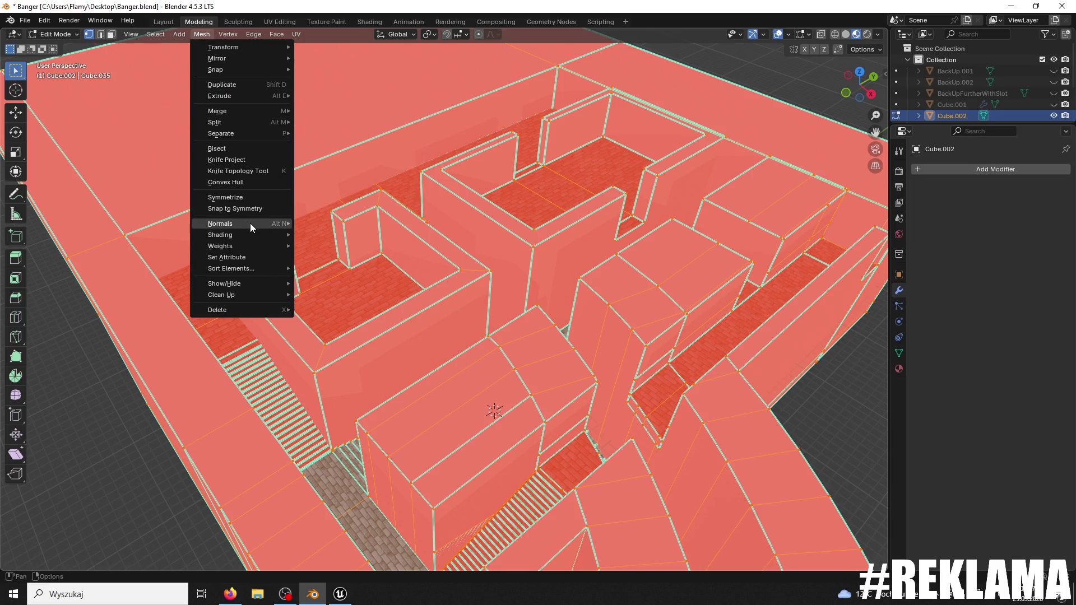
pyautogui.moveTo(250, 223)
pyautogui.click(318, 221)
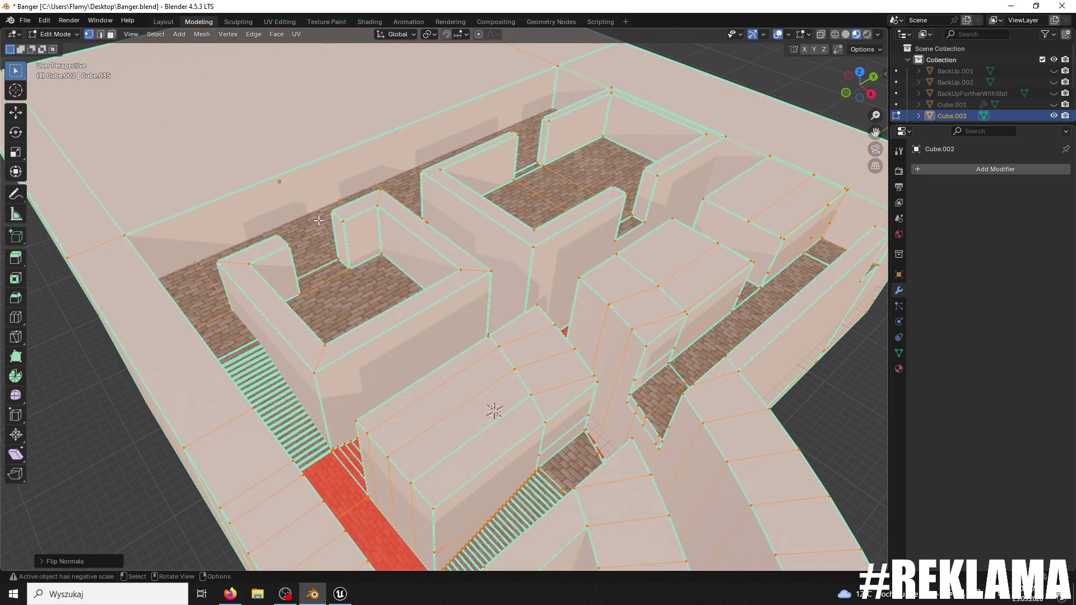
pyautogui.hotkey('alt', 'a')
pyautogui.moveTo(365, 352)
pyautogui.mouseDown()
pyautogui.moveTo(421, 339)
pyautogui.moveTo(315, 370)
pyautogui.moveTo(407, 325)
pyautogui.moveTo(390, 306)
pyautogui.moveTo(423, 297)
pyautogui.moveTo(437, 294)
pyautogui.moveTo(437, 325)
pyautogui.moveTo(482, 305)
pyautogui.moveTo(601, 303)
pyautogui.mouseUp()
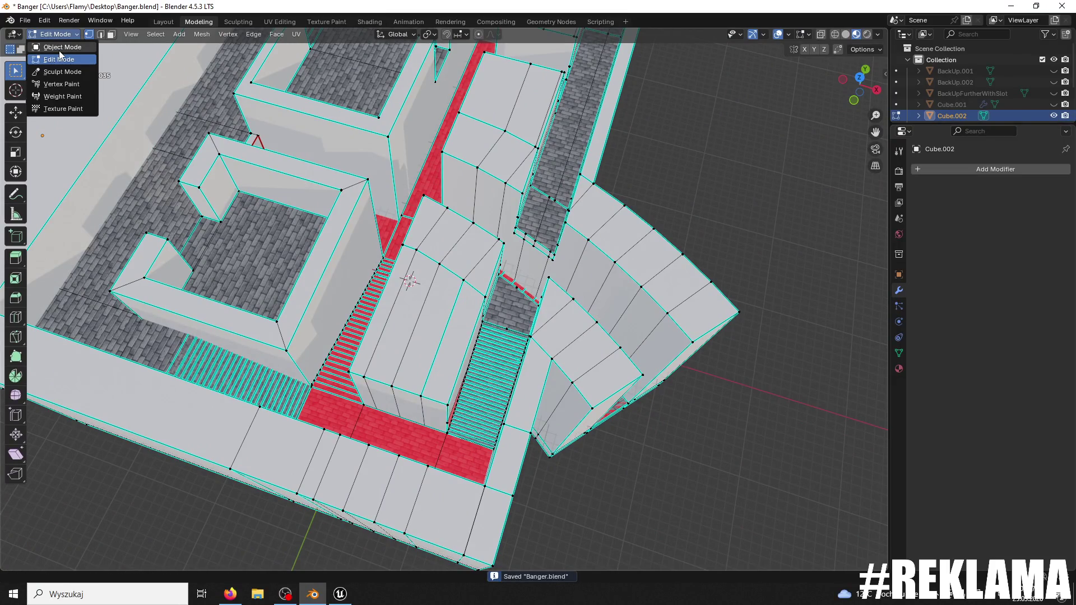
pyautogui.click(60, 49)
pyautogui.moveTo(437, 161)
pyautogui.mouseDown()
pyautogui.moveTo(376, 140)
pyautogui.moveTo(367, 191)
pyautogui.moveTo(385, 169)
pyautogui.mouseUp()
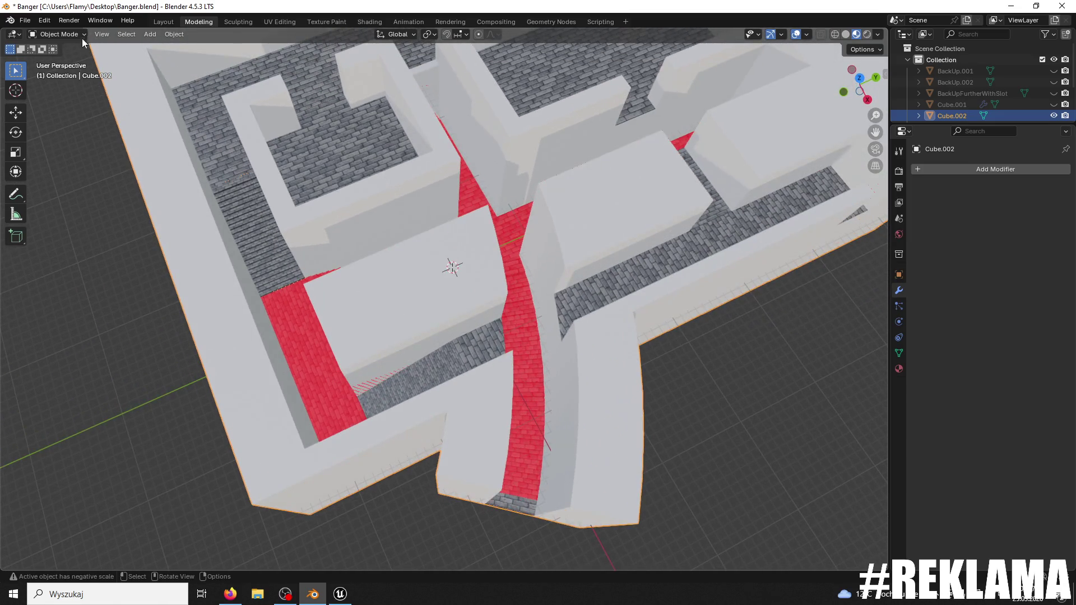
# - Export the maze through File > Export > FBX as Banger1111.fbx on the Desktop
pyautogui.click(31, 21)
pyautogui.moveTo(78, 187)
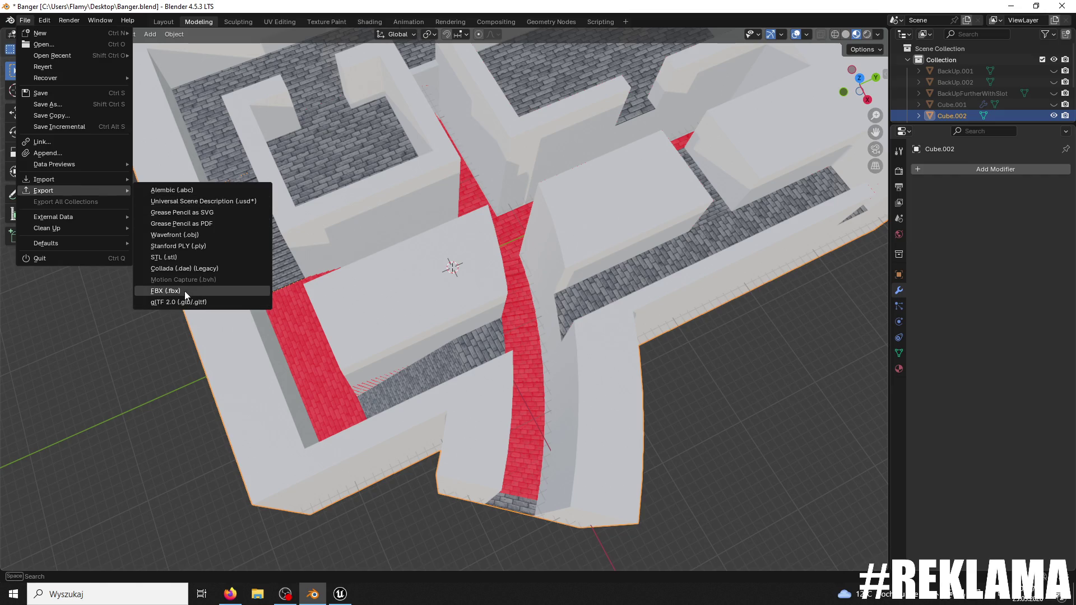
pyautogui.click(184, 291)
pyautogui.doubleClick(367, 378)
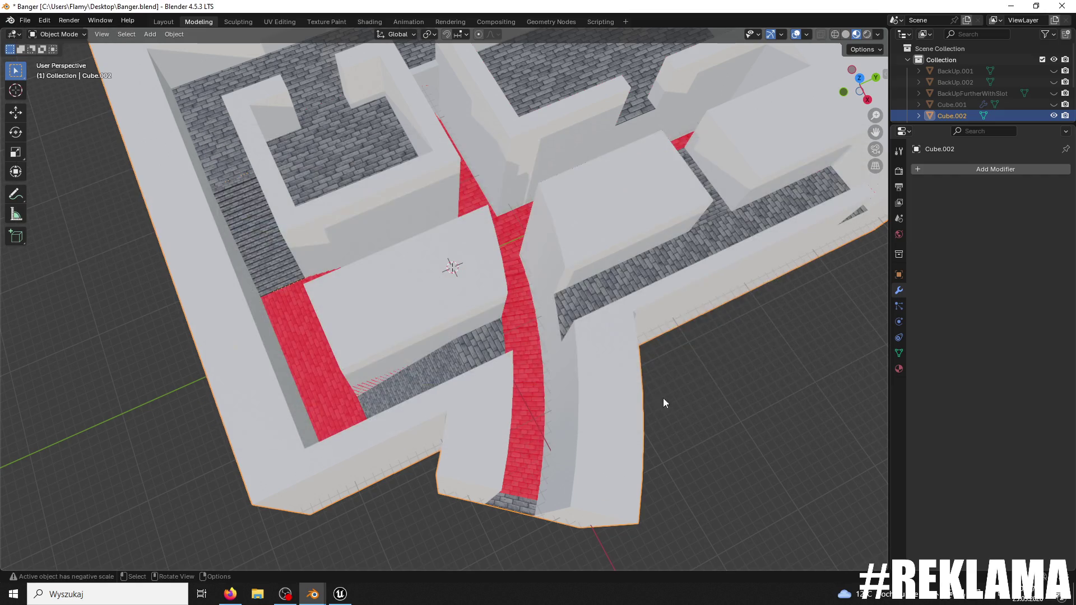
pyautogui.click(25, 21)
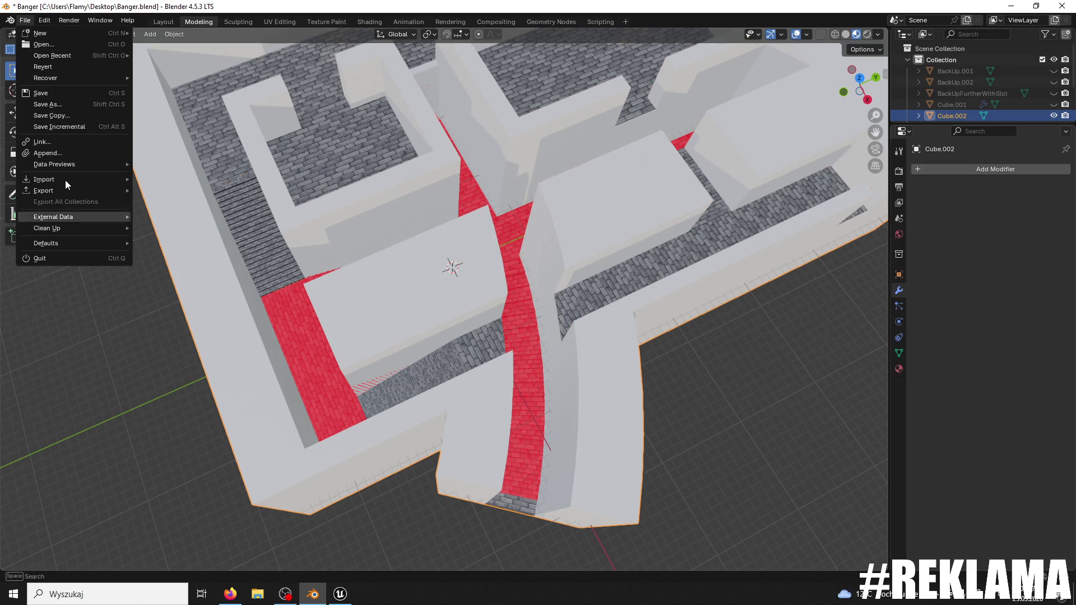
pyautogui.moveTo(62, 190)
pyautogui.click(210, 294)
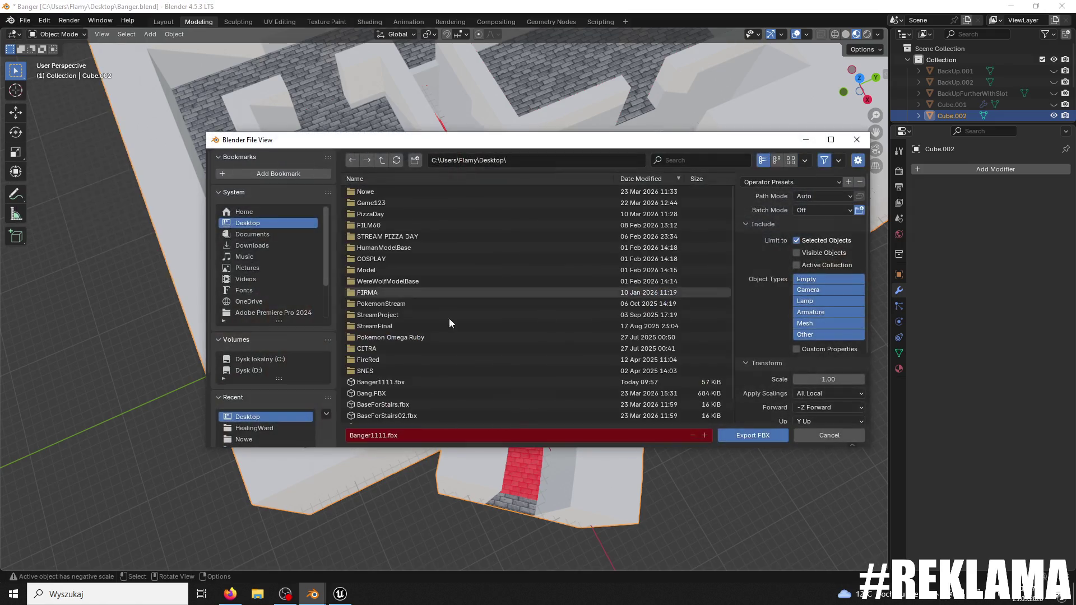
pyautogui.click(745, 436)
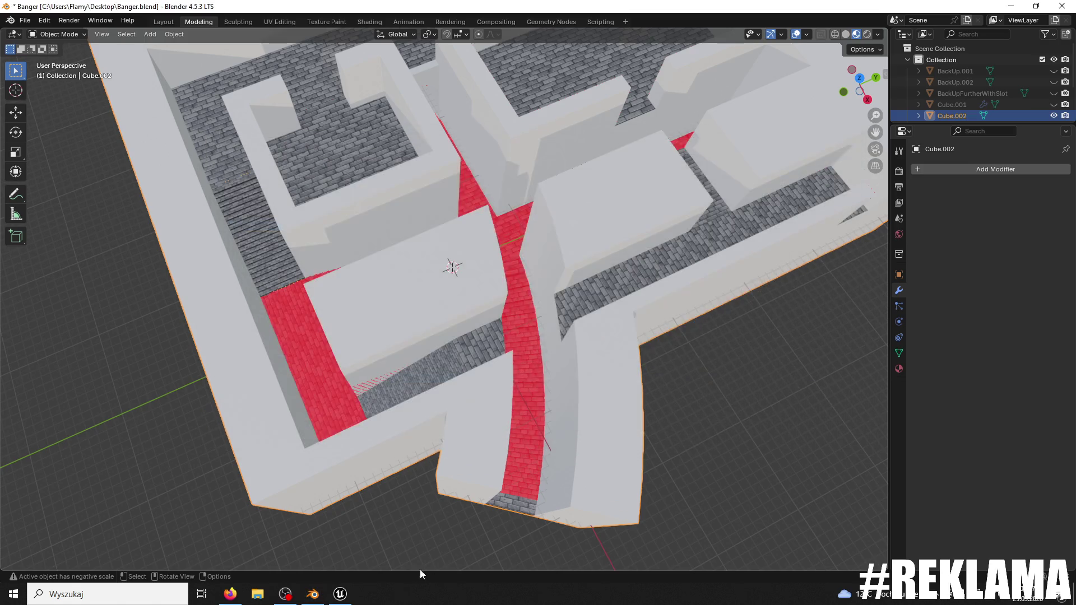
pyautogui.click(340, 595)
# - Reimport the Banger1111 mesh asset from the updated FBX in the Content Drawer
pyautogui.rightClick(308, 398)
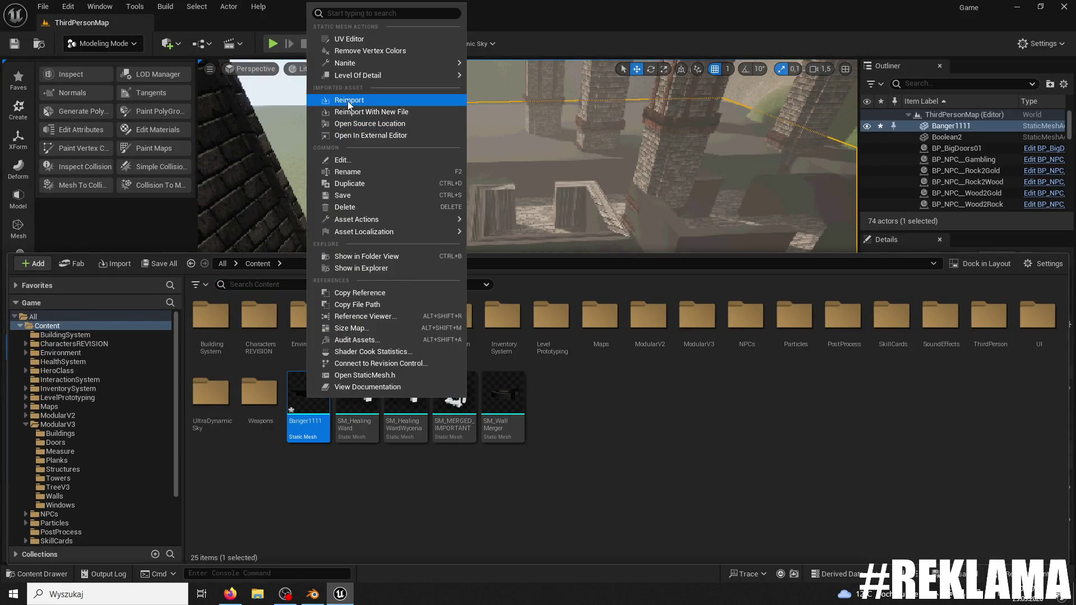
pyautogui.click(348, 101)
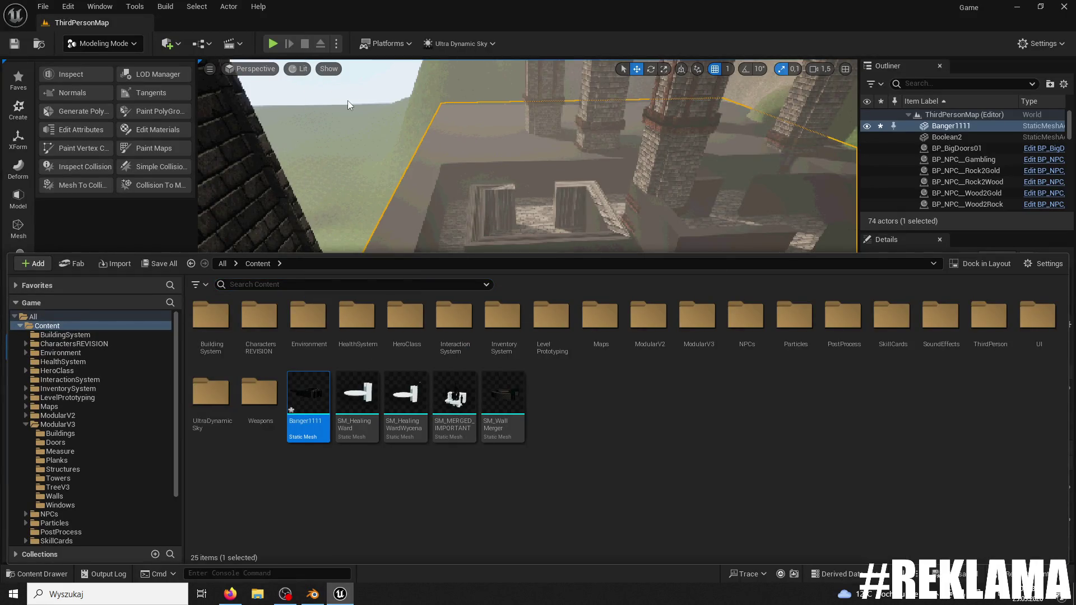
pyautogui.click(312, 427)
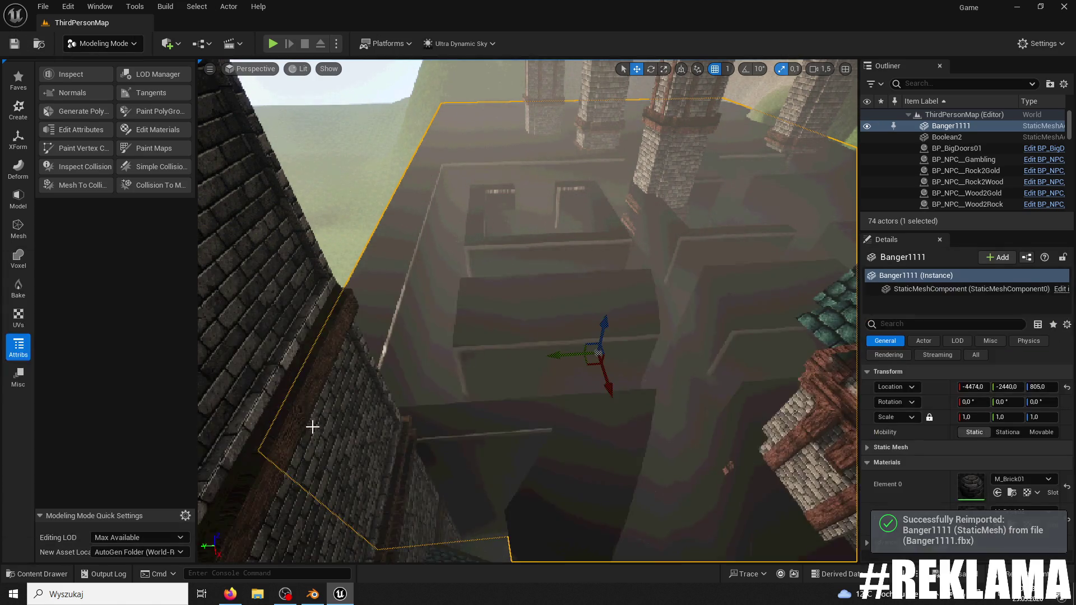
pyautogui.click(38, 573)
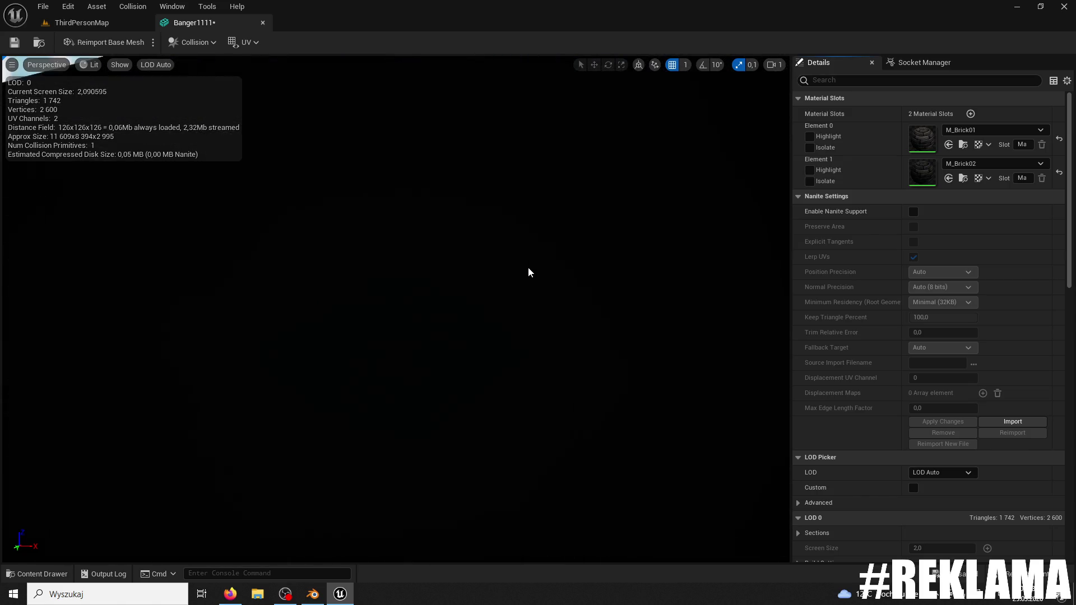
# - Add a simplified collision shape to Banger1111 and return to ThirdPersonMap
pyautogui.click(193, 42)
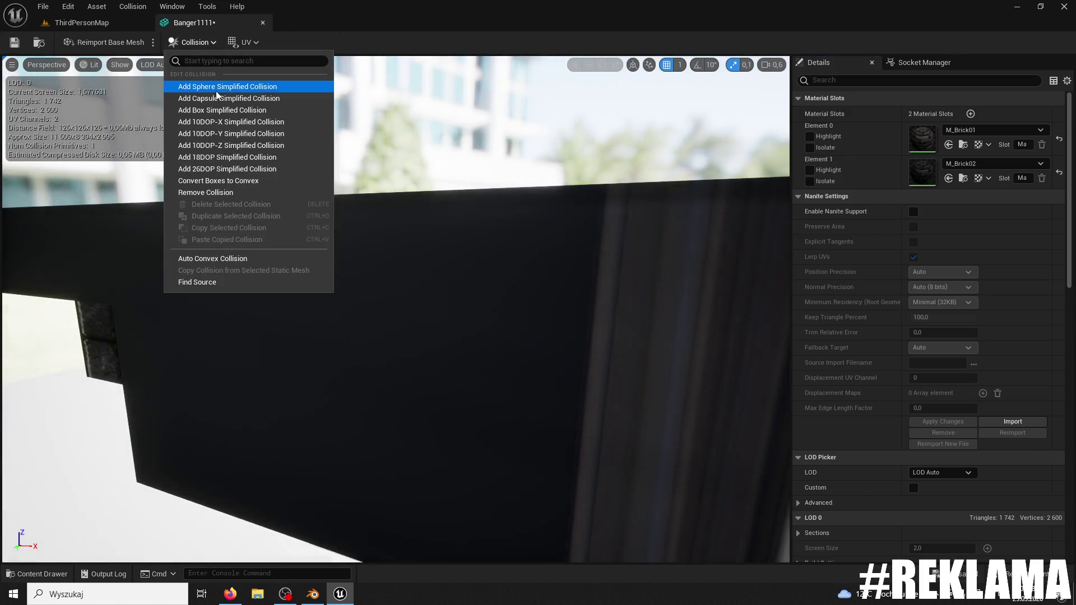
pyautogui.click(217, 87)
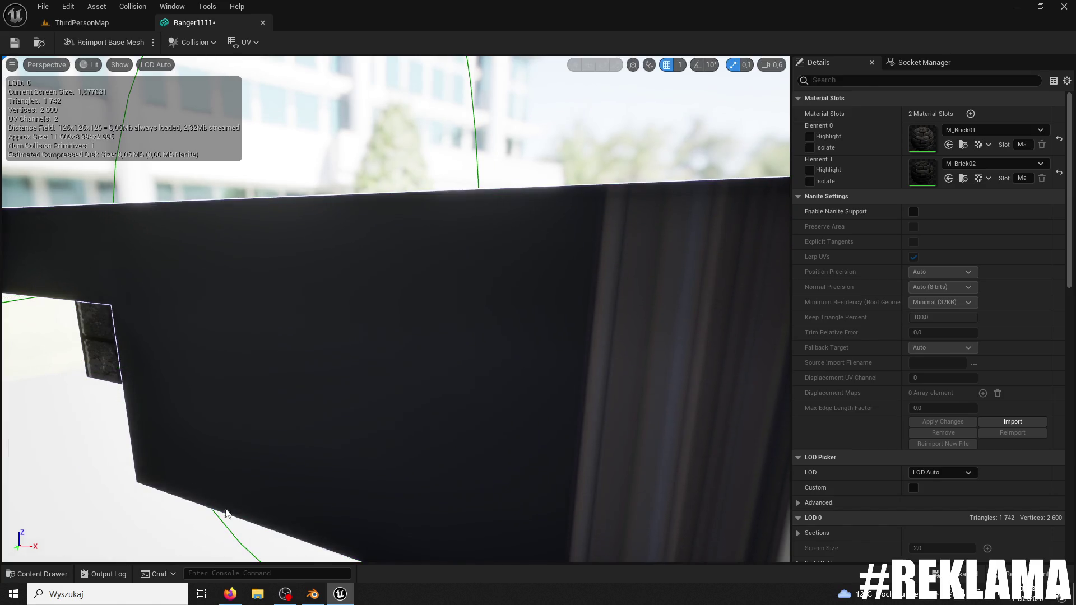
pyautogui.click(62, 22)
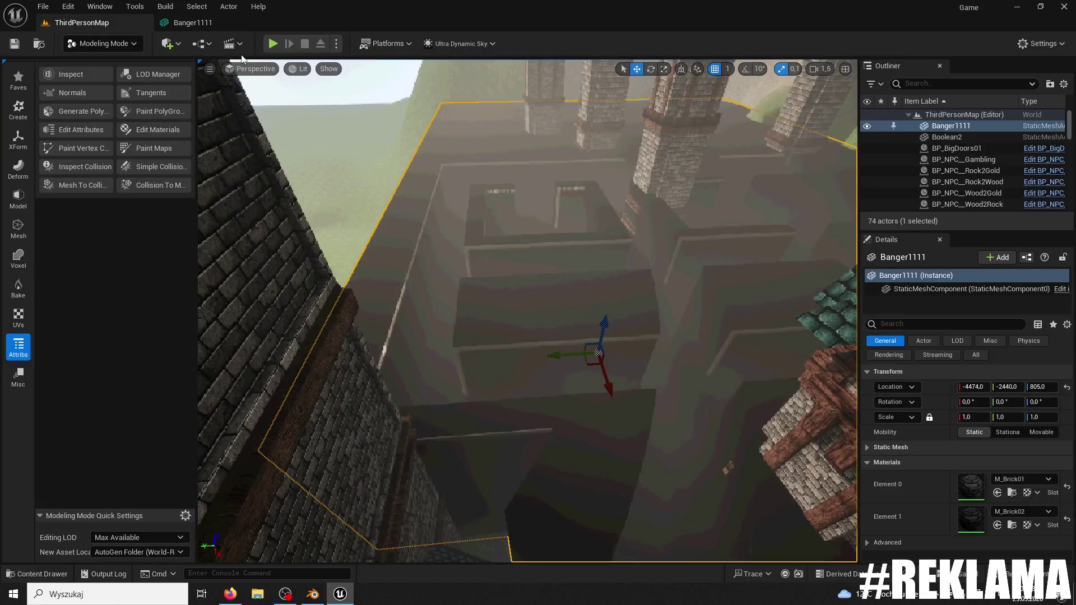
# - Playtest by running the character through the dark corridor toward the bright opening, then stop
pyautogui.click(269, 46)
pyautogui.press('w')
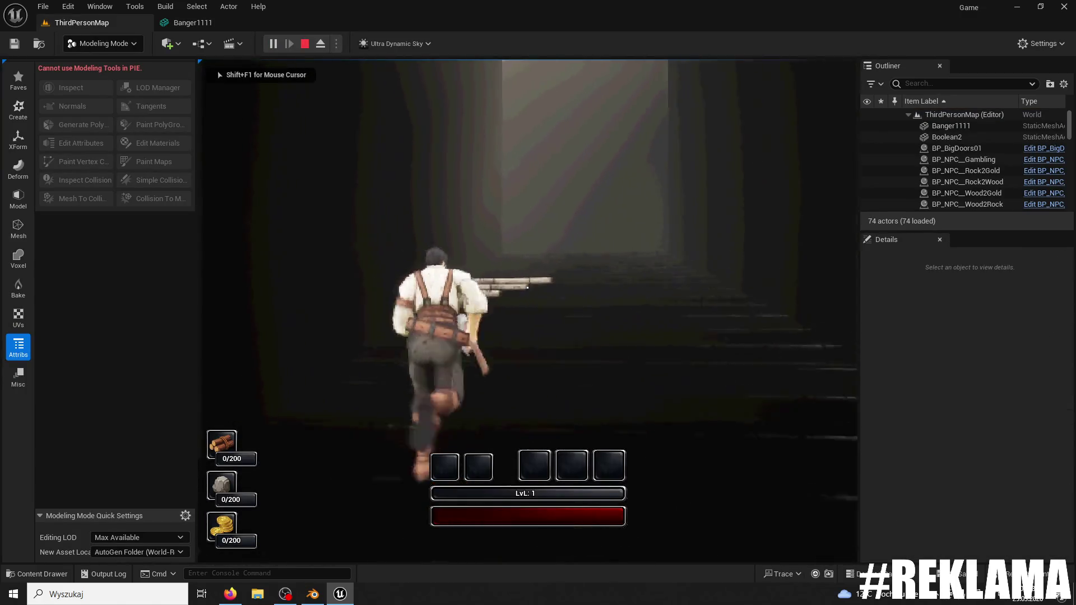
pyautogui.press('w')
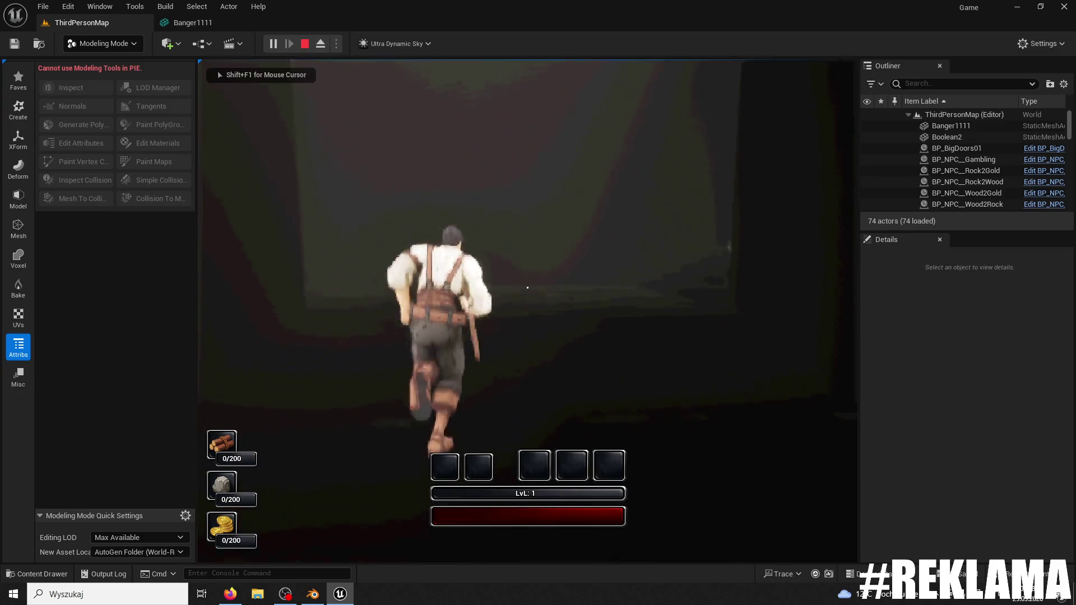
pyautogui.press('w')
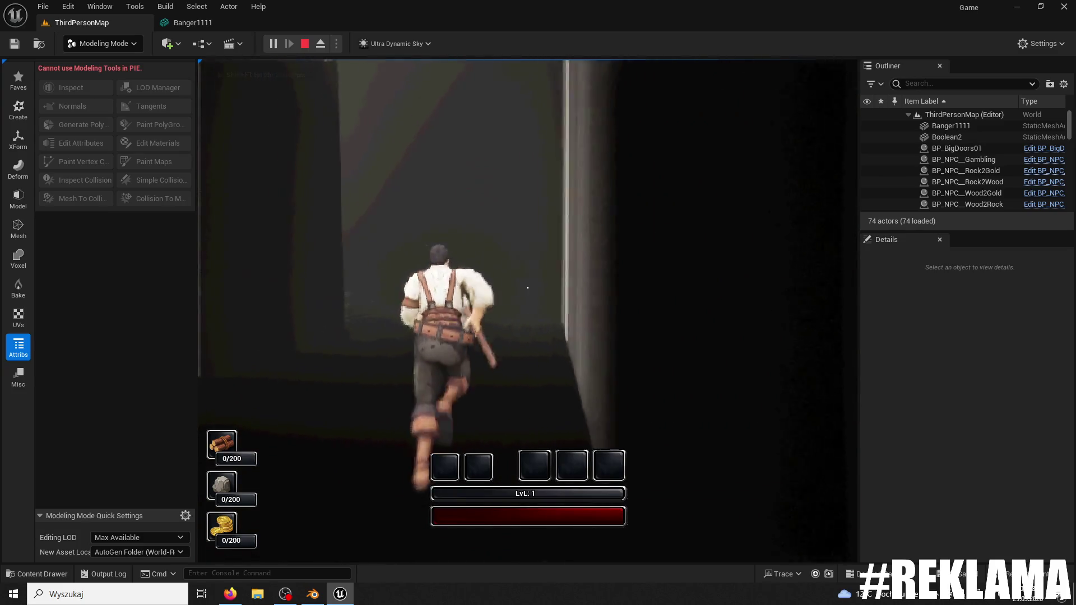
pyautogui.press('w')
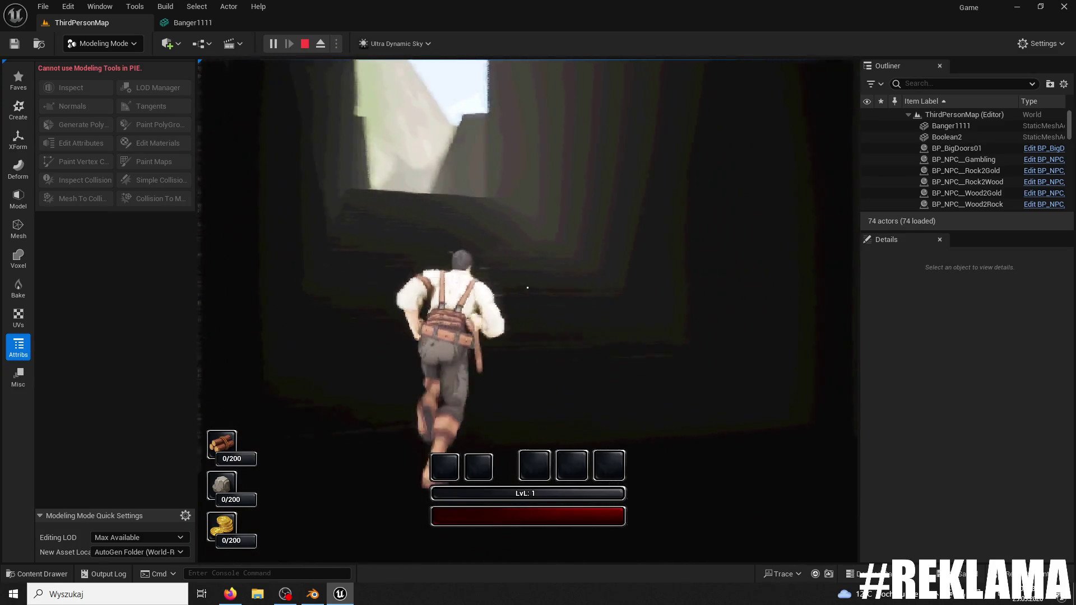
pyautogui.press('w')
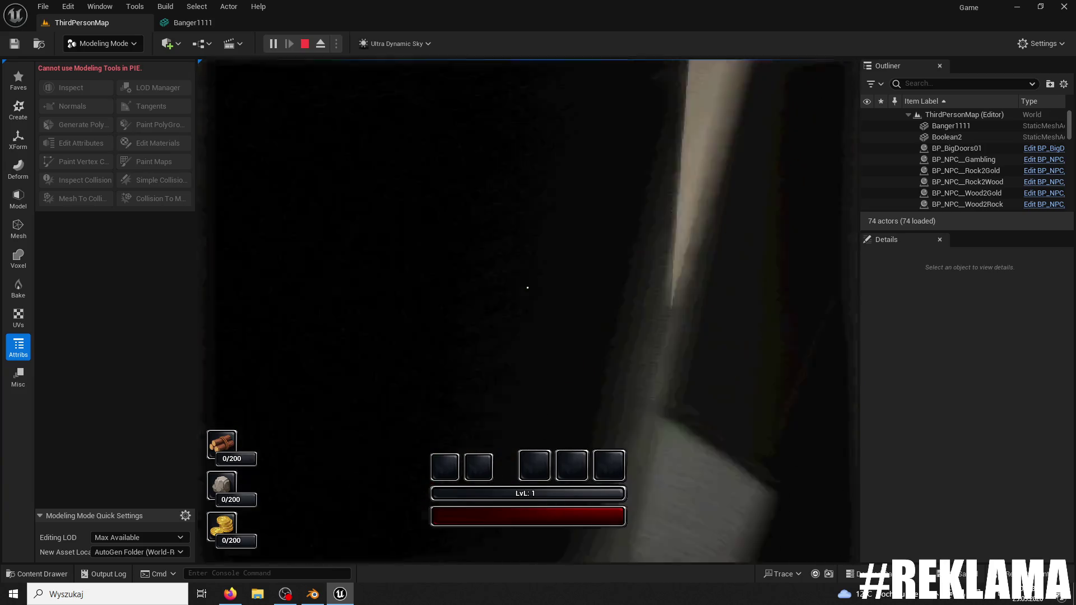
pyautogui.press('Escape')
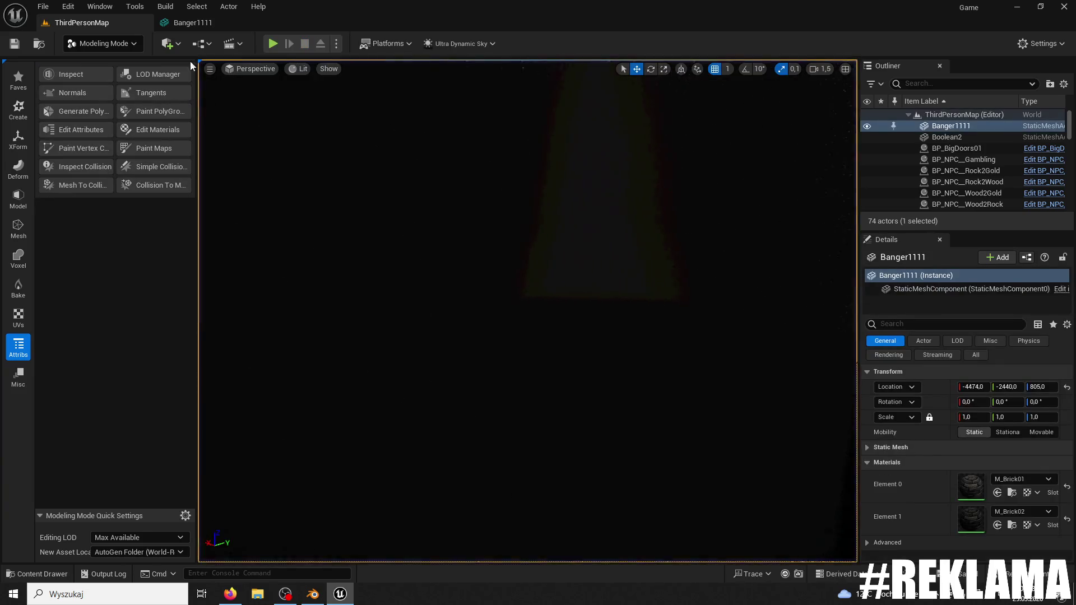
# - Restart the playtest and run through the lit archway into the courtyard and along the wall
pyautogui.click(273, 44)
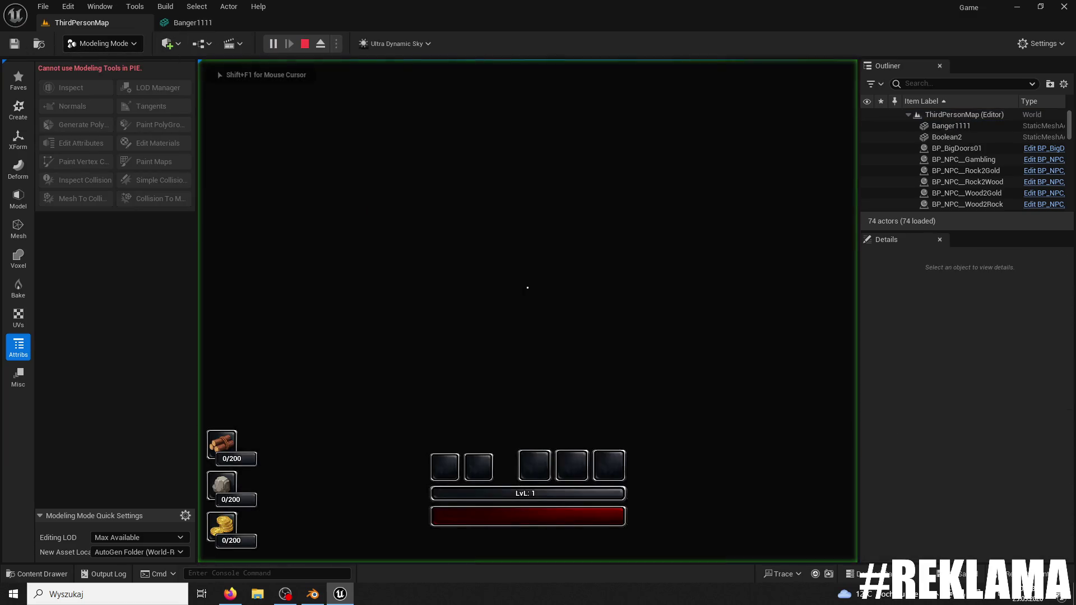
pyautogui.press('w')
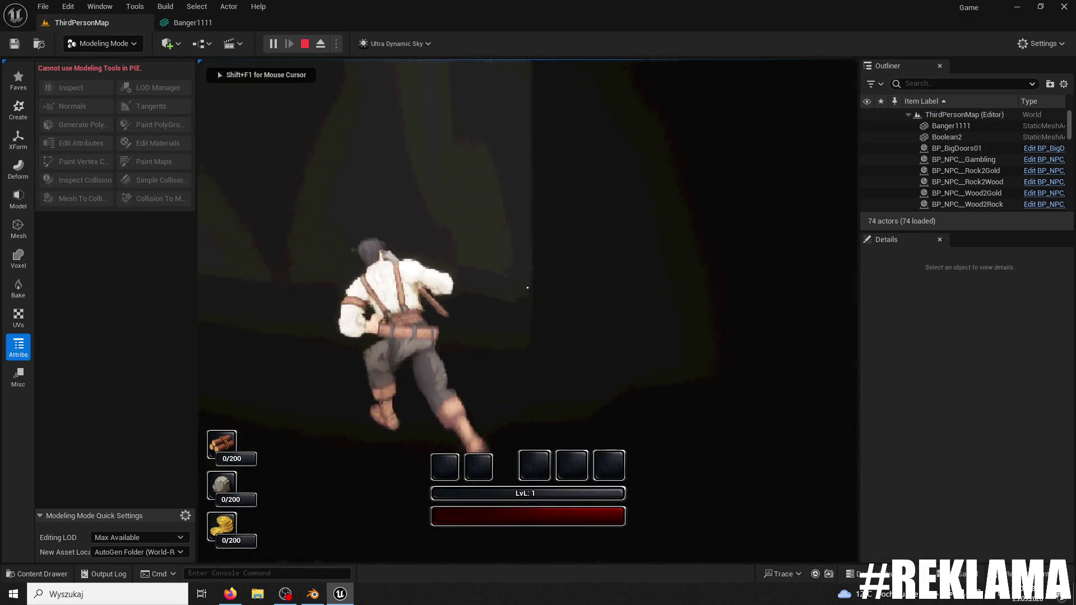
pyautogui.press('w')
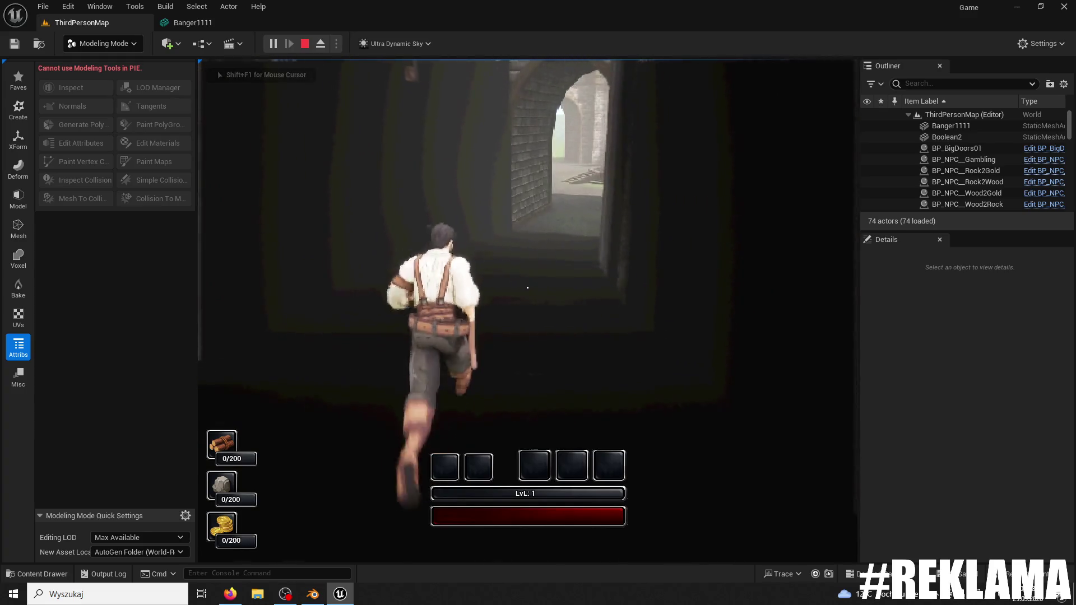
pyautogui.press('w')
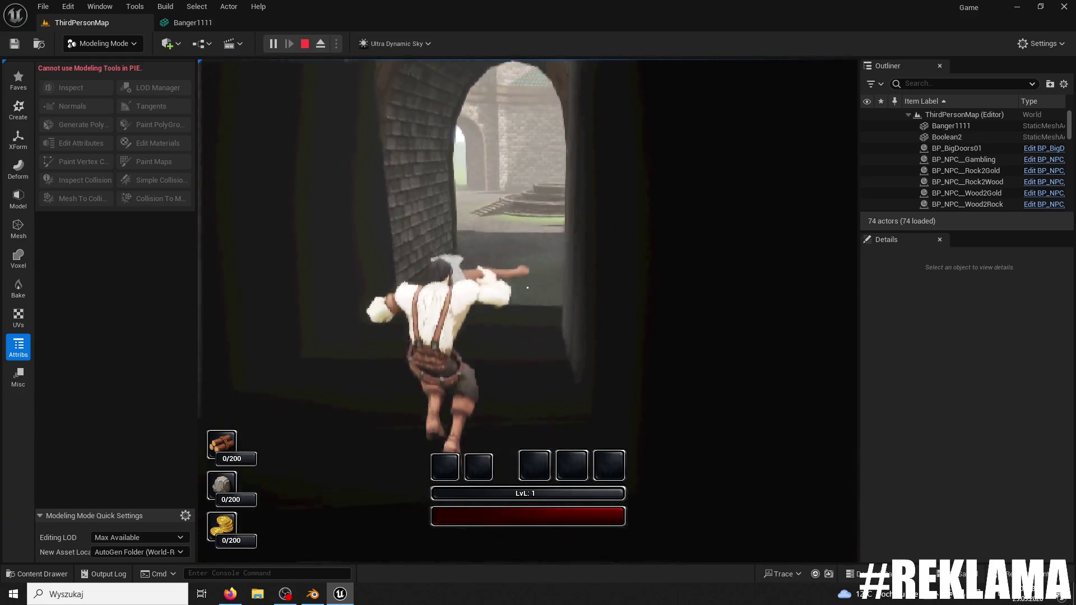
pyautogui.press('w')
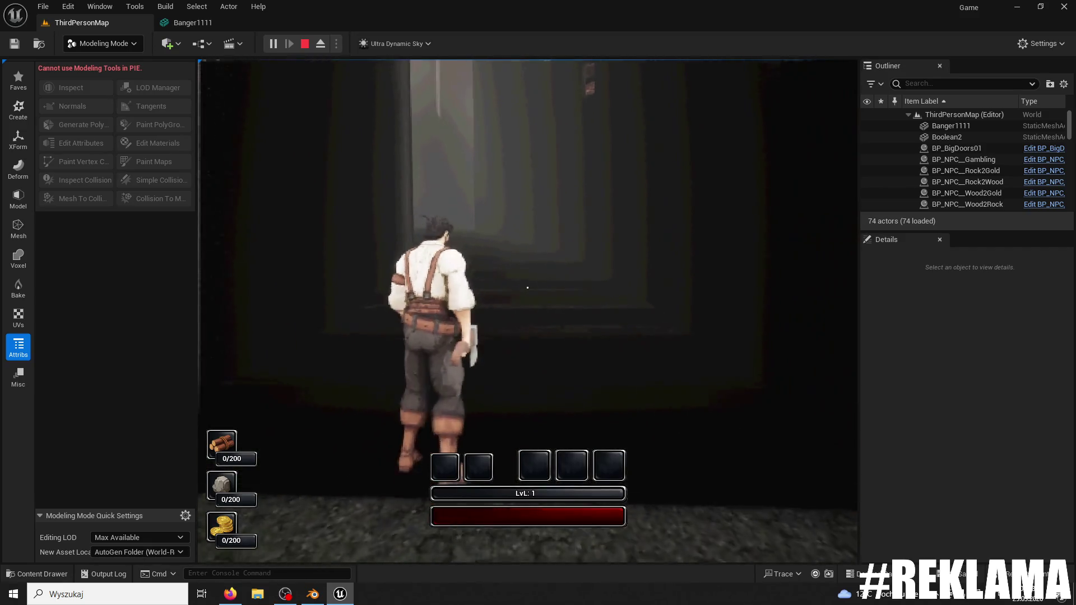
pyautogui.press('super')
pyautogui.click(324, 595)
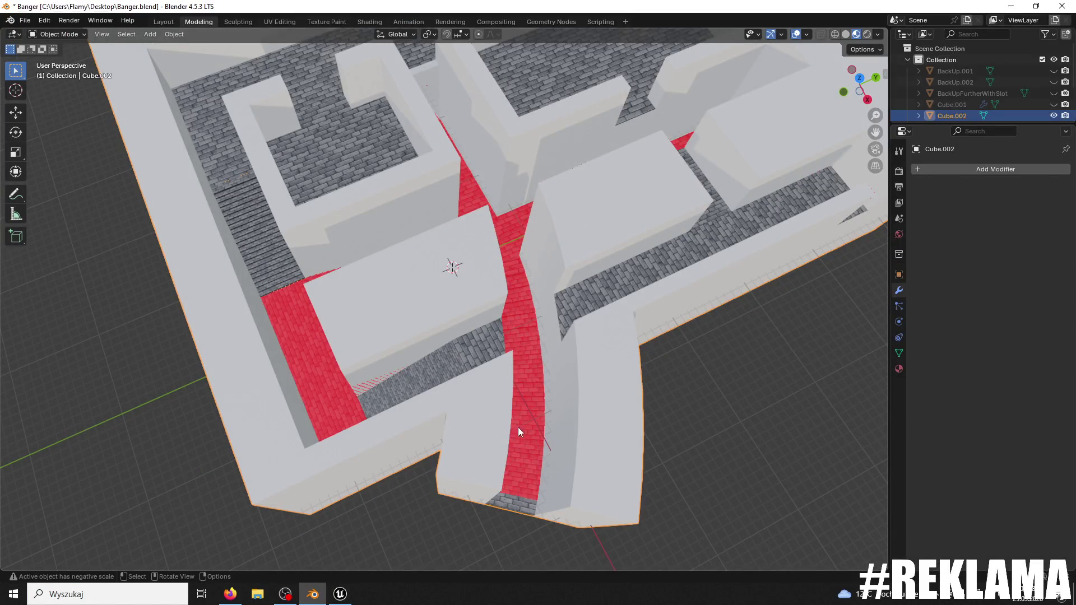
# - Back in the running game, steer the character toward the lit doorway and through the dim corridors
pyautogui.click(340, 594)
pyautogui.press('w')
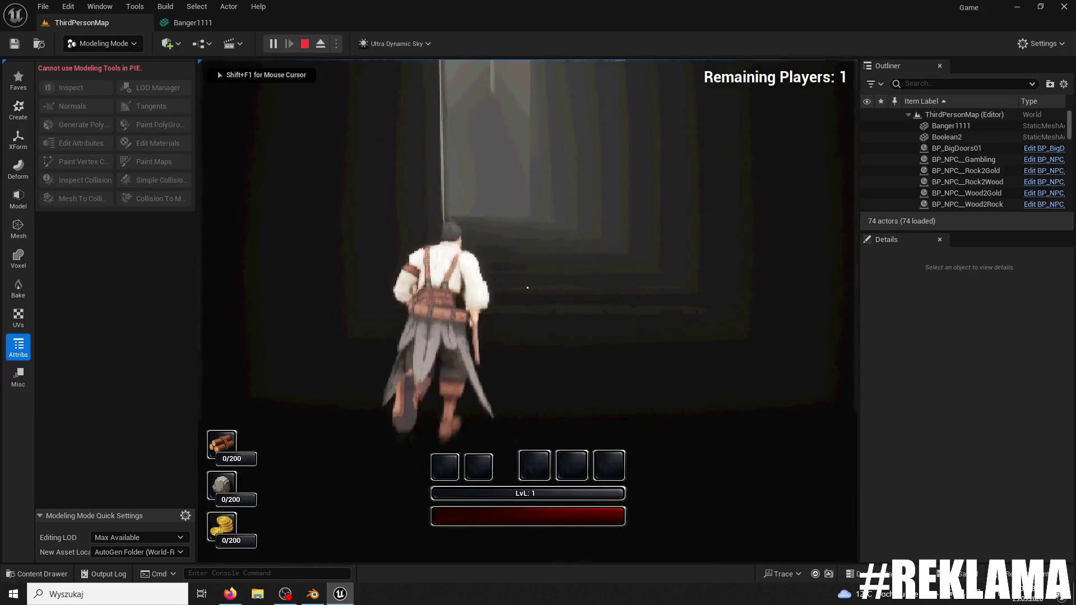
pyautogui.press('w')
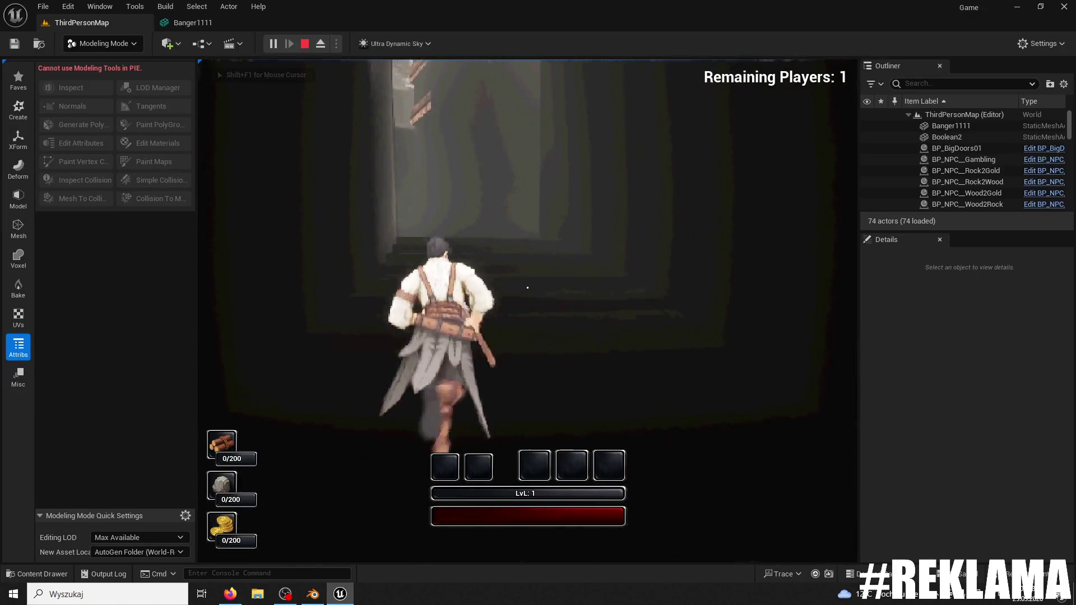
pyautogui.press('w')
pyautogui.press('w')
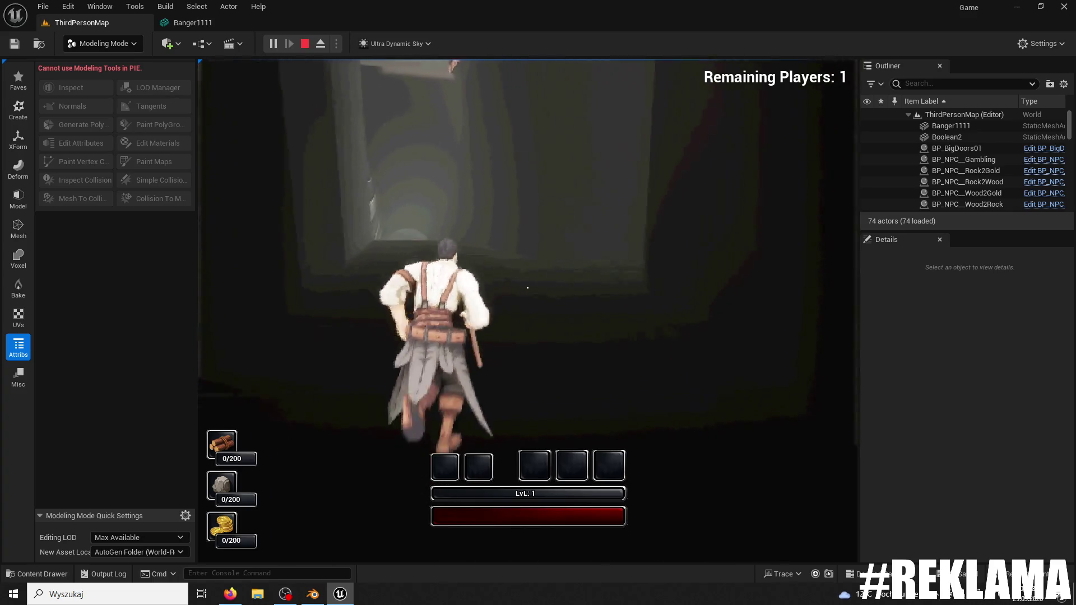
pyautogui.press('w')
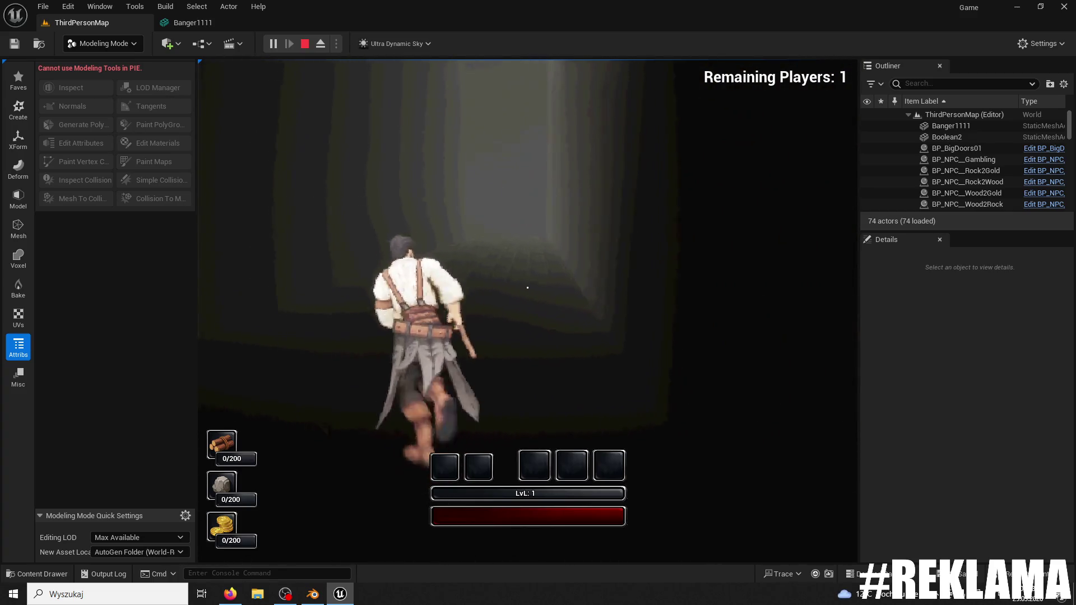
pyautogui.press('w')
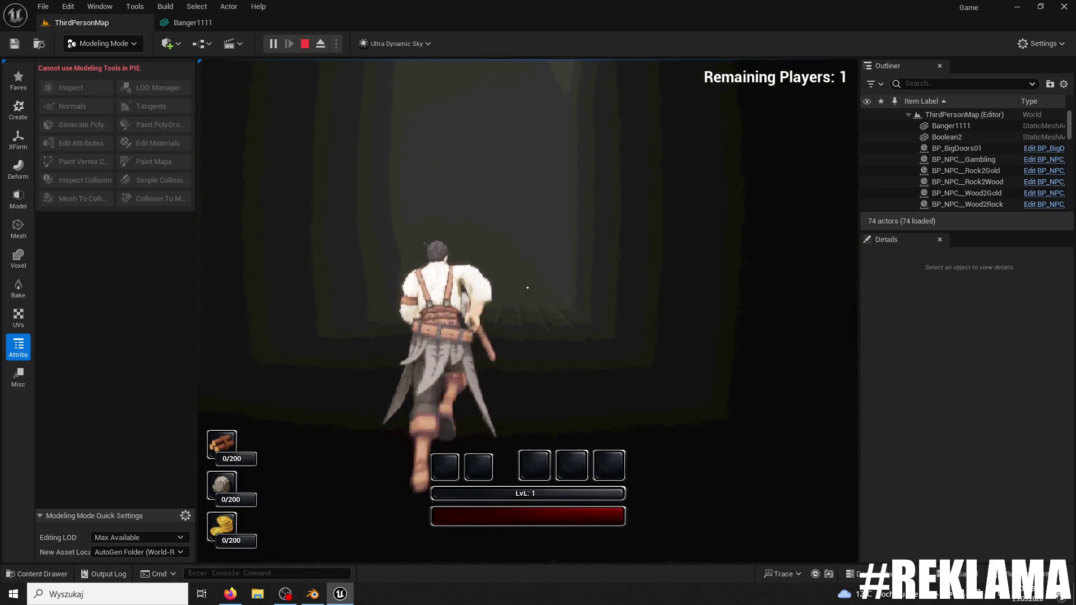
pyautogui.press('w')
pyautogui.press('w')
pyautogui.press('w')
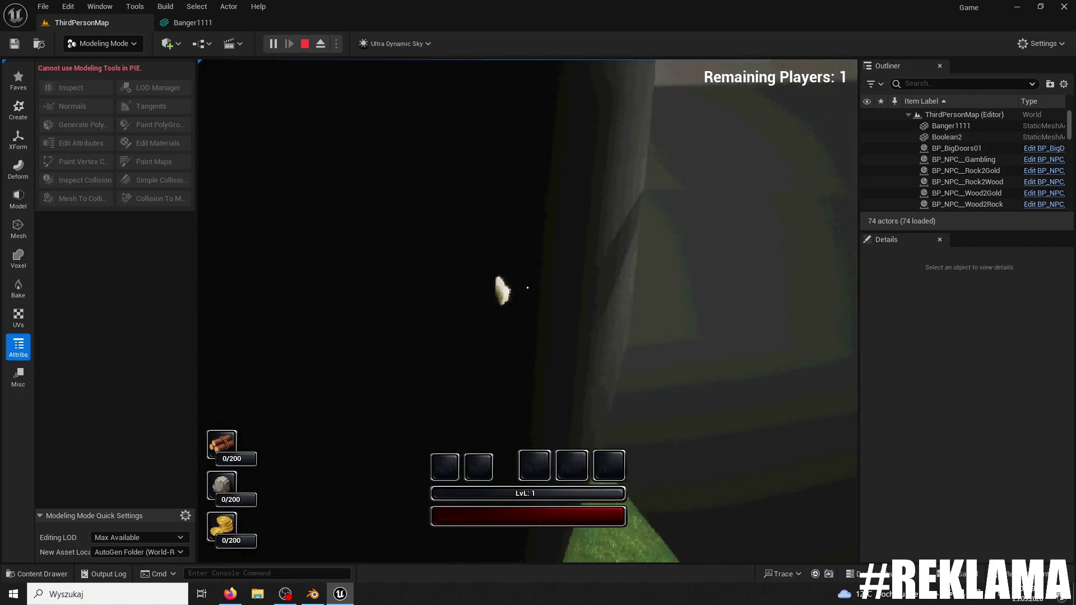
pyautogui.press('w')
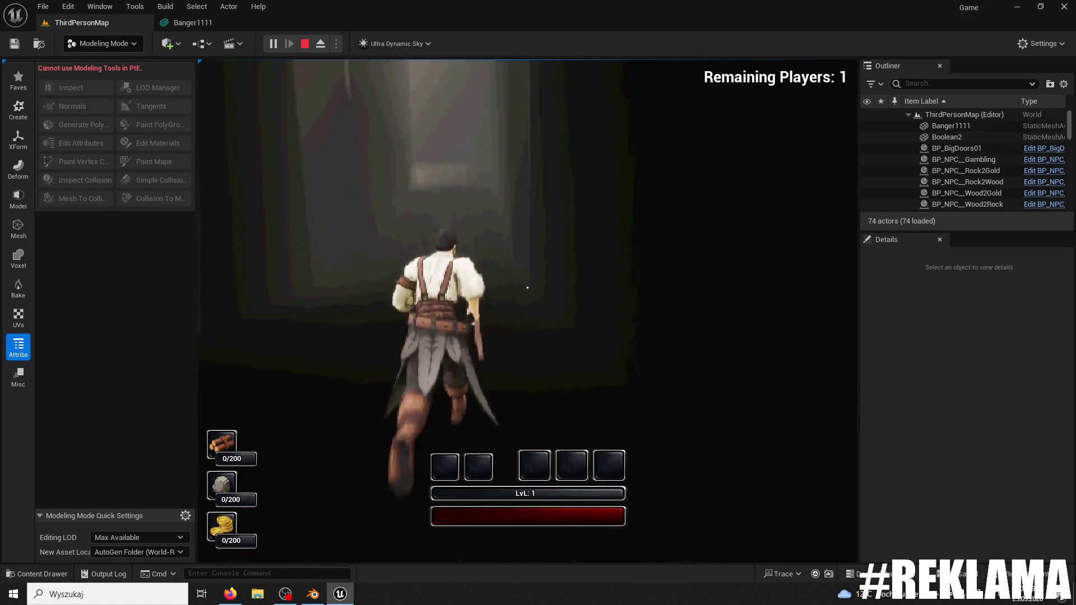
pyautogui.press('w')
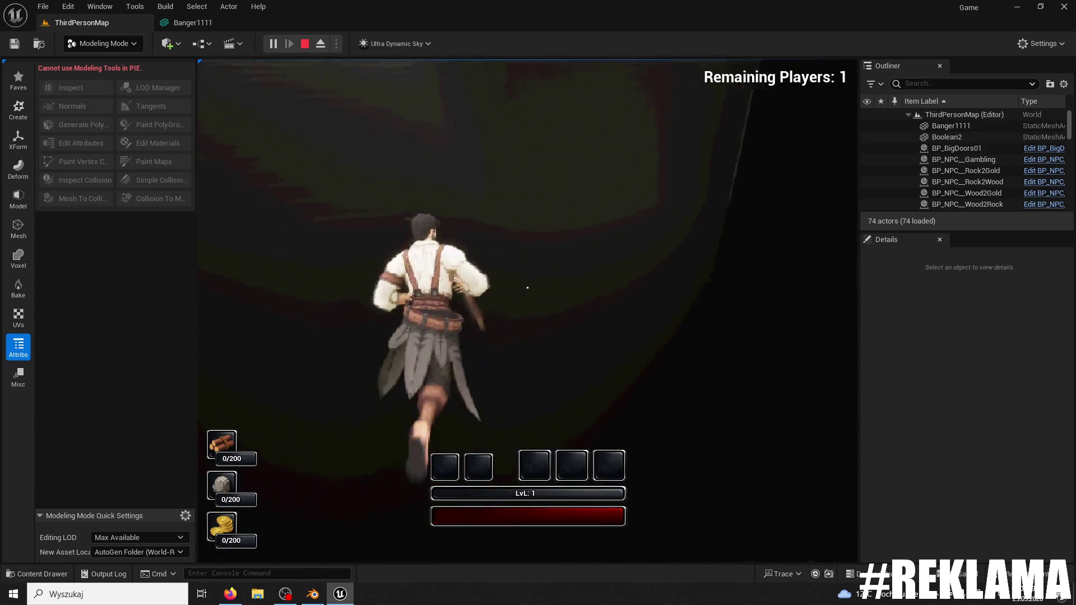
pyautogui.press('w')
pyautogui.press('w')
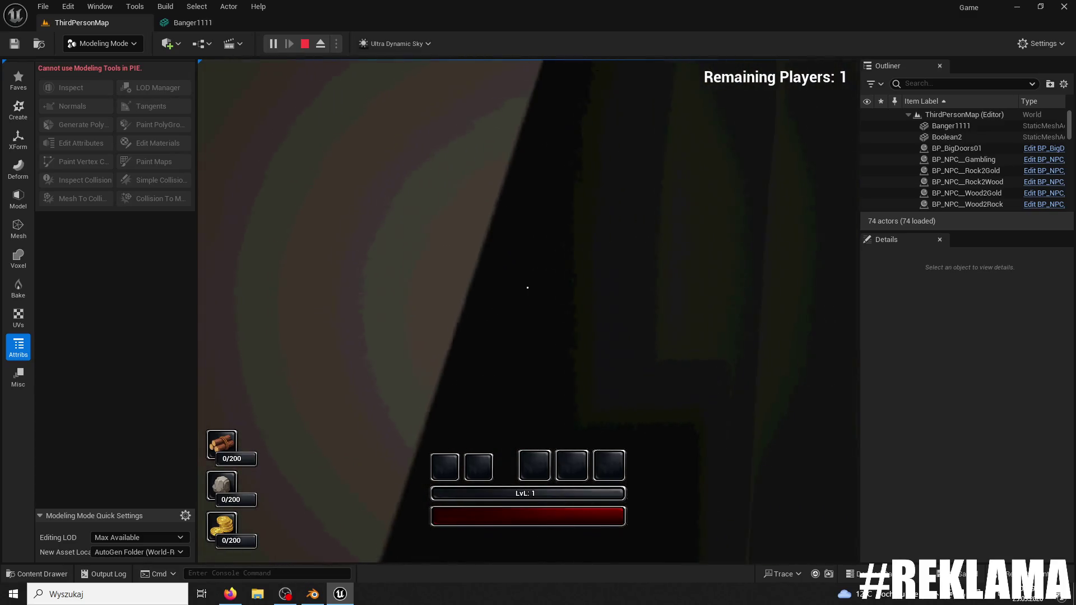
pyautogui.press('w')
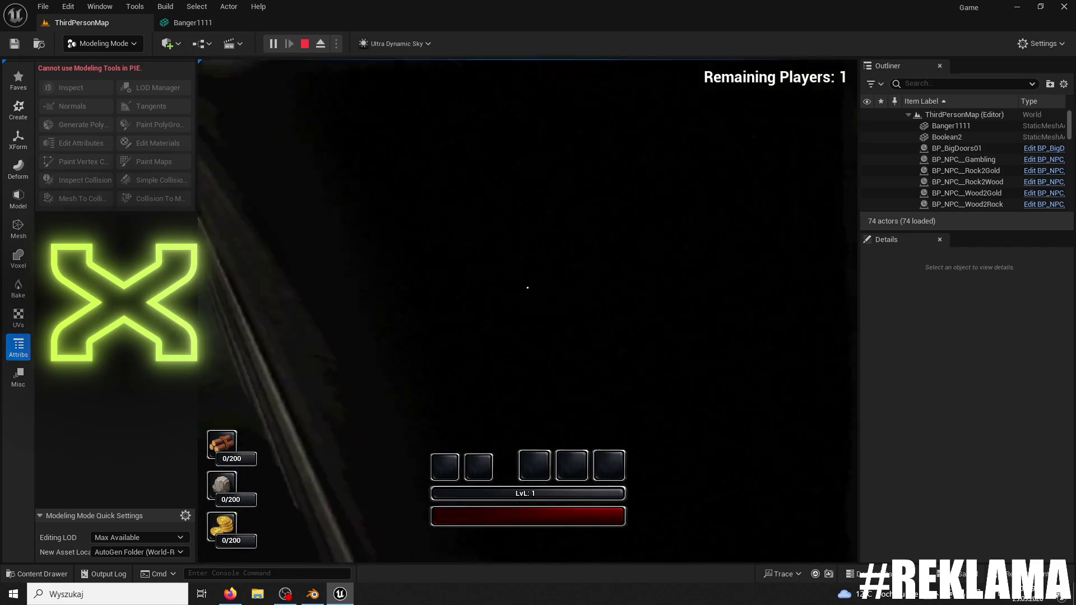
# - Keep running through the misty maze corridors toward the stairs and lit doorway, then switch to Blender
pyautogui.press('w')
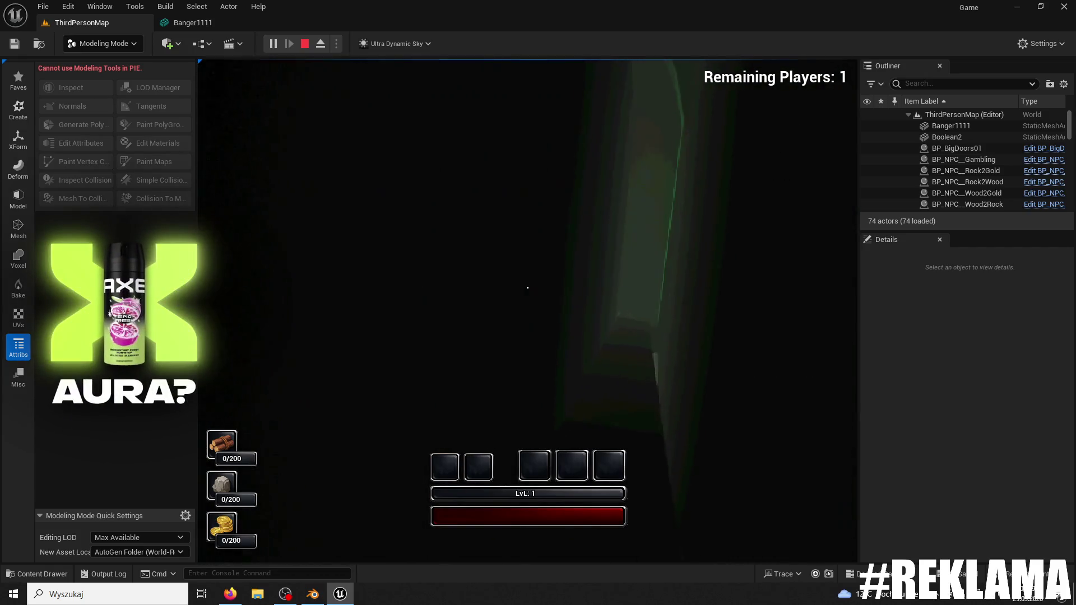
pyautogui.press('w')
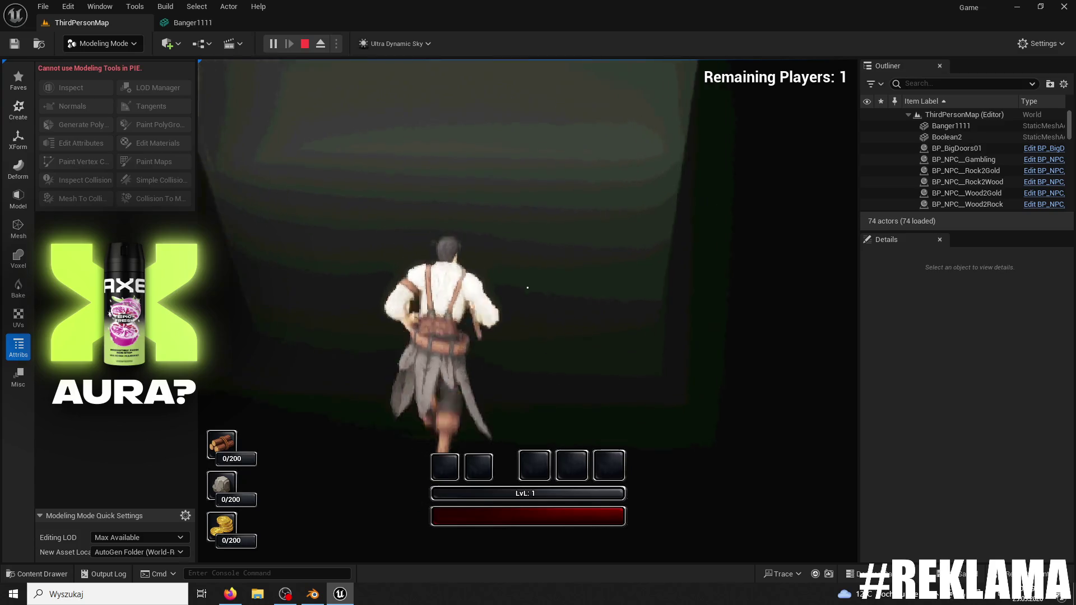
pyautogui.press('w')
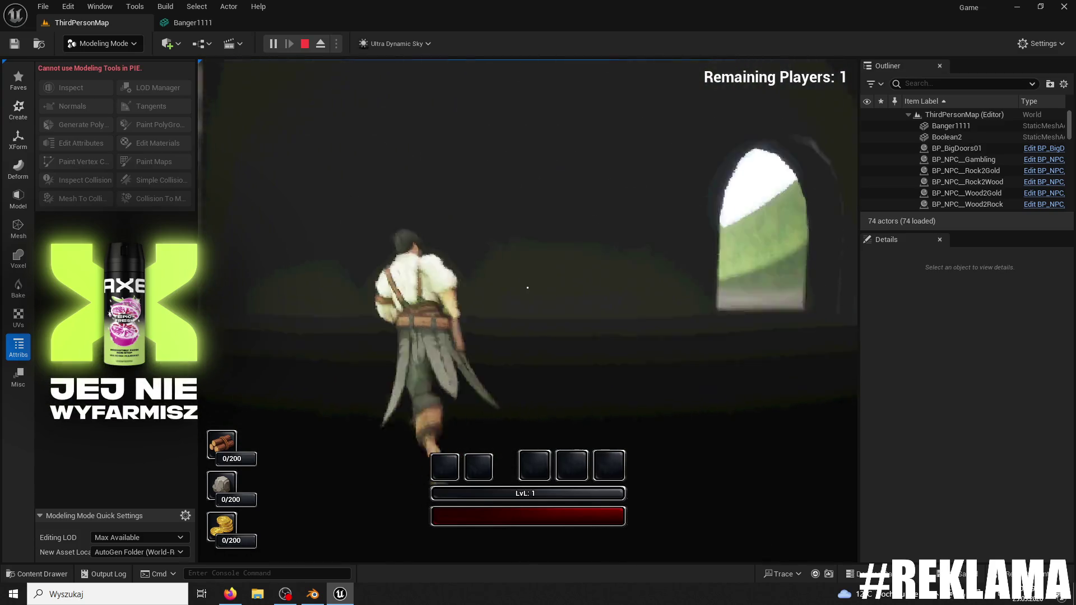
pyautogui.press('w')
pyautogui.press('w')
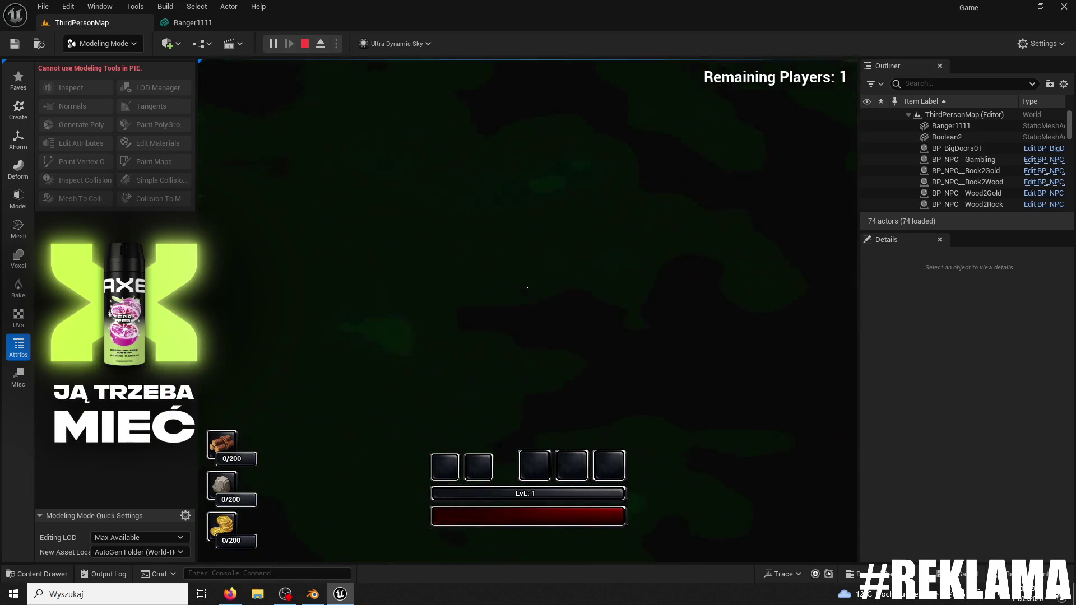
pyautogui.press('w')
pyautogui.press('w')
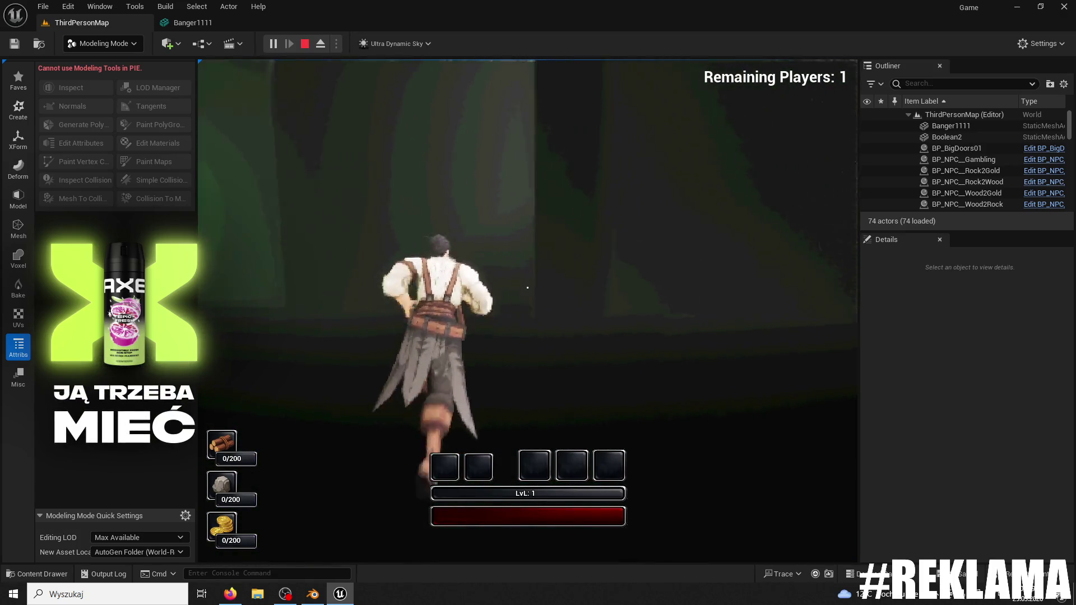
pyautogui.press('w')
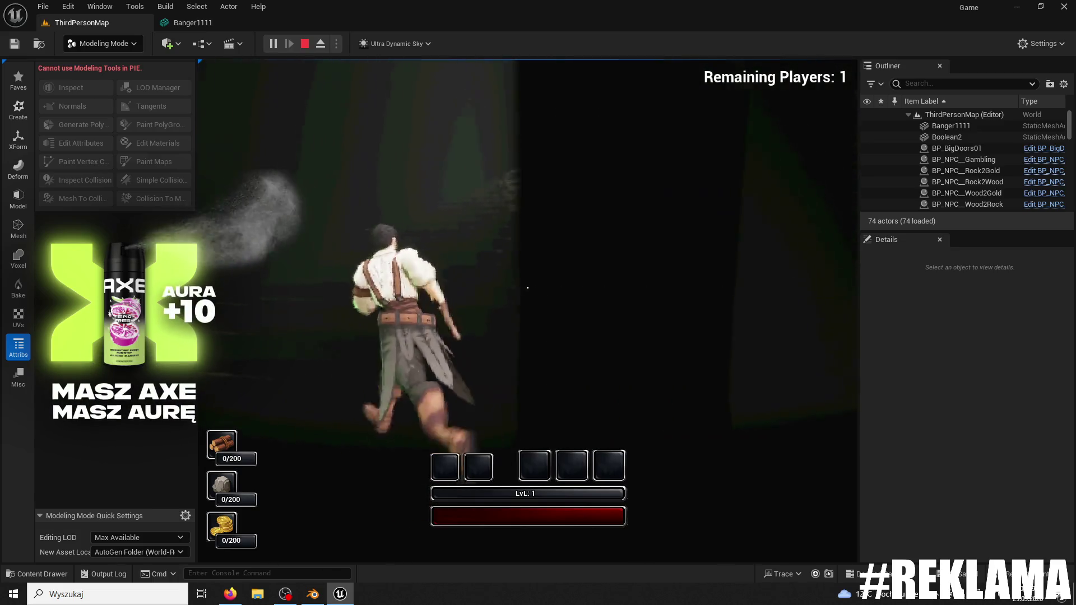
pyautogui.press('w')
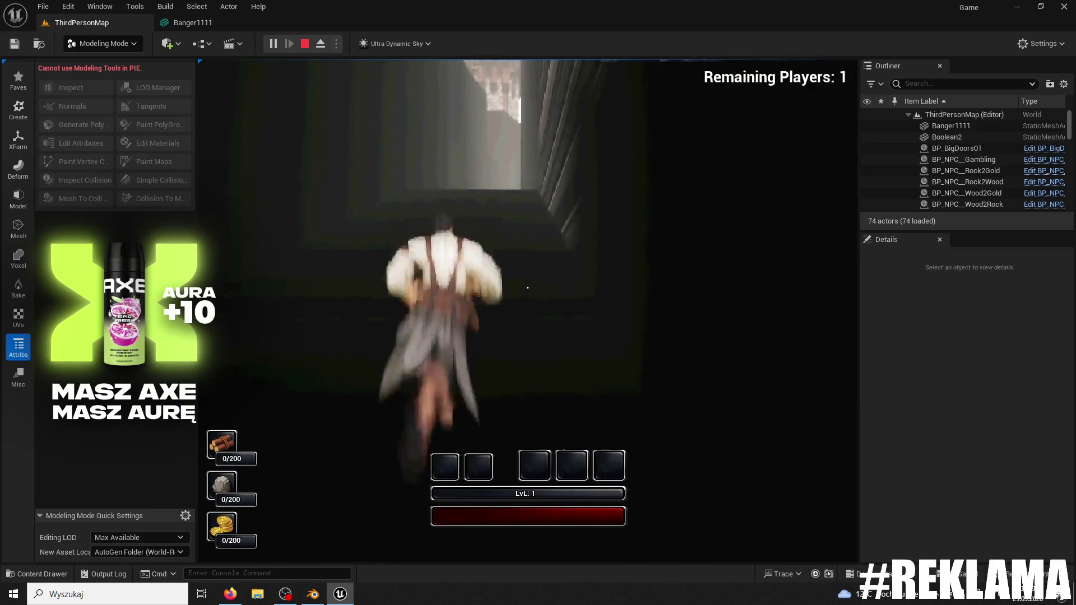
pyautogui.press('w')
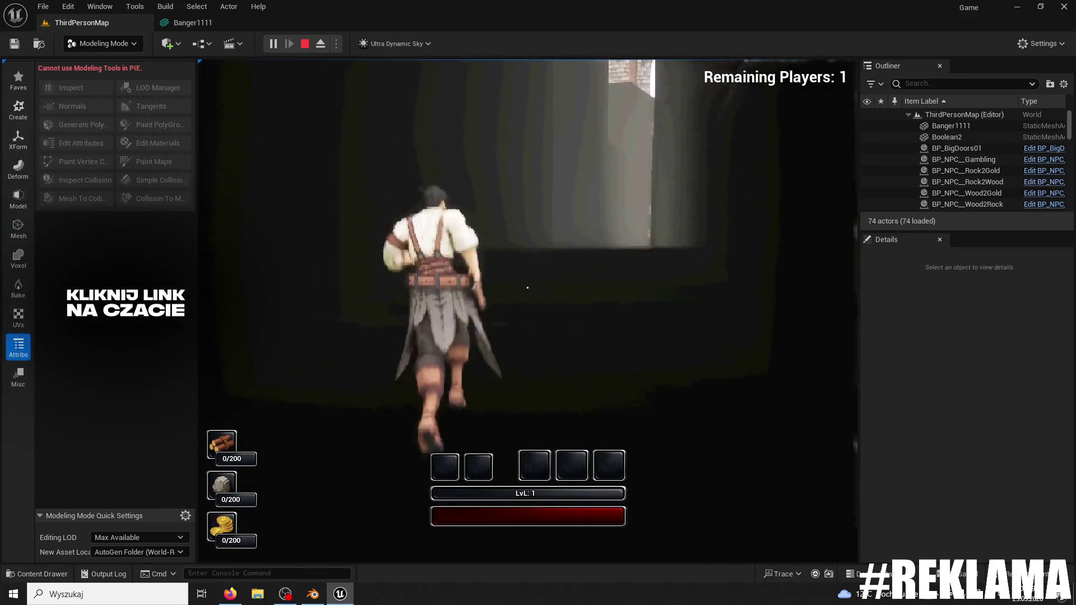
pyautogui.press('w')
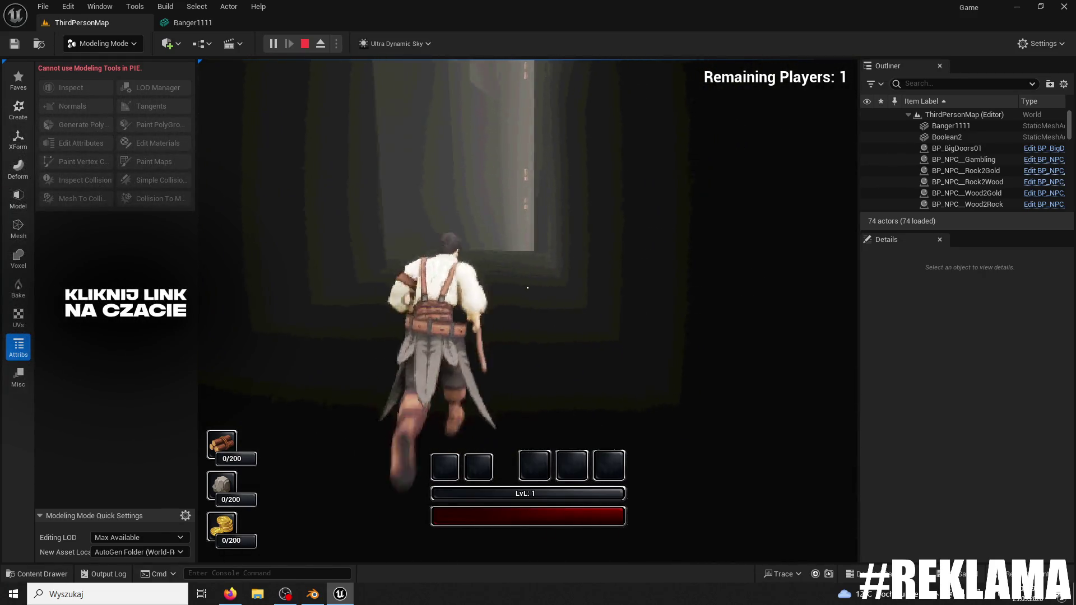
pyautogui.press('w')
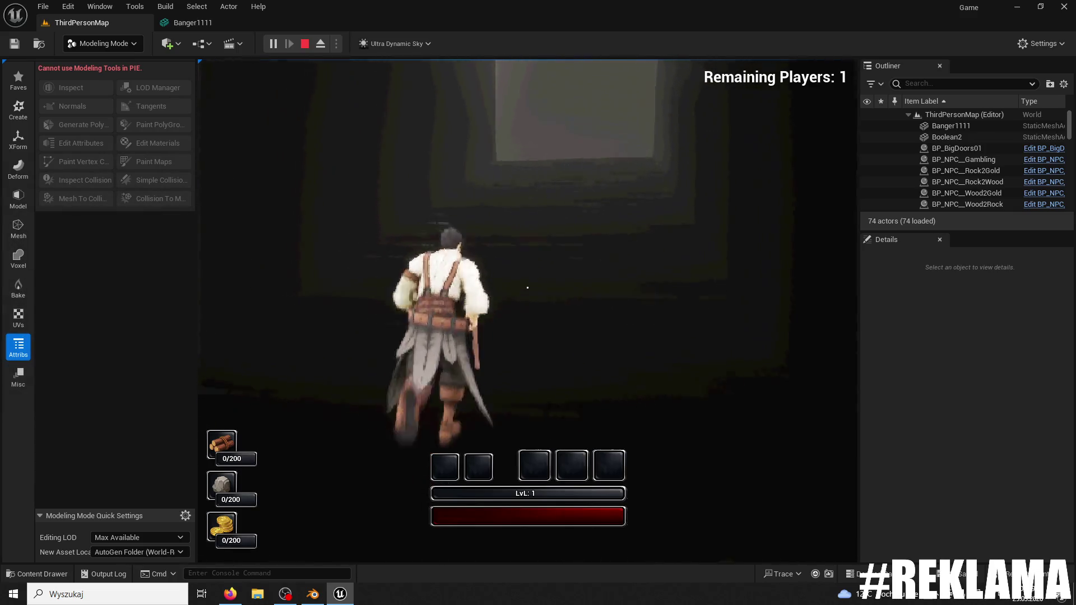
pyautogui.press('super')
pyautogui.click(340, 594)
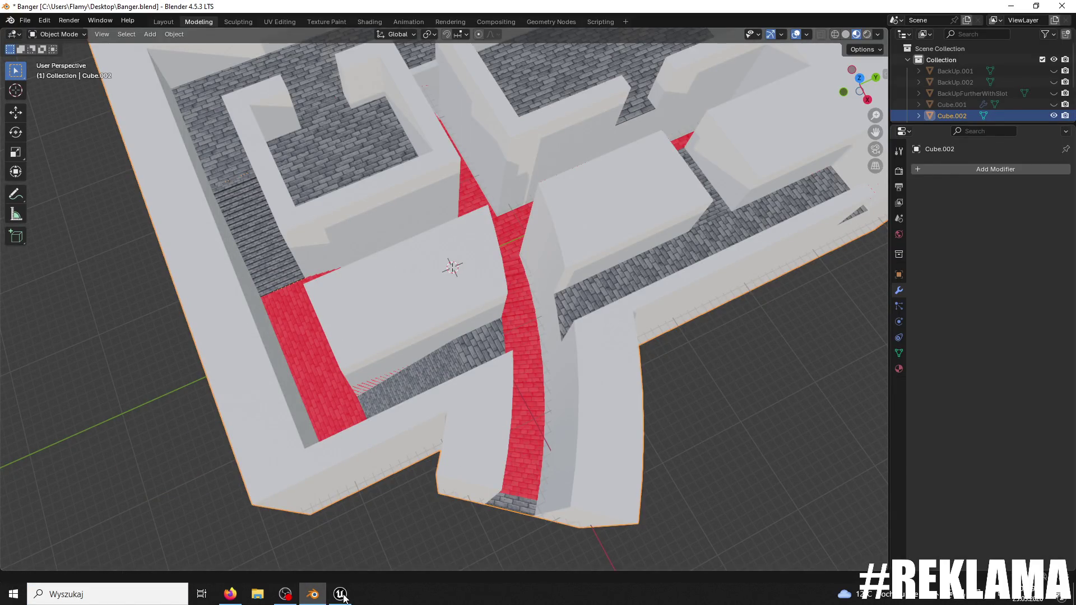
pyautogui.click(340, 594)
pyautogui.press('w')
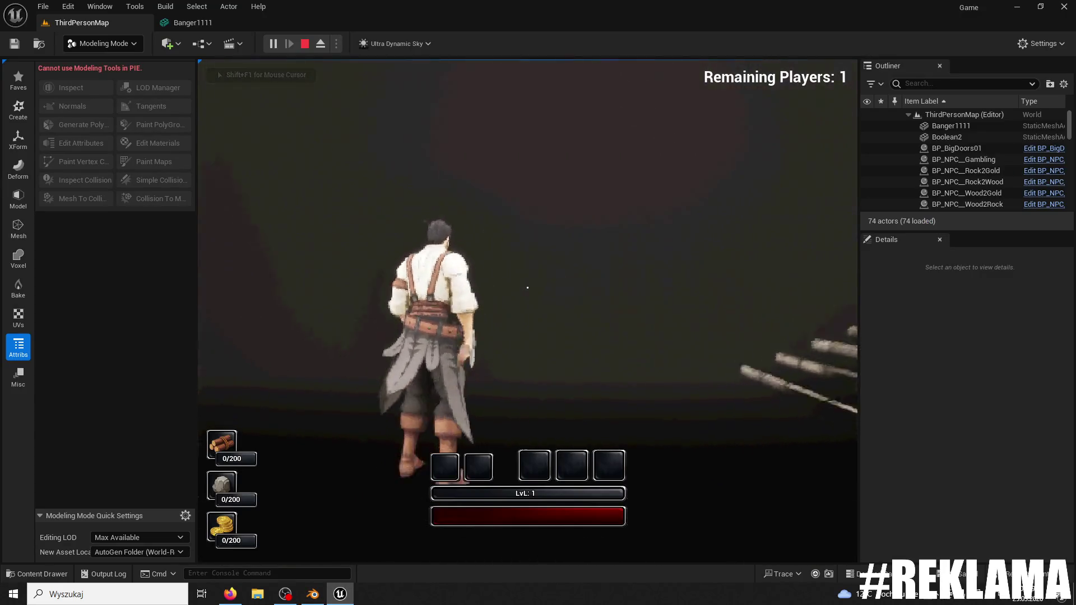
pyautogui.press('super')
pyautogui.click(336, 588)
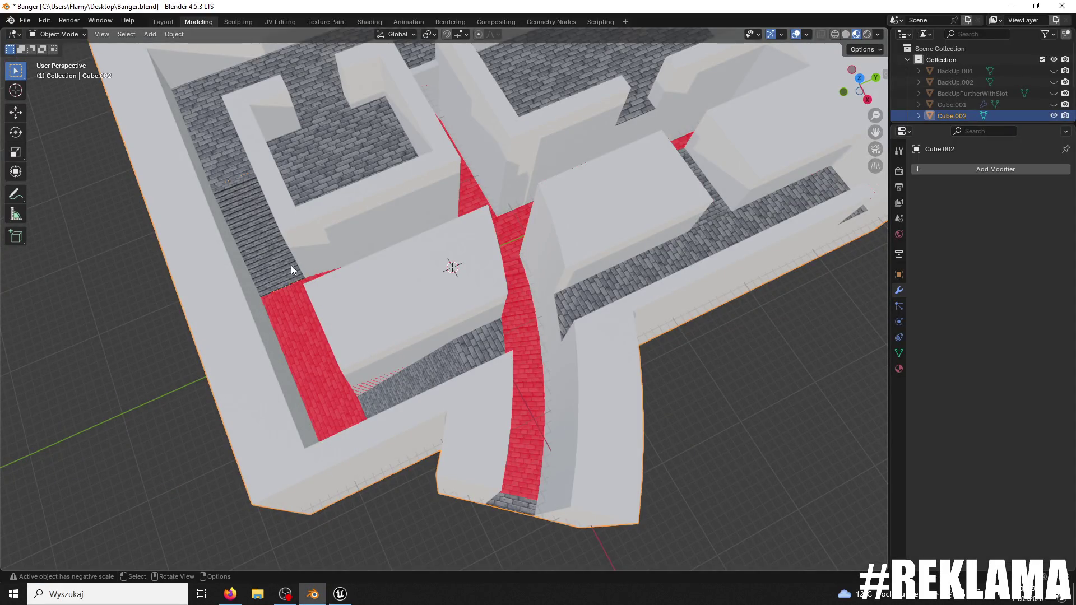
pyautogui.rightClick(338, 319)
pyautogui.moveTo(402, 321)
pyautogui.mouseDown()
pyautogui.moveTo(512, 308)
pyautogui.moveTo(479, 459)
pyautogui.mouseUp()
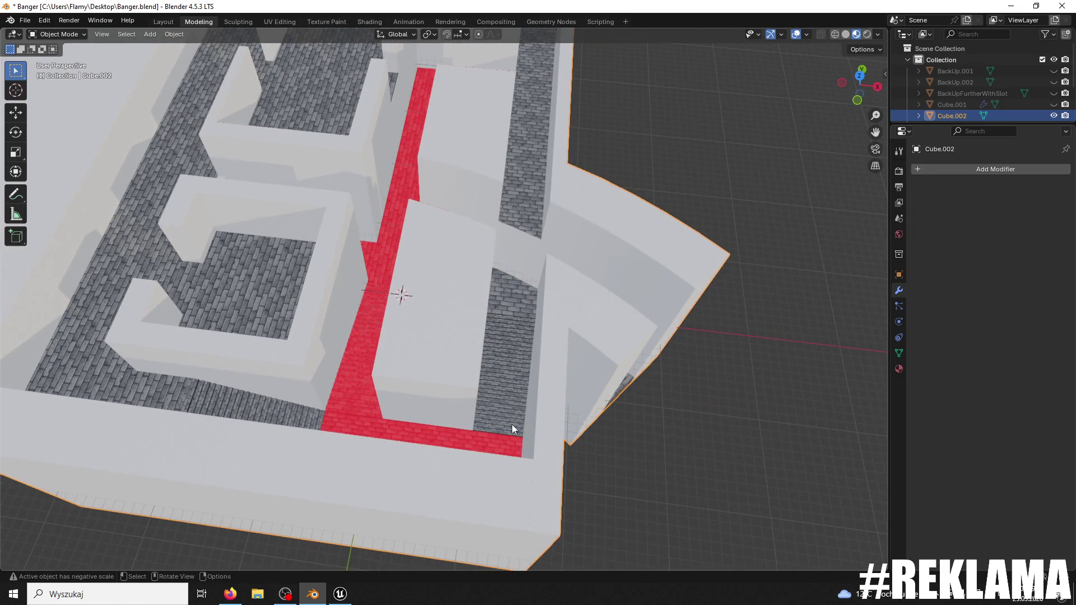
pyautogui.moveTo(510, 402); pyautogui.dragTo(481, 385)
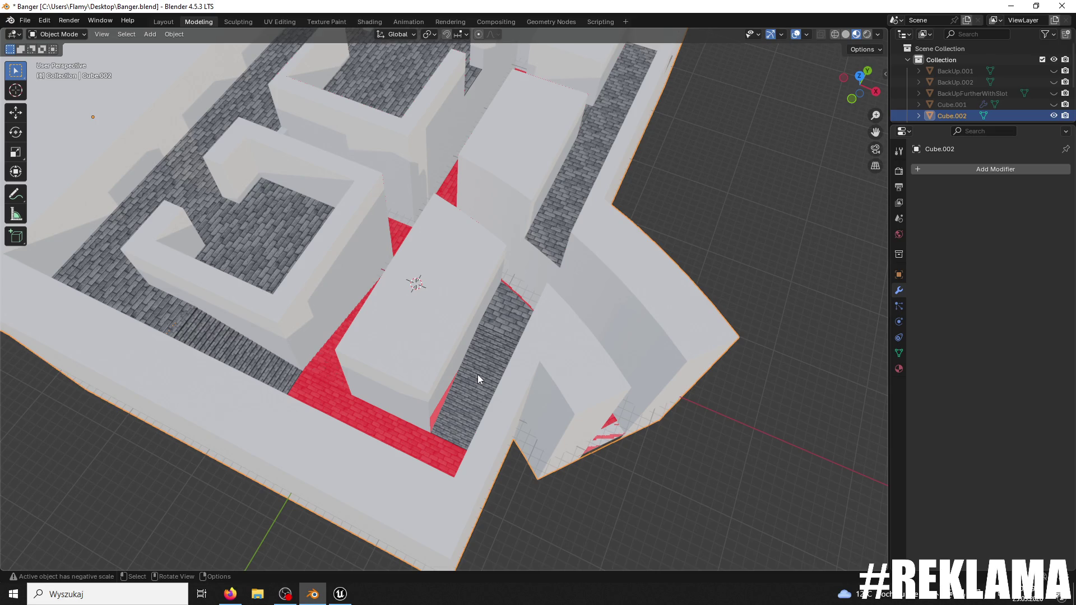
pyautogui.click(340, 594)
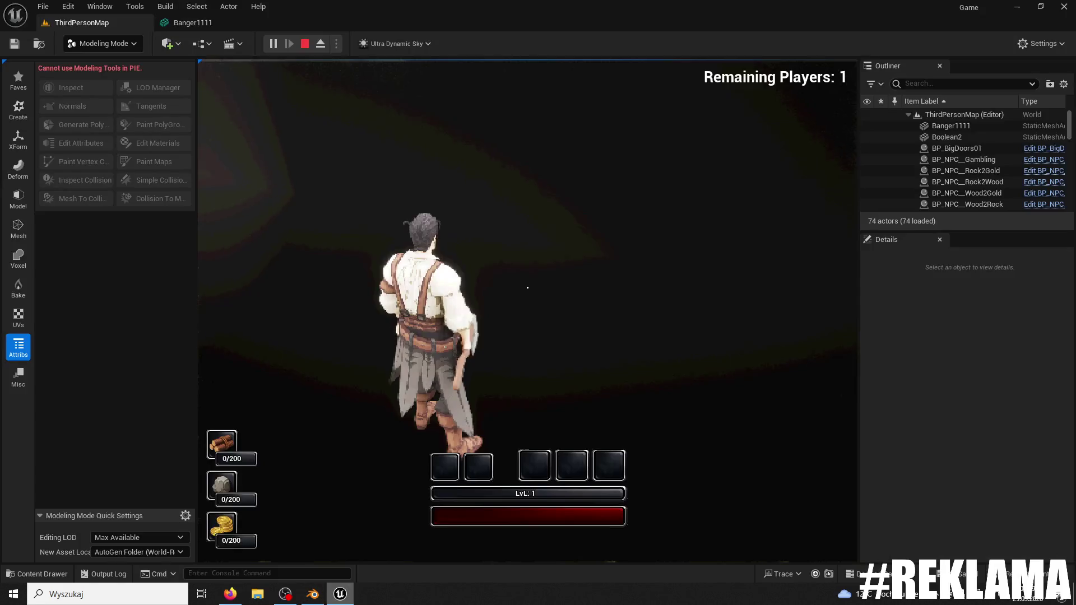
pyautogui.press('w')
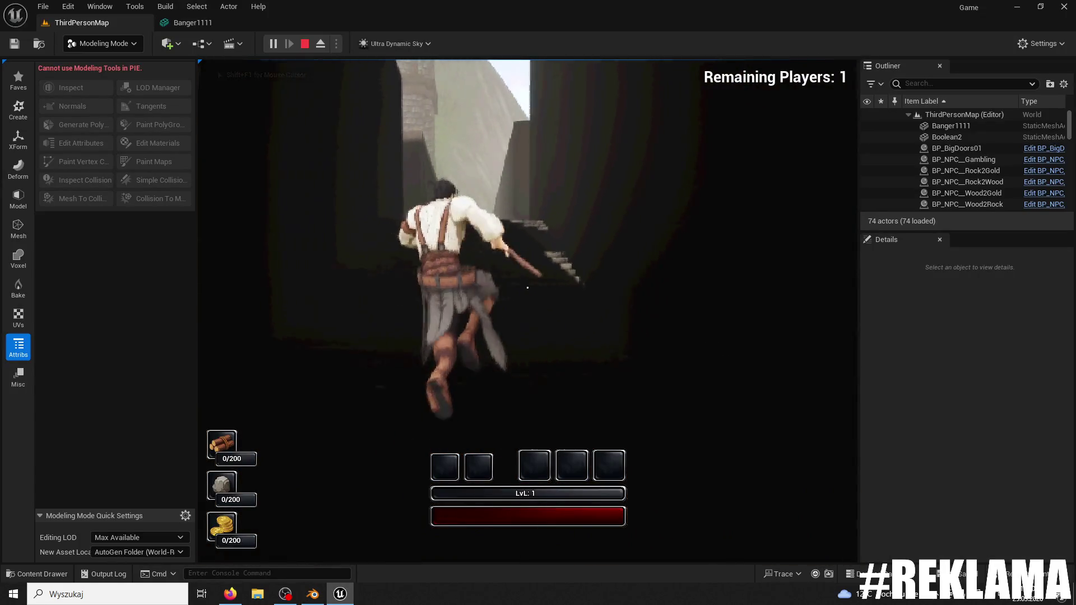
pyautogui.press('Escape')
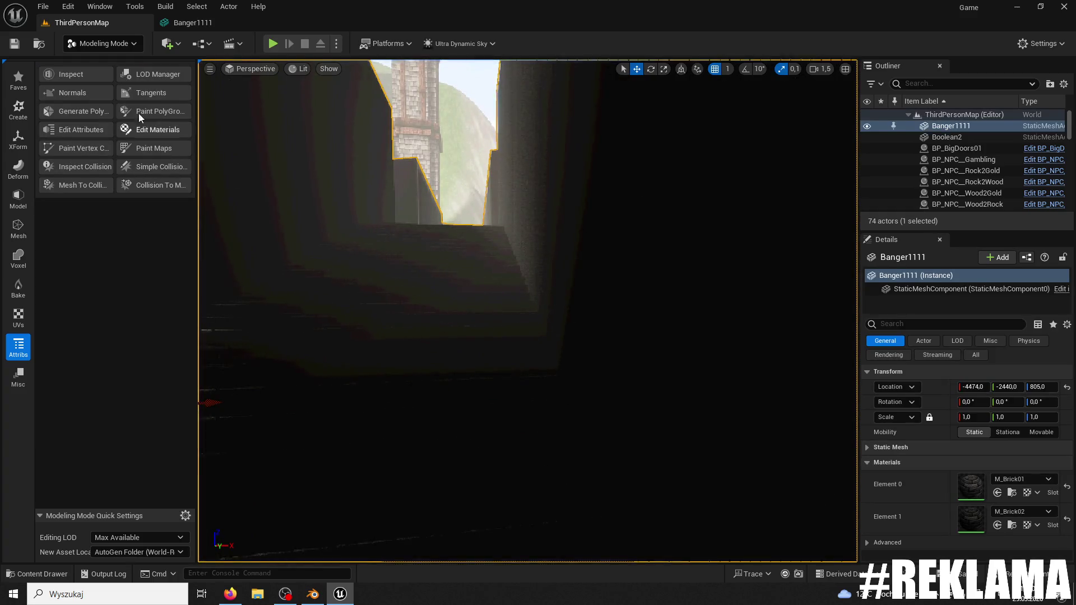
pyautogui.click(307, 595)
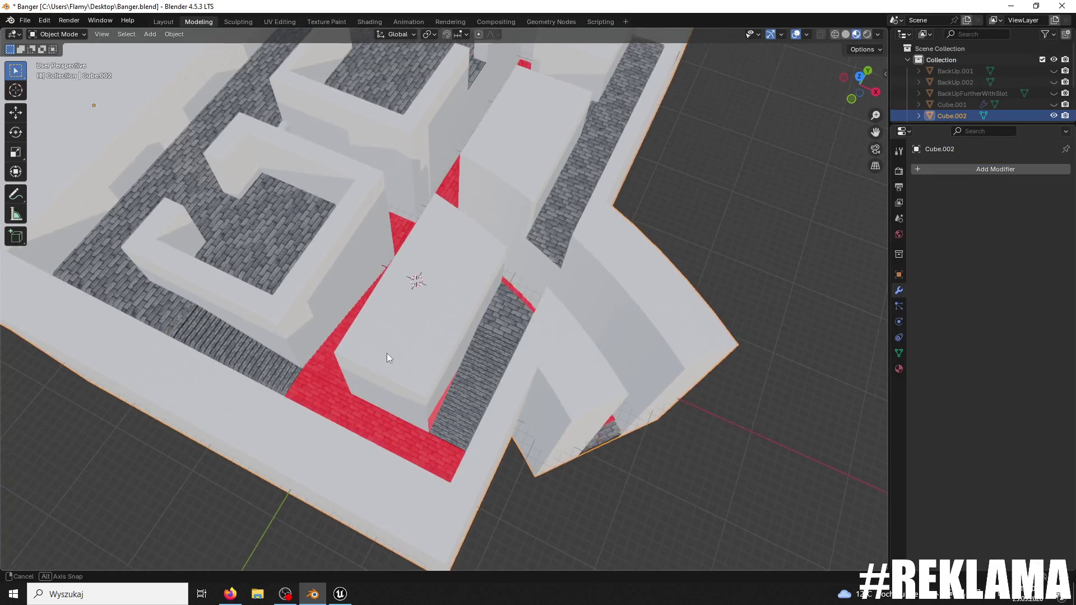
pyautogui.scroll(3, 387, 353)
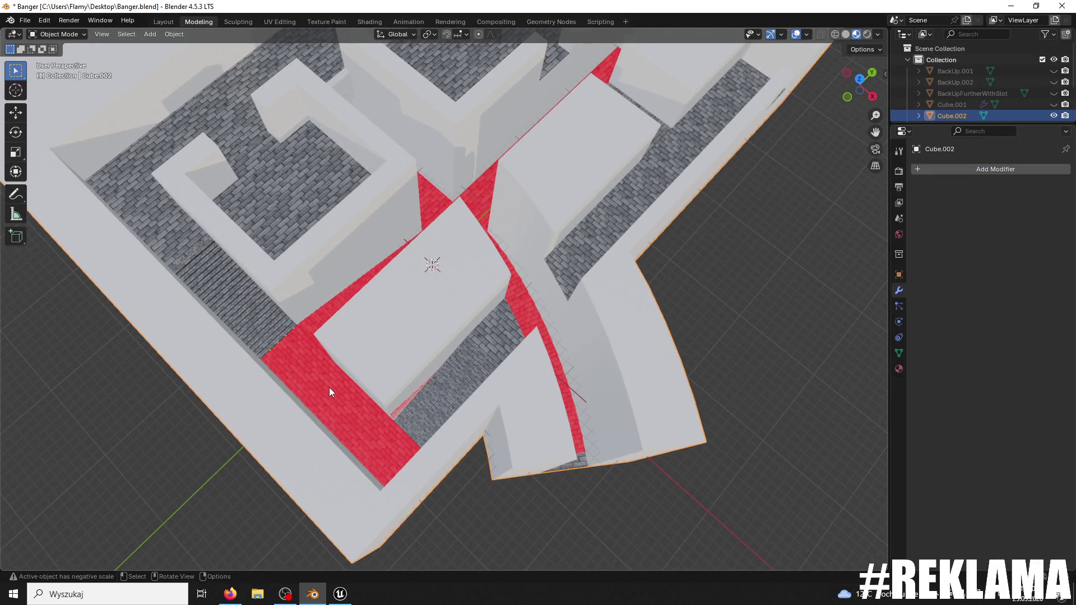
pyautogui.click(340, 594)
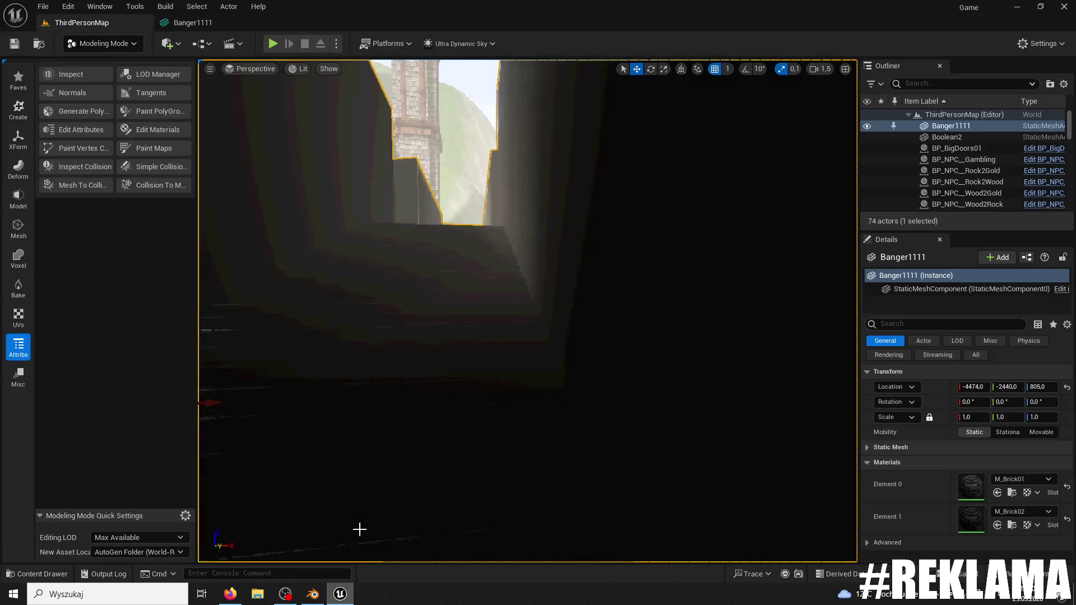
pyautogui.click(1056, 6)
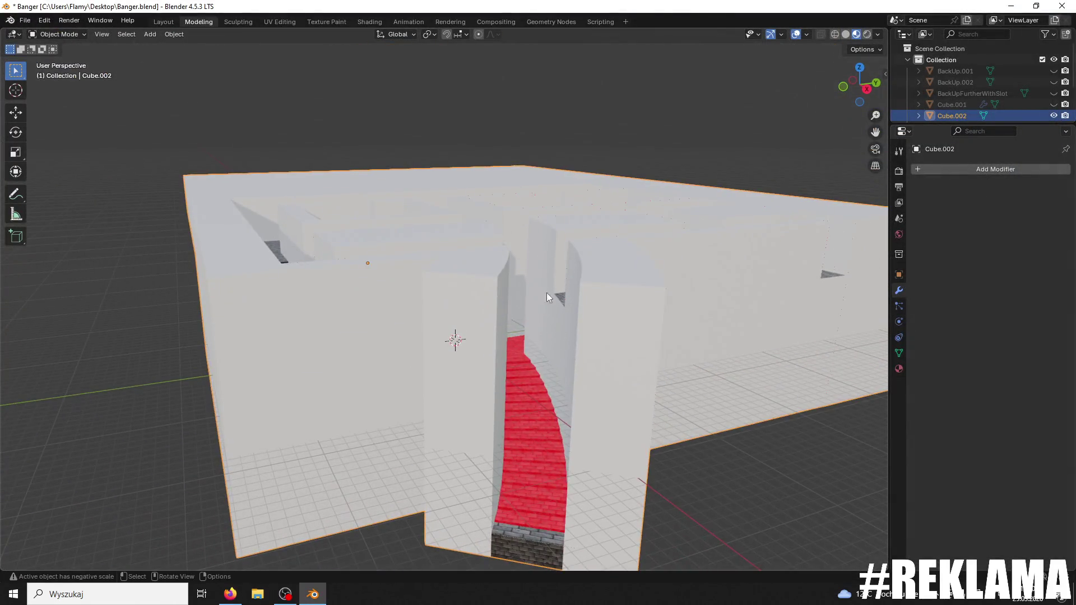
pyautogui.scroll(3, 547, 297)
pyautogui.moveTo(651, 391)
pyautogui.mouseDown()
pyautogui.moveTo(654, 372)
pyautogui.moveTo(563, 169)
pyautogui.mouseUp()
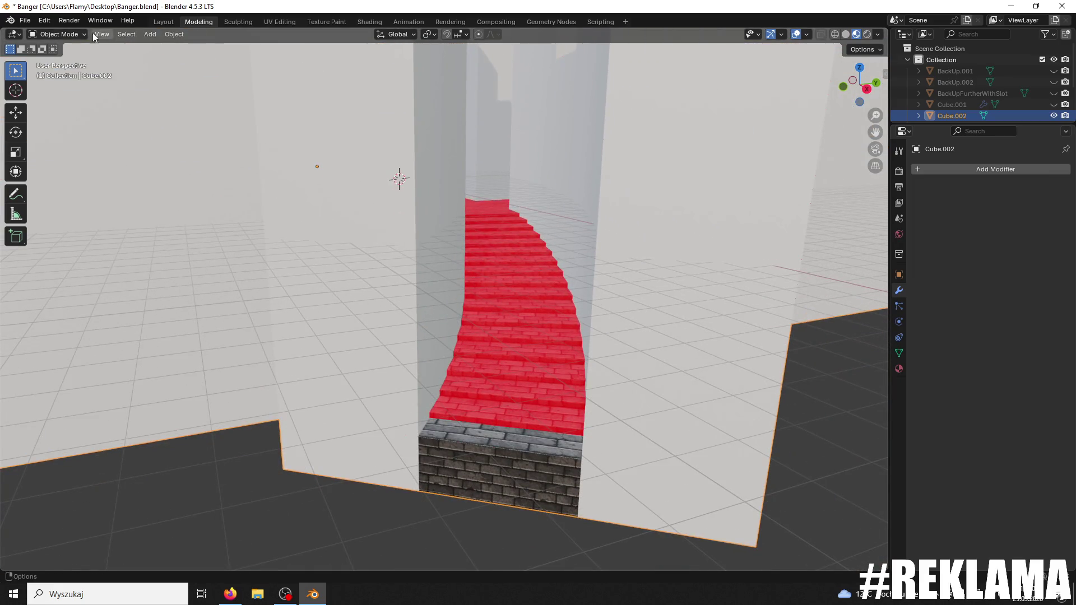
pyautogui.click(64, 59)
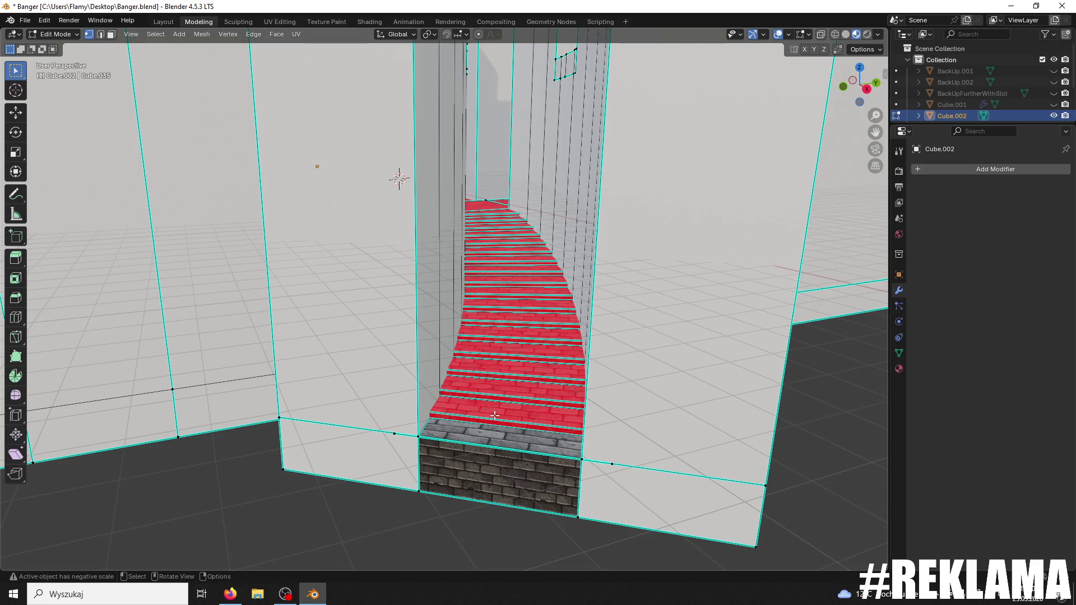
pyautogui.scroll(2, 350, 330)
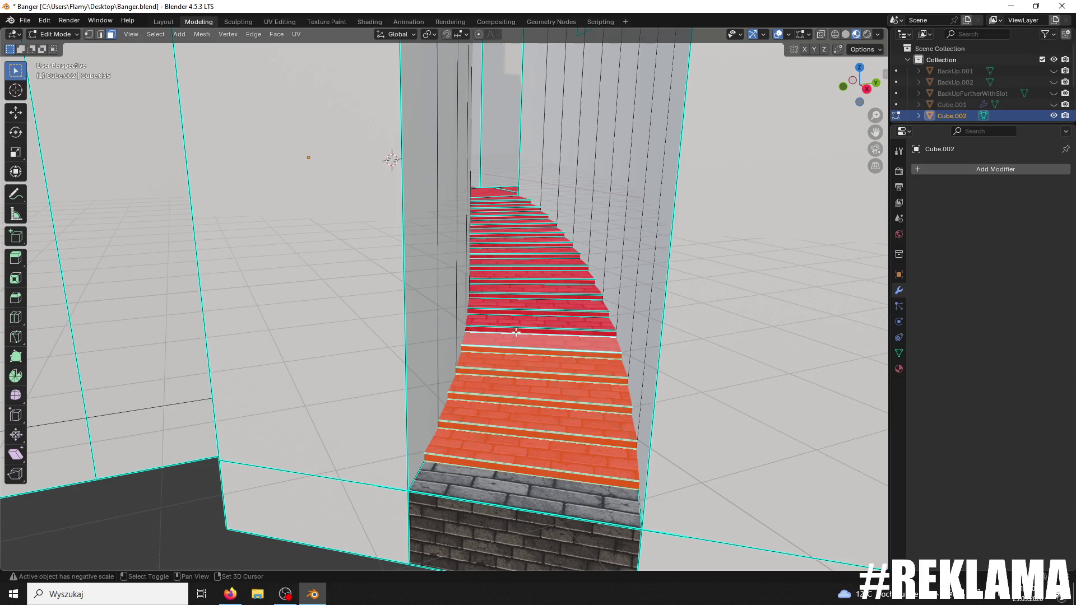
pyautogui.keyDown('shift'); pyautogui.click(516, 308); pyautogui.keyUp('shift')
pyautogui.scroll(3, 521, 319)
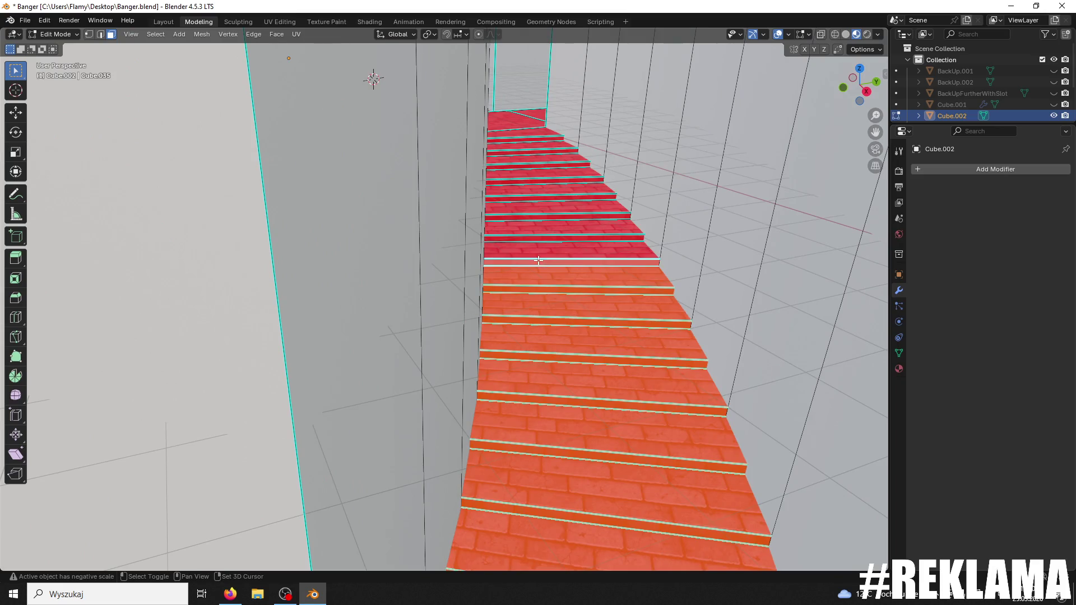
pyautogui.keyDown('shift'); pyautogui.click(544, 192); pyautogui.keyUp('shift')
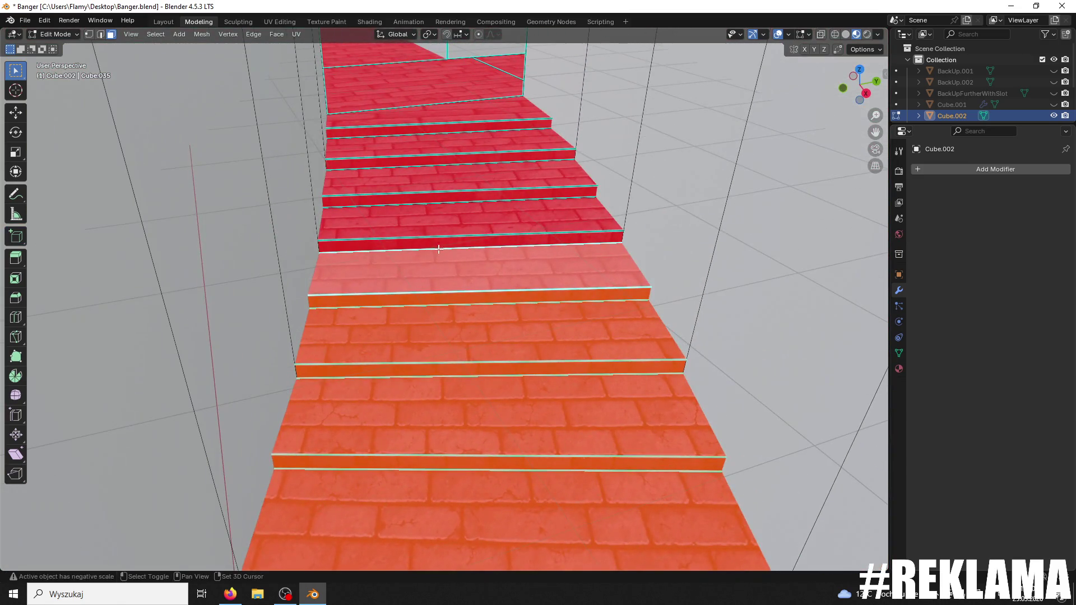
pyautogui.keyDown('shift'); pyautogui.click(442, 223); pyautogui.keyUp('shift')
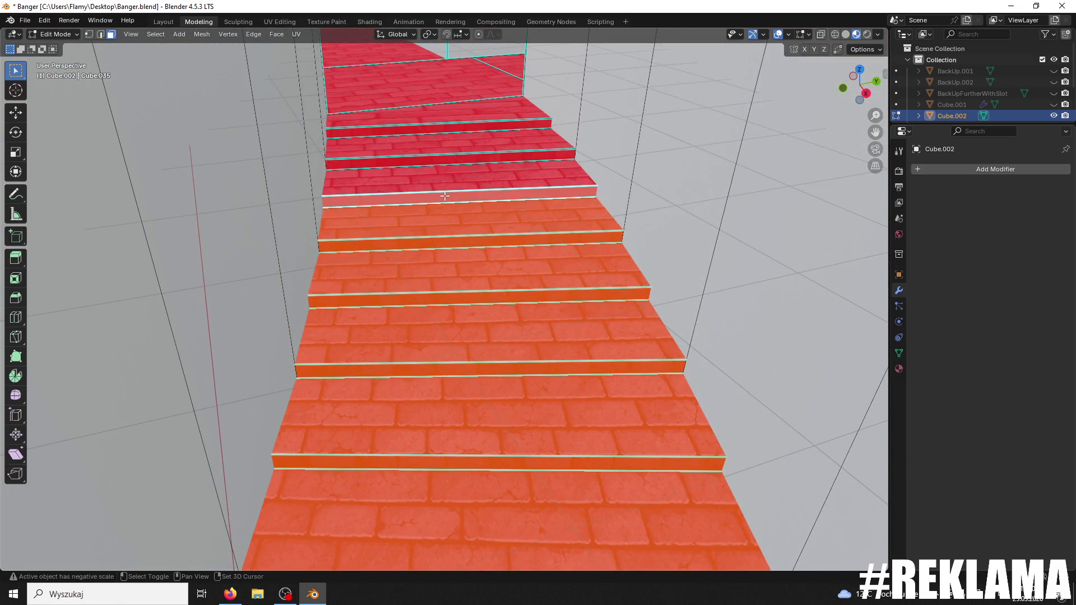
pyautogui.scroll(-8, 430, 91)
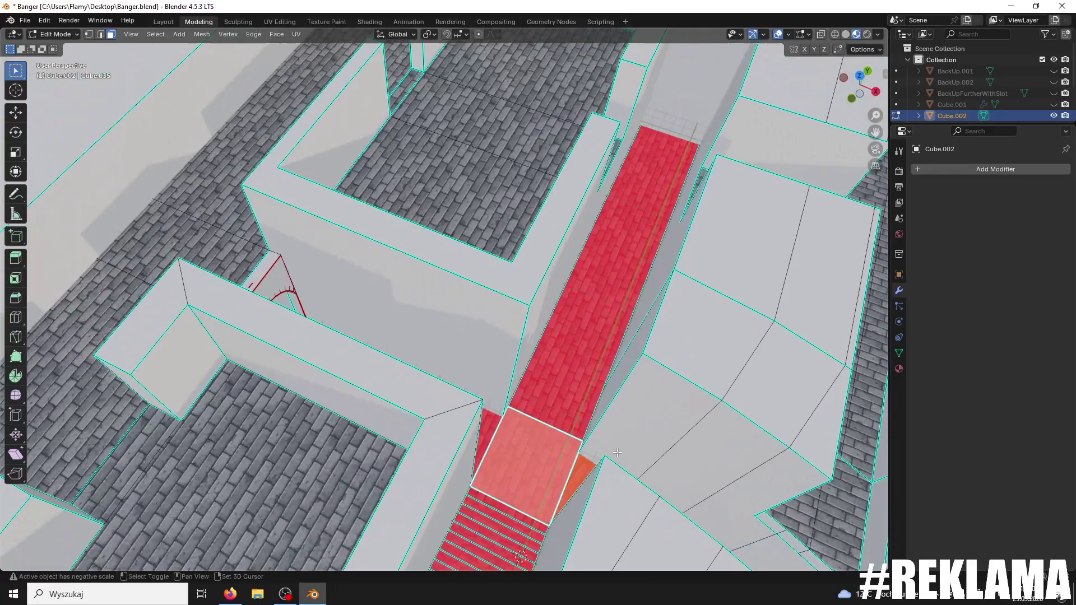
pyautogui.keyDown('shift'); pyautogui.click(601, 367); pyautogui.keyUp('shift')
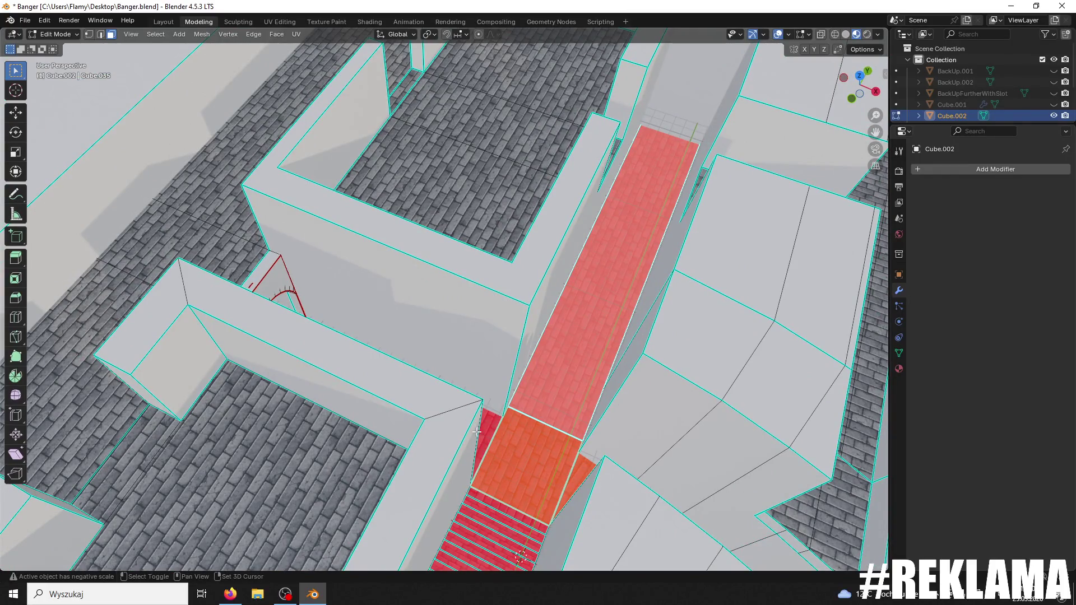
pyautogui.moveTo(477, 432); pyautogui.dragTo(399, 348)
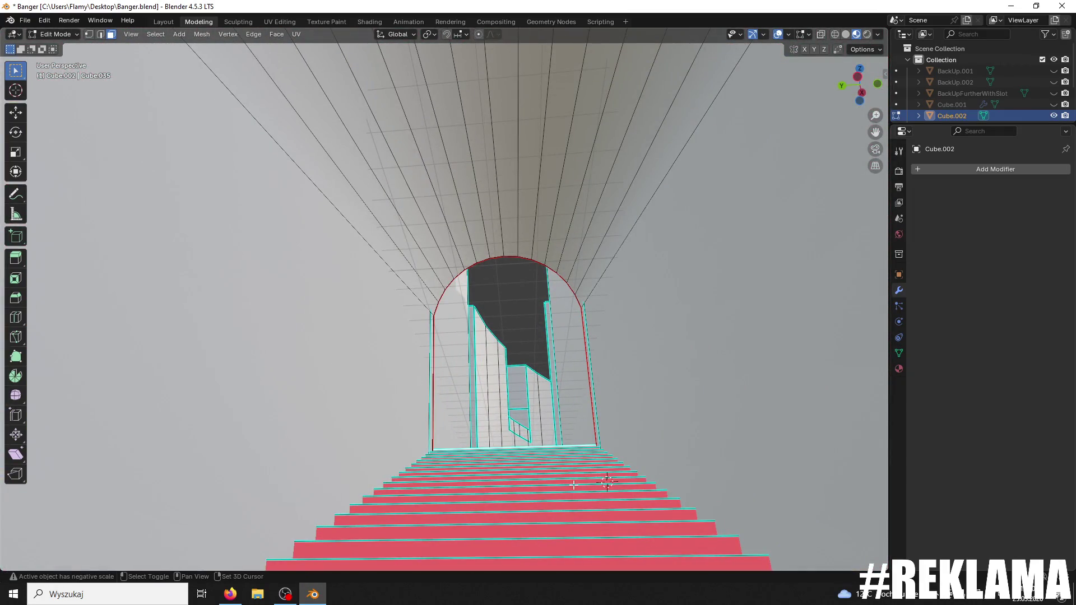
pyautogui.scroll(-10, 573, 485)
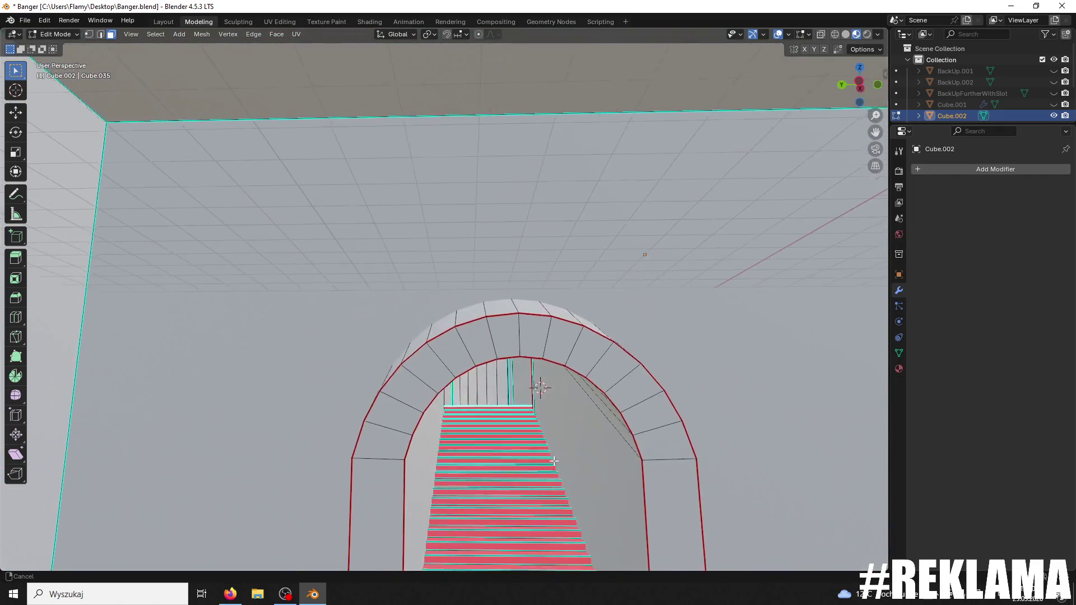
pyautogui.scroll(-5, 553, 460)
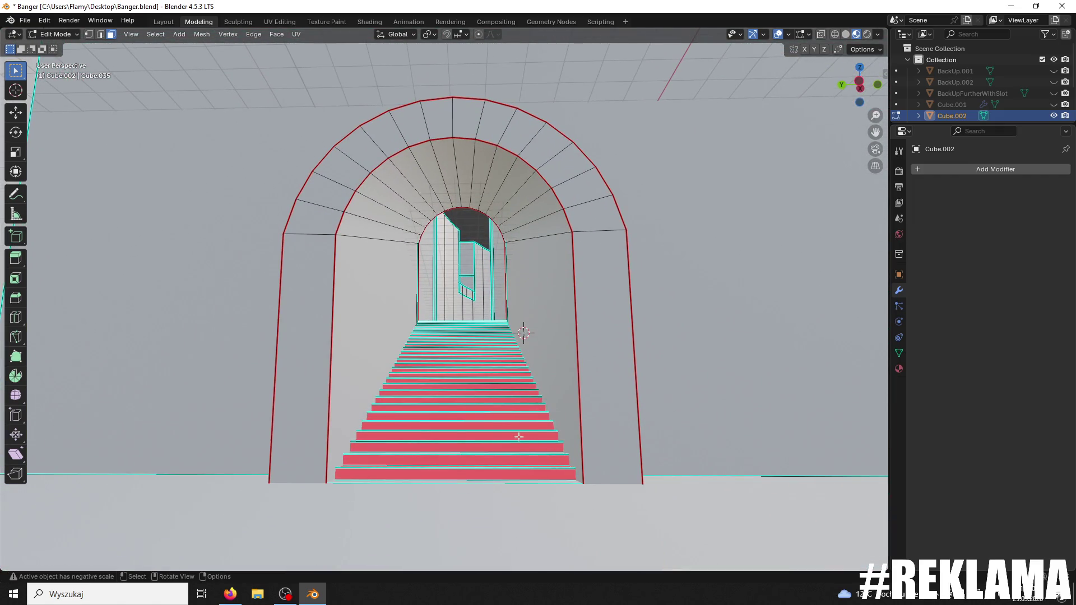
pyautogui.scroll(-10, 519, 436)
pyautogui.scroll(8, 611, 365)
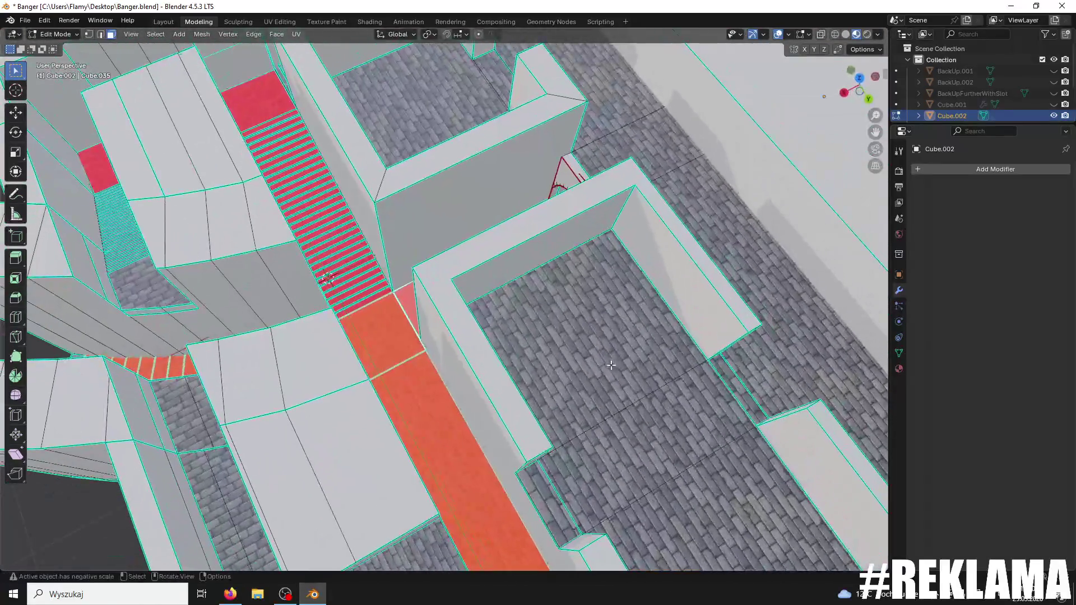
pyautogui.scroll(10, 611, 365)
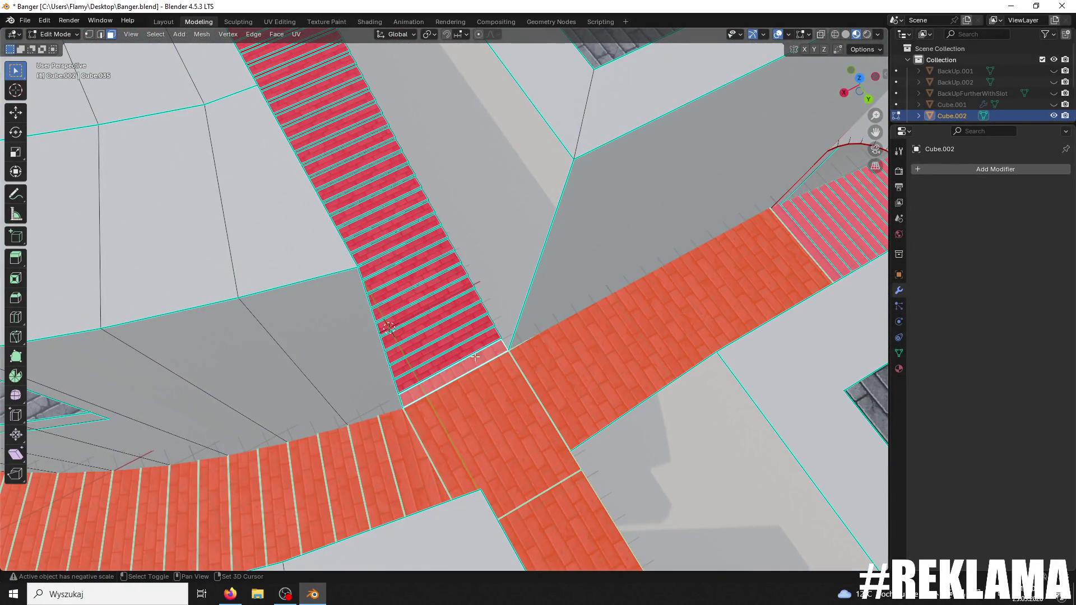
pyautogui.moveTo(466, 347)
pyautogui.mouseDown()
pyautogui.moveTo(439, 280)
pyautogui.moveTo(403, 384)
pyautogui.moveTo(586, 266)
pyautogui.moveTo(425, 372)
pyautogui.moveTo(574, 346)
pyautogui.moveTo(510, 364)
pyautogui.moveTo(469, 440)
pyautogui.moveTo(472, 429)
pyautogui.mouseUp()
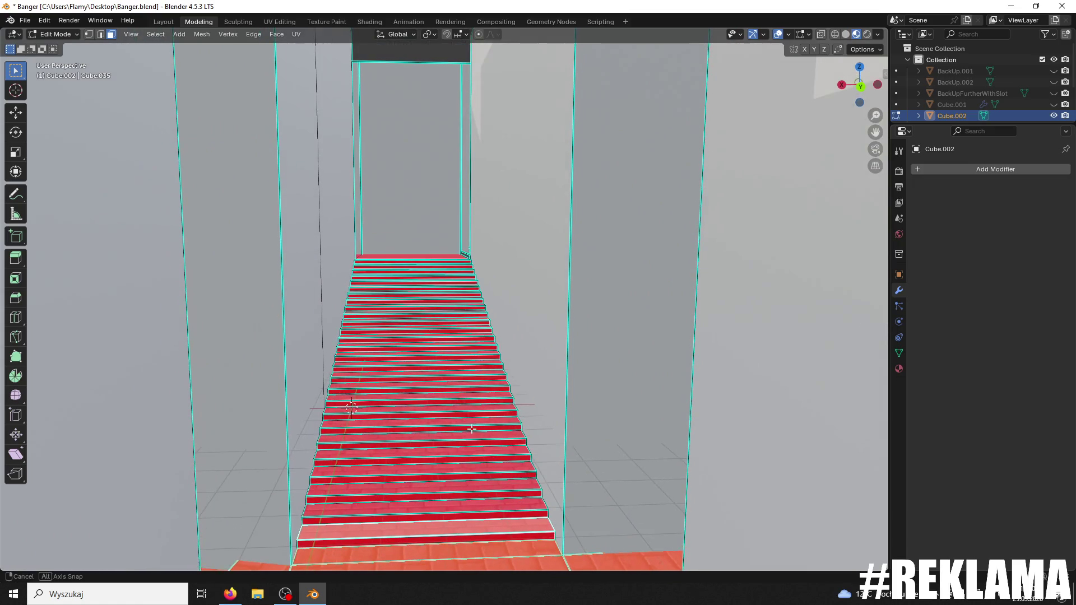
# - Shift-select the red stair faces one by one, from the bottom step up the lower flight
pyautogui.keyDown('shift'); pyautogui.click(529, 536); pyautogui.keyUp('shift')
pyautogui.keyDown('shift'); pyautogui.click(529, 512); pyautogui.keyUp('shift')
pyautogui.keyDown('shift'); pyautogui.click(526, 506); pyautogui.keyUp('shift')
pyautogui.keyDown('shift'); pyautogui.click(513, 484); pyautogui.keyUp('shift')
pyautogui.keyDown('shift'); pyautogui.click(508, 474); pyautogui.keyUp('shift')
pyautogui.keyDown('shift'); pyautogui.click(503, 461); pyautogui.keyUp('shift')
pyautogui.keyDown('shift'); pyautogui.click(498, 448); pyautogui.keyUp('shift')
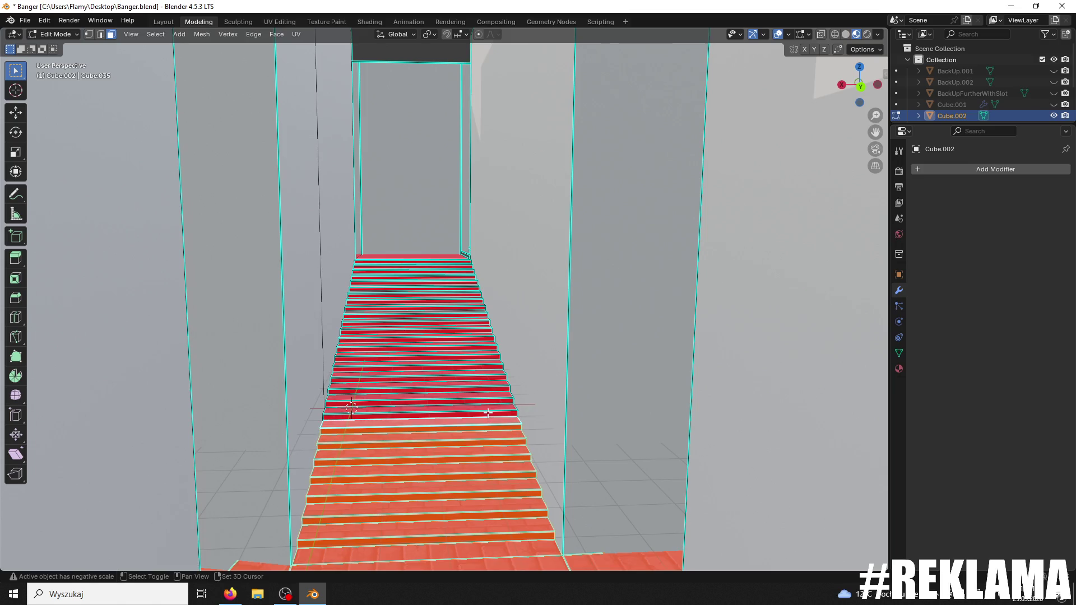
pyautogui.scroll(4, 487, 408)
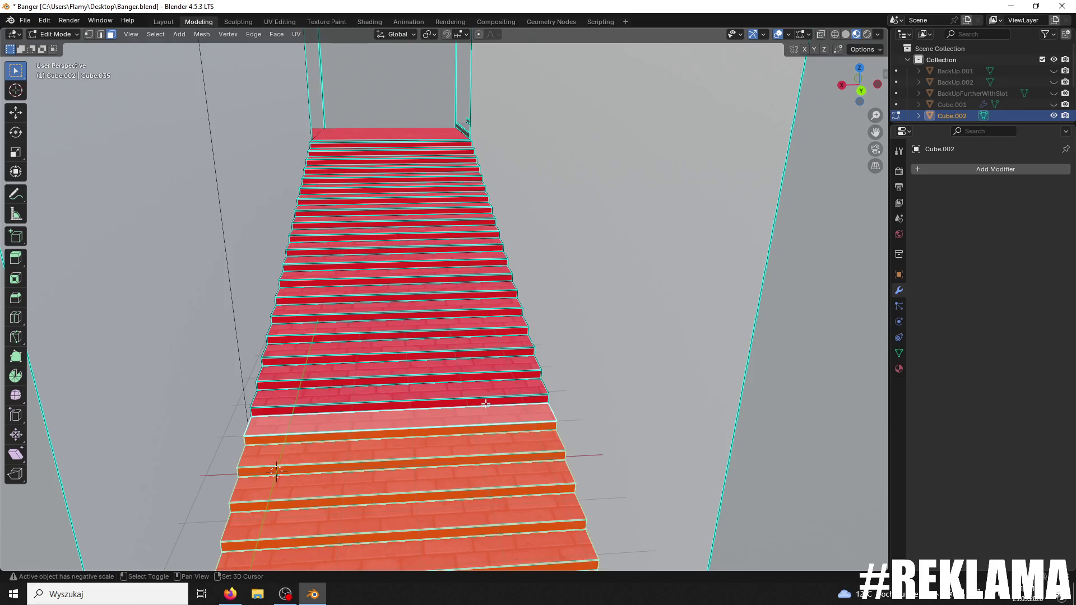
pyautogui.keyDown('shift'); pyautogui.click(483, 395); pyautogui.keyUp('shift')
pyautogui.keyDown('shift'); pyautogui.click(477, 381); pyautogui.keyUp('shift')
pyautogui.keyDown('shift'); pyautogui.click(470, 369); pyautogui.keyUp('shift')
pyautogui.keyDown('shift'); pyautogui.click(466, 359); pyautogui.keyUp('shift')
pyautogui.keyDown('shift'); pyautogui.click(462, 347); pyautogui.keyUp('shift')
pyautogui.keyDown('shift'); pyautogui.click(459, 338); pyautogui.keyUp('shift')
pyautogui.keyDown('shift'); pyautogui.click(457, 332); pyautogui.keyUp('shift')
pyautogui.keyDown('shift'); pyautogui.click(453, 322); pyautogui.keyUp('shift')
pyautogui.keyDown('shift'); pyautogui.click(450, 312); pyautogui.keyUp('shift')
pyautogui.keyDown('shift'); pyautogui.click(445, 303); pyautogui.keyUp('shift')
pyautogui.keyDown('shift'); pyautogui.click(442, 294); pyautogui.keyUp('shift')
pyautogui.keyDown('shift'); pyautogui.click(437, 285); pyautogui.keyUp('shift')
pyautogui.keyDown('shift'); pyautogui.click(433, 276); pyautogui.keyUp('shift')
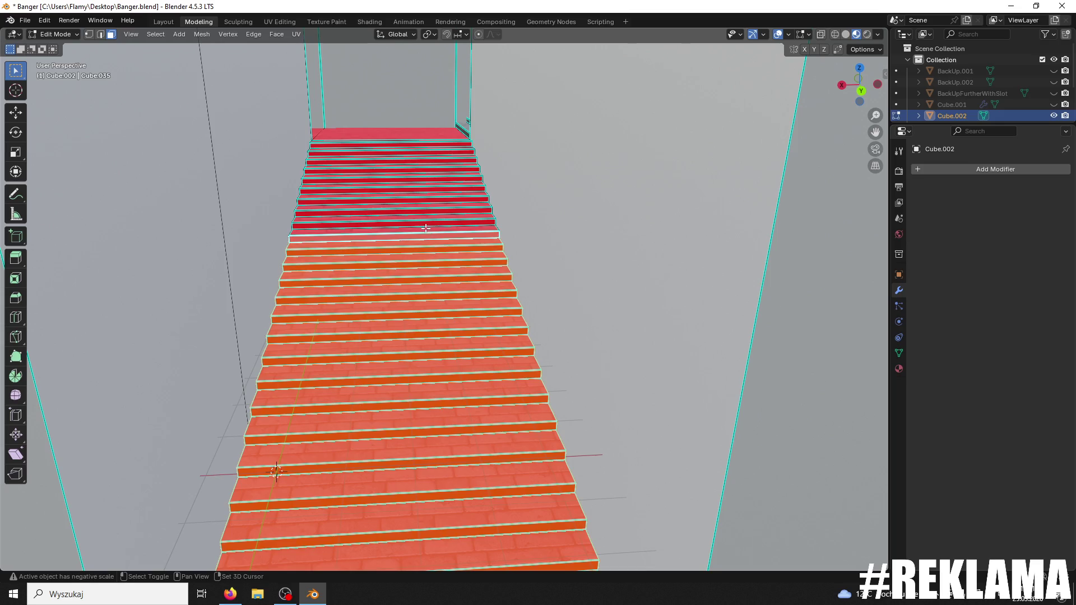
# - Add the higher red steps up to the top landing to the selection
pyautogui.moveTo(423, 219); pyautogui.dragTo(424, 165)
pyautogui.keyDown('shift'); pyautogui.click(416, 180); pyautogui.keyUp('shift')
pyautogui.keyDown('shift'); pyautogui.click(413, 175); pyautogui.keyUp('shift')
pyautogui.keyDown('shift'); pyautogui.click(401, 168); pyautogui.keyUp('shift')
pyautogui.keyDown('shift'); pyautogui.click(405, 163); pyautogui.keyUp('shift')
pyautogui.keyDown('shift'); pyautogui.click(401, 156); pyautogui.keyUp('shift')
pyautogui.keyDown('shift'); pyautogui.click(397, 140); pyautogui.keyUp('shift')
pyautogui.keyDown('shift'); pyautogui.click(394, 124); pyautogui.keyUp('shift')
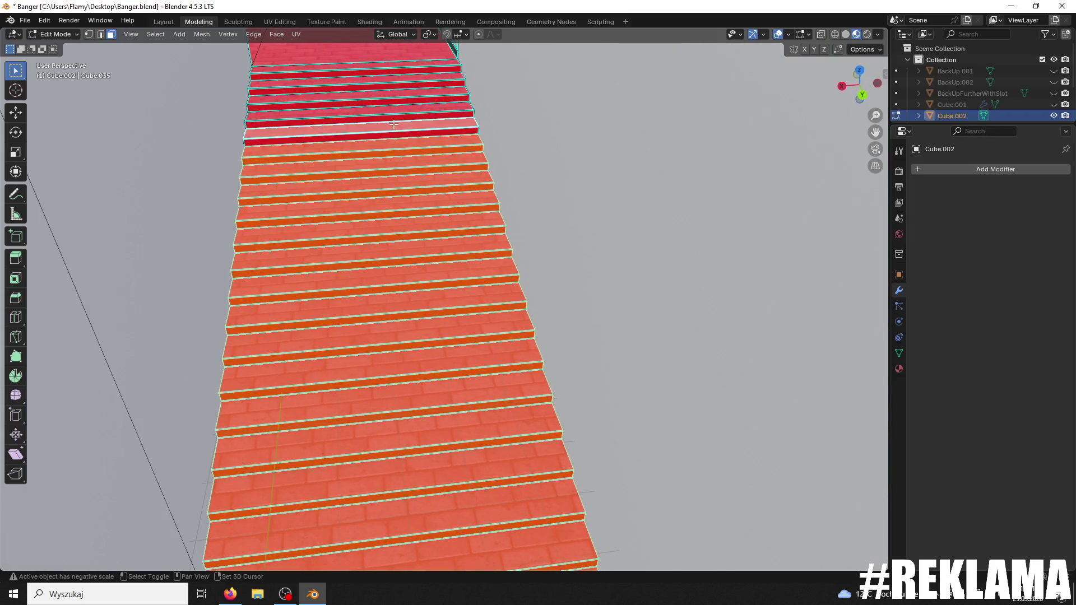
pyautogui.keyDown('shift'); pyautogui.click(394, 133); pyautogui.keyUp('shift')
pyautogui.keyDown('shift'); pyautogui.click(394, 117); pyautogui.keyUp('shift')
pyautogui.keyDown('shift'); pyautogui.click(393, 105); pyautogui.keyUp('shift')
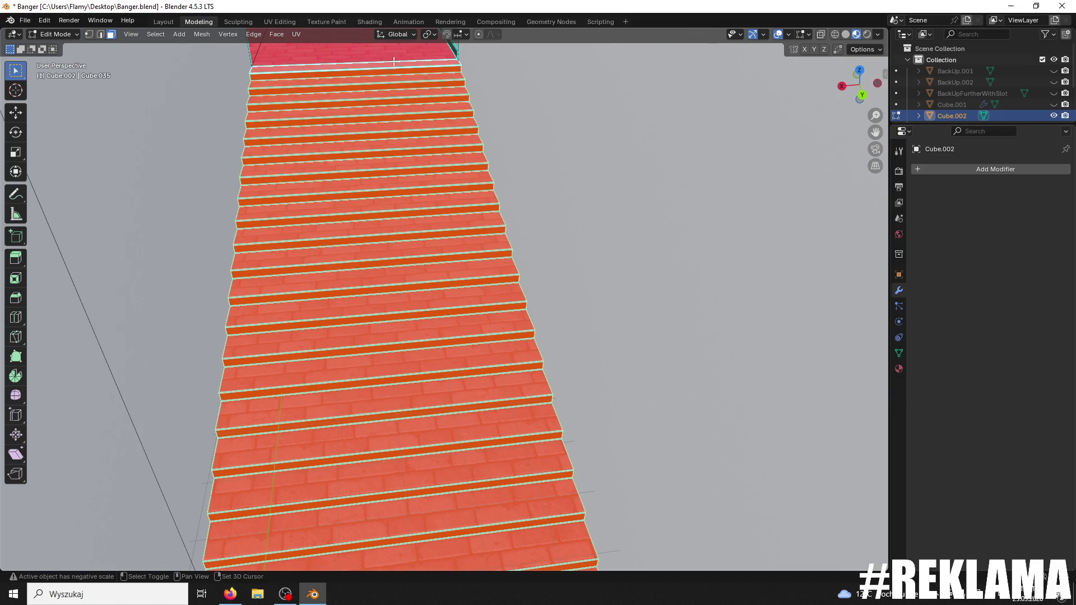
pyautogui.scroll(-5, 394, 62)
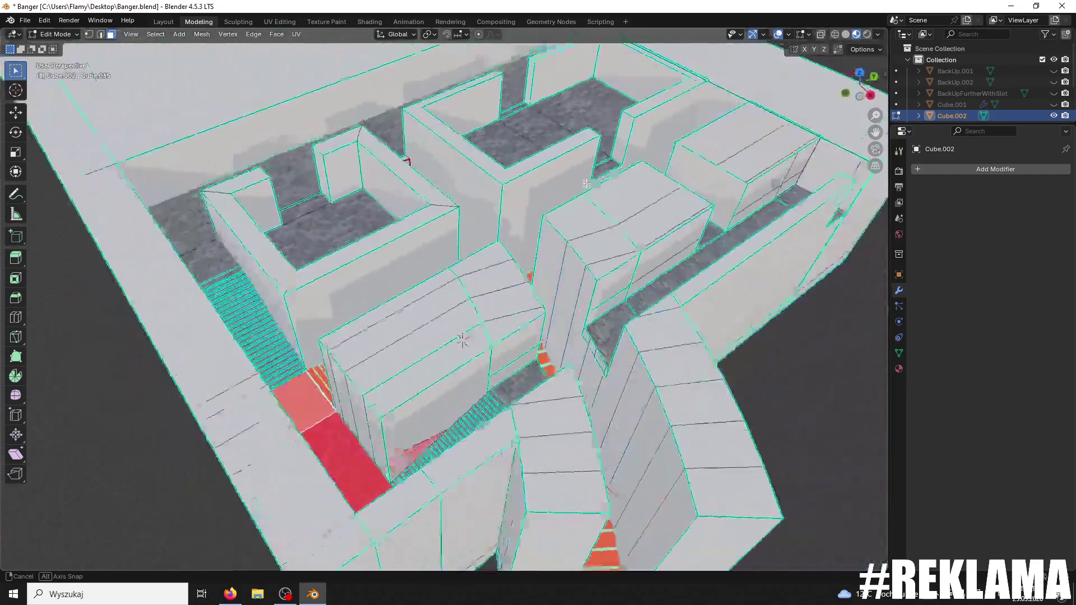
pyautogui.moveTo(586, 184); pyautogui.dragTo(508, 342)
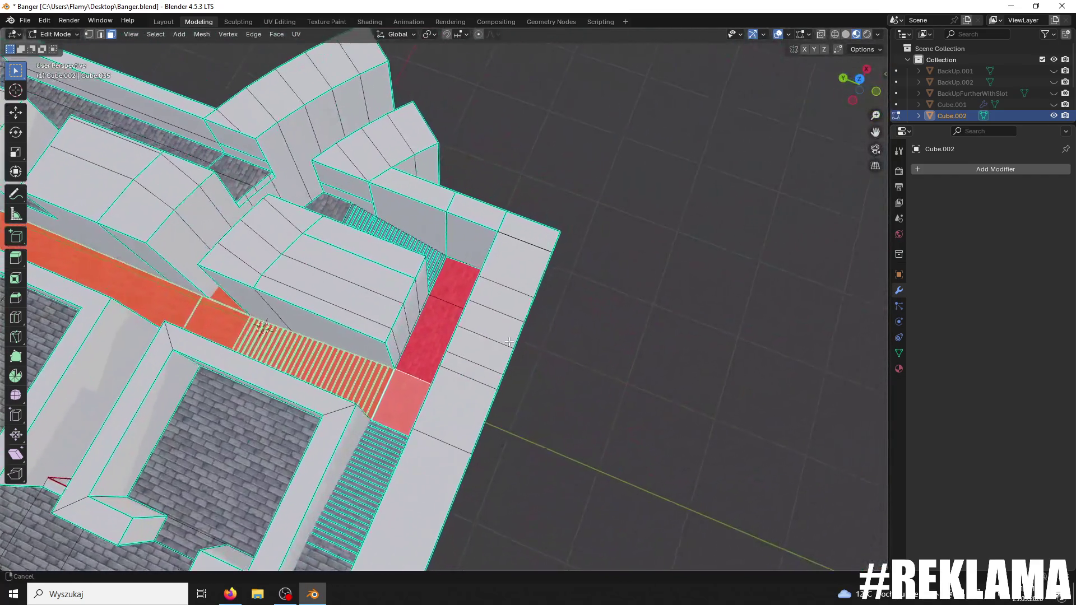
# - Add the red landing face, then flip the selected stair faces with Mesh > Normals > Flip
pyautogui.keyDown('shift'); pyautogui.click(448, 272); pyautogui.keyUp('shift')
pyautogui.scroll(5, 448, 271)
pyautogui.moveTo(448, 272)
pyautogui.mouseDown()
pyautogui.moveTo(461, 269)
pyautogui.moveTo(456, 348)
pyautogui.mouseUp()
pyautogui.rightClick(456, 347)
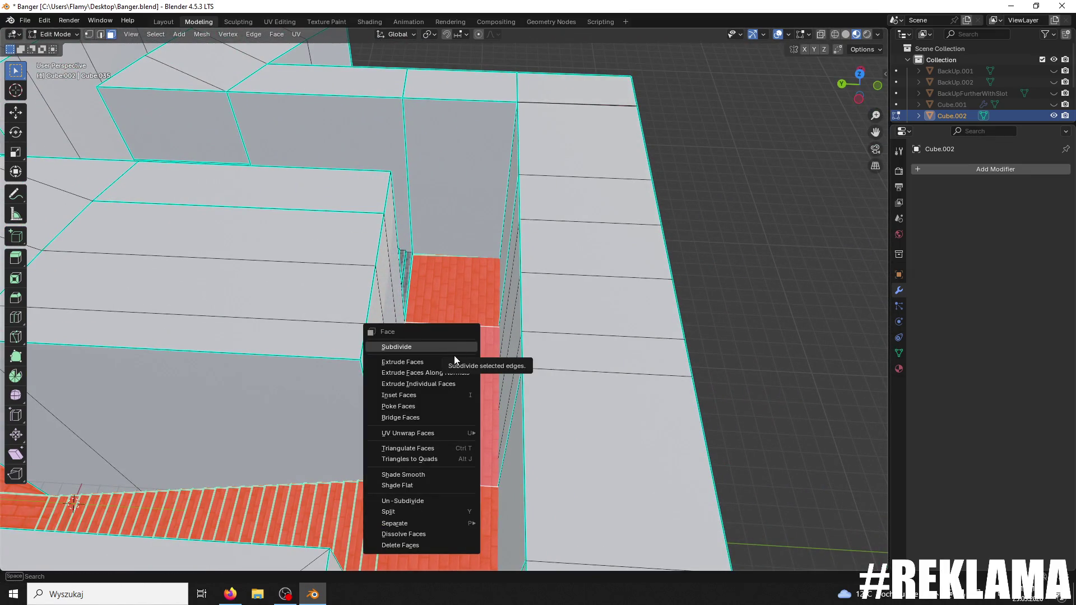
pyautogui.click(207, 35)
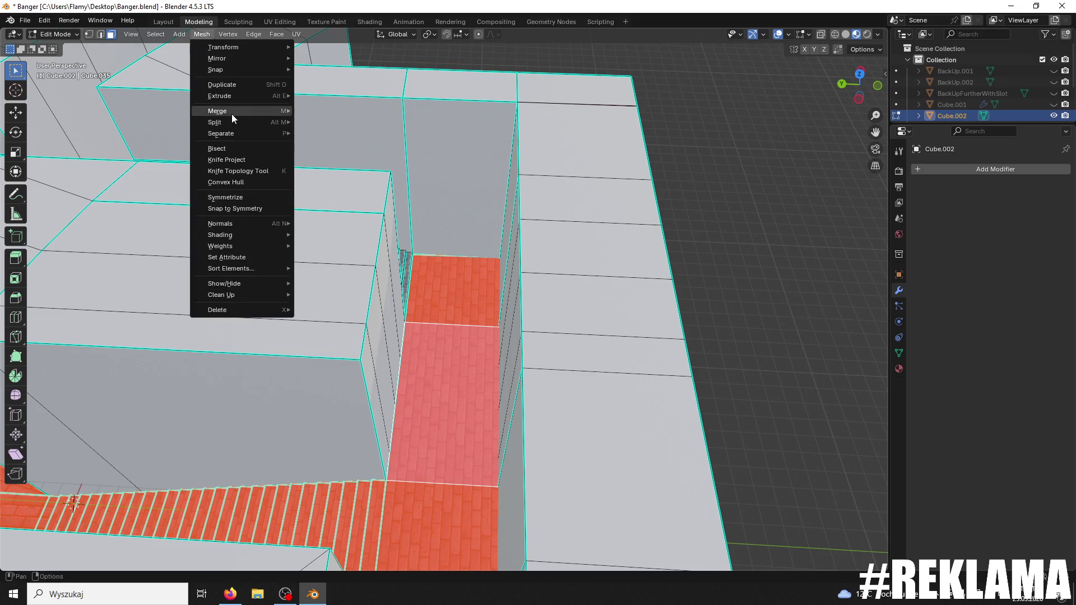
pyautogui.click(180, 35)
pyautogui.moveTo(203, 36)
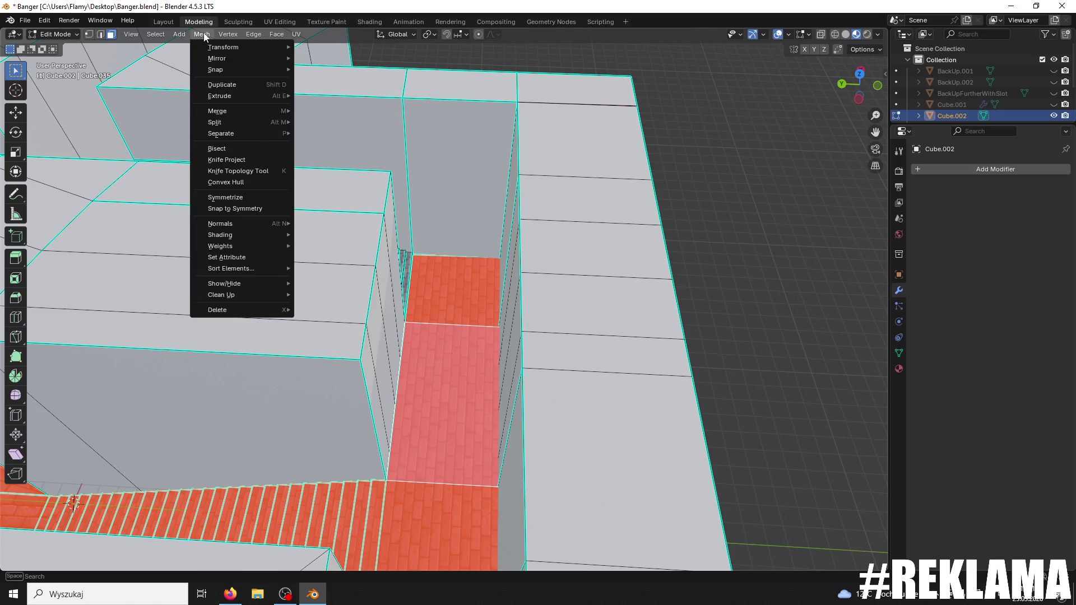
pyautogui.moveTo(248, 224)
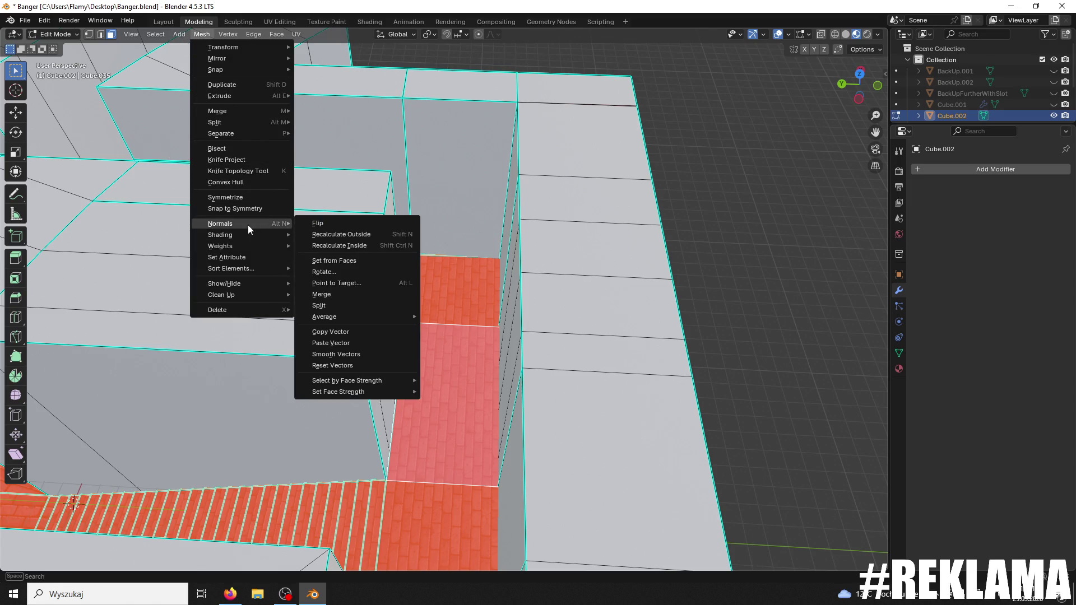
pyautogui.click(317, 222)
pyautogui.moveTo(390, 223); pyautogui.dragTo(181, 238)
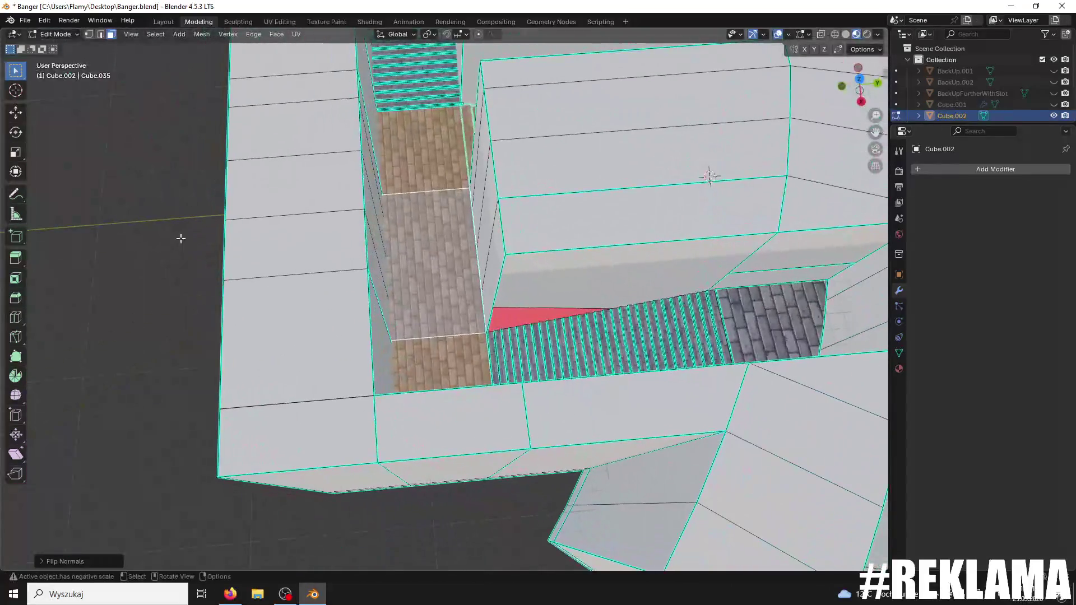
# - Select the stray red triangular face beside the stairs and delete it with X > Faces
pyautogui.click(515, 322)
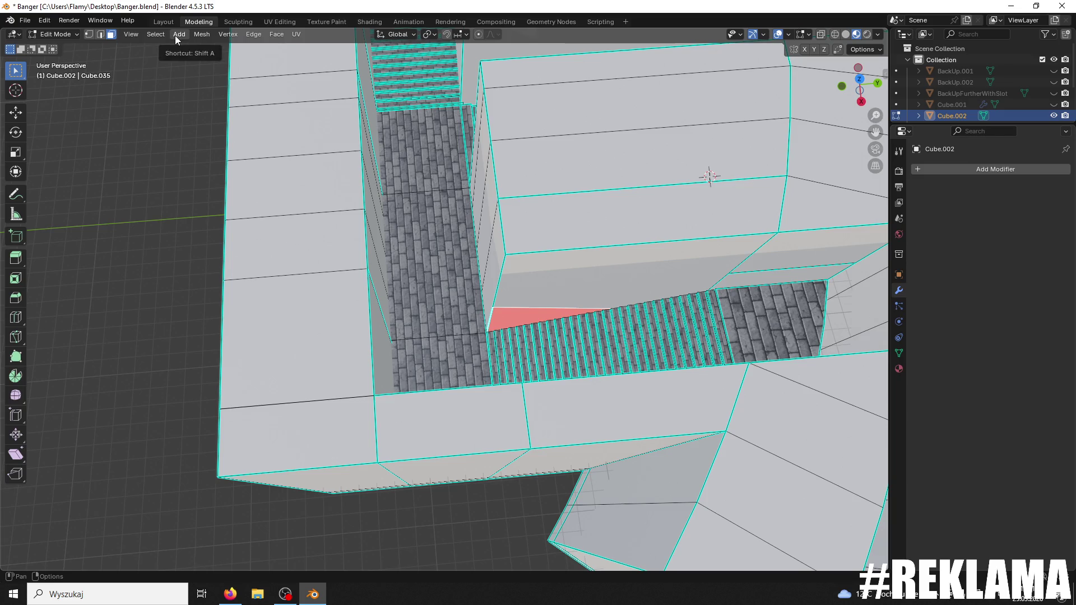
pyautogui.moveTo(560, 252); pyautogui.dragTo(683, 284)
pyautogui.scroll(8, 683, 285)
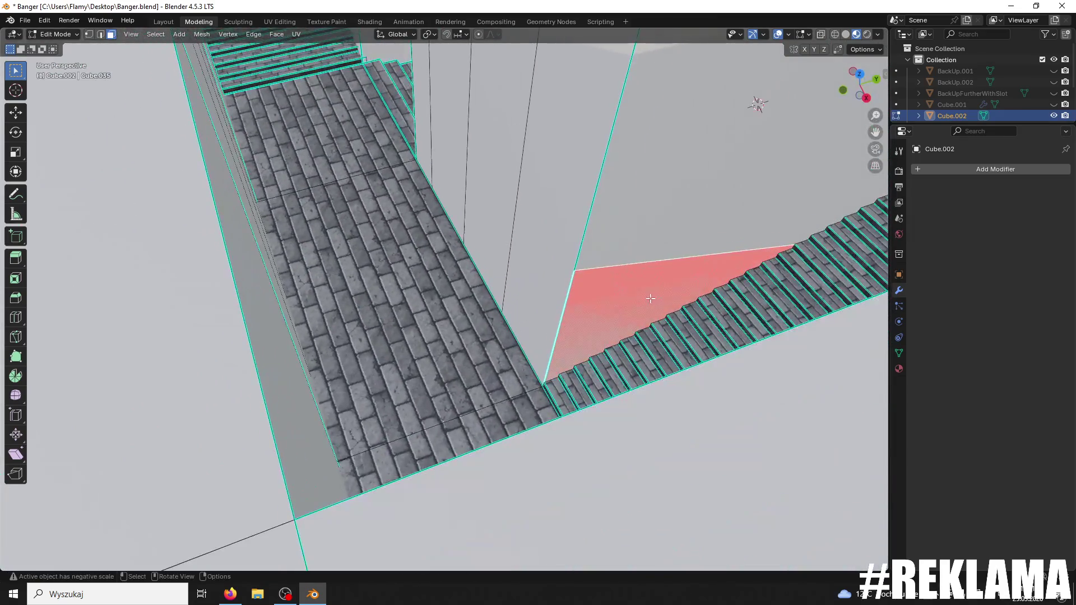
pyautogui.press('x')
pyautogui.click(622, 298)
pyautogui.moveTo(610, 292)
pyautogui.mouseDown()
pyautogui.moveTo(684, 268)
pyautogui.moveTo(554, 257)
pyautogui.moveTo(558, 331)
pyautogui.moveTo(603, 185)
pyautogui.moveTo(556, 243)
pyautogui.moveTo(588, 279)
pyautogui.moveTo(579, 260)
pyautogui.moveTo(557, 264)
pyautogui.moveTo(571, 283)
pyautogui.moveTo(552, 259)
pyautogui.moveTo(558, 304)
pyautogui.moveTo(538, 224)
pyautogui.moveTo(574, 153)
pyautogui.moveTo(524, 288)
pyautogui.moveTo(556, 379)
pyautogui.moveTo(560, 140)
pyautogui.moveTo(581, 152)
pyautogui.moveTo(468, 291)
pyautogui.moveTo(528, 204)
pyautogui.moveTo(482, 324)
pyautogui.mouseUp()
pyautogui.click(56, 34)
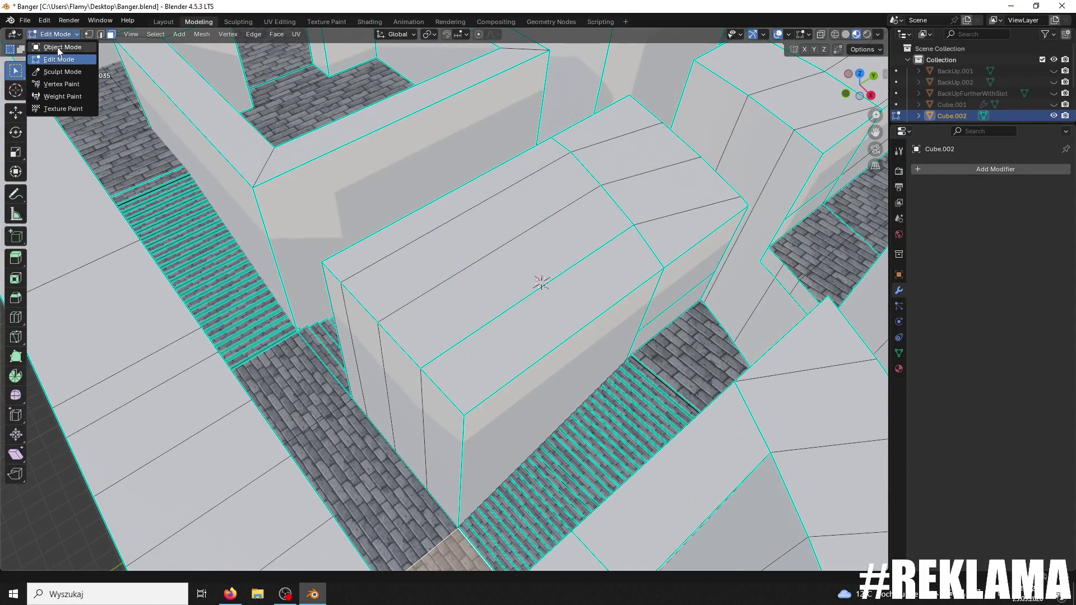
# - Switch from Edit Mode to Object Mode and orbit to see the whole maze
pyautogui.click(51, 47)
pyautogui.scroll(-5, 375, 258)
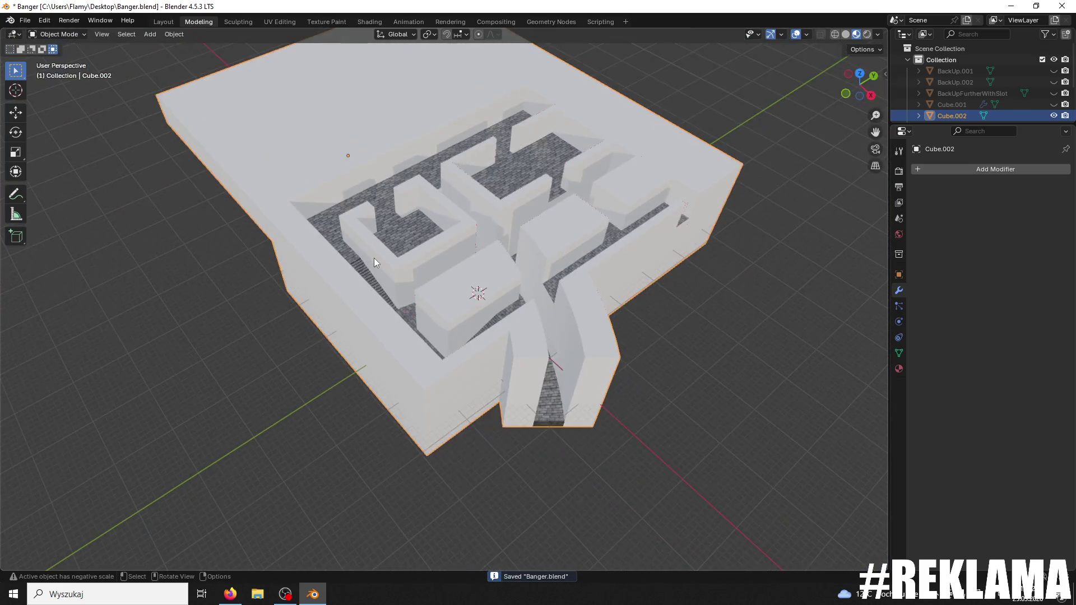
pyautogui.scroll(3, 374, 257)
pyautogui.moveTo(375, 258)
pyautogui.mouseDown()
pyautogui.moveTo(344, 269)
pyautogui.moveTo(331, 235)
pyautogui.mouseUp()
# - Export the maze as FBX over Banger1111.fbx, then open the Game123 folder on the desktop
pyautogui.click(25, 20)
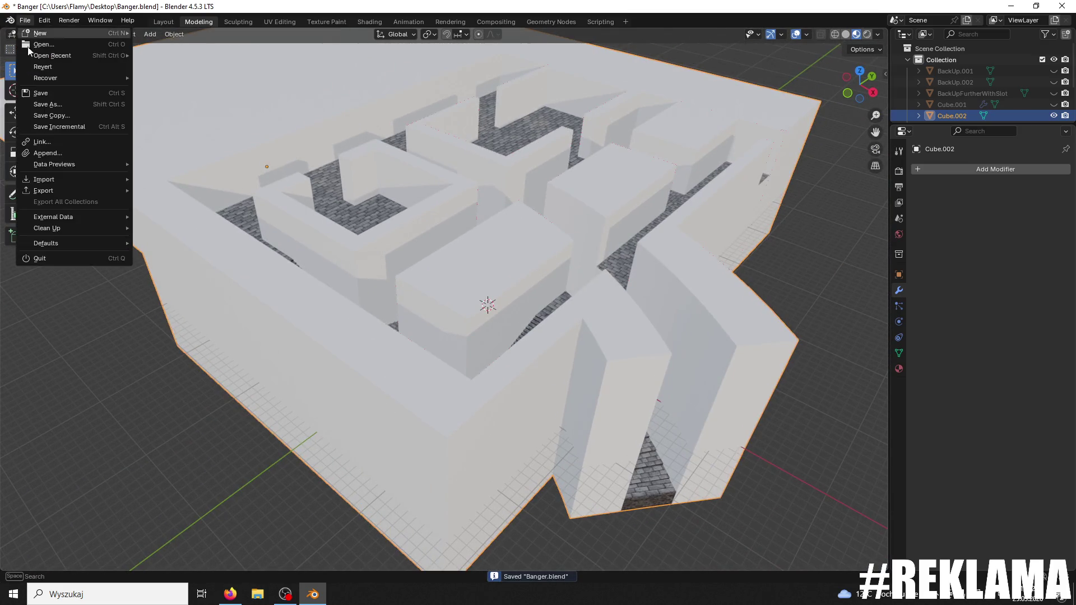
pyautogui.moveTo(61, 191)
pyautogui.click(174, 291)
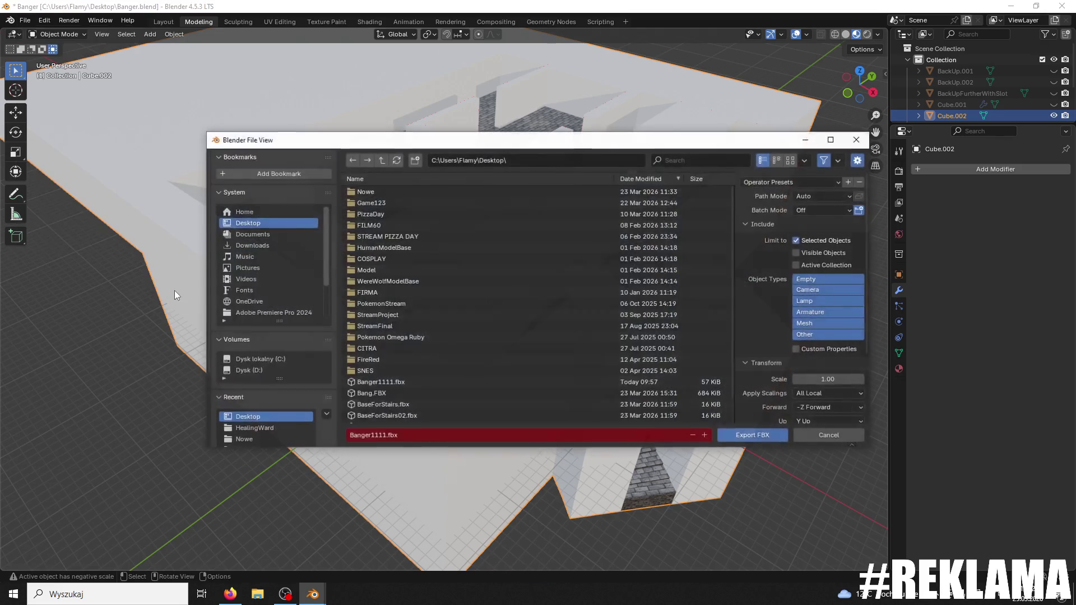
pyautogui.click(368, 384)
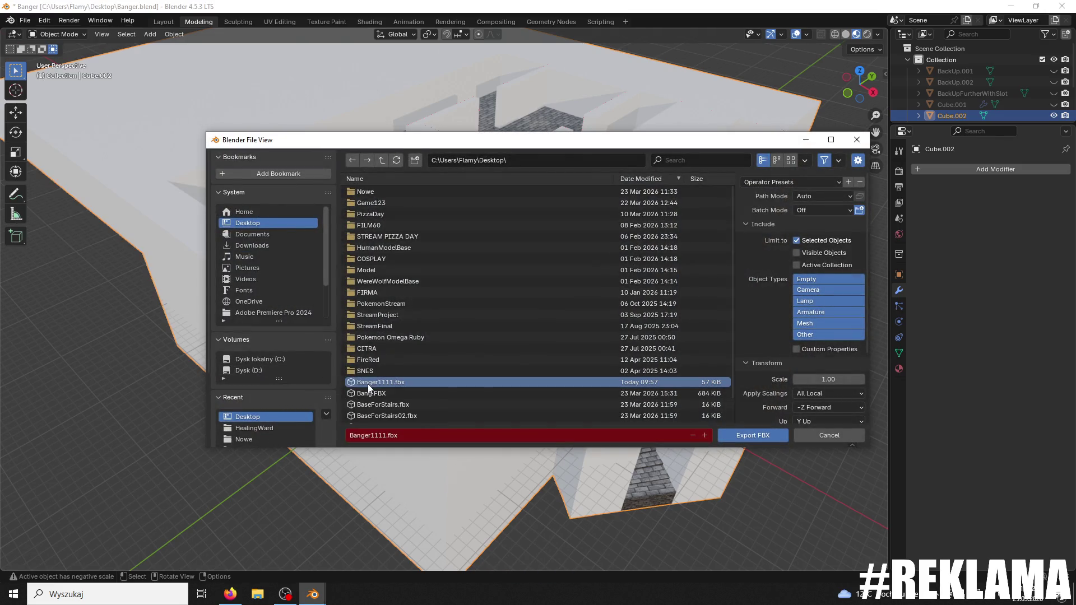
pyautogui.click(735, 439)
pyautogui.click(1010, 6)
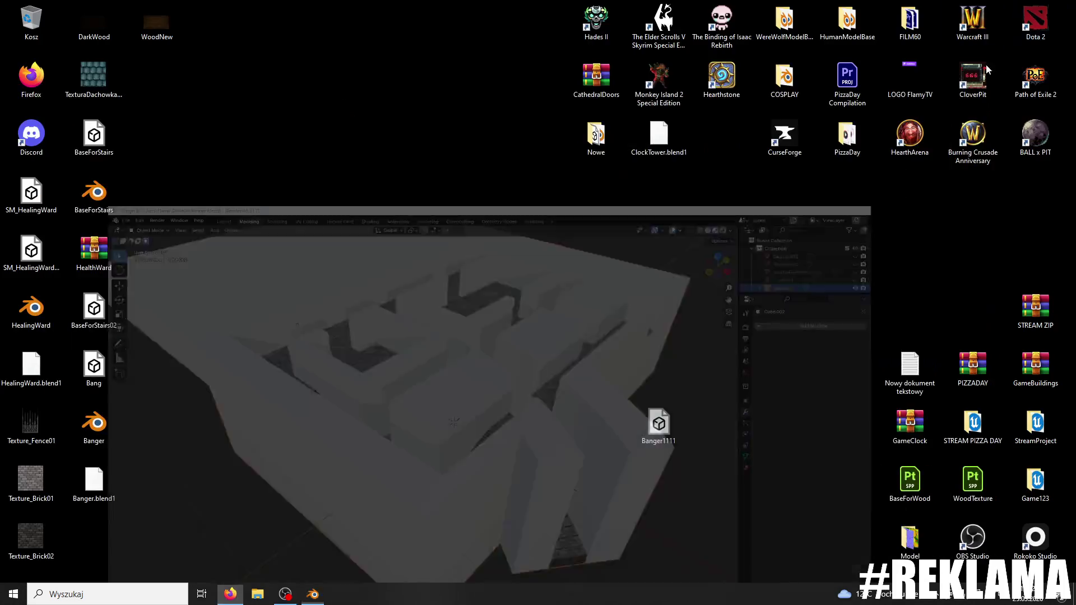
pyautogui.doubleClick(1035, 482)
# - Launch Game.uproject from the Game123 folder in Unreal Engine
pyautogui.click(296, 365)
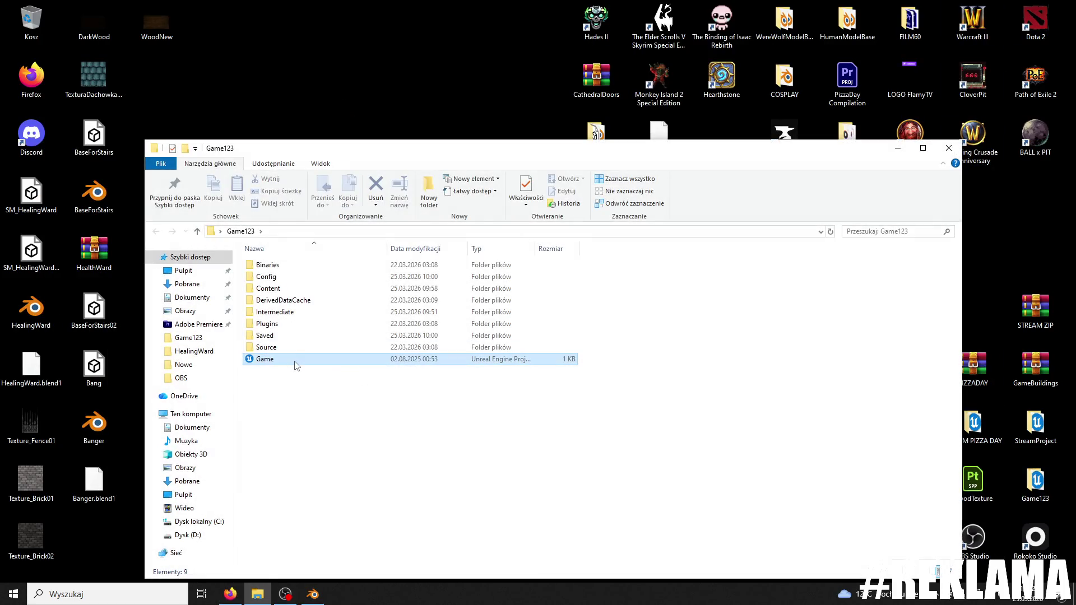
pyautogui.doubleClick(307, 356)
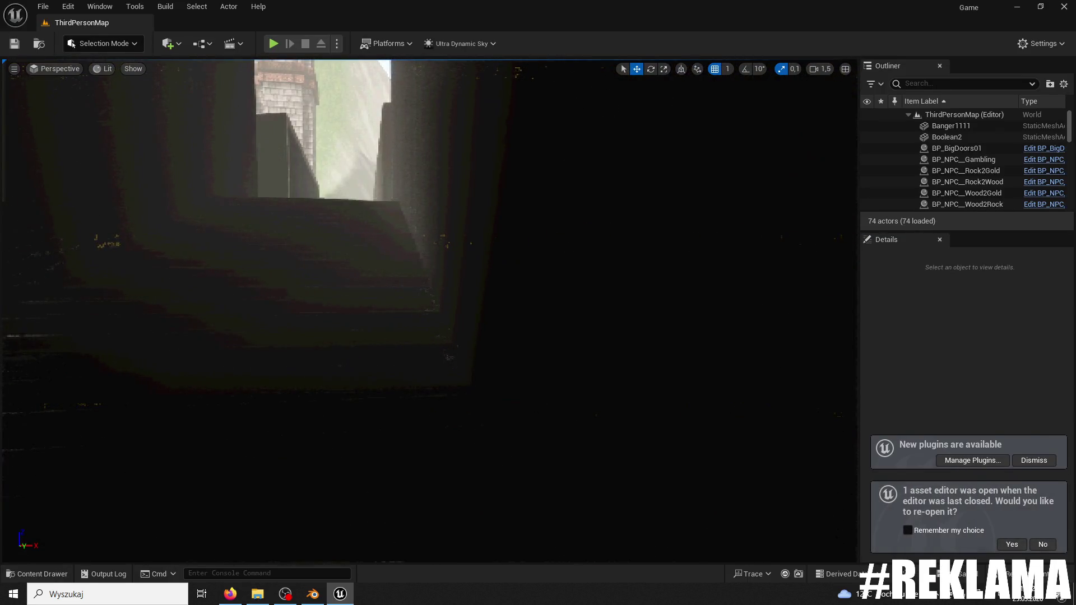
# - Reimport the Banger1111 mesh from its source Banger1111.fbx via the Content Drawer
pyautogui.click(146, 470)
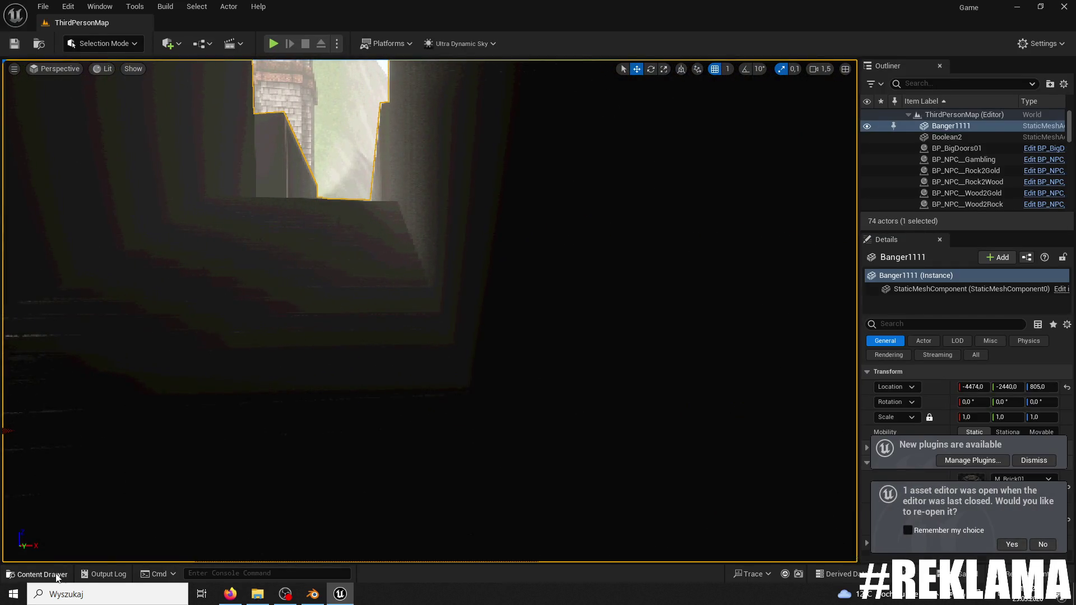
pyautogui.click(39, 574)
pyautogui.click(334, 236)
pyautogui.hotkey('ctrl', 'z')
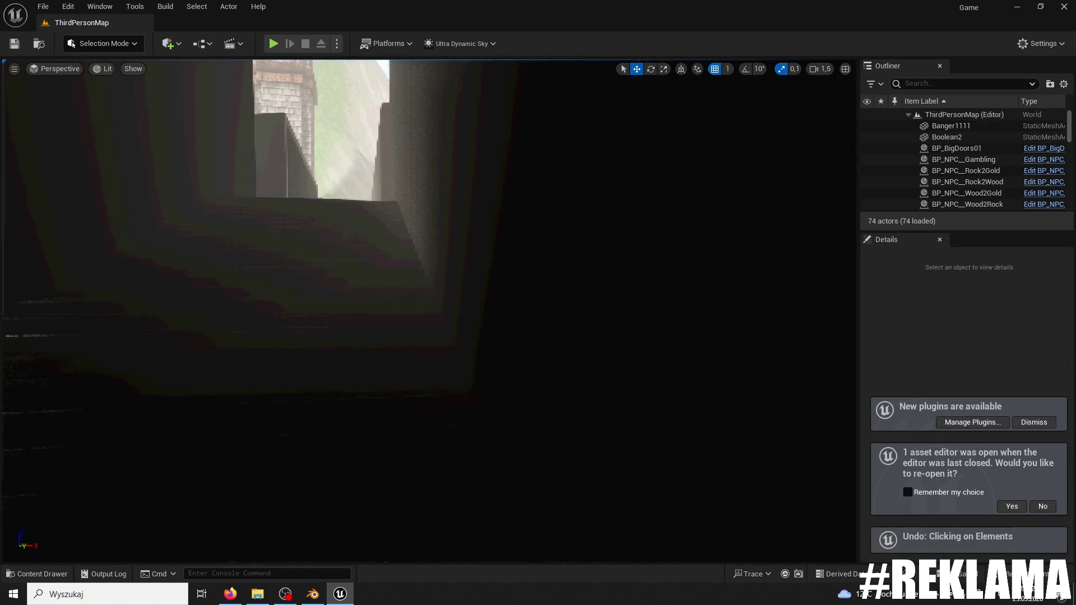
pyautogui.click(49, 579)
pyautogui.rightClick(314, 397)
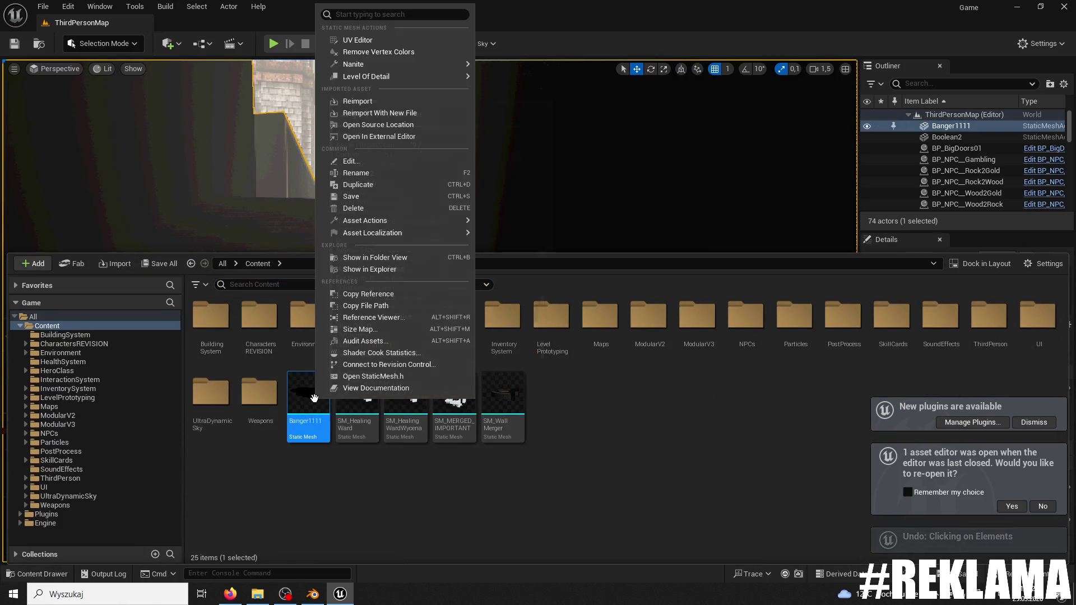
pyautogui.press('Escape')
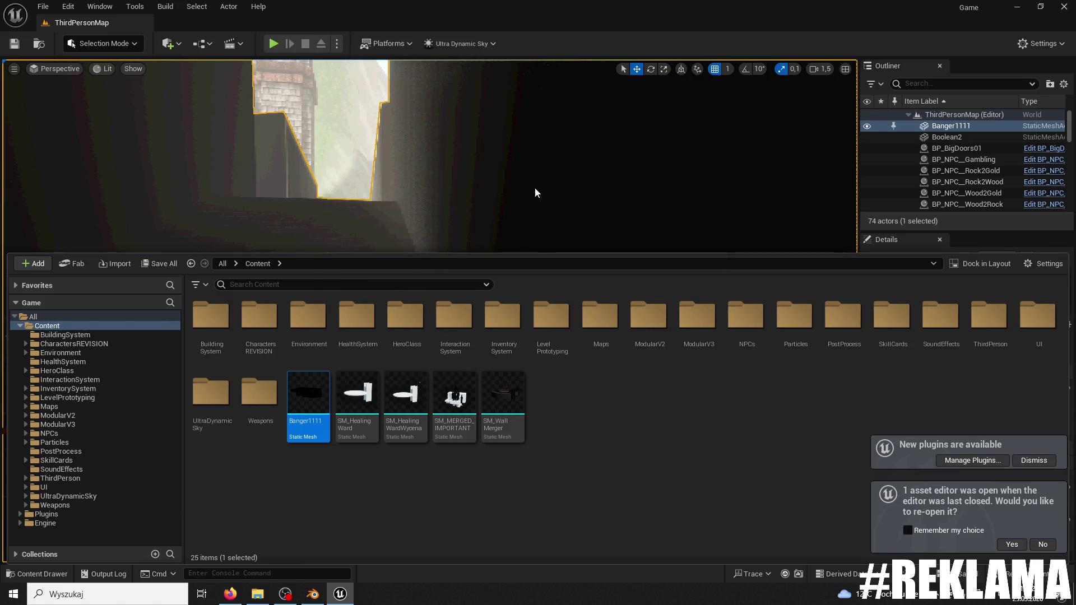
pyautogui.rightClick(494, 212)
pyautogui.click(37, 574)
pyautogui.click(37, 573)
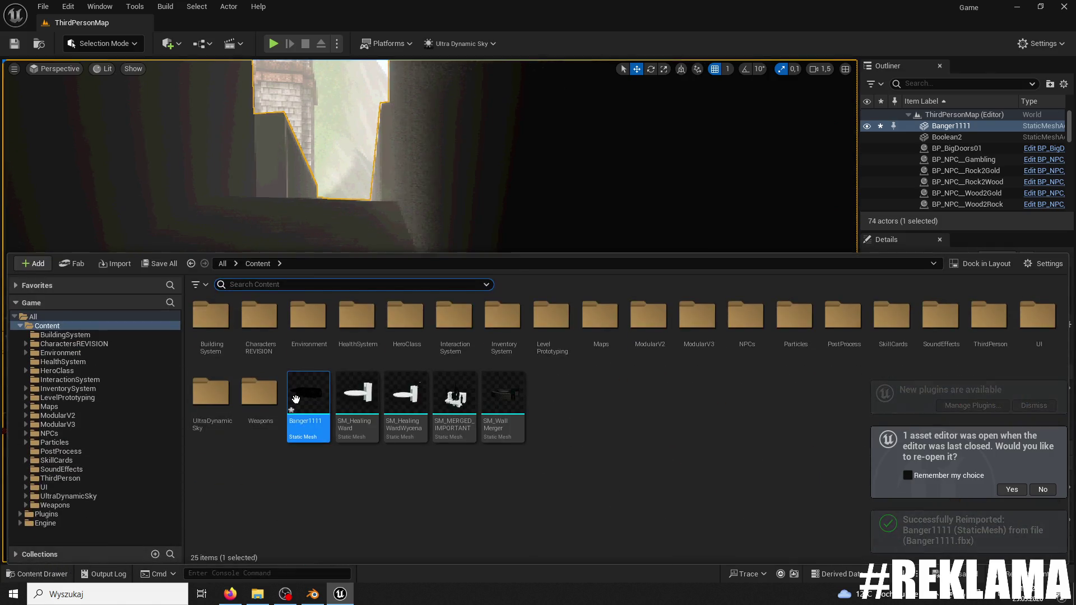
# - Inspect Banger1111 in the Static Mesh Editor, adding then undoing a box collision, and start a playtest
pyautogui.doubleClick(308, 420)
pyautogui.click(192, 42)
pyautogui.click(212, 87)
pyautogui.moveTo(306, 168); pyautogui.dragTo(306, 168)
pyautogui.hotkey('ctrl', 'z')
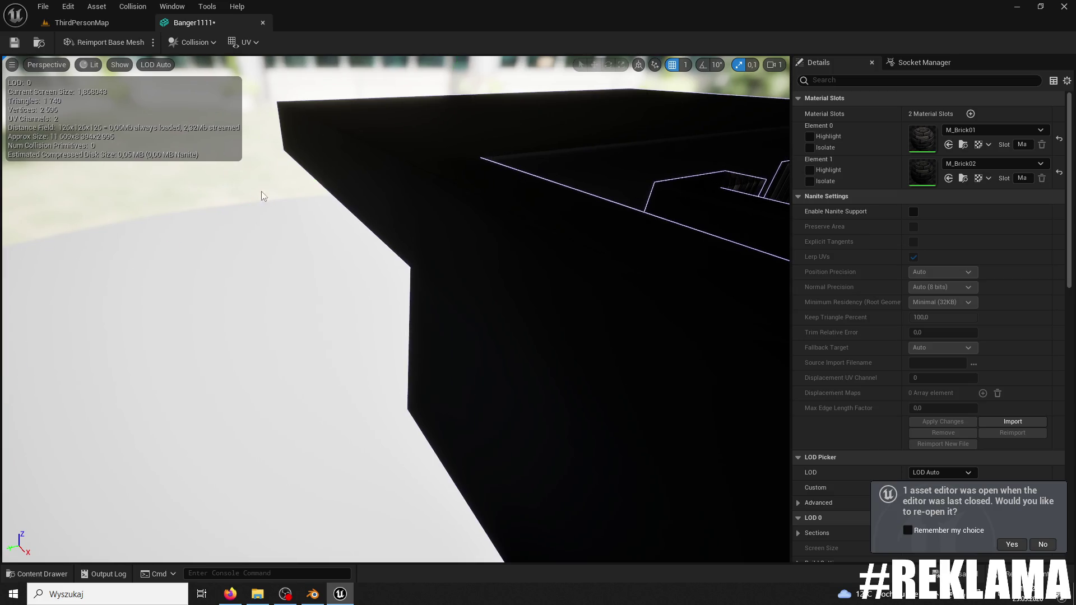
pyautogui.click(79, 24)
pyautogui.click(273, 43)
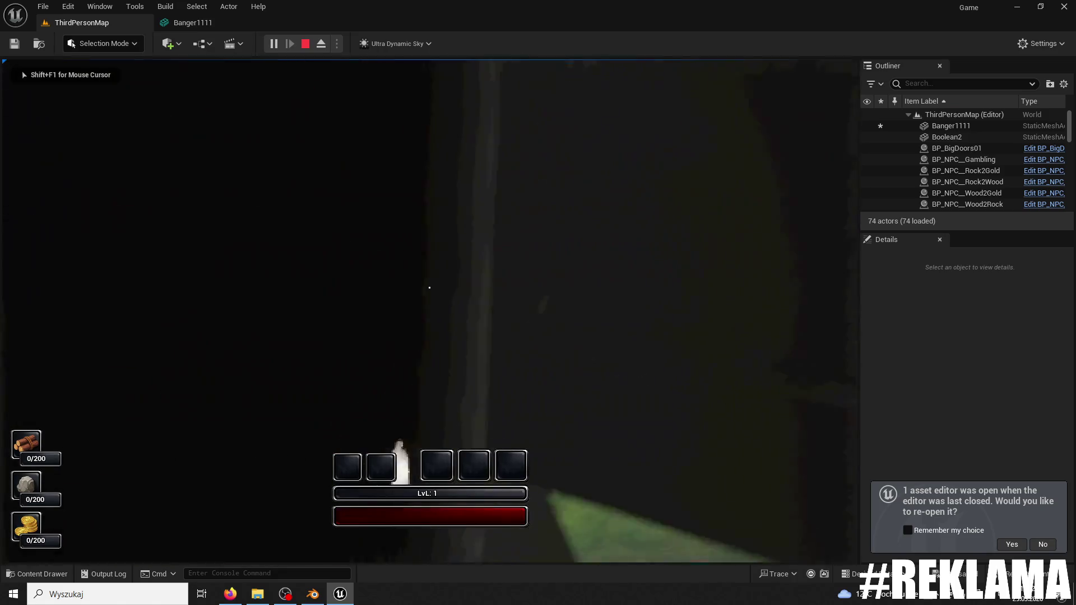
# - Stop the playtest and drag the Banger1111 maze along Y to -2763
pyautogui.press('Escape')
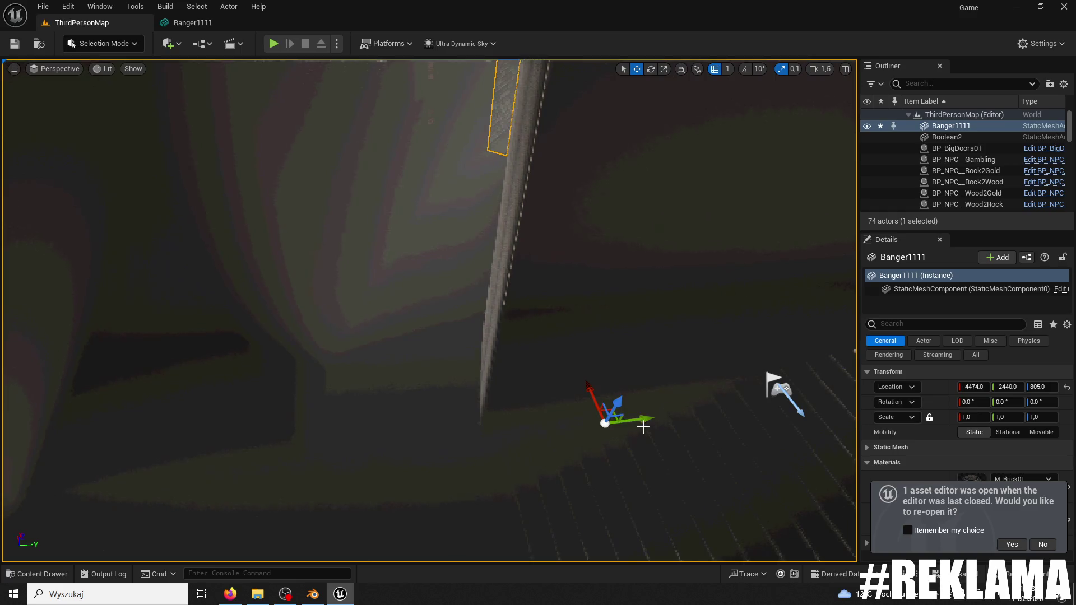
pyautogui.moveTo(643, 427); pyautogui.dragTo(419, 447)
pyautogui.moveTo(488, 454); pyautogui.dragTo(356, 453)
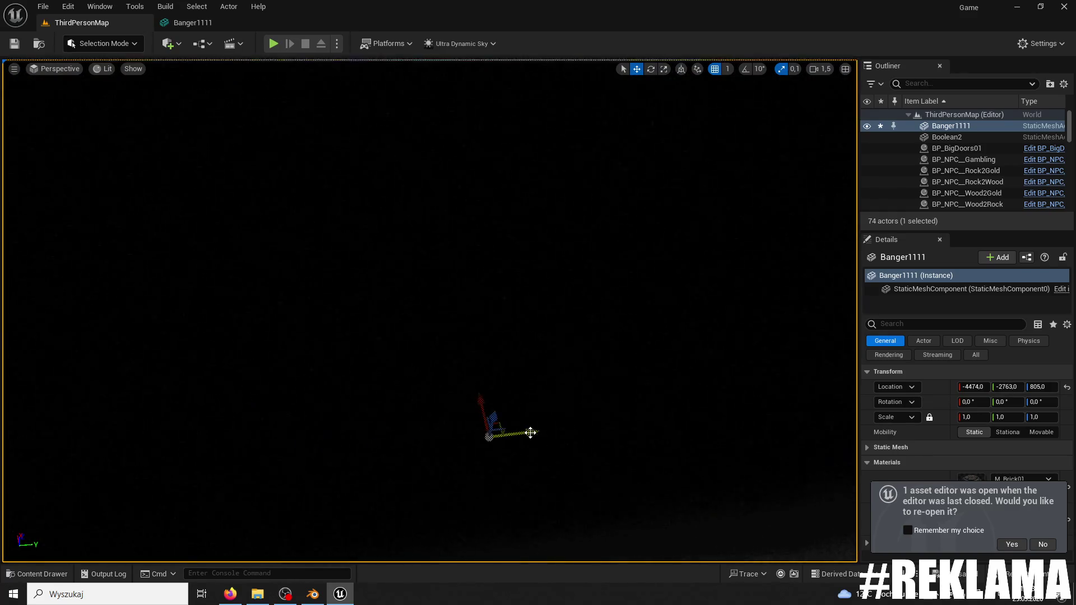
# - Undo the maze move and drag the PlayerStart along the Y axis
pyautogui.hotkey('ctrl', 'z')
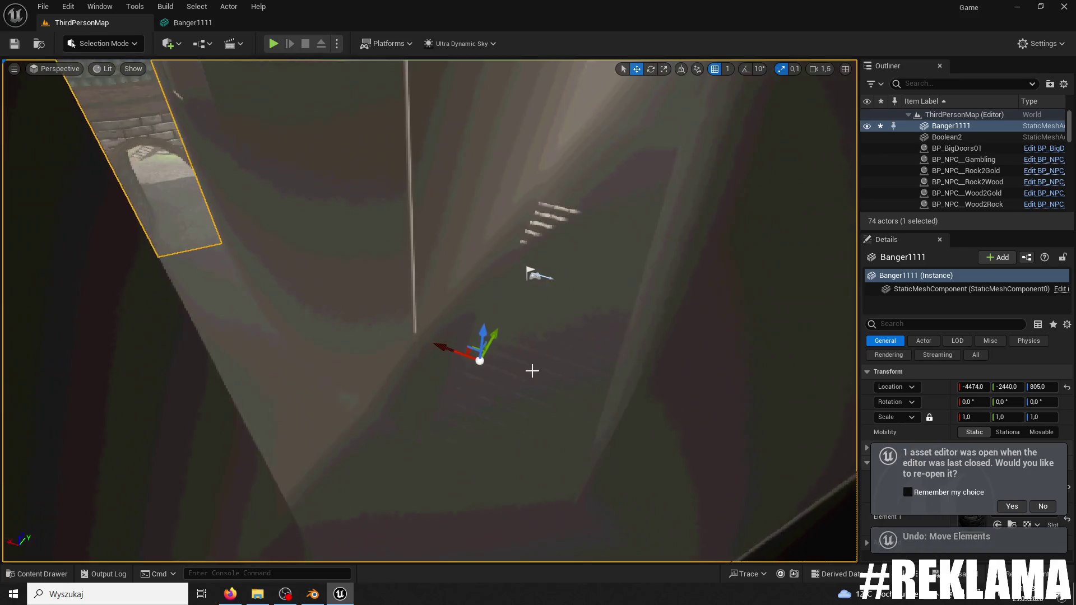
pyautogui.click(531, 274)
pyautogui.moveTo(461, 391); pyautogui.dragTo(325, 522)
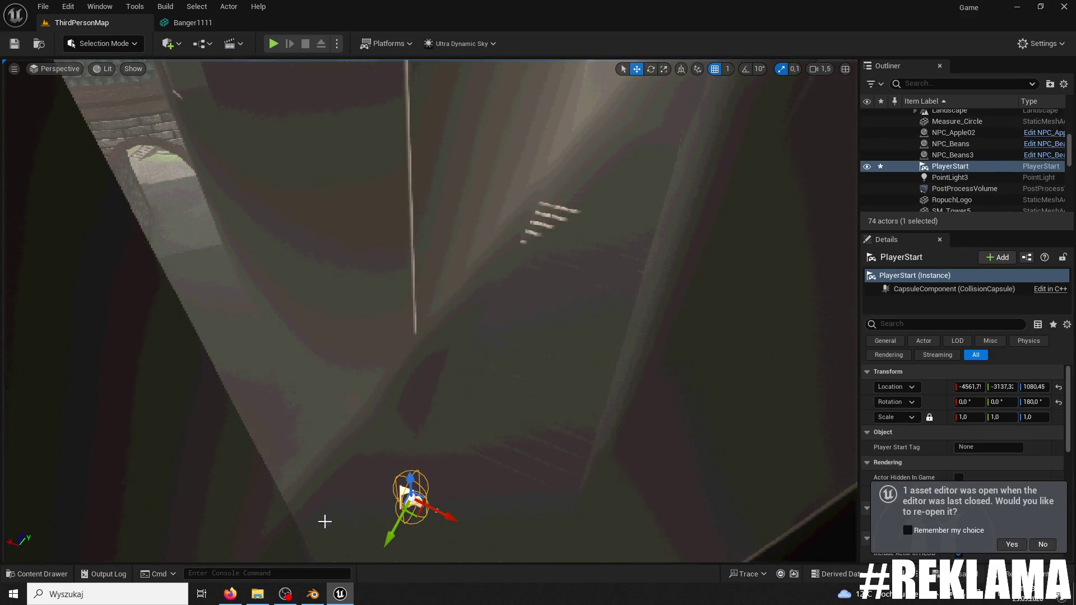
# - Playtest briefly, then frame the PlayerStart and move it into the courtyard beside the tower
pyautogui.hotkey('alt', 'p')
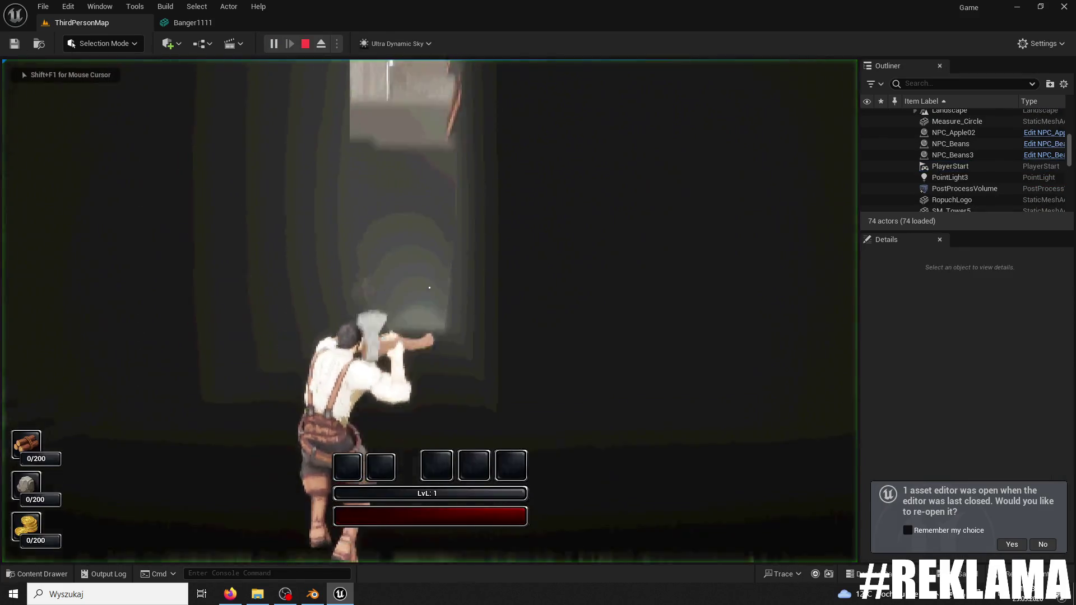
pyautogui.press('Escape')
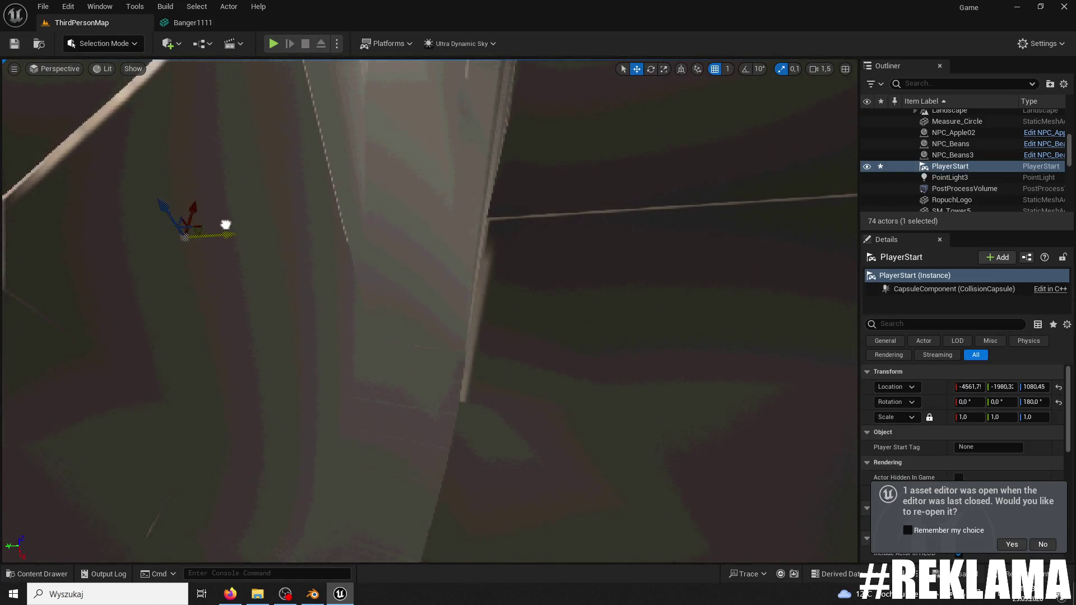
pyautogui.press('f')
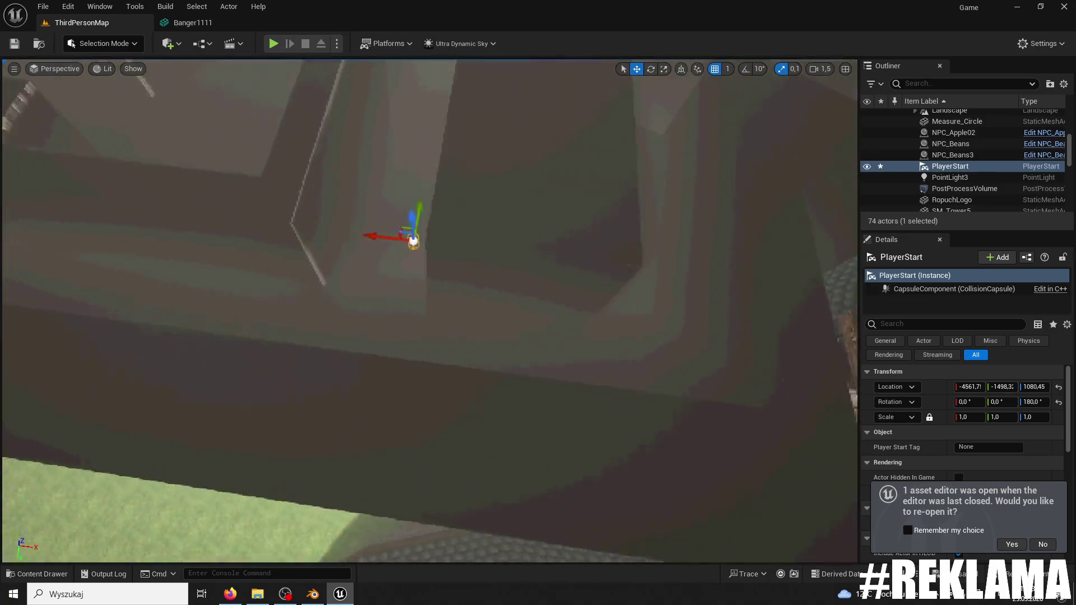
pyautogui.moveTo(353, 516)
pyautogui.mouseDown()
pyautogui.moveTo(441, 223)
pyautogui.moveTo(164, 395)
pyautogui.mouseUp()
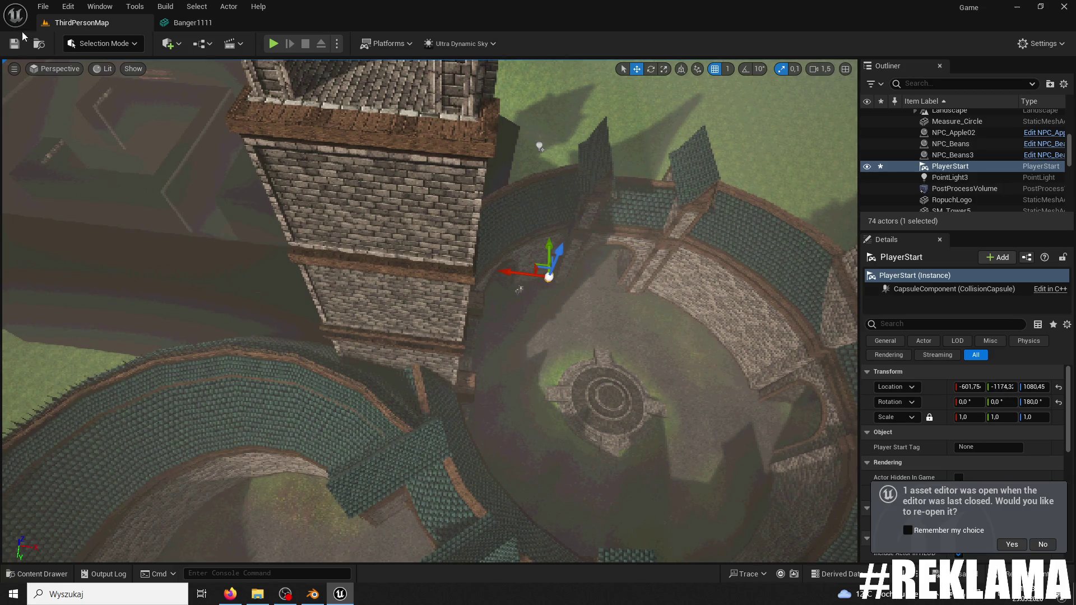
# - Playtest from the courtyard start, running the character through the brick corridor
pyautogui.hotkey('alt', 'p')
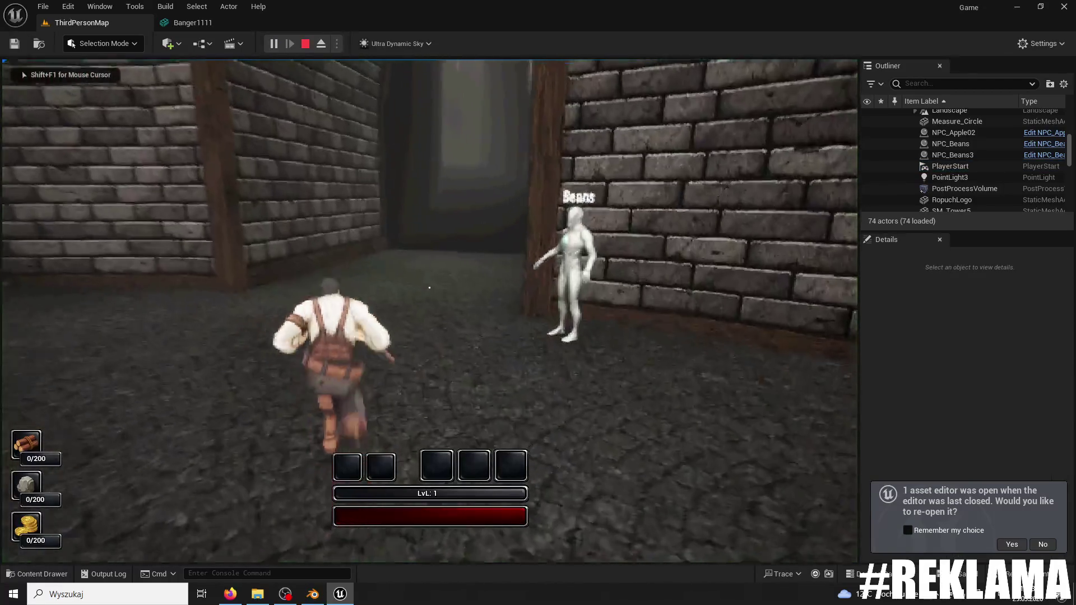
pyautogui.press('w')
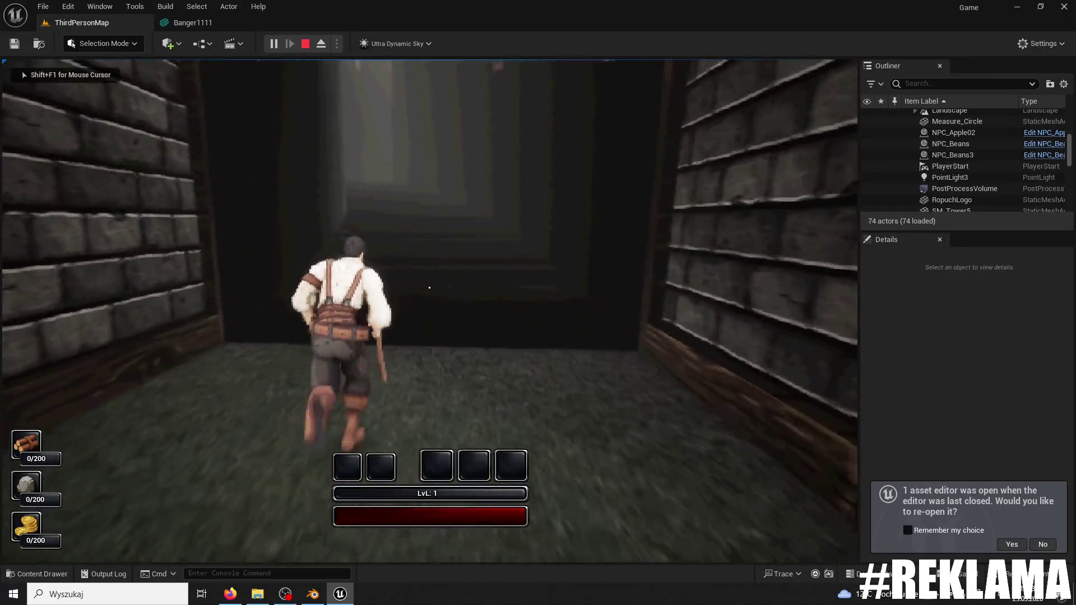
pyautogui.press('w')
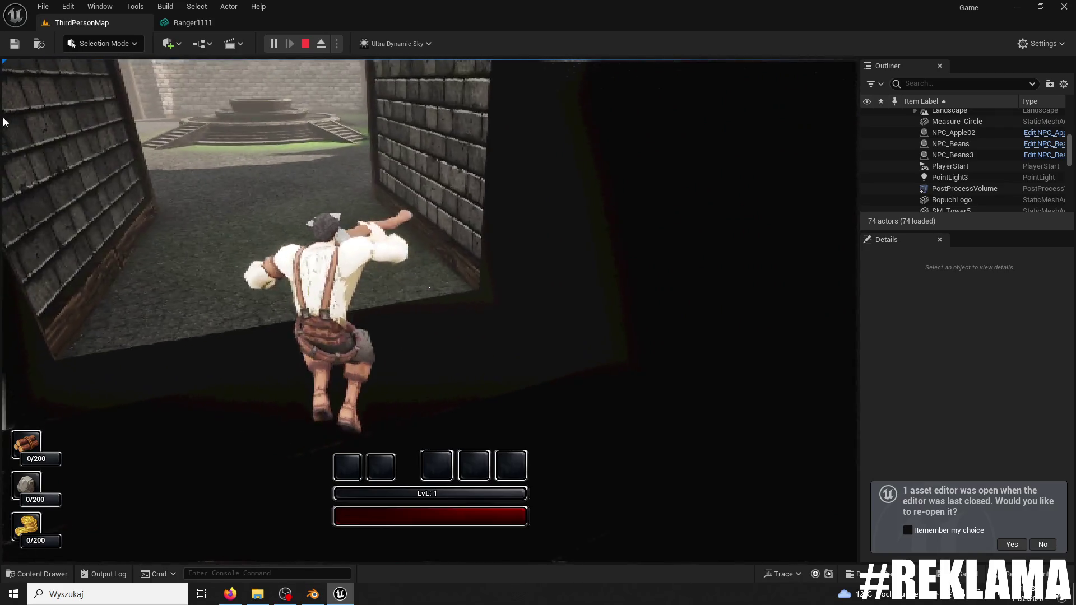
pyautogui.press('Escape')
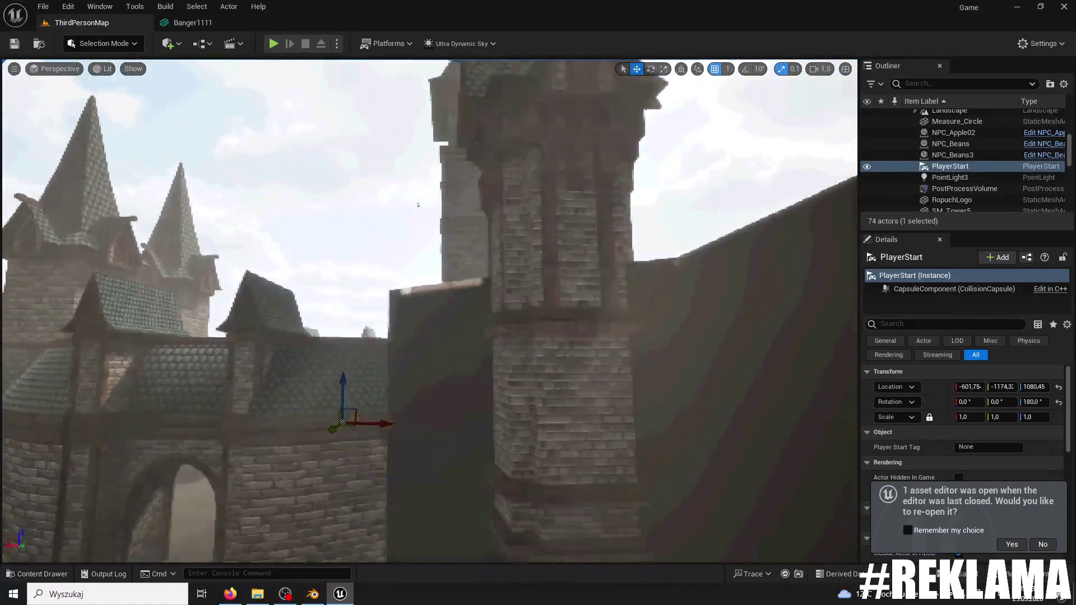
pyautogui.press('f')
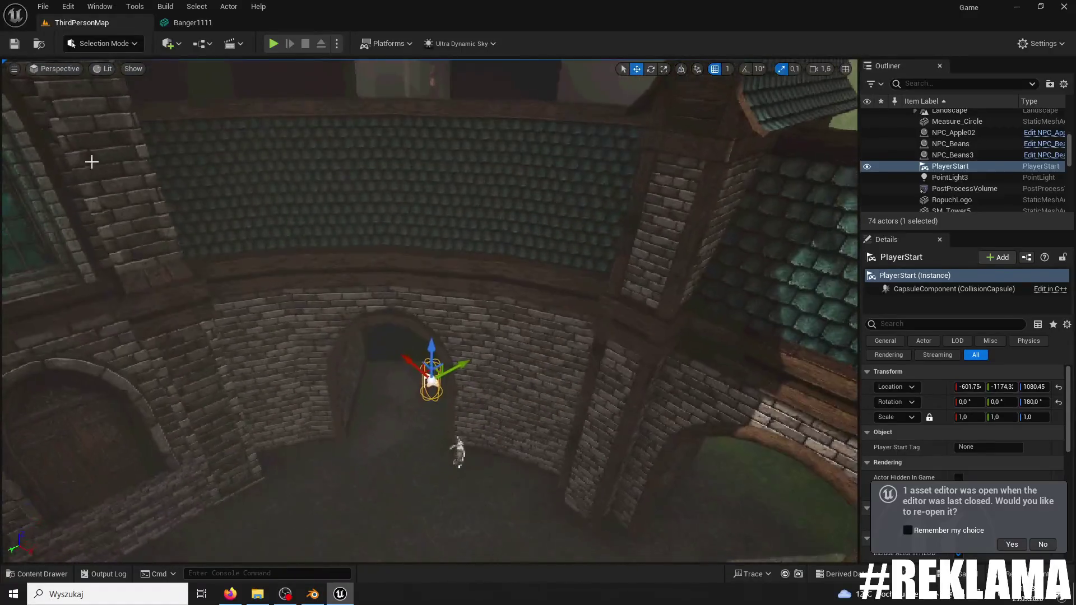
# - Select the Banger1111 maze mesh and focus the view on it
pyautogui.click(459, 451)
pyautogui.press('f')
pyautogui.click(104, 43)
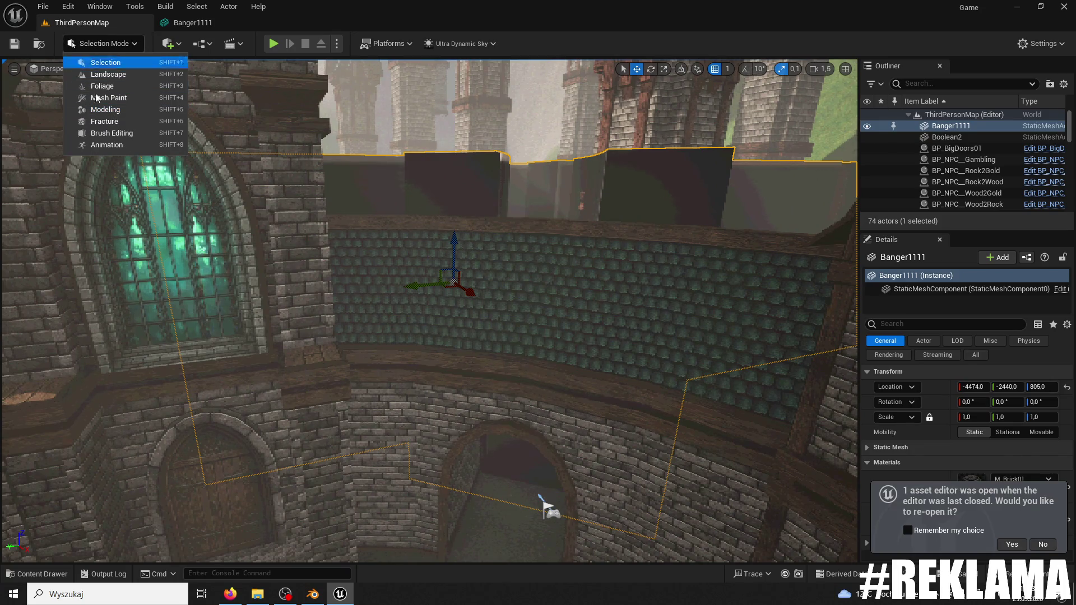
# - In Modeling mode, apply Edit Normals to Banger1111 with Recompute on and Invert off
pyautogui.click(109, 109)
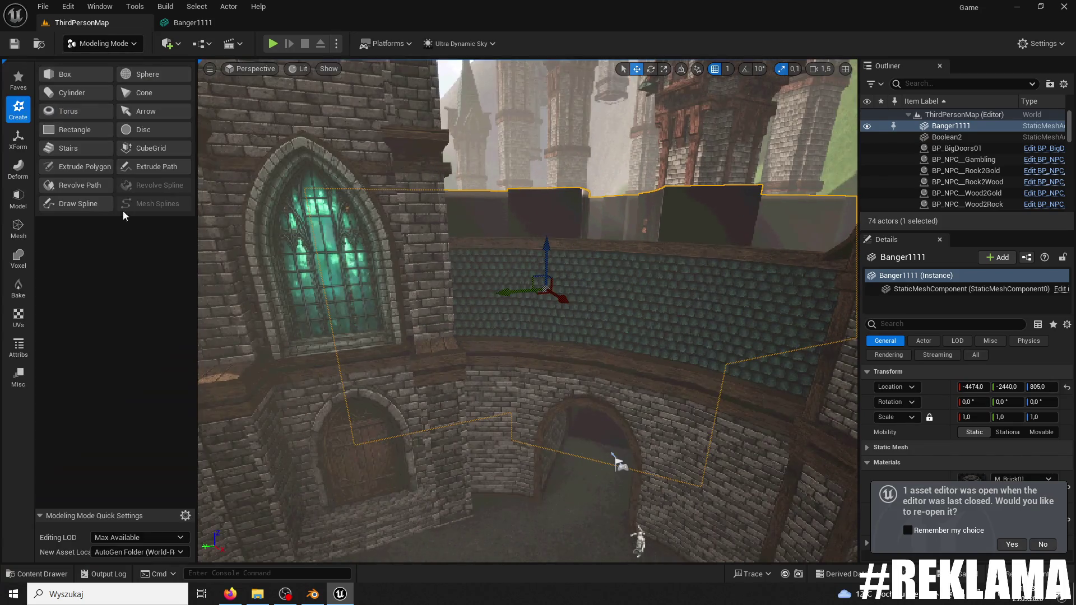
pyautogui.click(12, 343)
pyautogui.click(76, 95)
pyautogui.click(111, 147)
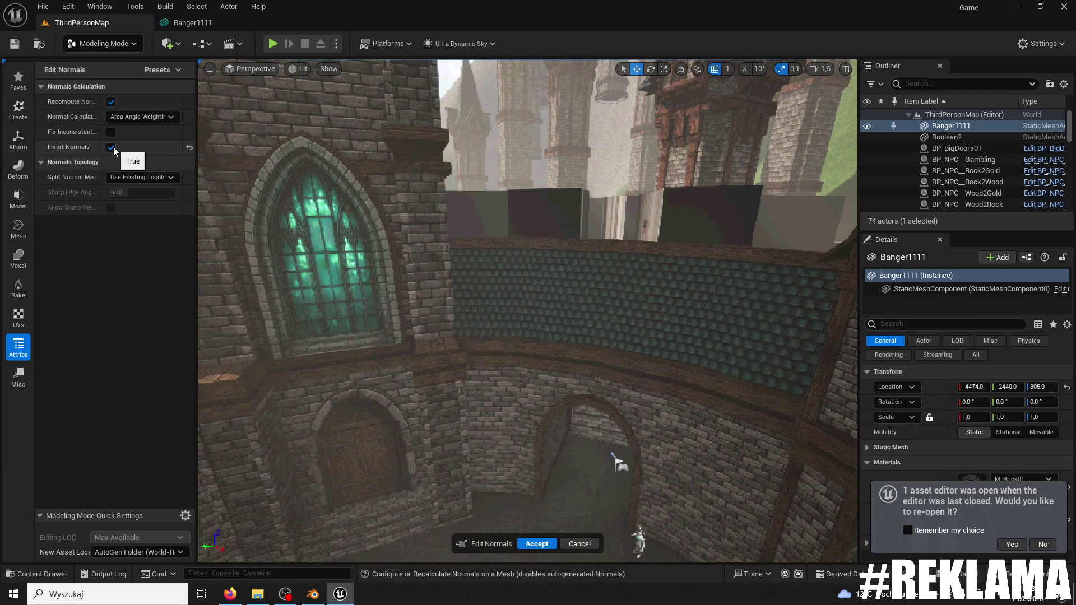
pyautogui.click(111, 102)
pyautogui.click(111, 104)
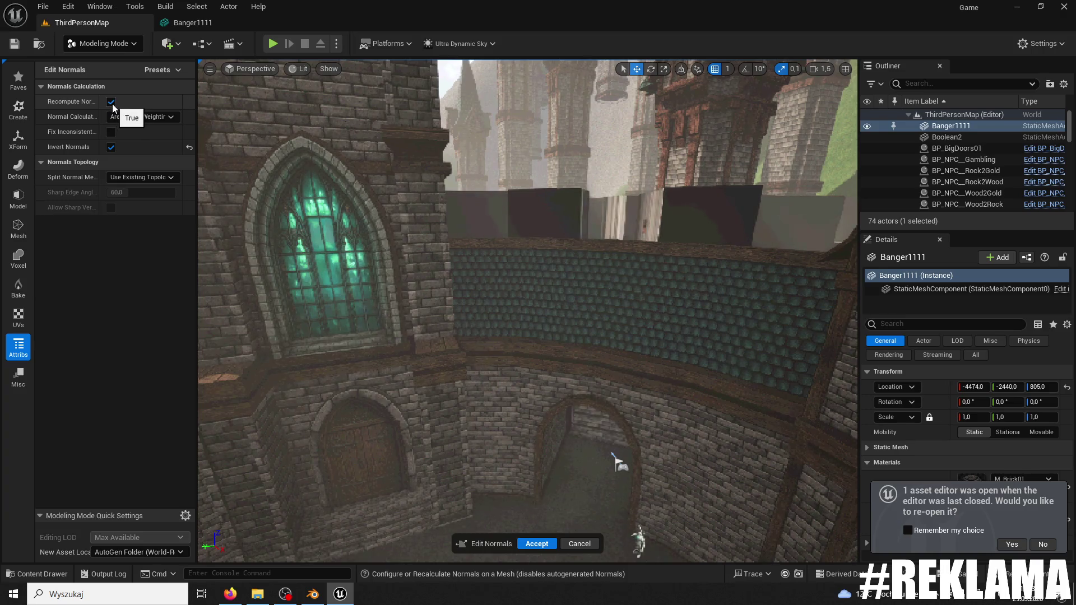
pyautogui.click(111, 146)
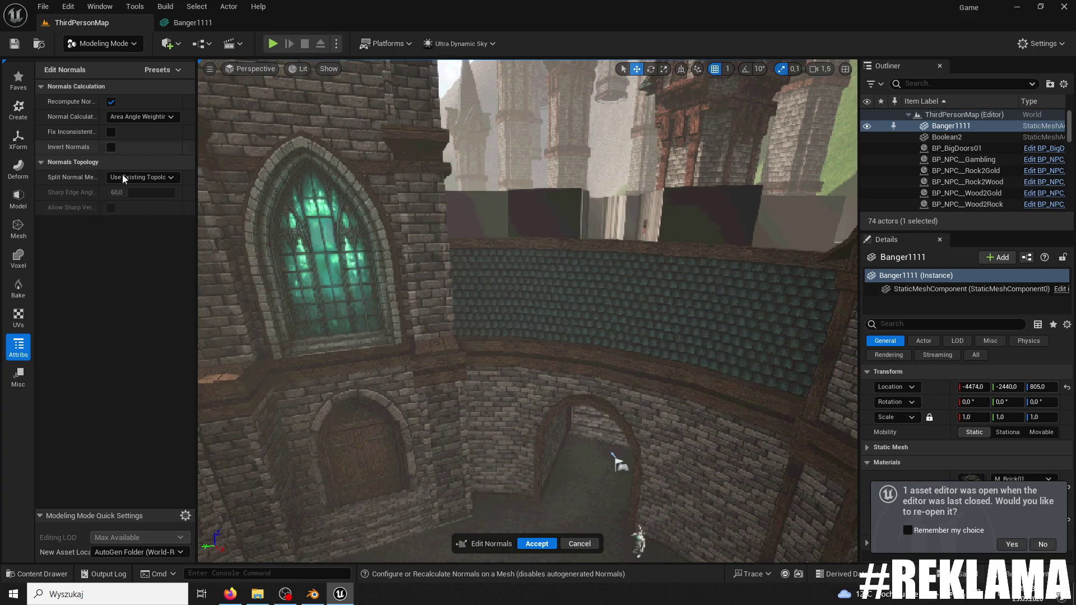
pyautogui.click(537, 544)
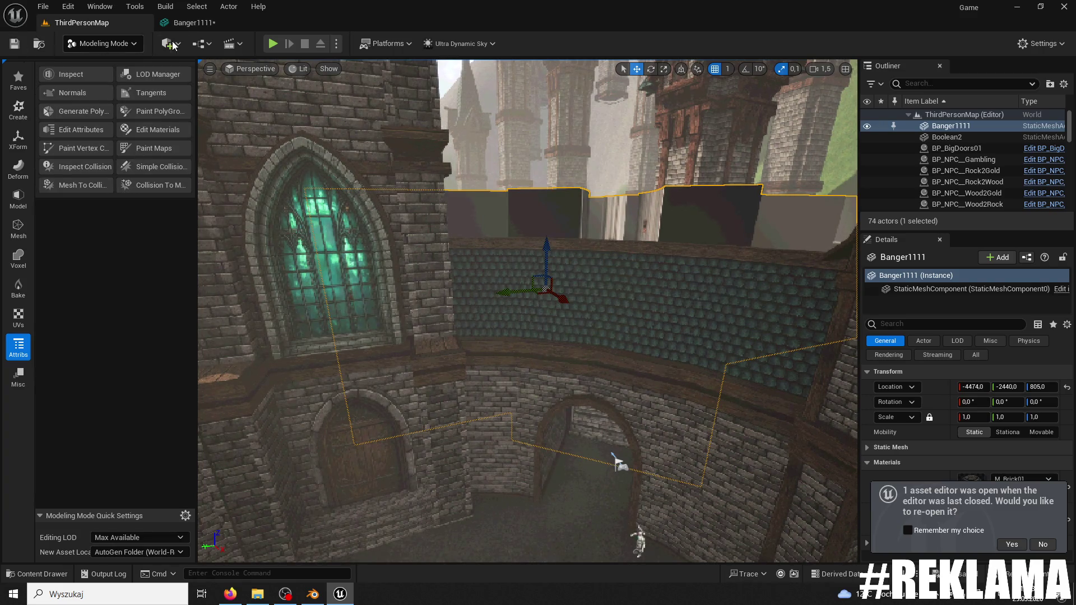
# - Playtest the level, running the character up the stone stairs
pyautogui.click(272, 44)
pyautogui.press('w')
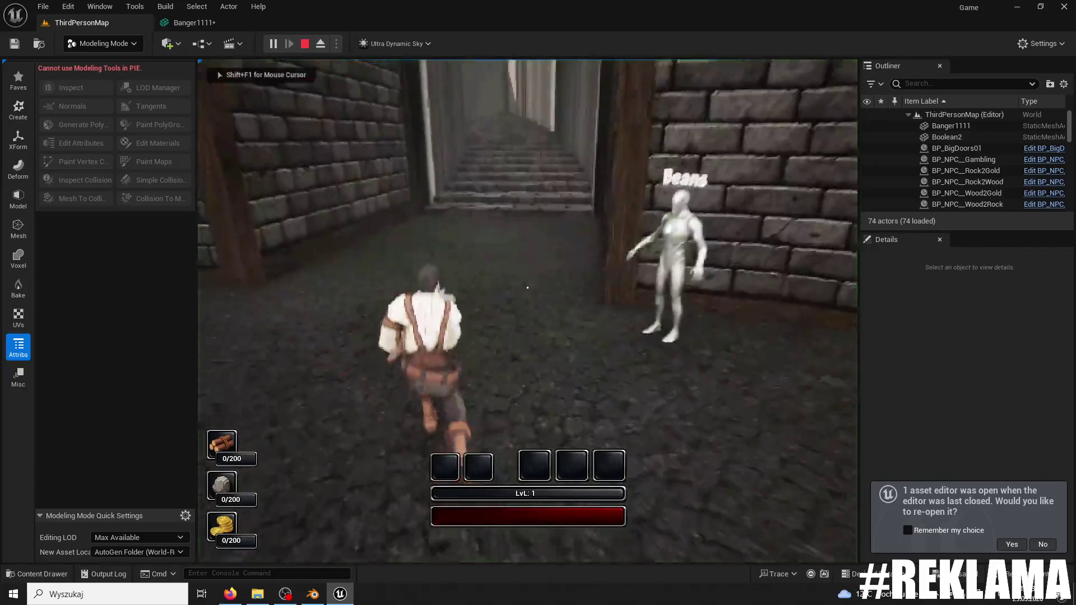
pyautogui.press('w')
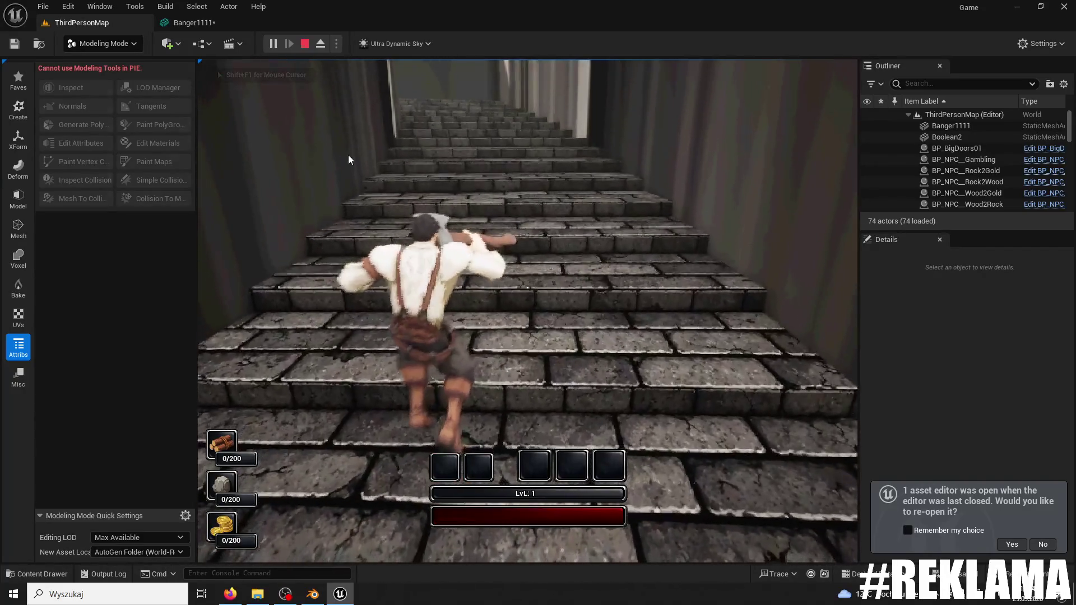
pyautogui.press('Escape')
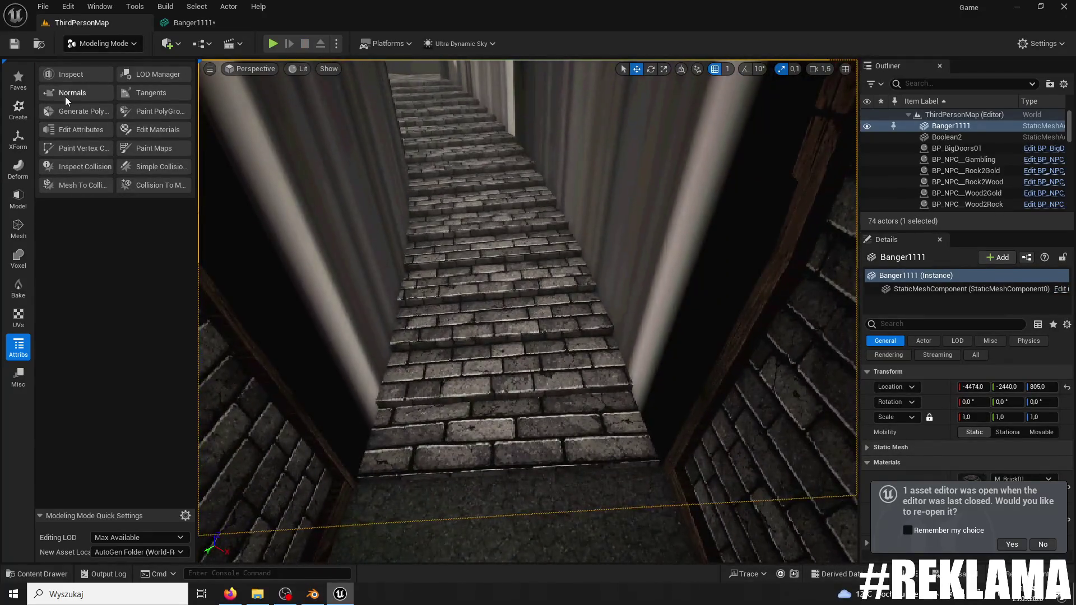
# - Apply Edit Normals again with Recompute, Fix Inconsistent Normals and Invert Normals all on
pyautogui.click(65, 95)
pyautogui.click(113, 103)
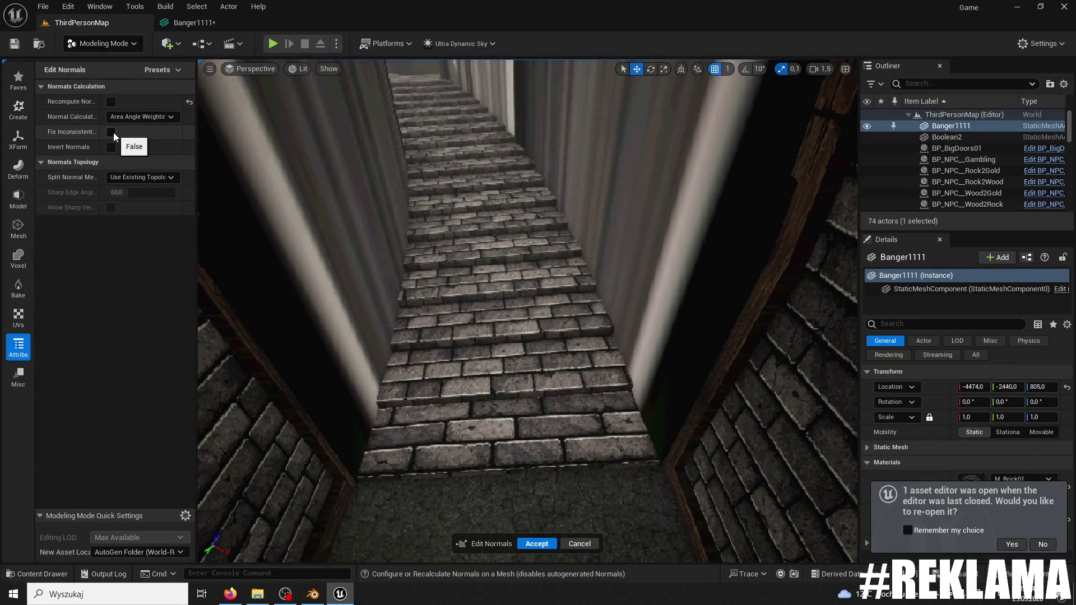
pyautogui.click(113, 132)
pyautogui.click(111, 148)
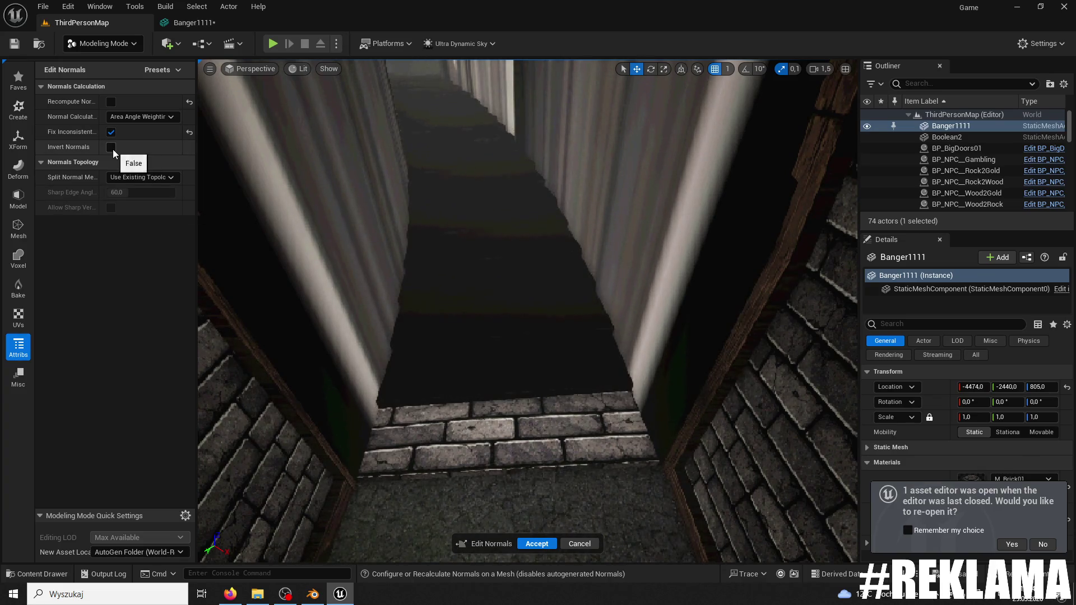
pyautogui.click(111, 101)
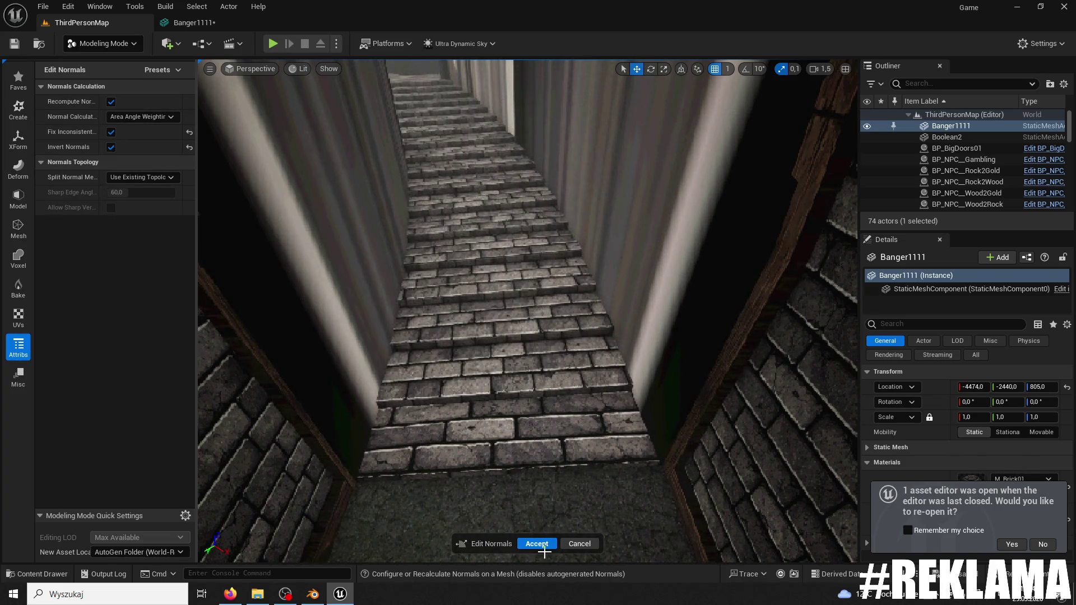
pyautogui.press('Return')
# - Playtest running the corridor and stone stairs, then move the camera onto the stairs
pyautogui.click(273, 43)
pyautogui.press('w')
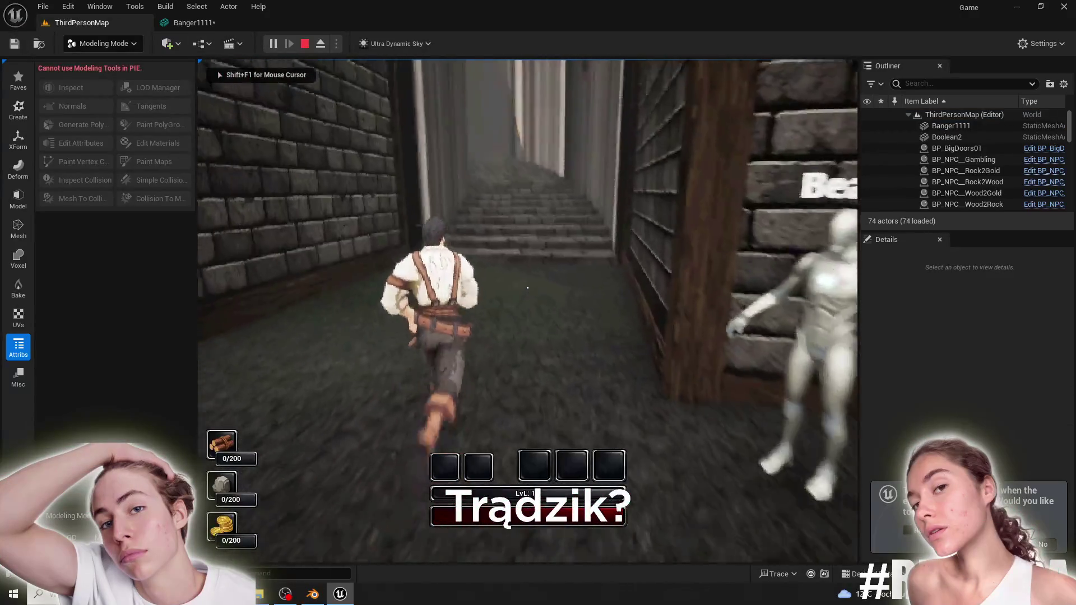
pyautogui.press('w')
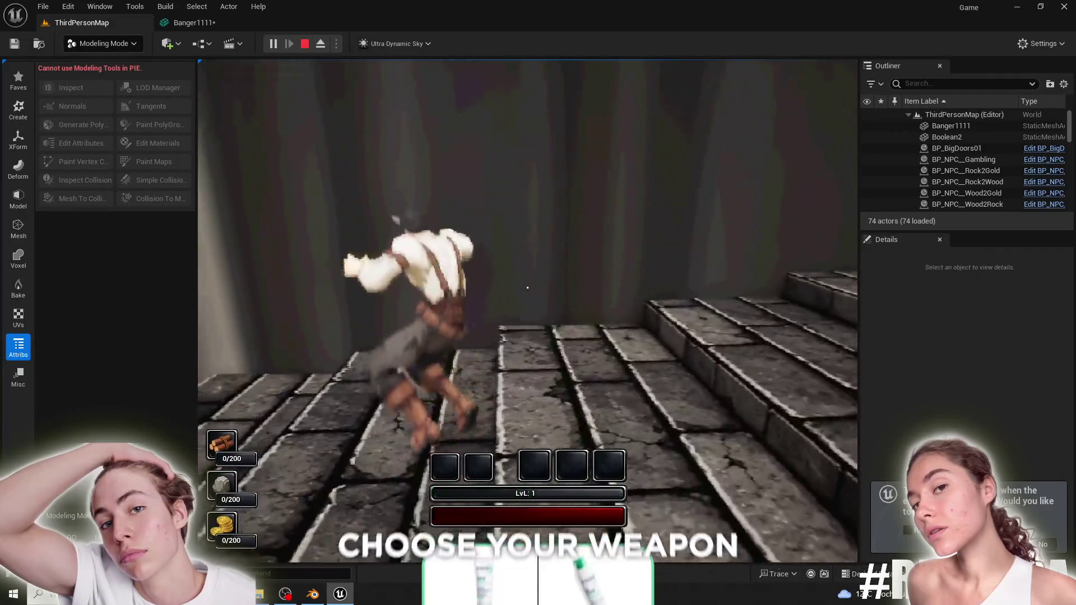
pyautogui.press('Escape')
pyautogui.moveTo(454, 214)
pyautogui.mouseDown()
pyautogui.moveTo(439, 225)
pyautogui.moveTo(463, 218)
pyautogui.mouseUp()
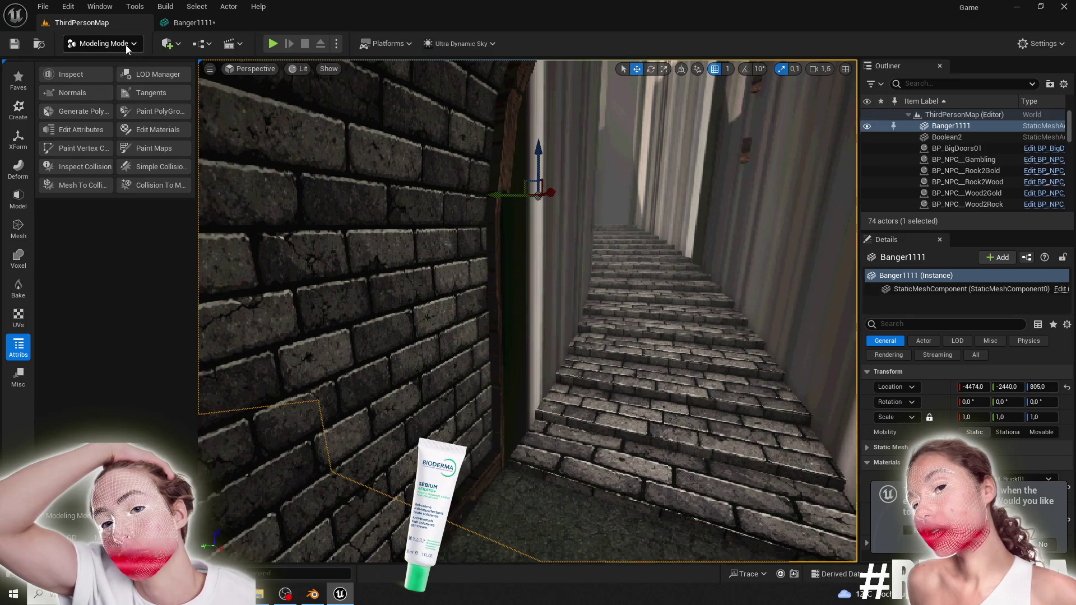
# - Reopen the Edit Normals tool in Modeling mode and accept another normals recalculation
pyautogui.click(102, 43)
pyautogui.click(18, 344)
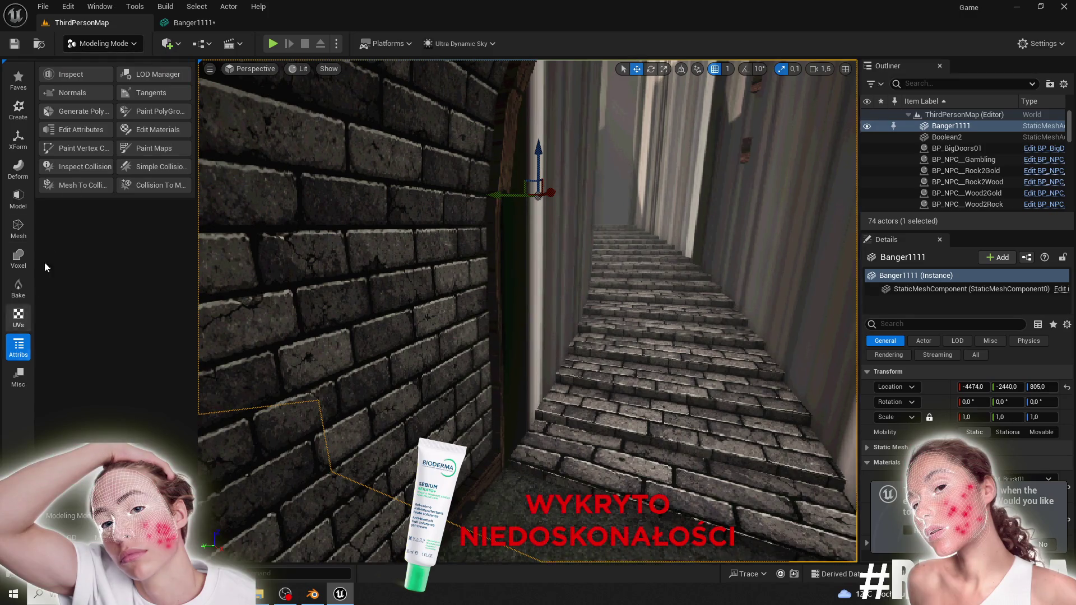
pyautogui.click(73, 93)
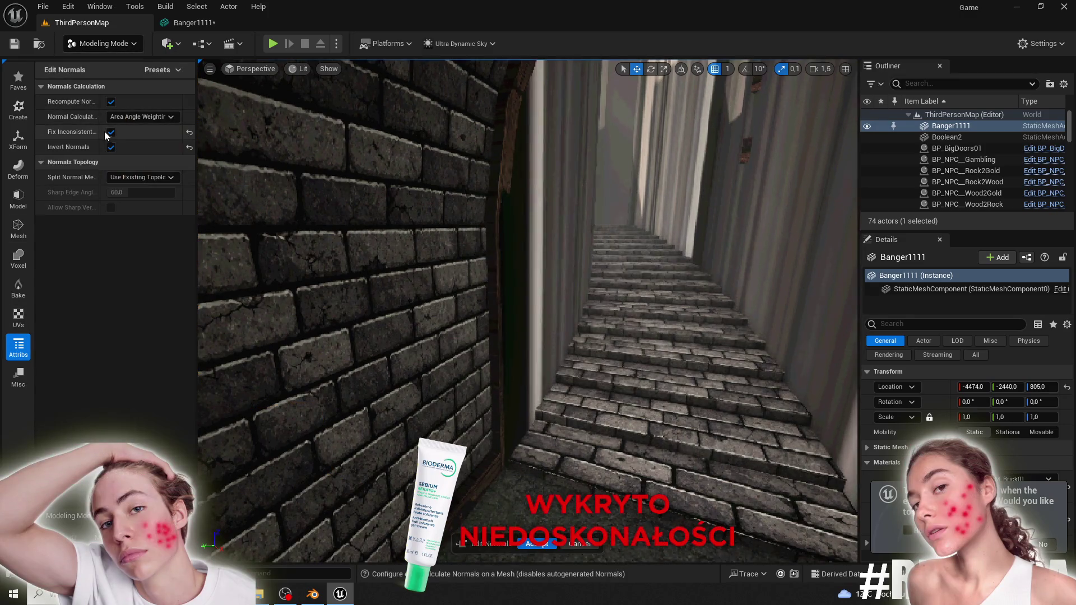
pyautogui.click(537, 543)
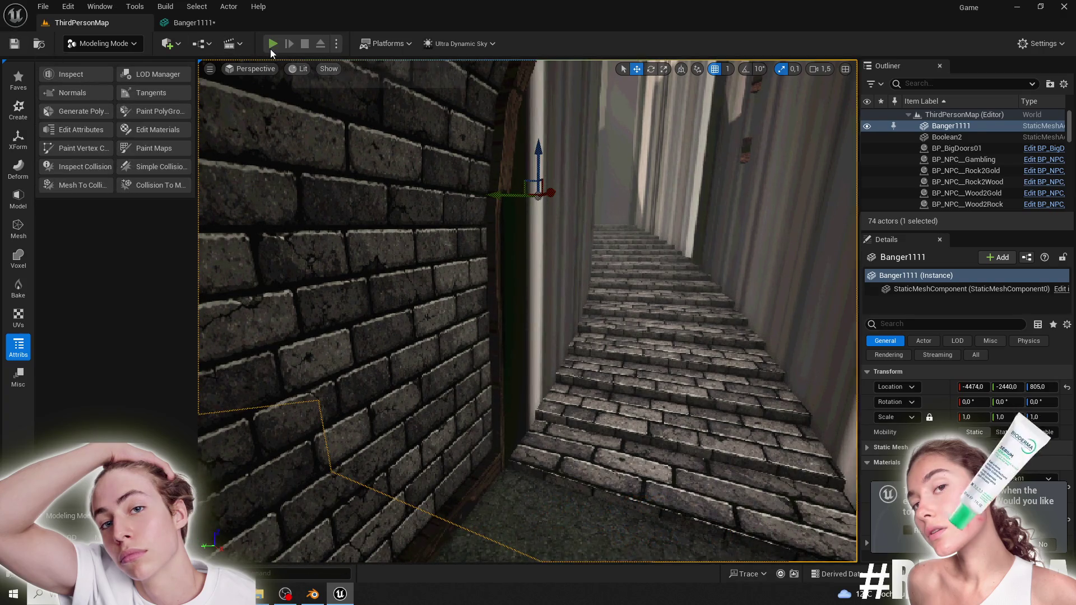
# - Playtest, running the character along the stone paths and up to the top of the stairs
pyautogui.hotkey('alt', 'p')
pyautogui.press('w')
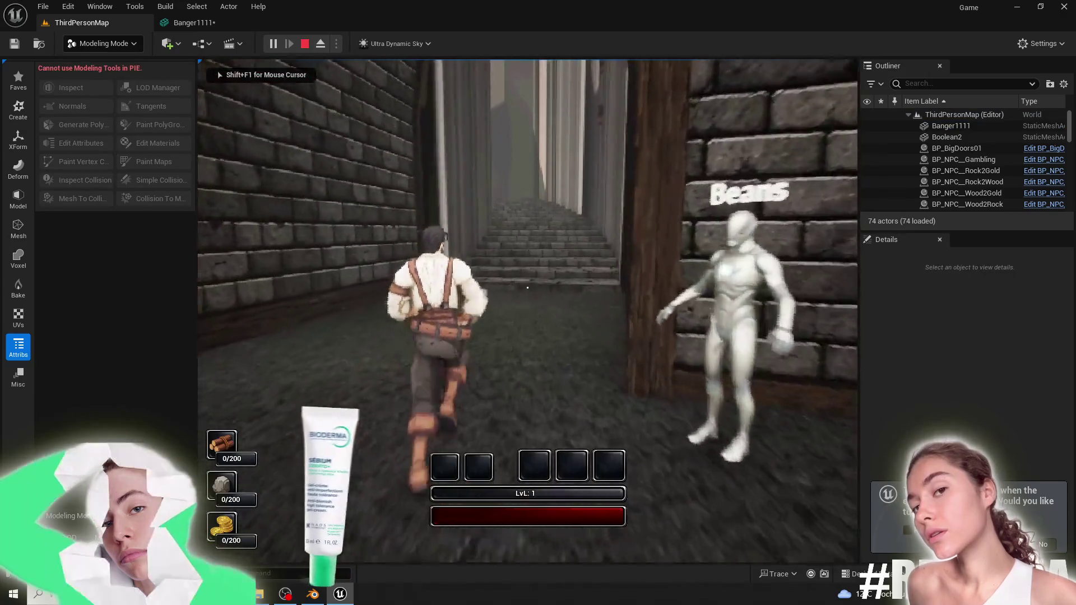
pyautogui.press('w')
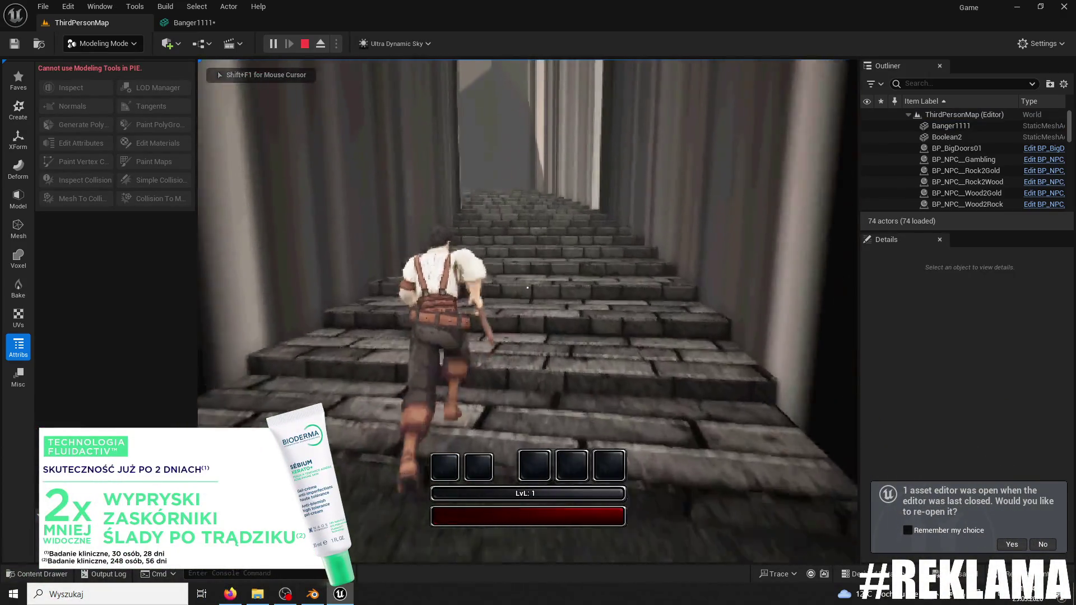
pyautogui.press('w')
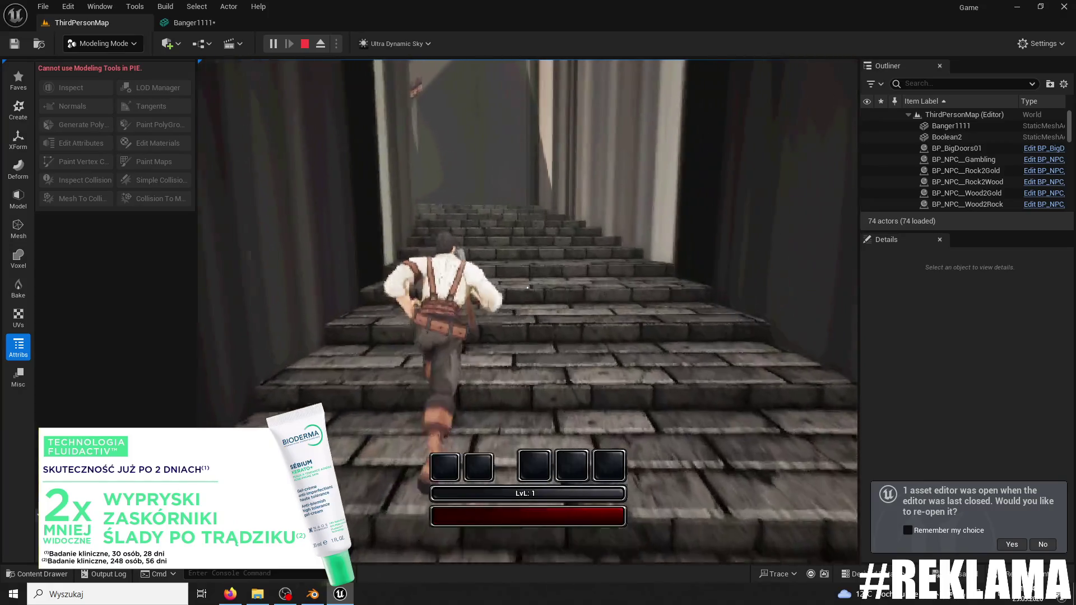
pyautogui.press('w')
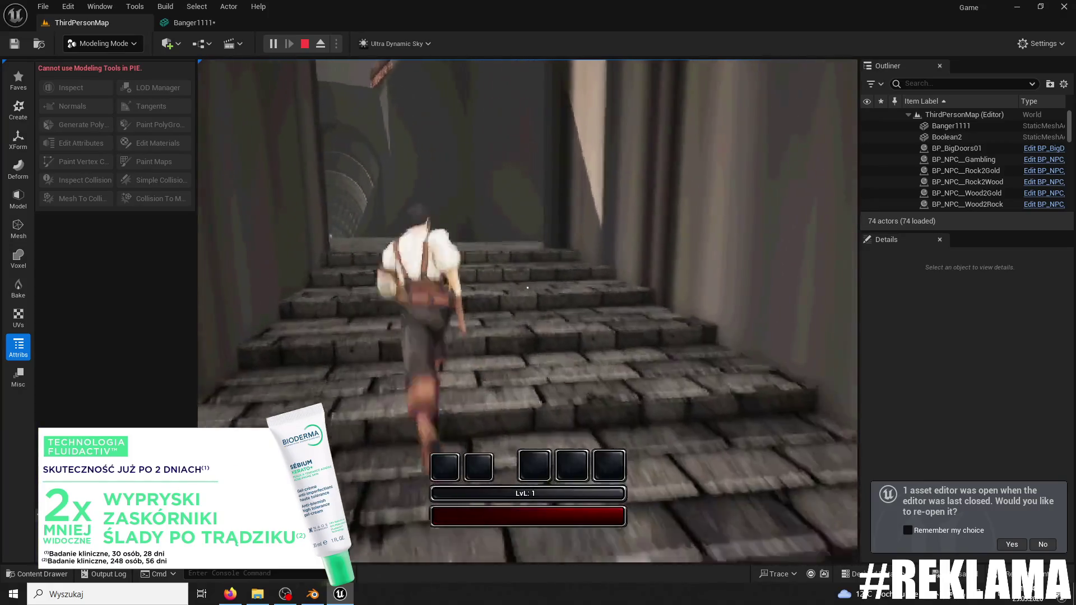
pyautogui.press('w')
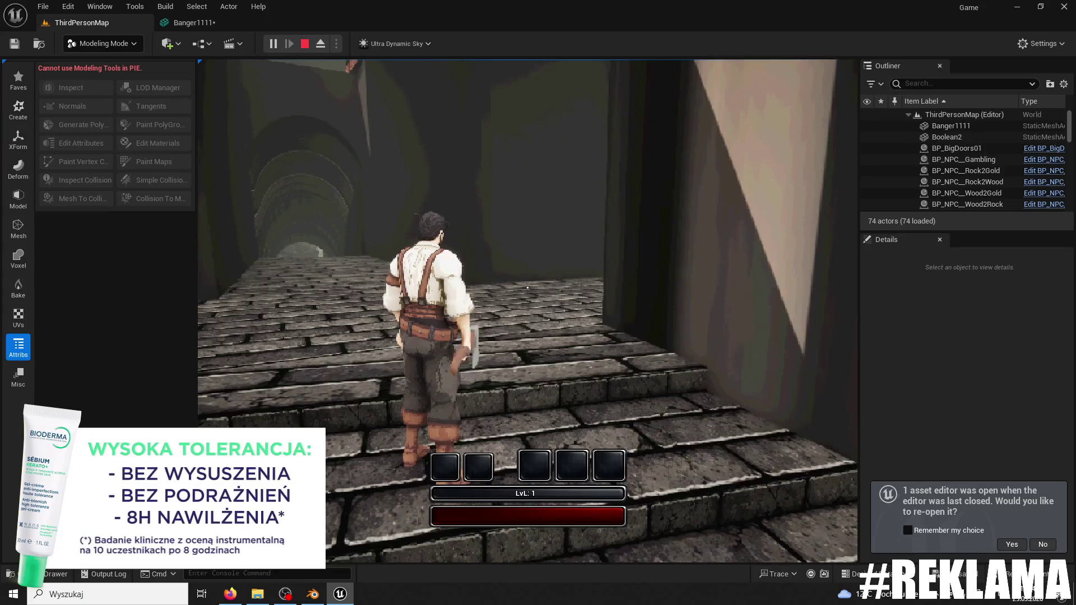
pyautogui.press('w')
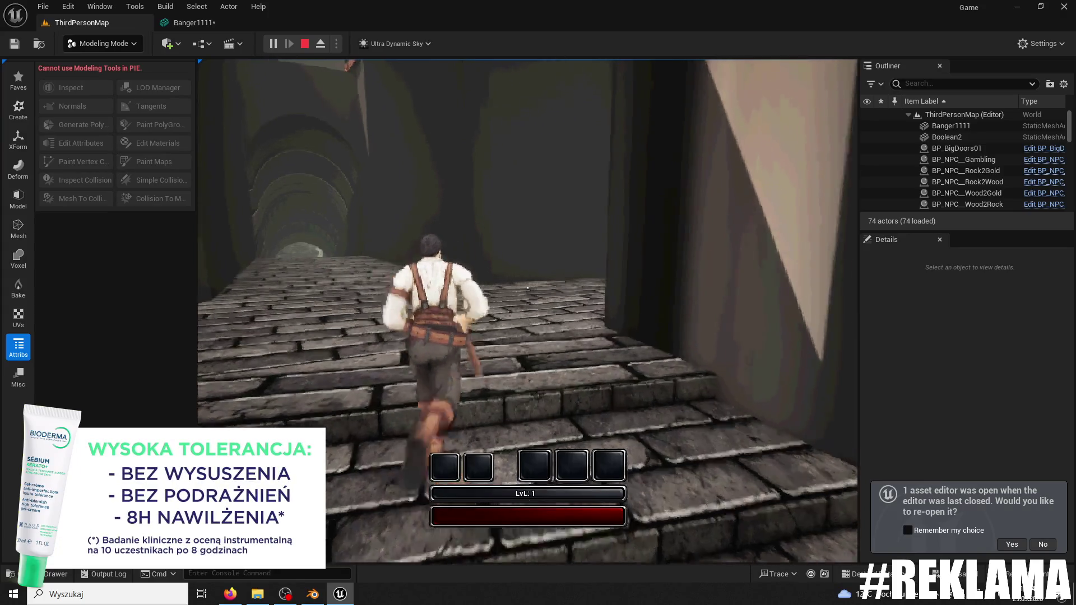
pyautogui.press('w')
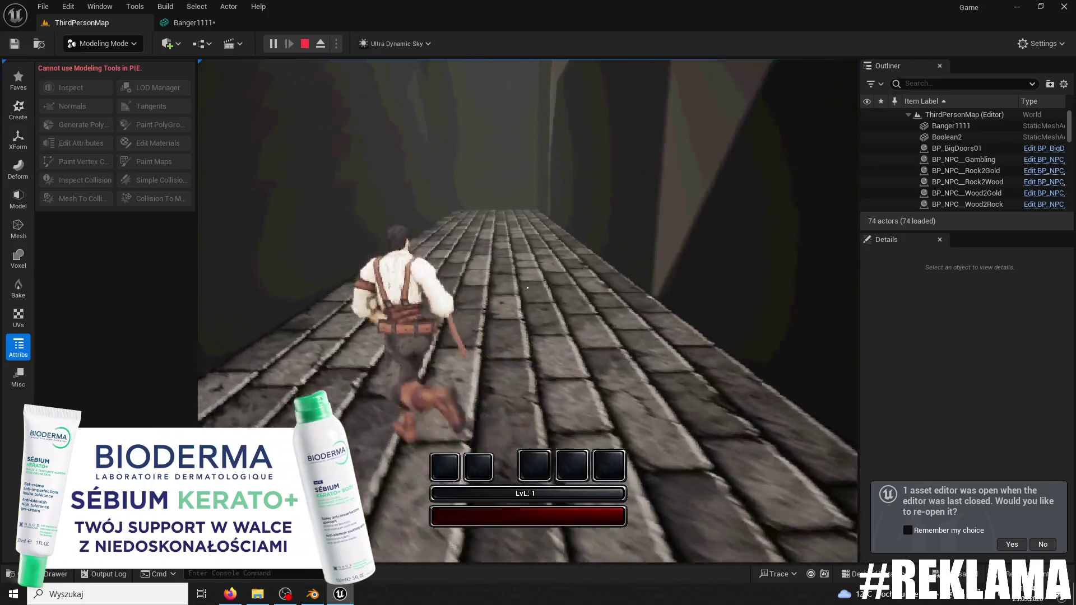
pyautogui.press('w')
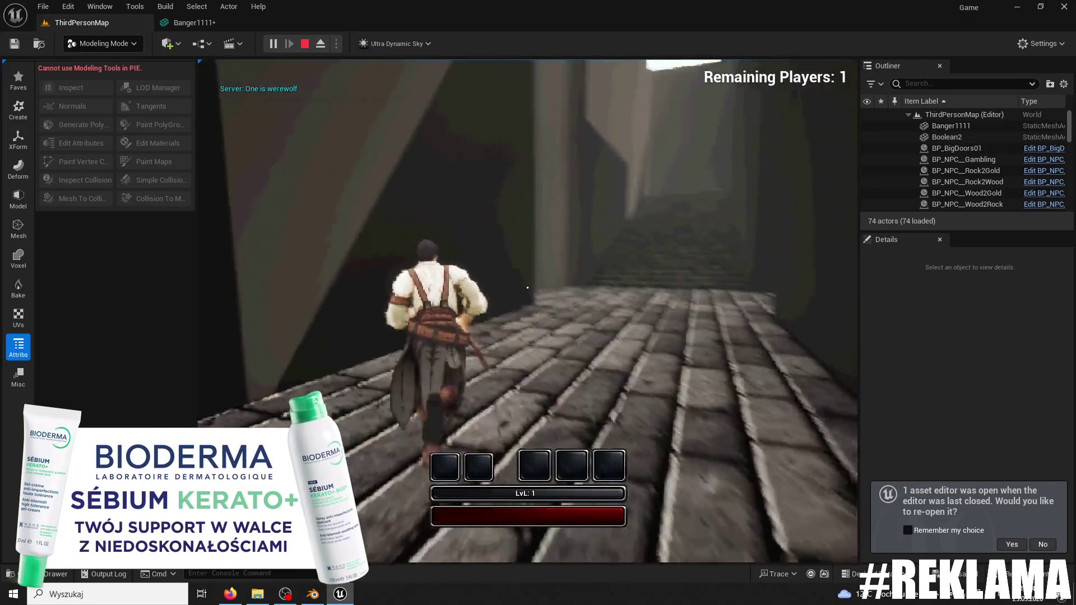
pyautogui.press('w')
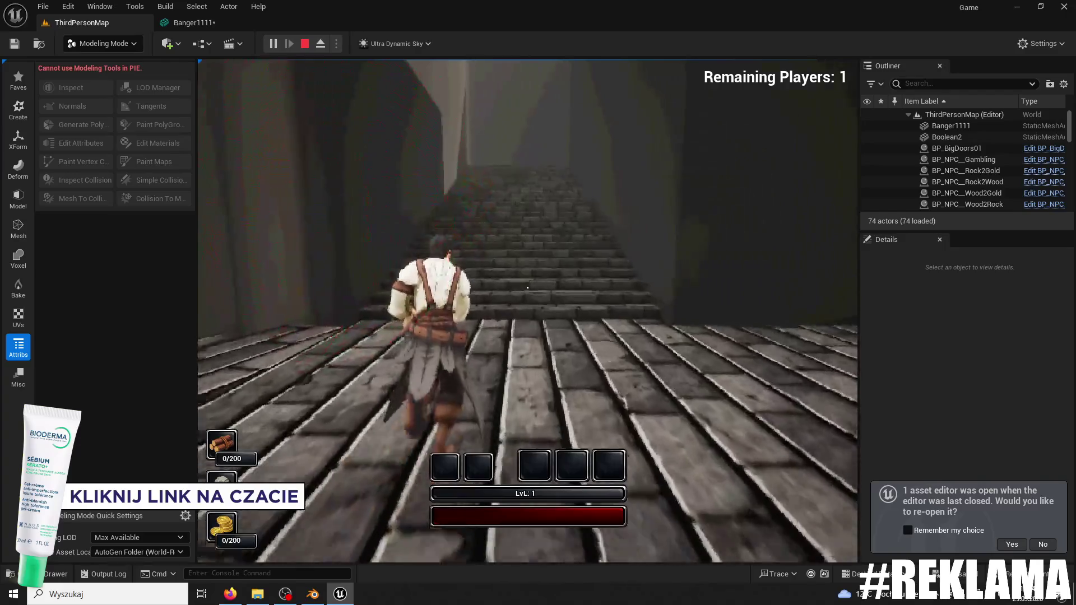
pyautogui.press('w')
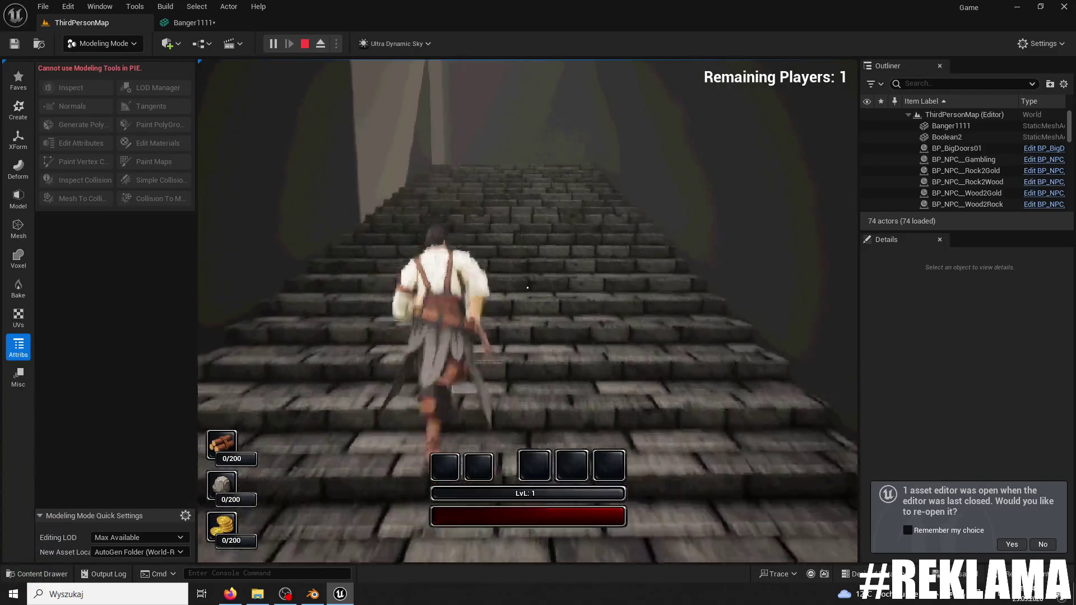
pyautogui.press('w')
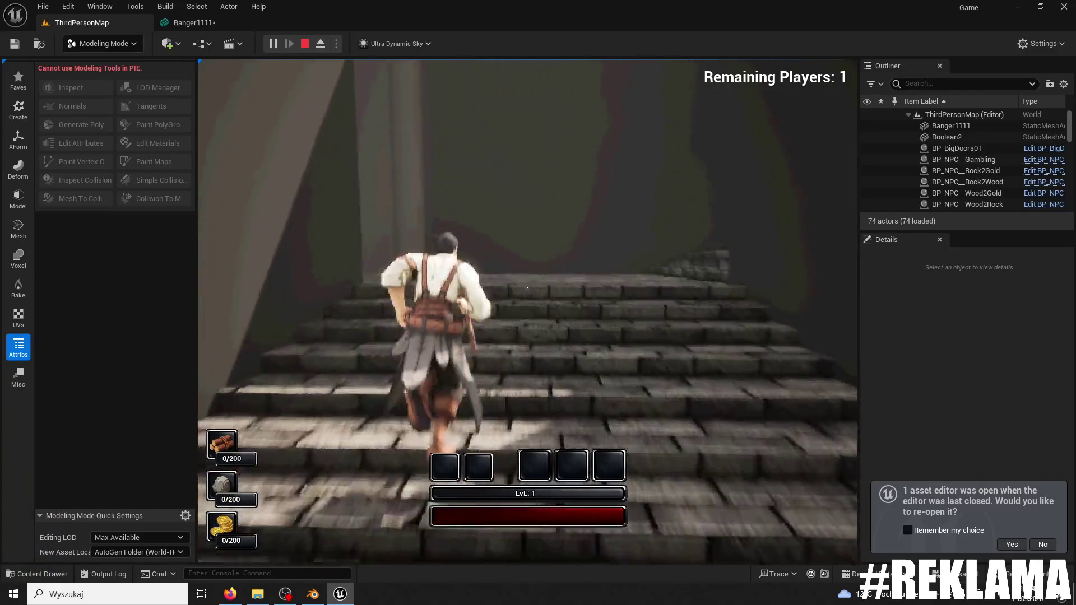
pyautogui.press('w')
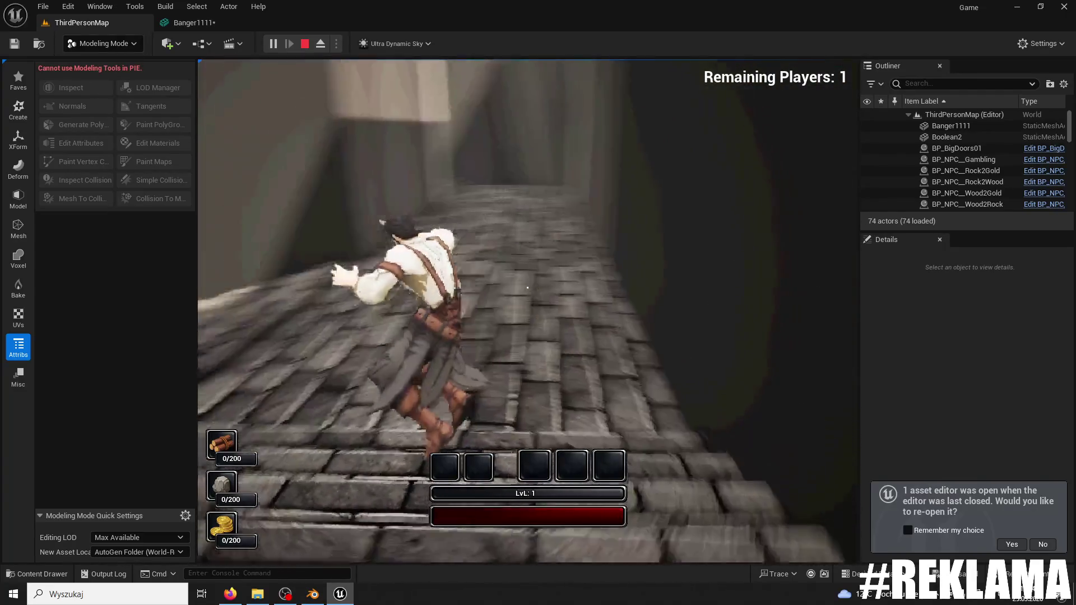
pyautogui.press('Escape')
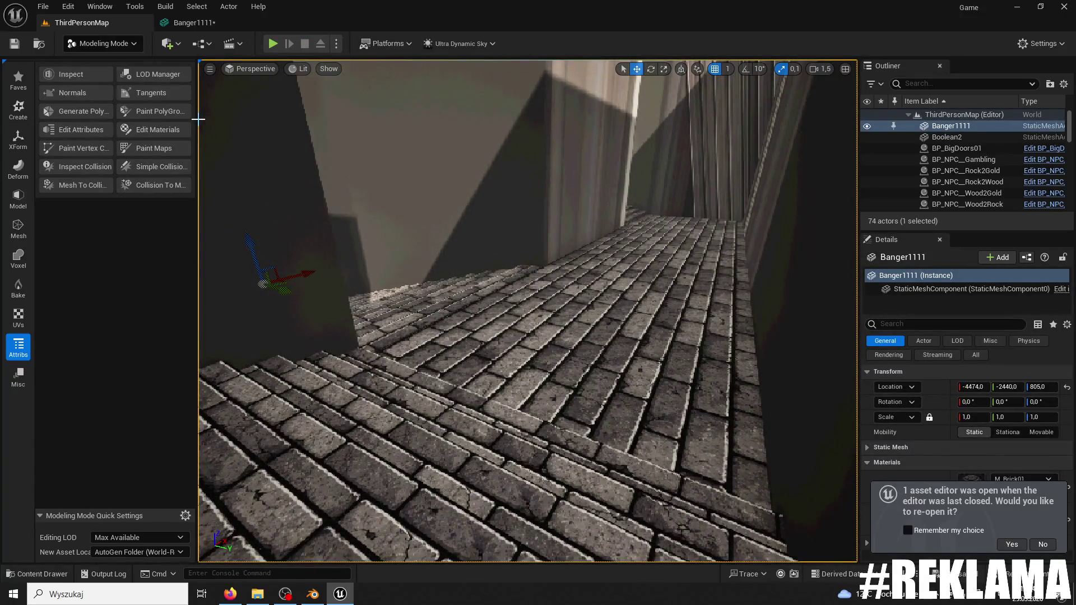
# - Switch the editor back to Selection mode and bring the Blender maze file forward
pyautogui.click(77, 44)
pyautogui.click(105, 62)
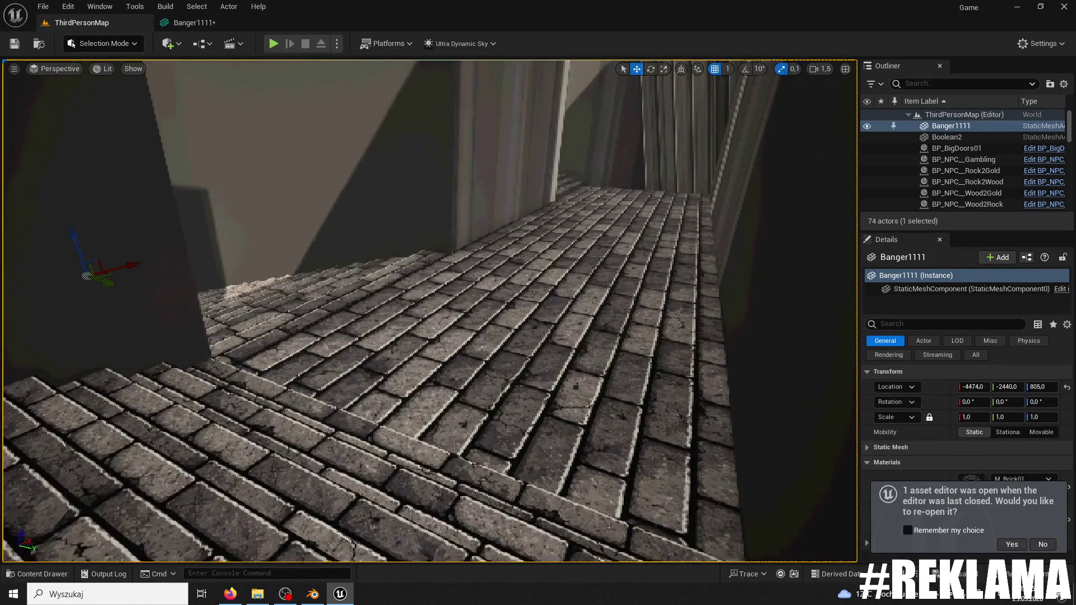
pyautogui.scroll(3, 365, 542)
pyautogui.click(313, 593)
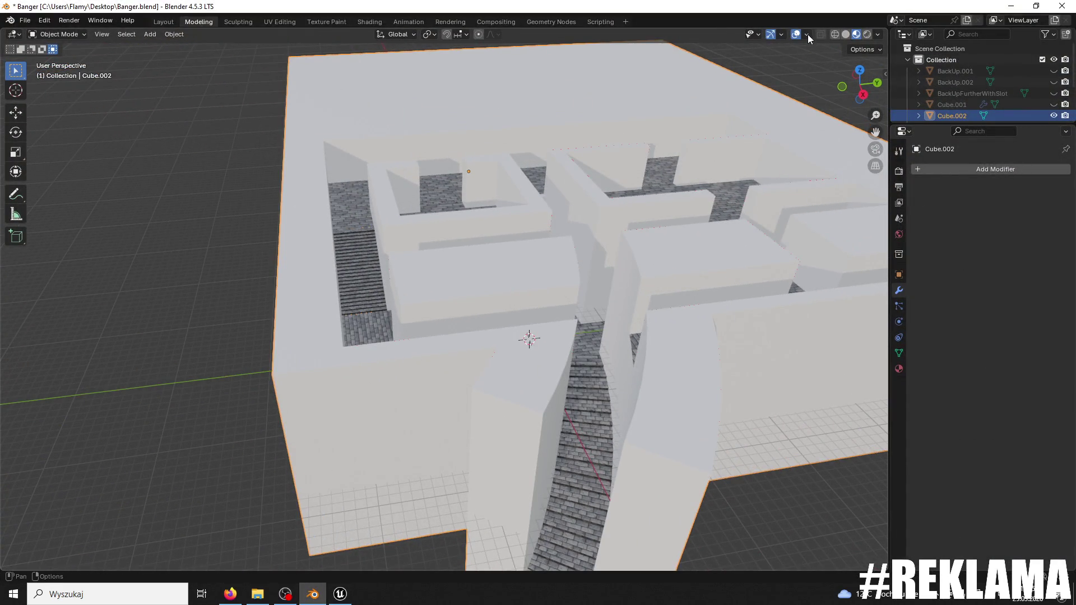
# - Enable the Face Orientation overlay so back-facing faces show red
pyautogui.click(807, 35)
pyautogui.click(741, 251)
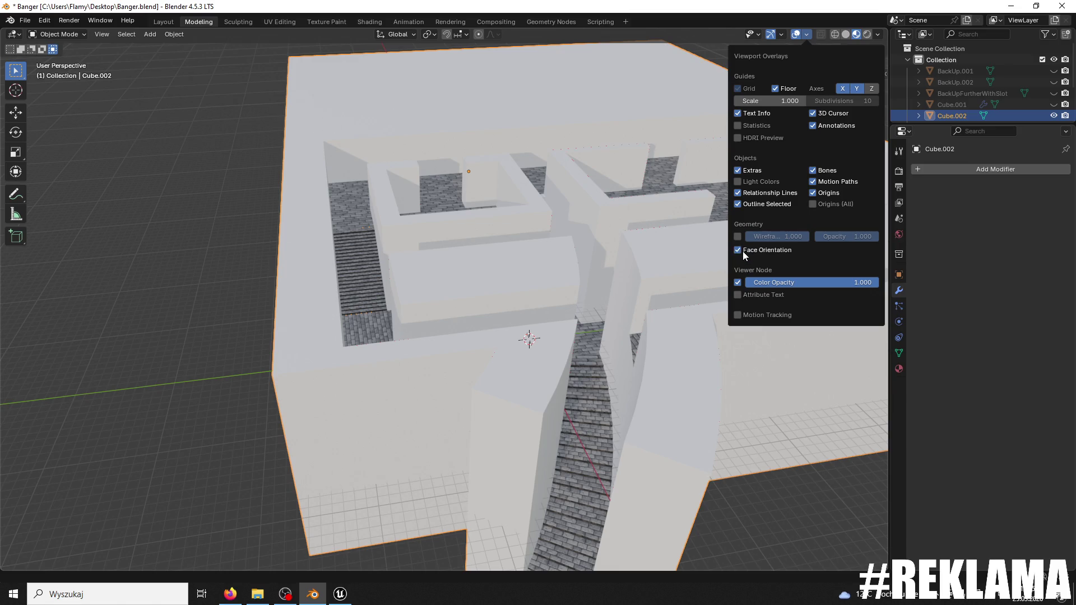
pyautogui.moveTo(592, 287)
pyautogui.mouseDown()
pyautogui.moveTo(628, 174)
pyautogui.moveTo(643, 193)
pyautogui.moveTo(761, 170)
pyautogui.moveTo(830, 210)
pyautogui.moveTo(825, 300)
pyautogui.moveTo(760, 354)
pyautogui.moveTo(611, 290)
pyautogui.moveTo(610, 184)
pyautogui.moveTo(626, 219)
pyautogui.moveTo(626, 358)
pyautogui.moveTo(614, 331)
pyautogui.moveTo(556, 312)
pyautogui.moveTo(642, 317)
pyautogui.mouseUp()
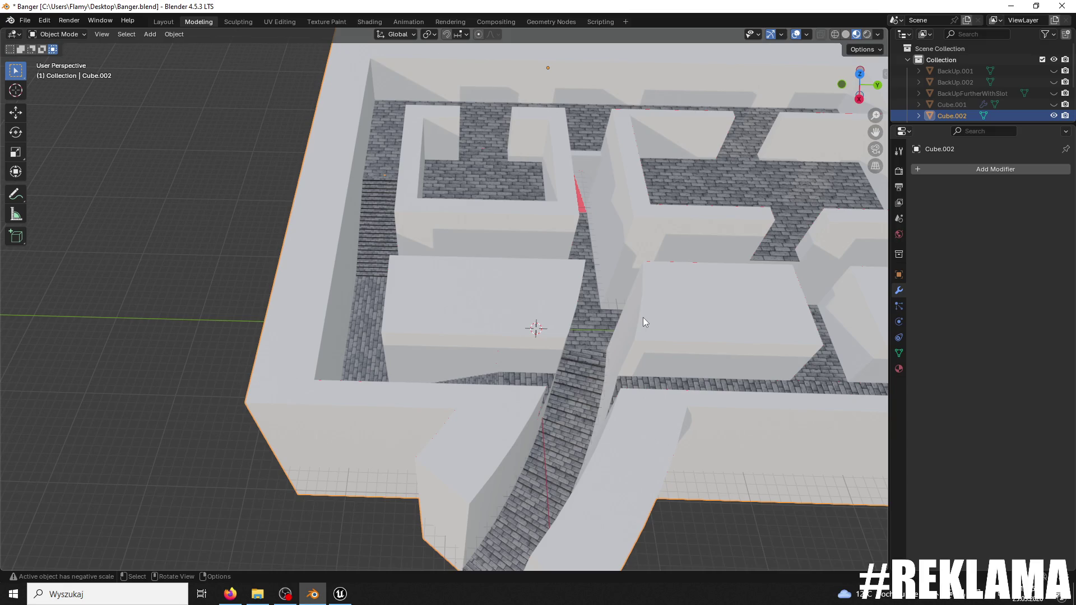
# - Orbit and zoom around the maze to inspect the red piece and the brick staircase
pyautogui.moveTo(570, 335); pyautogui.dragTo(611, 311)
pyautogui.hotkey('alt', 'Tab')
pyautogui.moveTo(600, 273)
pyautogui.mouseDown()
pyautogui.moveTo(640, 264)
pyautogui.moveTo(611, 282)
pyautogui.mouseUp()
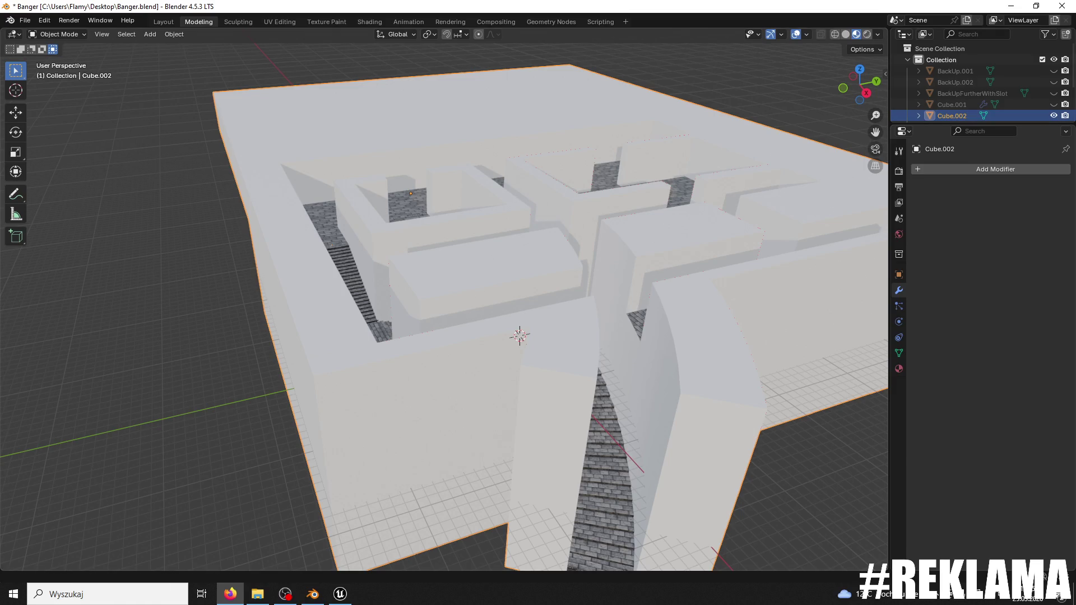
pyautogui.scroll(5, 600, 210)
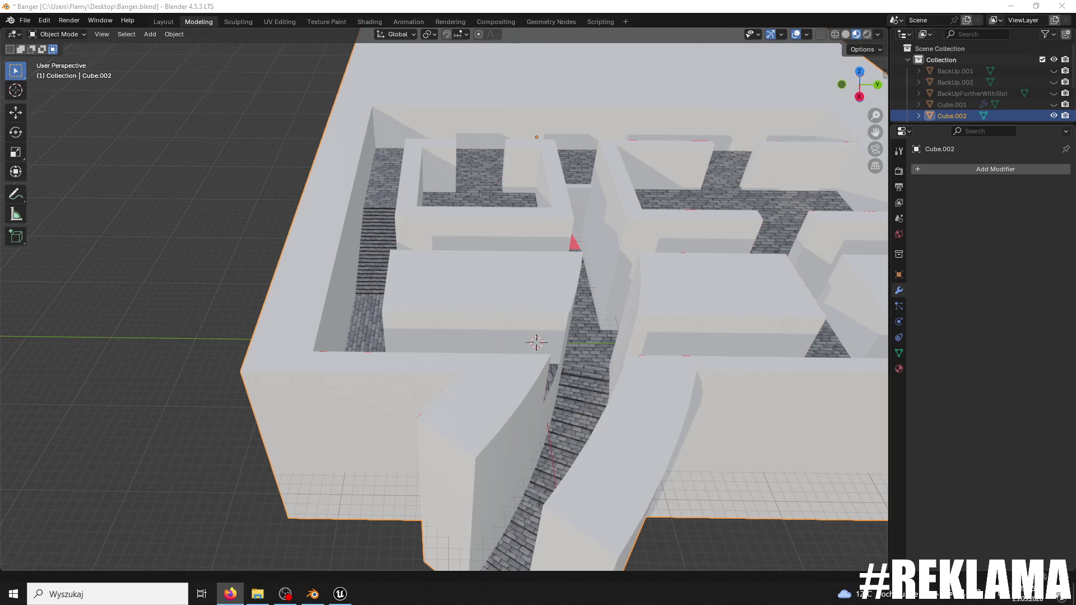
pyautogui.click(516, 287)
# - Switch Cube.002 into Edit Mode and orbit to a higher overview of the maze
pyautogui.click(56, 34)
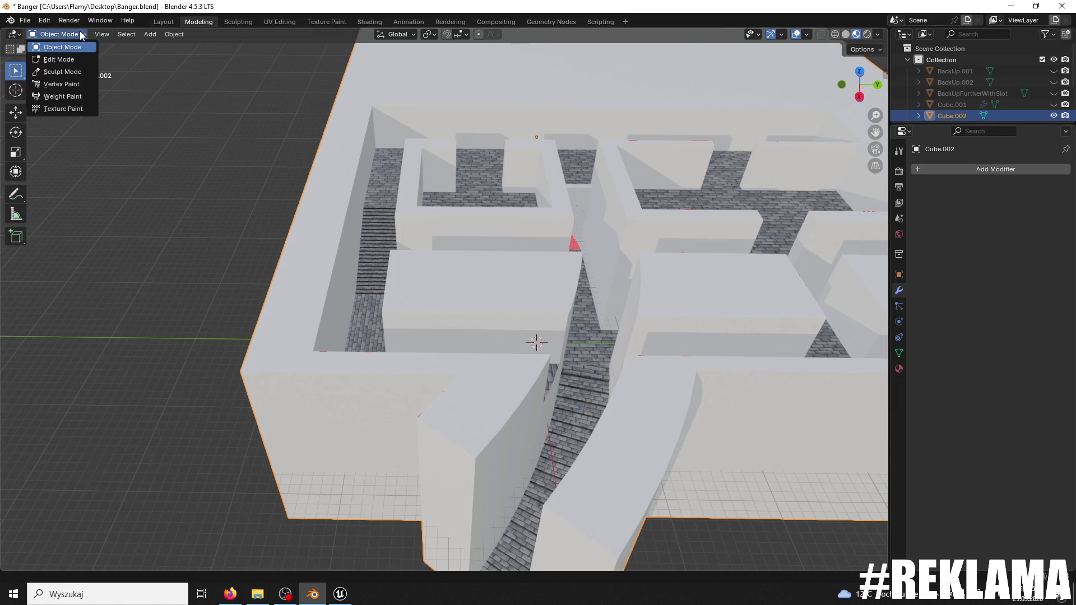
pyautogui.click(56, 58)
pyautogui.moveTo(452, 248); pyautogui.dragTo(414, 269)
pyautogui.click(230, 594)
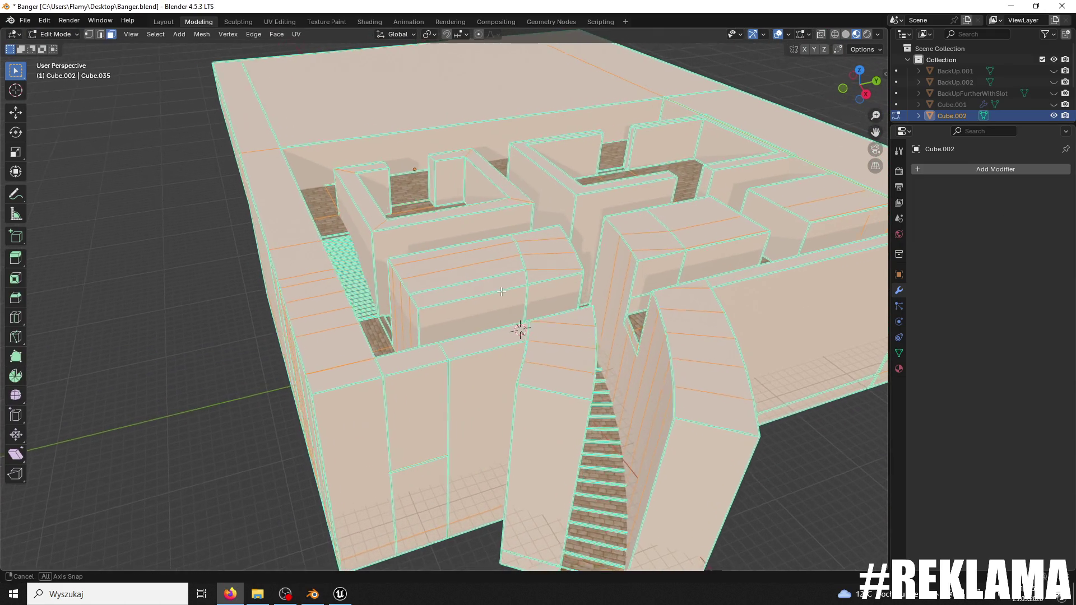
pyautogui.scroll(5, 540, 343)
pyautogui.scroll(4, 563, 349)
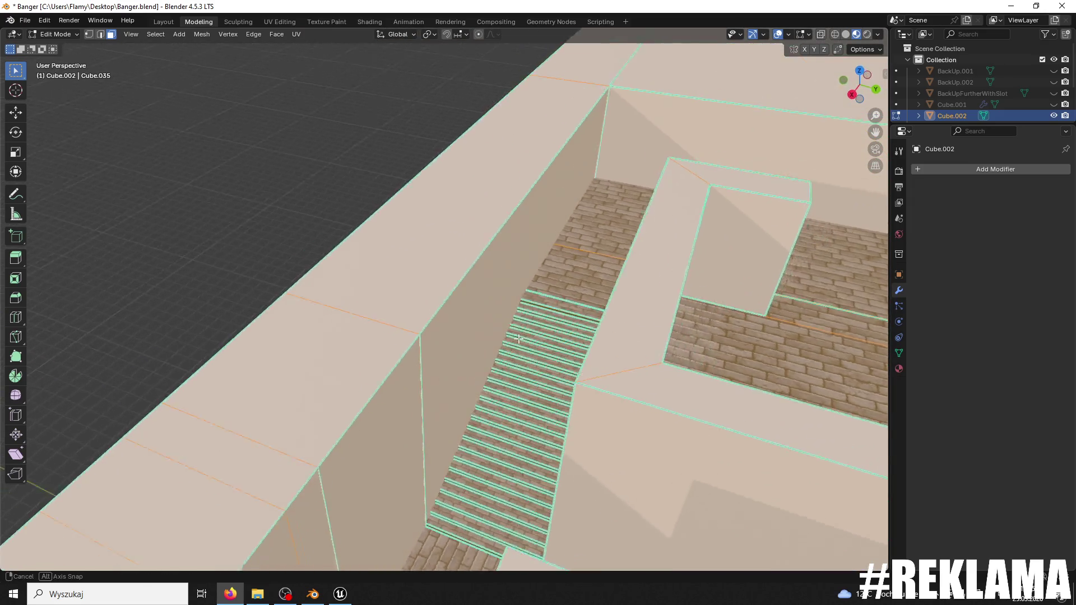
# - Orbit and zoom in close on the red back-facing faces among the walls and stairs
pyautogui.moveTo(564, 350)
pyautogui.mouseDown()
pyautogui.moveTo(508, 338)
pyautogui.moveTo(560, 371)
pyautogui.moveTo(603, 372)
pyautogui.mouseUp()
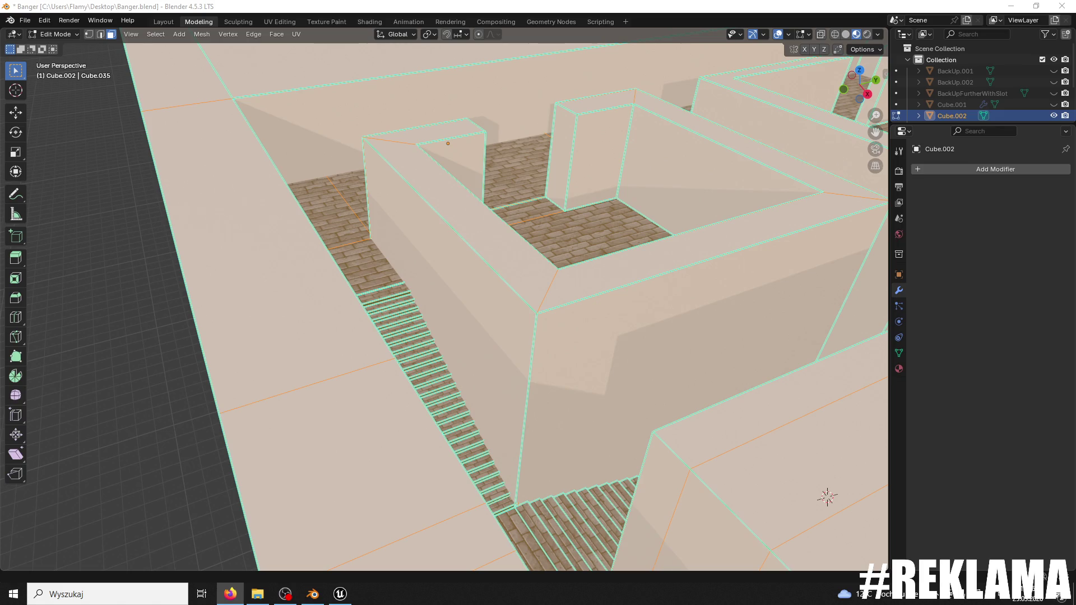
pyautogui.moveTo(740, 286); pyautogui.dragTo(711, 294)
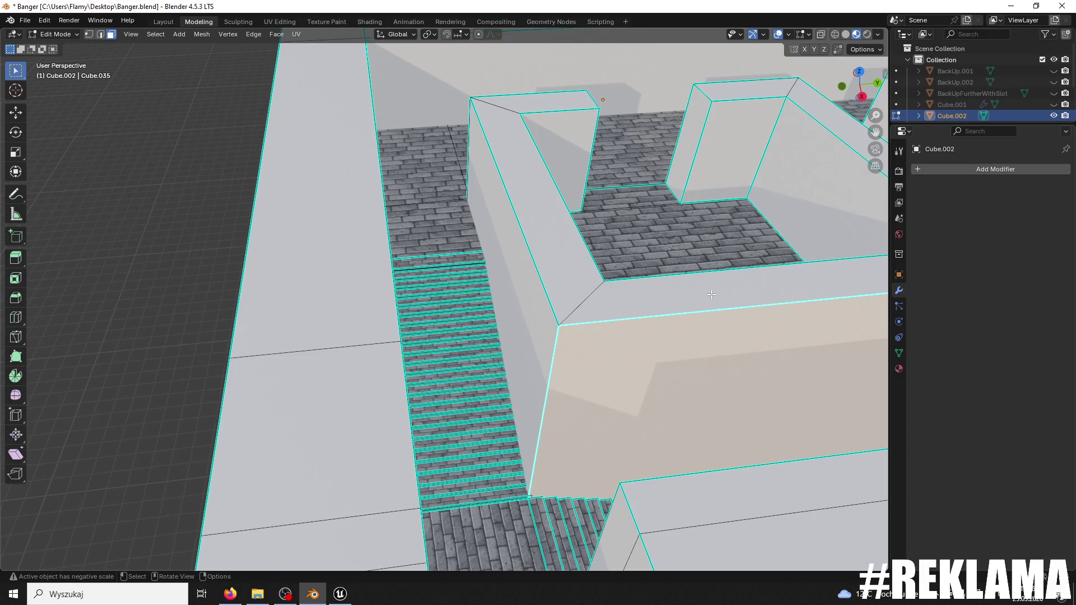
pyautogui.scroll(-8, 711, 294)
pyautogui.moveTo(709, 296); pyautogui.dragTo(507, 308)
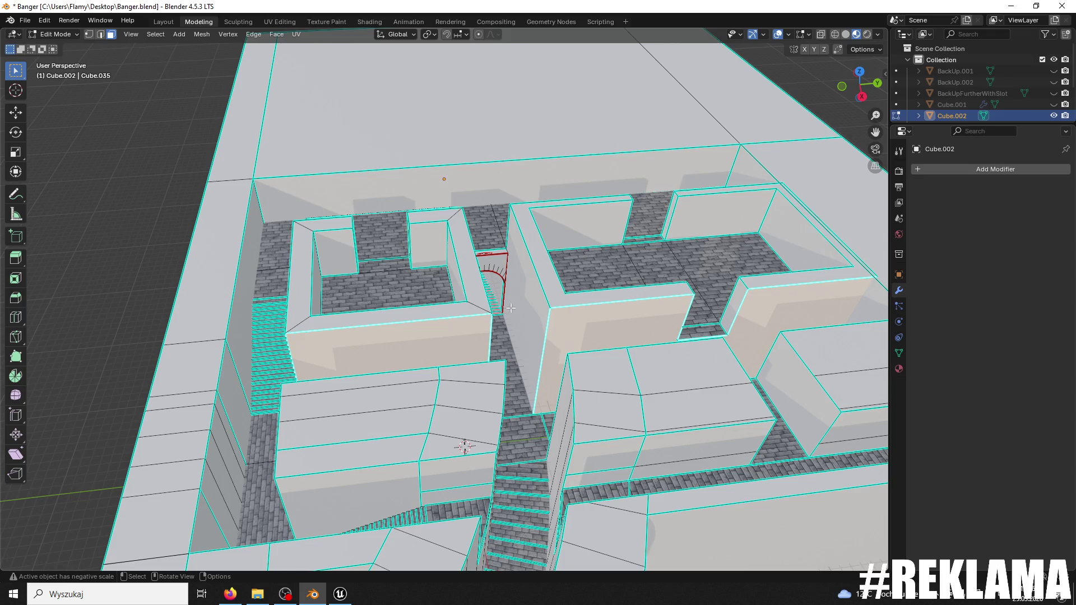
pyautogui.moveTo(439, 308)
pyautogui.mouseDown()
pyautogui.moveTo(449, 271)
pyautogui.moveTo(482, 322)
pyautogui.moveTo(506, 312)
pyautogui.moveTo(511, 280)
pyautogui.mouseUp()
pyautogui.scroll(-3, 507, 312)
pyautogui.scroll(-5, 508, 313)
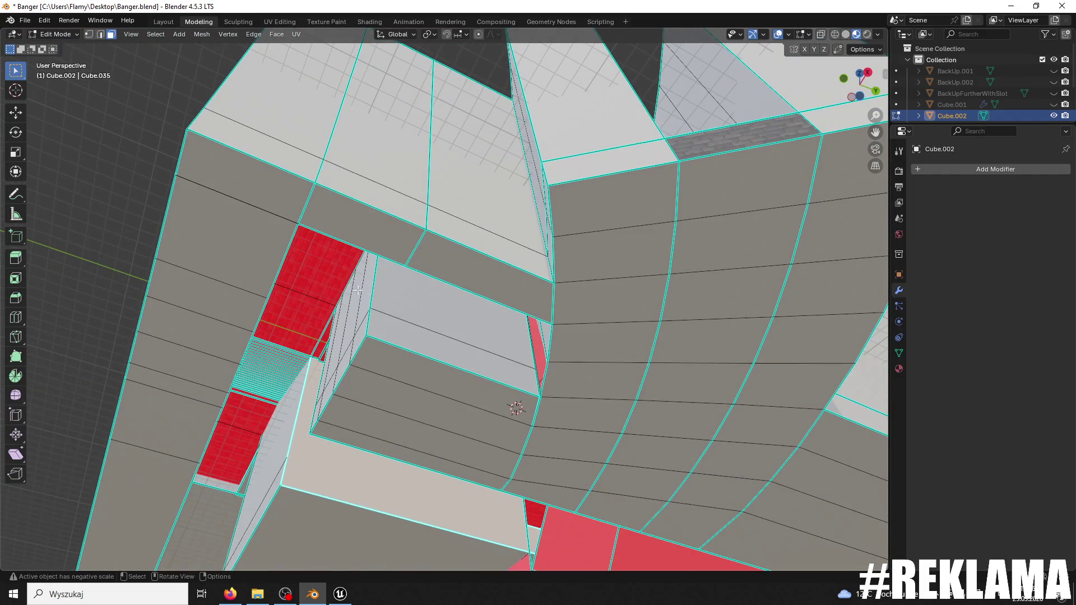
# - Select a red flipped face and recalculate its normals to point outside
pyautogui.click(333, 272)
pyautogui.rightClick(333, 273)
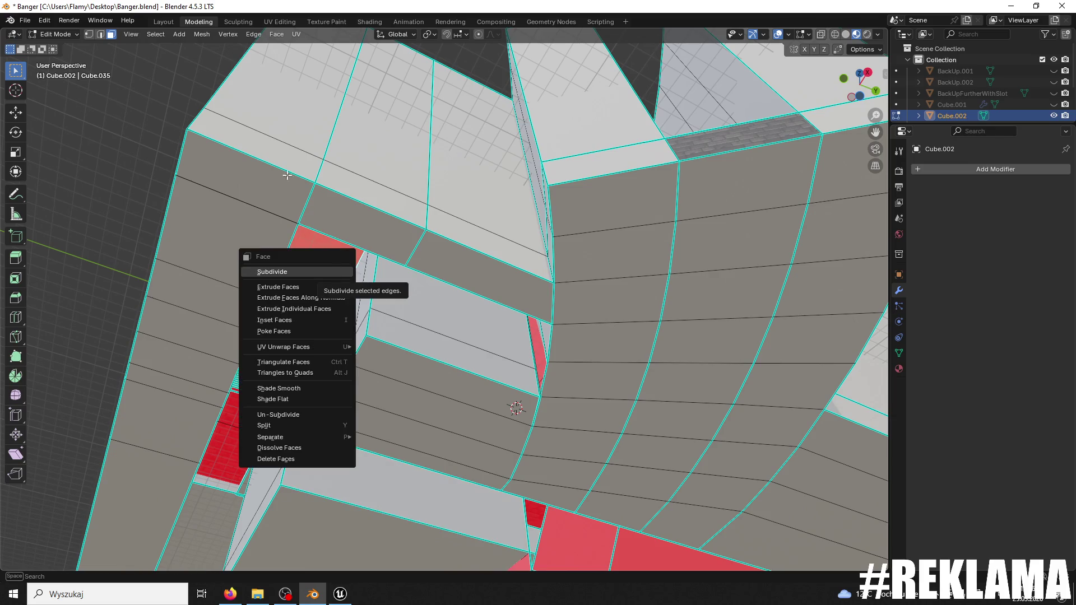
pyautogui.click(211, 38)
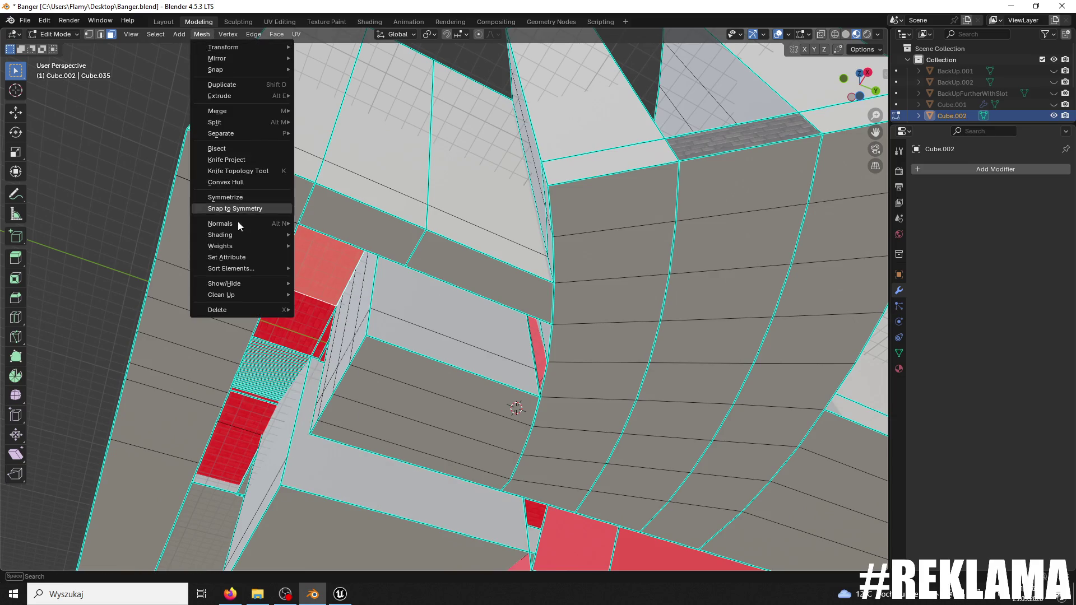
pyautogui.moveTo(235, 237)
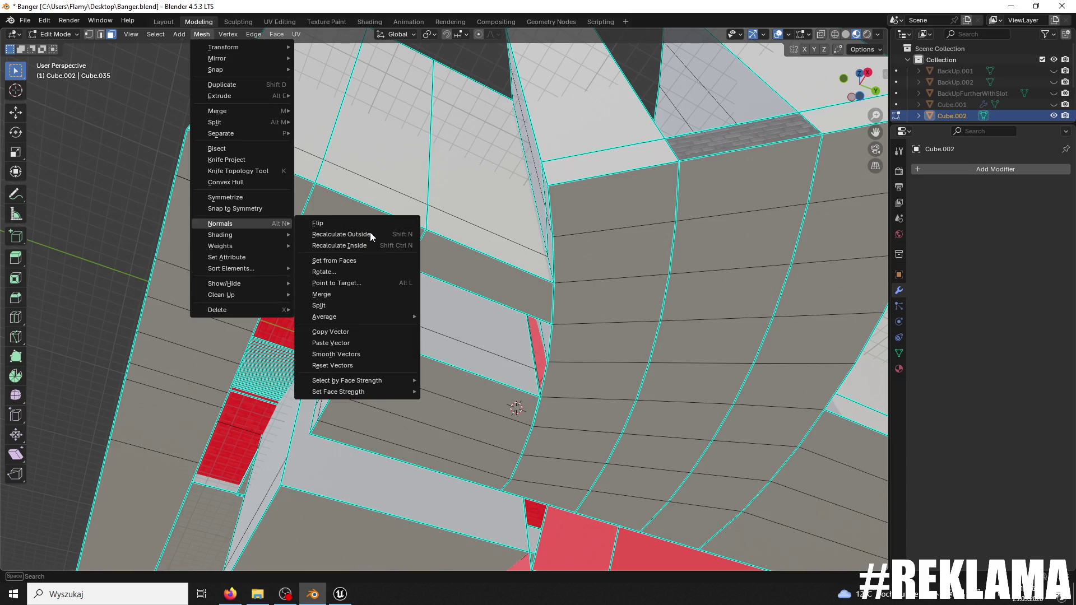
pyautogui.click(370, 232)
# - Try extruding the red flipped faces with Extrude Faces and Extrude Along Normals
pyautogui.click(311, 322)
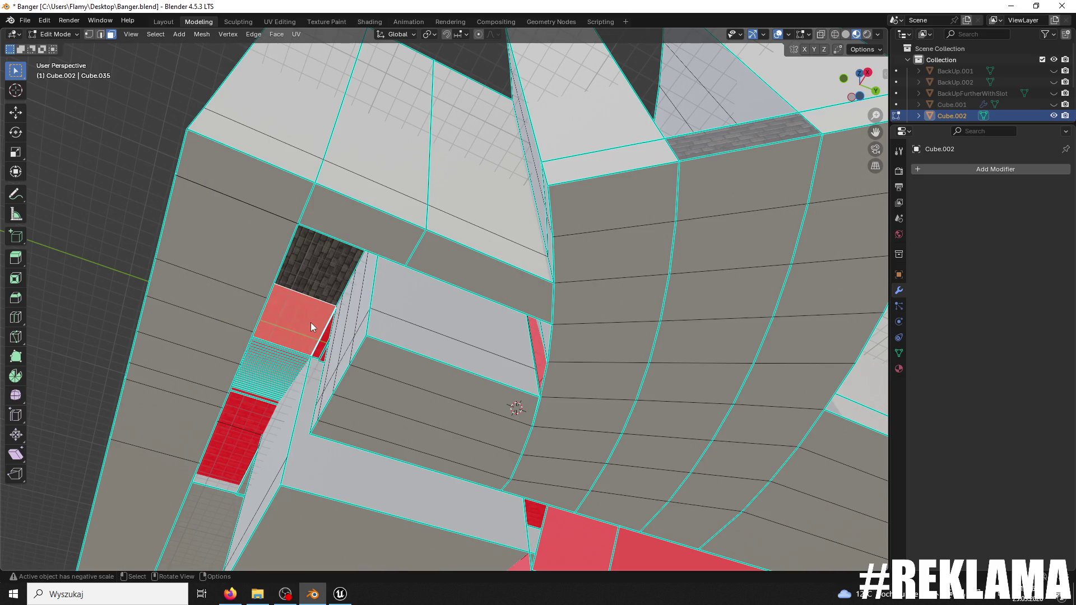
pyautogui.rightClick(310, 321)
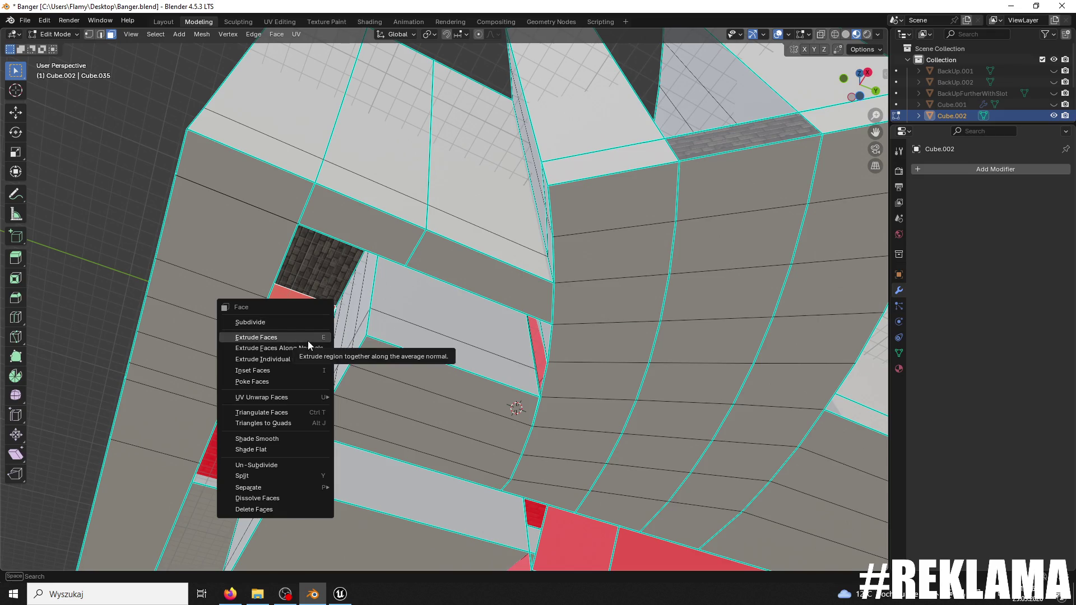
pyautogui.click(307, 341)
pyautogui.click(373, 258)
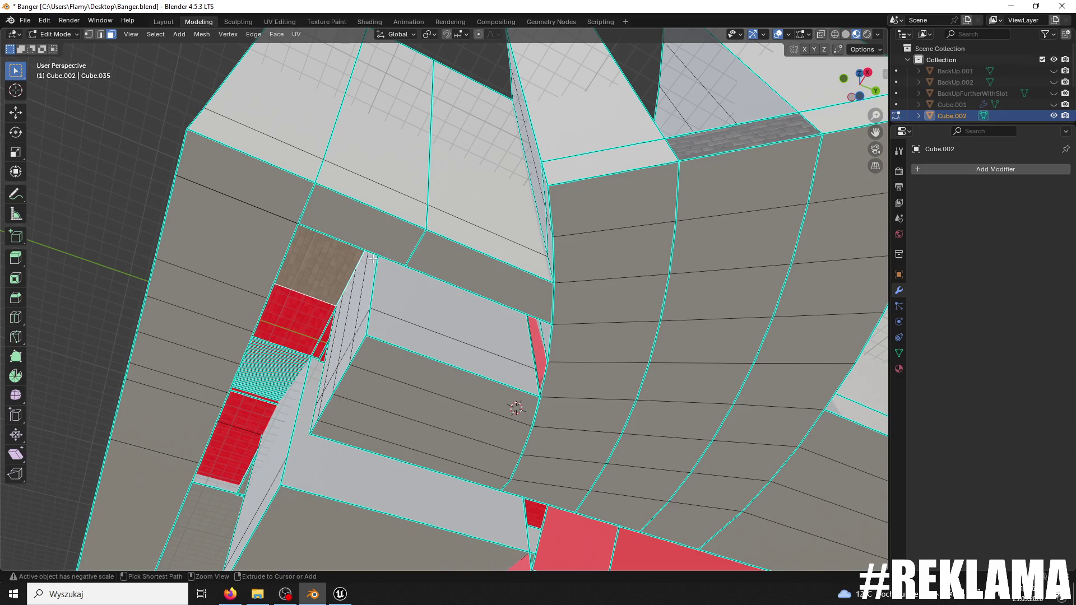
pyautogui.click(310, 312)
pyautogui.rightClick(310, 316)
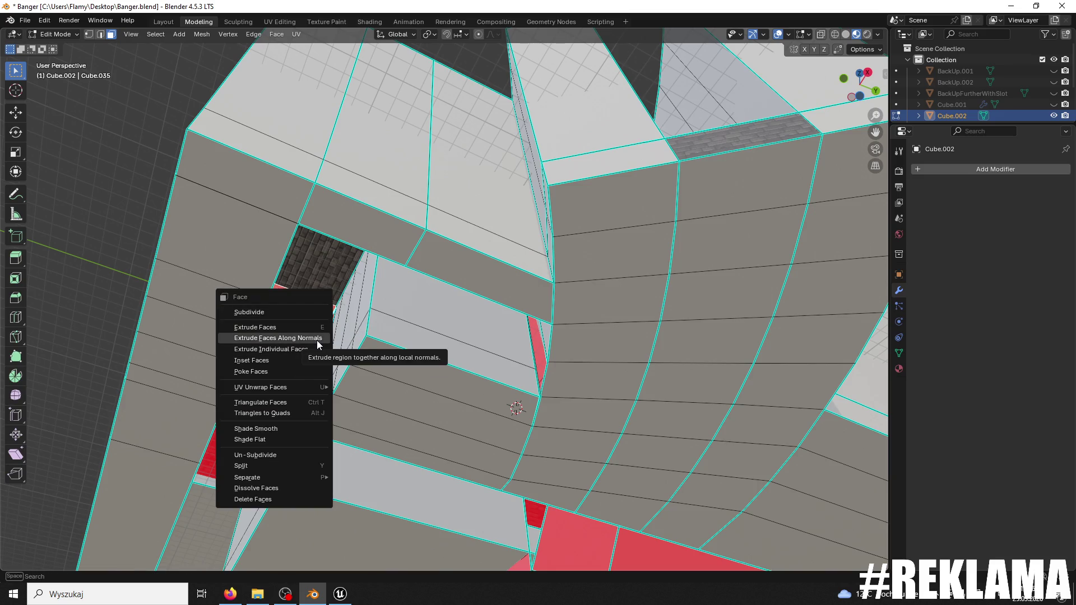
pyautogui.click(317, 340)
# - Recalculate the normals inside, then undo so the remaining red face points outward
pyautogui.click(207, 37)
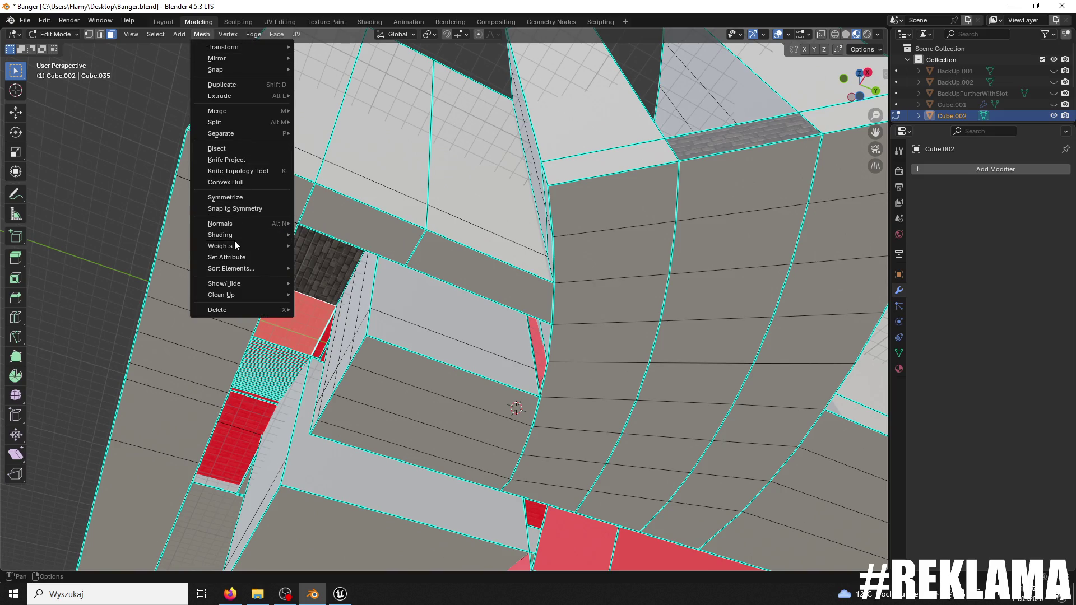
pyautogui.moveTo(244, 222)
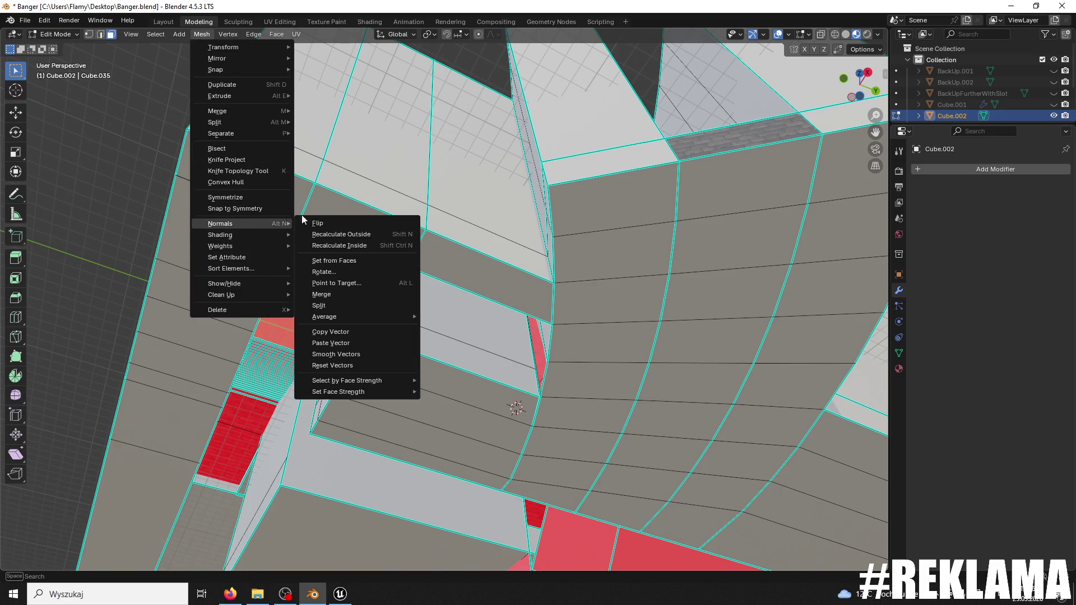
pyautogui.click(355, 246)
pyautogui.hotkey('ctrl', 'z')
pyautogui.hotkey('ctrl', 'shift', 'z')
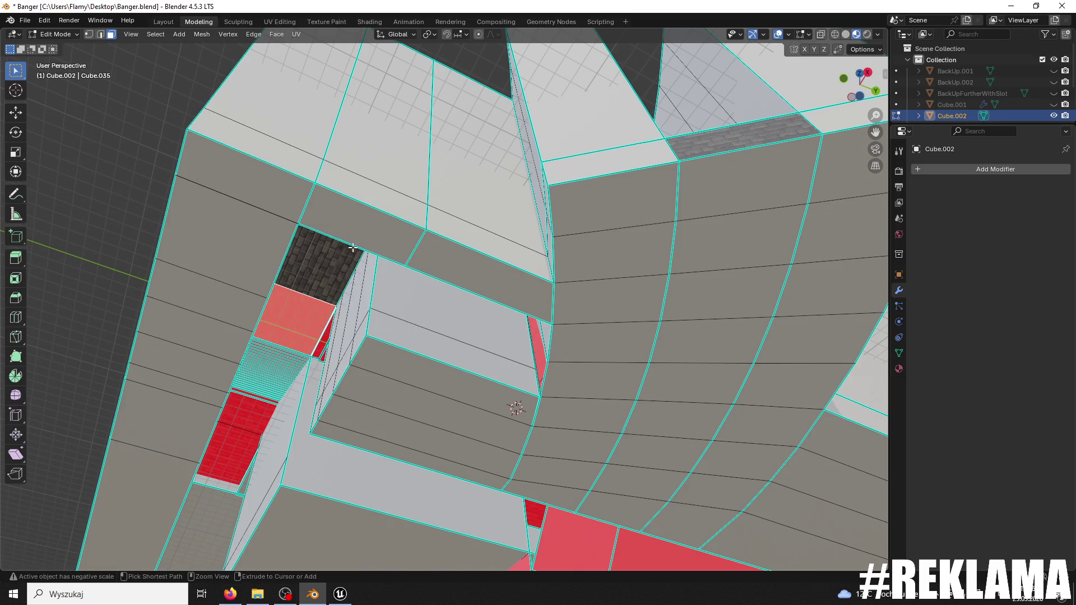
pyautogui.scroll(-6, 354, 247)
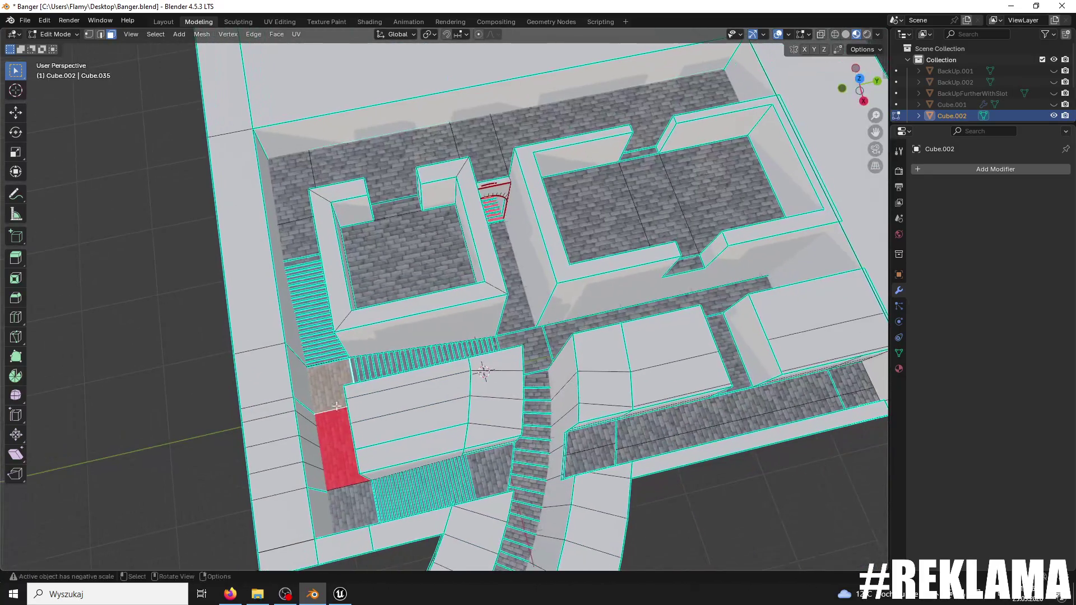
pyautogui.hotkey('ctrl', 'z')
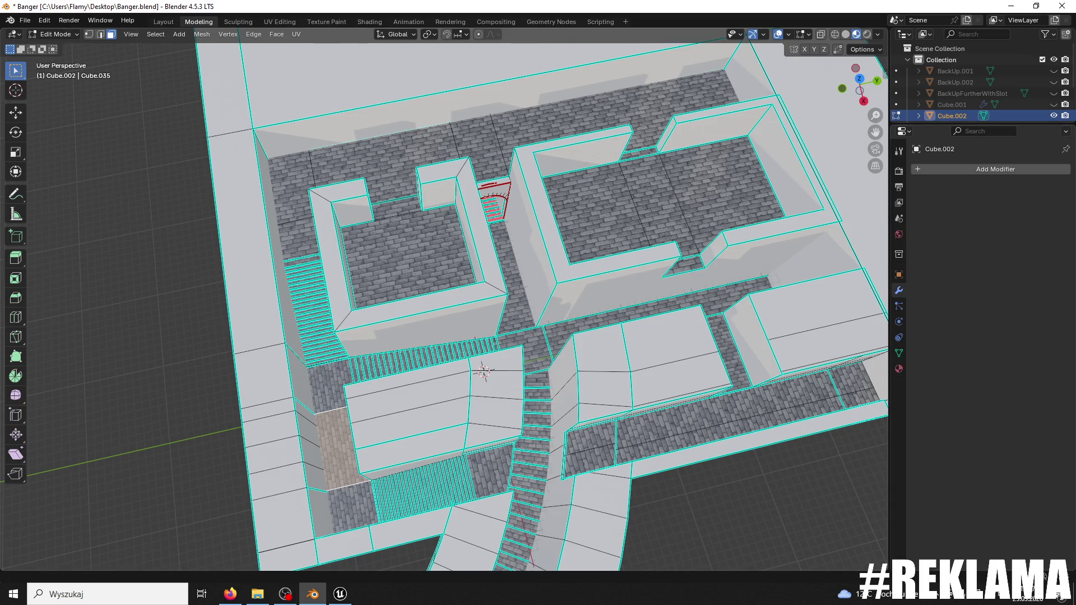
pyautogui.hotkey('alt', 'Tab')
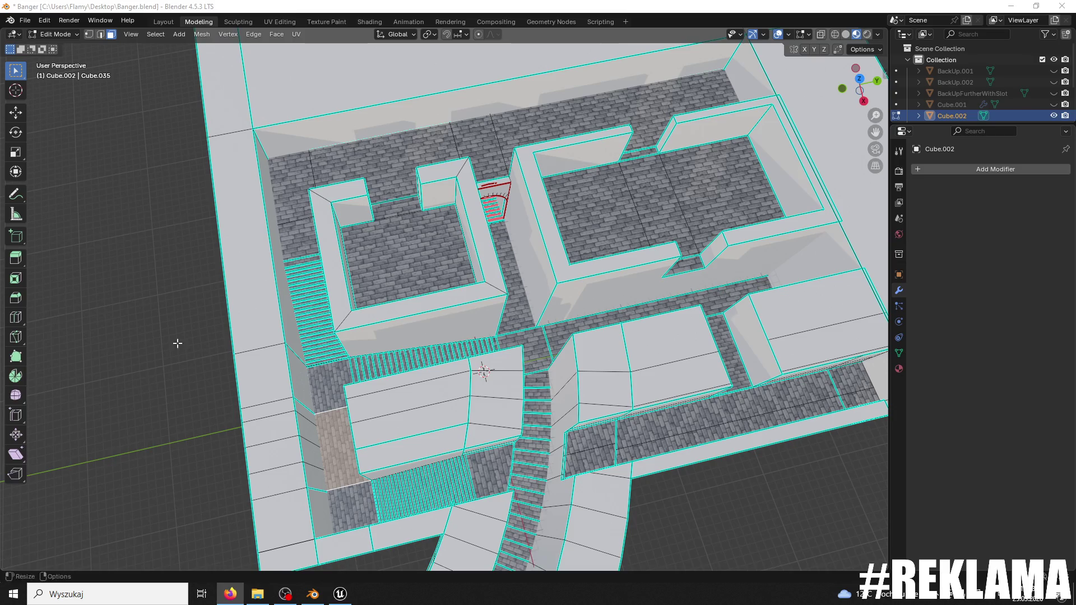
pyautogui.click(340, 594)
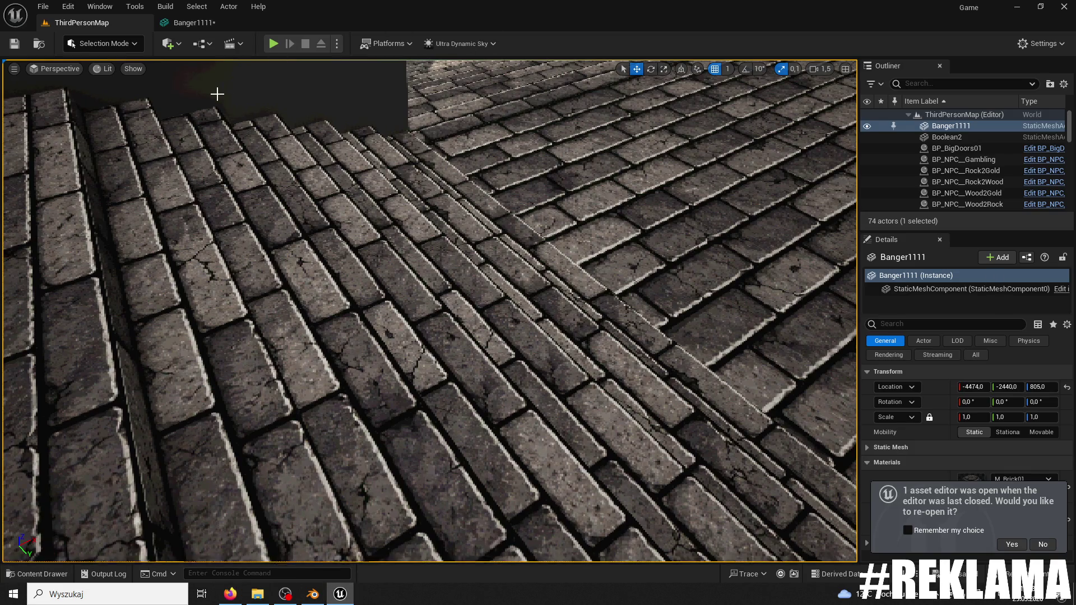
# - Open the Banger1111 mesh editor, decline reopening earlier editors, and scroll Details to Collision
pyautogui.click(193, 23)
pyautogui.click(1047, 544)
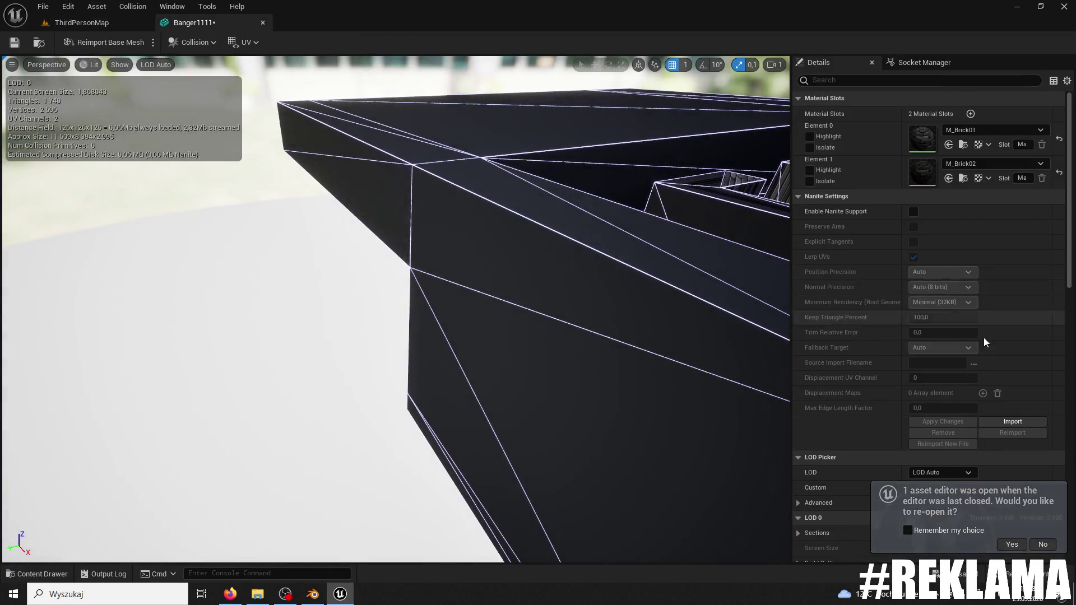
pyautogui.scroll(-10, 984, 344)
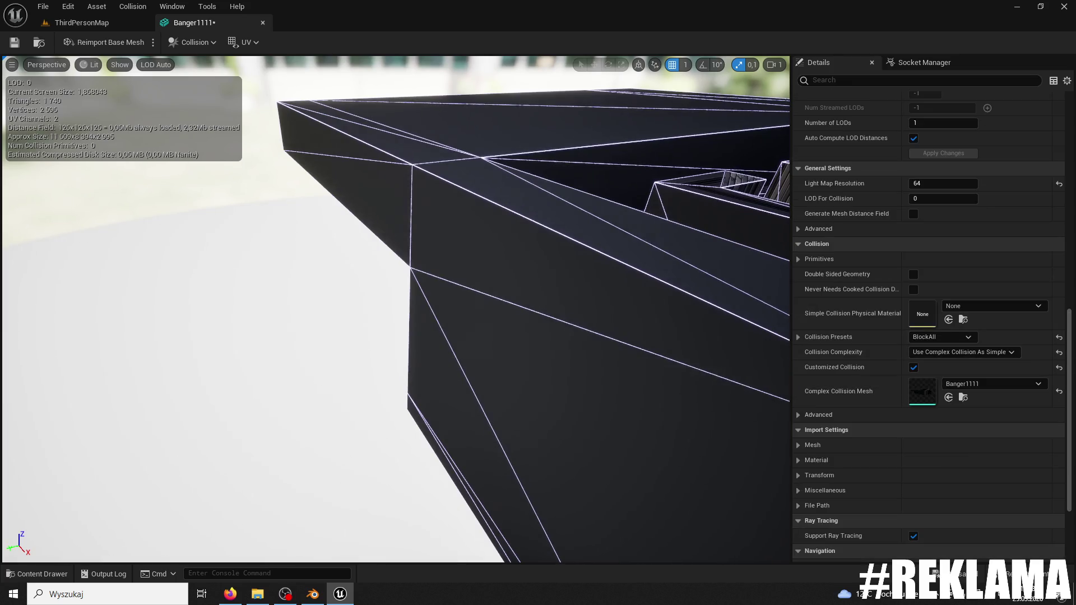
pyautogui.hotkey('alt', 'Tab')
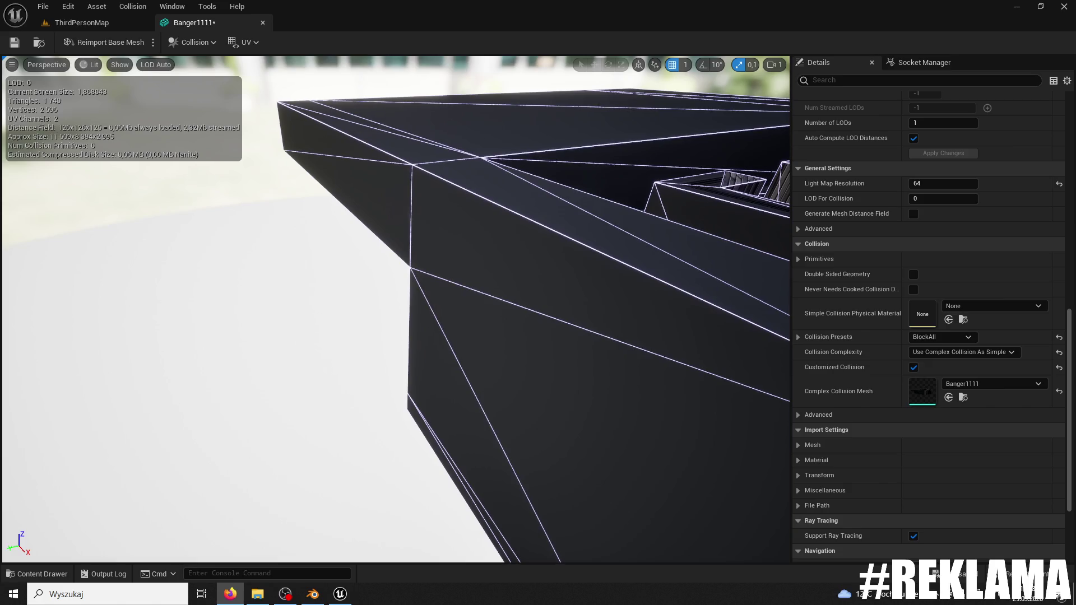
pyautogui.moveTo(392, 308)
pyautogui.mouseDown()
pyautogui.moveTo(358, 325)
pyautogui.moveTo(370, 254)
pyautogui.mouseUp()
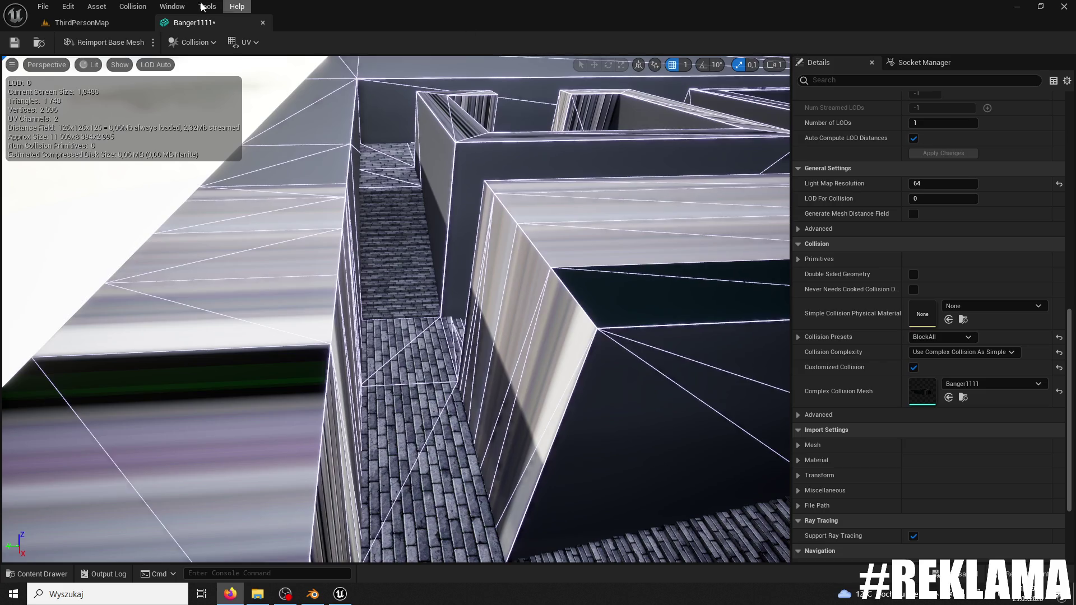
# - Return to the ThirdPersonMap level editor and show the project's content assets
pyautogui.click(98, 23)
pyautogui.click(37, 574)
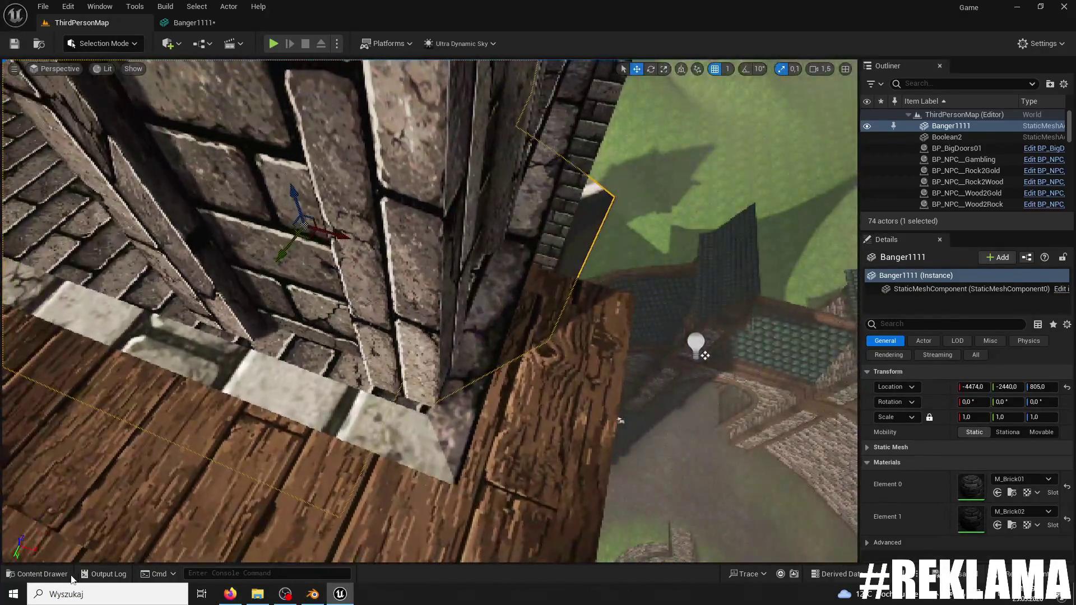
# - Reimport the Banger1111 mesh from Banger1111.fbx through the Content Drawer
pyautogui.hotkey('ctrl', 'space')
pyautogui.rightClick(307, 398)
pyautogui.click(365, 108)
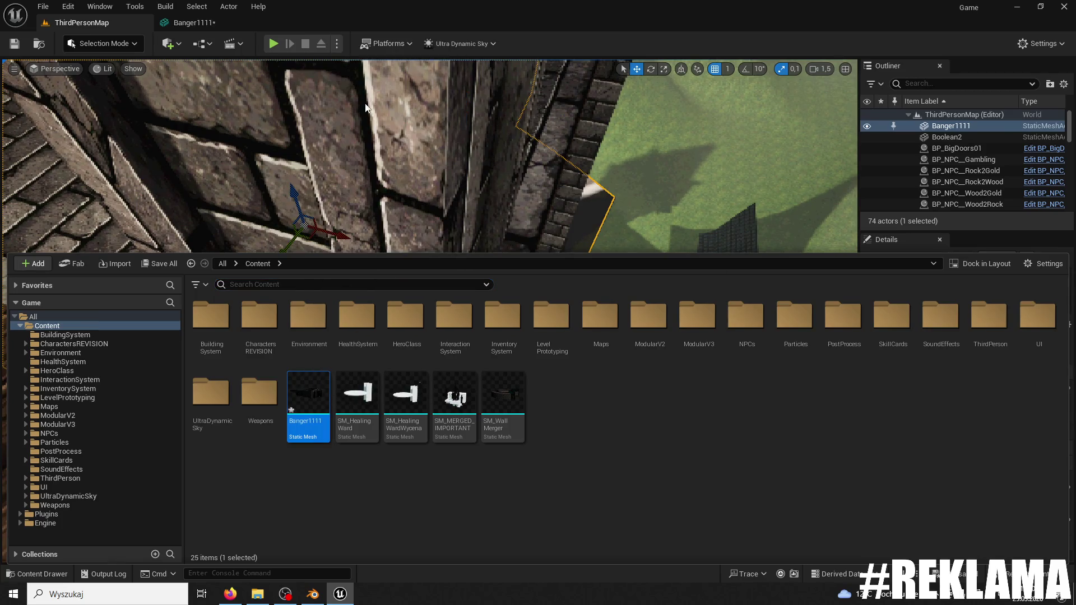
pyautogui.moveTo(534, 157); pyautogui.dragTo(594, 185)
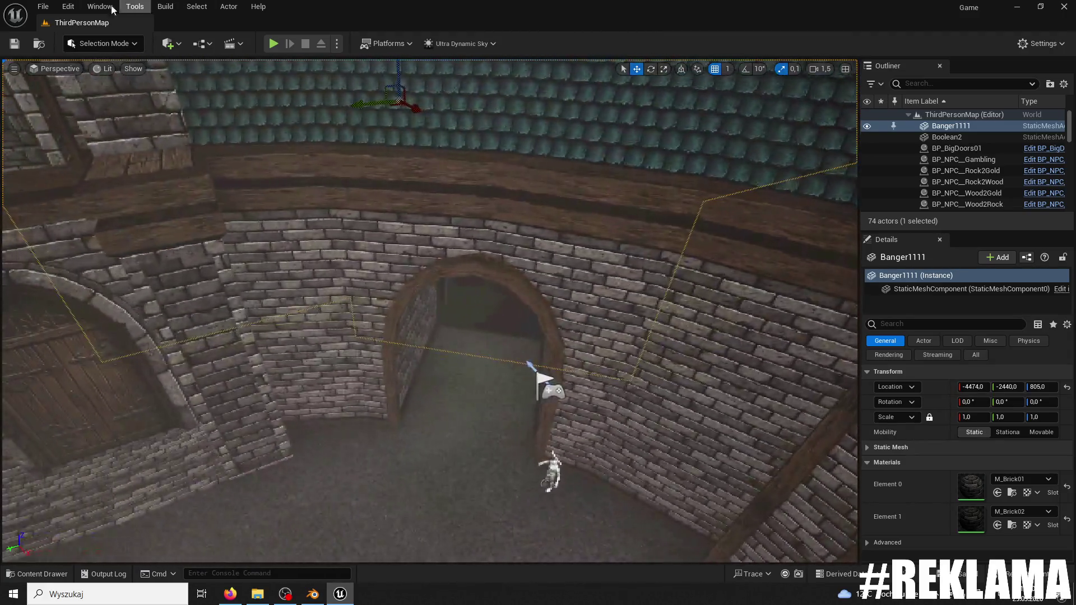
# - Open the reimported Banger1111 mesh to inspect it, close it, and switch to Modeling Mode
pyautogui.click(64, 573)
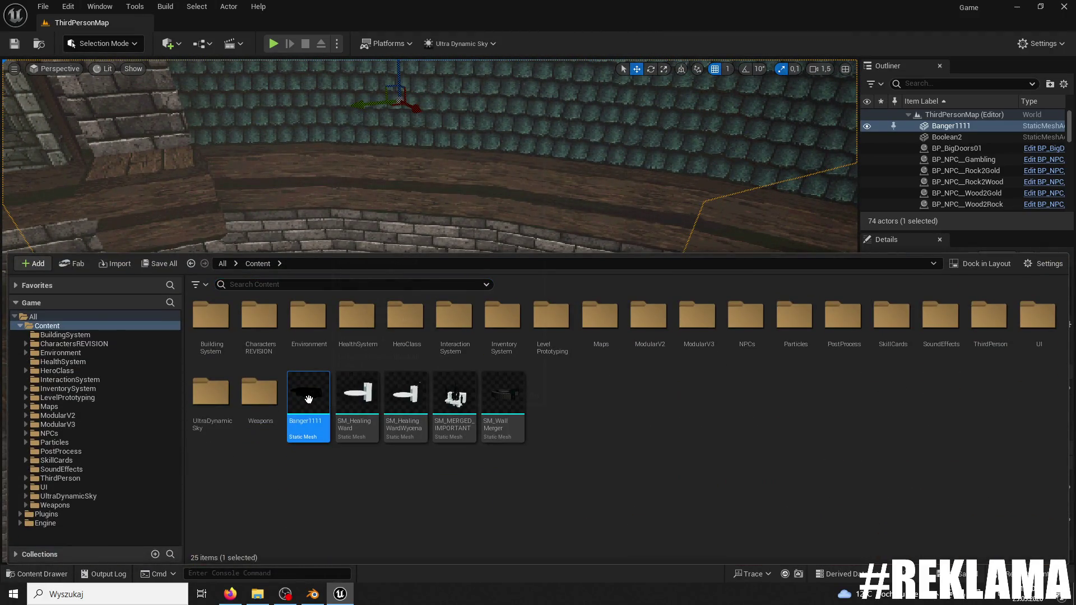
pyautogui.doubleClick(308, 398)
pyautogui.moveTo(315, 148)
pyautogui.mouseDown()
pyautogui.moveTo(358, 168)
pyautogui.moveTo(314, 149)
pyautogui.mouseUp()
pyautogui.click(263, 23)
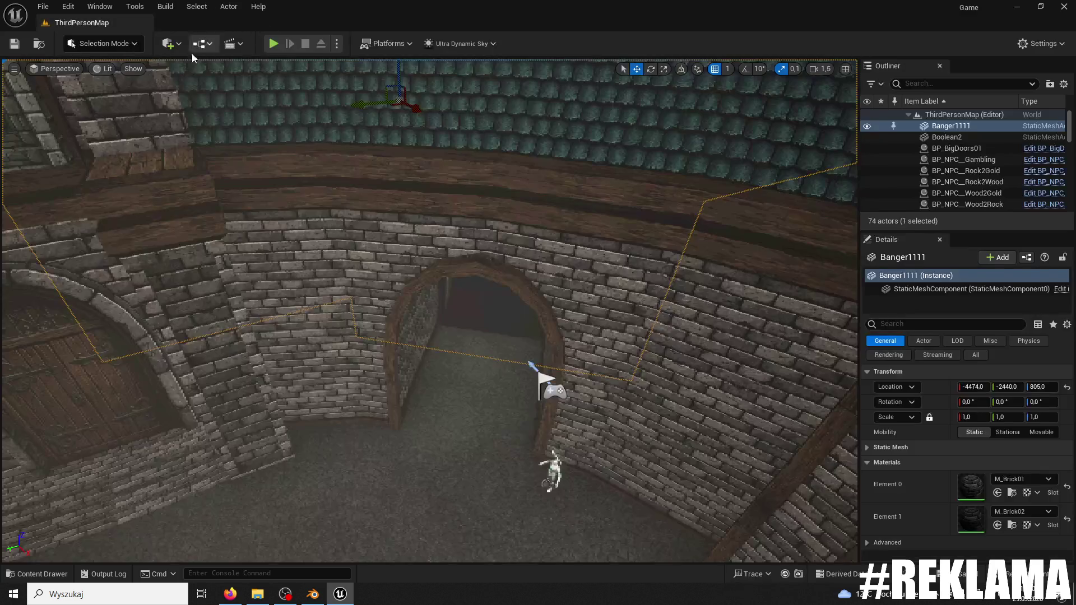
pyautogui.click(102, 43)
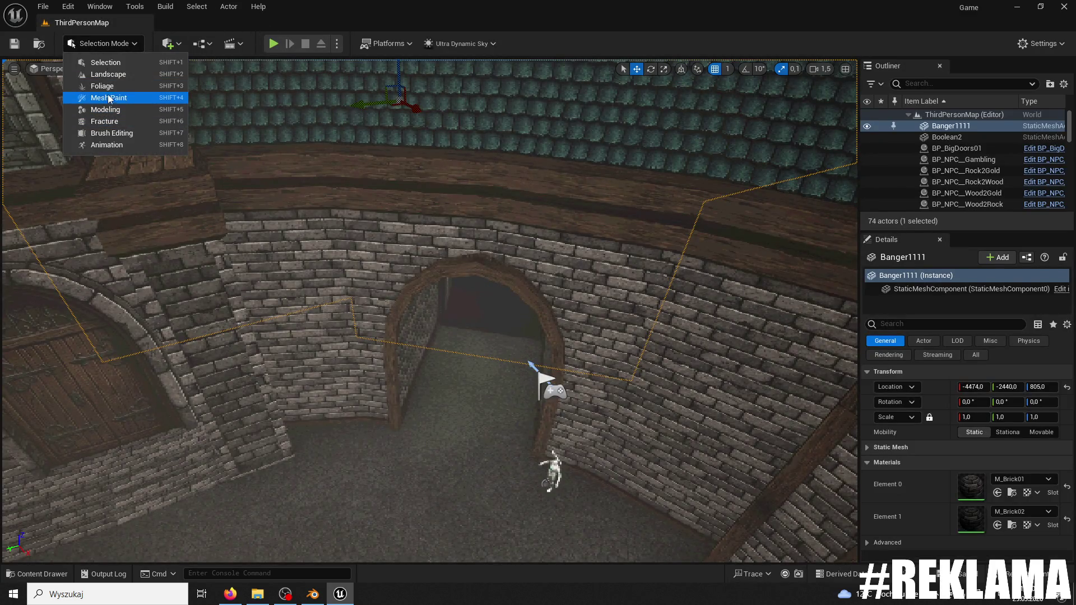
pyautogui.click(108, 121)
# - Apply Edit Normals to Banger1111 with Fix Inconsistent Normals on, Recompute and Invert off
pyautogui.click(18, 348)
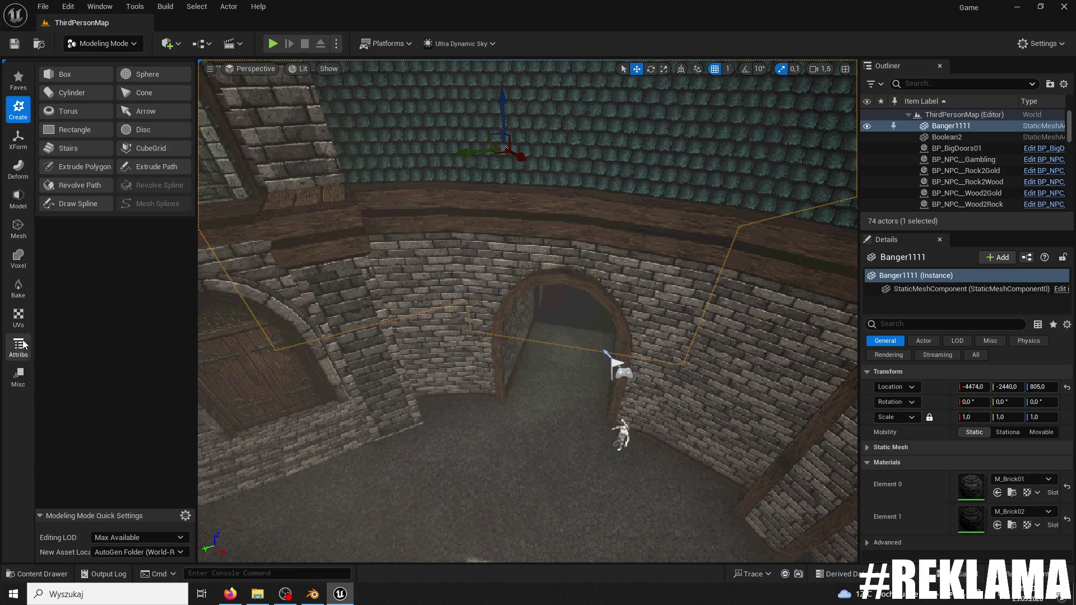
pyautogui.click(77, 92)
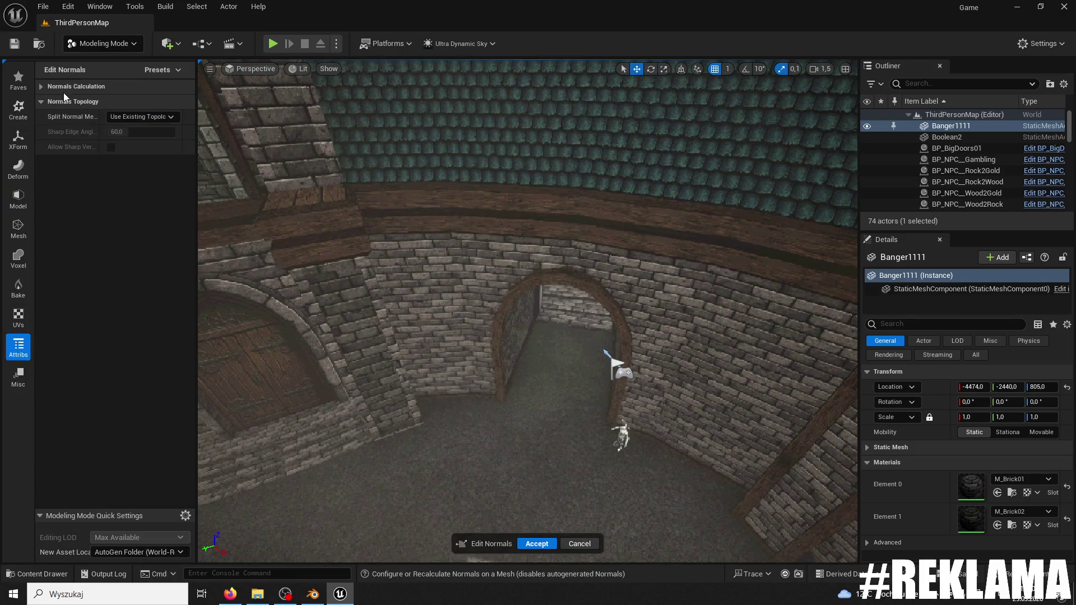
pyautogui.click(43, 85)
pyautogui.click(115, 102)
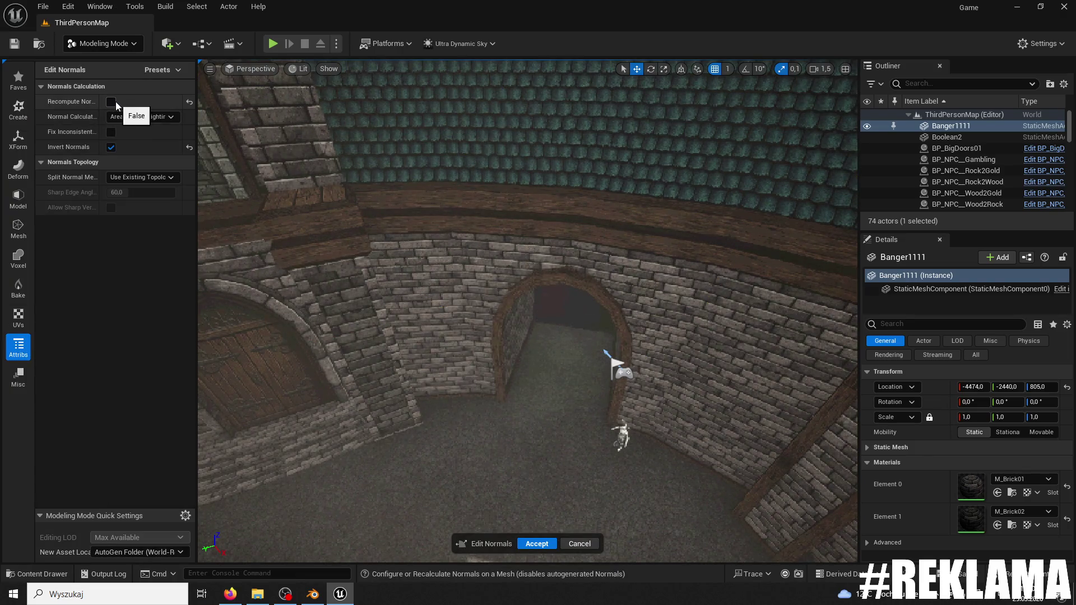
pyautogui.scroll(10, 527, 313)
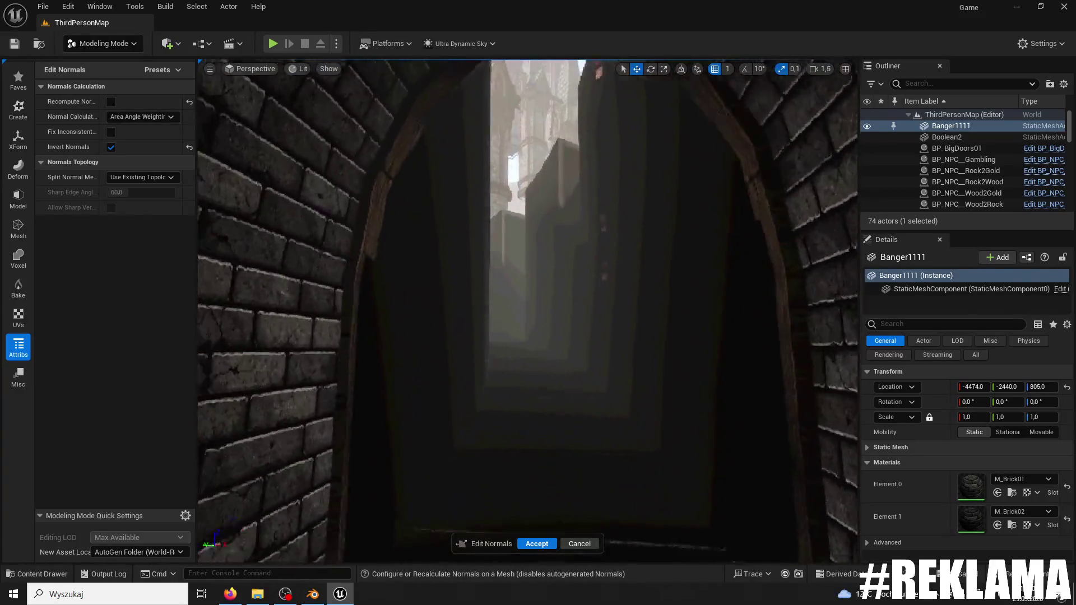
pyautogui.scroll(5, 526, 313)
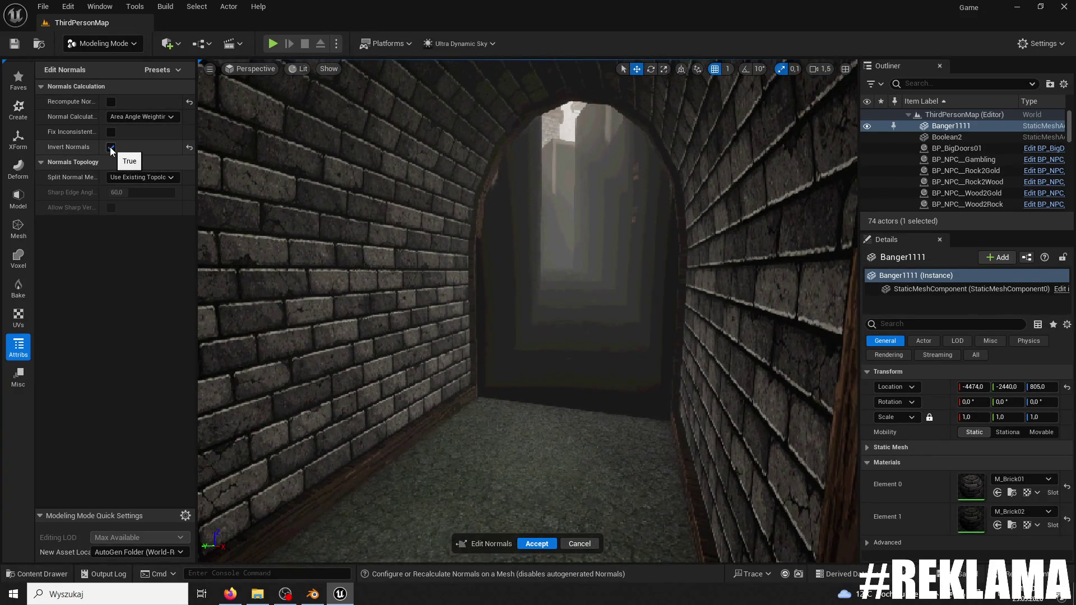
pyautogui.click(113, 134)
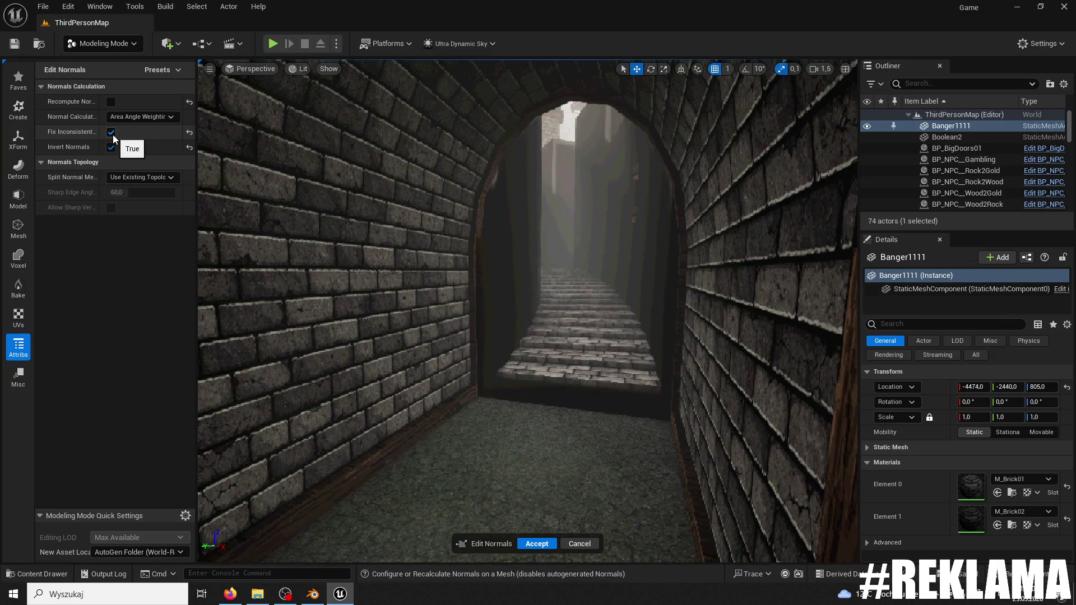
pyautogui.click(111, 147)
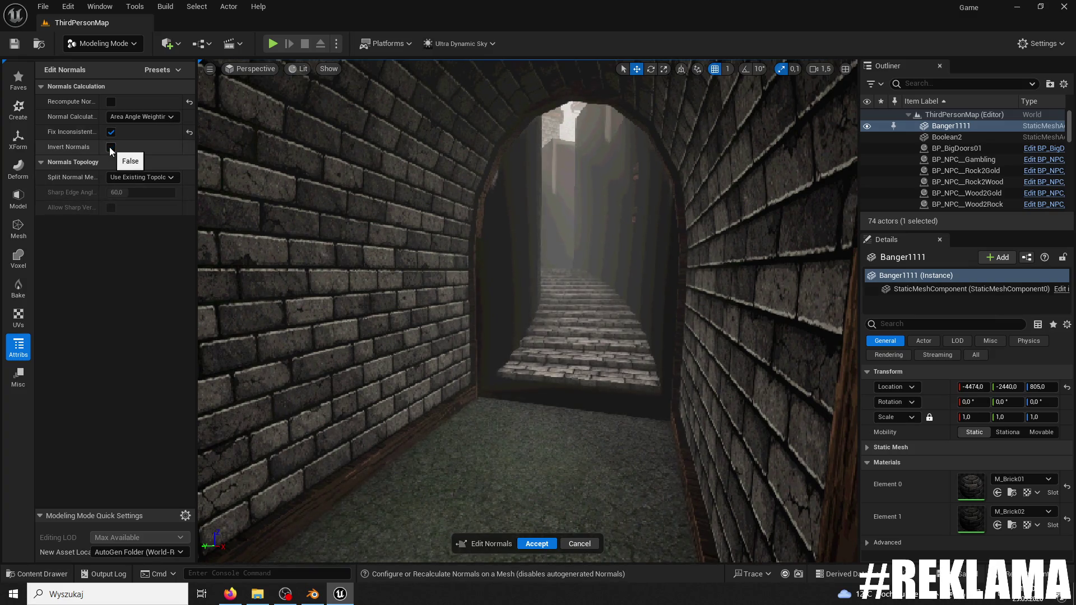
pyautogui.scroll(10, 370, 295)
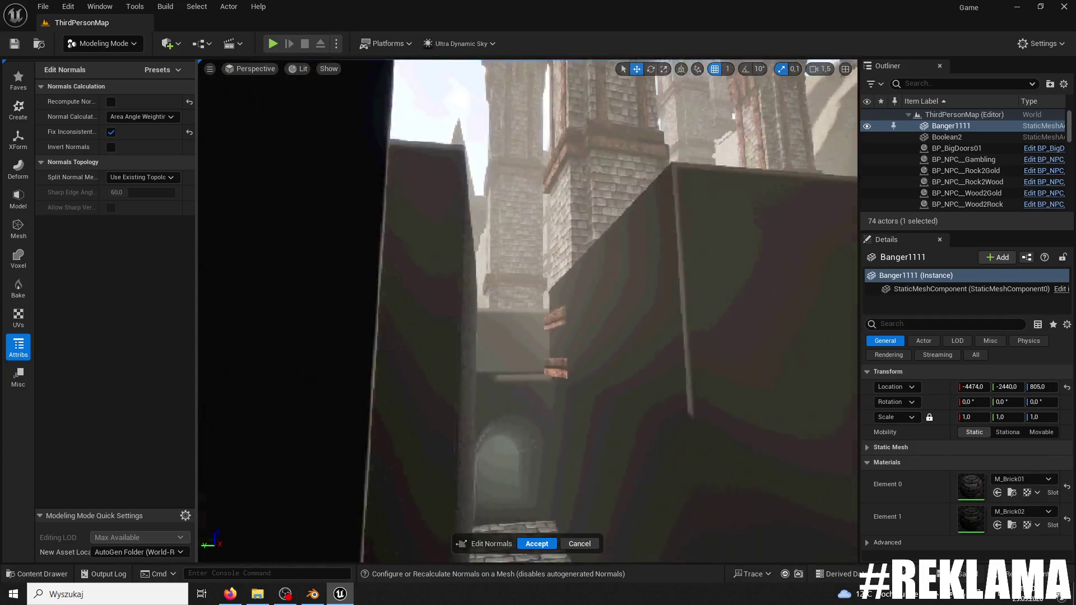
pyautogui.scroll(10, 527, 311)
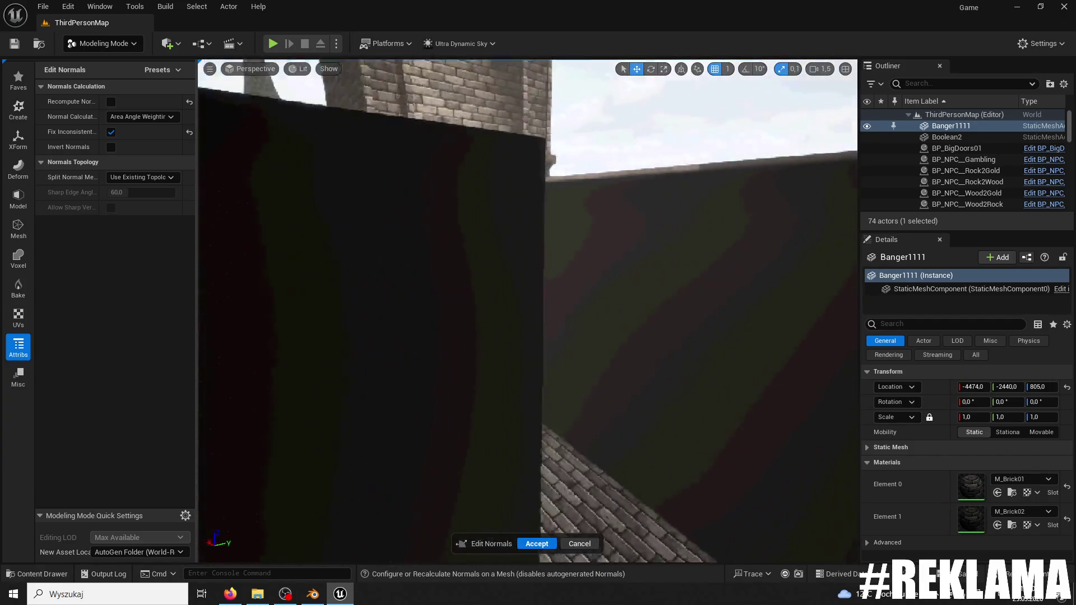
pyautogui.scroll(5, 499, 319)
pyautogui.press('Return')
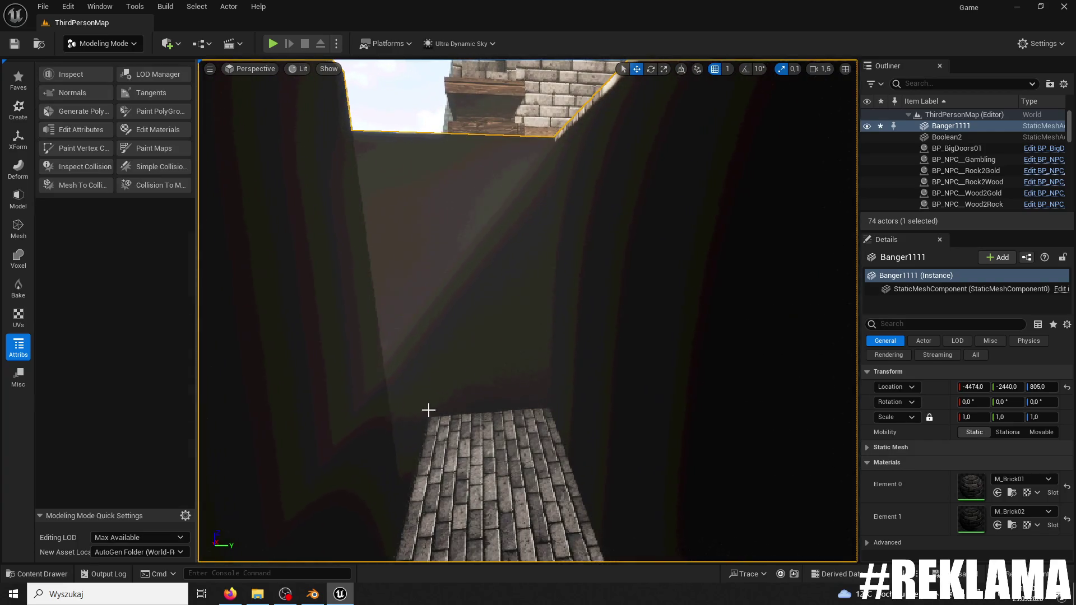
# - Start Play and run the character down the corridor, up the stairs and along the walkway
pyautogui.click(271, 43)
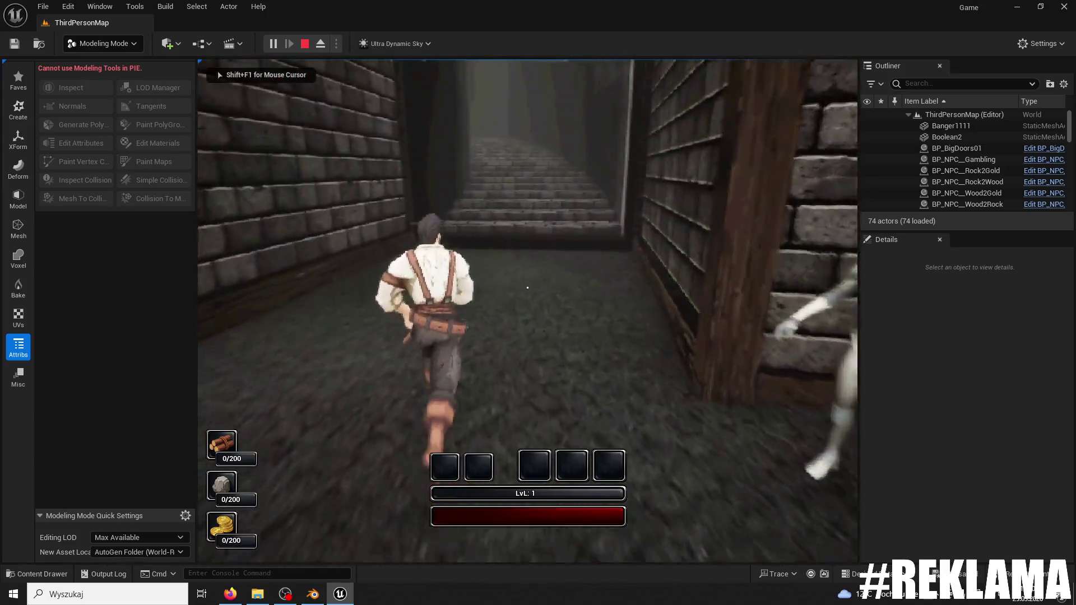
pyautogui.press('w')
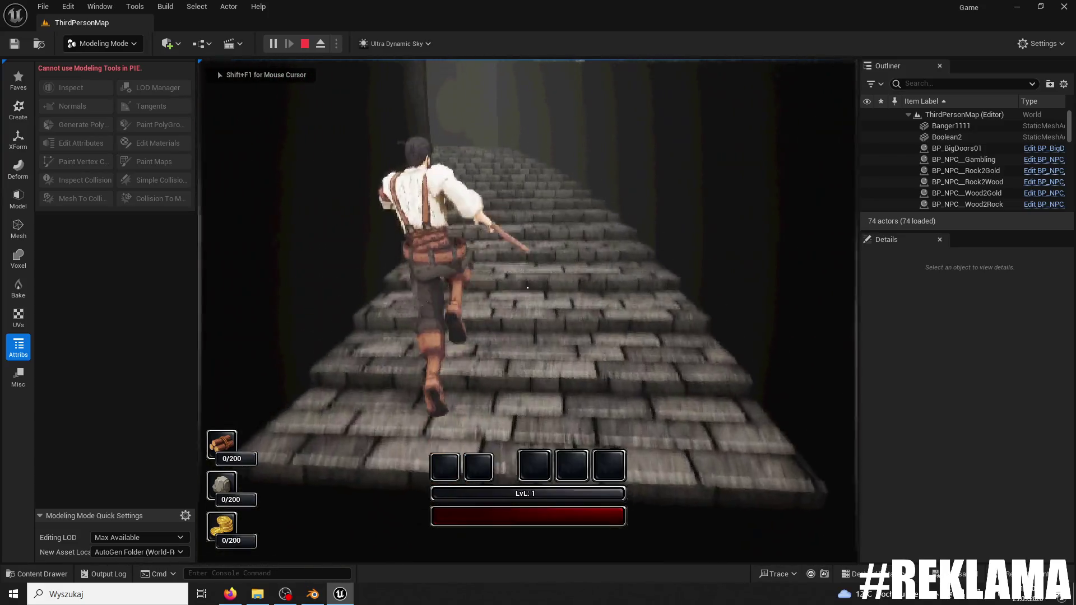
pyautogui.press('w')
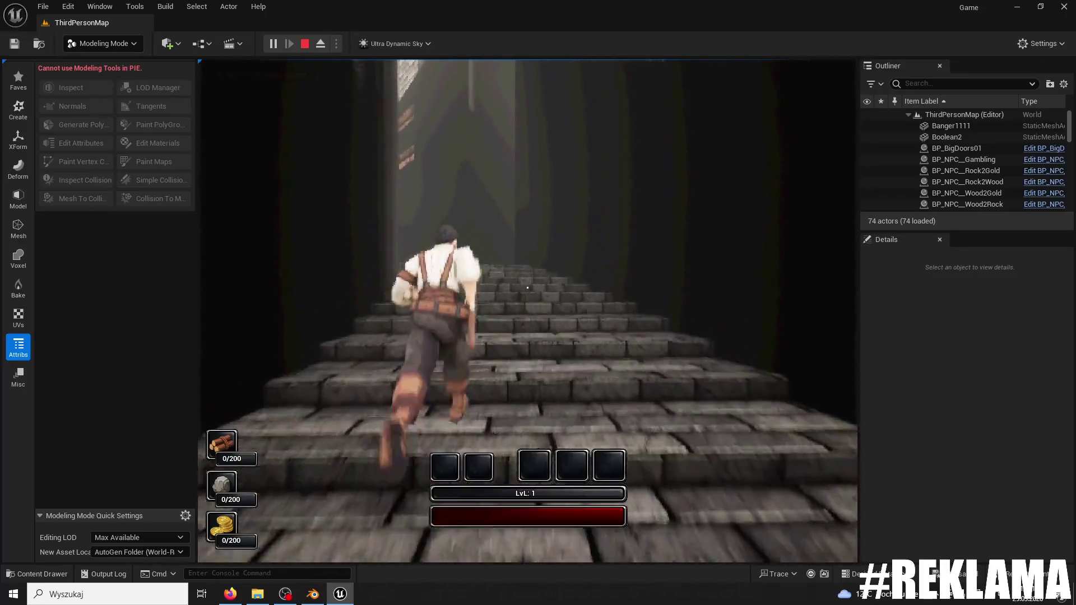
pyautogui.press('w')
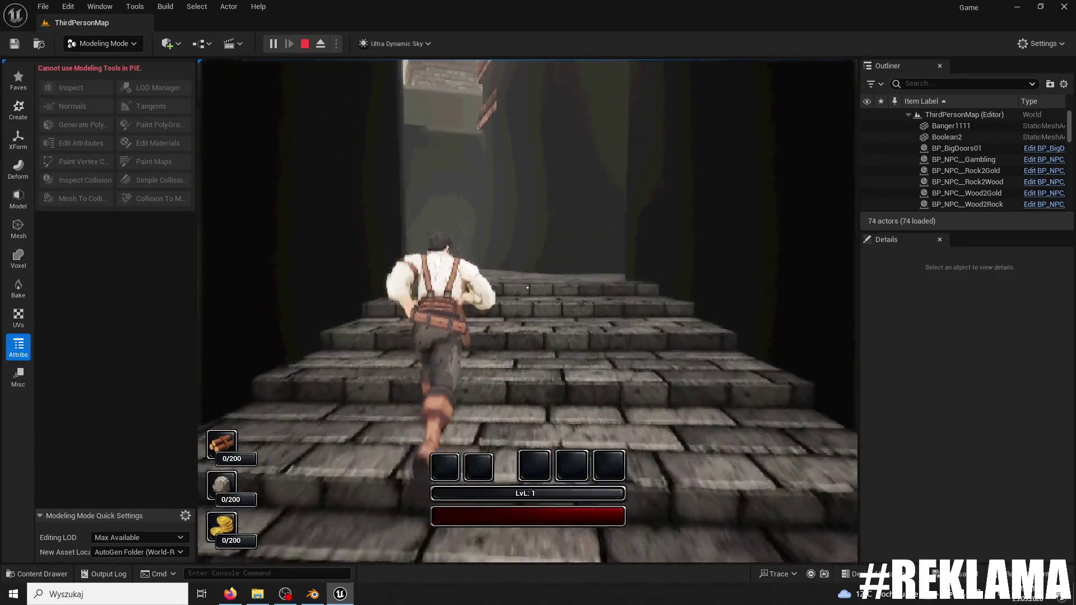
pyautogui.press('w')
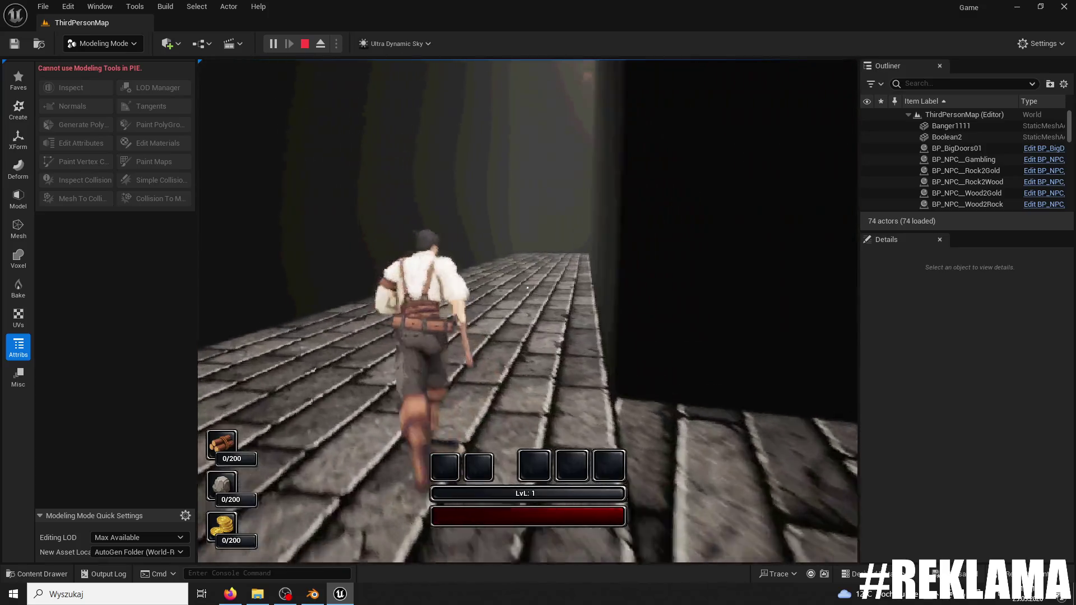
pyautogui.press('w')
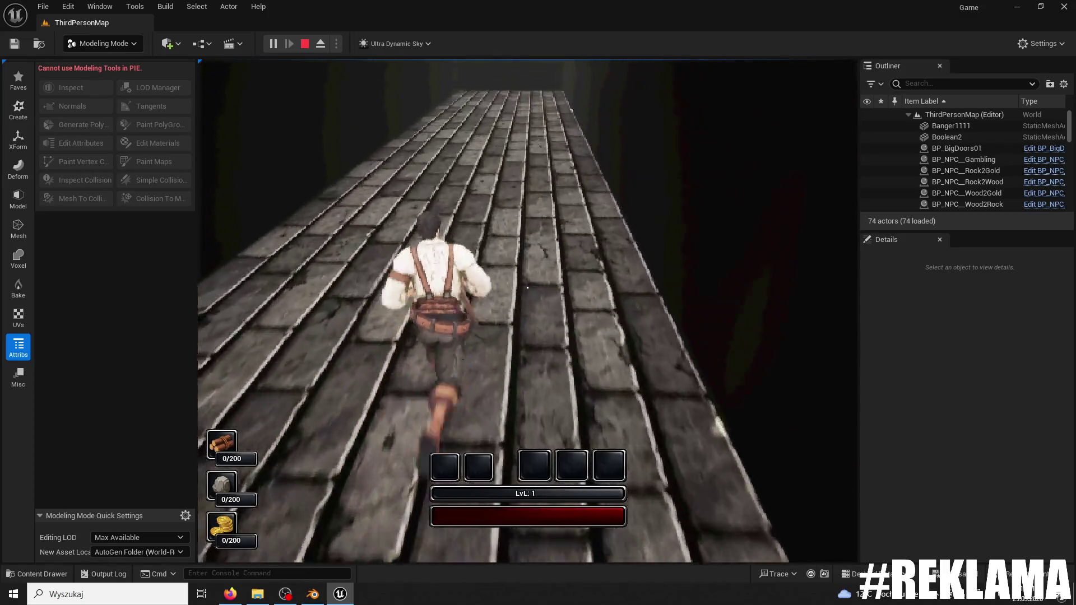
pyautogui.press('w')
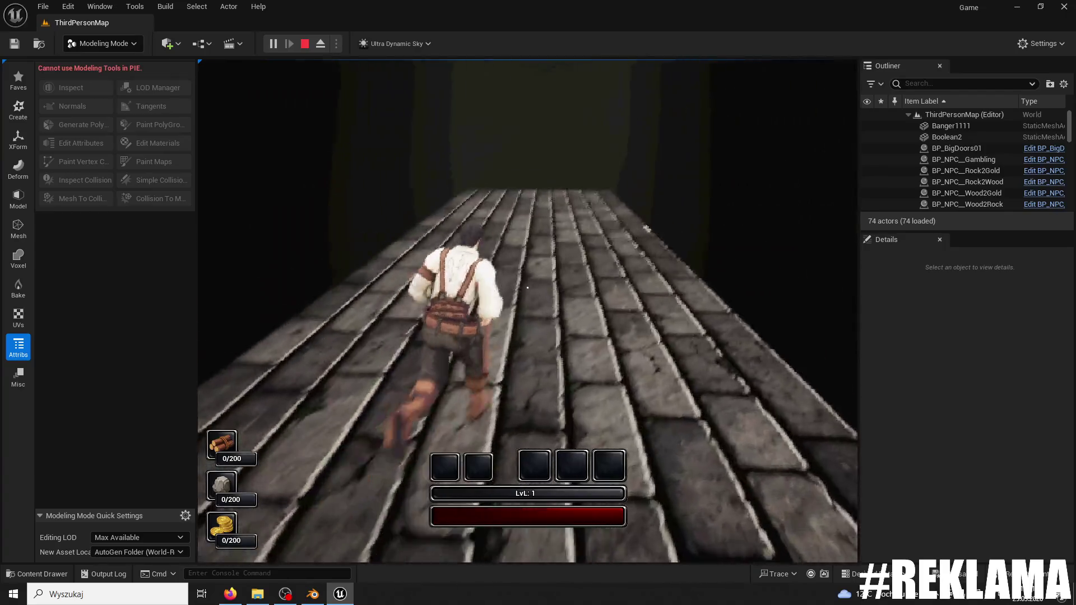
pyautogui.press('w')
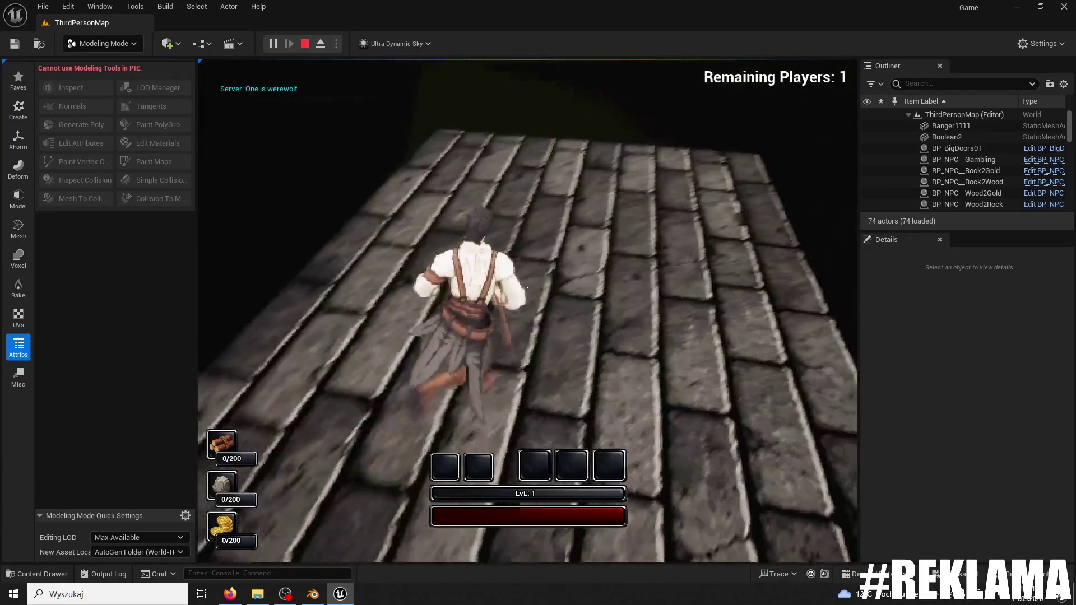
pyautogui.press('w')
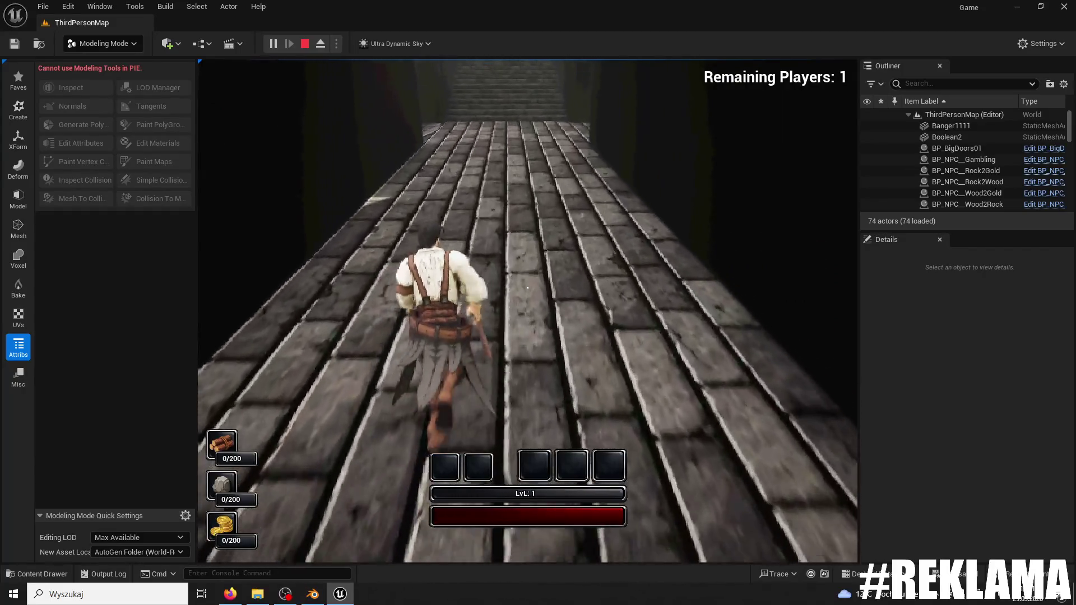
# - Climb the next stone staircase to the top landing, jump, and stop the playtest
pyautogui.press('w')
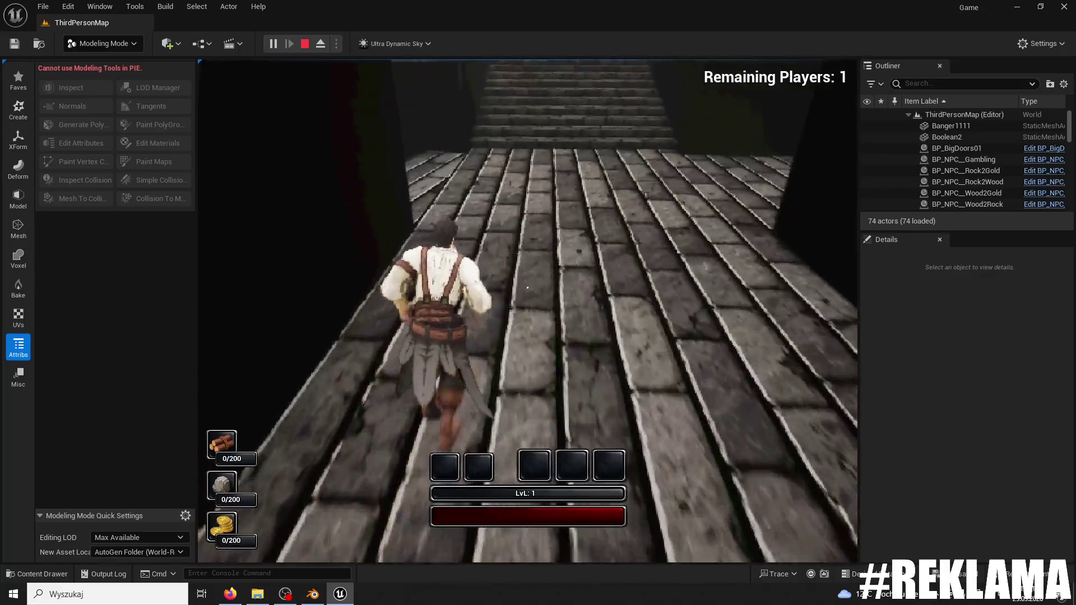
pyautogui.press('w')
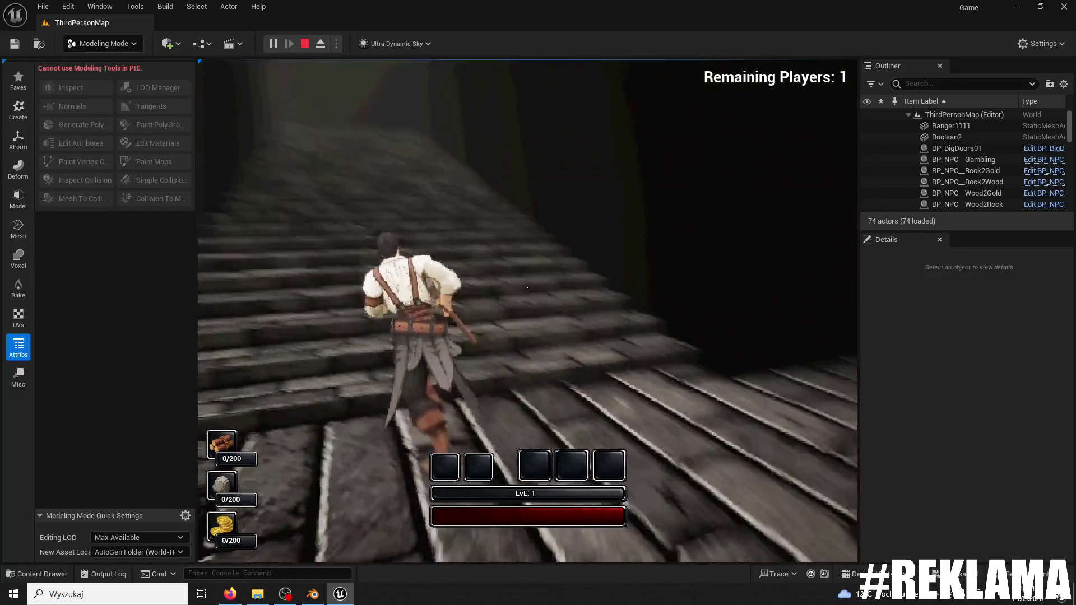
pyautogui.press('w')
pyautogui.press('w')
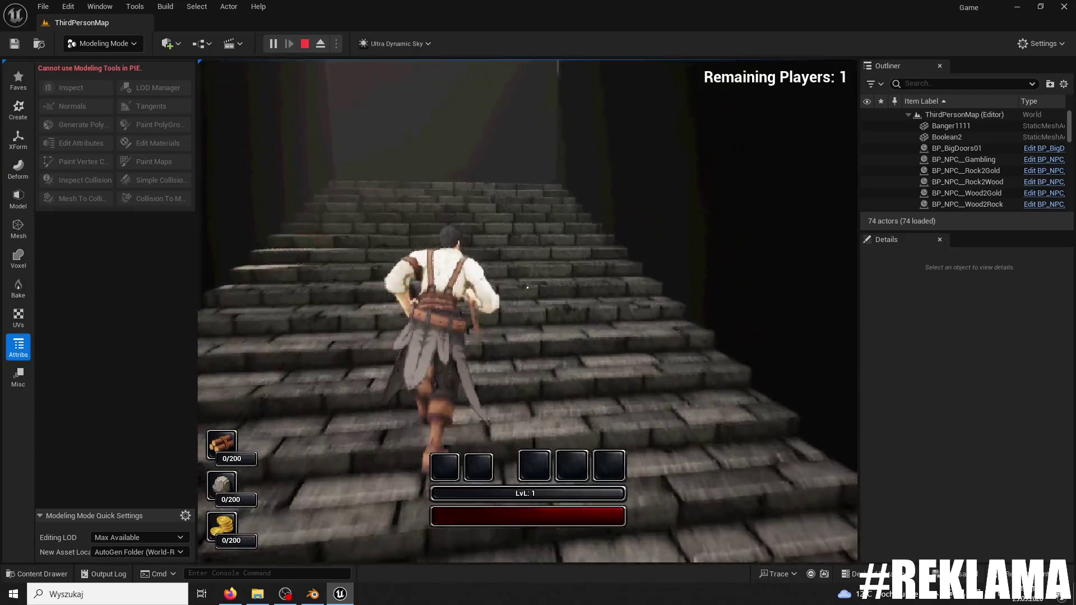
pyautogui.press('w')
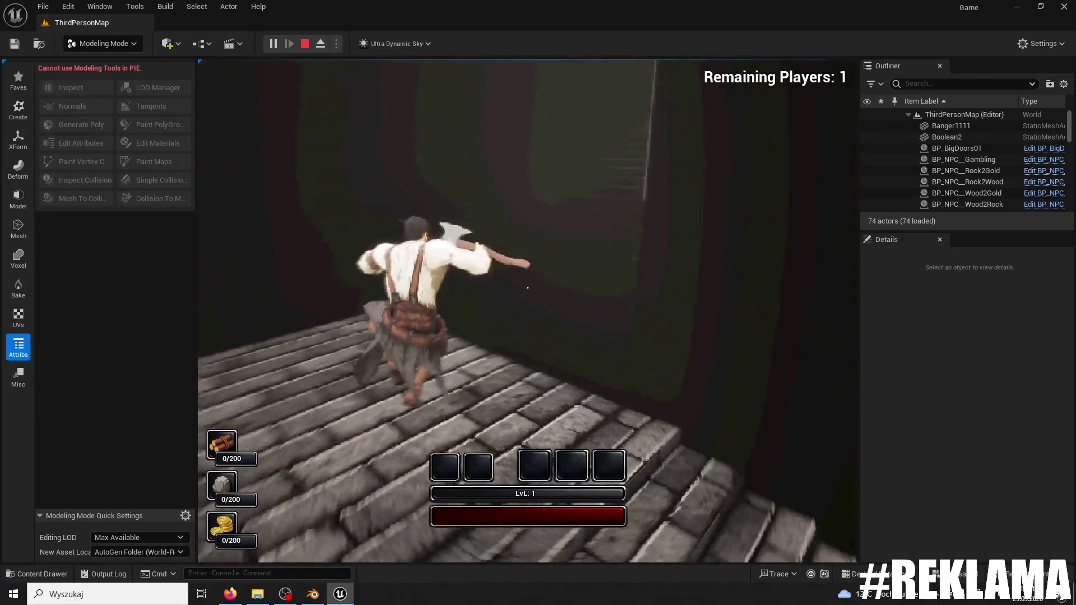
pyautogui.press('space')
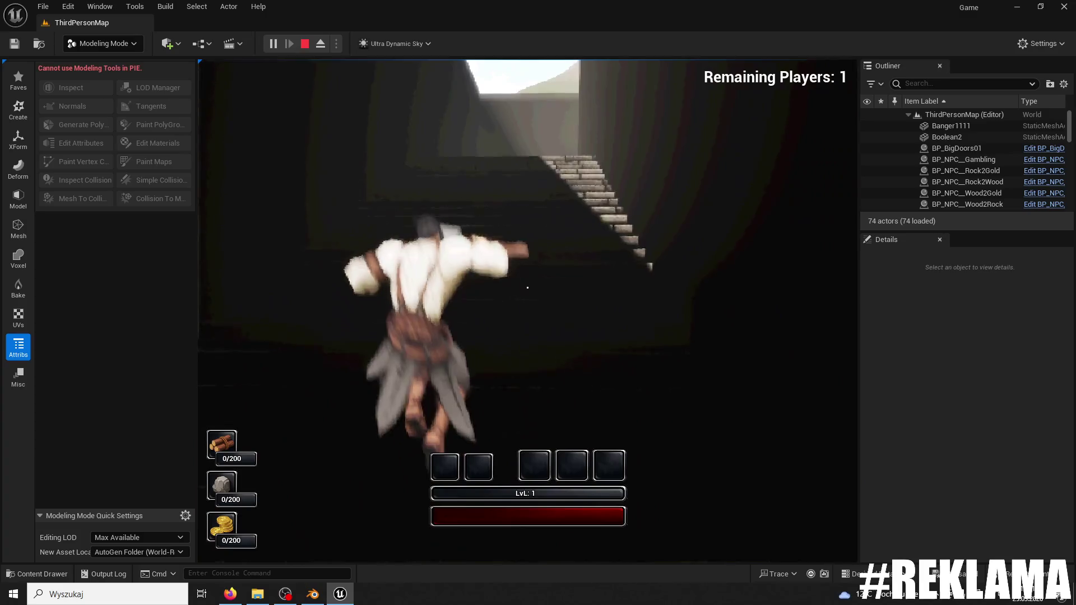
pyautogui.press('Escape')
pyautogui.moveTo(527, 308)
pyautogui.mouseDown()
pyautogui.moveTo(527, 364)
pyautogui.moveTo(583, 364)
pyautogui.moveTo(537, 364)
pyautogui.moveTo(527, 336)
pyautogui.moveTo(538, 493)
pyautogui.moveTo(516, 465)
pyautogui.moveTo(549, 504)
pyautogui.moveTo(428, 131)
pyautogui.mouseUp()
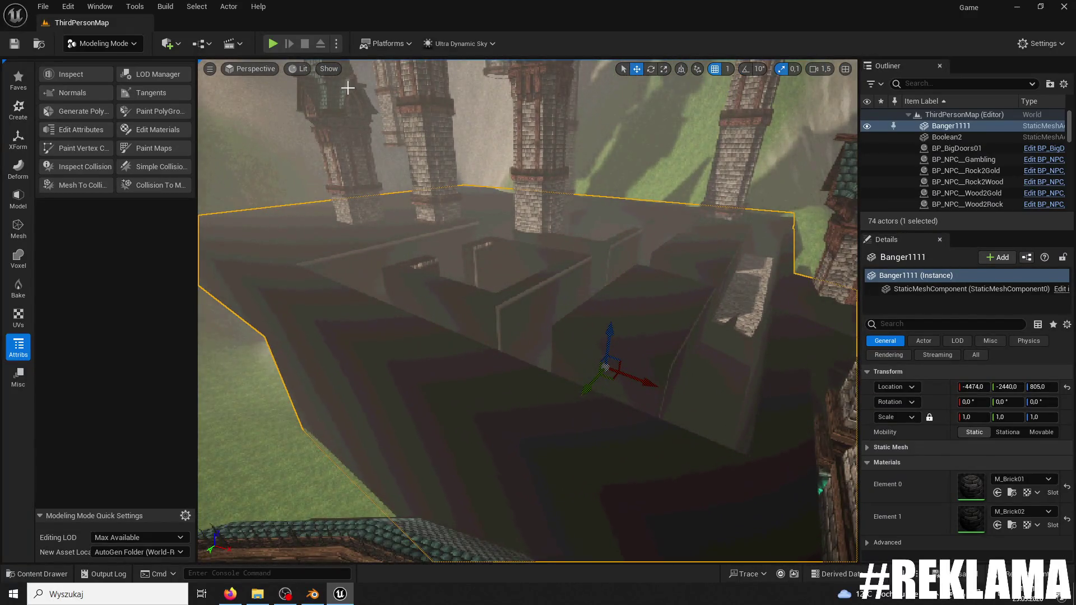
# - Launch a new Play-in-Editor session of ThirdPersonMap in the wireframe view
pyautogui.click(268, 44)
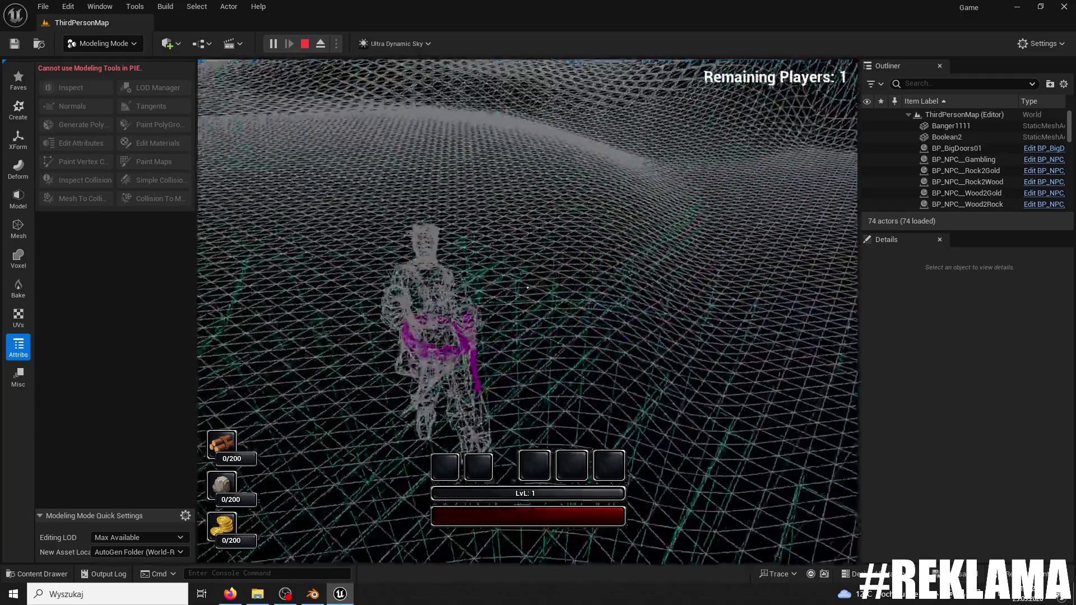
# - Walk the character around the wireframe level in several directions, then end the playtest with Esc
pyautogui.press('w')
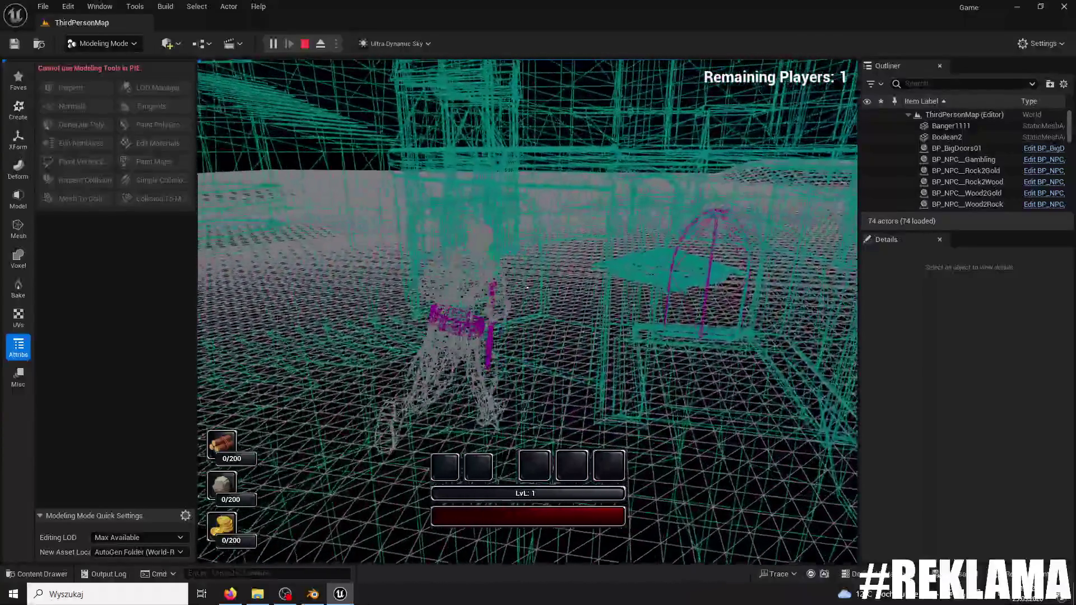
pyautogui.press('w')
pyautogui.press('w')
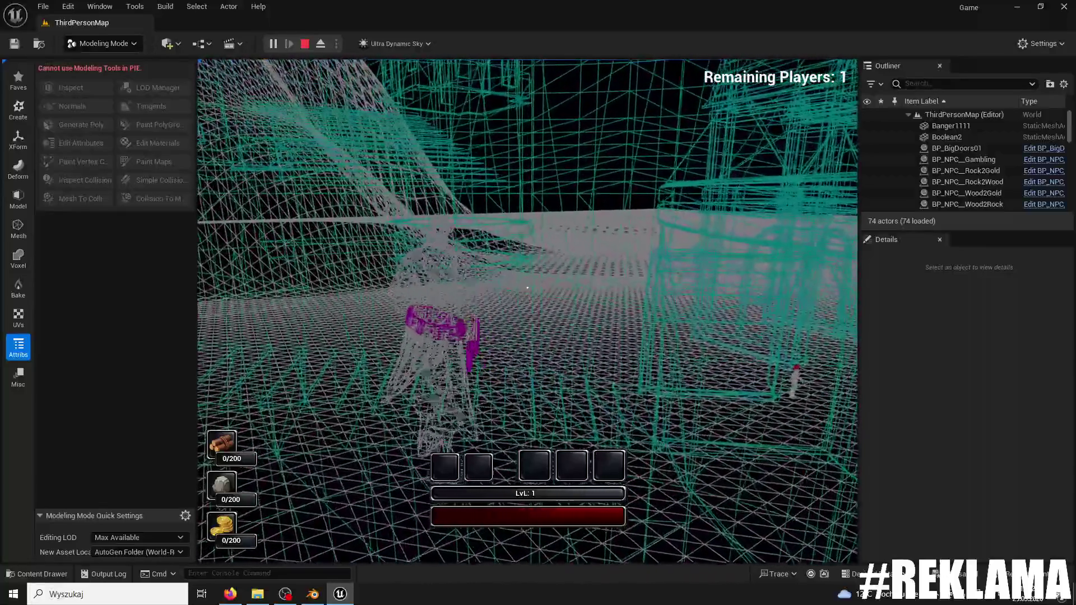
pyautogui.press('w')
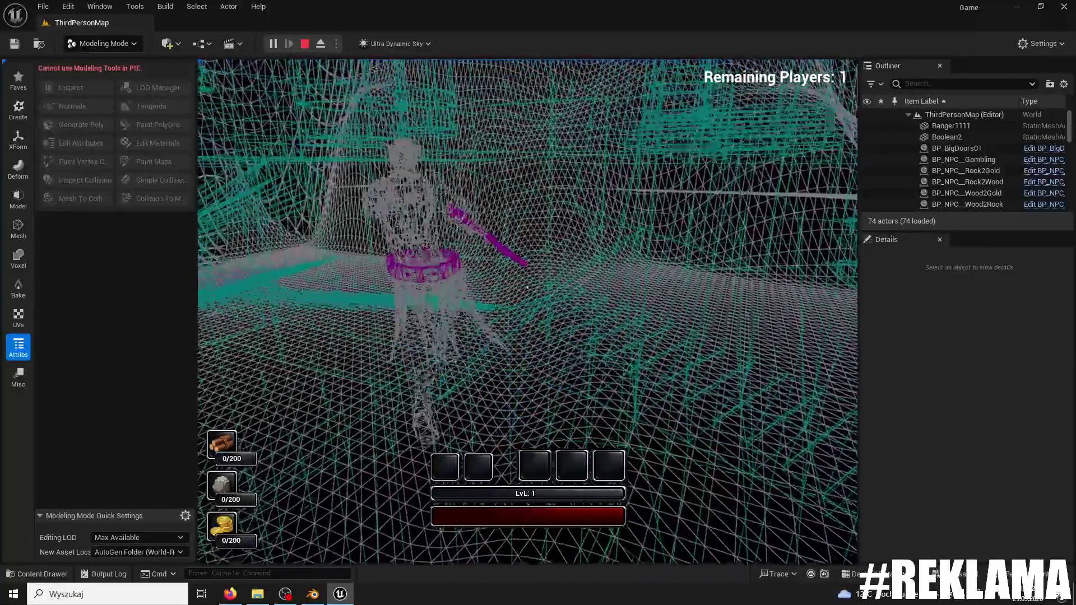
pyautogui.press('w')
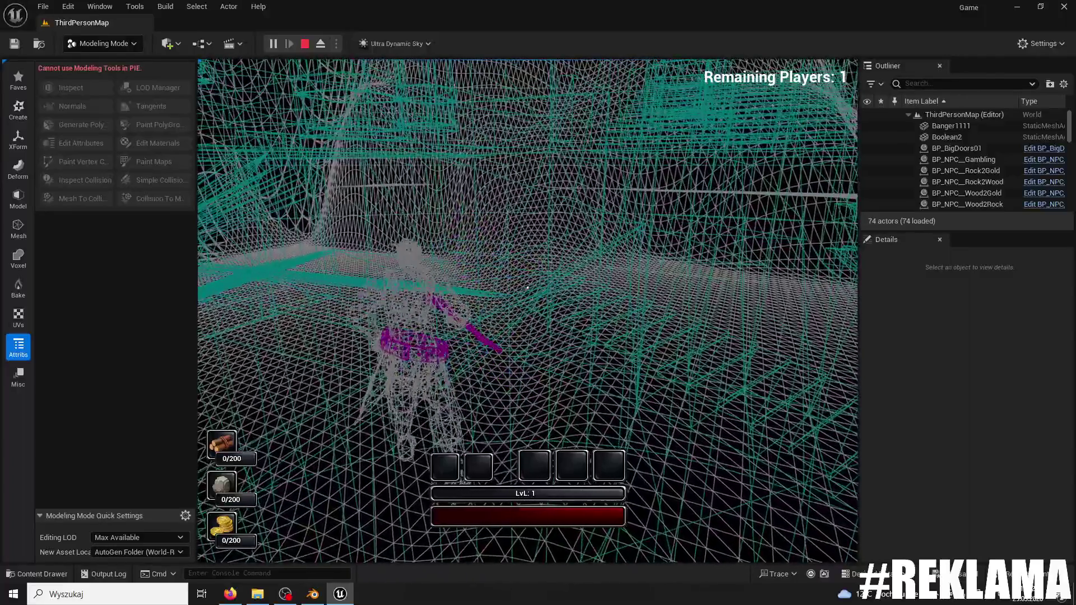
pyautogui.press('w')
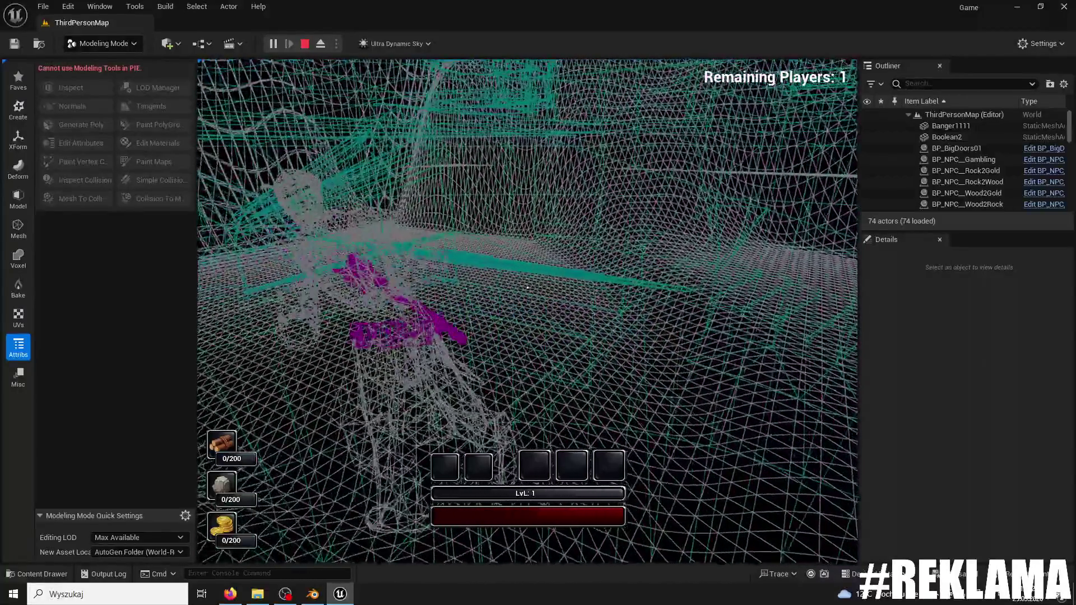
pyautogui.press('w')
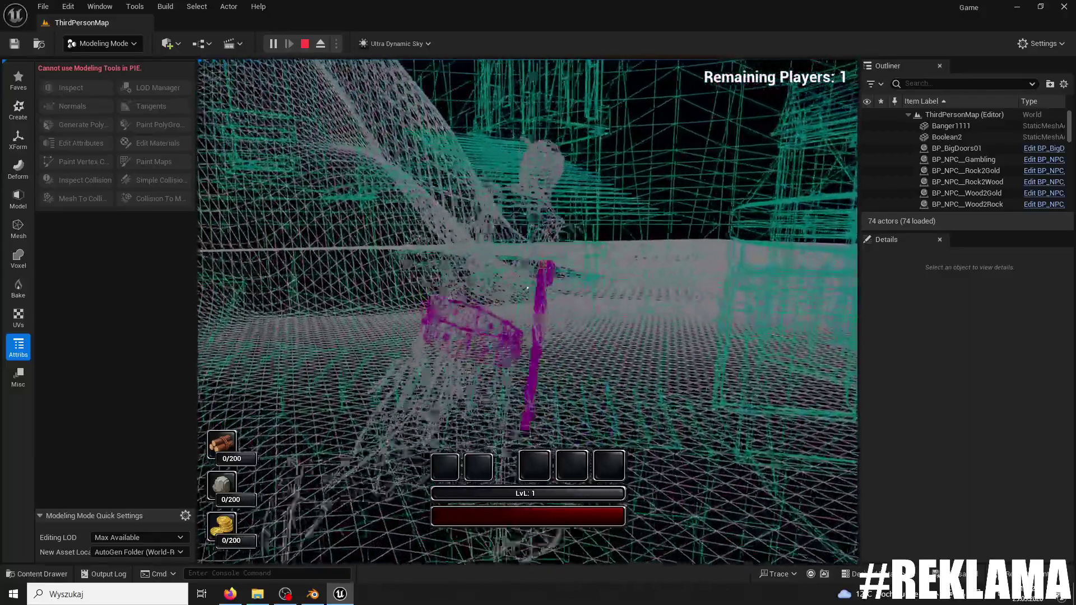
pyautogui.press('w')
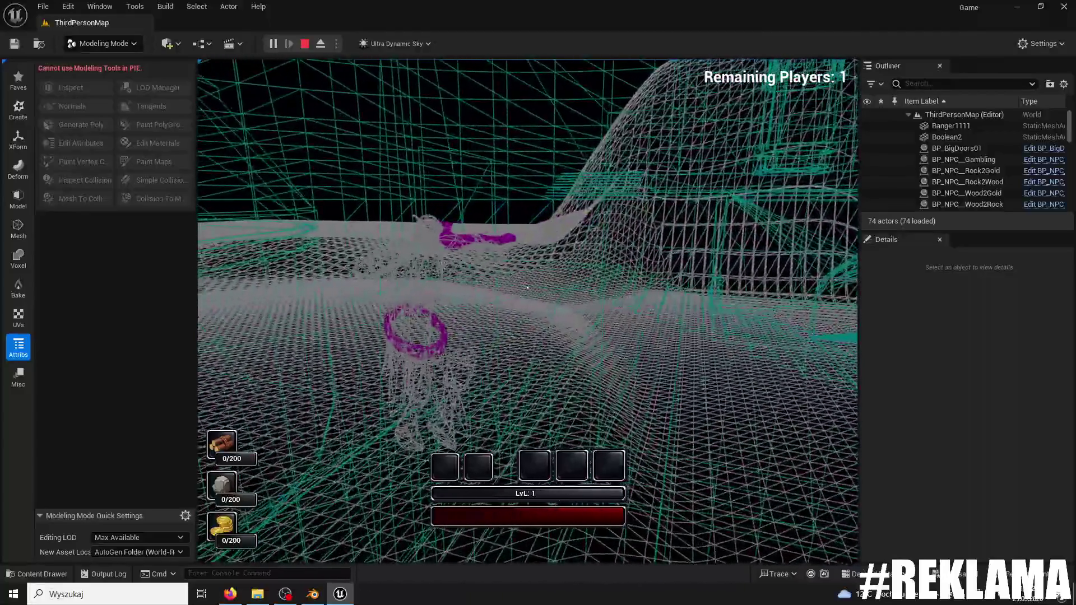
pyautogui.press('Escape')
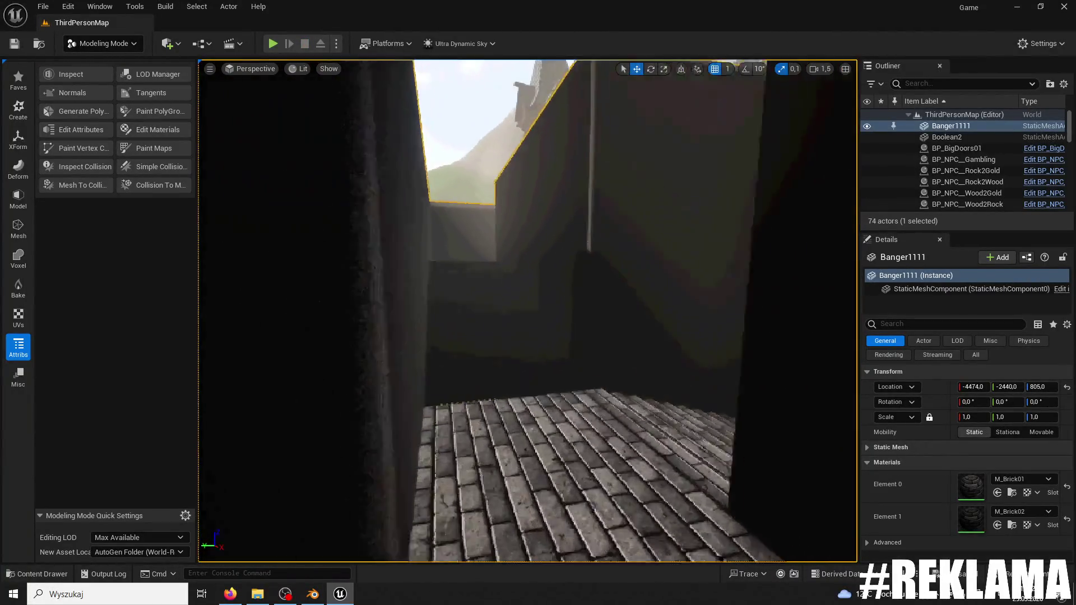
# - Reposition the view in the stairwell, start Play, and run the character down the corridor
pyautogui.press('s')
pyautogui.click(269, 49)
pyautogui.press('w')
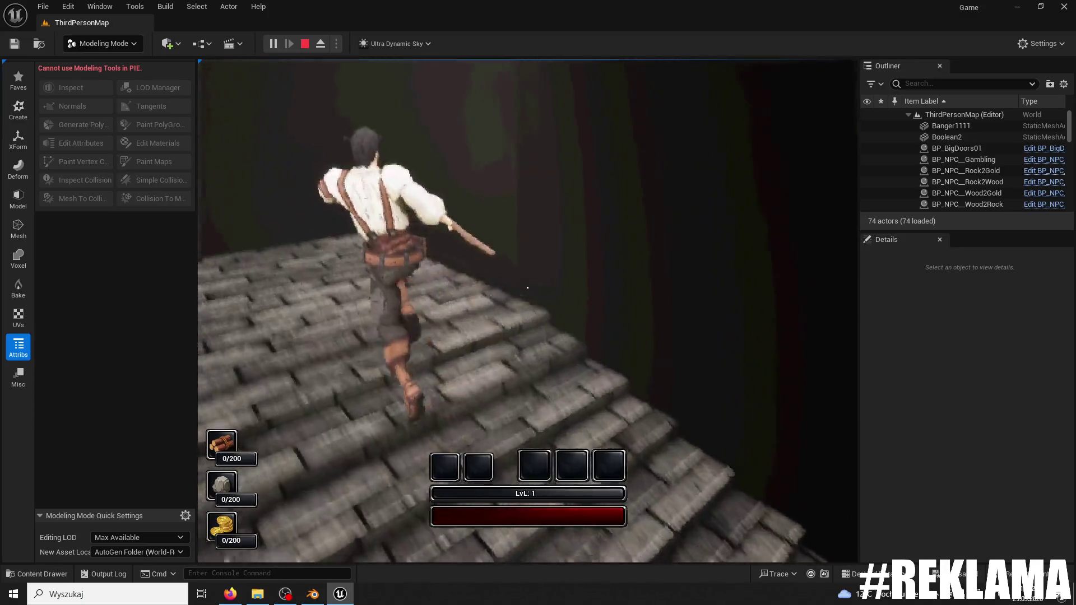
# - Check the playtest in wireframe, lit, shader complexity and lighting-only views, then eject and select Banger1111
pyautogui.press('F1')
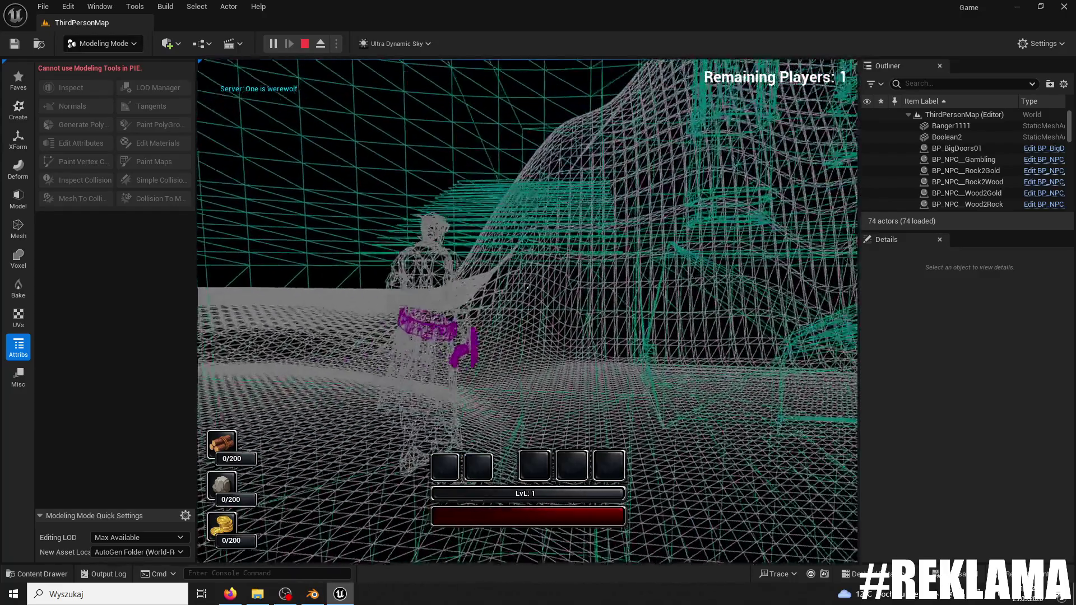
pyautogui.press('F3')
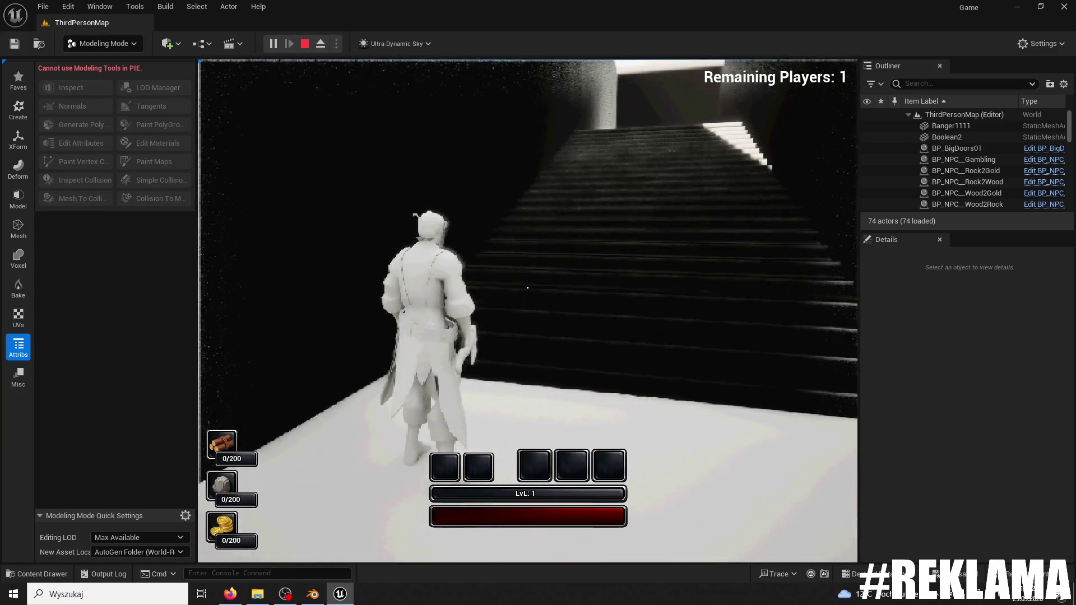
pyautogui.press('F5')
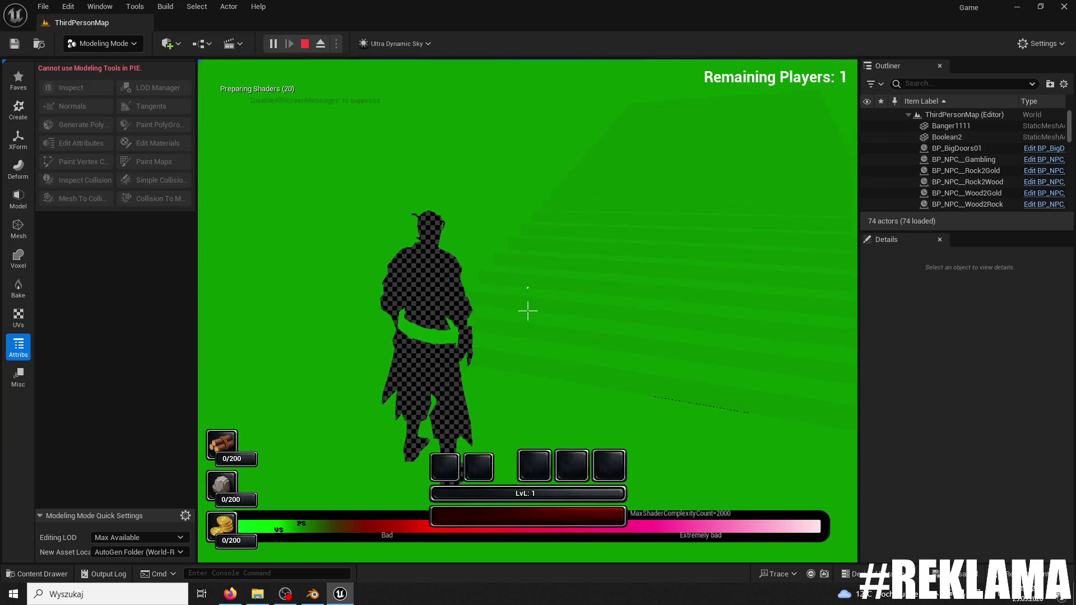
pyautogui.press('F4')
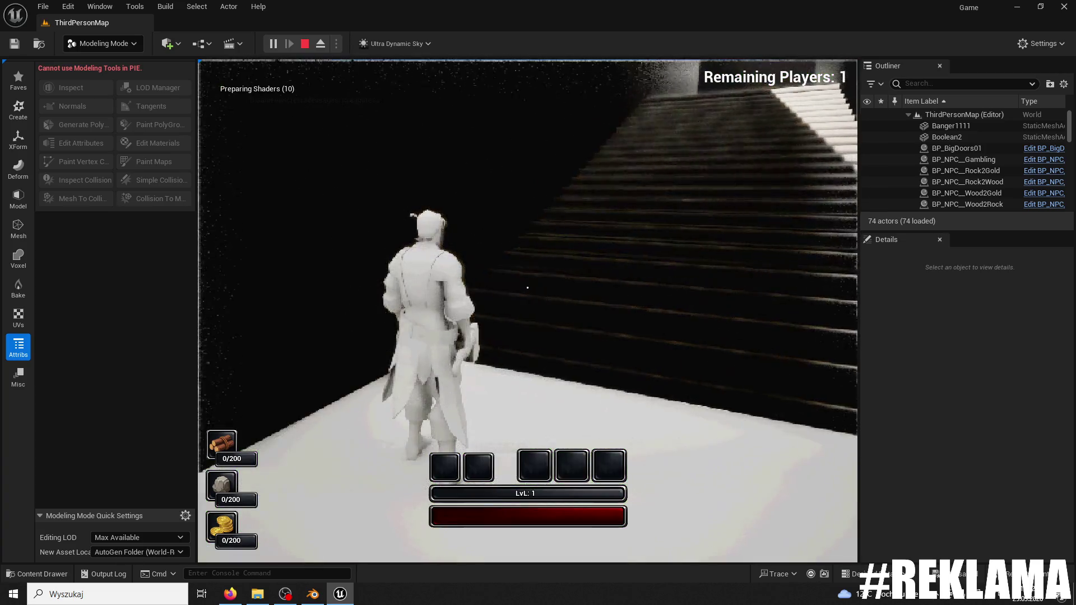
pyautogui.press('F8')
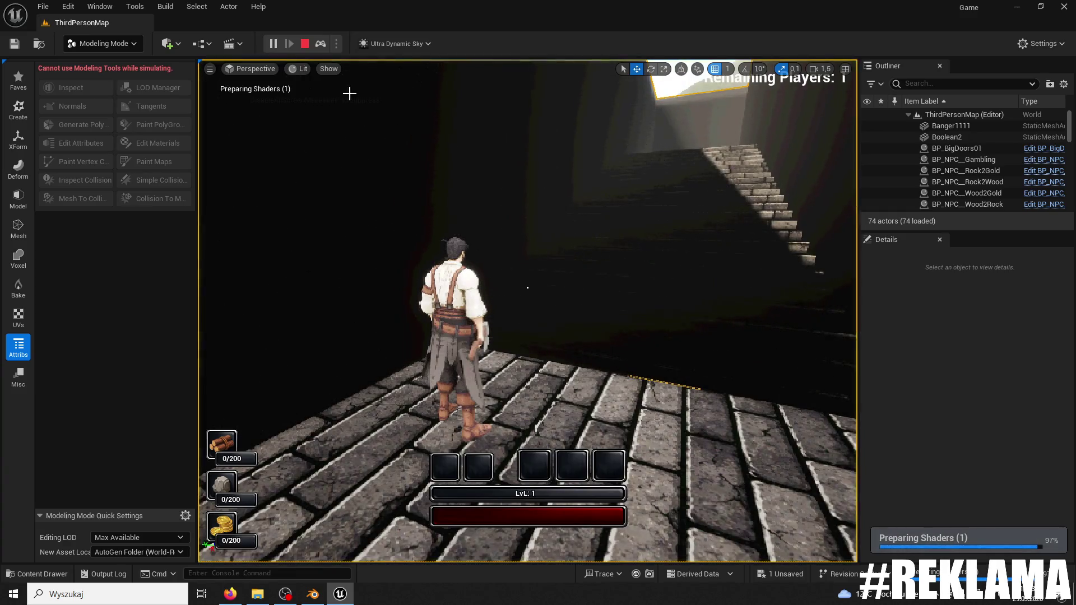
pyautogui.click(474, 167)
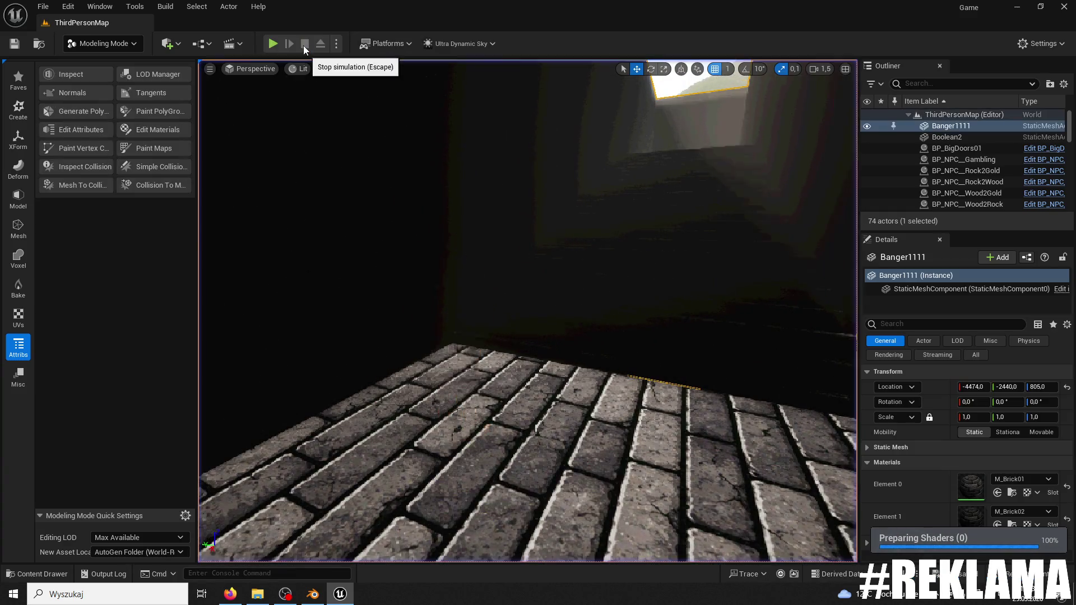
# - Stop the simulation, switch to Selection Mode, and start a new playtest
pyautogui.click(304, 44)
pyautogui.click(104, 43)
pyautogui.click(106, 63)
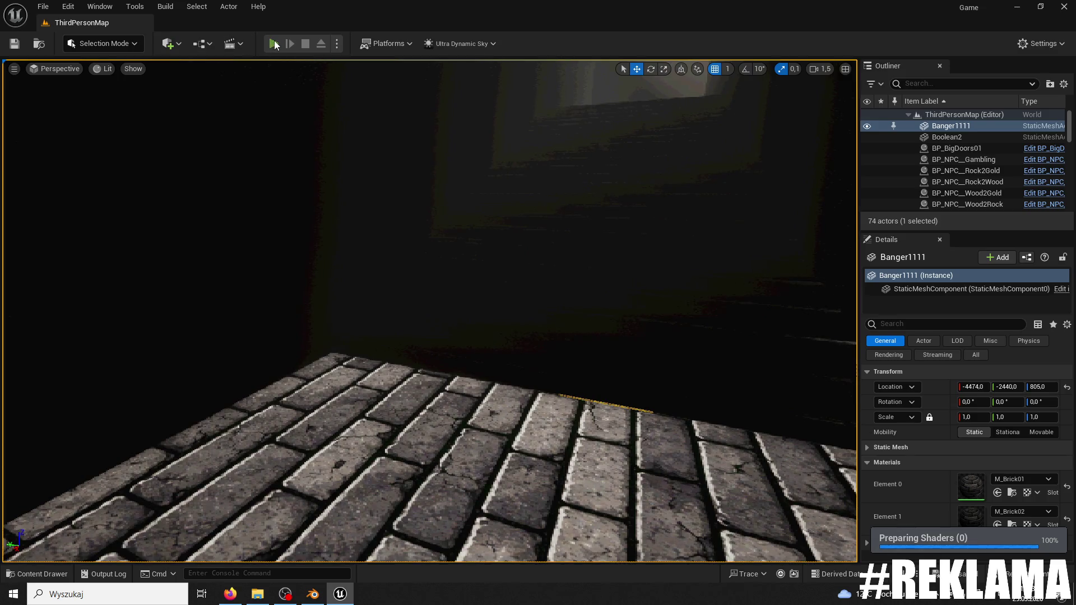
pyautogui.click(273, 44)
# - Run the character around the maze toward the teal structure in wireframe, then end the playtest
pyautogui.press('F1')
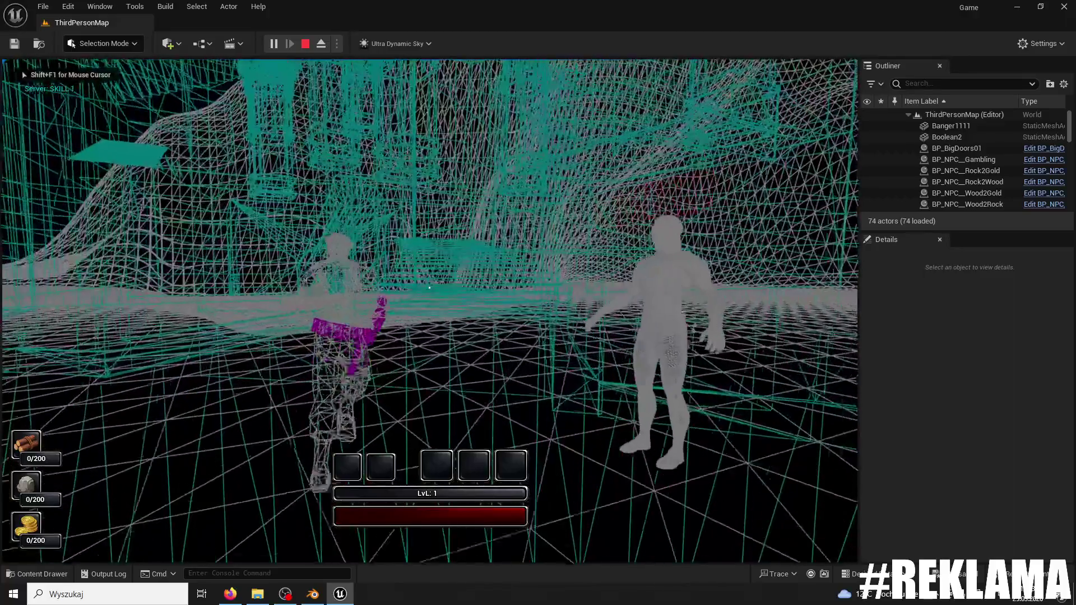
pyautogui.press('w')
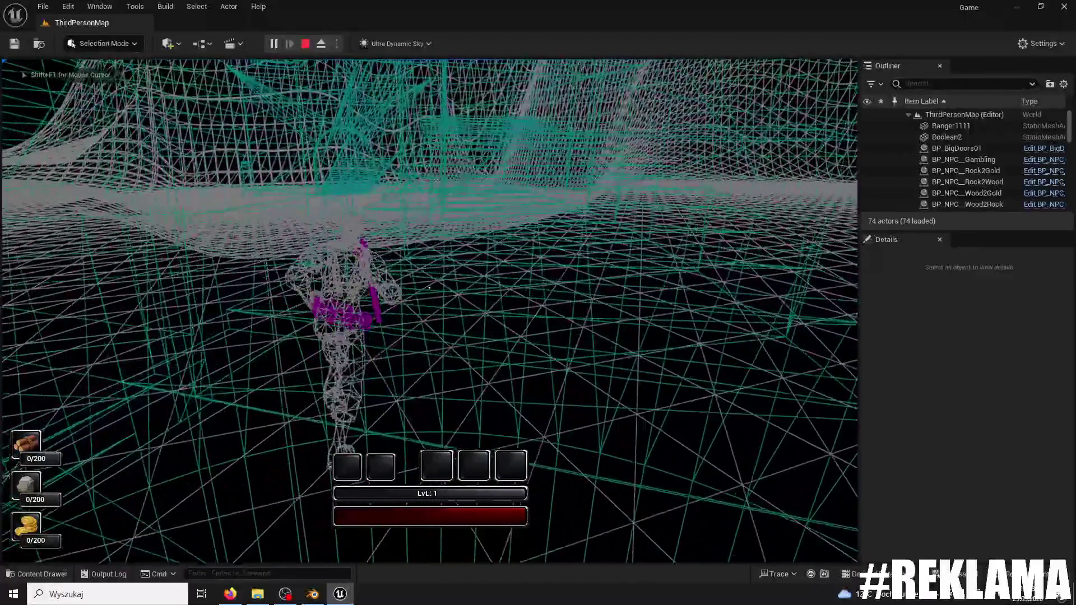
pyautogui.press('w')
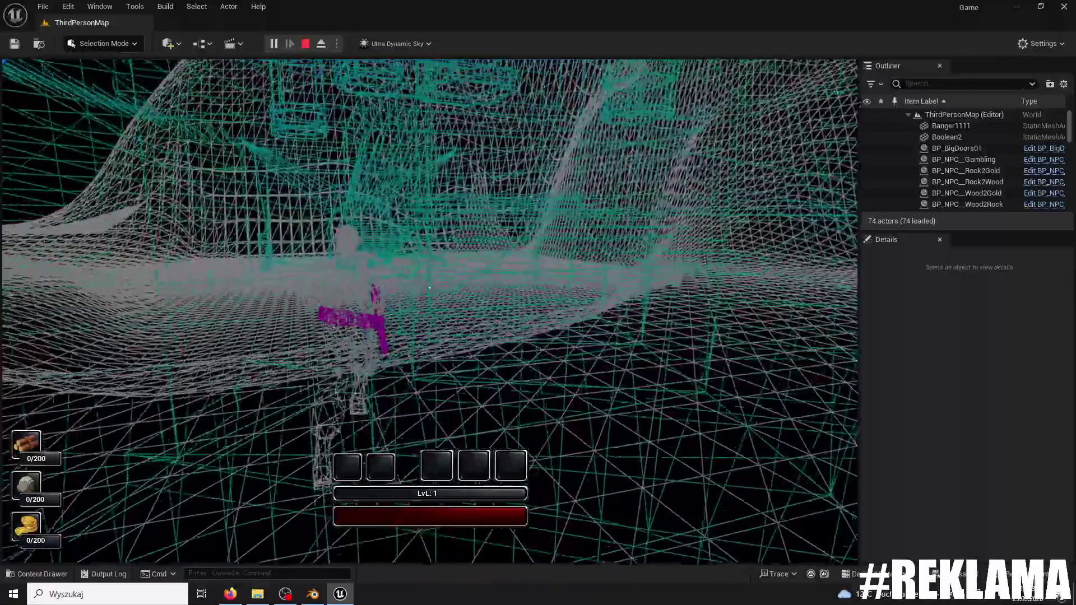
pyautogui.press('w')
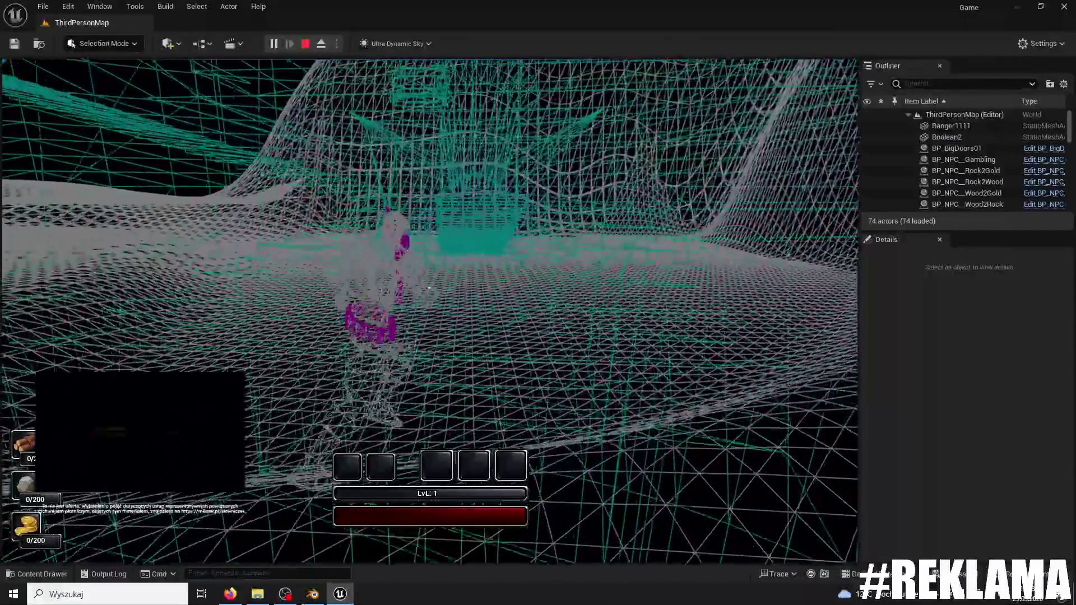
pyautogui.press('w')
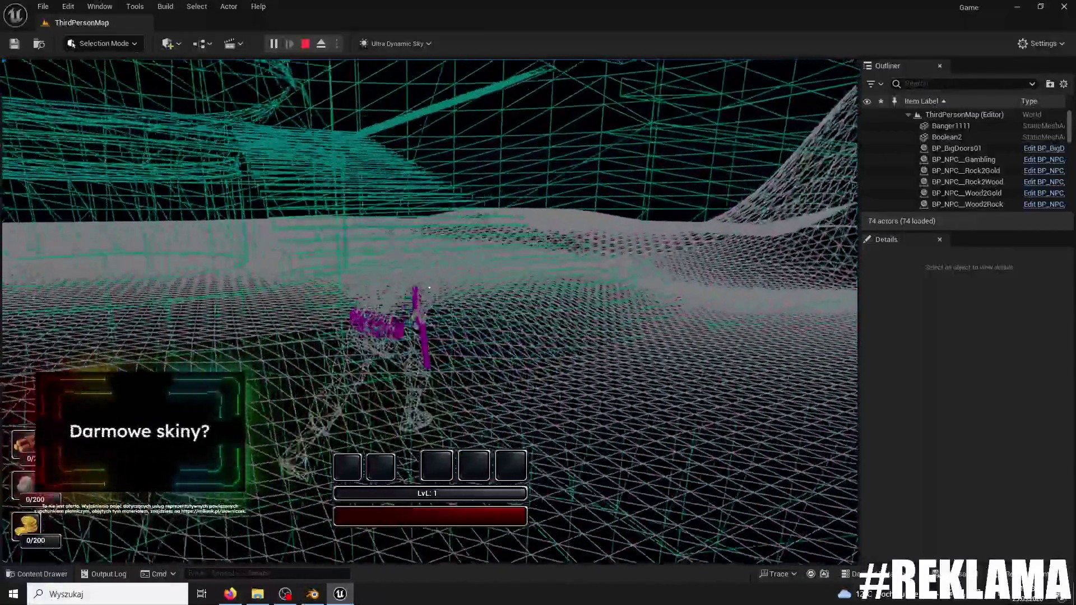
pyautogui.press('w')
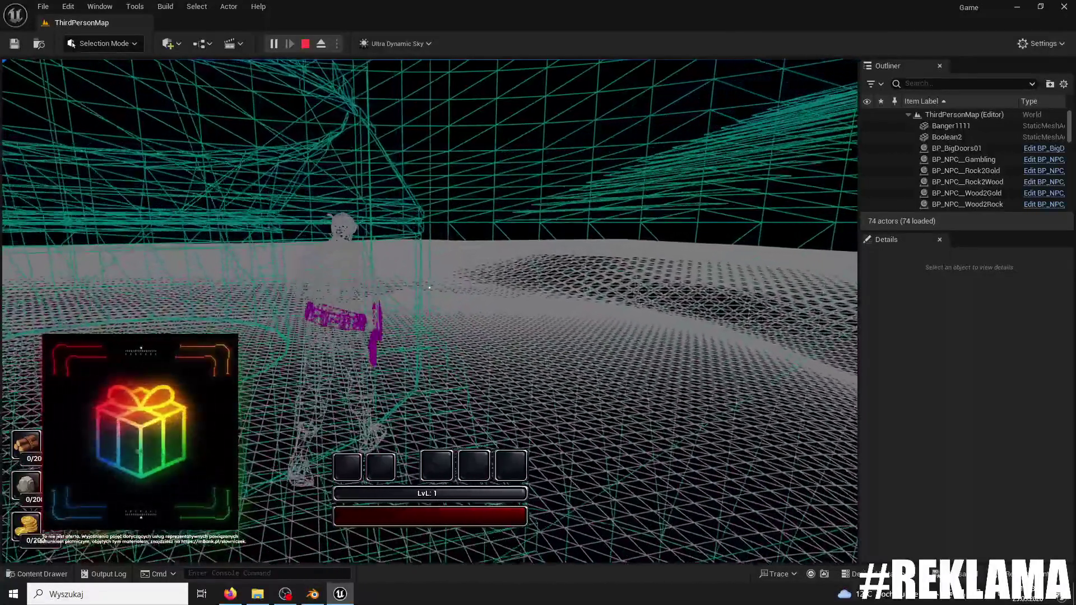
pyautogui.press('w')
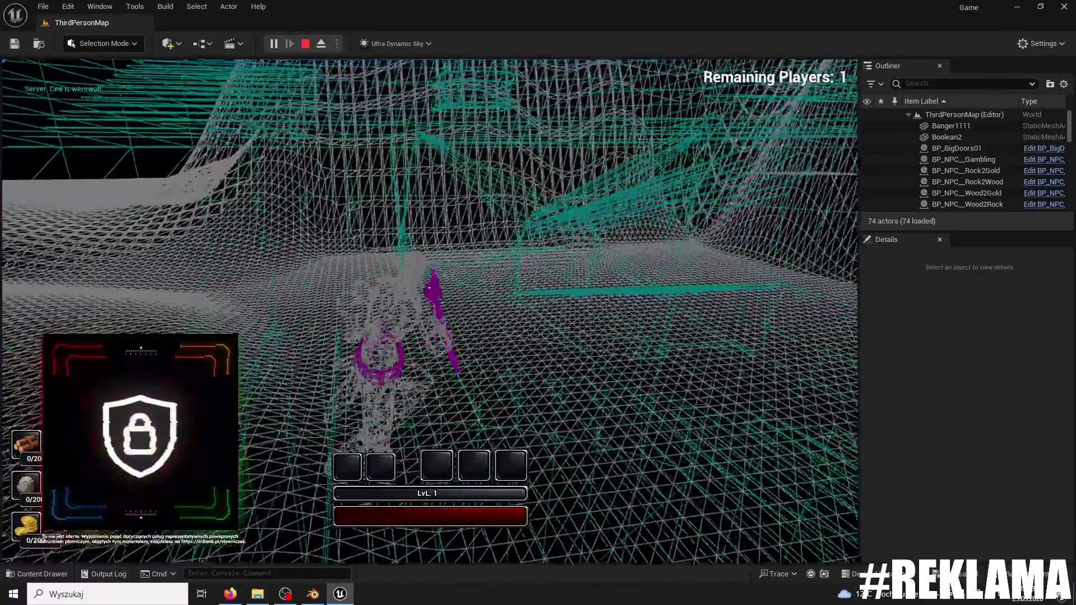
pyautogui.press('w')
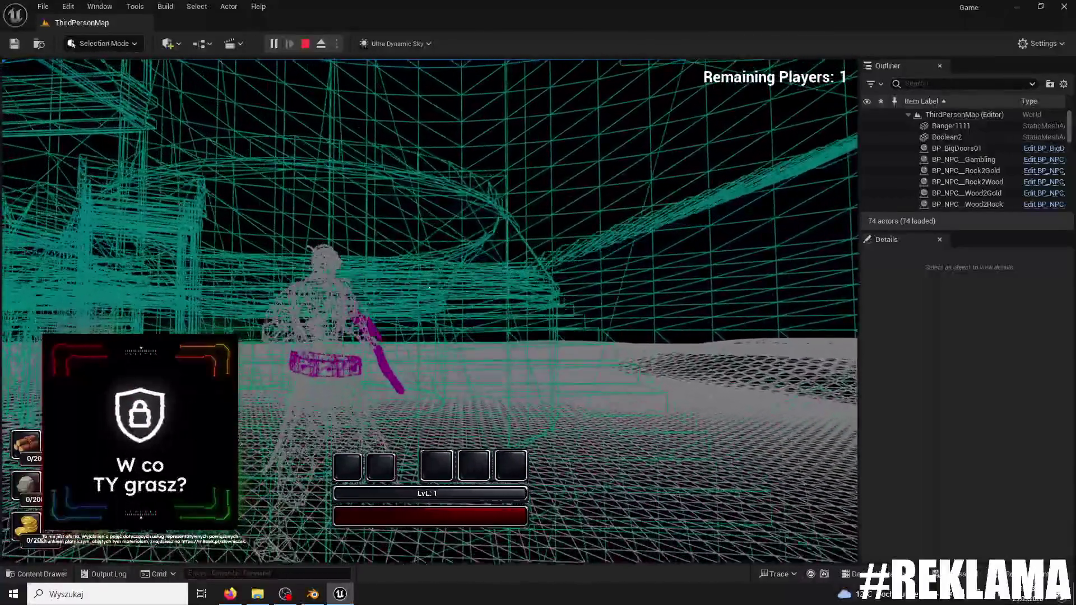
pyautogui.press('w')
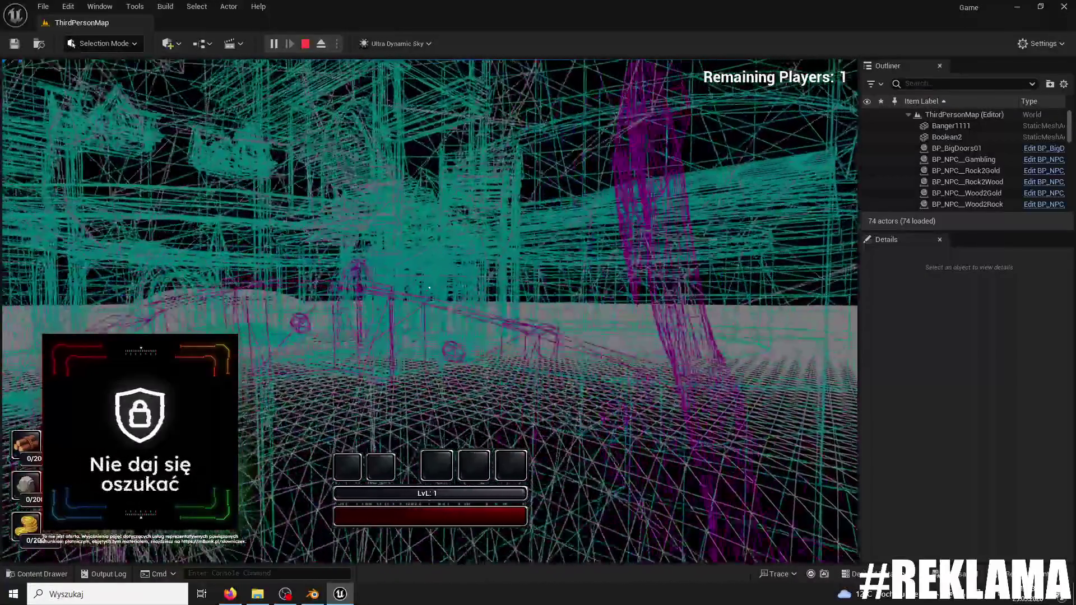
pyautogui.press('w')
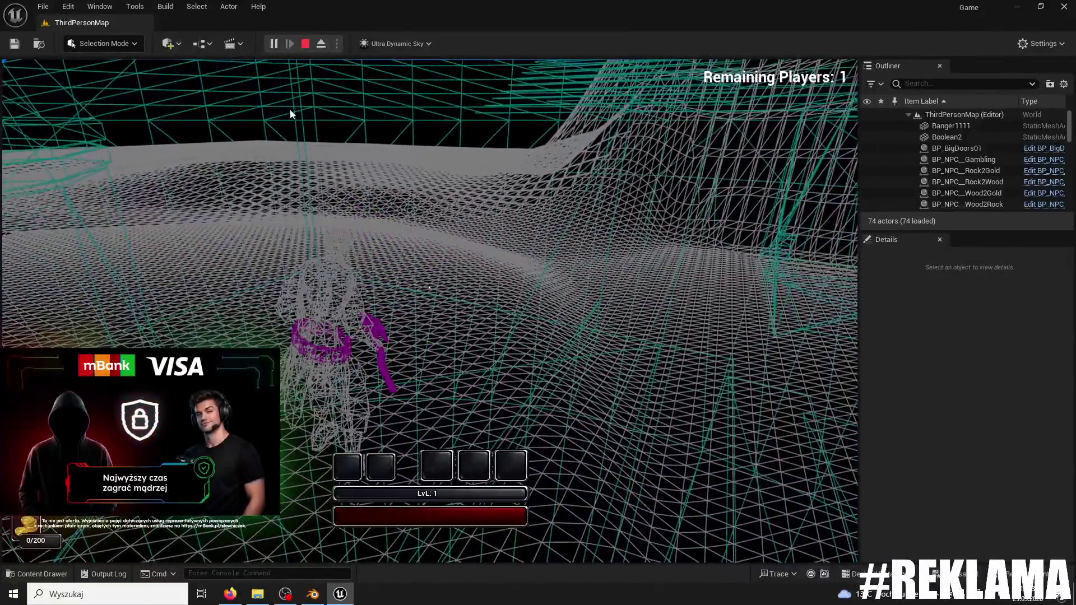
pyautogui.press('Escape')
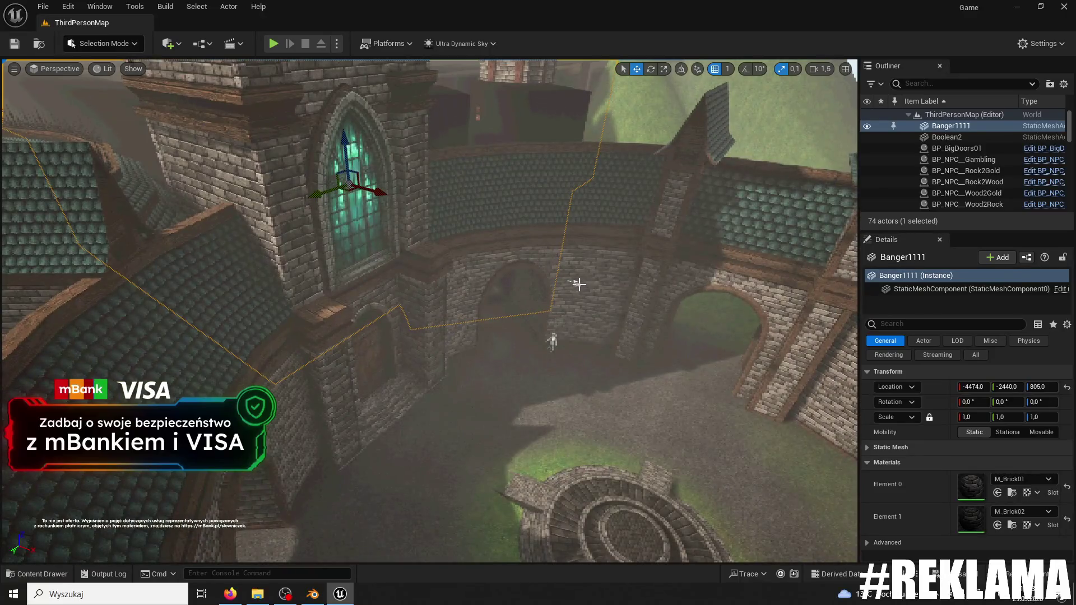
# - Select the PlayerStart, undo a stray roof selection, and fly the view down over the maze
pyautogui.click(576, 282)
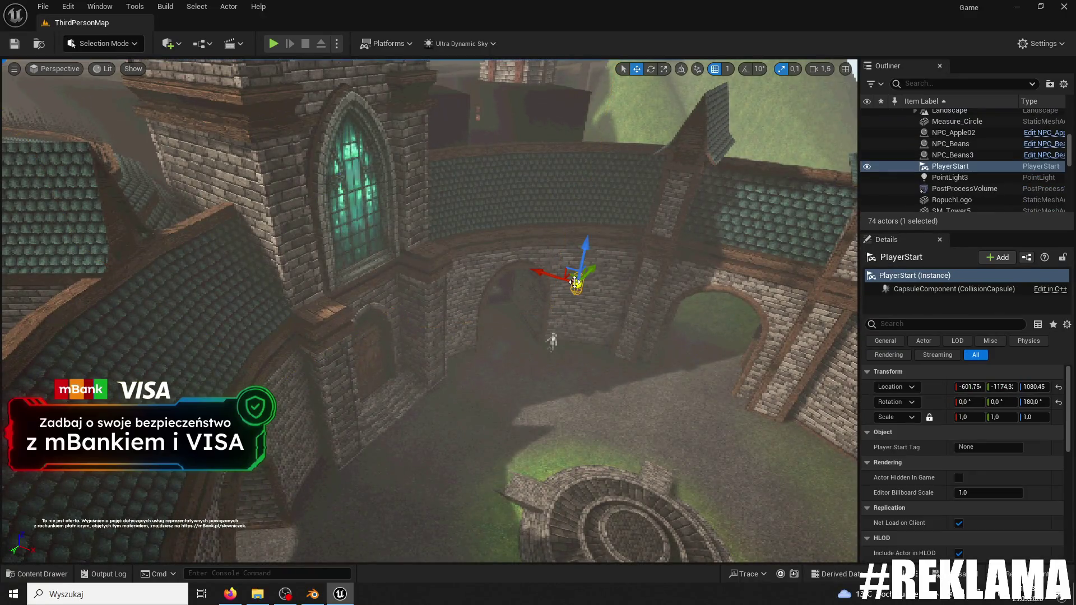
pyautogui.click(187, 200)
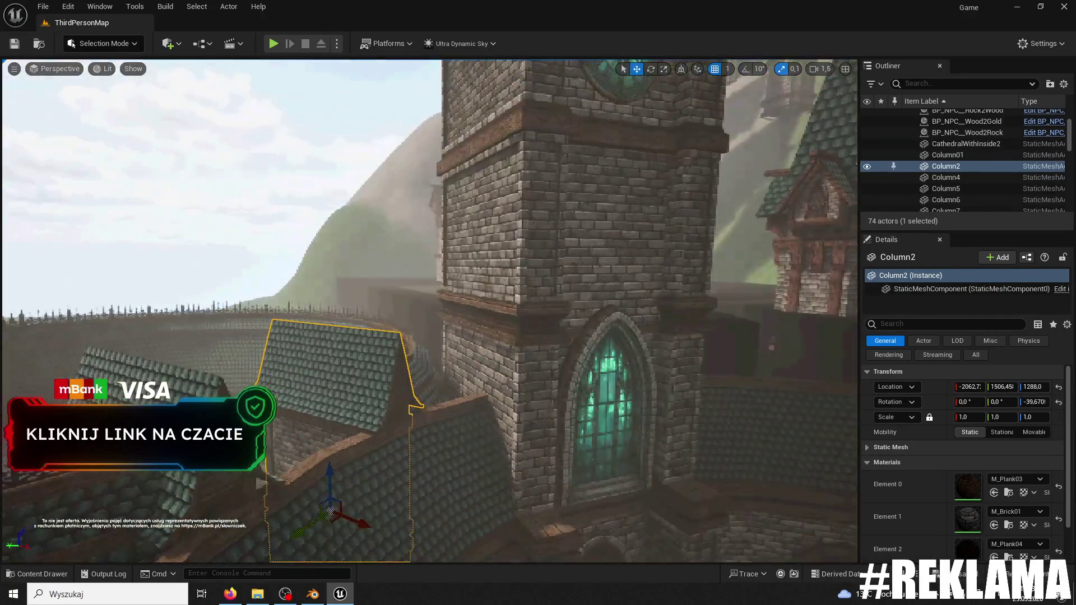
pyautogui.hotkey('ctrl', 'z')
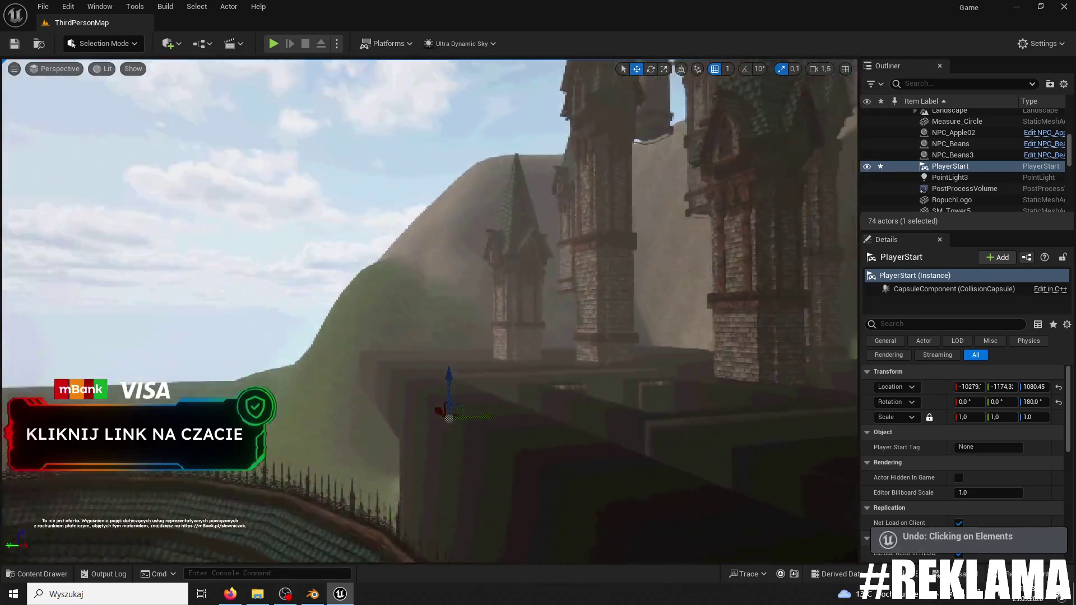
pyautogui.moveTo(330, 155)
pyautogui.mouseDown()
pyautogui.moveTo(329, 168)
pyautogui.moveTo(330, 155)
pyautogui.mouseUp()
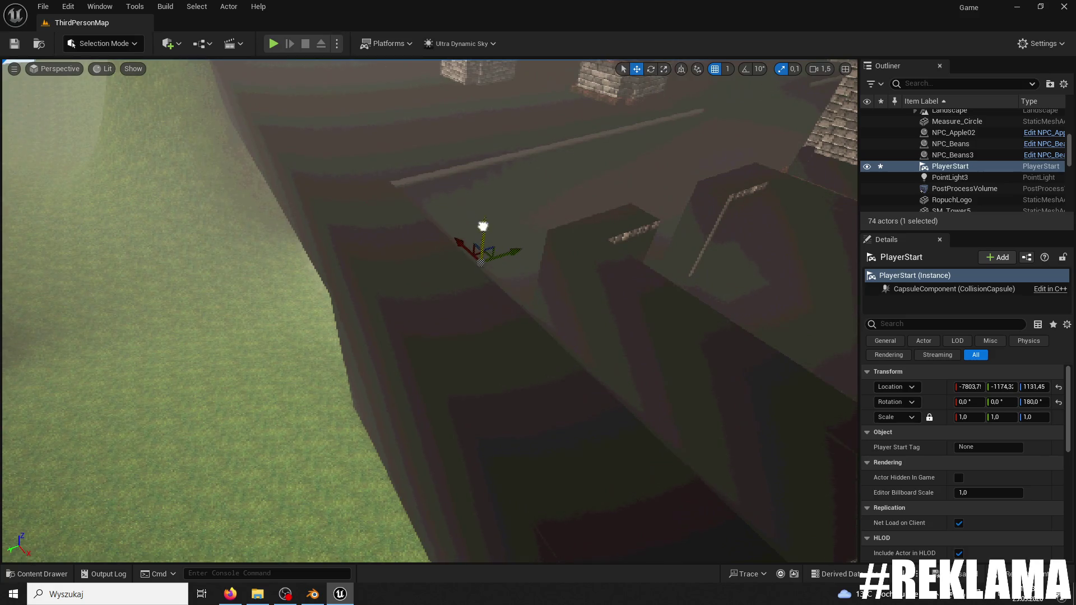
# - Test the spawn, undo the PlayerStart's bad move, and playtest from the maze-top spawn point
pyautogui.click(274, 43)
pyautogui.press('Escape')
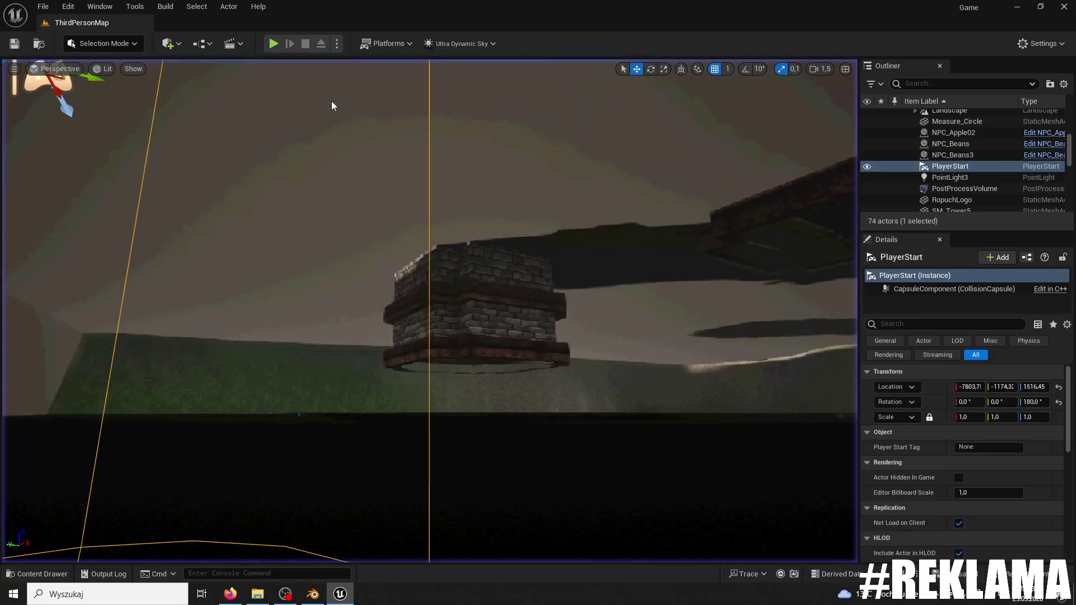
pyautogui.hotkey('ctrl', 'z')
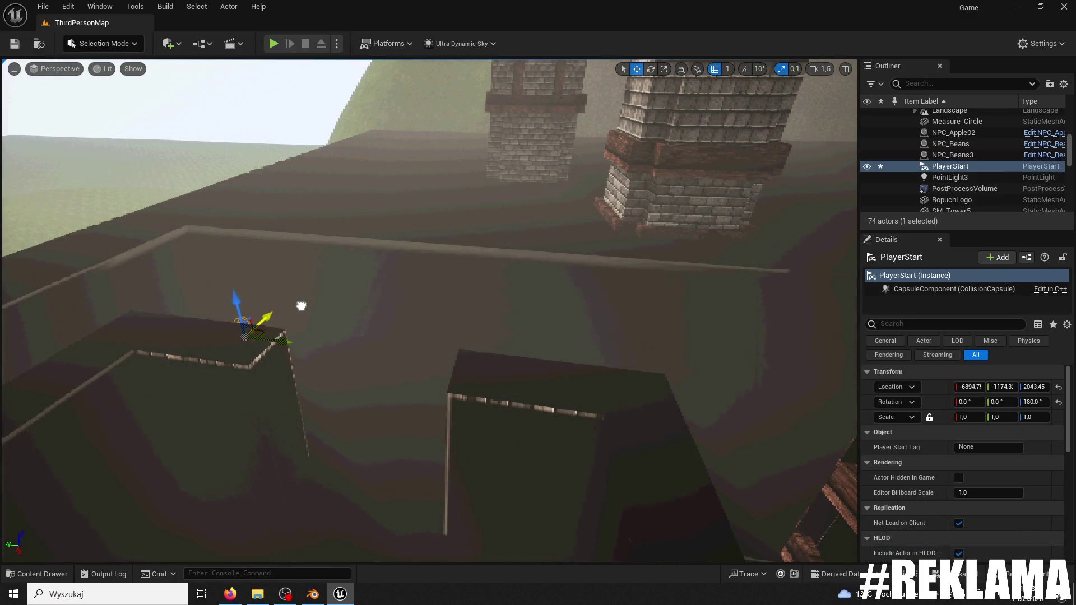
pyautogui.click(273, 44)
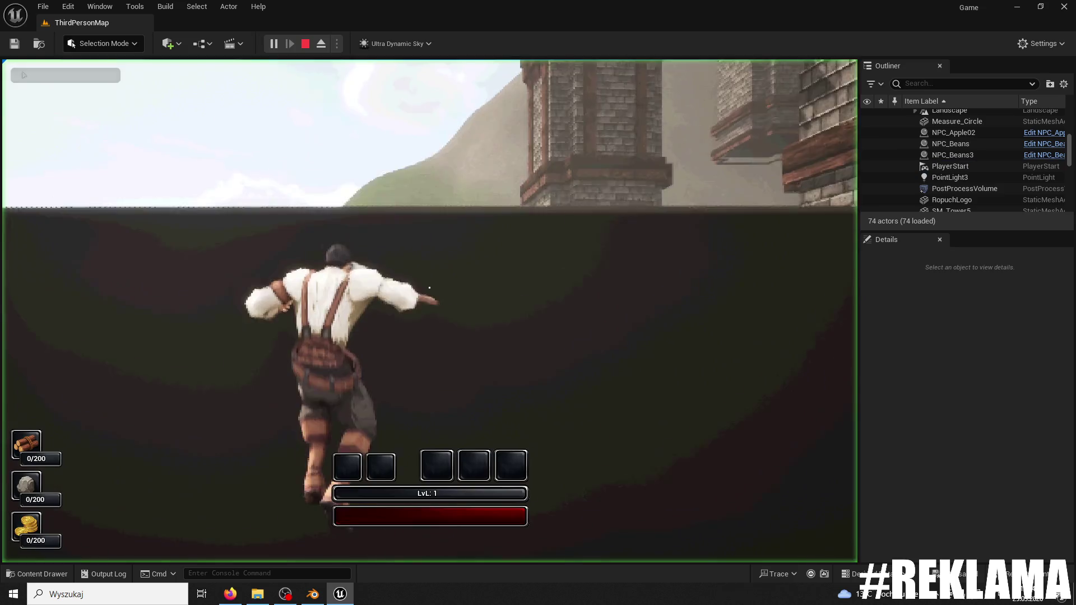
# - Run the character through the dark corridors between towers and brick ledges, then stop and switch to the browser
pyautogui.press('w')
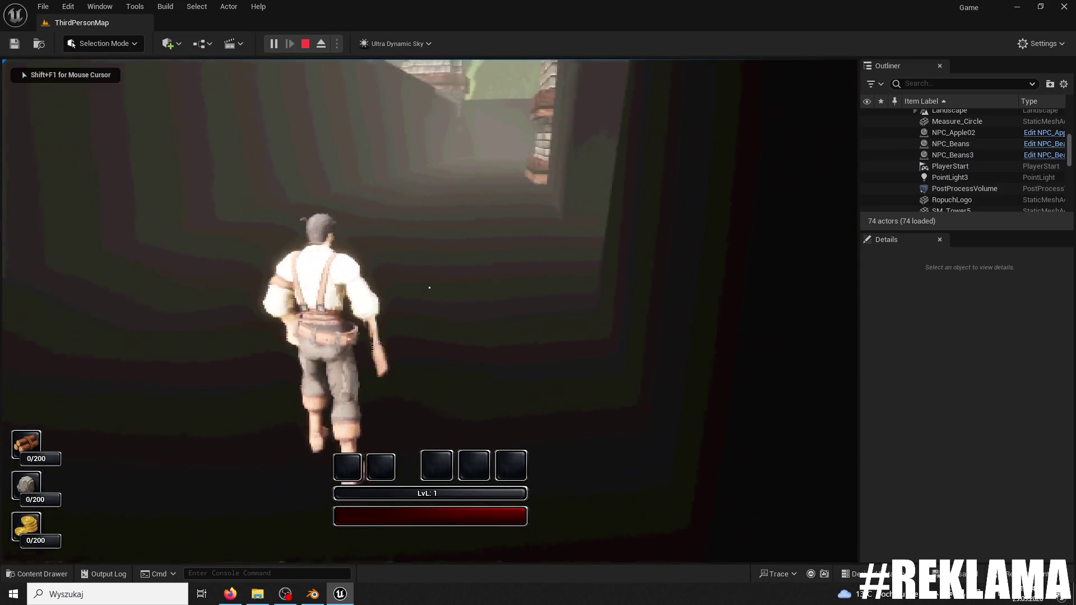
pyautogui.press('w')
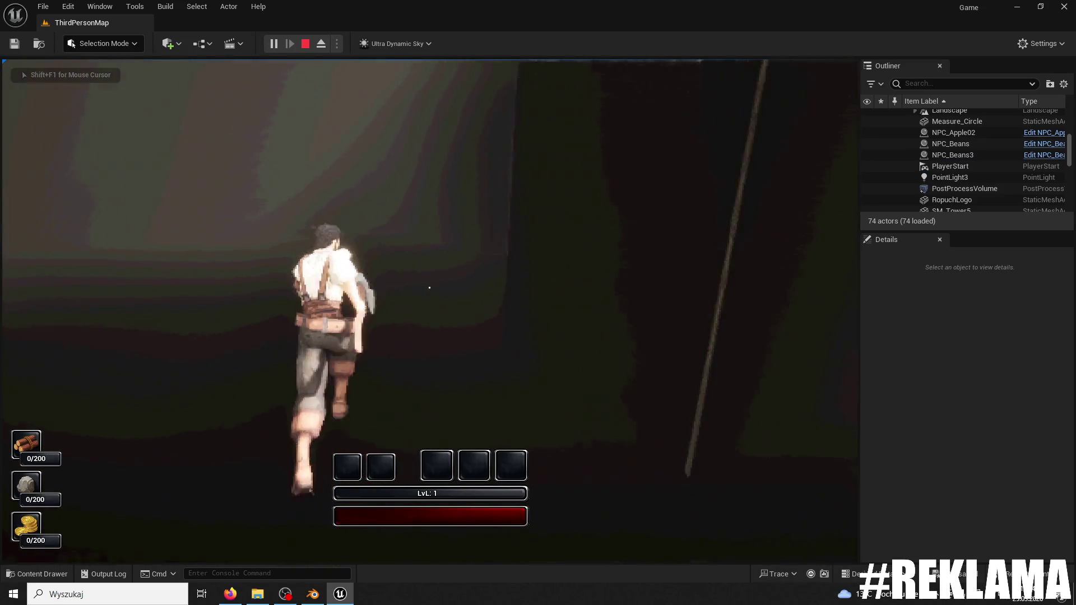
pyautogui.press('w')
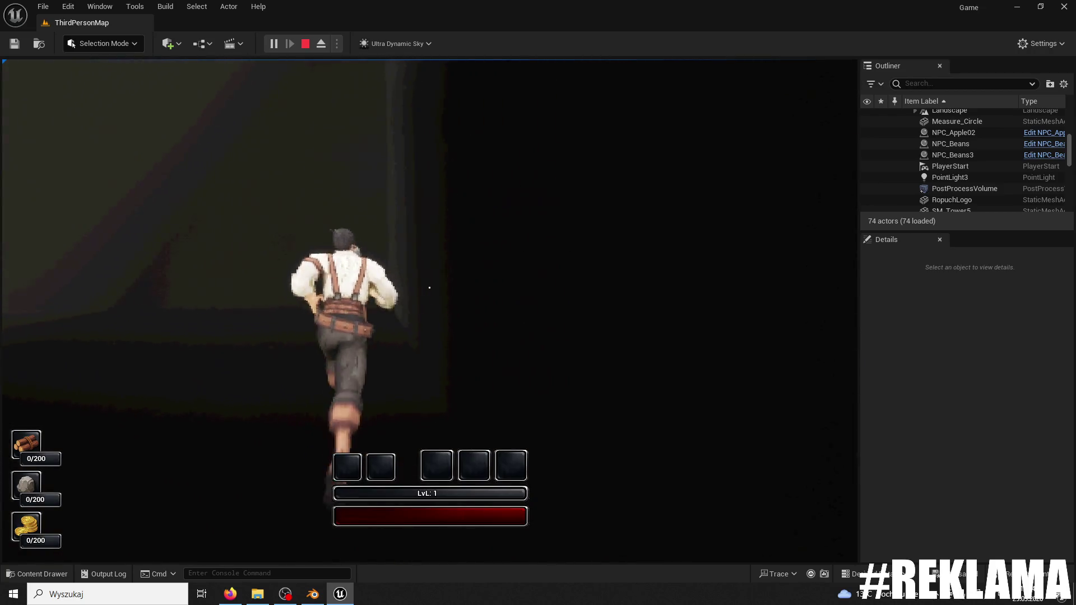
pyautogui.press('w')
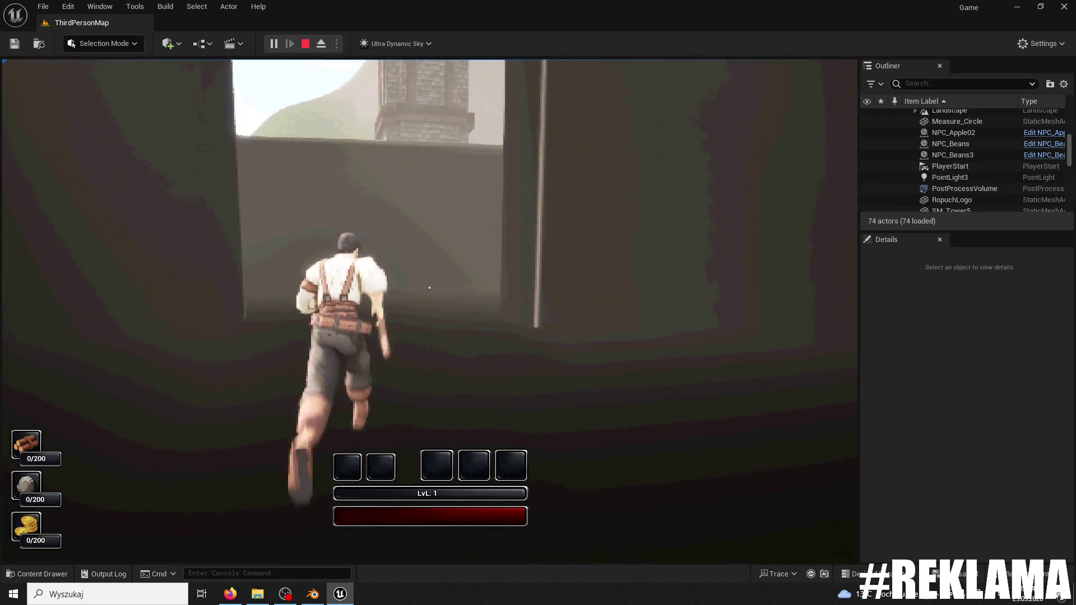
pyautogui.press('w')
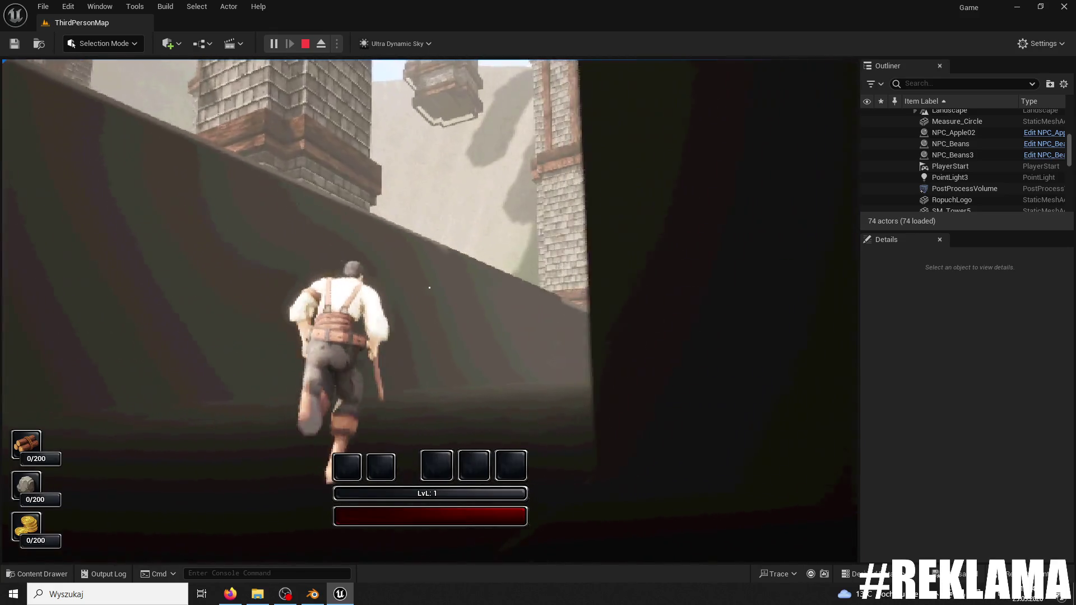
pyautogui.press('w')
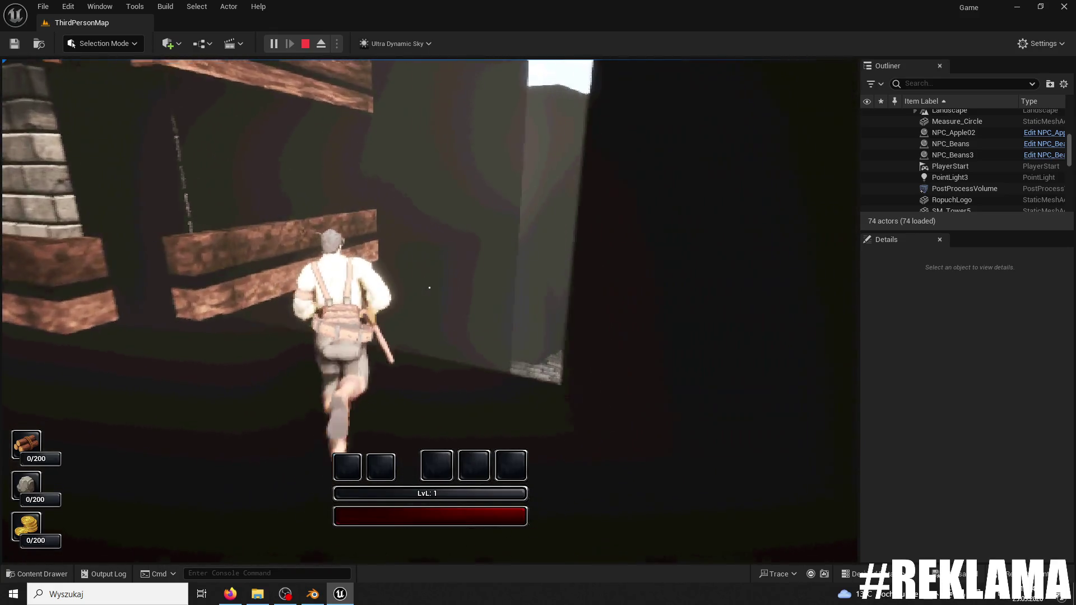
pyautogui.press('w')
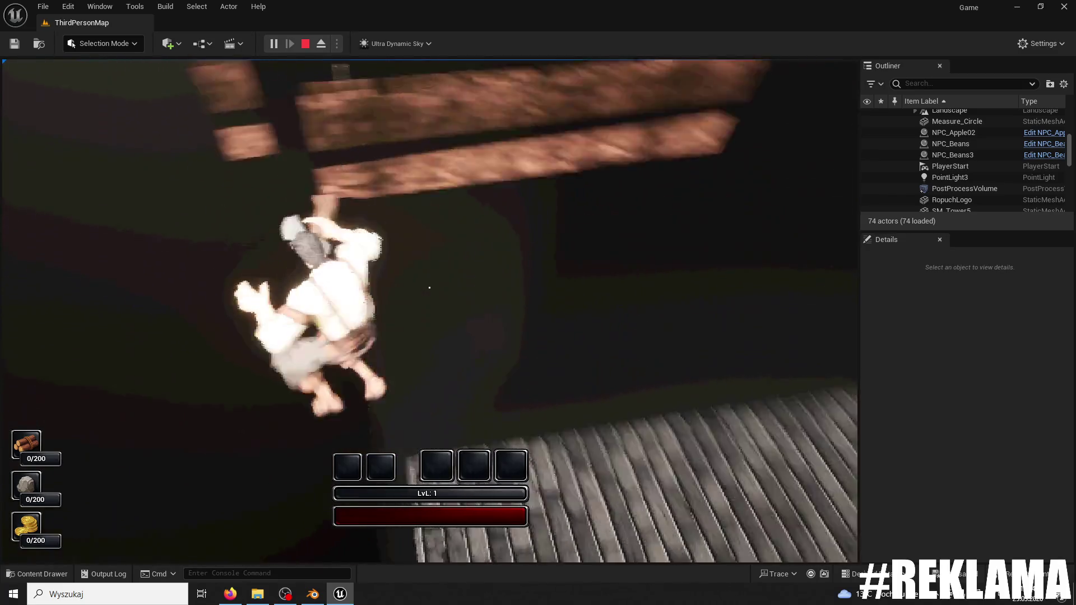
pyautogui.press('w')
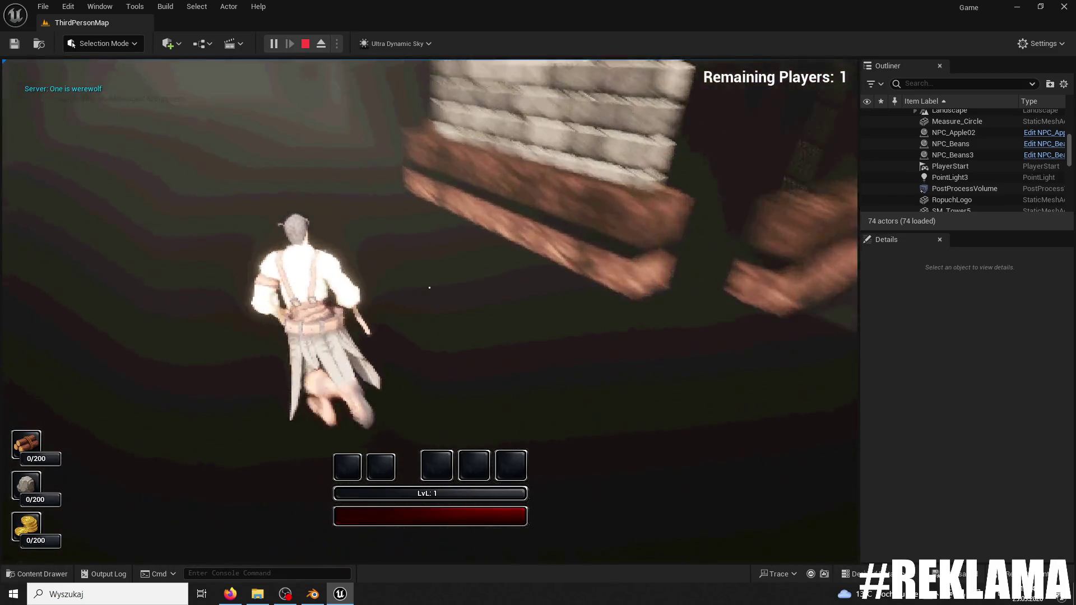
pyautogui.press('w')
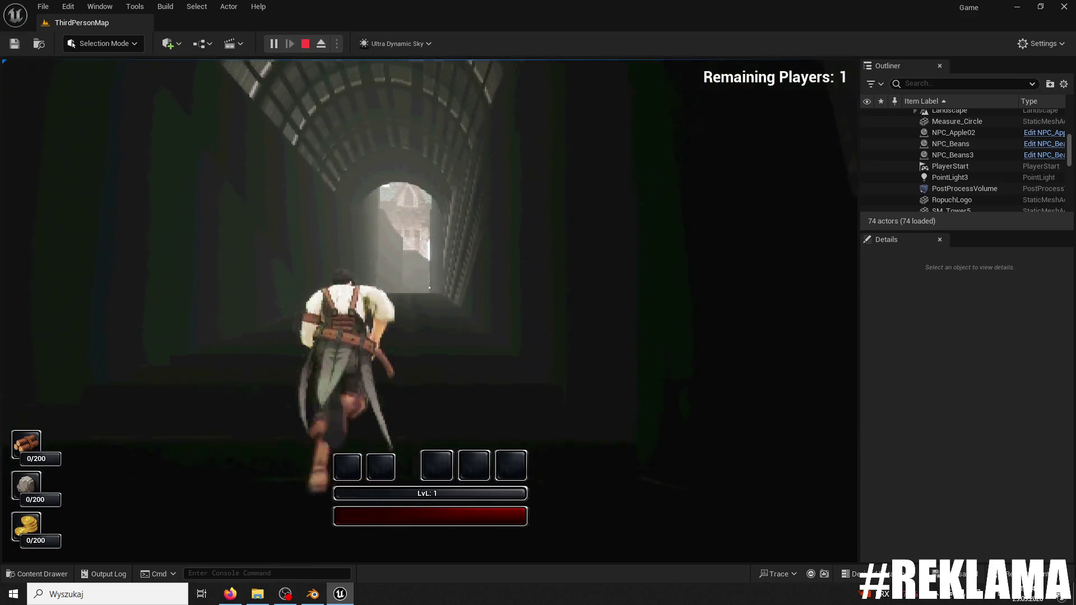
pyautogui.press('Escape')
pyautogui.hotkey('alt', 'Tab')
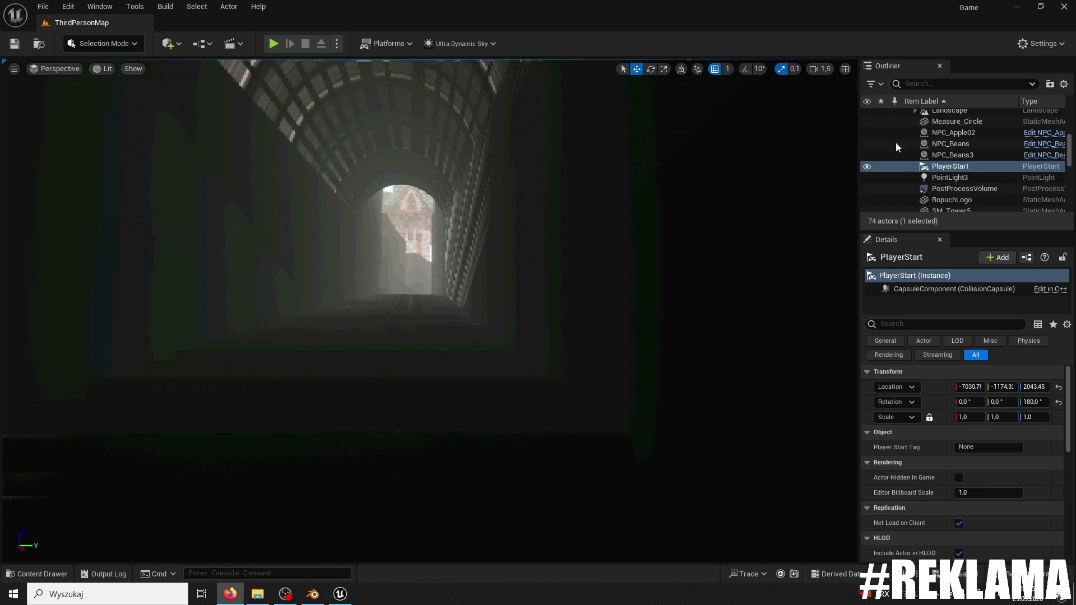
pyautogui.click(17, 47)
pyautogui.click(271, 43)
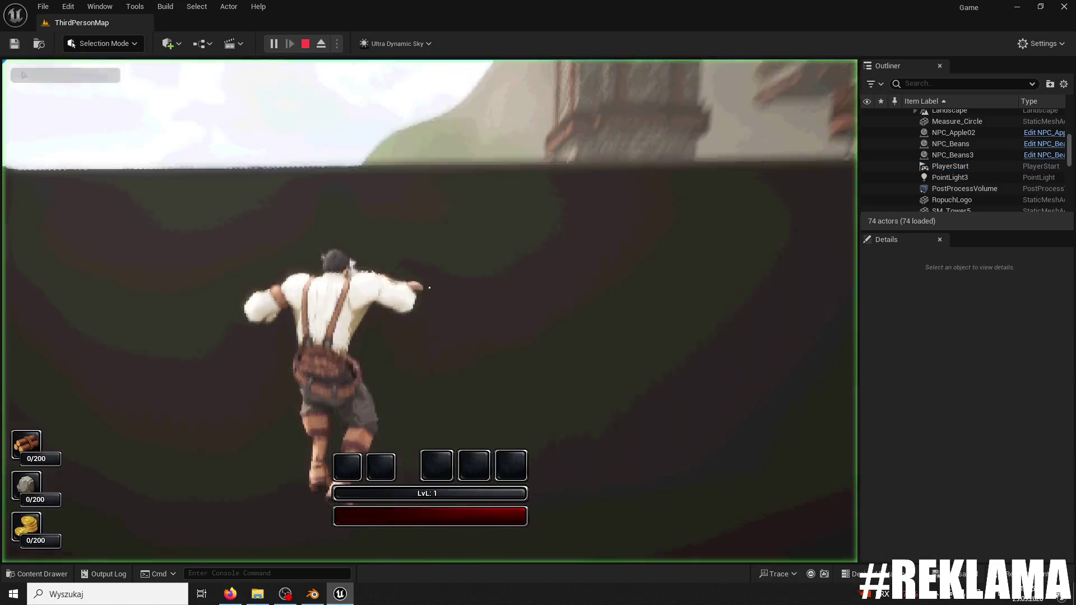
pyautogui.press('w')
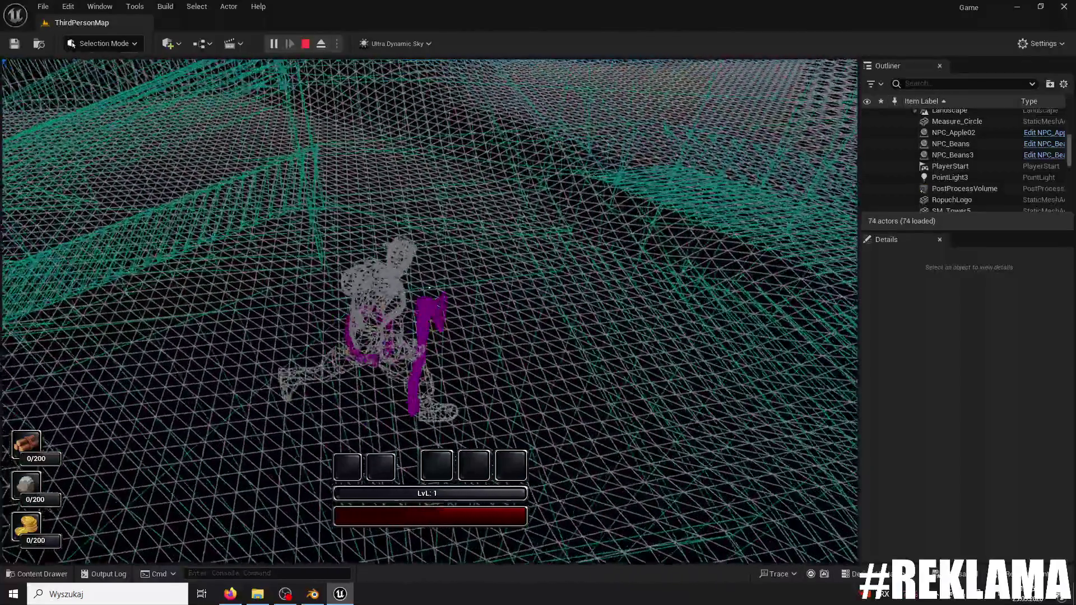
pyautogui.press('a')
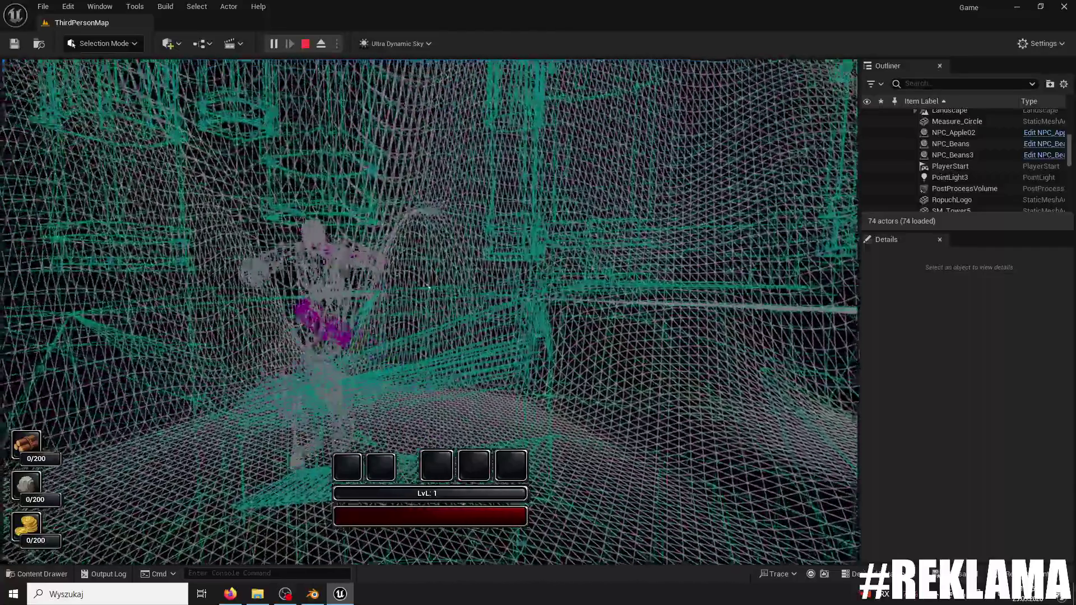
pyautogui.press('d')
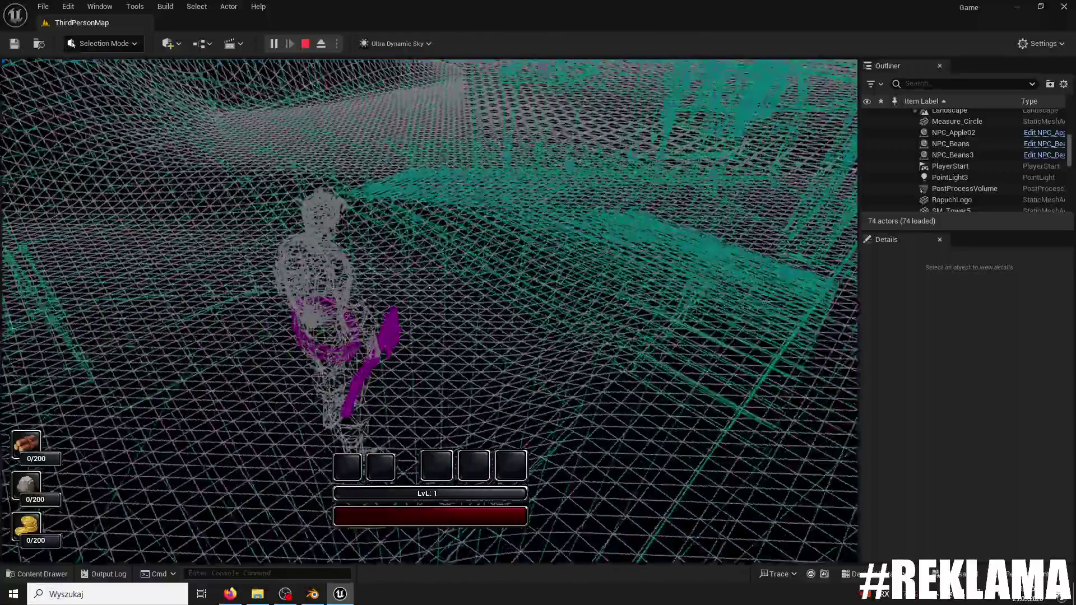
pyautogui.press('w')
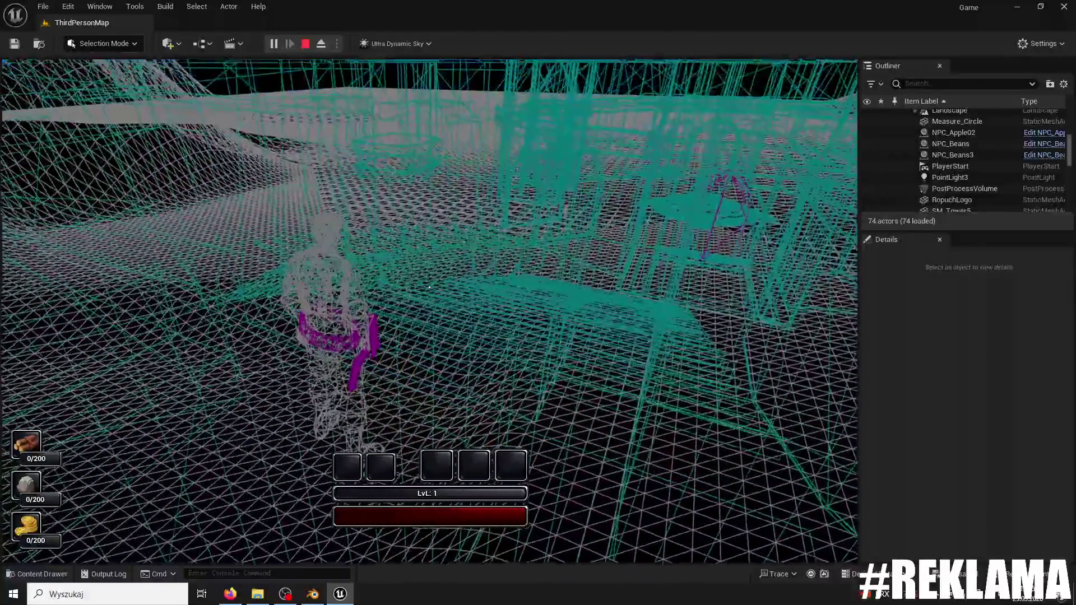
pyautogui.press('s')
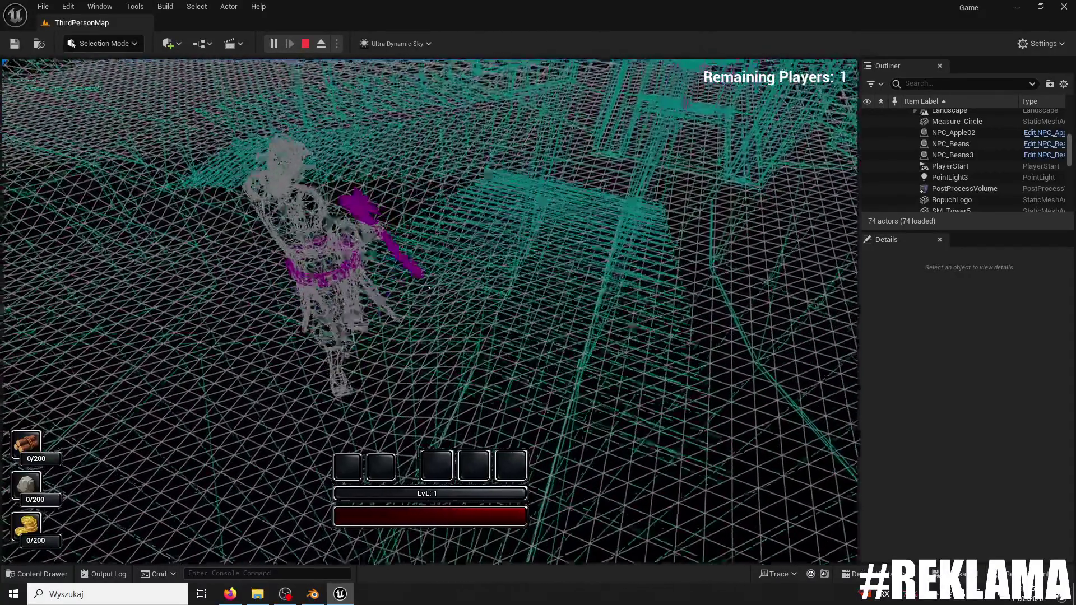
pyautogui.press('w')
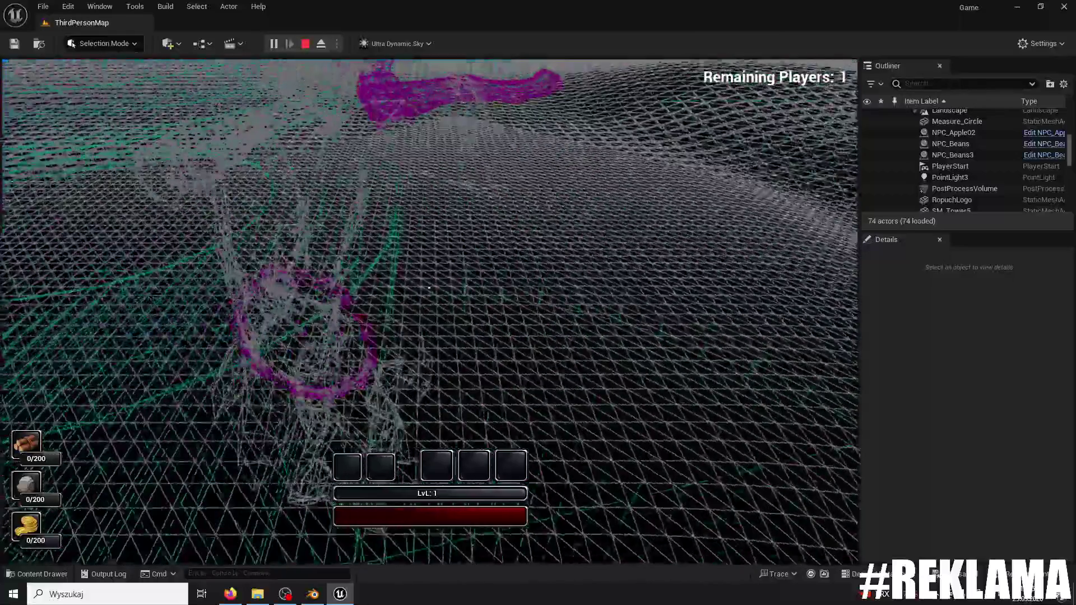
pyautogui.press('w')
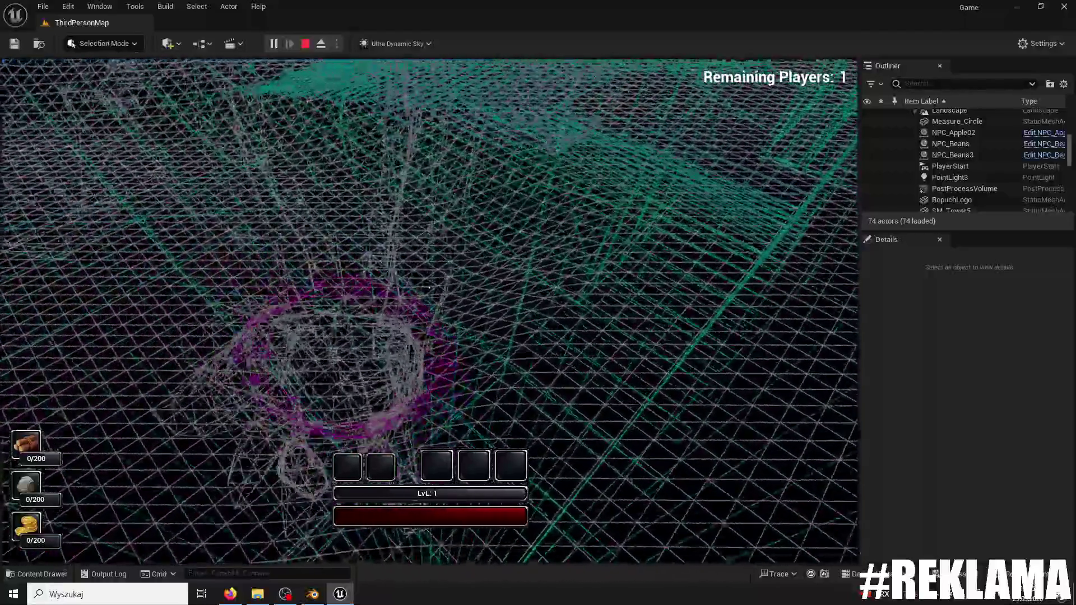
pyautogui.press('Escape')
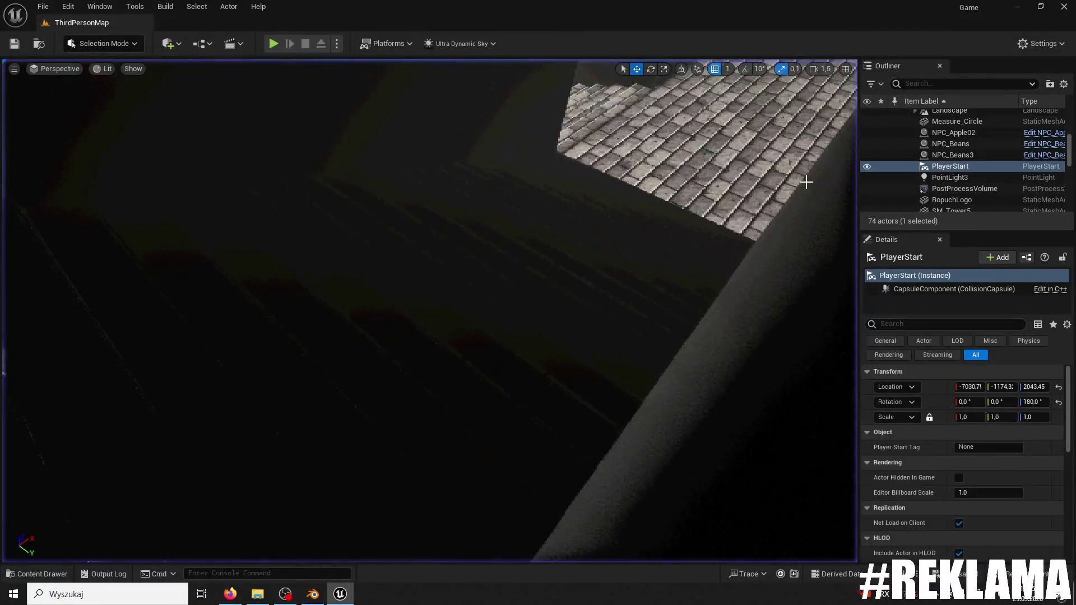
# - Frame the PlayerStart, place it over the brick stairway at X −4842.7, and launch a playtest
pyautogui.press('f')
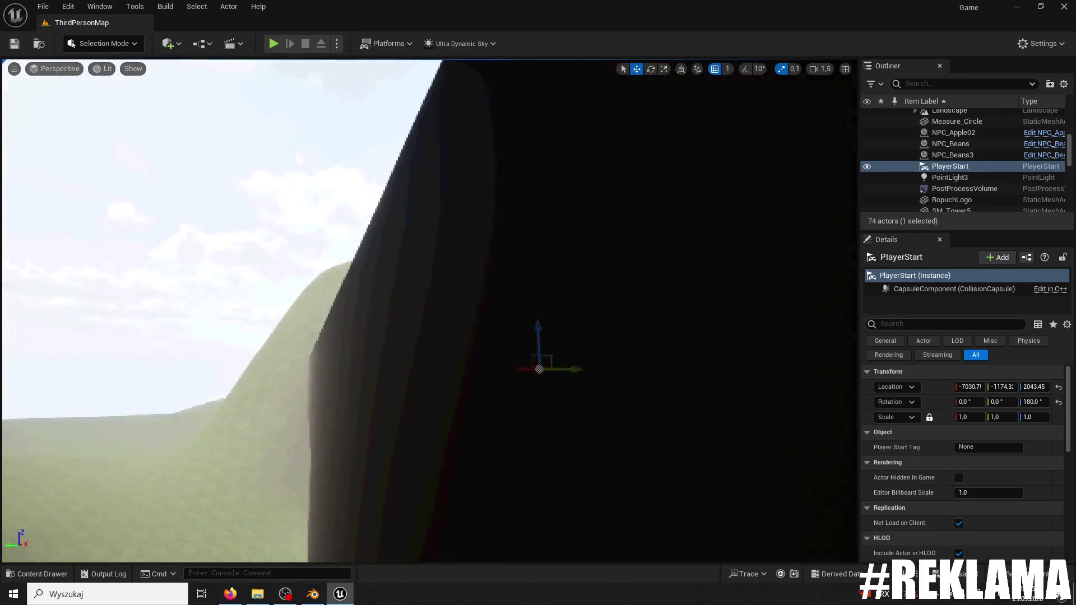
pyautogui.moveTo(525, 120); pyautogui.dragTo(525, 120)
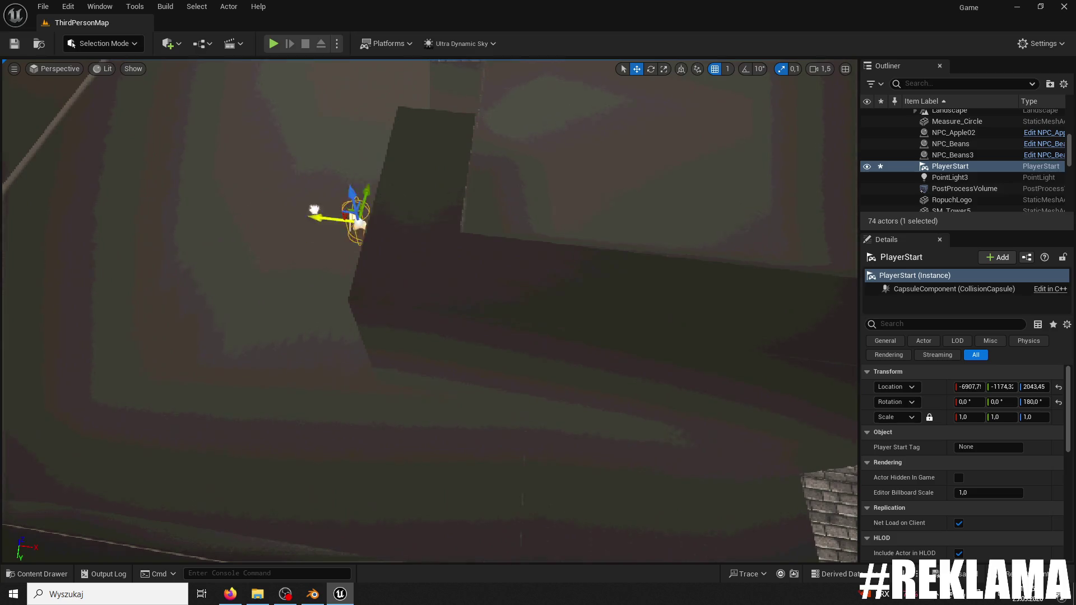
pyautogui.click(781, 240)
pyautogui.moveTo(755, 230); pyautogui.dragTo(755, 230)
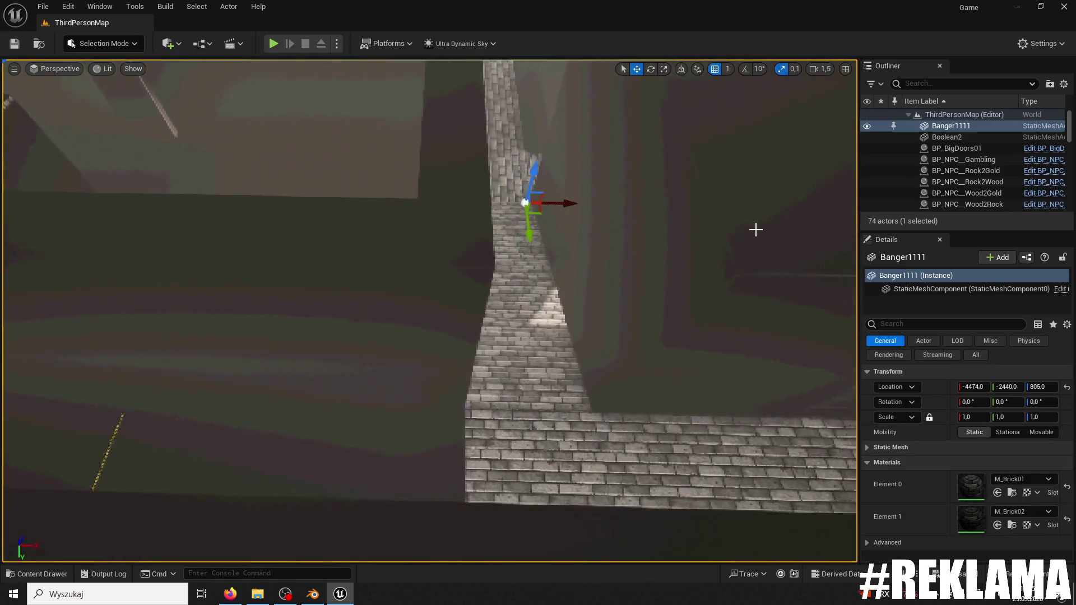
pyautogui.hotkey('ctrl', 'z')
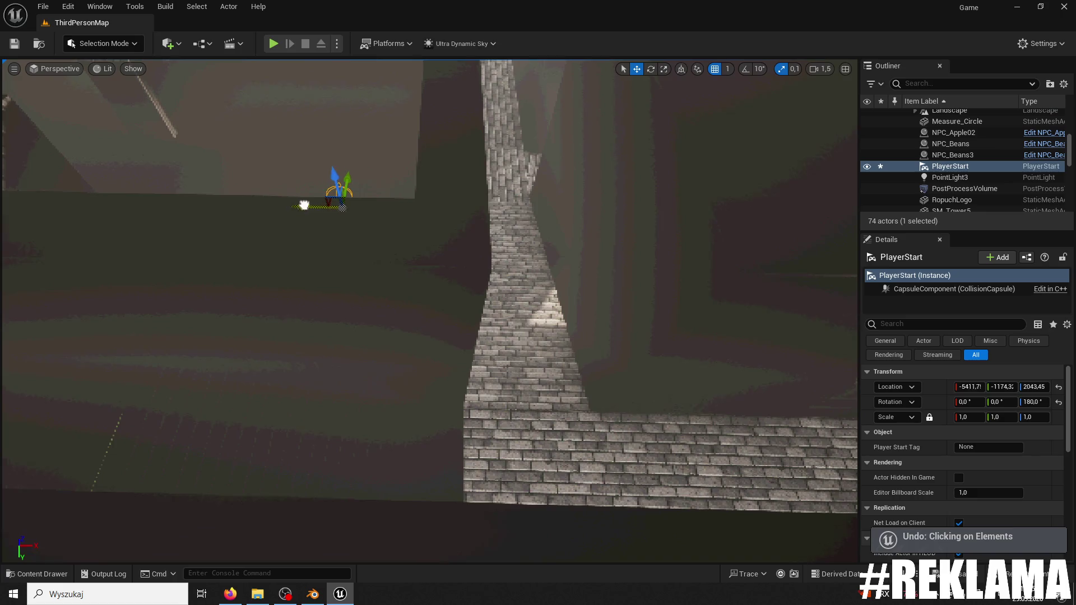
pyautogui.hotkey('ctrl', 'z')
pyautogui.hotkey('ctrl', 'z')
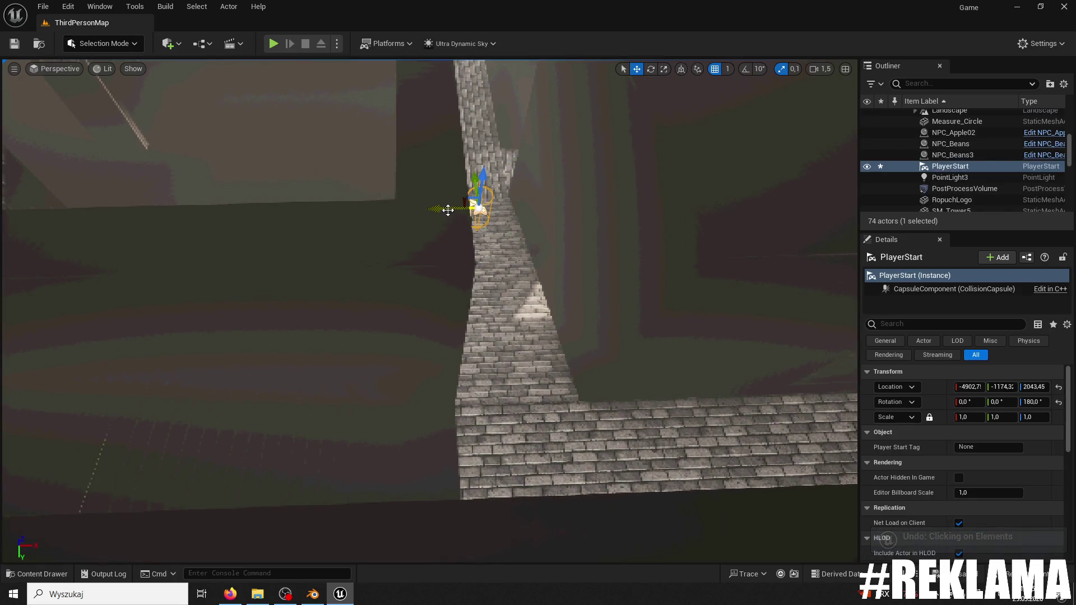
pyautogui.click(273, 44)
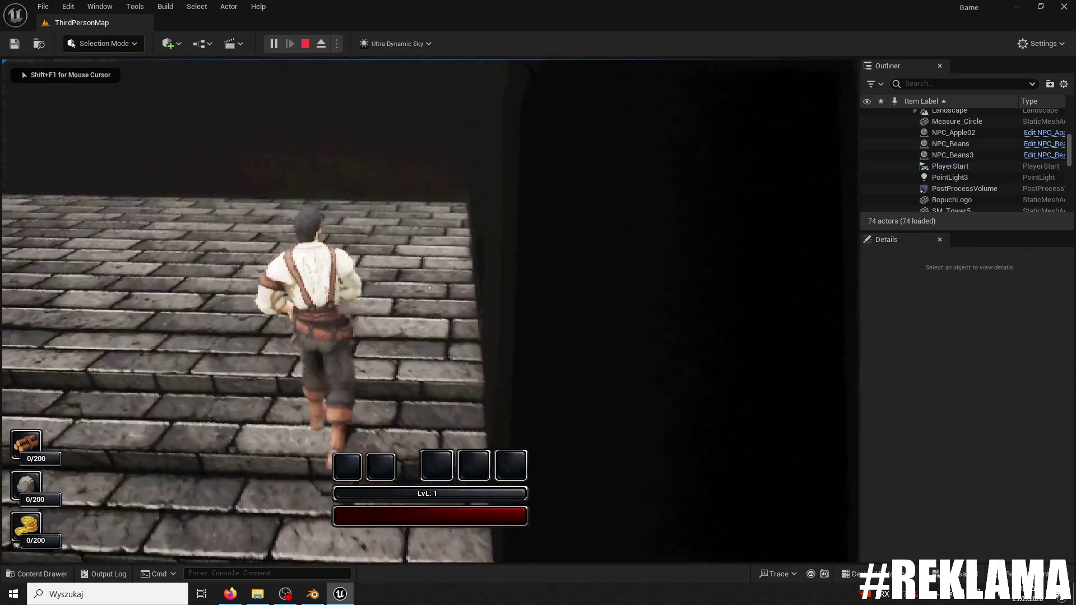
# - Climb the brick stairs while toggling wireframe and lit views, then stop the playtest
pyautogui.press('F1')
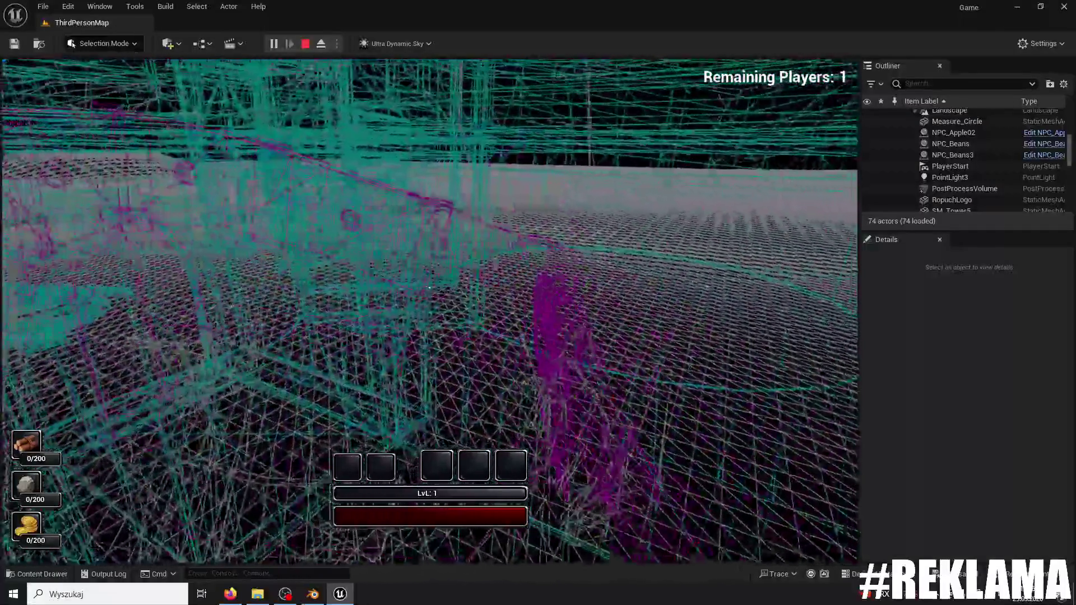
pyautogui.press('F3')
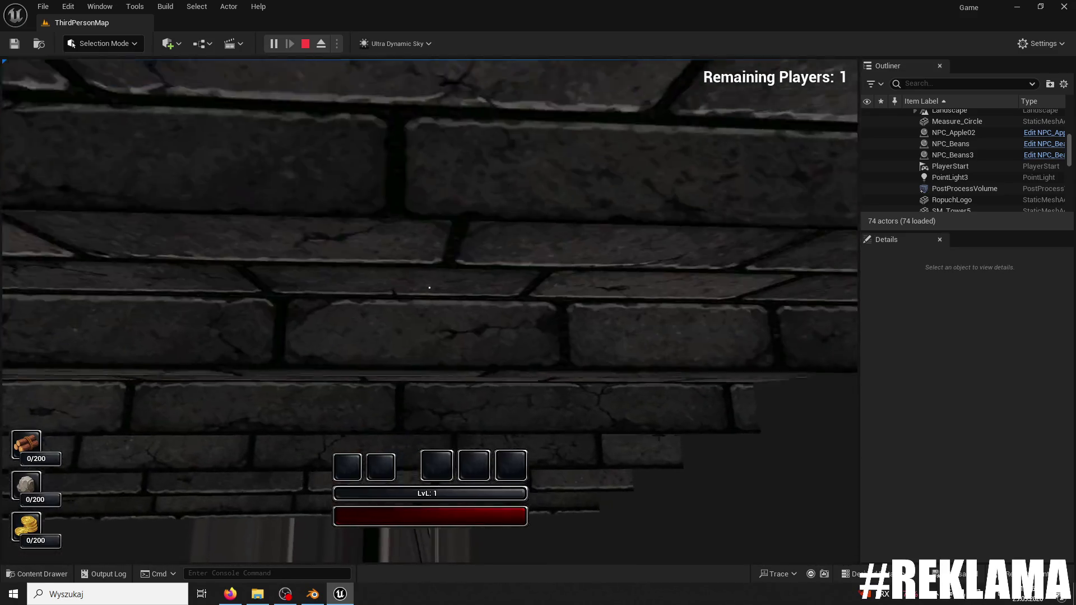
pyautogui.press('Escape')
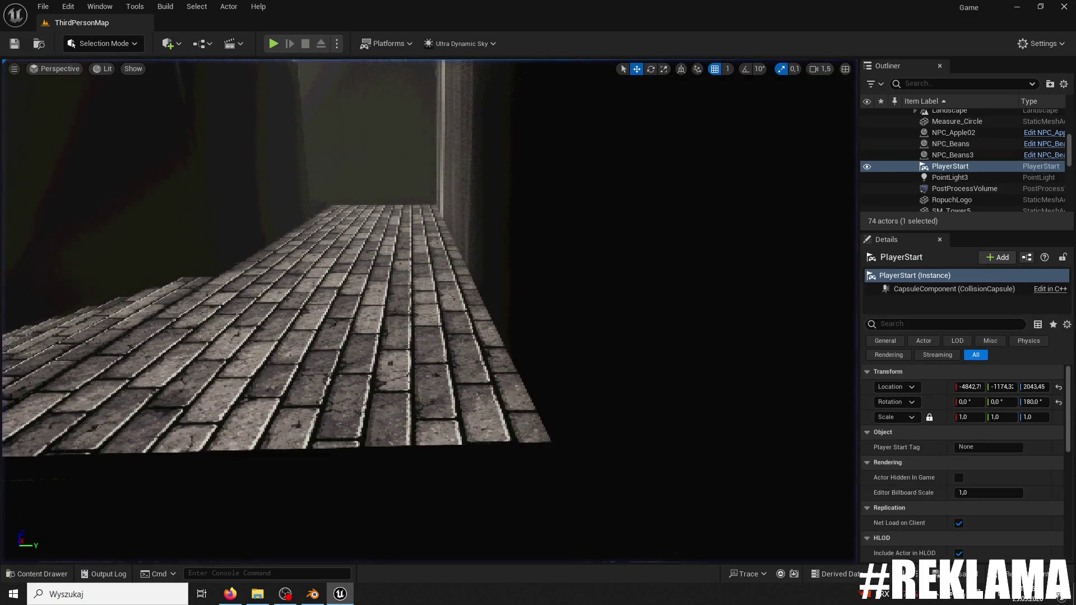
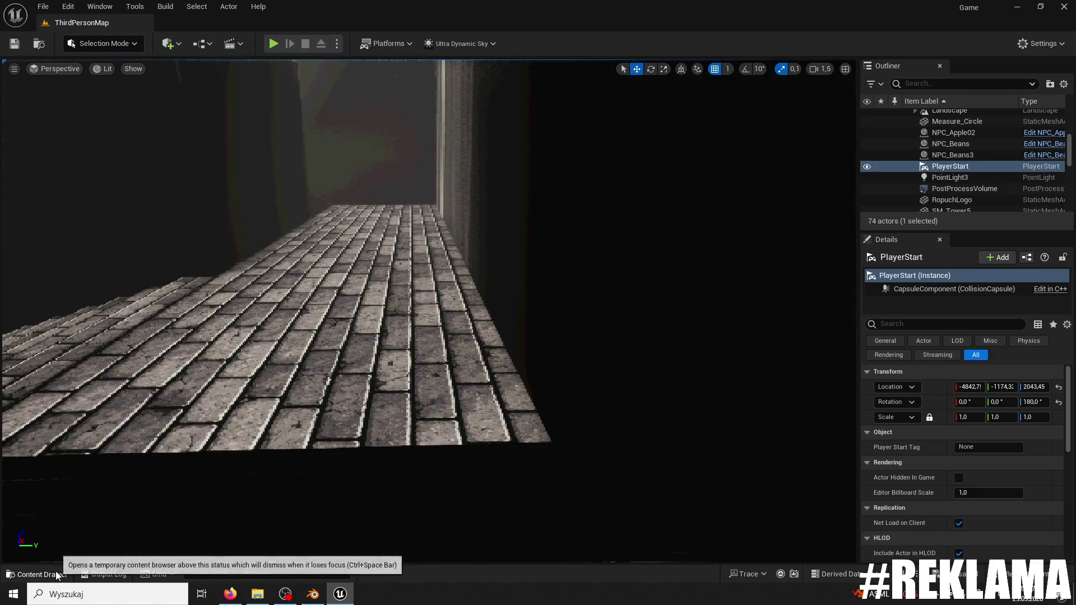
# - Open the Banger1111 maze mesh from the Content Drawer in the Static Mesh Editor
pyautogui.click(37, 574)
pyautogui.doubleClick(307, 433)
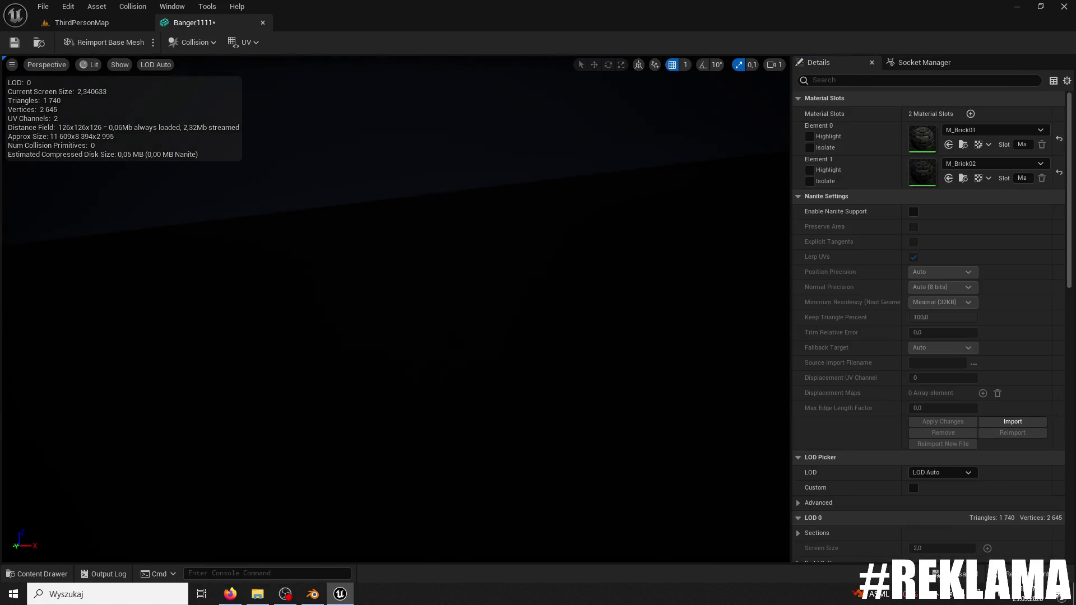
pyautogui.moveTo(392, 308)
pyautogui.mouseDown()
pyautogui.moveTo(459, 280)
pyautogui.moveTo(493, 303)
pyautogui.moveTo(743, 234)
pyautogui.mouseUp()
# - Add a collision shape to Banger1111, then fly the camera up the brick staircase
pyautogui.click(195, 42)
pyautogui.click(212, 122)
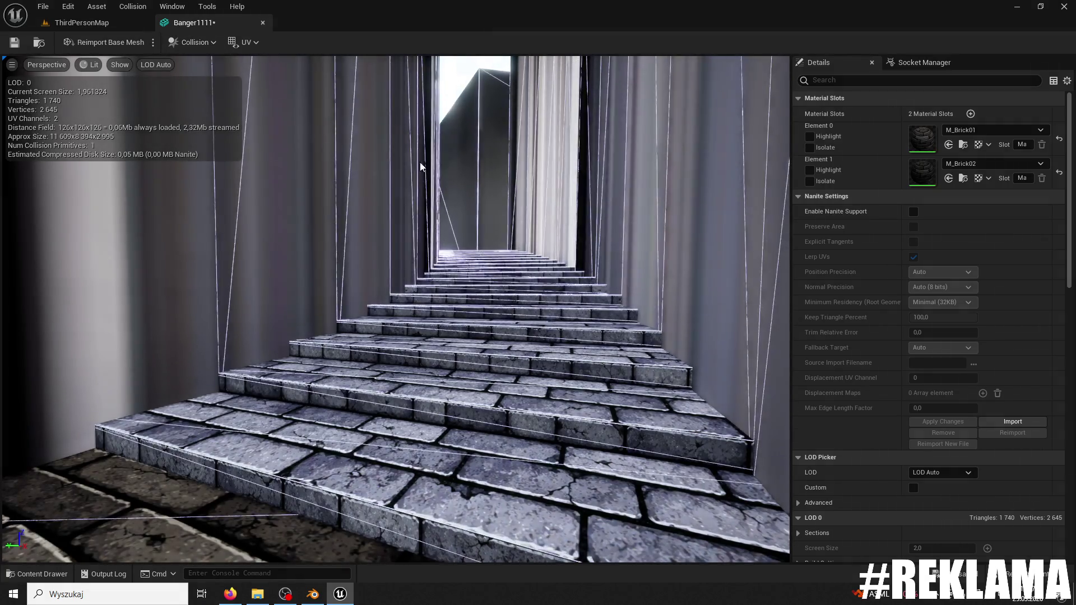
pyautogui.moveTo(213, 122); pyautogui.dragTo(235, 179)
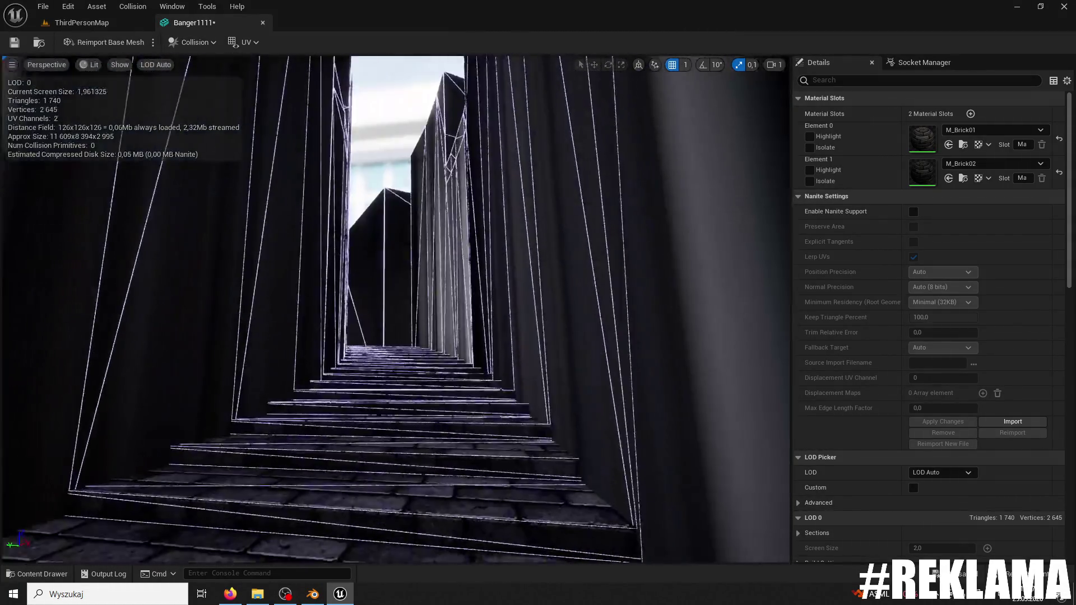
pyautogui.moveTo(395, 308); pyautogui.dragTo(491, 281)
pyautogui.press('w')
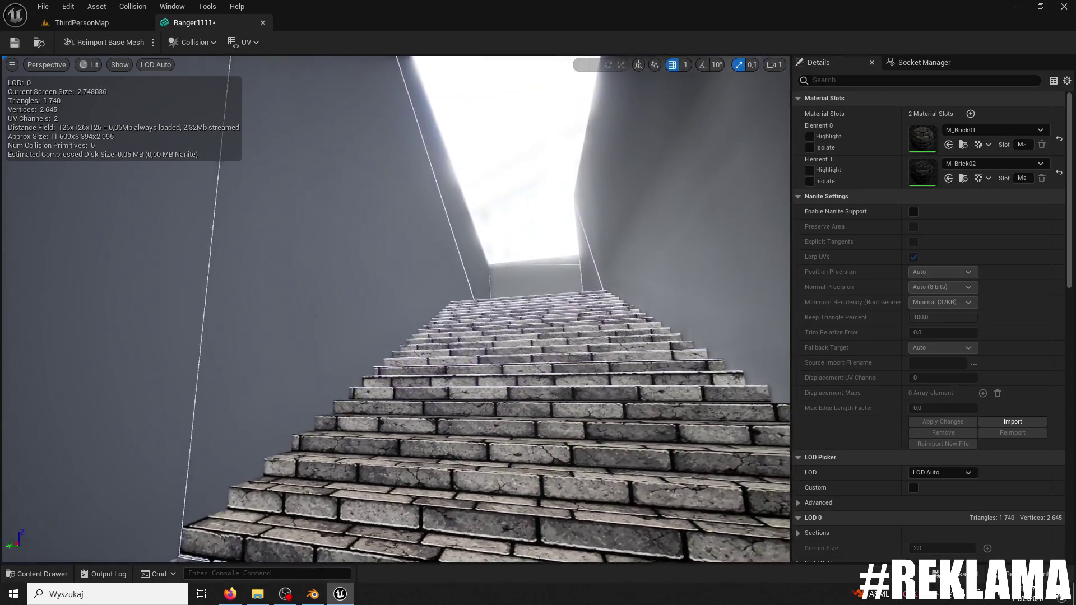
pyautogui.press('w')
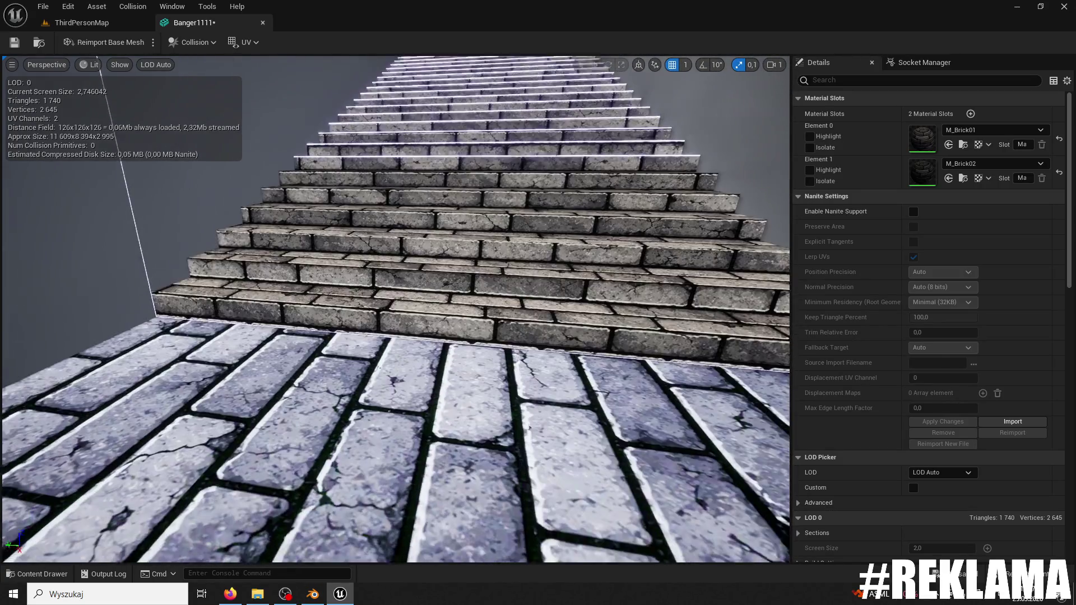
pyautogui.press('w')
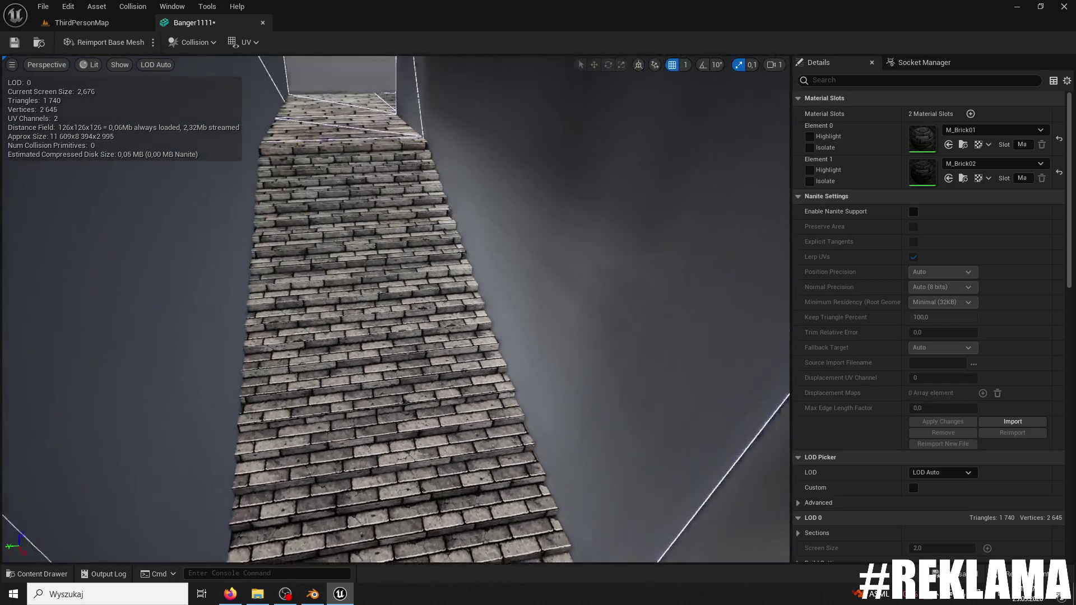
pyautogui.press('w')
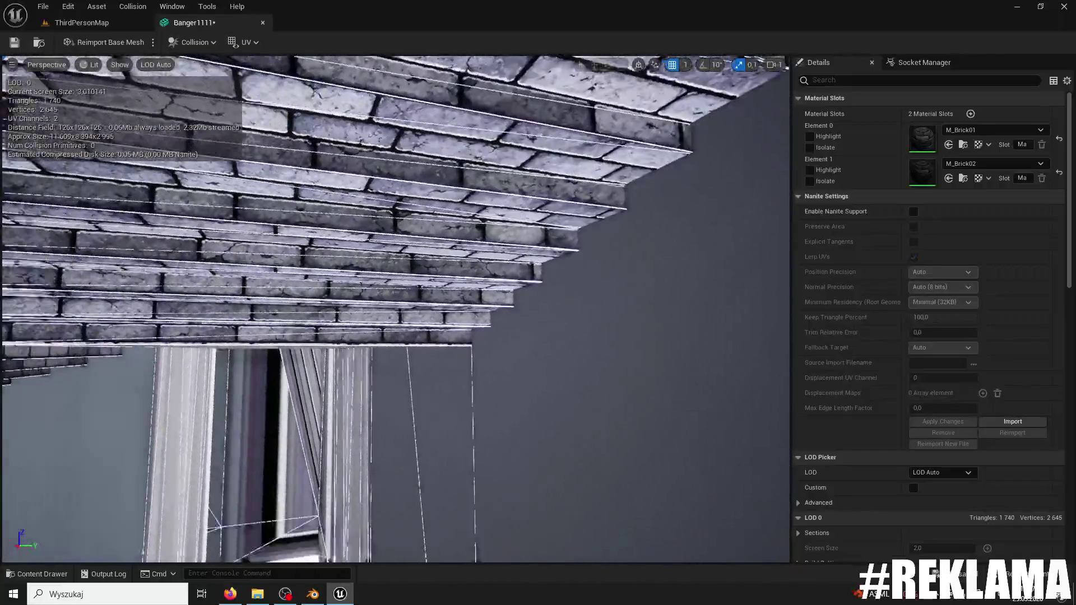
pyautogui.press('w')
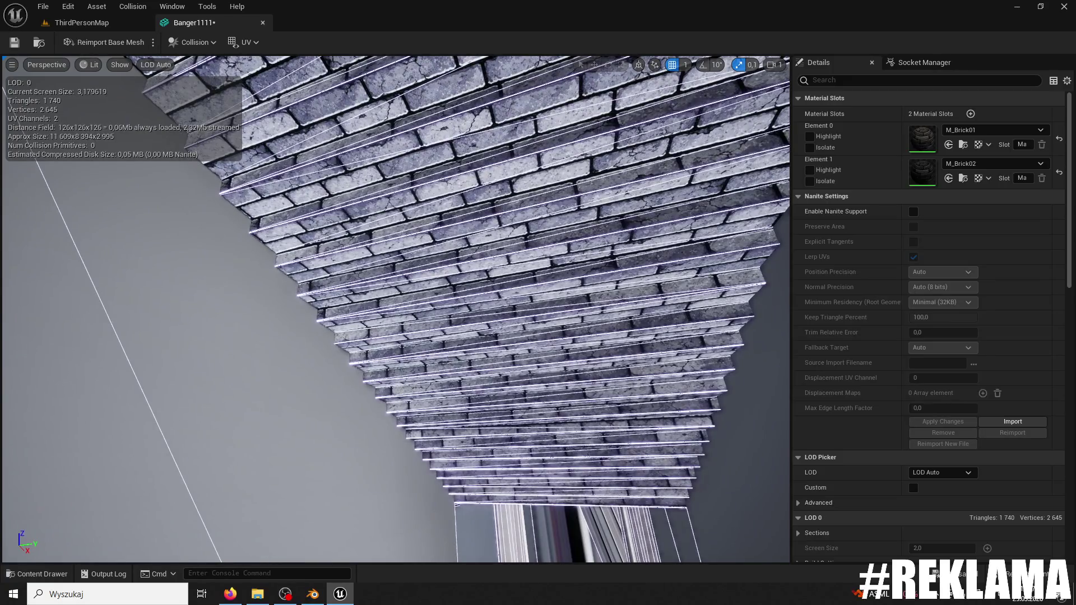
pyautogui.hotkey('alt', 'Tab')
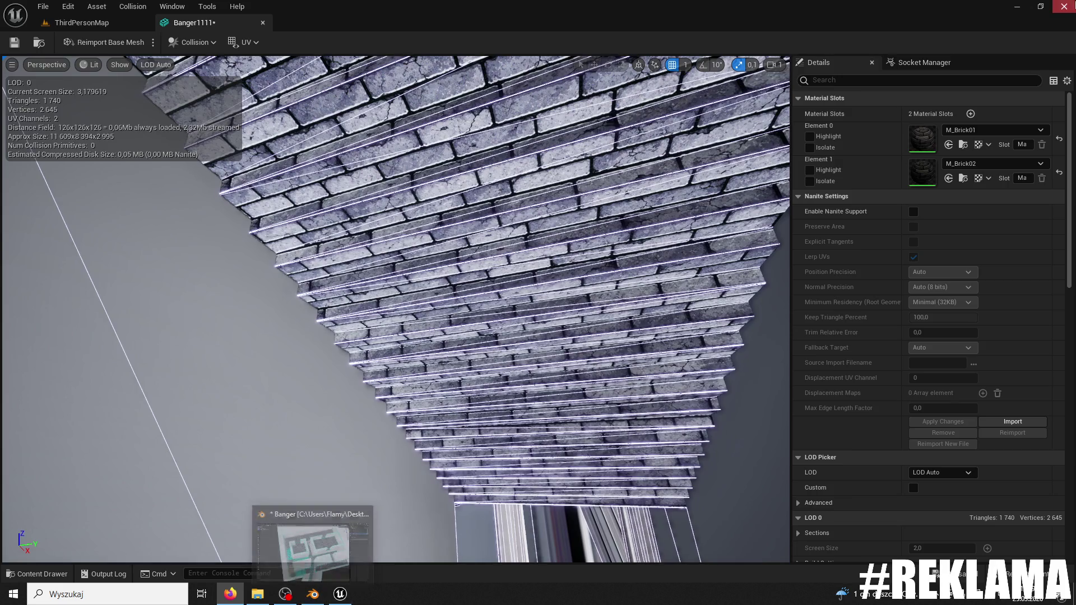
pyautogui.click(1067, 8)
# - Exit Unreal without saving and turn off Blender's Face Orientation overlay
pyautogui.click(572, 427)
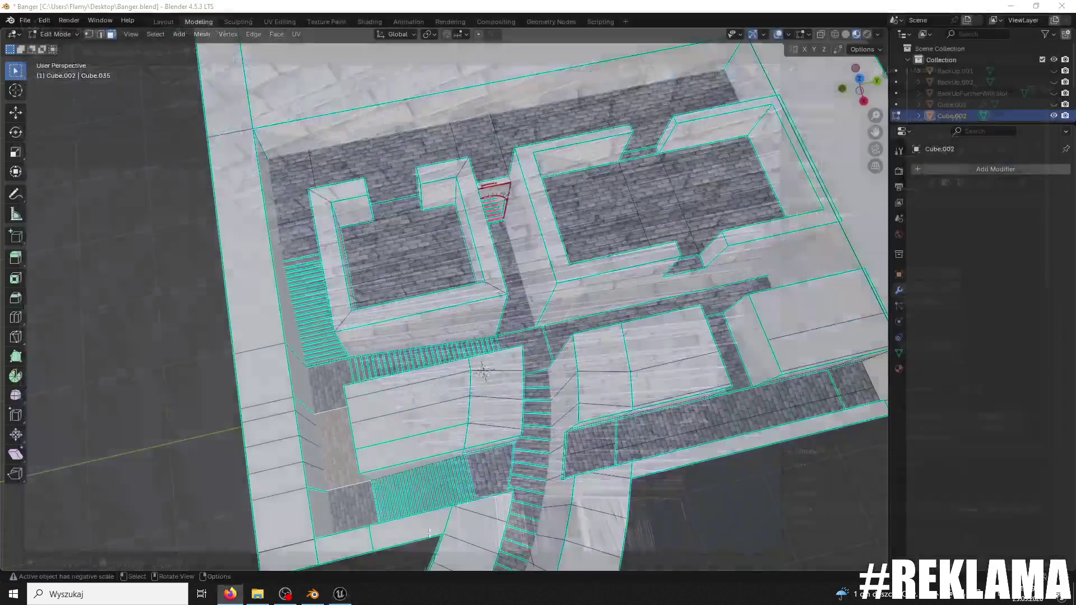
pyautogui.click(788, 34)
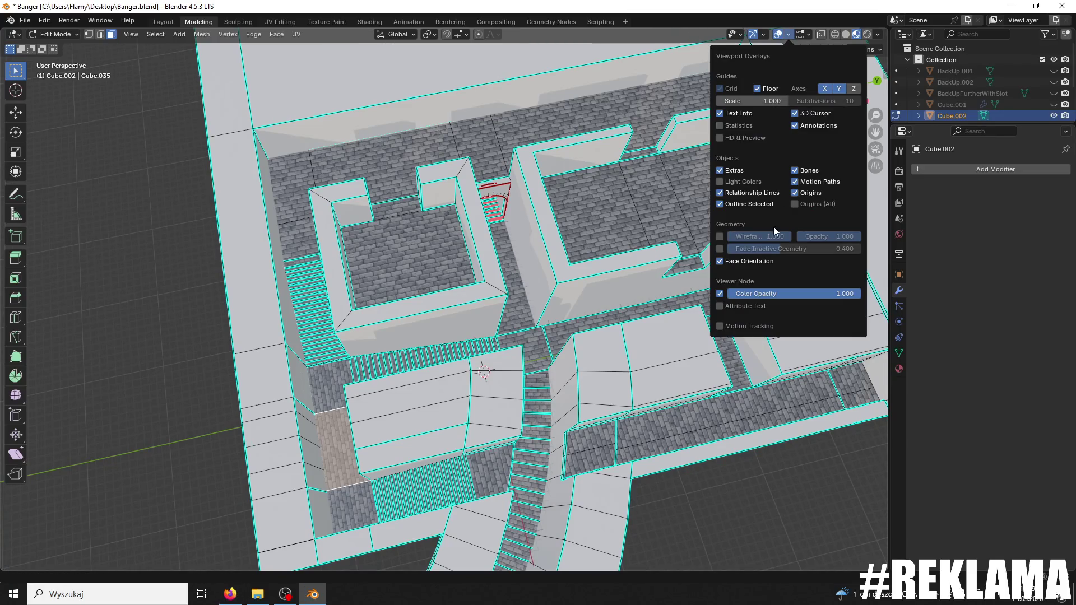
pyautogui.click(719, 262)
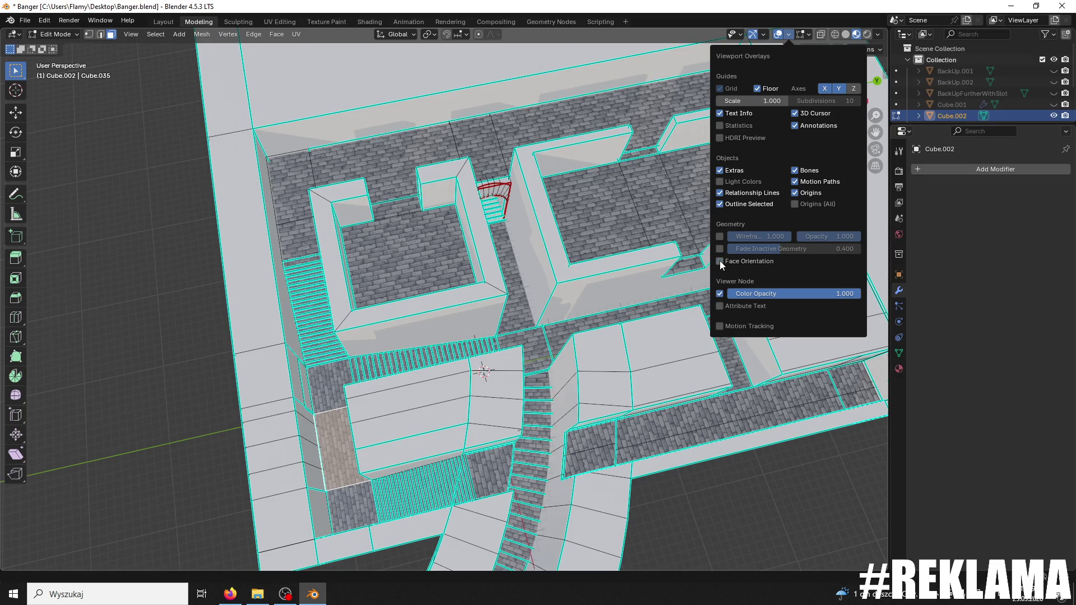
# - Orbit and zoom the viewport to look along the maze staircase
pyautogui.rightClick(459, 297)
pyautogui.moveTo(509, 242); pyautogui.dragTo(507, 168)
pyautogui.scroll(10, 514, 230)
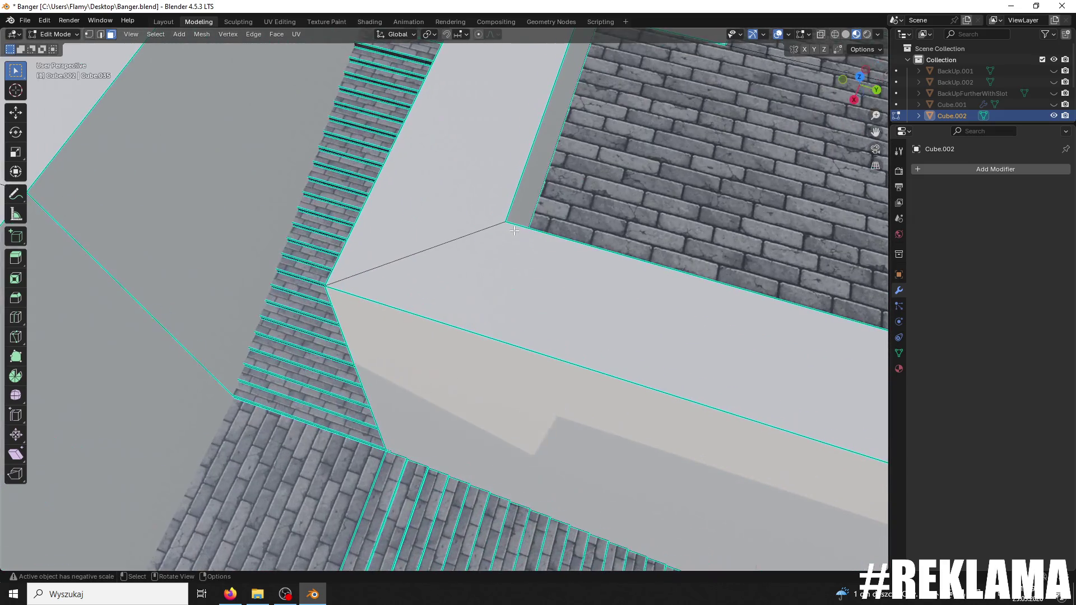
pyautogui.moveTo(513, 230)
pyautogui.mouseDown()
pyautogui.moveTo(453, 358)
pyautogui.moveTo(585, 80)
pyautogui.mouseUp()
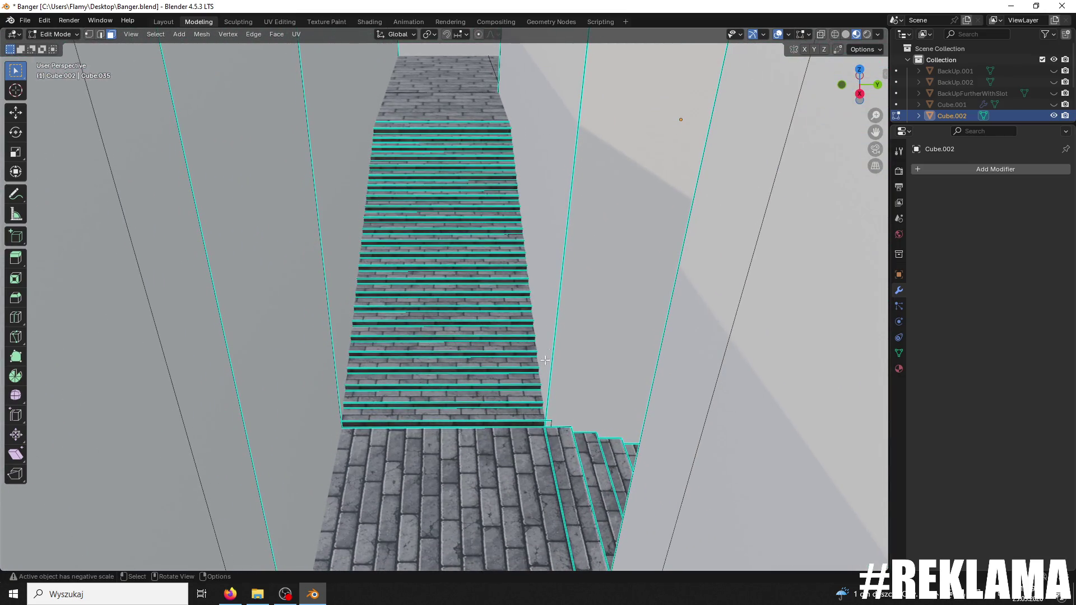
# - Select the bottom stair face and add the lowest steps above it
pyautogui.click(516, 421)
pyautogui.keyDown('shift'); pyautogui.click(518, 412); pyautogui.keyUp('shift')
pyautogui.keyDown('shift'); pyautogui.click(518, 396); pyautogui.keyUp('shift')
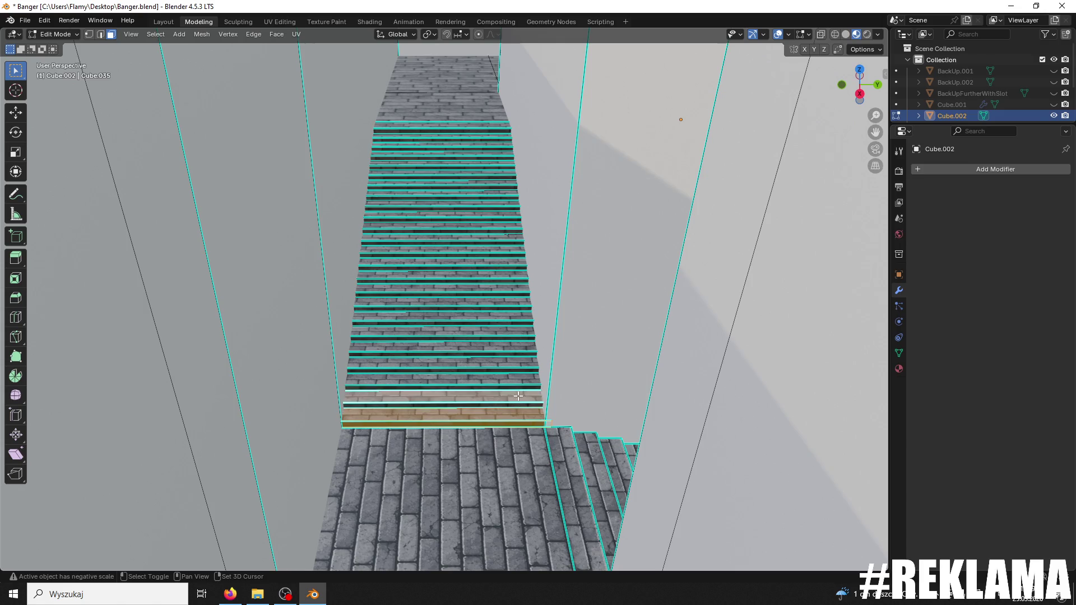
pyautogui.keyDown('shift'); pyautogui.click(525, 403); pyautogui.keyUp('shift')
pyautogui.keyDown('shift'); pyautogui.click(514, 391); pyautogui.keyUp('shift')
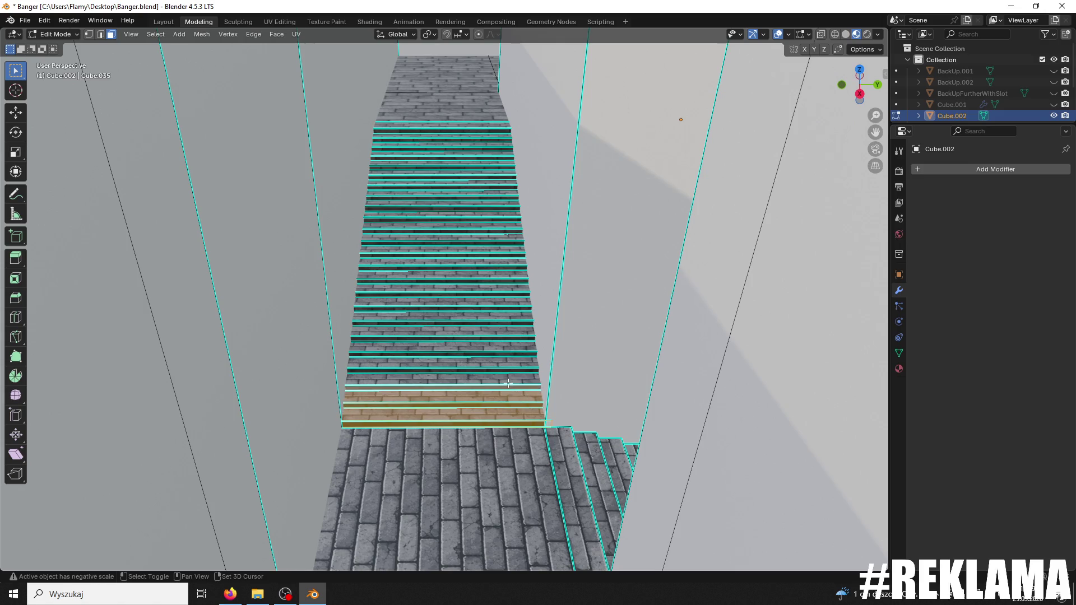
pyautogui.keyDown('shift'); pyautogui.click(507, 380); pyautogui.keyUp('shift')
pyautogui.keyDown('shift'); pyautogui.click(505, 369); pyautogui.keyUp('shift')
pyautogui.keyDown('shift'); pyautogui.click(505, 364); pyautogui.keyUp('shift')
pyautogui.keyDown('shift'); pyautogui.click(501, 359); pyautogui.keyUp('shift')
pyautogui.keyDown('shift'); pyautogui.click(500, 352); pyautogui.keyUp('shift')
# - Zoom in and add the middle stair faces to the selection
pyautogui.scroll(2, 500, 350)
pyautogui.keyDown('shift'); pyautogui.click(498, 346); pyautogui.keyUp('shift')
pyautogui.keyDown('shift'); pyautogui.click(491, 338); pyautogui.keyUp('shift')
pyautogui.keyDown('shift'); pyautogui.click(488, 329); pyautogui.keyUp('shift')
pyautogui.keyDown('shift'); pyautogui.click(484, 321); pyautogui.keyUp('shift')
pyautogui.keyDown('shift'); pyautogui.click(477, 303); pyautogui.keyUp('shift')
pyautogui.keyDown('shift'); pyautogui.click(476, 294); pyautogui.keyUp('shift')
pyautogui.keyDown('shift'); pyautogui.click(472, 283); pyautogui.keyUp('shift')
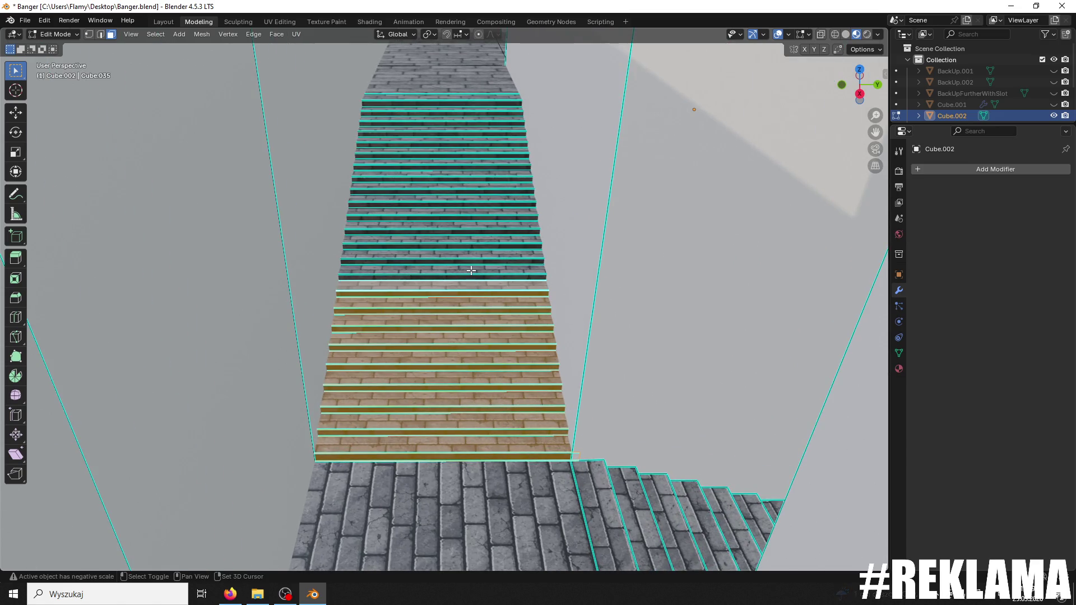
pyautogui.keyDown('shift'); pyautogui.click(476, 276); pyautogui.keyUp('shift')
pyautogui.keyDown('shift'); pyautogui.click(475, 261); pyautogui.keyUp('shift')
pyautogui.keyDown('shift'); pyautogui.click(479, 273); pyautogui.keyUp('shift')
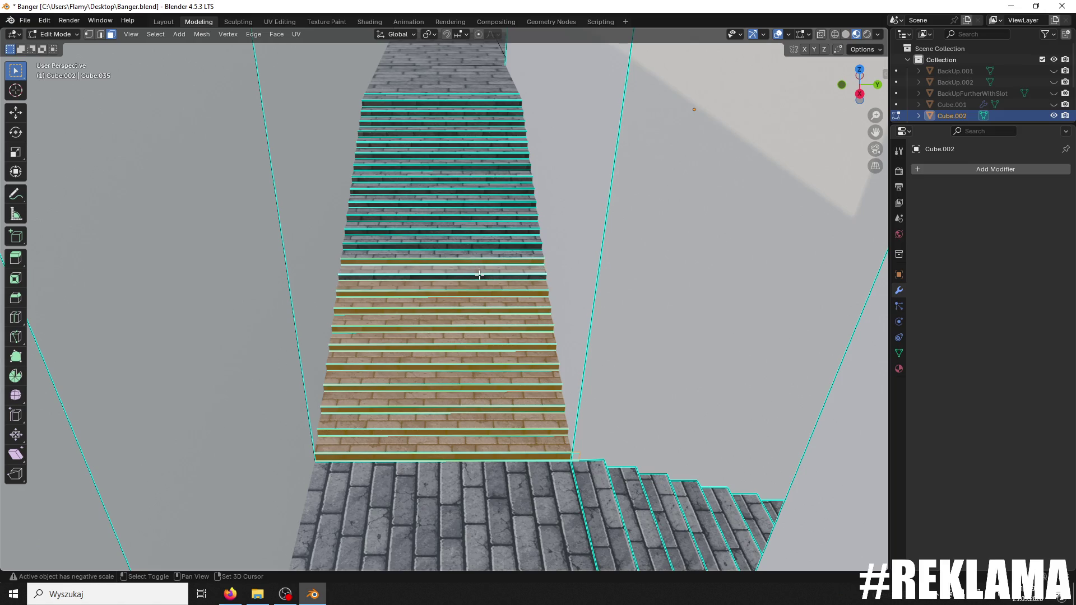
pyautogui.keyDown('shift'); pyautogui.click(477, 255); pyautogui.keyUp('shift')
pyautogui.keyDown('shift'); pyautogui.click(476, 245); pyautogui.keyUp('shift')
pyautogui.keyDown('shift'); pyautogui.click(475, 244); pyautogui.keyUp('shift')
# - Extend the stair face selection further up the staircase
pyautogui.keyDown('shift'); pyautogui.click(474, 234); pyautogui.keyUp('shift')
pyautogui.keyDown('shift'); pyautogui.click(472, 224); pyautogui.keyUp('shift')
pyautogui.keyDown('shift'); pyautogui.click(469, 215); pyautogui.keyUp('shift')
pyautogui.keyDown('shift'); pyautogui.click(466, 206); pyautogui.keyUp('shift')
pyautogui.keyDown('shift'); pyautogui.click(468, 208); pyautogui.keyUp('shift')
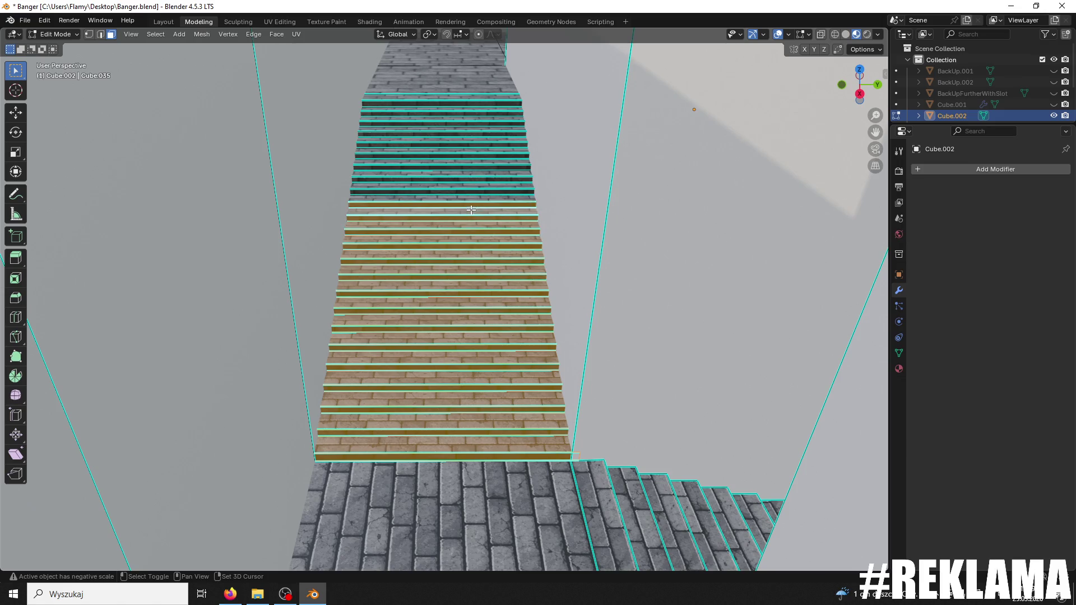
pyautogui.keyDown('shift'); pyautogui.click(470, 197); pyautogui.keyUp('shift')
pyautogui.keyDown('shift'); pyautogui.click(470, 193); pyautogui.keyUp('shift')
pyautogui.keyDown('shift'); pyautogui.click(468, 182); pyautogui.keyUp('shift')
pyautogui.keyDown('shift'); pyautogui.click(467, 168); pyautogui.keyUp('shift')
pyautogui.keyDown('shift'); pyautogui.click(466, 170); pyautogui.keyUp('shift')
# - From a view above the upper stairs, add the top stair faces
pyautogui.moveTo(466, 169)
pyautogui.mouseDown()
pyautogui.moveTo(485, 66)
pyautogui.moveTo(489, 210)
pyautogui.mouseUp()
pyautogui.keyDown('shift'); pyautogui.click(431, 84); pyautogui.keyUp('shift')
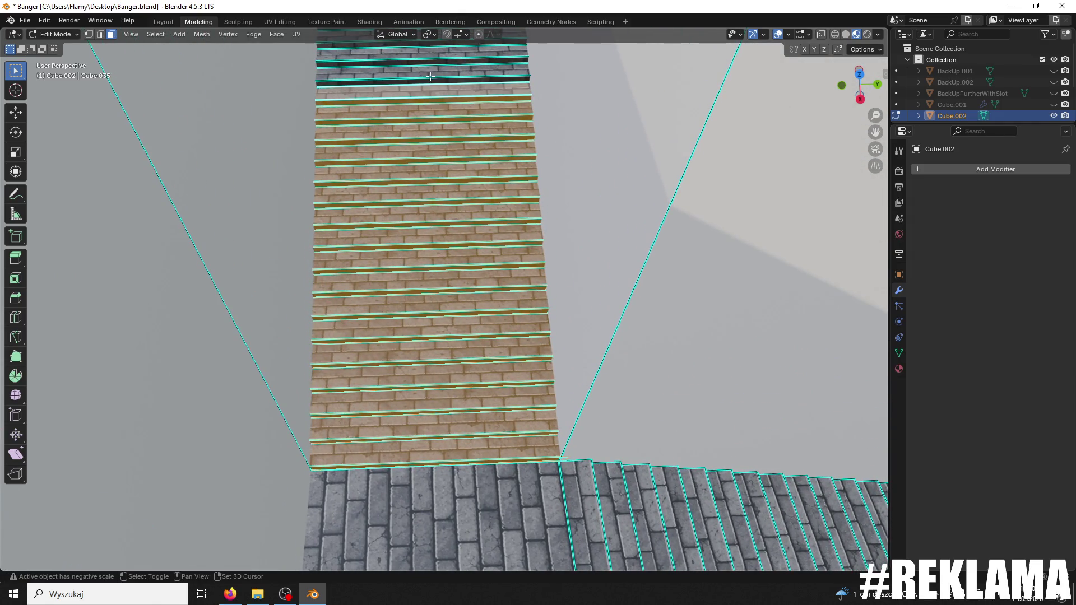
pyautogui.keyDown('shift'); pyautogui.click(431, 79); pyautogui.keyUp('shift')
pyautogui.keyDown('shift'); pyautogui.click(431, 76); pyautogui.keyUp('shift')
# - Add the upper grey stair faces to the selection
pyautogui.moveTo(431, 88)
pyautogui.mouseDown()
pyautogui.moveTo(581, 520)
pyautogui.moveTo(367, 168)
pyautogui.mouseUp()
pyautogui.keyDown('shift'); pyautogui.click(423, 106); pyautogui.keyUp('shift')
pyautogui.keyDown('shift'); pyautogui.click(438, 117); pyautogui.keyUp('shift')
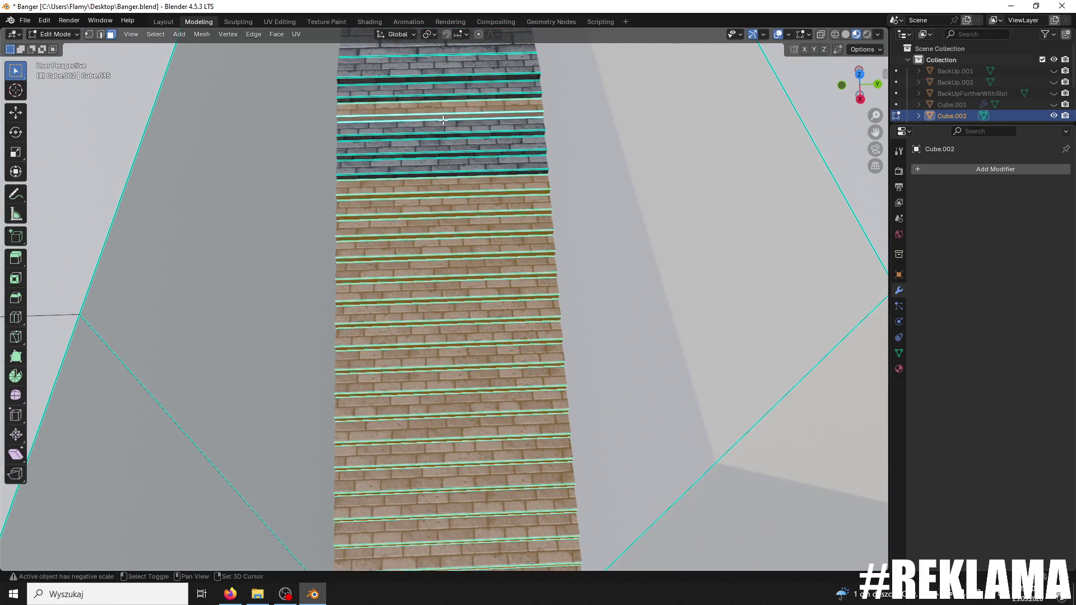
pyautogui.keyDown('shift'); pyautogui.click(450, 126); pyautogui.keyUp('shift')
pyautogui.keyDown('shift'); pyautogui.click(460, 144); pyautogui.keyUp('shift')
pyautogui.keyDown('shift'); pyautogui.click(460, 144); pyautogui.keyUp('shift')
pyautogui.keyDown('shift'); pyautogui.click(465, 152); pyautogui.keyUp('shift')
pyautogui.keyDown('shift'); pyautogui.click(474, 163); pyautogui.keyUp('shift')
pyautogui.keyDown('shift'); pyautogui.click(481, 173); pyautogui.keyUp('shift')
# - Add the remaining grey stair faces, then view the whole maze
pyautogui.moveTo(482, 173); pyautogui.dragTo(527, 406)
pyautogui.keyDown('shift'); pyautogui.click(422, 91); pyautogui.keyUp('shift')
pyautogui.keyDown('shift'); pyautogui.click(437, 103); pyautogui.keyUp('shift')
pyautogui.keyDown('shift'); pyautogui.click(448, 112); pyautogui.keyUp('shift')
pyautogui.keyDown('shift'); pyautogui.click(458, 119); pyautogui.keyUp('shift')
pyautogui.moveTo(462, 121)
pyautogui.mouseDown()
pyautogui.moveTo(280, 105)
pyautogui.moveTo(258, 252)
pyautogui.mouseUp()
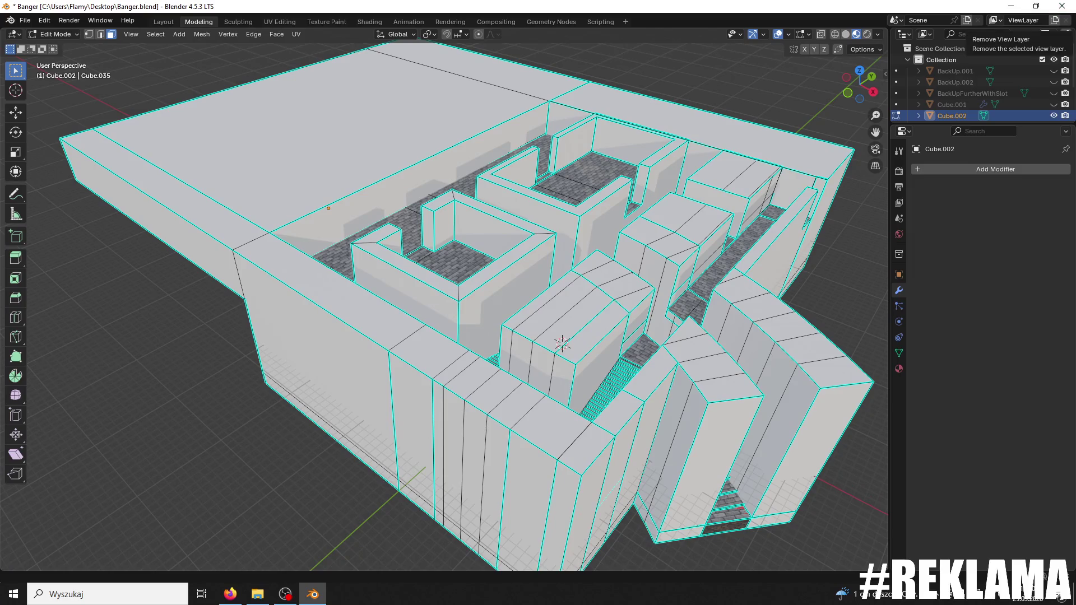
# - Bring the wall and stairs into view and select the lowest step faces
pyautogui.scroll(10, 623, 440)
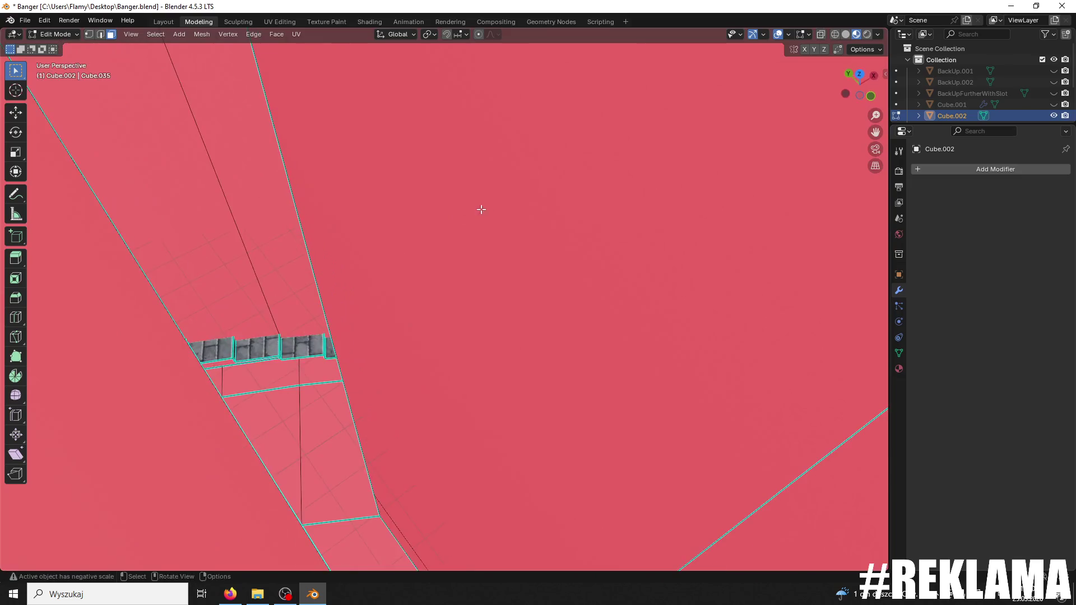
pyautogui.moveTo(481, 210)
pyautogui.mouseDown()
pyautogui.moveTo(852, 217)
pyautogui.moveTo(125, 392)
pyautogui.moveTo(455, 147)
pyautogui.moveTo(392, 209)
pyautogui.moveTo(509, 195)
pyautogui.moveTo(482, 203)
pyautogui.moveTo(707, 373)
pyautogui.moveTo(216, 173)
pyautogui.moveTo(547, 210)
pyautogui.moveTo(566, 407)
pyautogui.mouseUp()
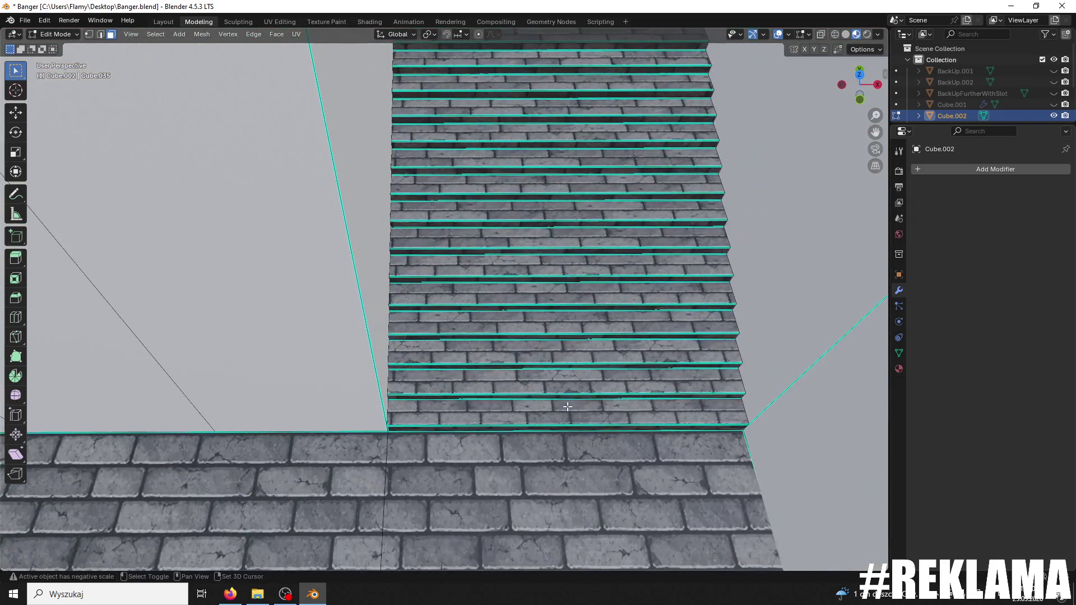
pyautogui.click(606, 401)
pyautogui.keyDown('shift'); pyautogui.click(607, 395); pyautogui.keyUp('shift')
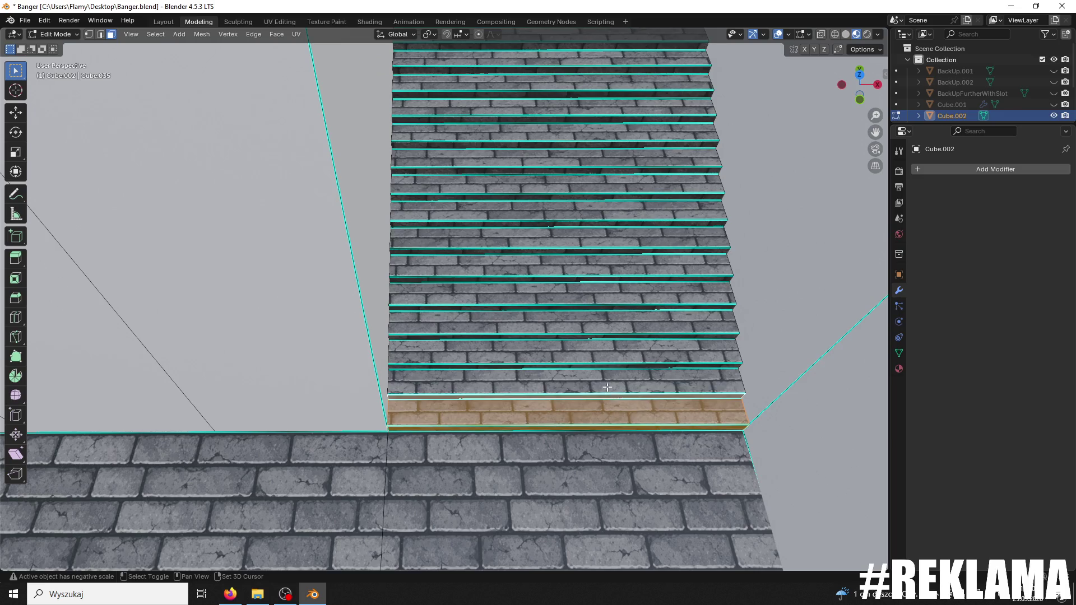
pyautogui.keyDown('shift'); pyautogui.click(612, 369); pyautogui.keyUp('shift')
pyautogui.keyDown('shift'); pyautogui.click(611, 341); pyautogui.keyUp('shift')
pyautogui.keyDown('shift'); pyautogui.click(611, 322); pyautogui.keyUp('shift')
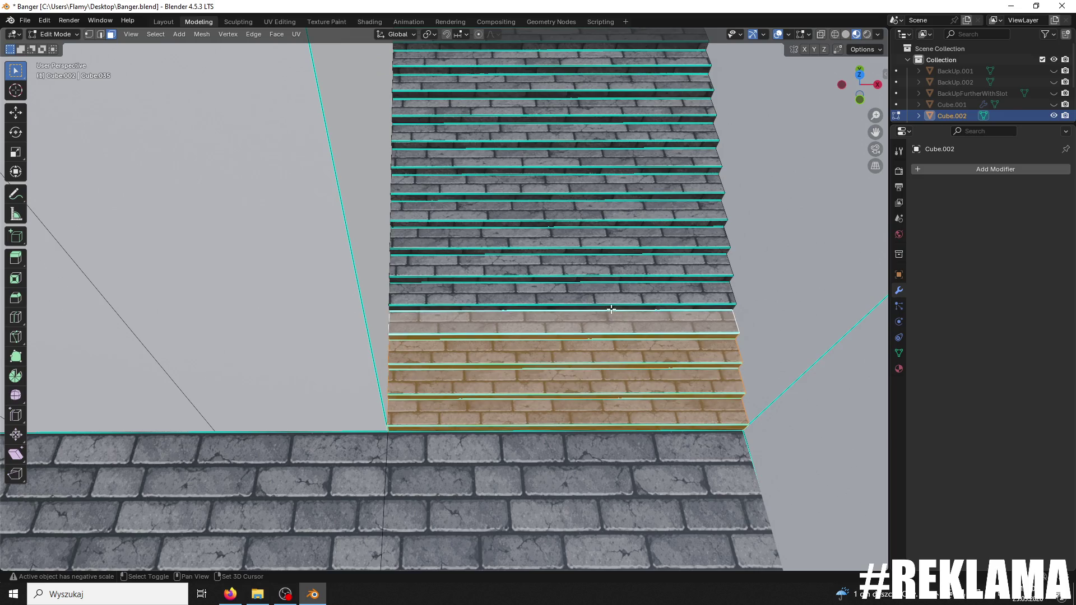
pyautogui.keyDown('shift'); pyautogui.click(612, 294); pyautogui.keyUp('shift')
pyautogui.keyDown('shift'); pyautogui.click(612, 264); pyautogui.keyUp('shift')
pyautogui.keyDown('shift'); pyautogui.click(610, 236); pyautogui.keyUp('shift')
pyautogui.keyDown('shift'); pyautogui.click(609, 219); pyautogui.keyUp('shift')
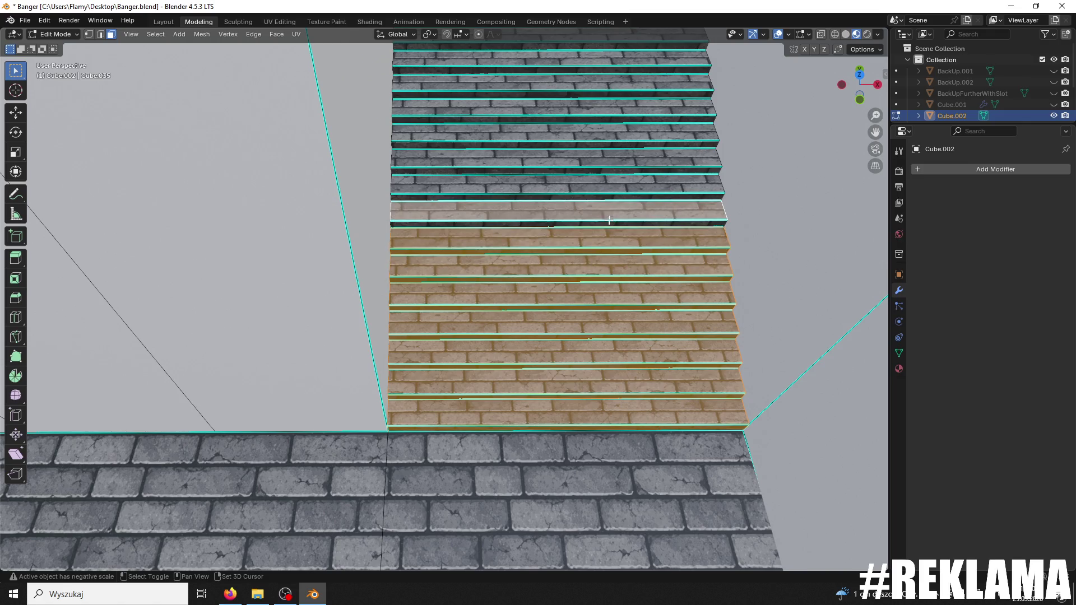
# - Add the next treads and risers, continuing into the grey treads
pyautogui.keyDown('shift'); pyautogui.click(603, 198); pyautogui.keyUp('shift')
pyautogui.keyDown('shift'); pyautogui.click(602, 184); pyautogui.keyUp('shift')
pyautogui.keyDown('shift'); pyautogui.click(602, 170); pyautogui.keyUp('shift')
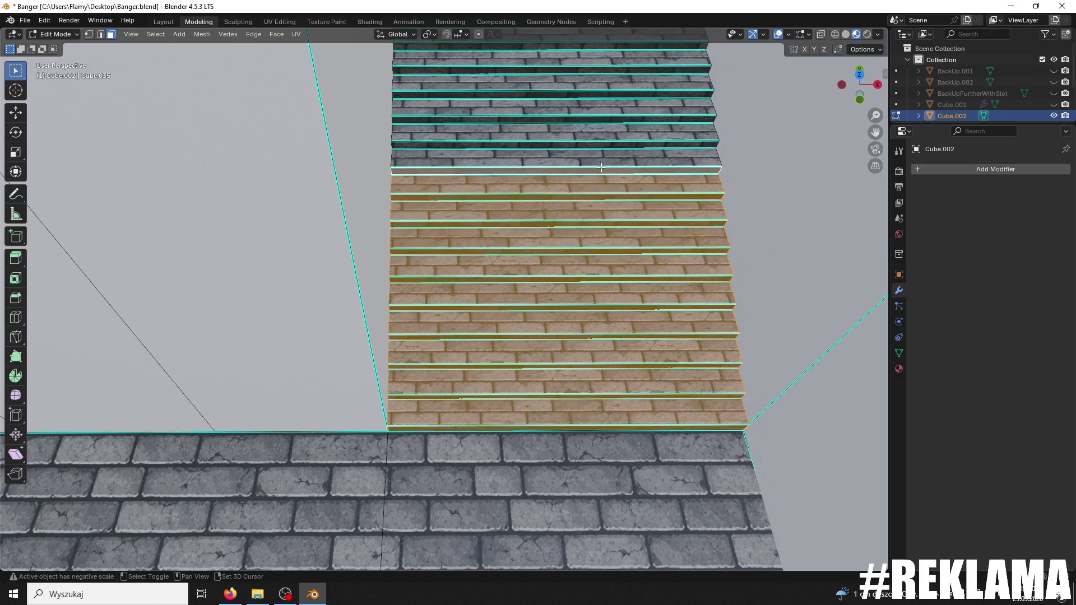
pyautogui.keyDown('shift'); pyautogui.click(602, 158); pyautogui.keyUp('shift')
pyautogui.keyDown('shift'); pyautogui.click(597, 135); pyautogui.keyUp('shift')
pyautogui.keyDown('shift'); pyautogui.click(595, 123); pyautogui.keyUp('shift')
pyautogui.keyDown('shift'); pyautogui.click(591, 115); pyautogui.keyUp('shift')
pyautogui.keyDown('shift'); pyautogui.click(588, 106); pyautogui.keyUp('shift')
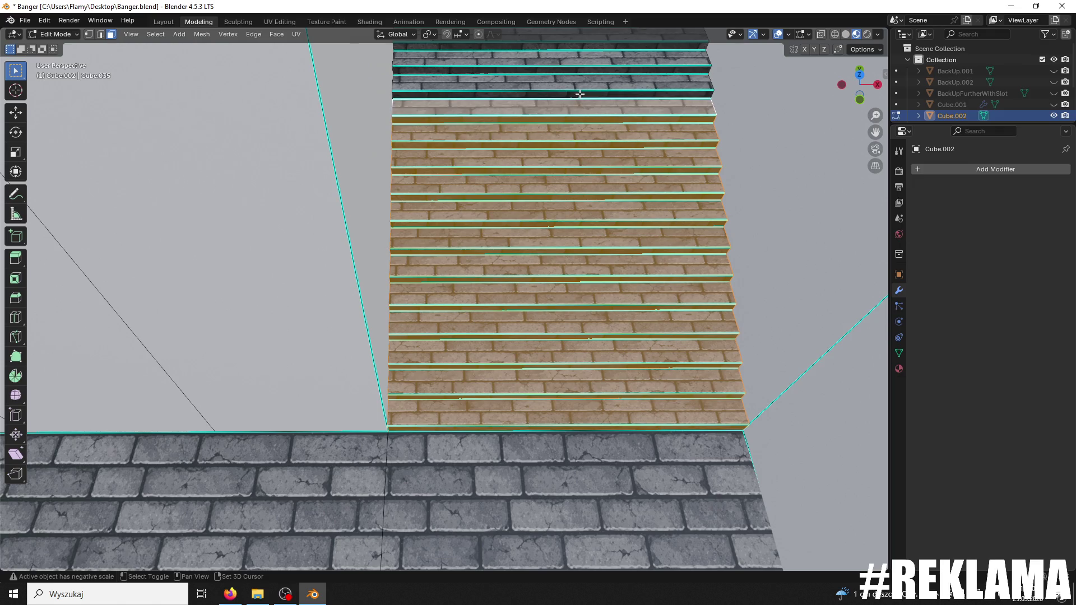
pyautogui.keyDown('shift'); pyautogui.click(583, 98); pyautogui.keyUp('shift')
# - Zoom in and add more grey treads, including a skipped step
pyautogui.scroll(2, 587, 170)
pyautogui.keyDown('shift'); pyautogui.click(577, 242); pyautogui.keyUp('shift')
pyautogui.keyDown('shift'); pyautogui.click(575, 229); pyautogui.keyUp('shift')
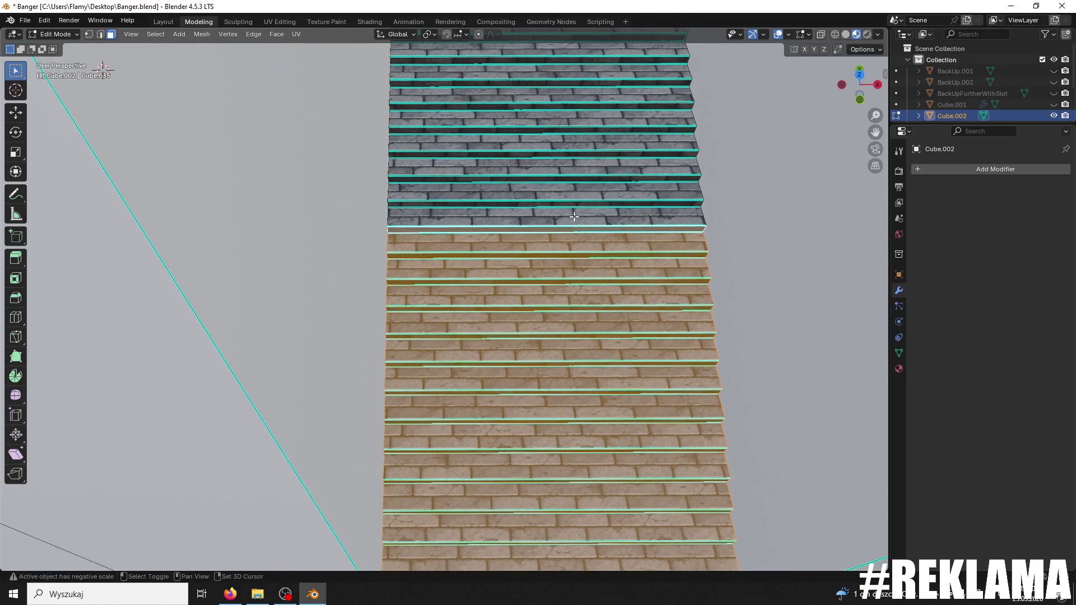
pyautogui.keyDown('shift'); pyautogui.click(574, 216); pyautogui.keyUp('shift')
pyautogui.keyDown('shift'); pyautogui.click(573, 202); pyautogui.keyUp('shift')
pyautogui.keyDown('shift'); pyautogui.click(574, 190); pyautogui.keyUp('shift')
pyautogui.keyDown('shift'); pyautogui.click(575, 171); pyautogui.keyUp('shift')
pyautogui.keyDown('shift'); pyautogui.click(576, 160); pyautogui.keyUp('shift')
pyautogui.keyDown('shift'); pyautogui.click(579, 147); pyautogui.keyUp('shift')
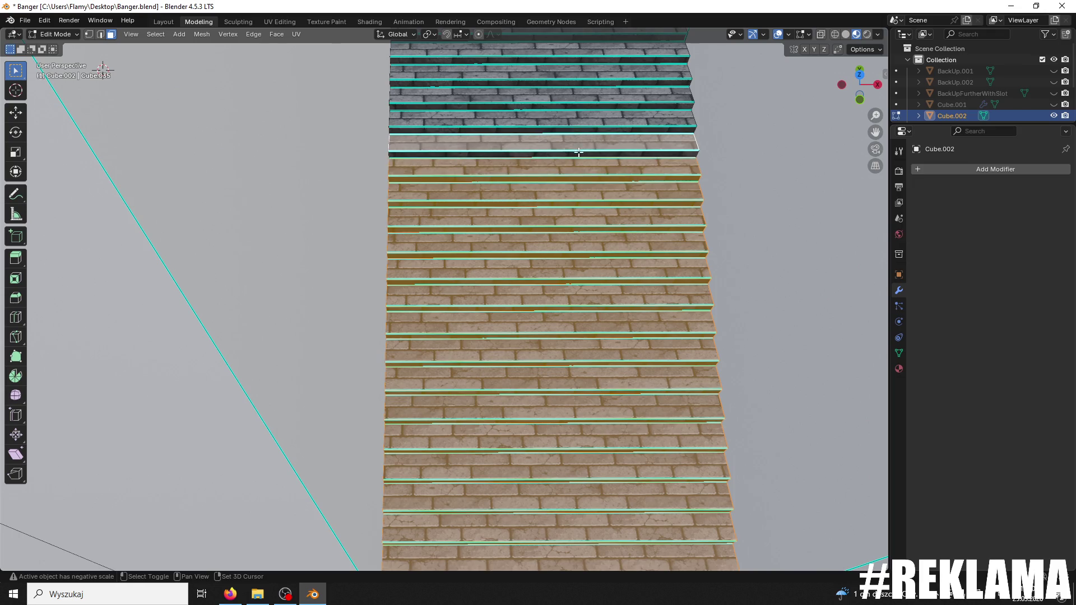
pyautogui.keyDown('shift'); pyautogui.click(578, 157); pyautogui.keyUp('shift')
pyautogui.keyDown('shift'); pyautogui.click(578, 130); pyautogui.keyUp('shift')
# - Extend the tread selection several steps further up the staircase
pyautogui.keyDown('shift'); pyautogui.click(581, 159); pyautogui.keyUp('shift')
pyautogui.keyDown('shift'); pyautogui.click(579, 157); pyautogui.keyUp('shift')
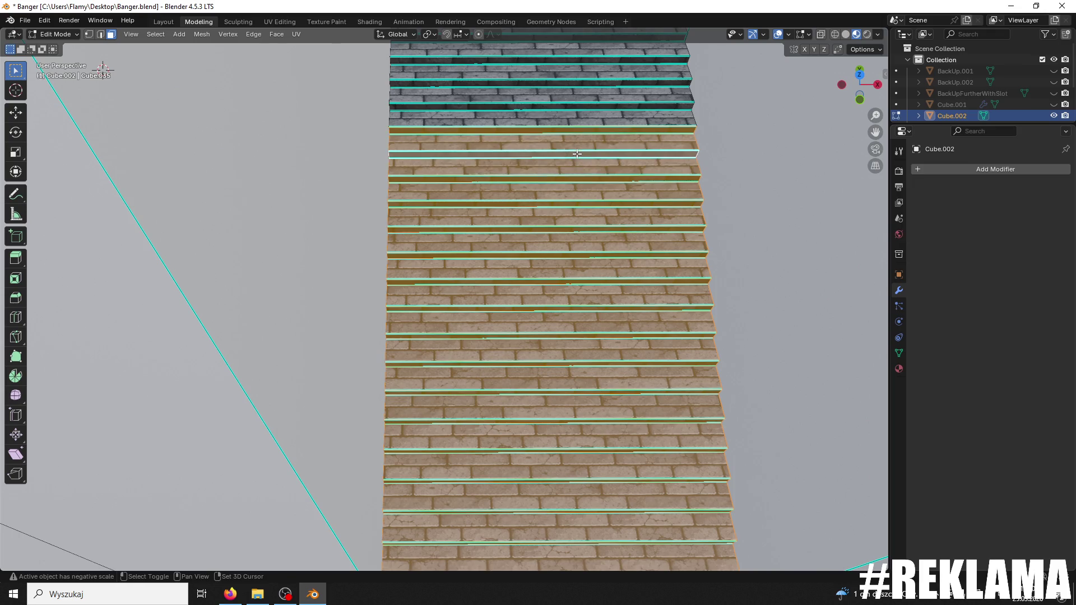
pyautogui.scroll(1, 578, 141)
pyautogui.keyDown('shift'); pyautogui.click(577, 142); pyautogui.keyUp('shift')
pyautogui.keyDown('shift'); pyautogui.click(575, 125); pyautogui.keyUp('shift')
pyautogui.keyDown('shift'); pyautogui.click(576, 107); pyautogui.keyUp('shift')
pyautogui.keyDown('shift'); pyautogui.click(571, 97); pyautogui.keyUp('shift')
pyautogui.keyDown('shift'); pyautogui.click(567, 78); pyautogui.keyUp('shift')
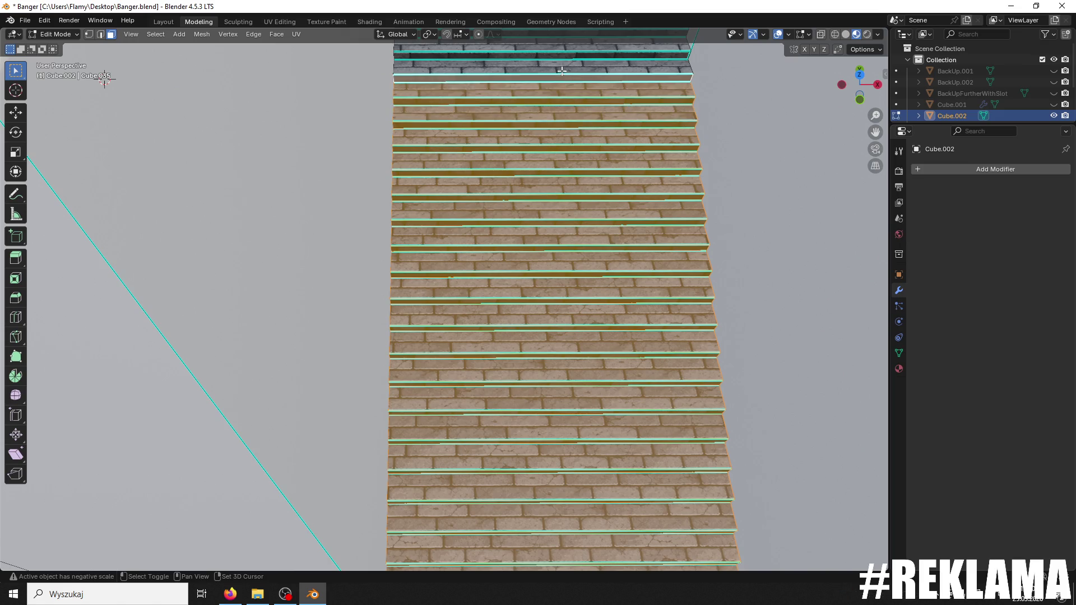
pyautogui.keyDown('shift'); pyautogui.click(568, 69); pyautogui.keyUp('shift')
# - Add the grey treads higher up to the selection
pyautogui.scroll(5, 568, 69)
pyautogui.keyDown('shift'); pyautogui.click(585, 179); pyautogui.keyUp('shift')
pyautogui.keyDown('shift'); pyautogui.click(588, 168); pyautogui.keyUp('shift')
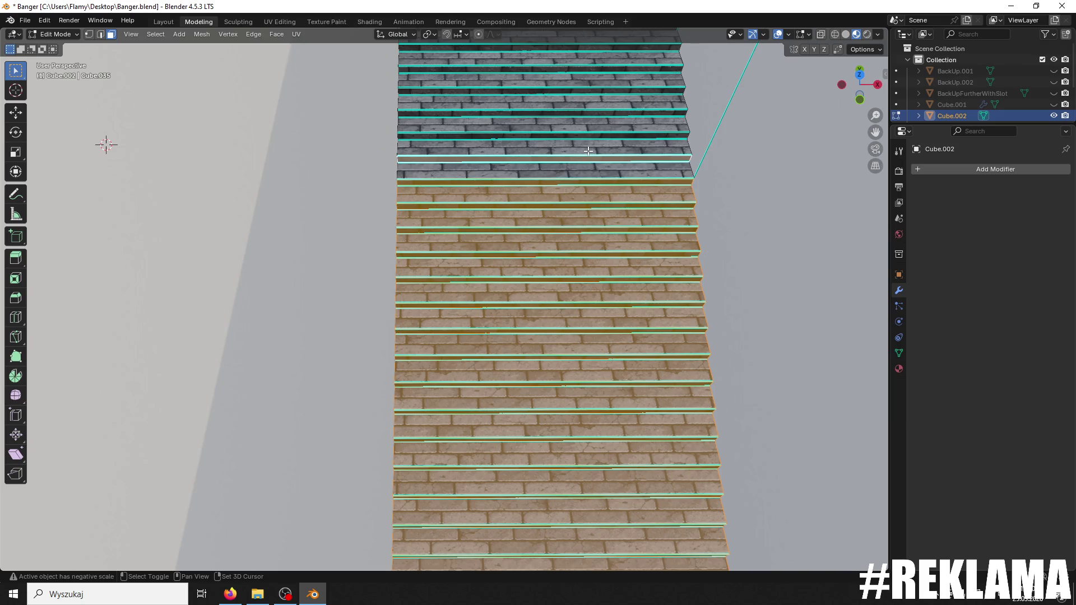
pyautogui.keyDown('shift'); pyautogui.click(587, 160); pyautogui.keyUp('shift')
pyautogui.keyDown('shift'); pyautogui.click(582, 147); pyautogui.keyUp('shift')
pyautogui.keyDown('shift'); pyautogui.click(580, 136); pyautogui.keyUp('shift')
pyautogui.keyDown('shift'); pyautogui.click(578, 122); pyautogui.keyUp('shift')
pyautogui.keyDown('shift'); pyautogui.click(578, 112); pyautogui.keyUp('shift')
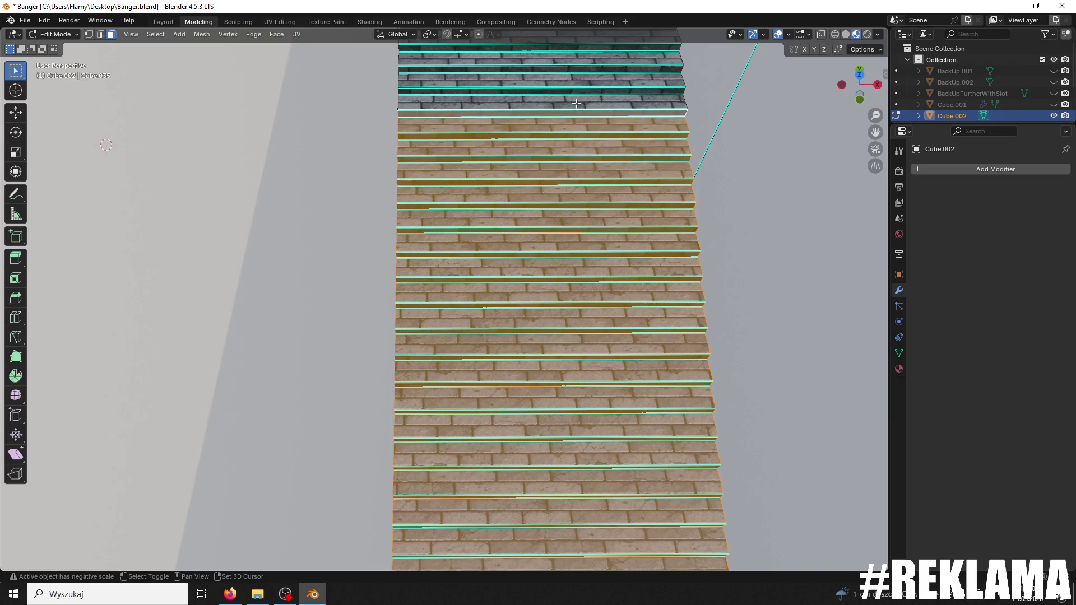
pyautogui.keyDown('shift'); pyautogui.click(577, 103); pyautogui.keyUp('shift')
pyautogui.keyDown('shift'); pyautogui.click(577, 93); pyautogui.keyUp('shift')
pyautogui.keyDown('shift'); pyautogui.click(577, 84); pyautogui.keyUp('shift')
# - Add the last remaining treads, then zoom back out
pyautogui.scroll(3, 578, 174)
pyautogui.keyDown('shift'); pyautogui.click(578, 175); pyautogui.keyUp('shift')
pyautogui.keyDown('shift'); pyautogui.click(588, 180); pyautogui.keyUp('shift')
pyautogui.keyDown('shift'); pyautogui.click(587, 159); pyautogui.keyUp('shift')
pyautogui.keyDown('shift'); pyautogui.click(585, 143); pyautogui.keyUp('shift')
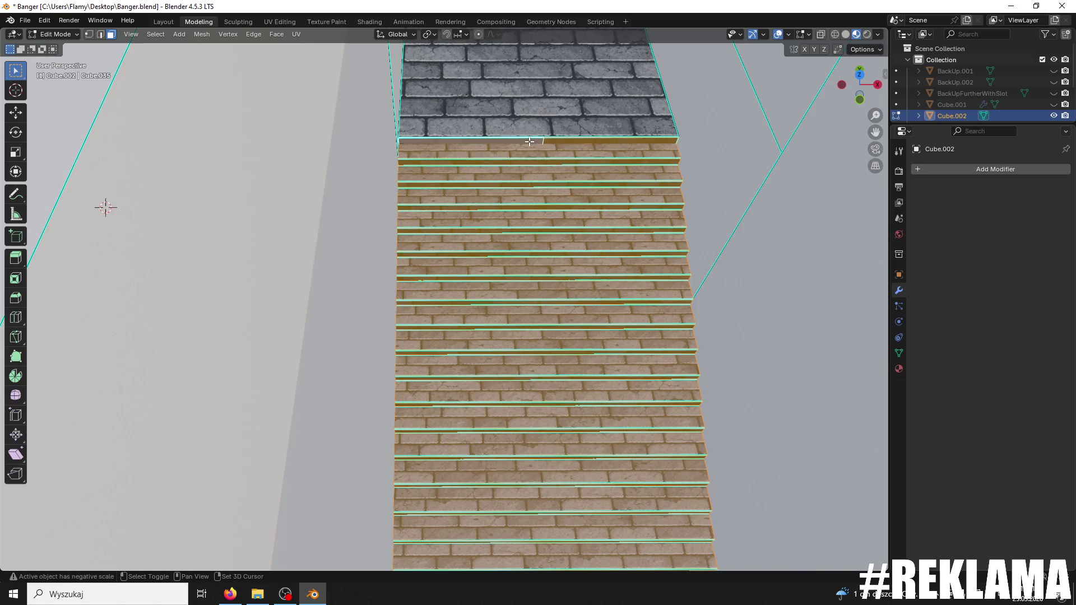
pyautogui.scroll(-7, 538, 141)
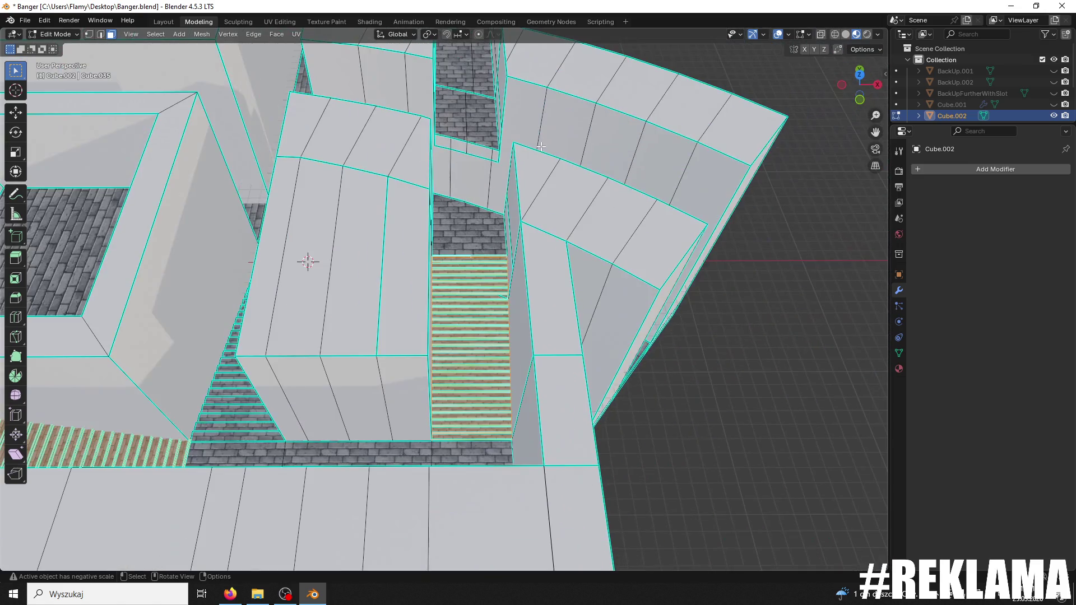
# - Flip the normals of the selected stair faces via Mesh > Normals > Flip
pyautogui.moveTo(538, 148); pyautogui.dragTo(536, 157)
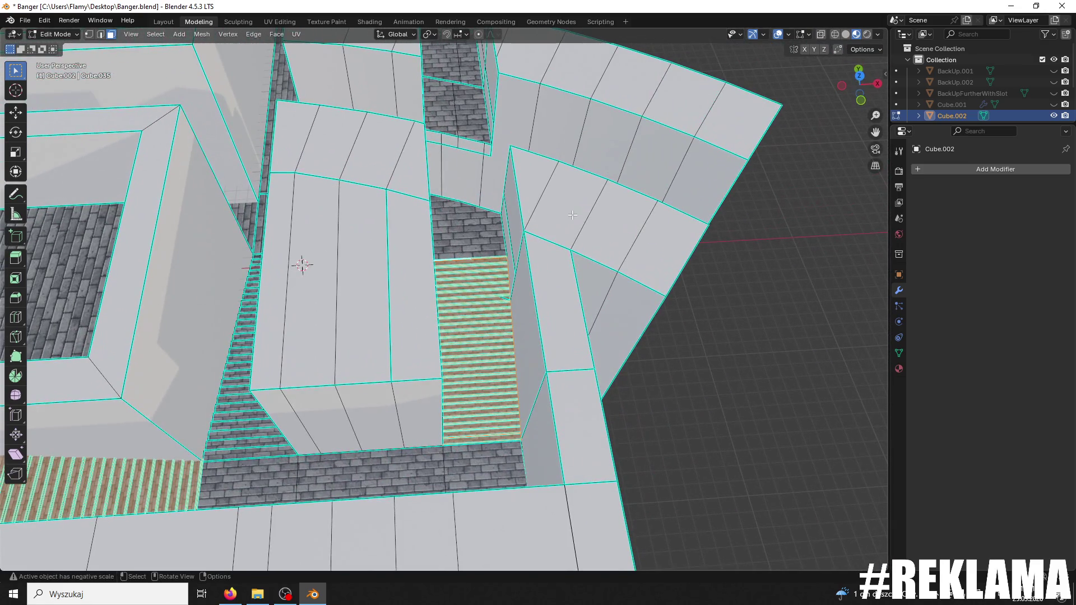
pyautogui.click(202, 36)
pyautogui.moveTo(223, 49)
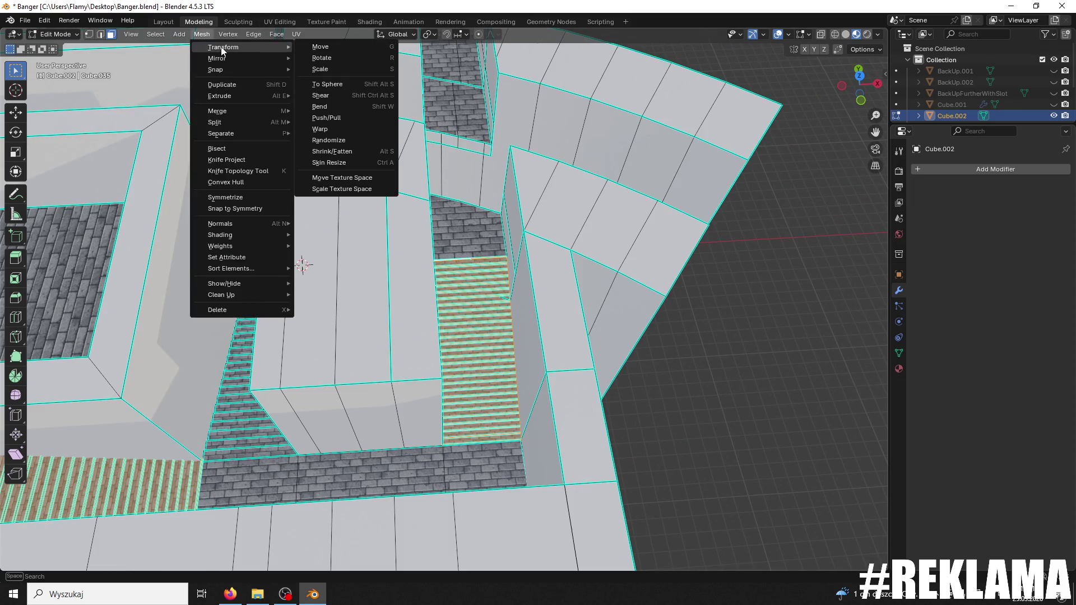
pyautogui.moveTo(239, 225)
pyautogui.click(308, 221)
# - Orbit around the maze corridors to inspect the flipped stair faces
pyautogui.moveTo(743, 375)
pyautogui.mouseDown()
pyautogui.moveTo(711, 372)
pyautogui.moveTo(479, 182)
pyautogui.moveTo(560, 336)
pyautogui.mouseUp()
pyautogui.scroll(5, 584, 382)
pyautogui.scroll(-6, 584, 383)
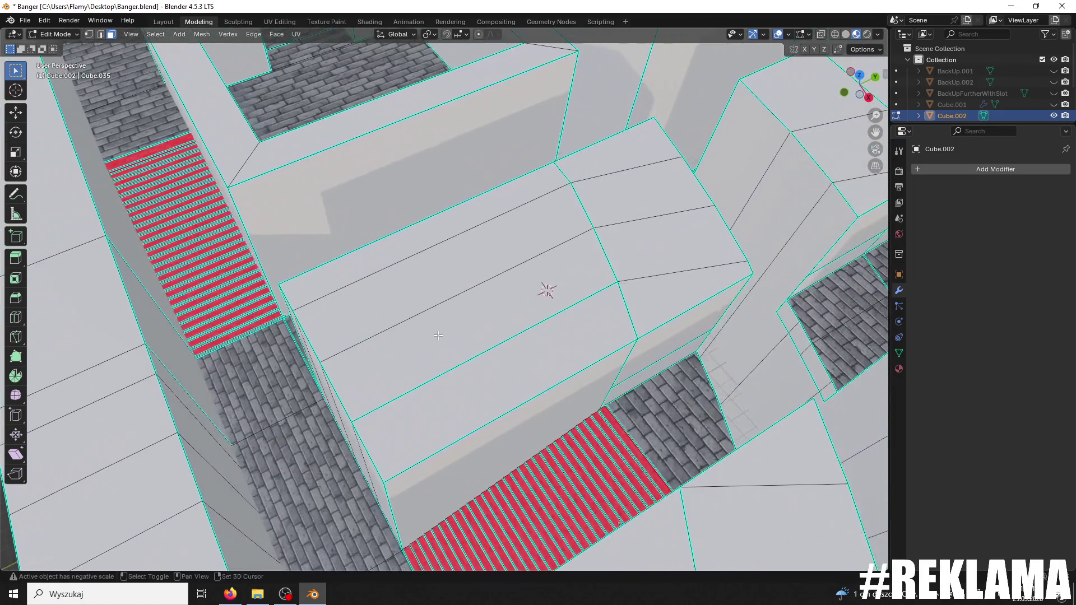
pyautogui.moveTo(516, 293)
pyautogui.mouseDown()
pyautogui.moveTo(533, 409)
pyautogui.moveTo(458, 367)
pyautogui.mouseUp()
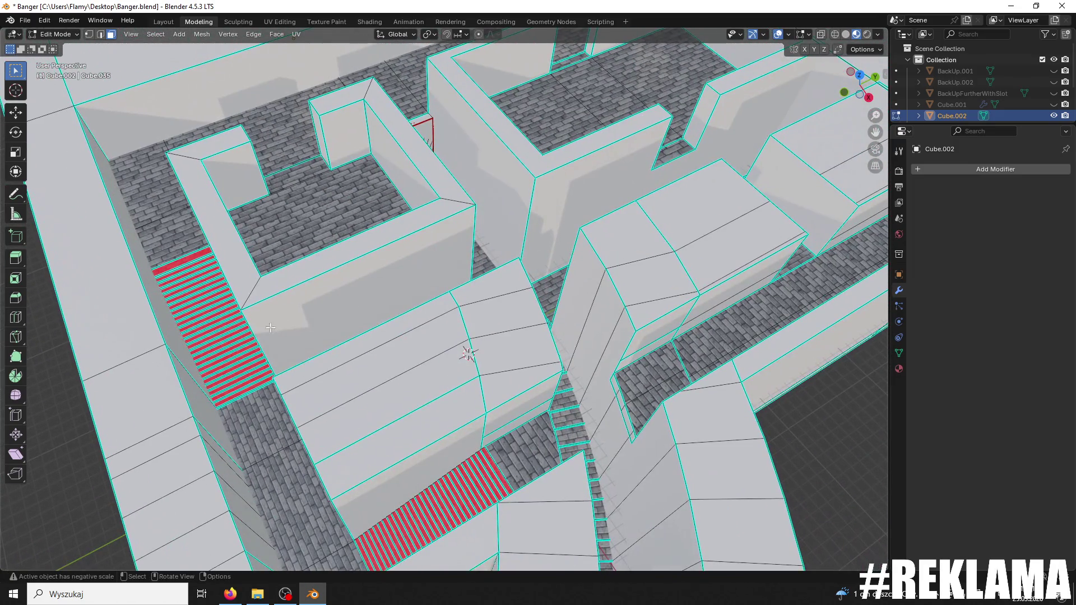
pyautogui.moveTo(492, 222); pyautogui.dragTo(463, 213)
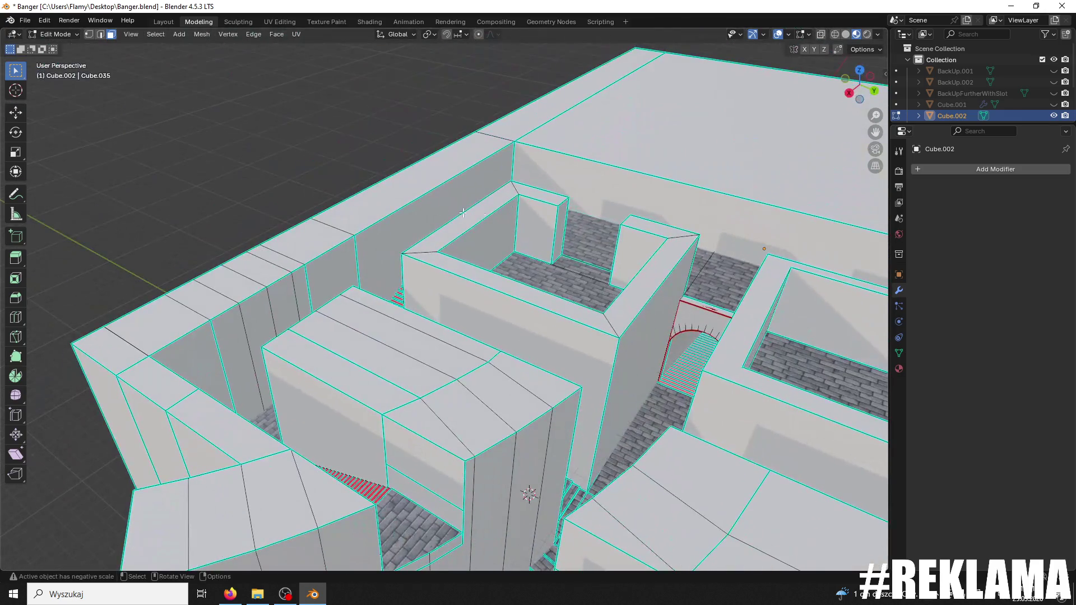
pyautogui.moveTo(615, 293)
pyautogui.mouseDown()
pyautogui.moveTo(534, 247)
pyautogui.moveTo(527, 313)
pyautogui.mouseUp()
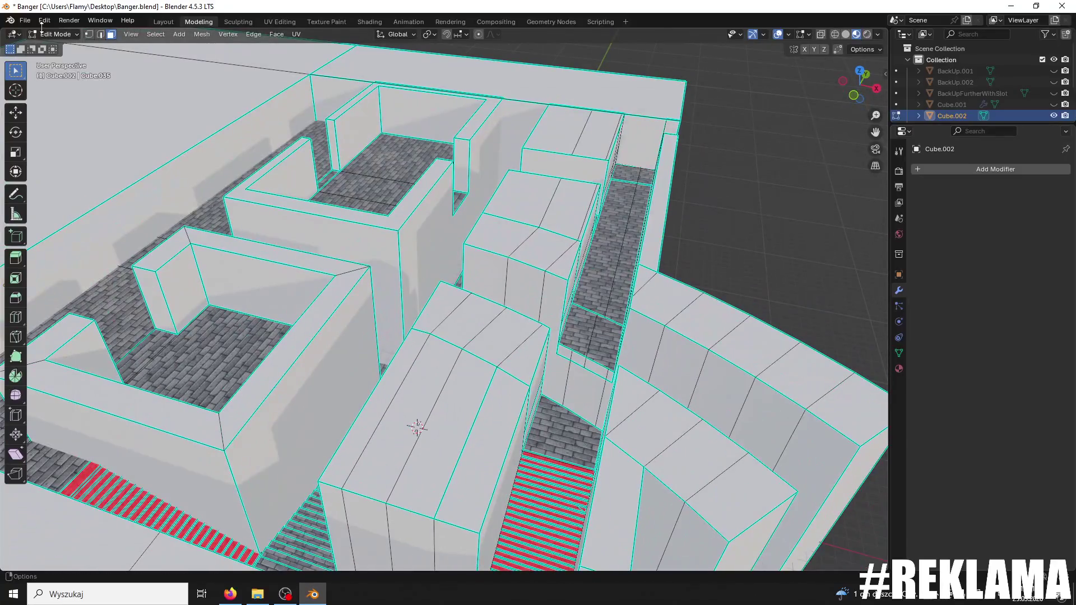
# - Return to Object Mode, overwrite Banger1111.fbx with a fresh FBX export, and minimise Blender
pyautogui.click(61, 47)
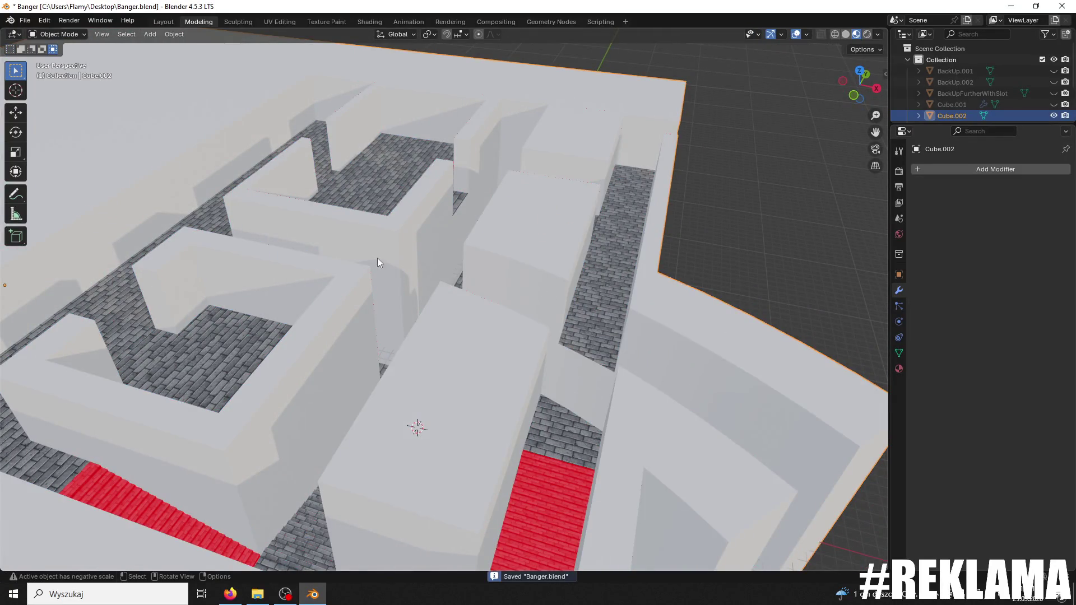
pyautogui.click(26, 21)
pyautogui.moveTo(60, 188)
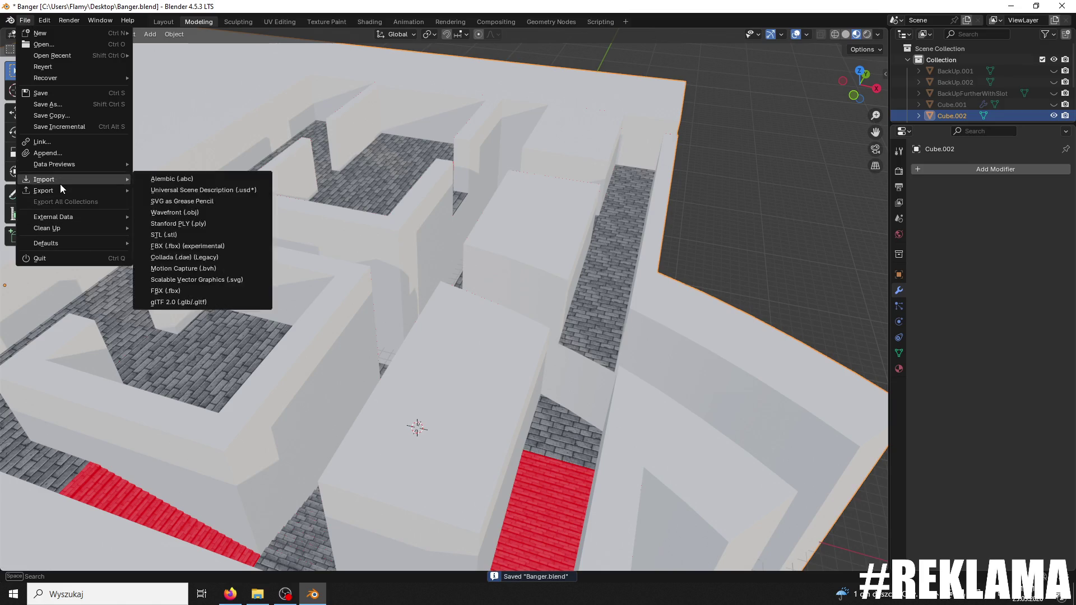
pyautogui.click(154, 288)
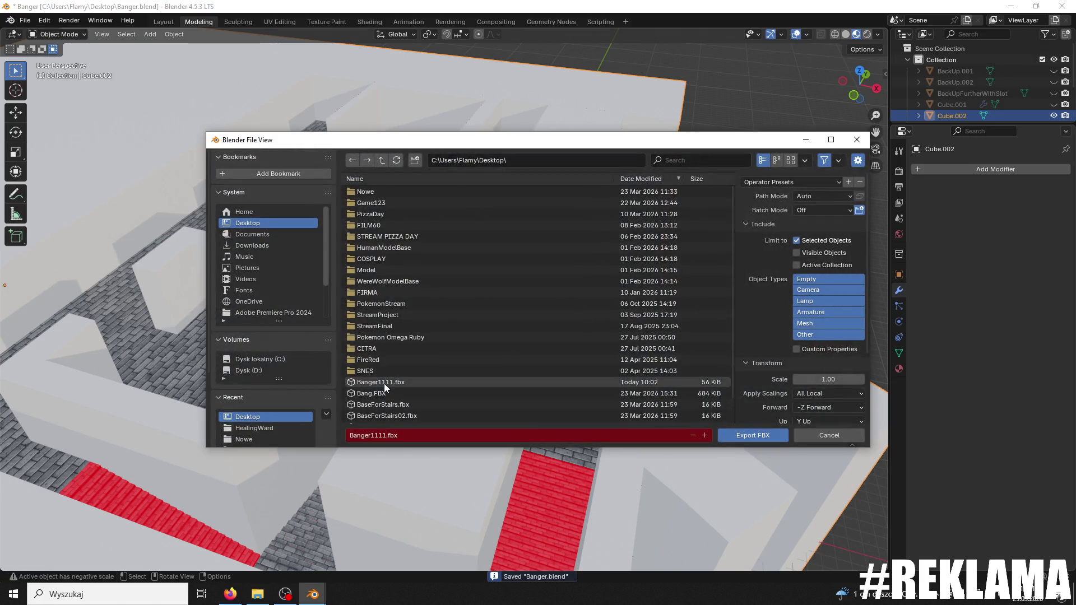
pyautogui.click(384, 383)
pyautogui.click(784, 436)
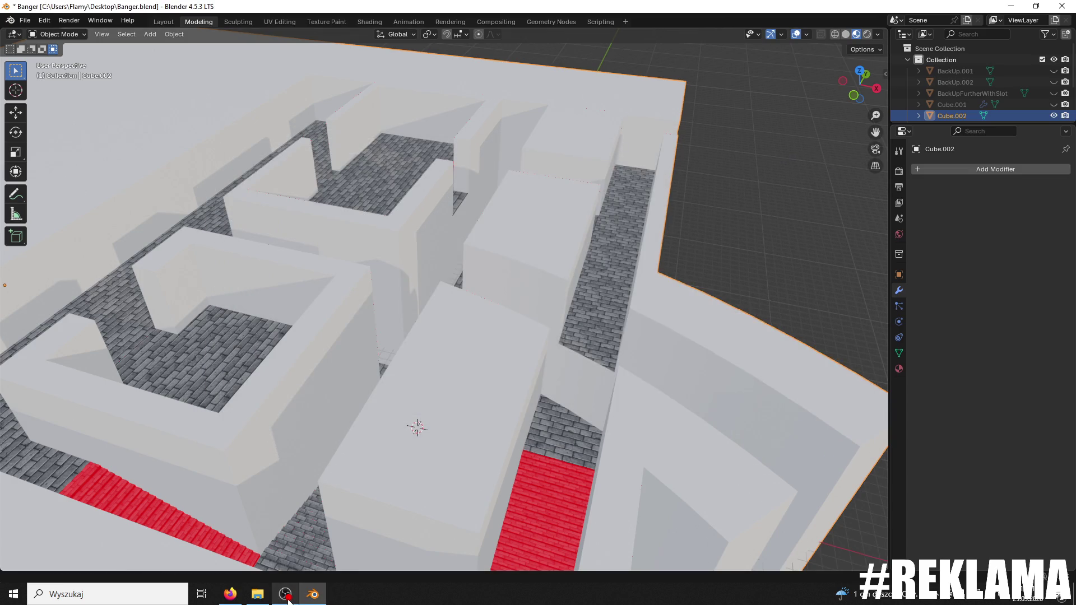
pyautogui.click(1011, 10)
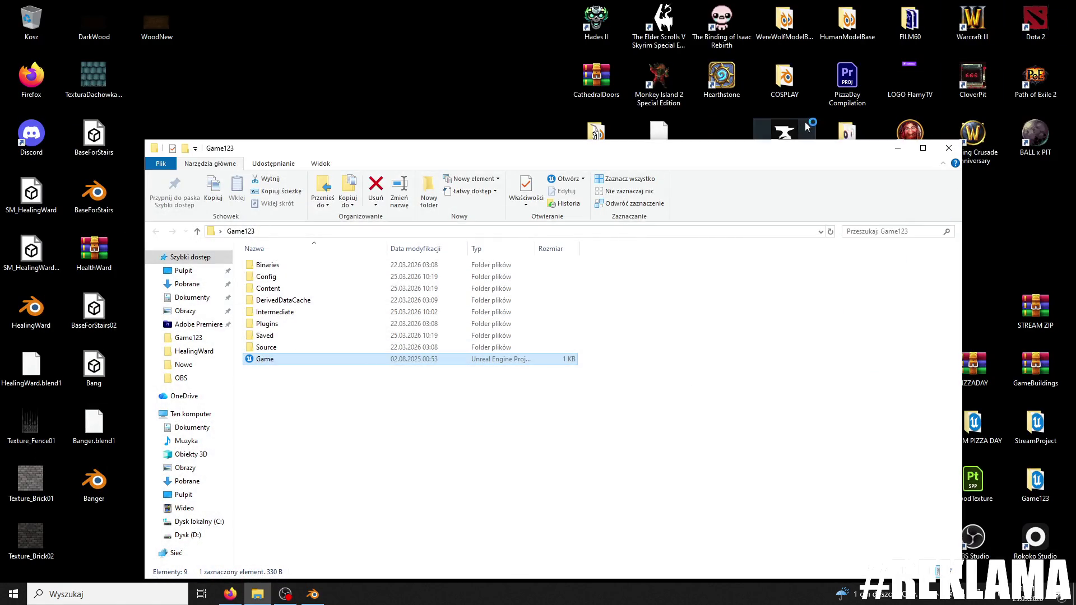
# - Close the File Explorer window showing the Game123 folder
pyautogui.click(947, 149)
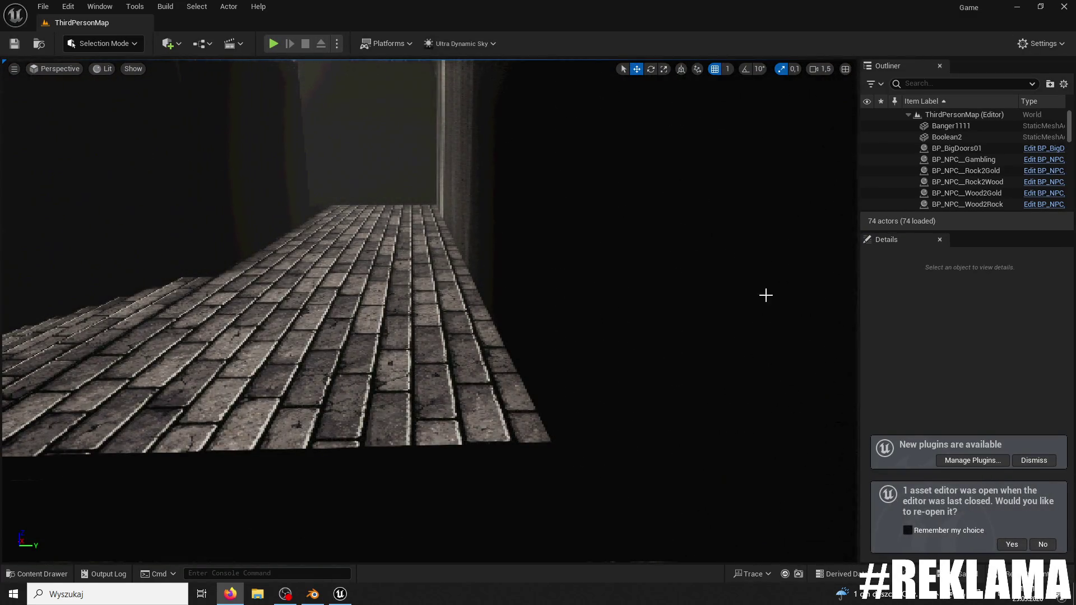
pyautogui.moveTo(765, 296)
pyautogui.mouseDown()
pyautogui.moveTo(712, 240)
pyautogui.moveTo(634, 287)
pyautogui.mouseUp()
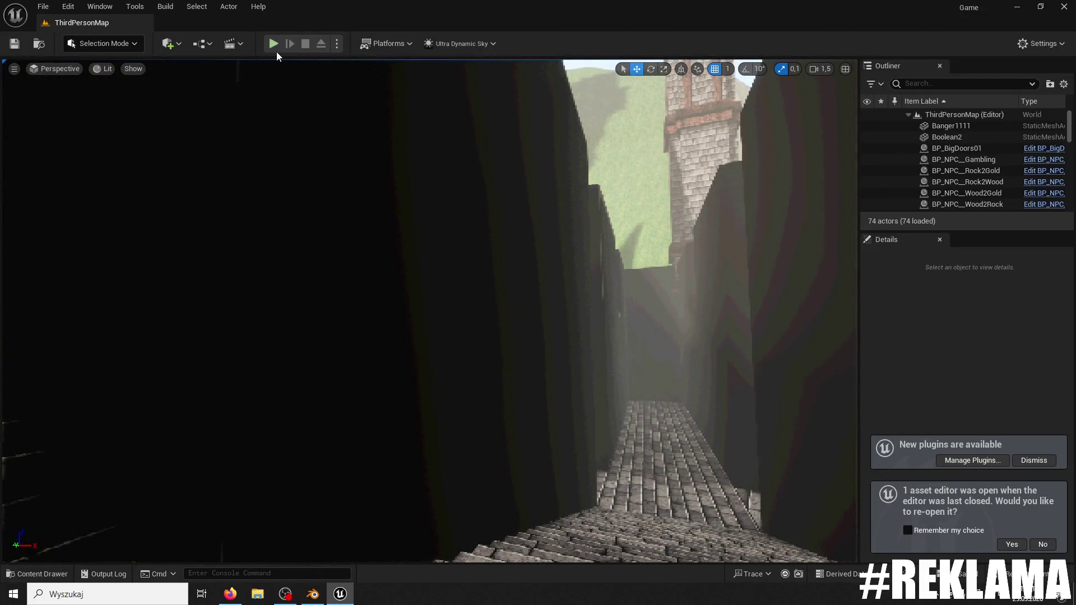
pyautogui.click(274, 44)
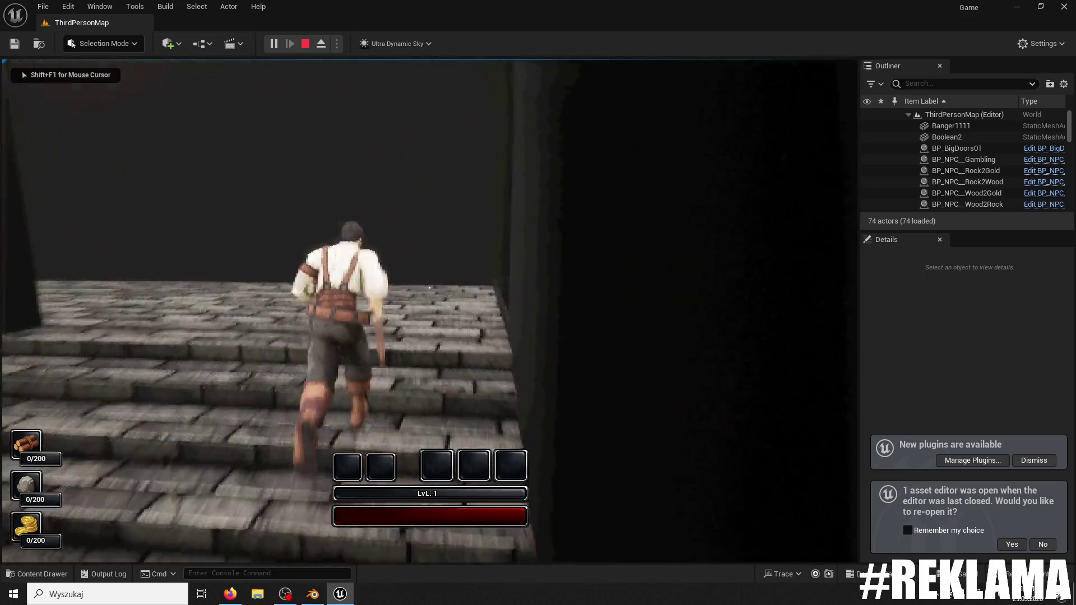
pyautogui.press('w')
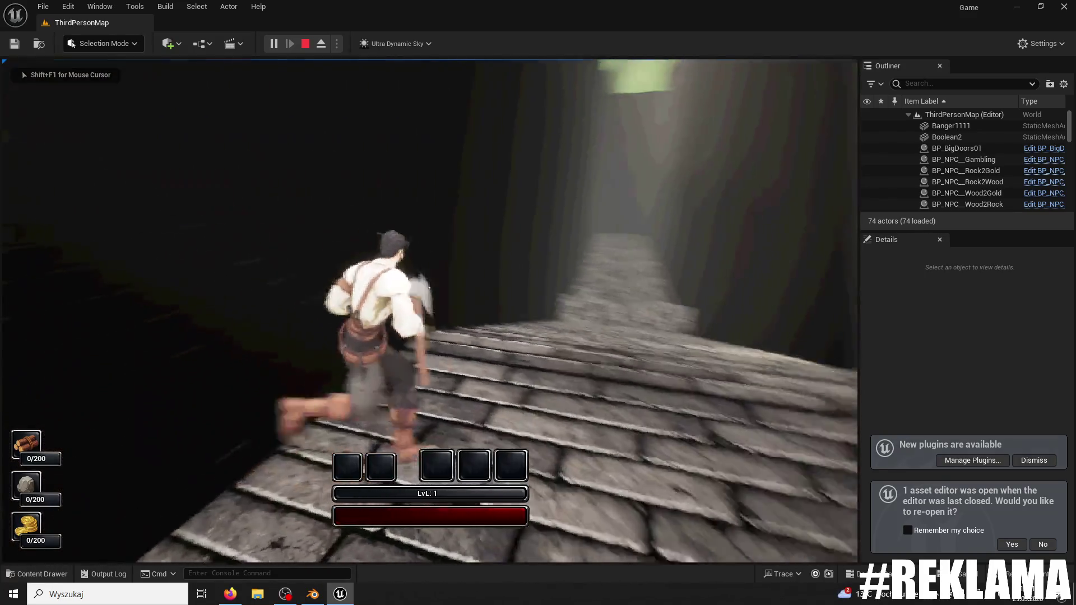
pyautogui.press('Escape')
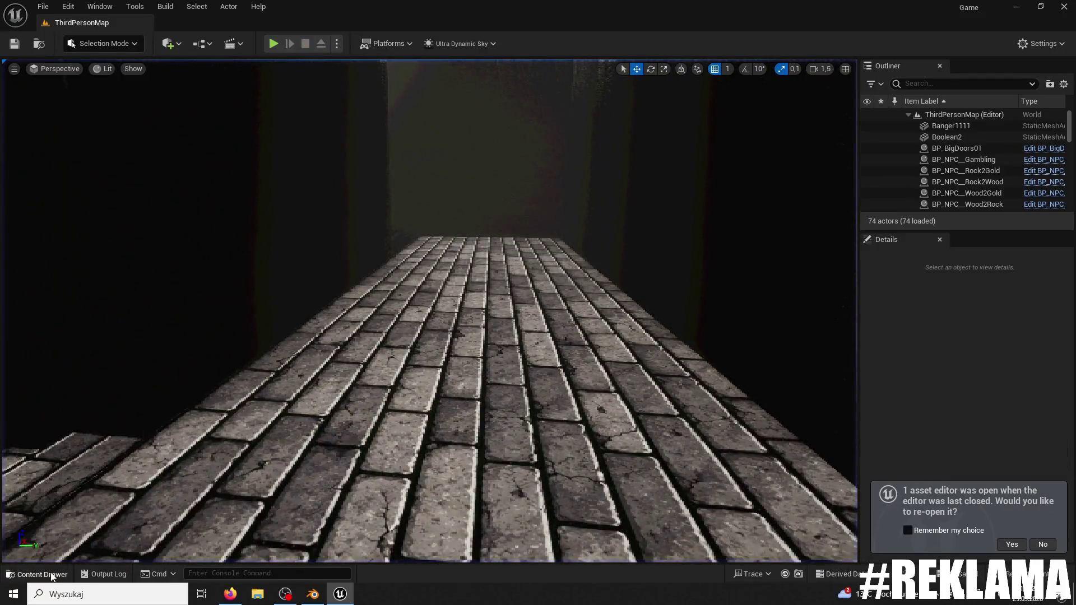
pyautogui.click(52, 577)
pyautogui.rightClick(312, 398)
# - Open Banger1111 in the mesh editor, remove its simplified collision, and save back to the level
pyautogui.press('Escape')
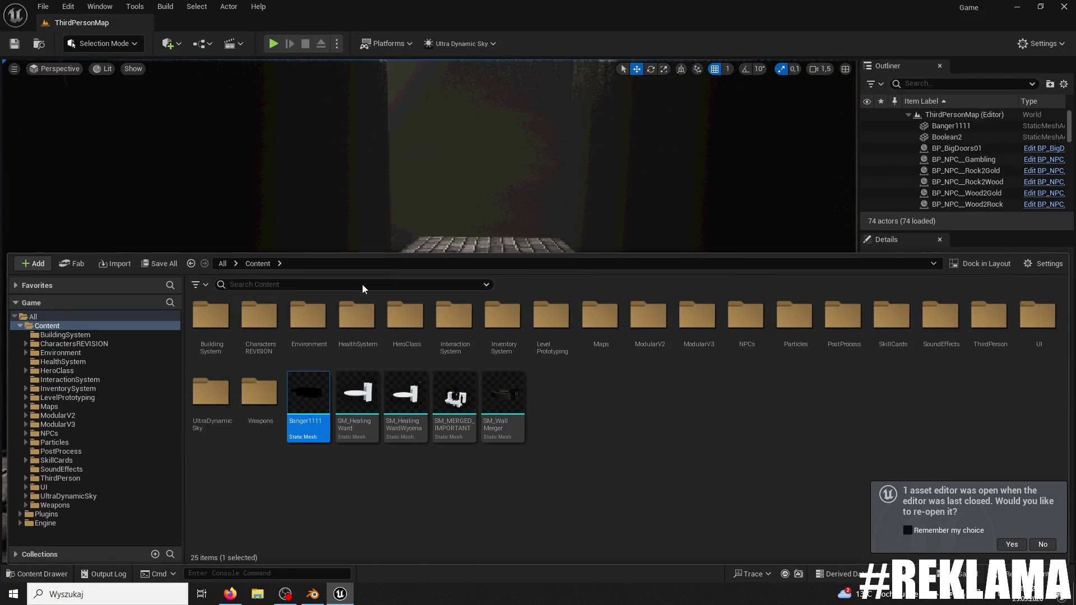
pyautogui.rightClick(456, 203)
pyautogui.press('Escape')
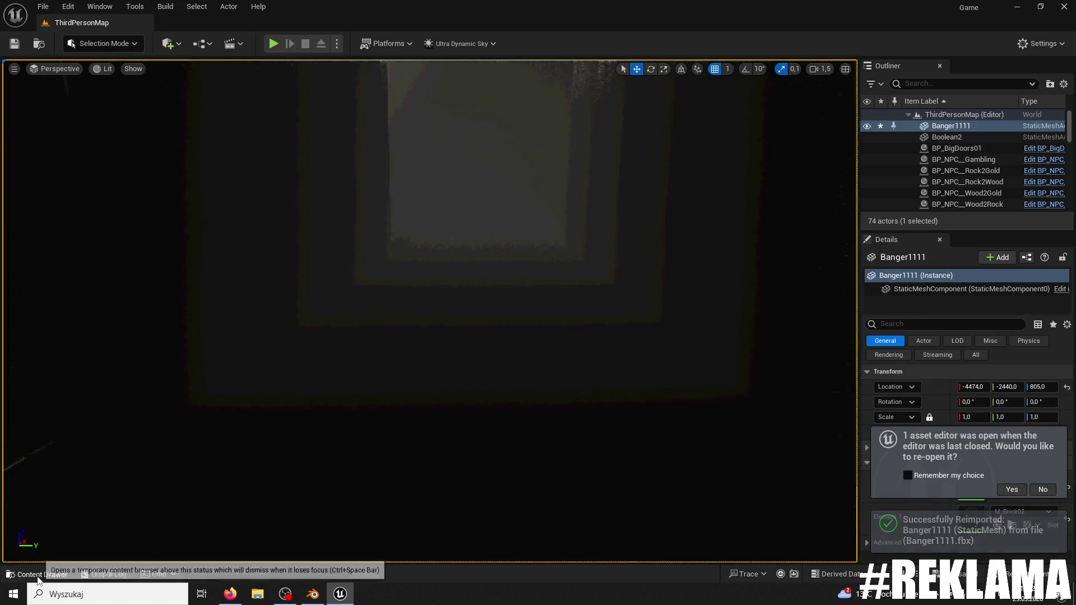
pyautogui.click(52, 577)
pyautogui.doubleClick(319, 394)
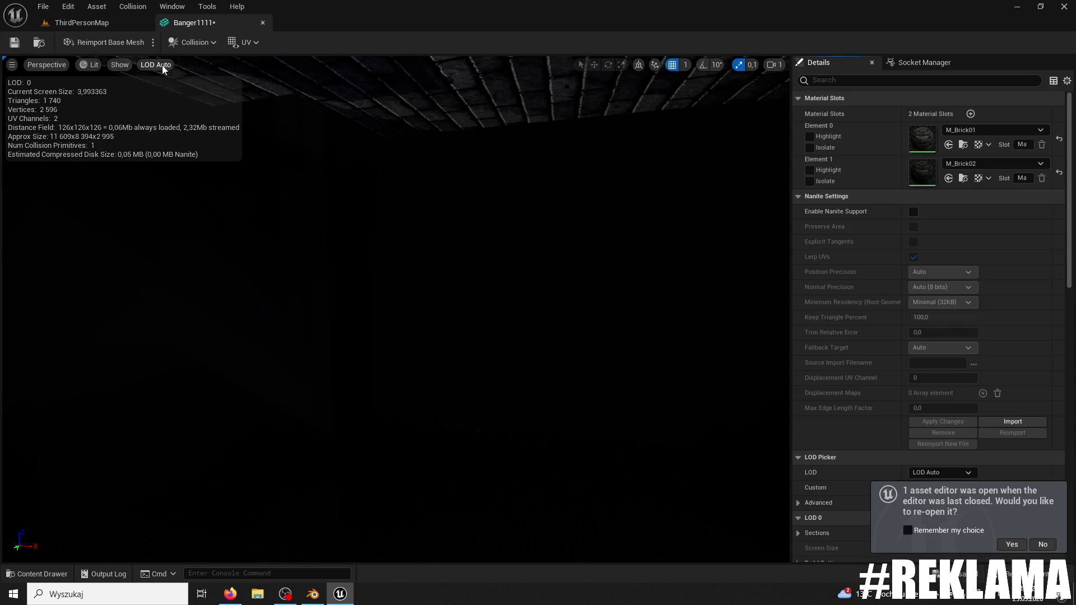
pyautogui.click(193, 43)
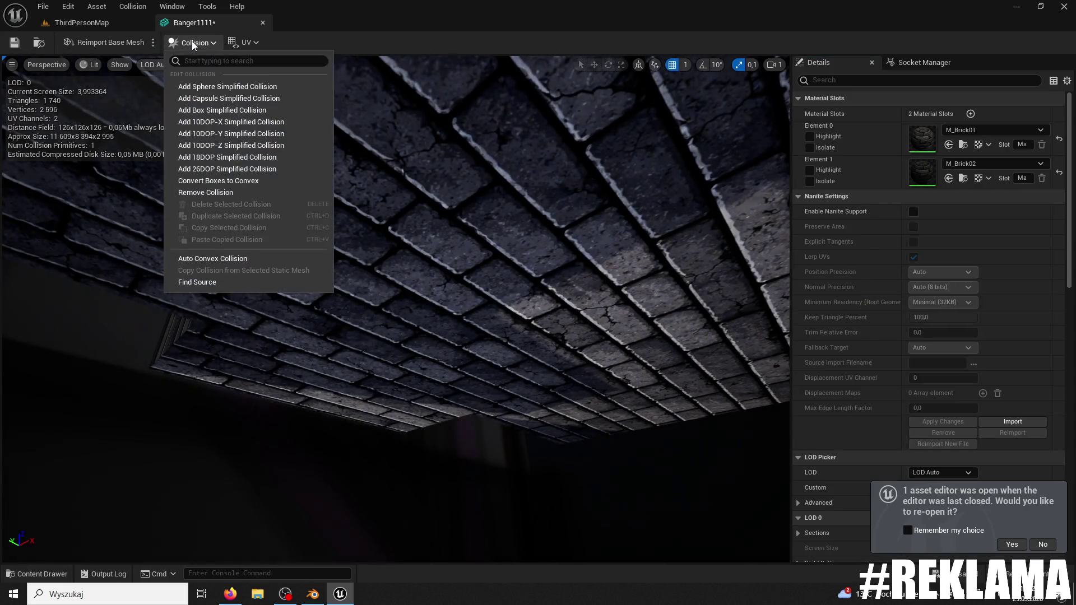
pyautogui.click(223, 88)
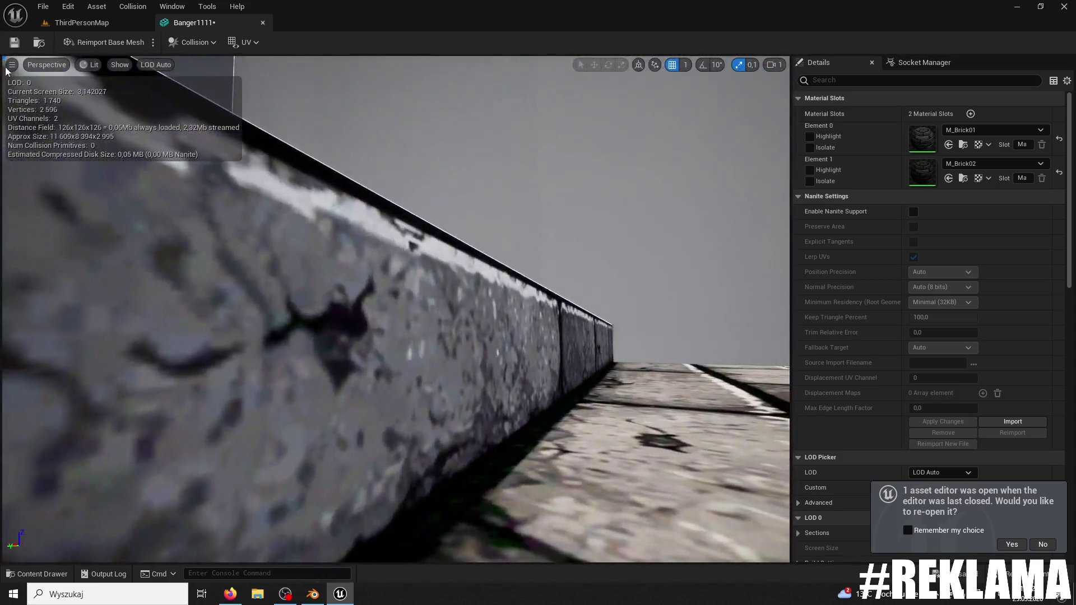
pyautogui.click(89, 27)
# - Play-test the maze, then select the PlayerStart and run from it into the dark shaft
pyautogui.press('f')
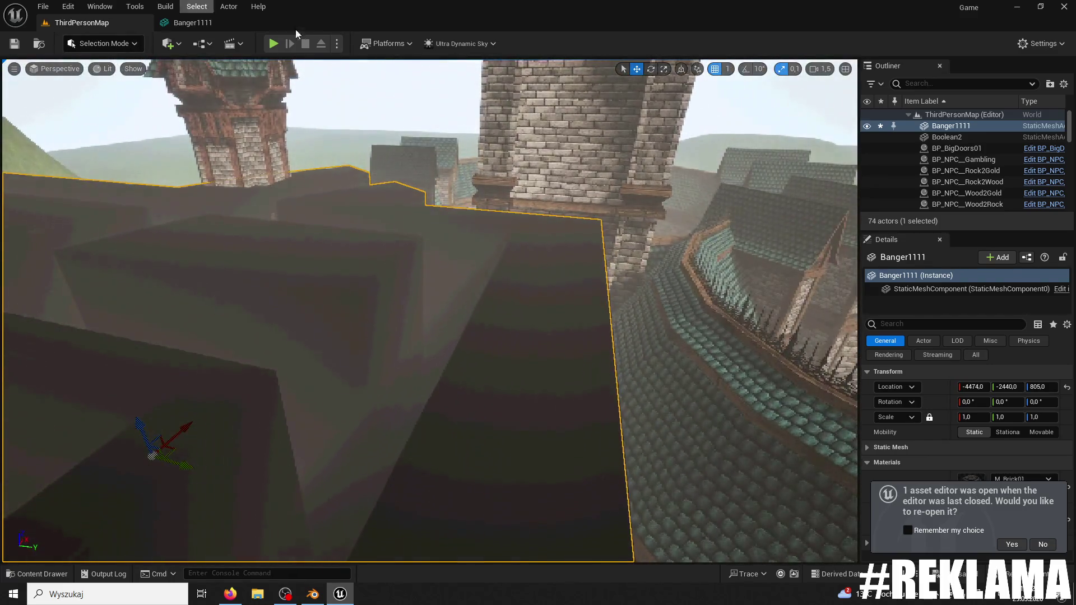
pyautogui.click(274, 44)
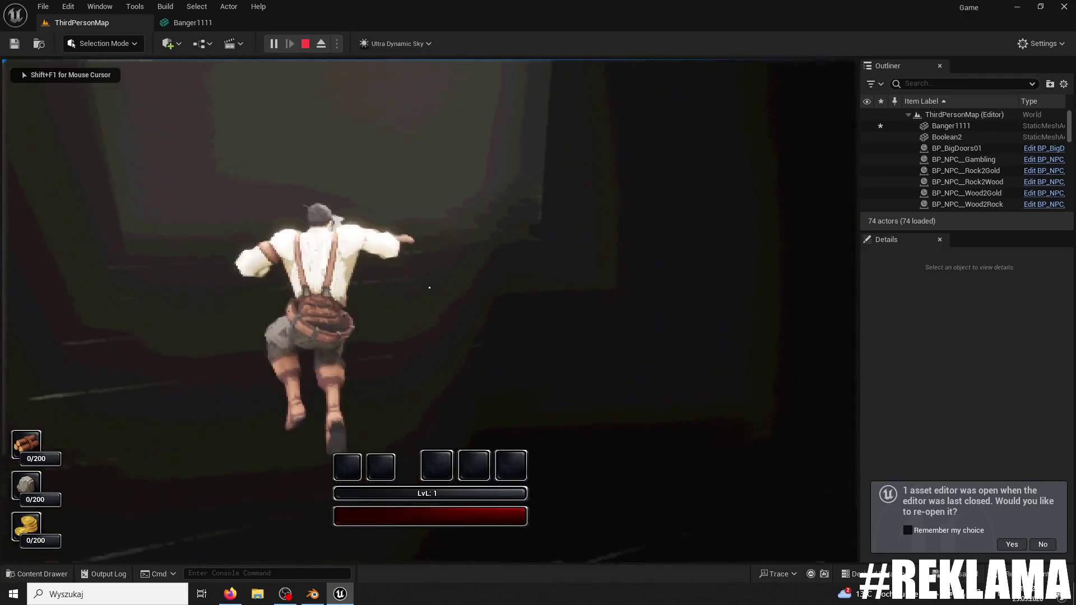
pyautogui.press('Escape')
pyautogui.moveTo(190, 167)
pyautogui.mouseDown()
pyautogui.moveTo(412, 116)
pyautogui.moveTo(200, 168)
pyautogui.moveTo(348, 238)
pyautogui.moveTo(471, 239)
pyautogui.mouseUp()
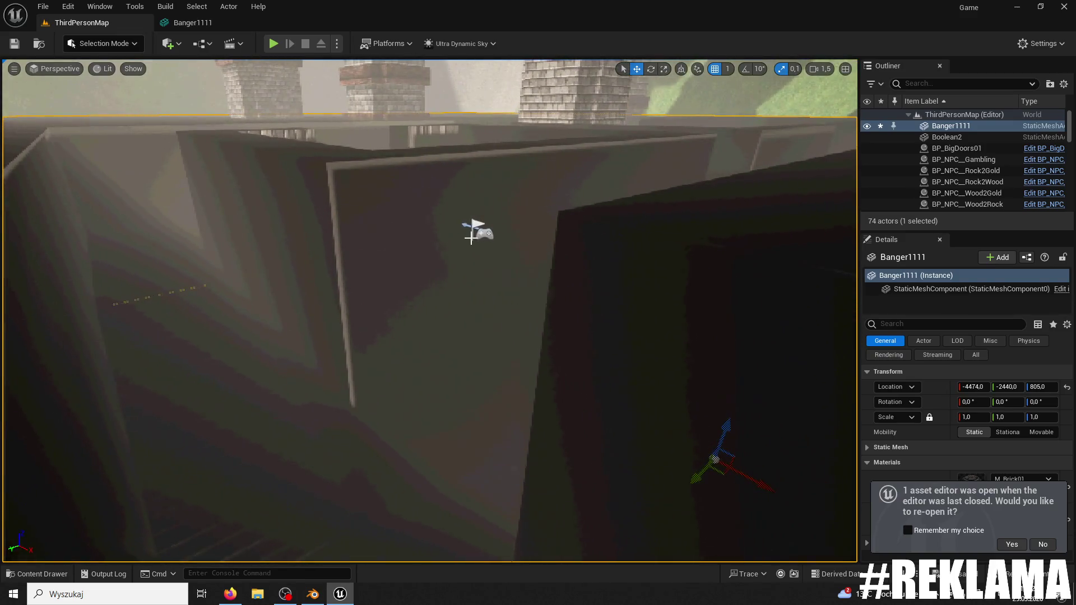
pyautogui.click(473, 234)
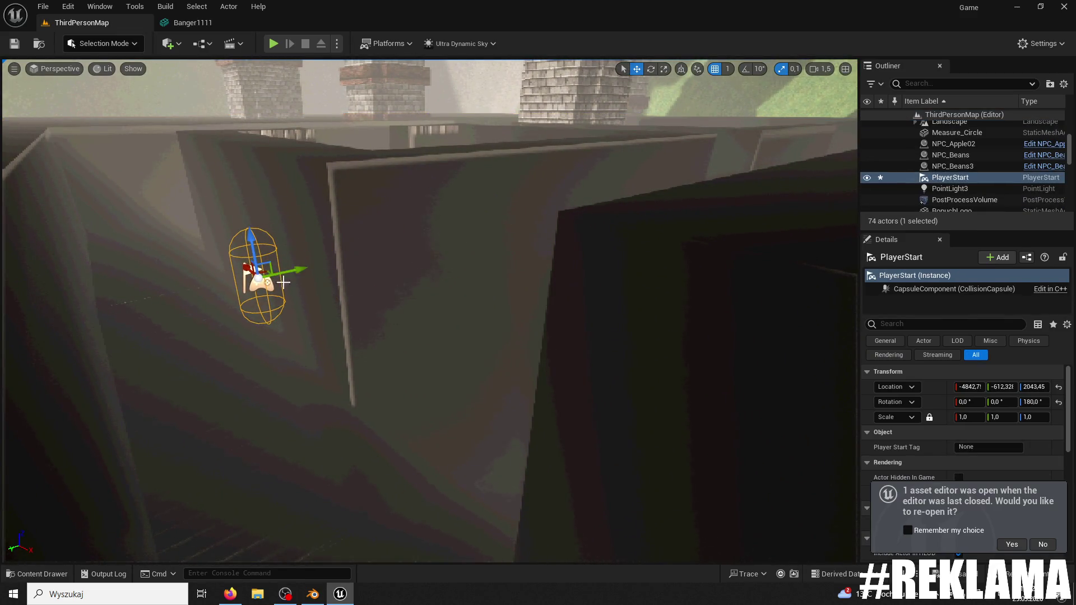
pyautogui.click(273, 44)
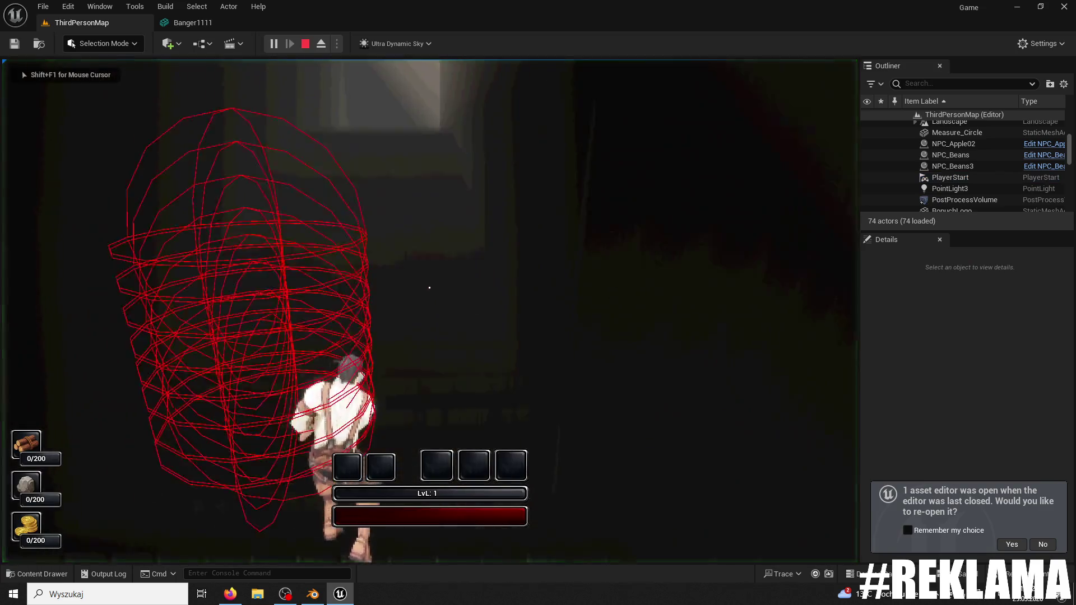
pyautogui.press('w')
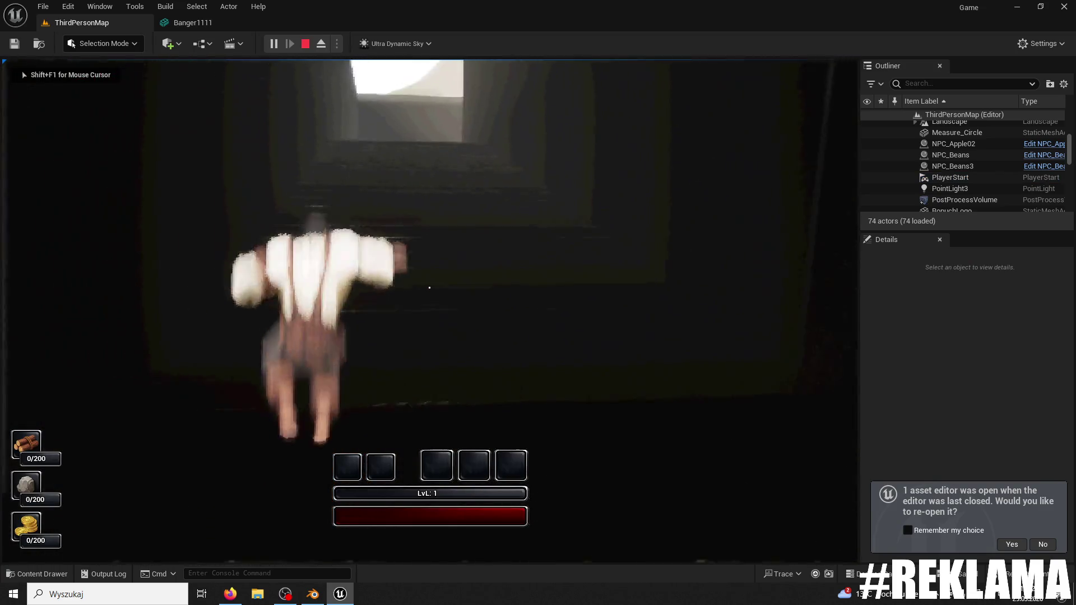
pyautogui.press('Escape')
# - Focus the PlayerStart, play again in wireframe view, then open the content assets
pyautogui.press('f')
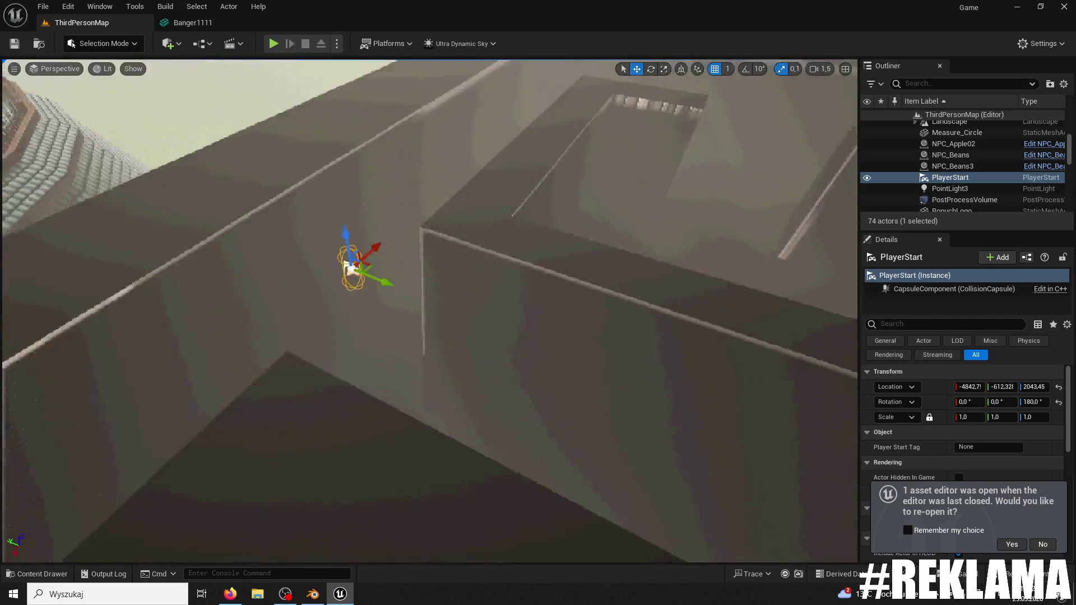
pyautogui.click(274, 44)
pyautogui.press('F1')
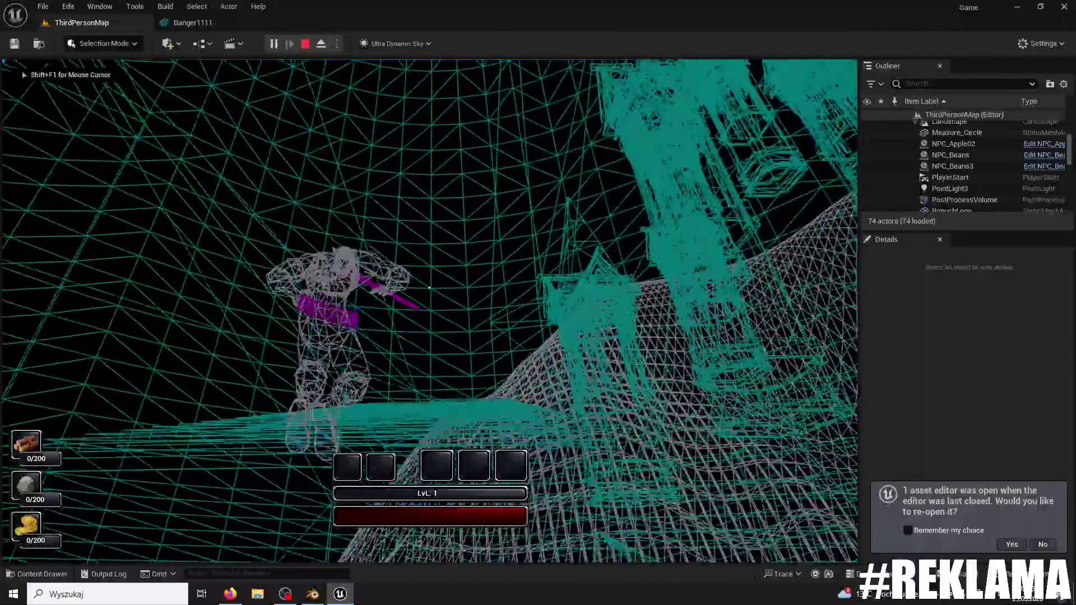
pyautogui.hotkey('shift', 'F1')
pyautogui.press('Escape')
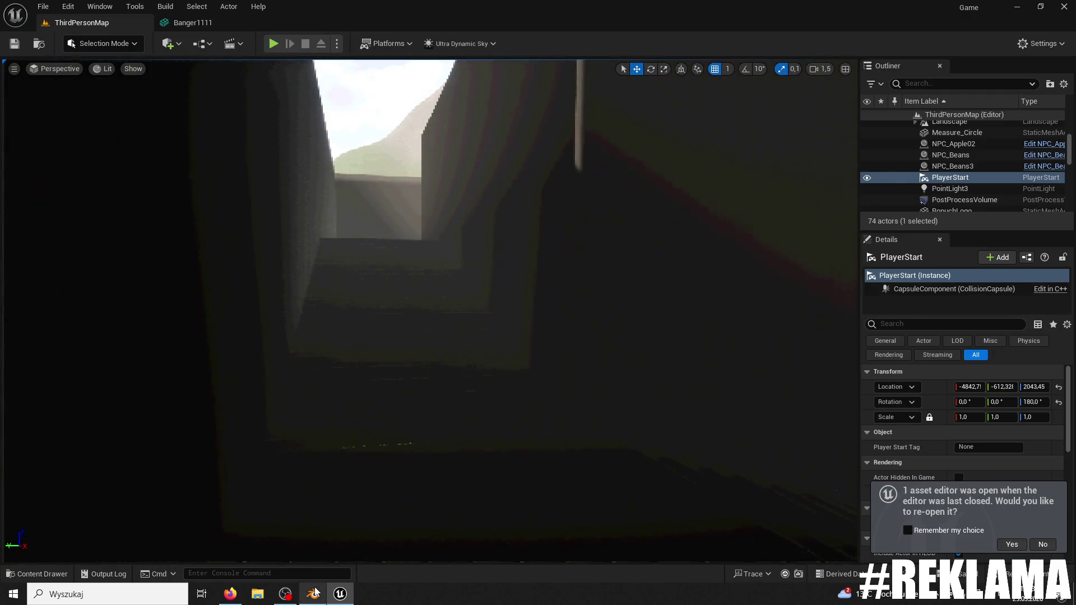
pyautogui.click(313, 595)
pyautogui.click(334, 595)
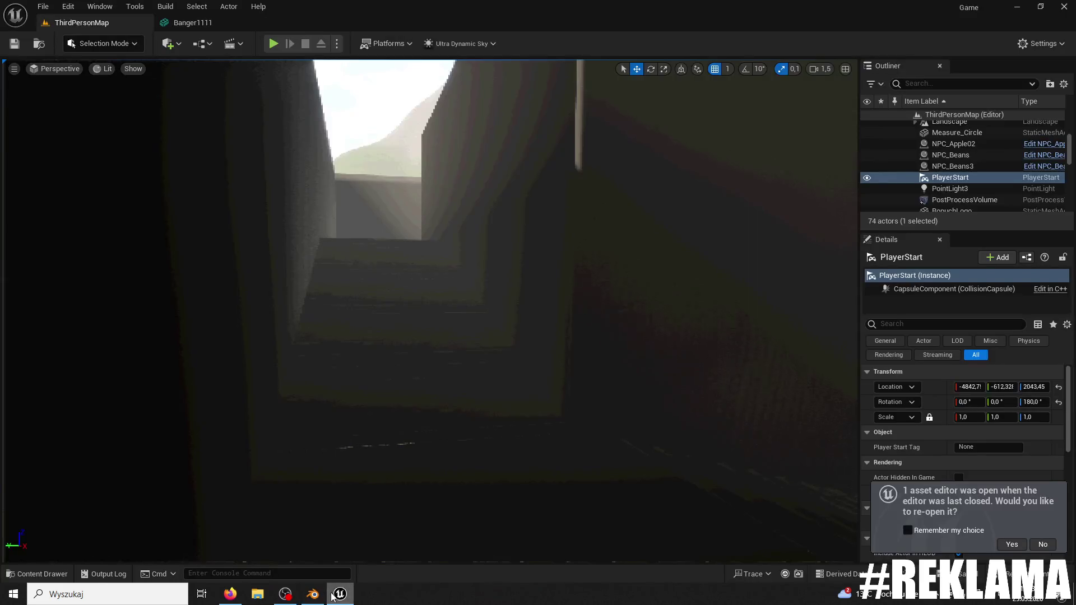
pyautogui.click(71, 573)
# - Inspect Banger1111 in the Static Mesh Editor, then go back to the ThirdPersonMap level
pyautogui.doubleClick(305, 408)
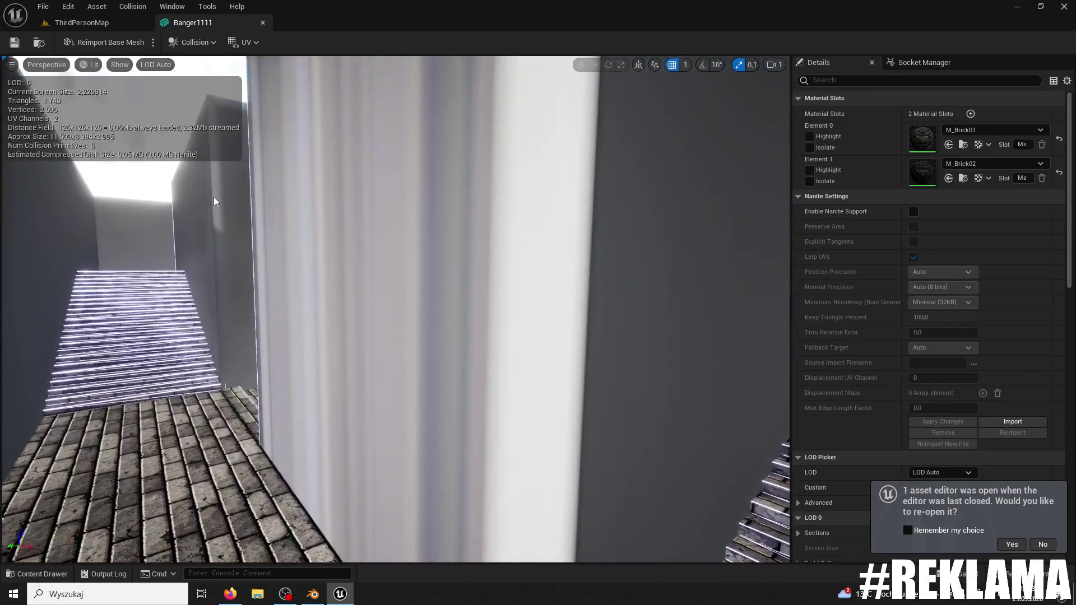
pyautogui.click(111, 25)
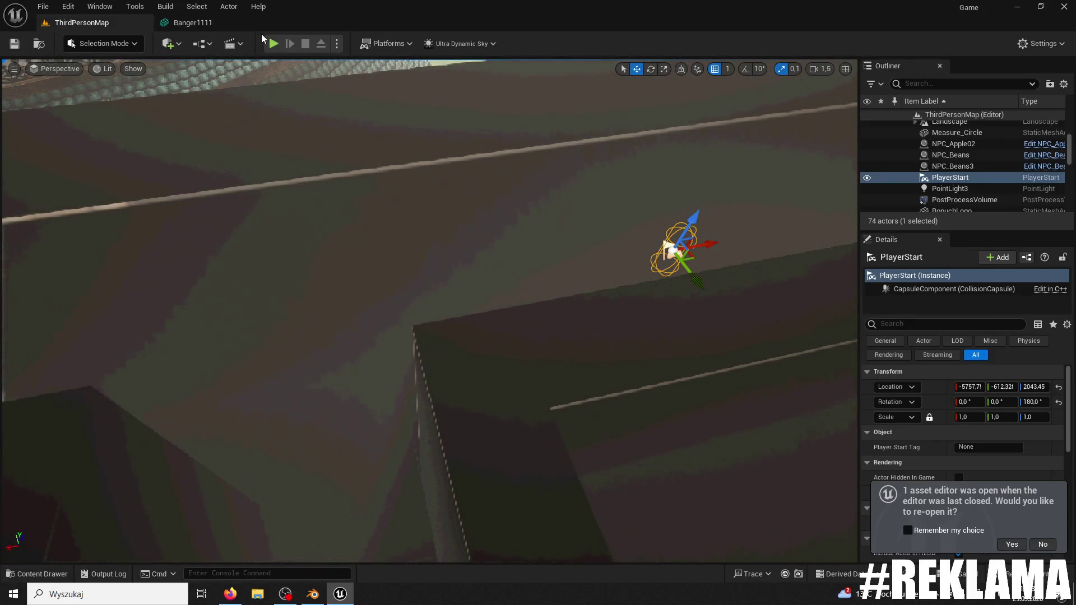
# - Play-test by running and jumping the character down the lit maze corridor
pyautogui.hotkey('alt', 'p')
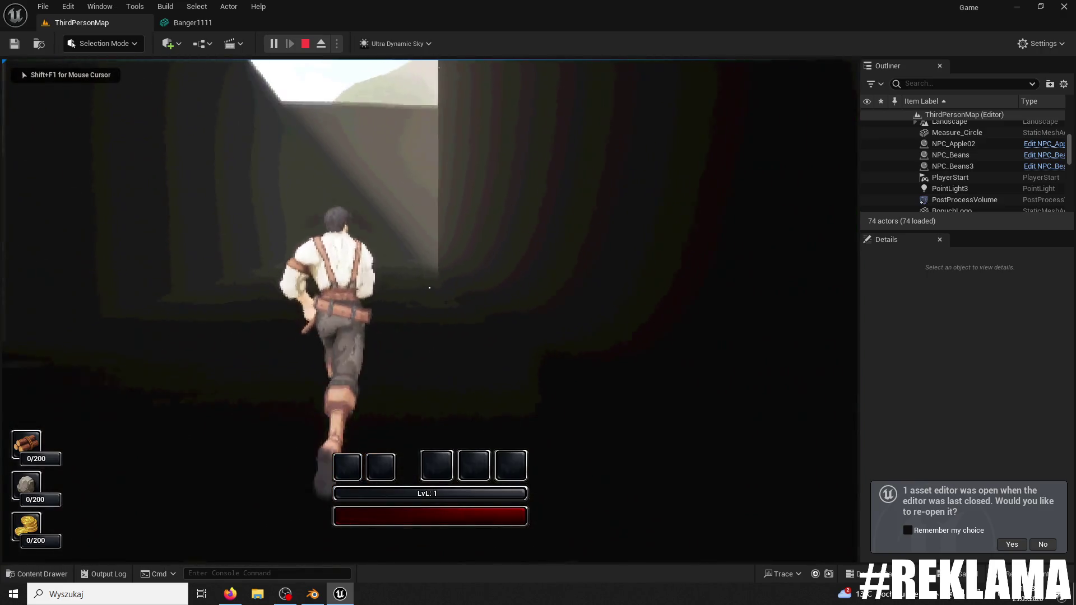
pyautogui.press('w')
pyautogui.press('w')
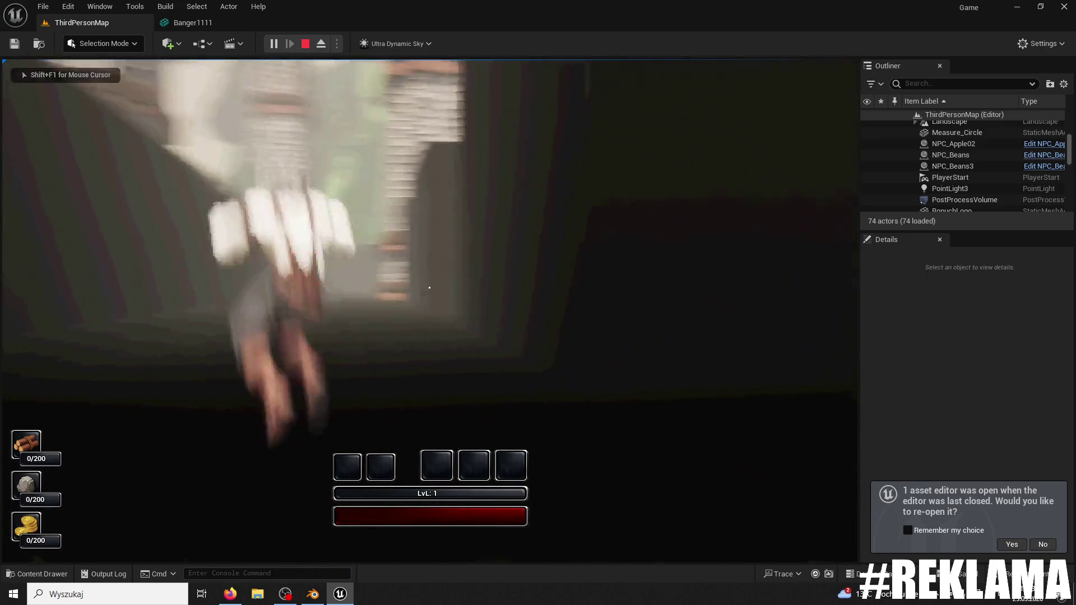
pyautogui.press('w')
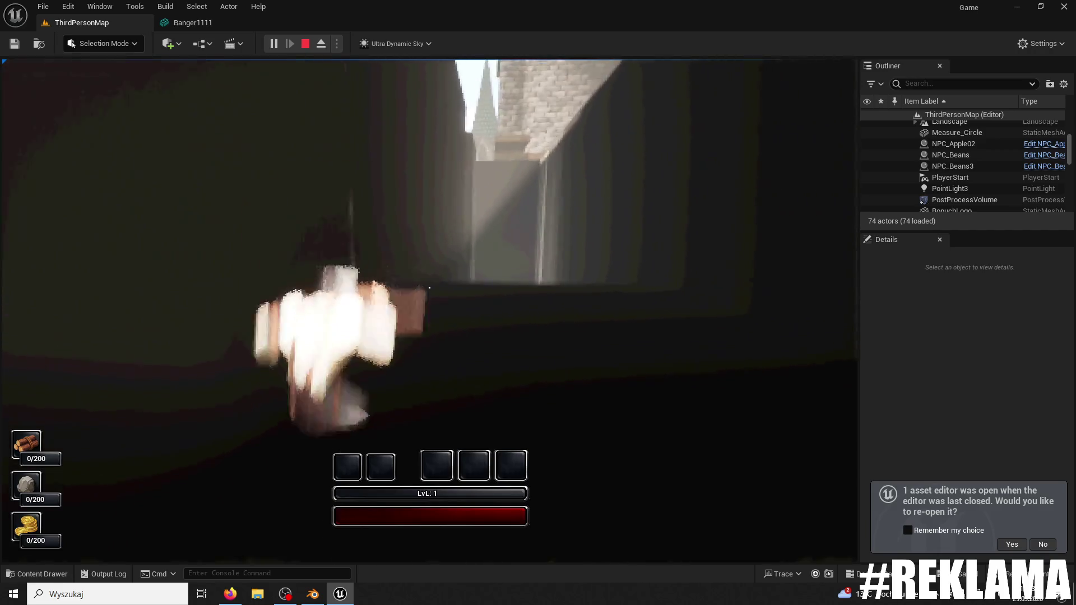
pyautogui.press('space')
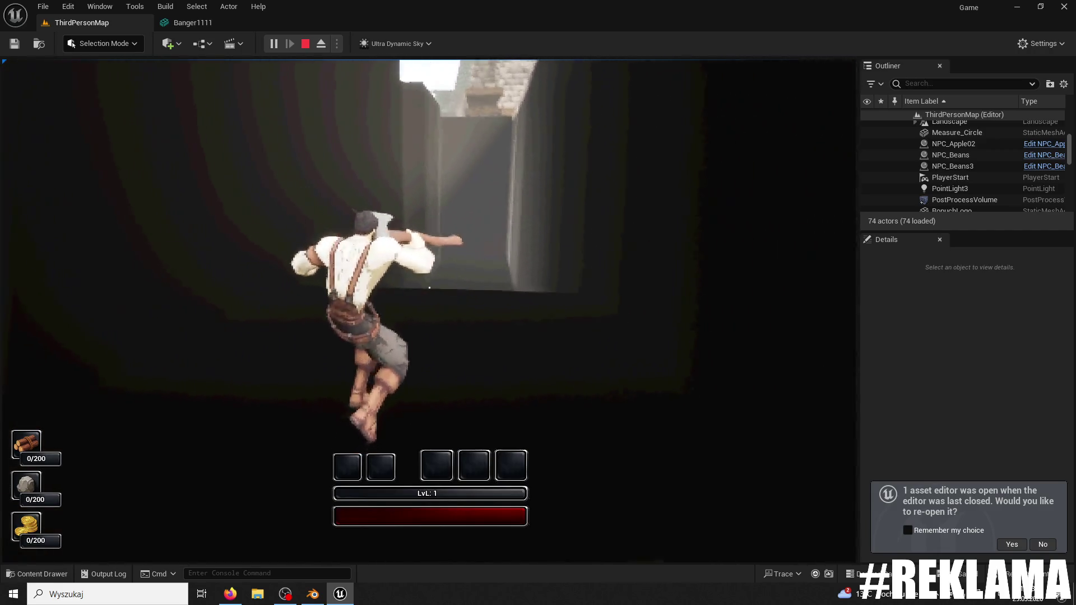
pyautogui.press('w')
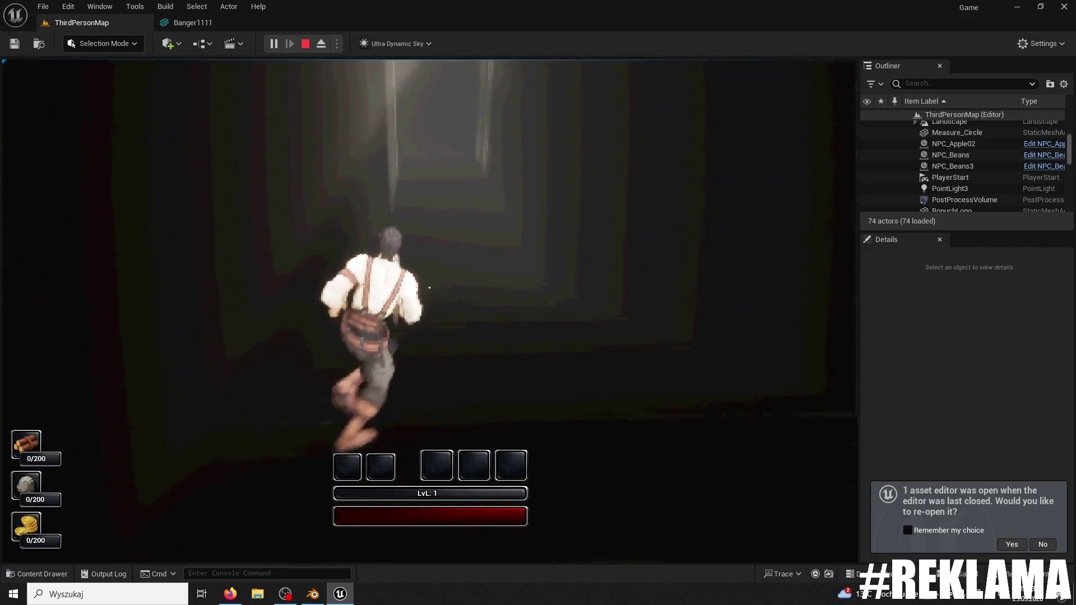
pyautogui.press('Escape')
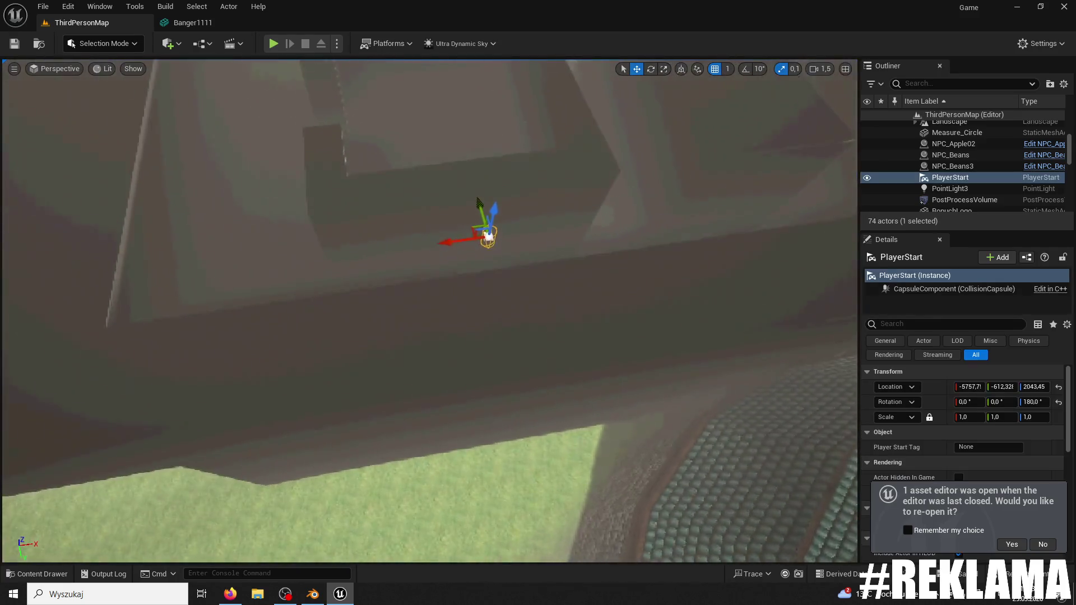
# - Swing the view to the PlayerStart, play-test again, then return to the Banger1111 mesh editor
pyautogui.moveTo(781, 159); pyautogui.dragTo(710, 177)
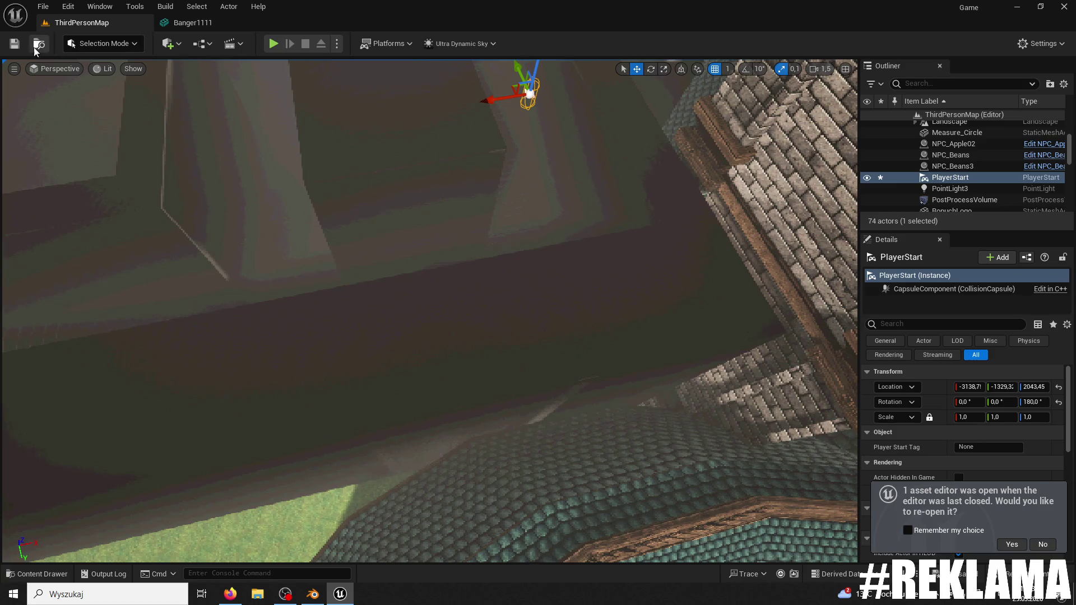
pyautogui.click(272, 45)
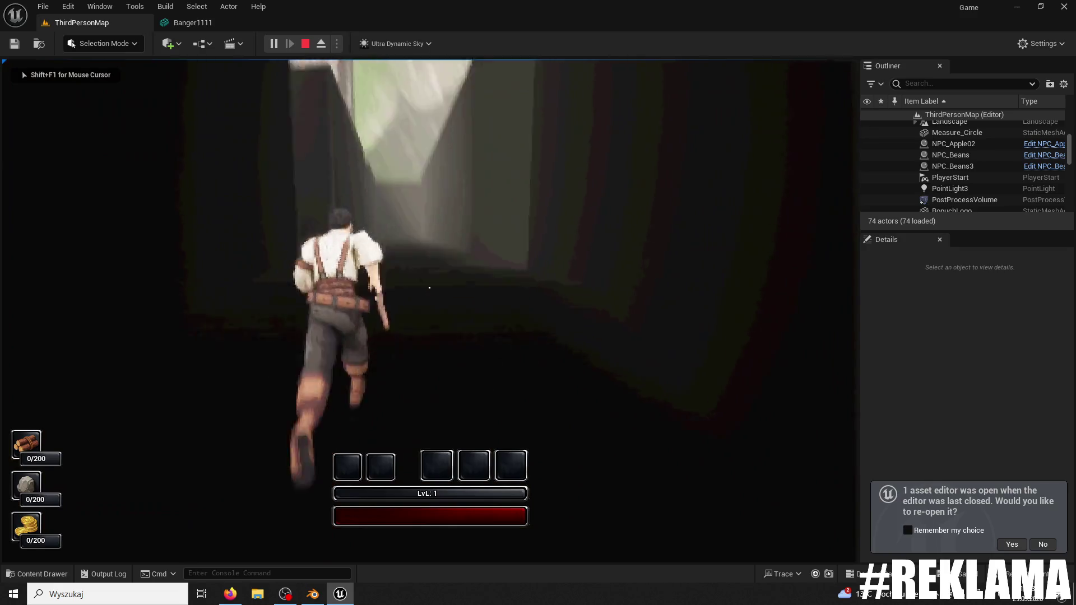
pyautogui.press('Escape')
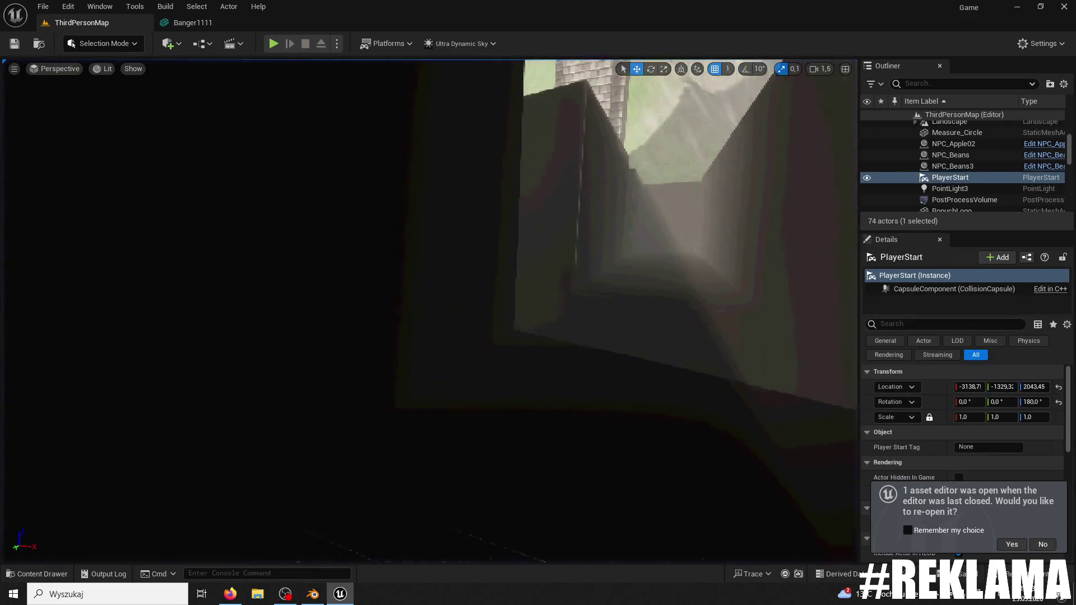
pyautogui.scroll(-5, 154, 324)
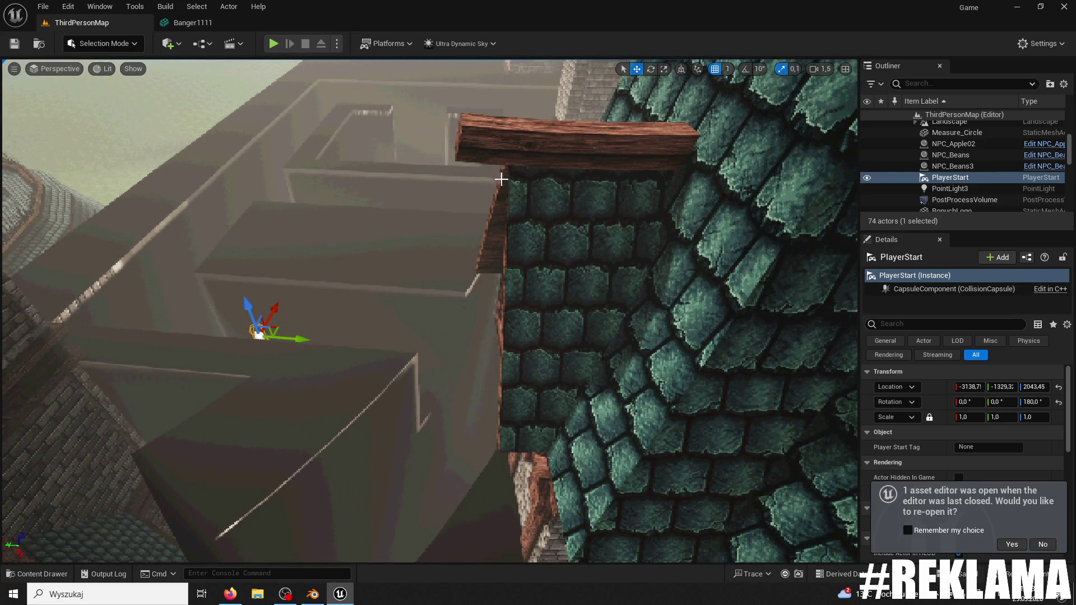
pyautogui.click(193, 22)
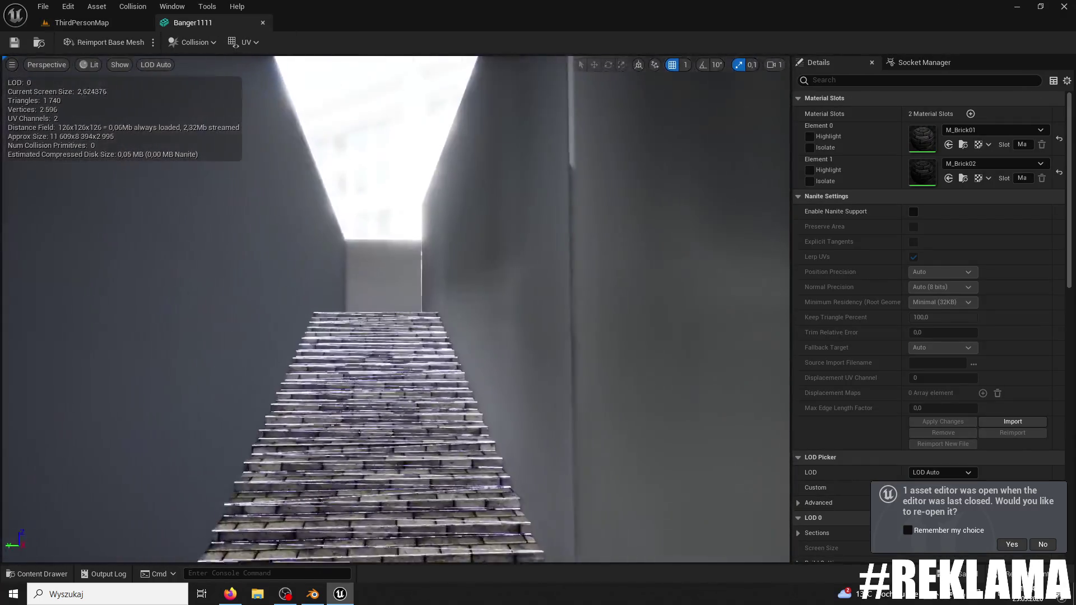
# - Orbit down and move in close to inspect the Banger1111 brick stairs
pyautogui.moveTo(743, 90)
pyautogui.mouseDown()
pyautogui.moveTo(717, 135)
pyautogui.moveTo(743, 90)
pyautogui.mouseUp()
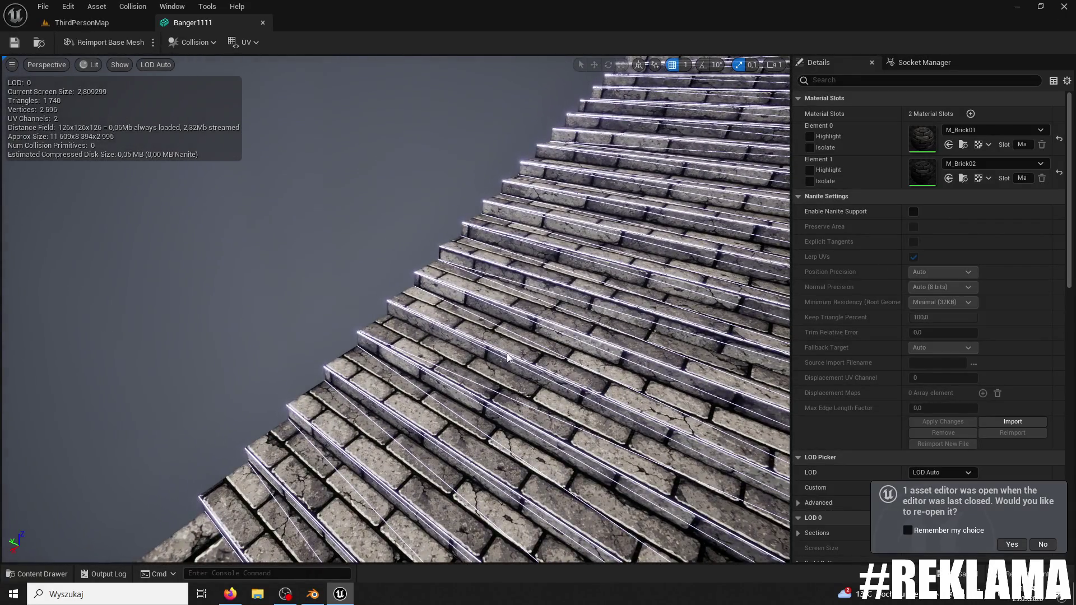
pyautogui.moveTo(394, 324)
pyautogui.mouseDown()
pyautogui.moveTo(516, 434)
pyautogui.moveTo(471, 412)
pyautogui.moveTo(426, 344)
pyautogui.mouseUp()
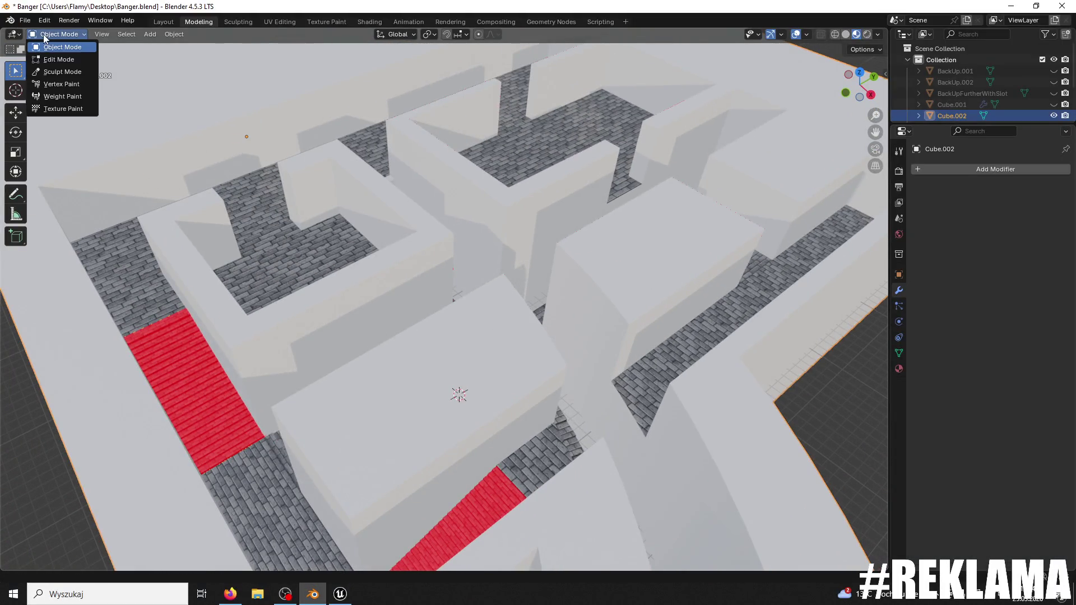
# - In Edit Mode, select the whole maze mesh and scale the stair geometry
pyautogui.click(58, 59)
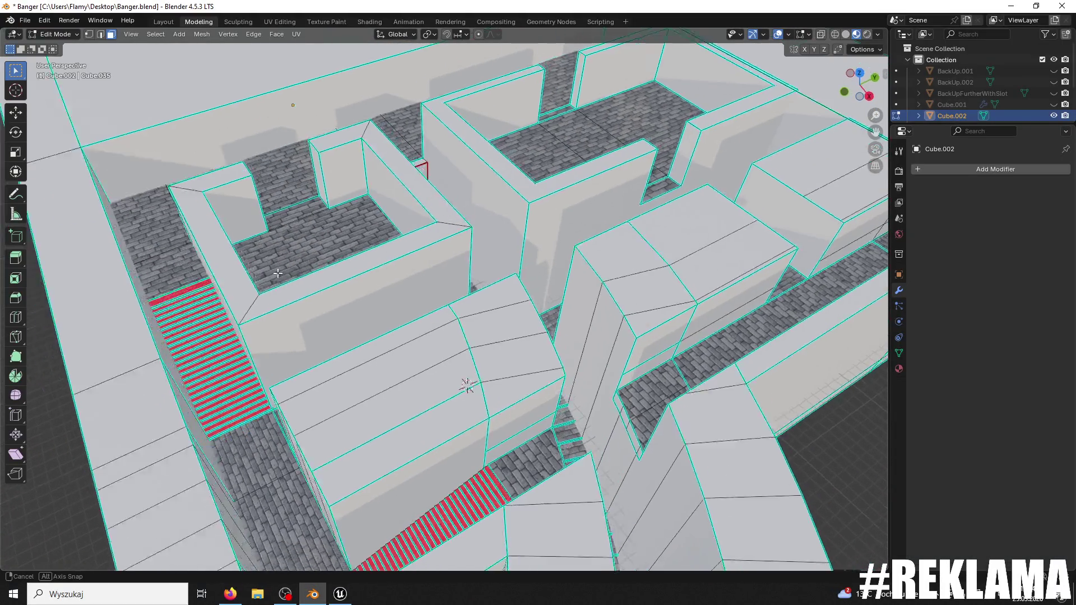
pyautogui.press('a')
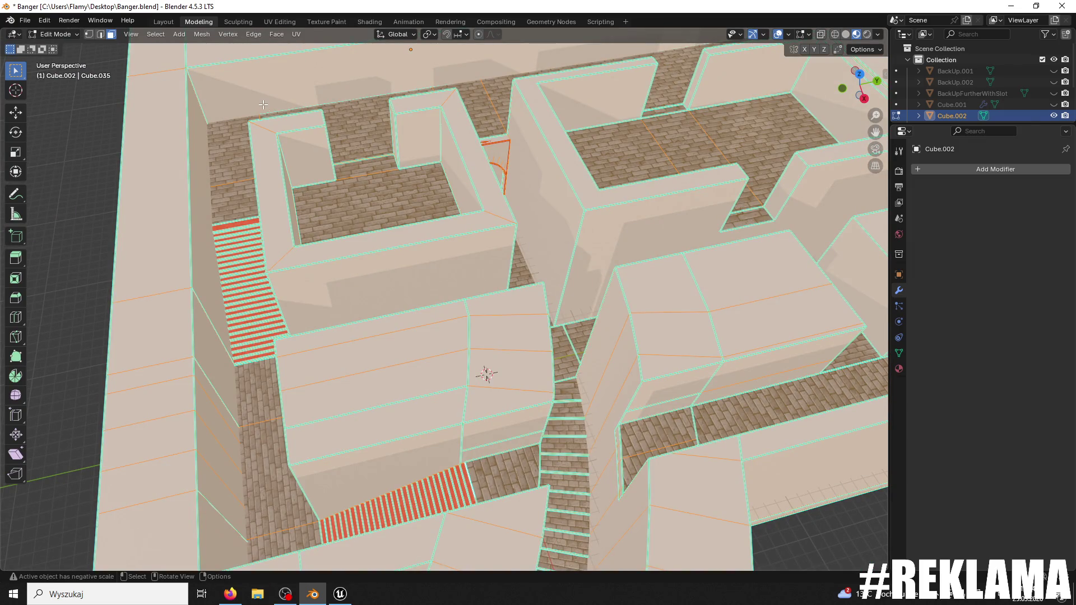
pyautogui.press('Tab')
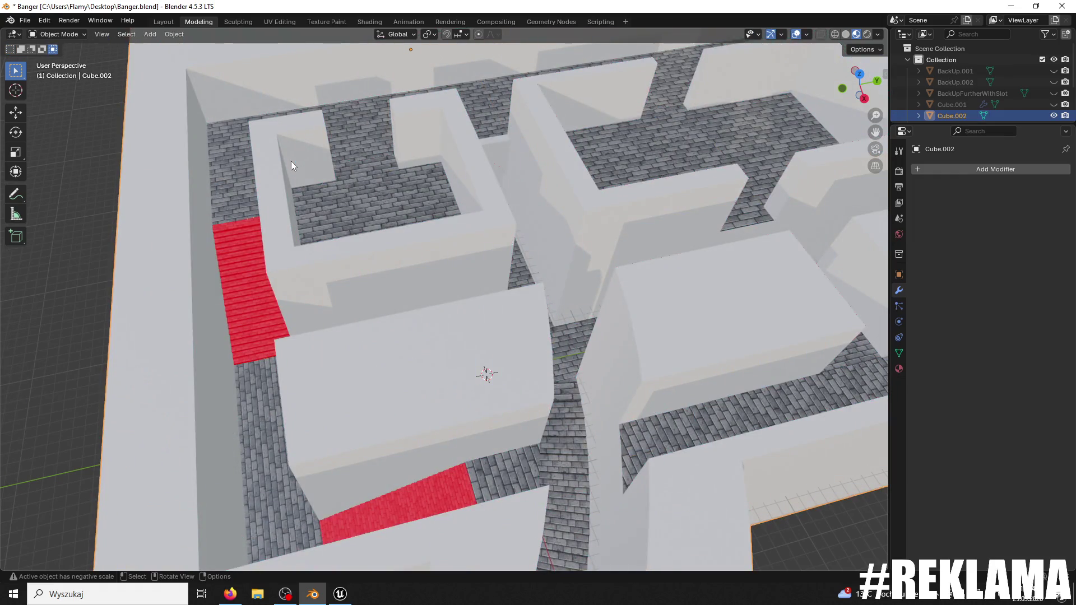
pyautogui.press('Tab')
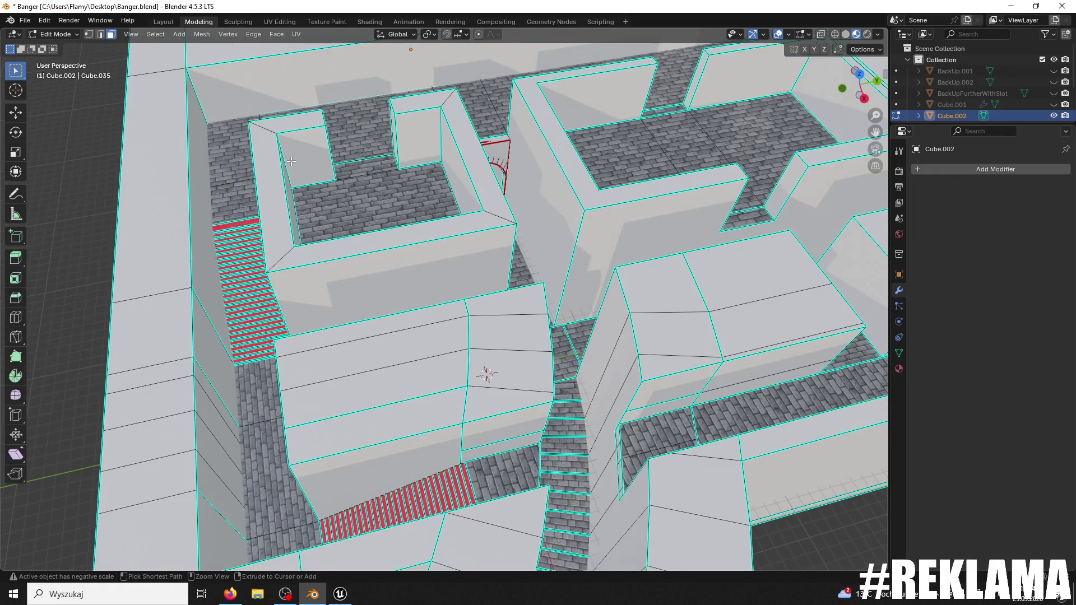
pyautogui.press('s')
pyautogui.click(241, 103)
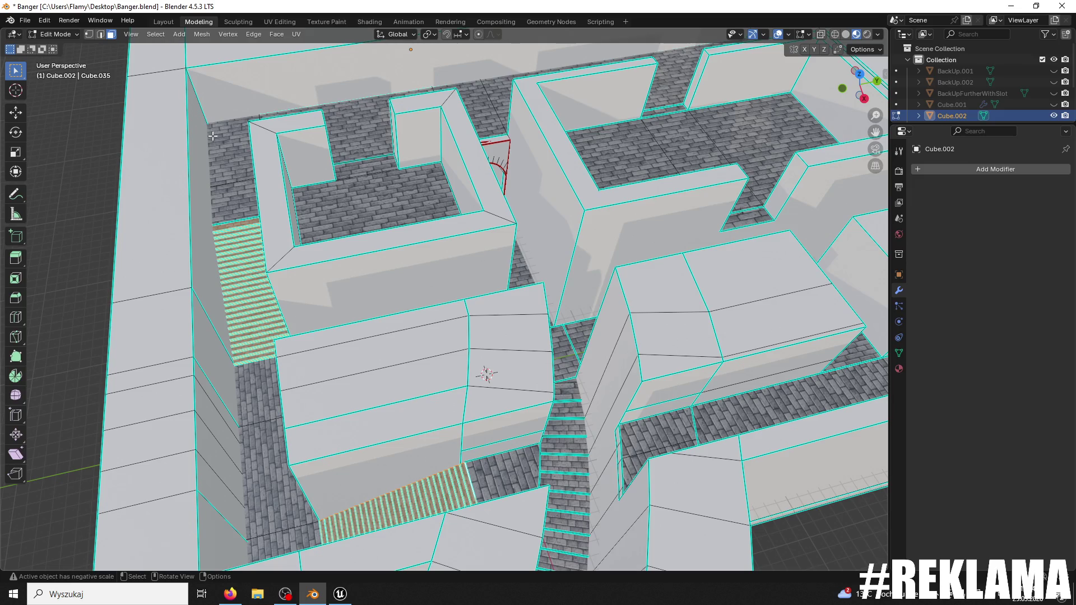
pyautogui.click(204, 36)
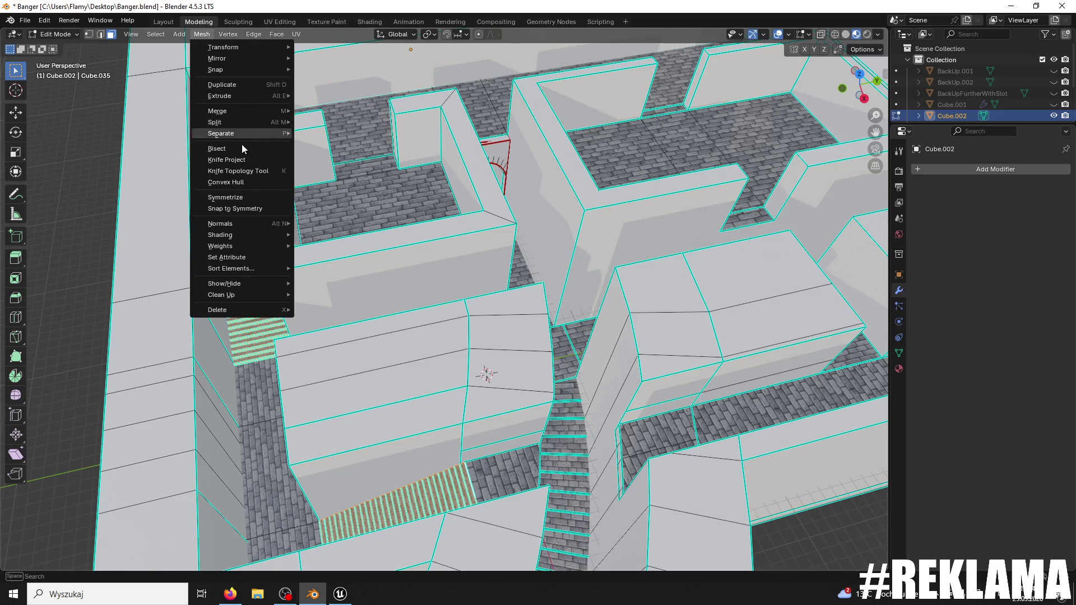
pyautogui.moveTo(190, 112)
pyautogui.mouseDown()
pyautogui.moveTo(160, 117)
pyautogui.moveTo(180, 120)
pyautogui.mouseUp()
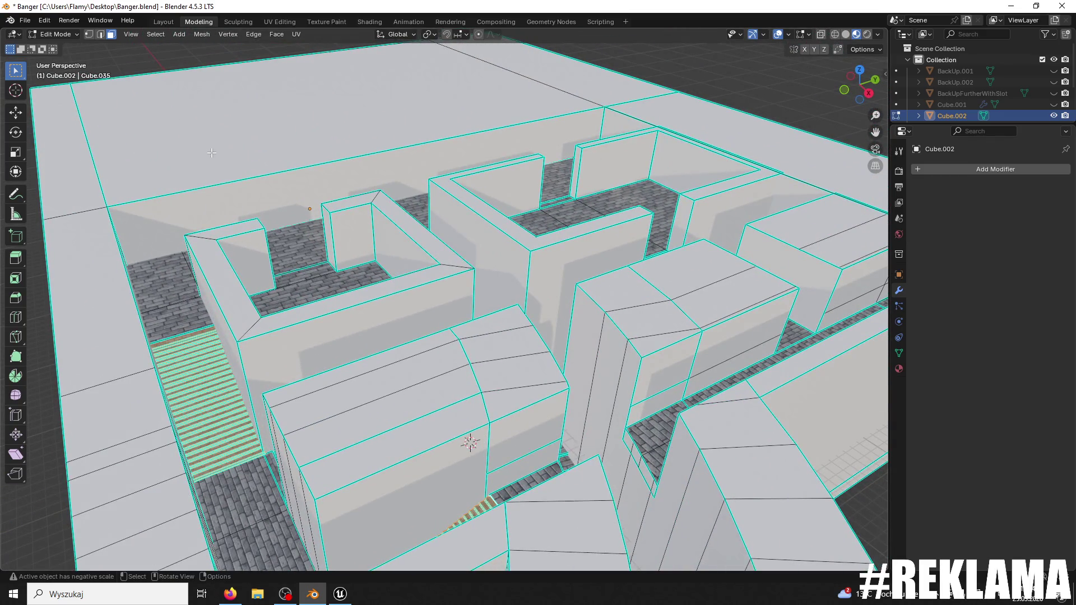
# - Return to Object Mode, export the mesh over Banger1111.fbx, and switch to Unreal Engine
pyautogui.click(55, 34)
pyautogui.click(67, 49)
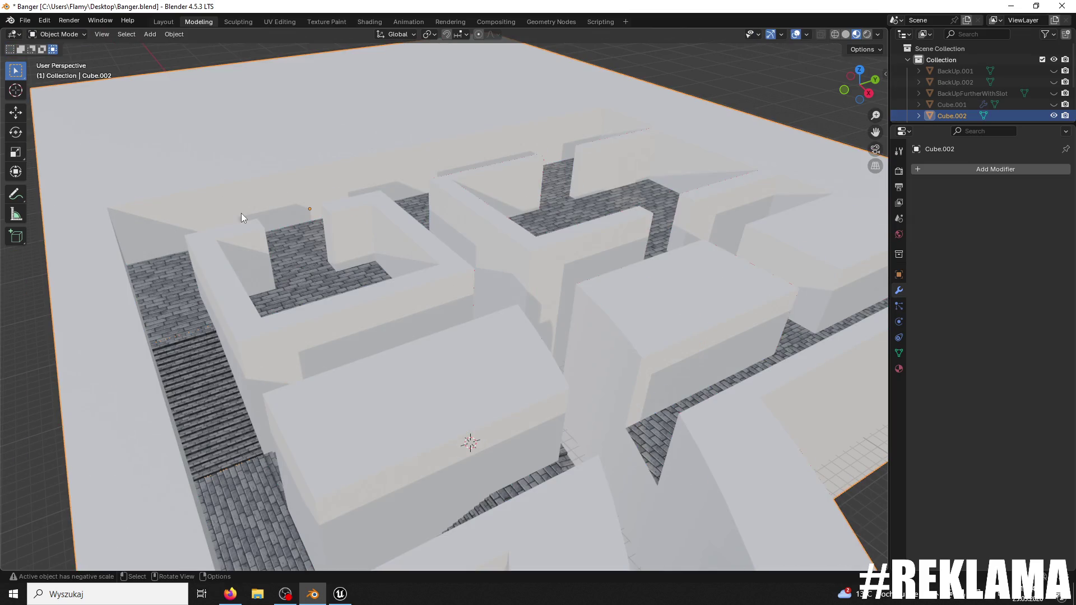
pyautogui.click(24, 24)
pyautogui.moveTo(89, 196)
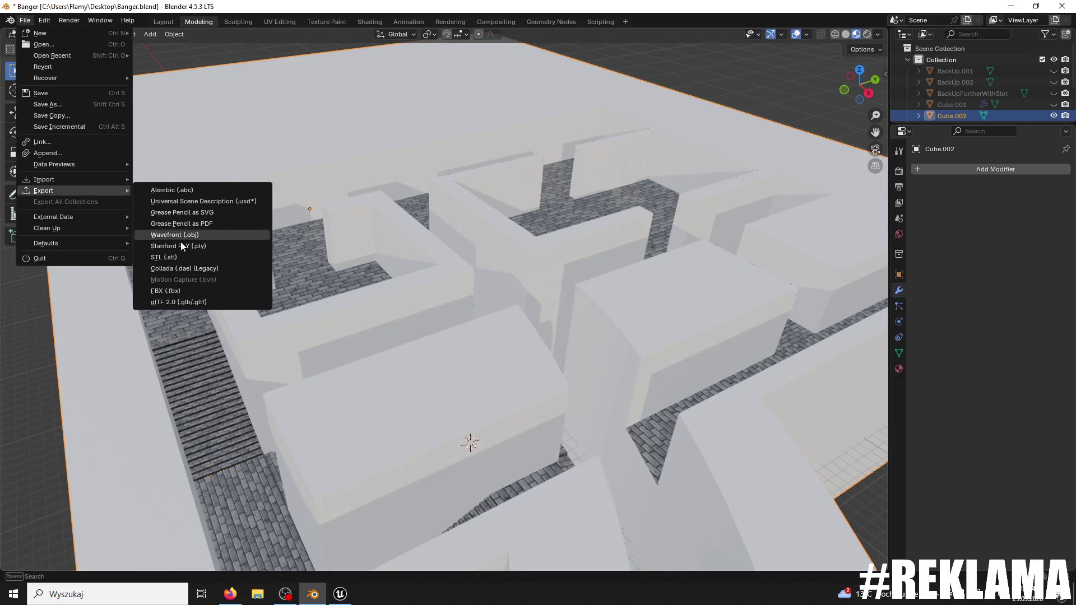
pyautogui.click(174, 290)
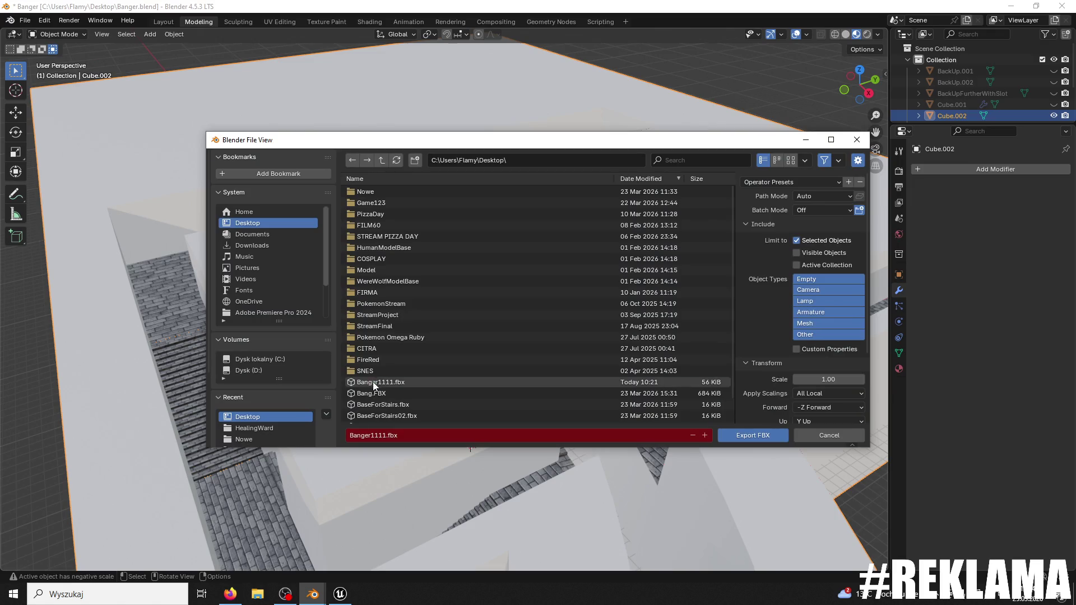
pyautogui.click(758, 436)
pyautogui.click(353, 597)
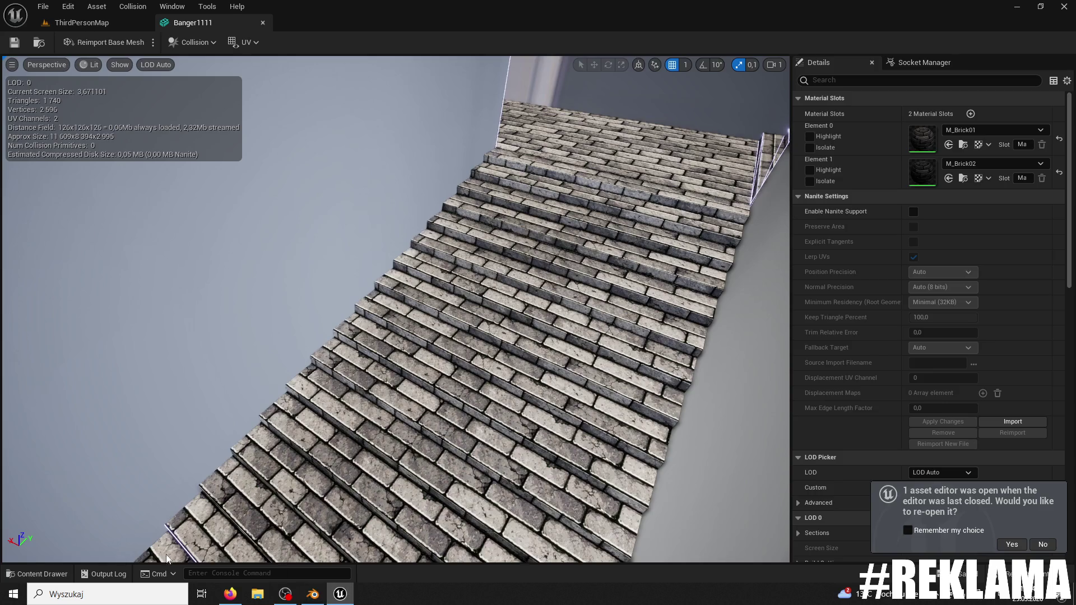
# - Reimport Banger1111 from the updated FBX and fly through the brick corridors to check it
pyautogui.click(35, 573)
pyautogui.rightClick(317, 470)
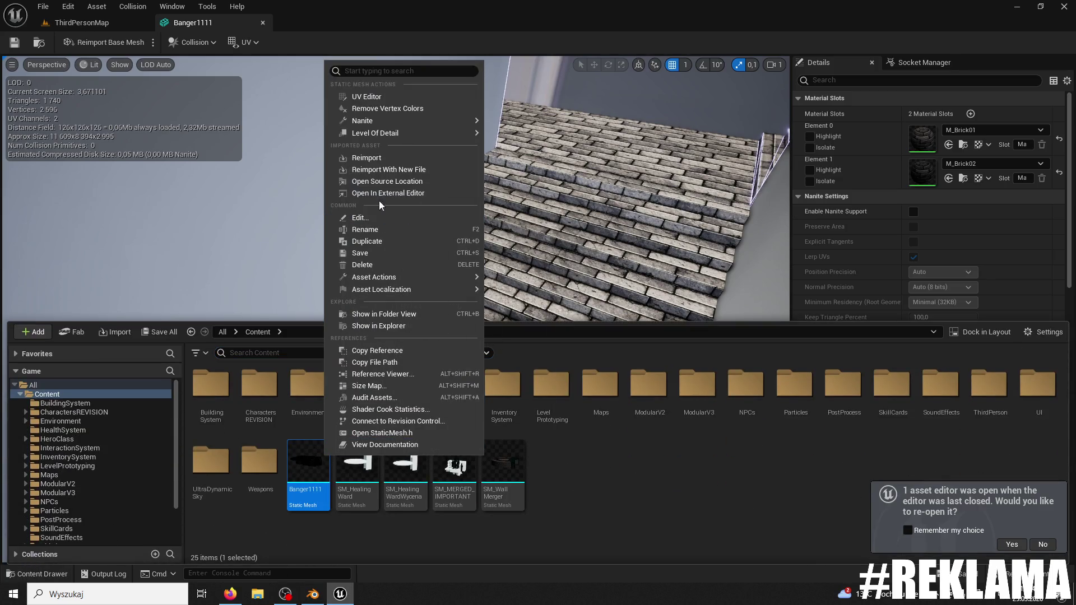
pyautogui.click(375, 153)
pyautogui.moveTo(572, 163)
pyautogui.mouseDown()
pyautogui.moveTo(518, 246)
pyautogui.moveTo(501, 196)
pyautogui.moveTo(451, 165)
pyautogui.mouseUp()
pyautogui.moveTo(677, 260); pyautogui.dragTo(676, 260)
pyautogui.moveTo(496, 347); pyautogui.dragTo(496, 347)
pyautogui.moveTo(152, 77); pyautogui.dragTo(153, 78)
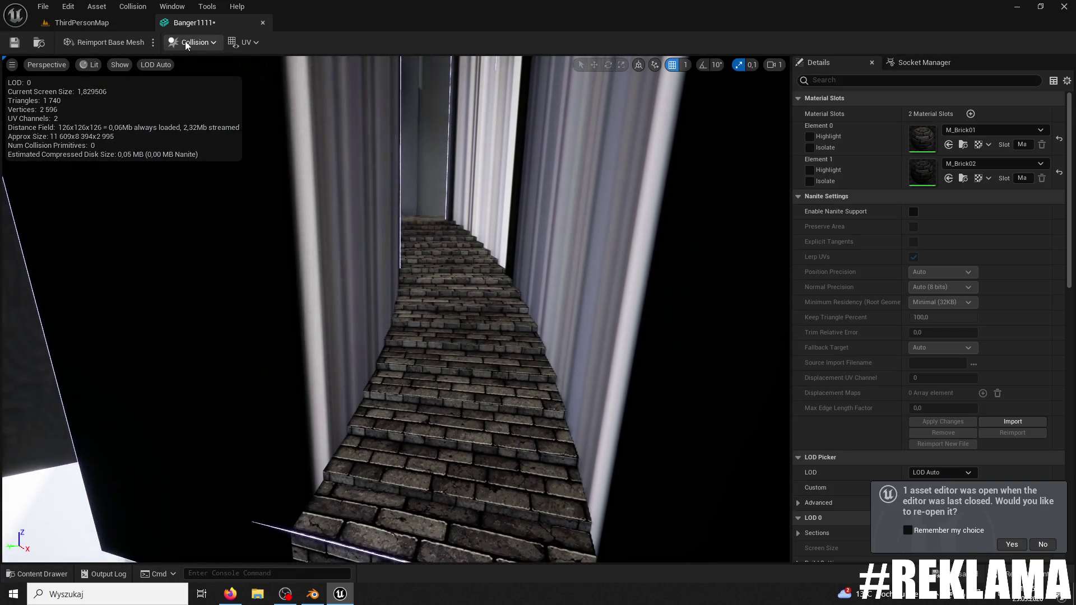
# - Check the mesh's collision options, then return to ThirdPersonMap and start a play-test
pyautogui.click(185, 41)
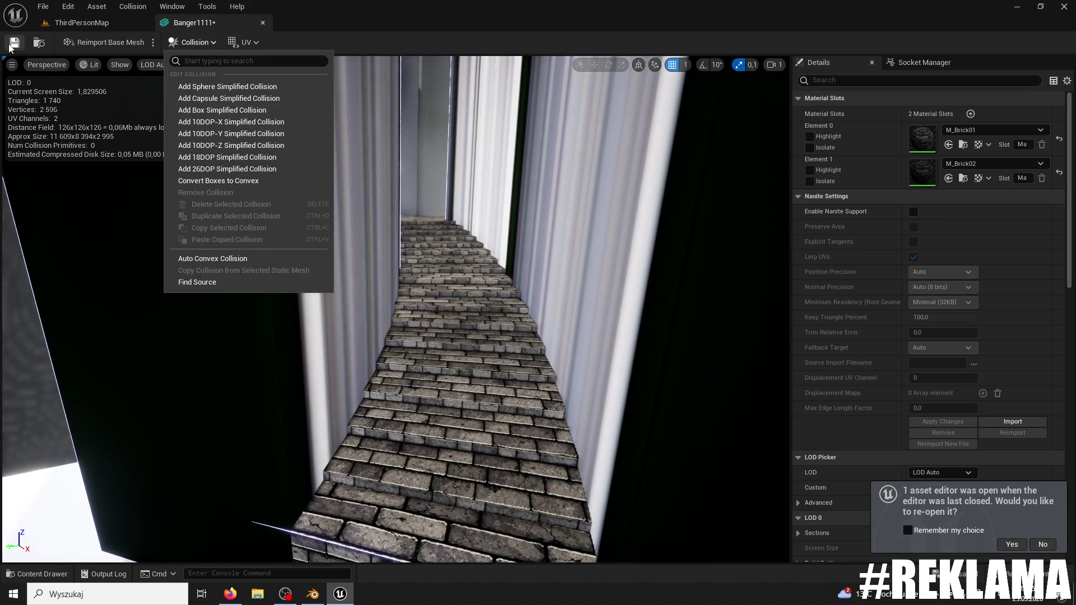
pyautogui.click(123, 24)
pyautogui.click(268, 48)
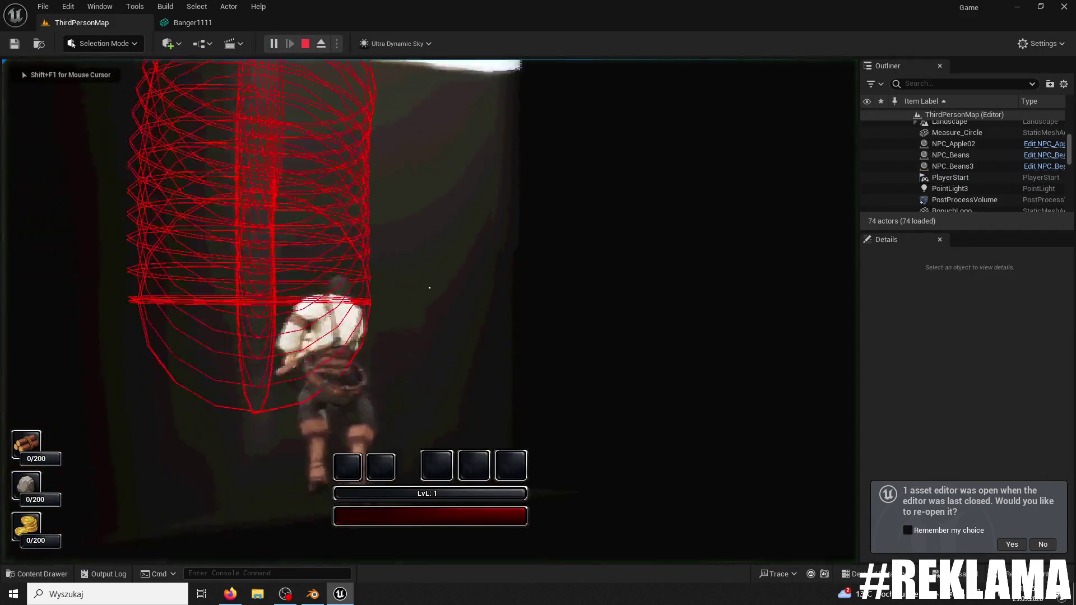
# - Stop the play session, move the PlayerStart near the maze entrance, and play from there
pyautogui.press('Escape')
pyautogui.press('f')
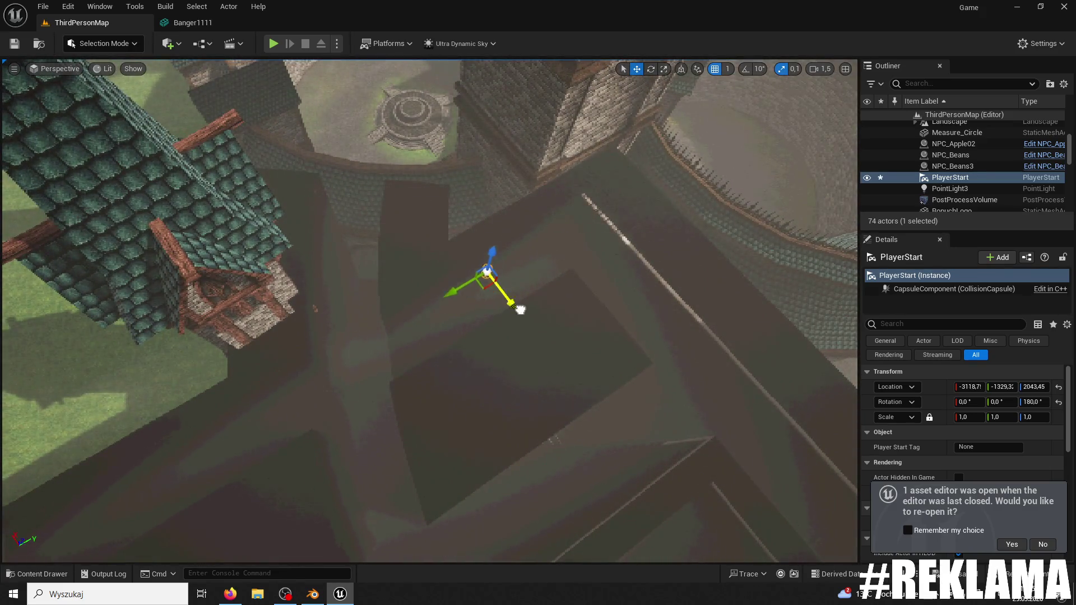
pyautogui.moveTo(371, 153)
pyautogui.mouseDown()
pyautogui.moveTo(392, 168)
pyautogui.moveTo(415, 252)
pyautogui.moveTo(419, 354)
pyautogui.moveTo(507, 213)
pyautogui.moveTo(466, 213)
pyautogui.mouseUp()
pyautogui.scroll(-3, 508, 212)
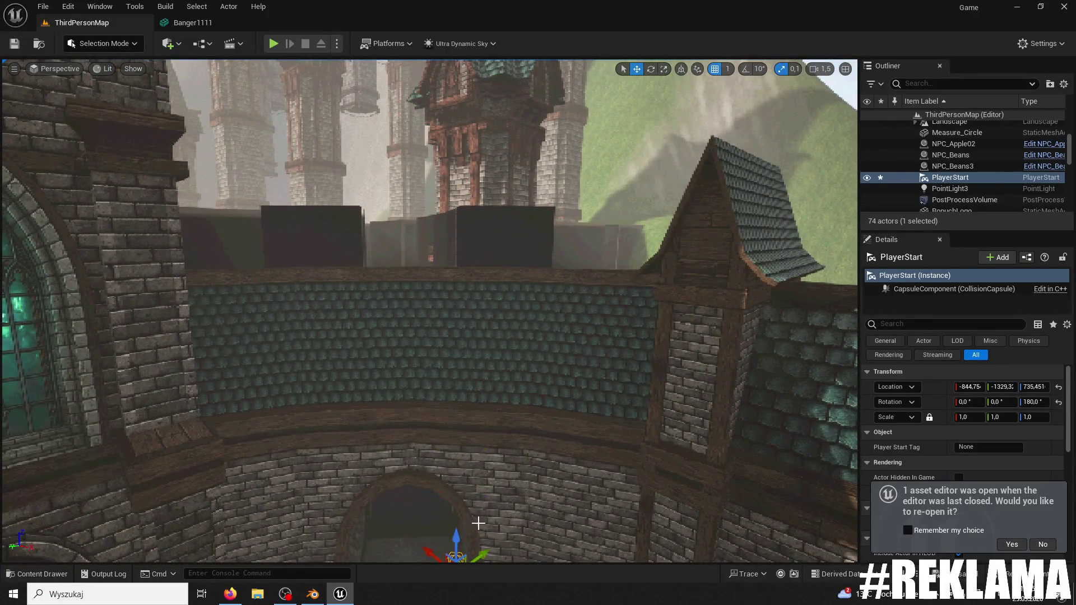
pyautogui.moveTo(477, 522); pyautogui.dragTo(478, 560)
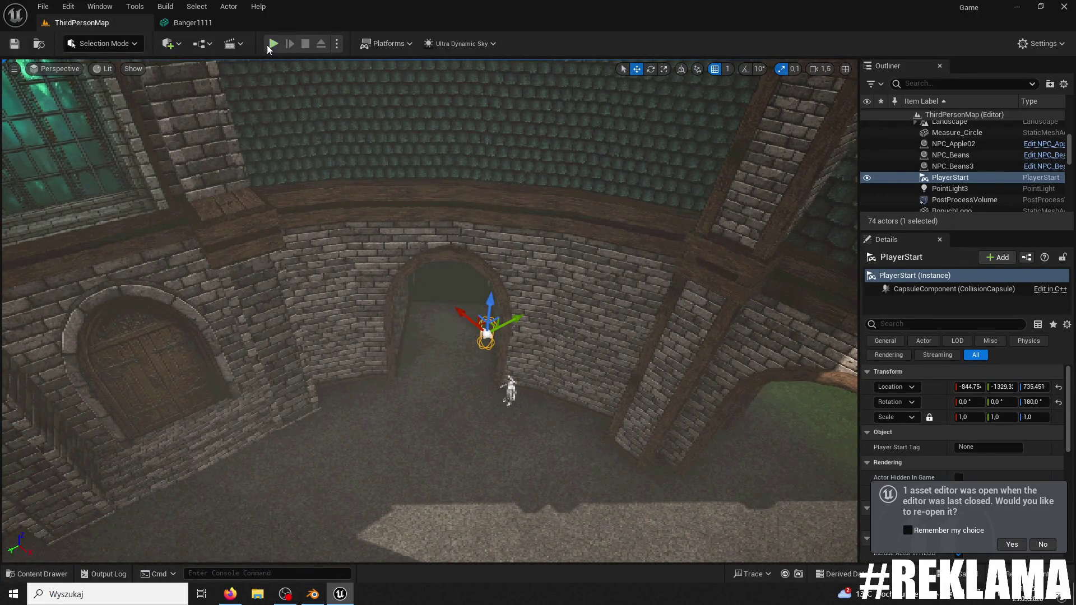
pyautogui.click(272, 44)
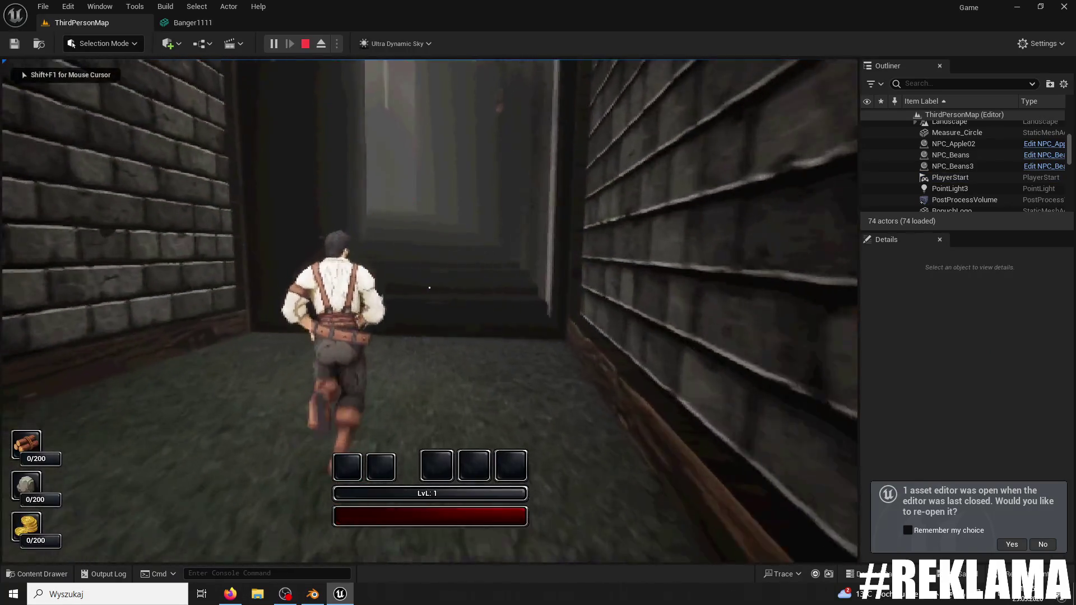
# - Run and jump the character through the dark maze corridors, then stop and select Tunnel2
pyautogui.press('space')
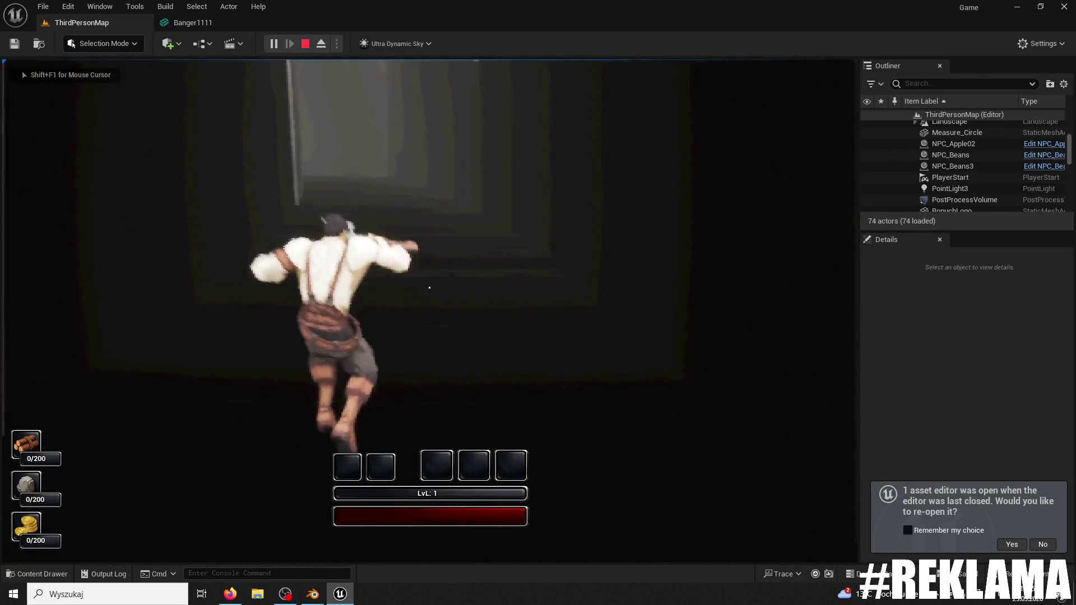
pyautogui.hotkey('shift', '5')
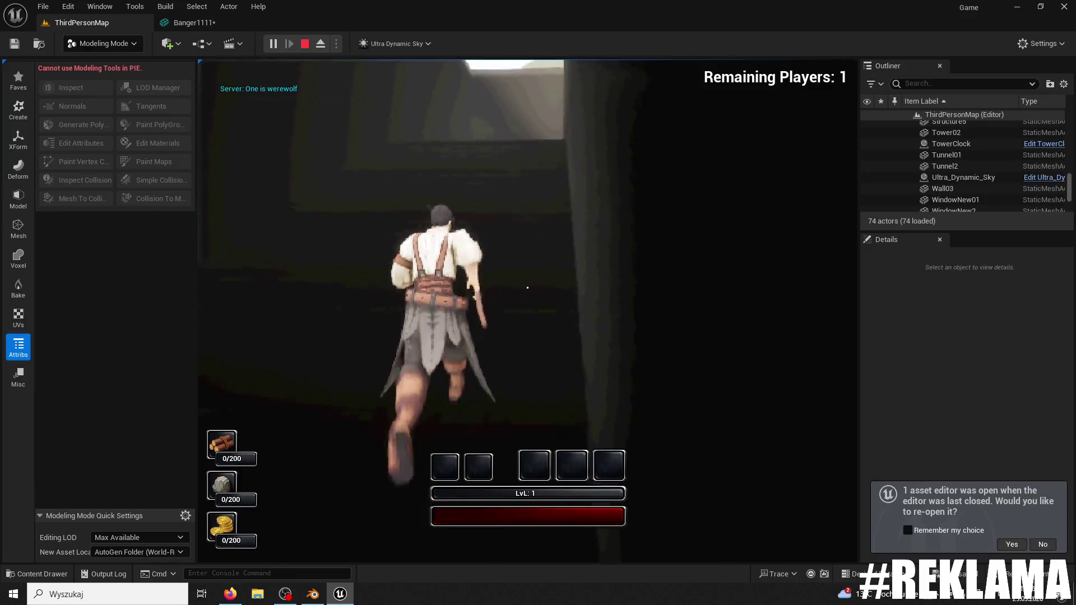
pyautogui.press('w')
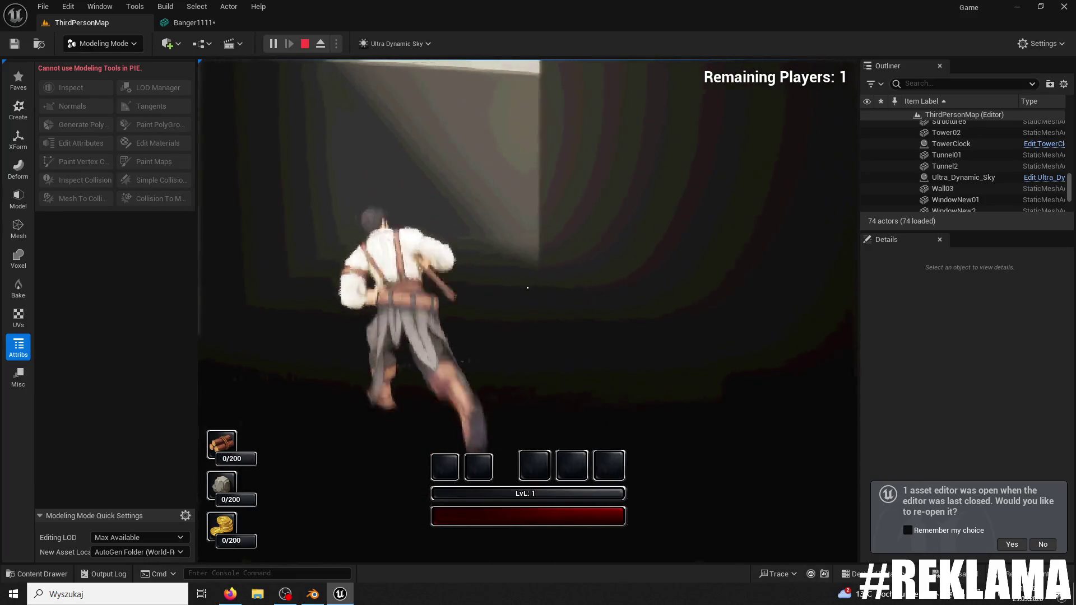
pyautogui.press('space')
pyautogui.press('w')
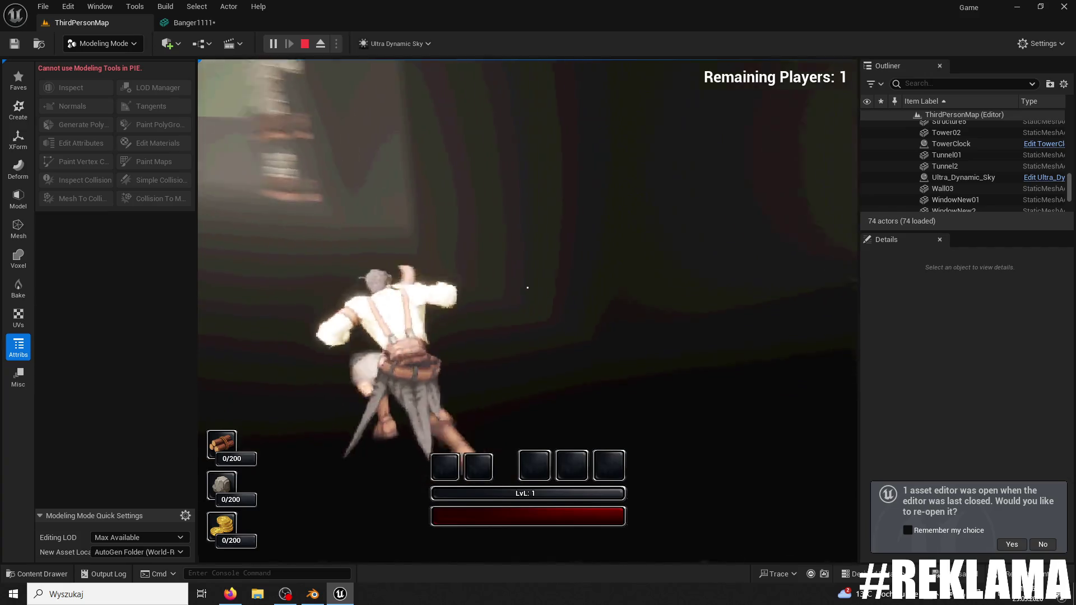
pyautogui.press('w')
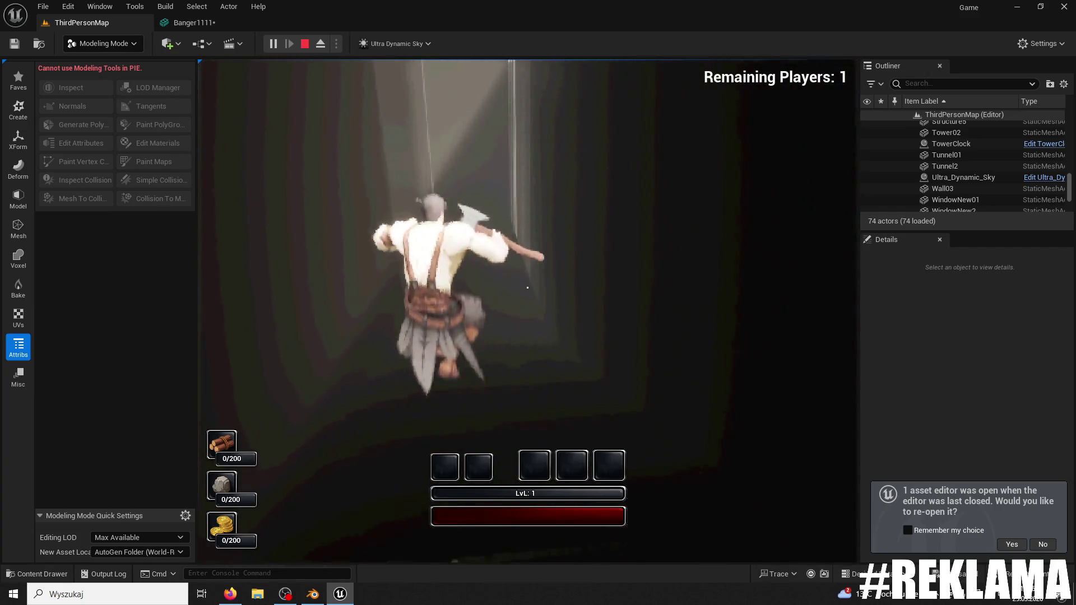
pyautogui.press('w')
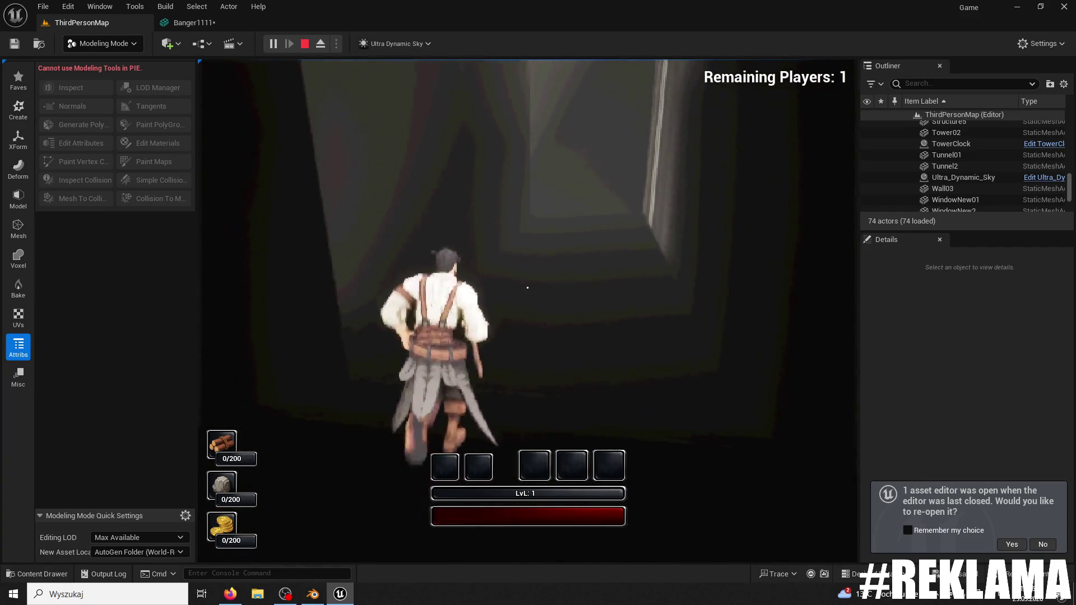
pyautogui.press('w')
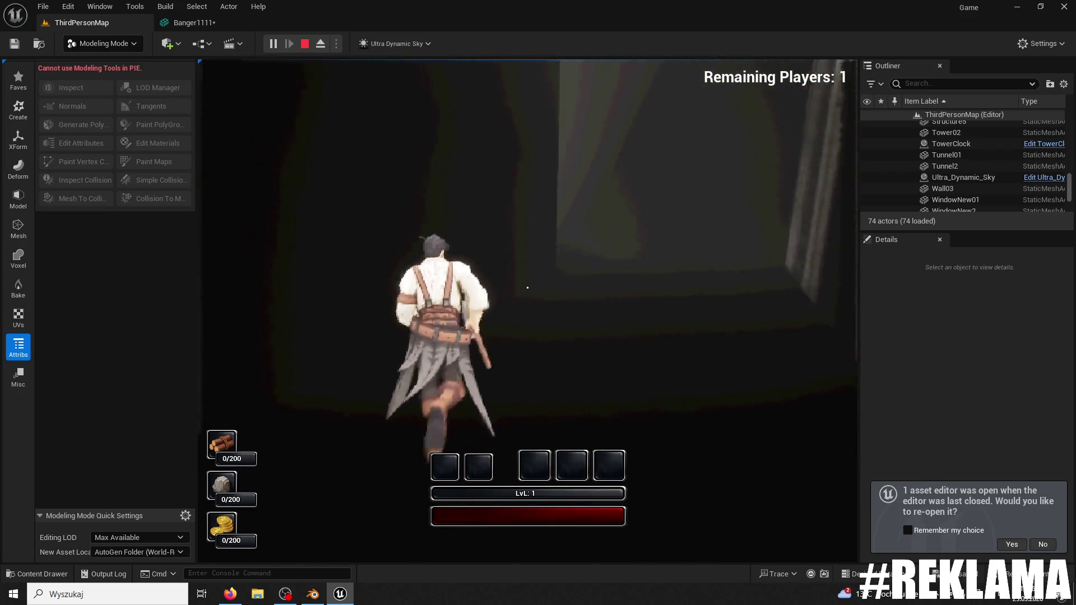
pyautogui.press('w')
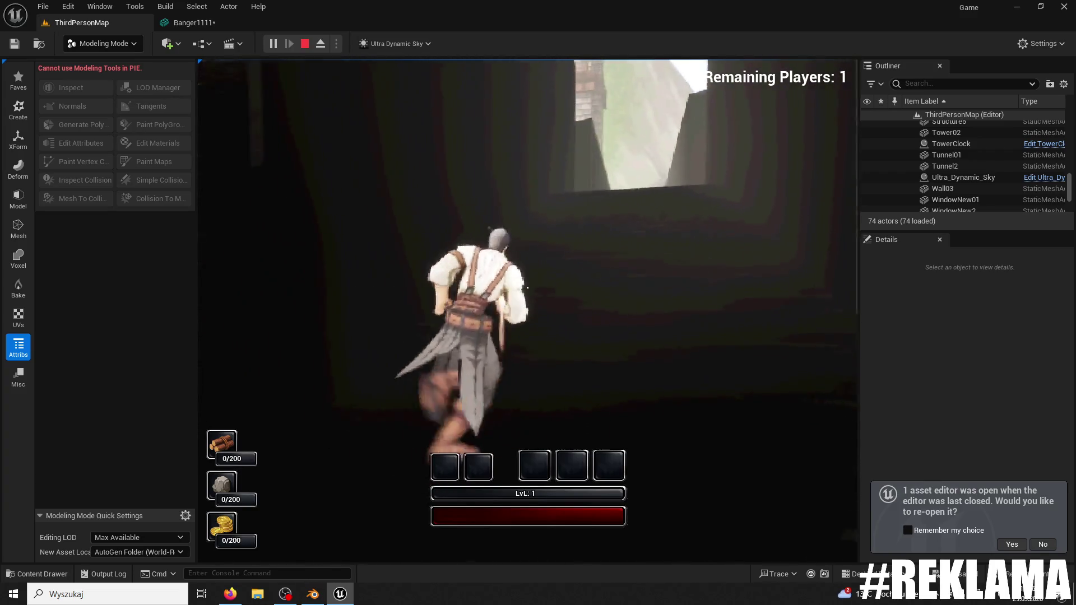
pyautogui.press('w')
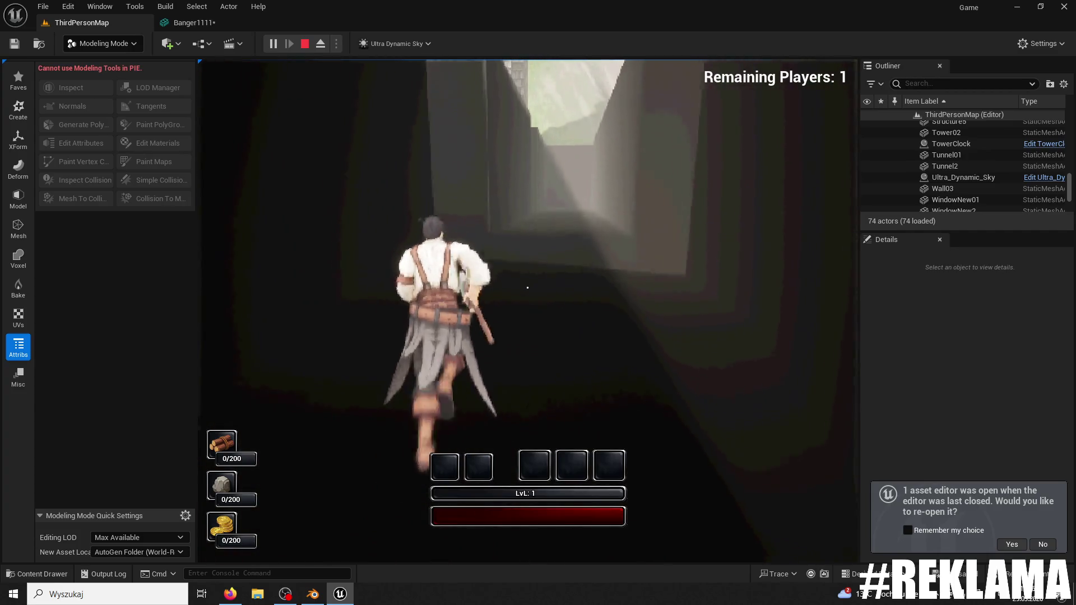
pyautogui.press('Escape')
pyautogui.click(566, 112)
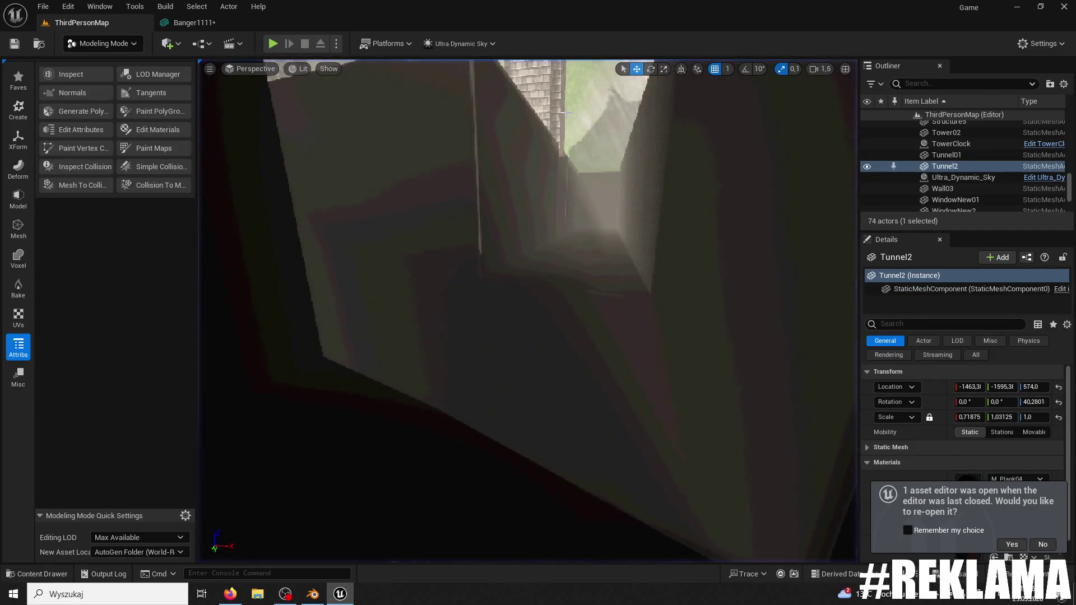
# - Try the Normals tool with flip and recompute options on Tunnel2, then cancel without changes
pyautogui.click(70, 92)
pyautogui.click(111, 147)
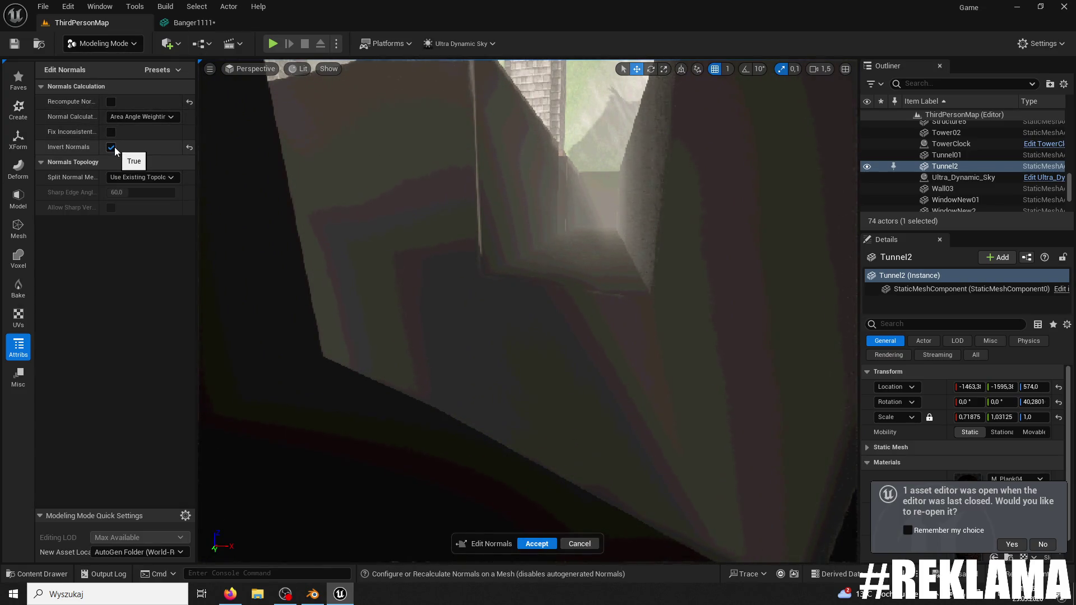
pyautogui.click(527, 543)
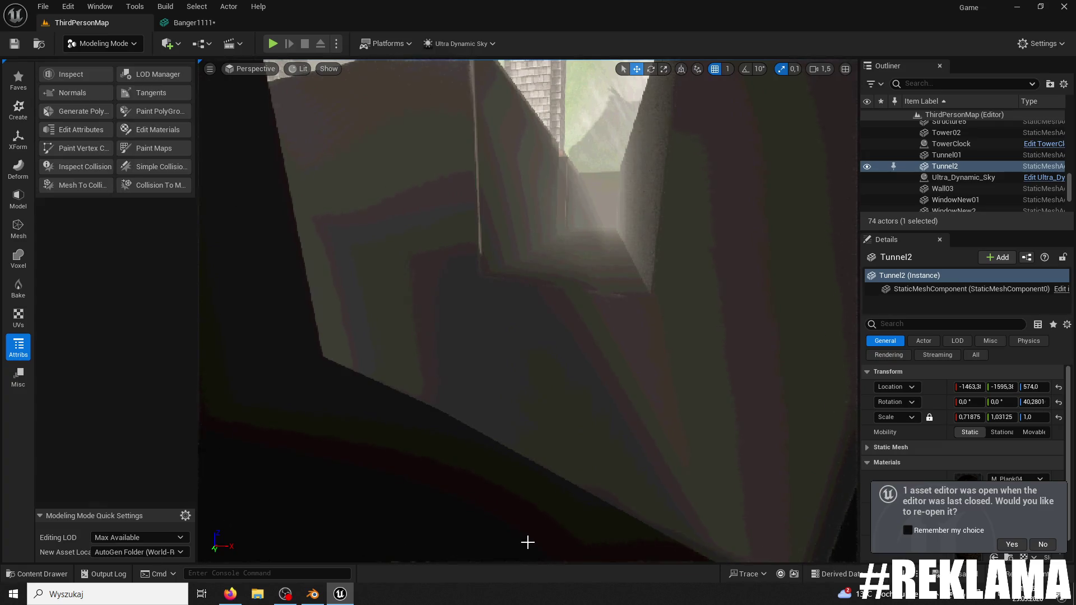
pyautogui.click(79, 96)
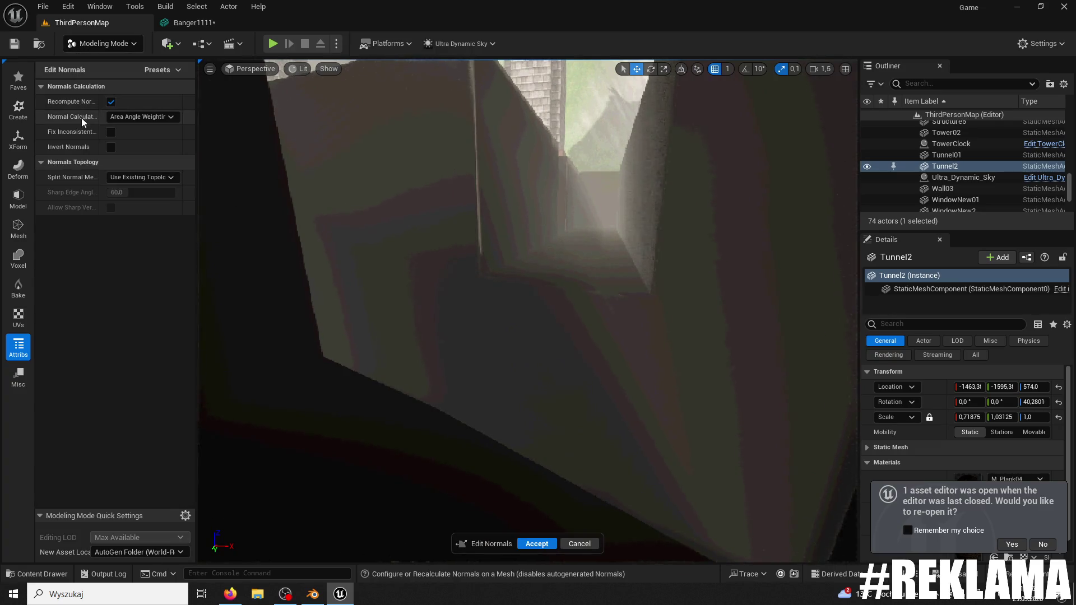
pyautogui.click(111, 102)
pyautogui.click(111, 147)
pyautogui.click(112, 147)
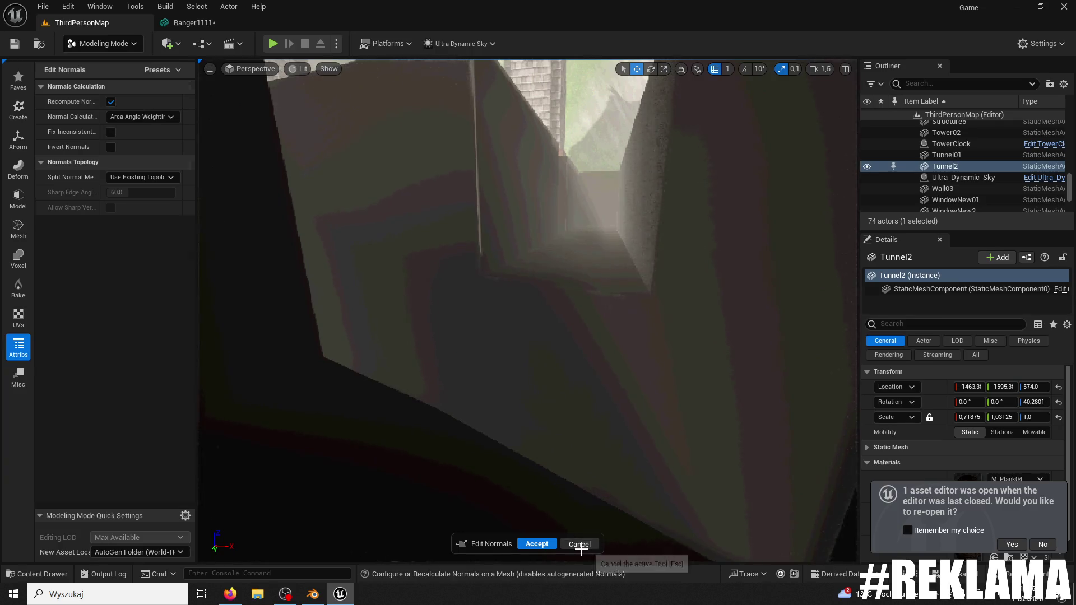
pyautogui.click(580, 546)
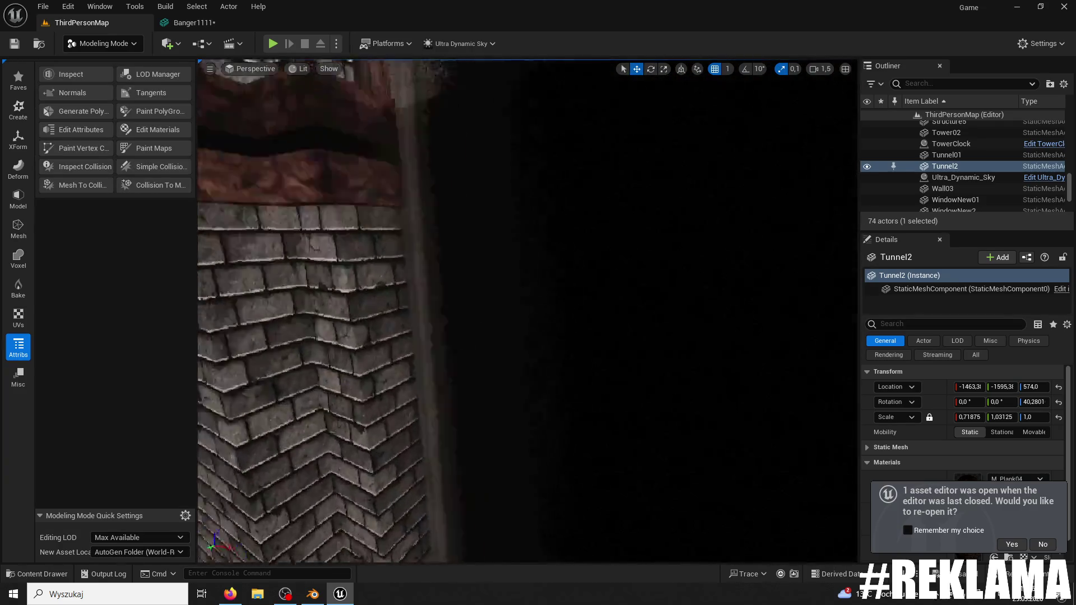
pyautogui.press('f')
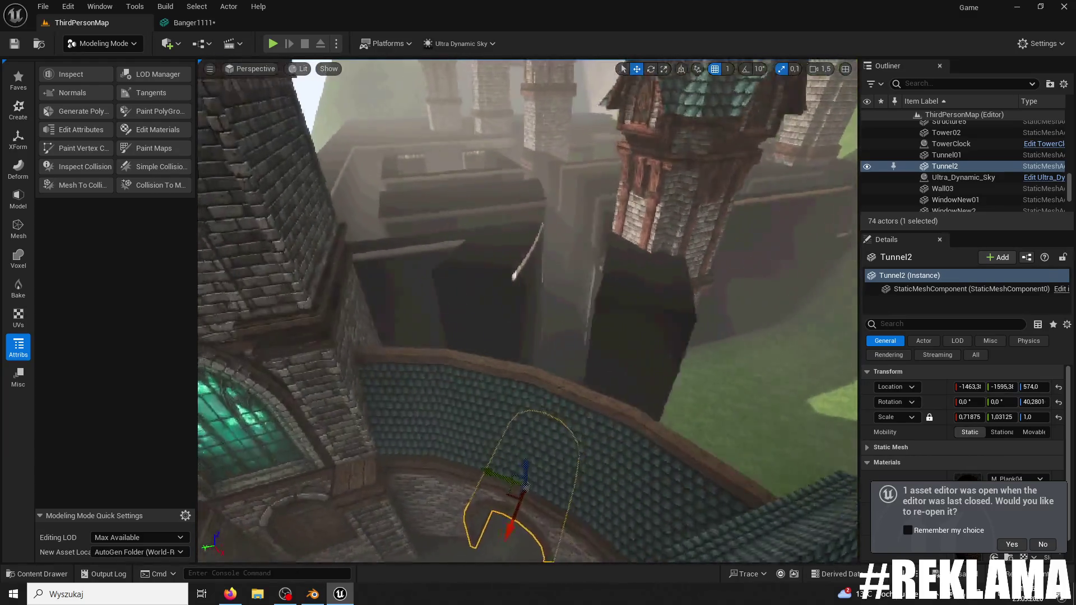
# - Select the Banger1111 maze mesh and accept Recompute Normals on it
pyautogui.click(424, 288)
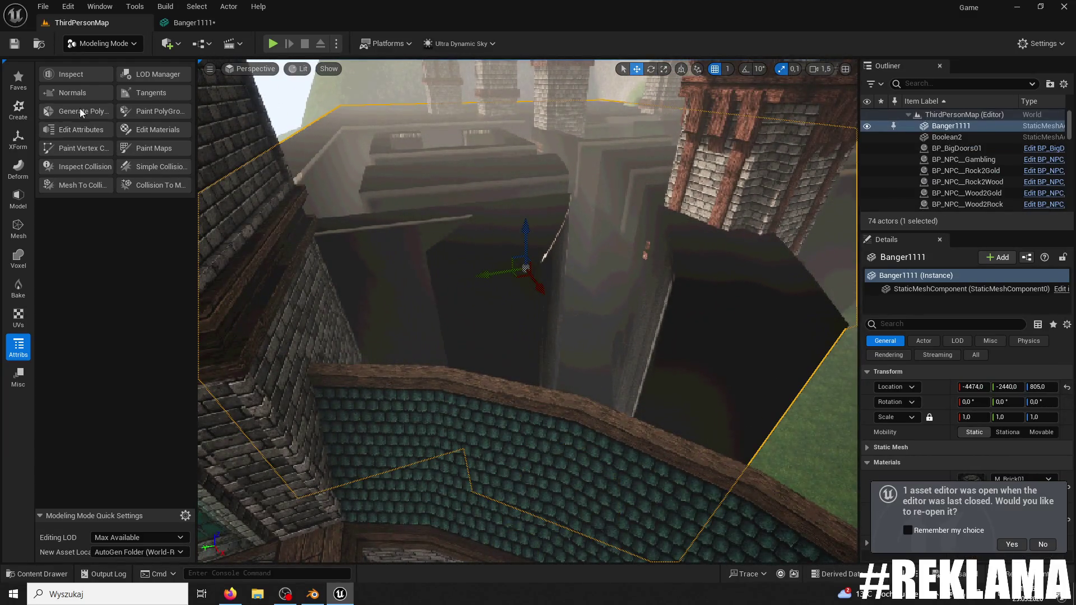
pyautogui.click(81, 95)
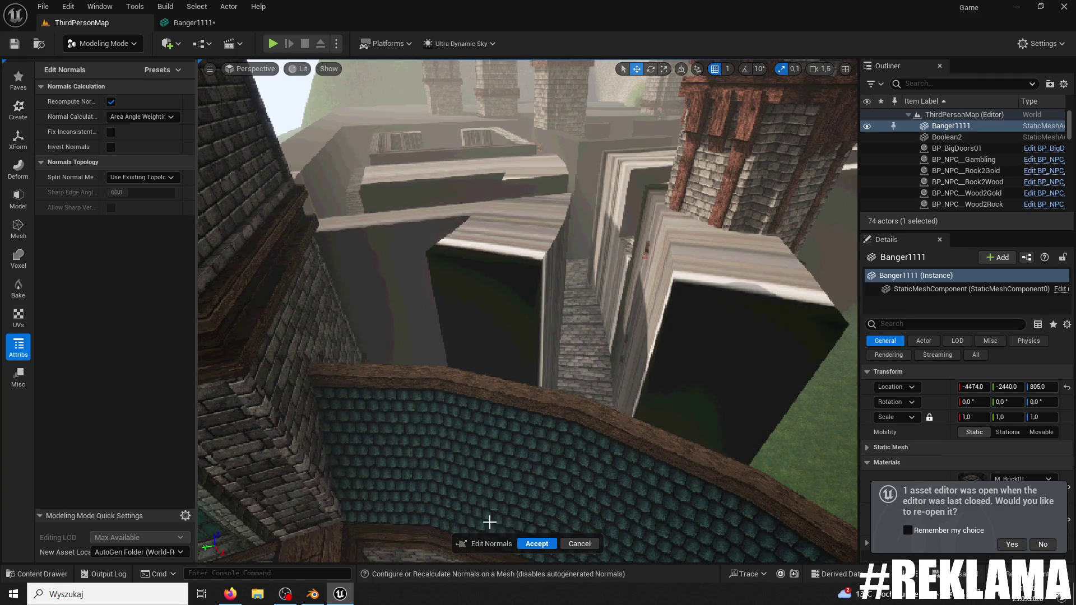
pyautogui.click(535, 543)
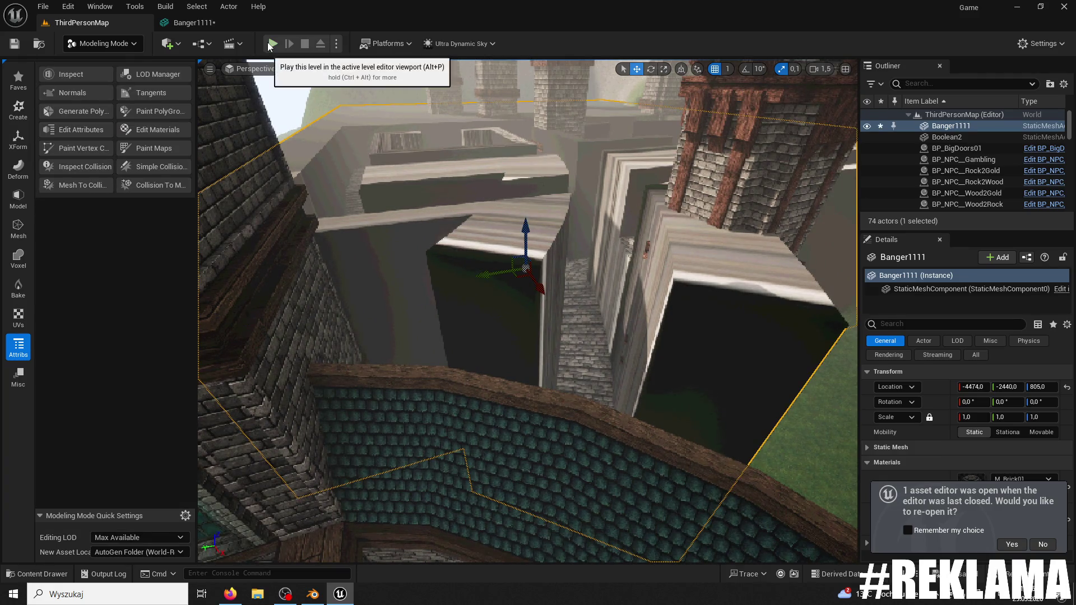
pyautogui.click(272, 44)
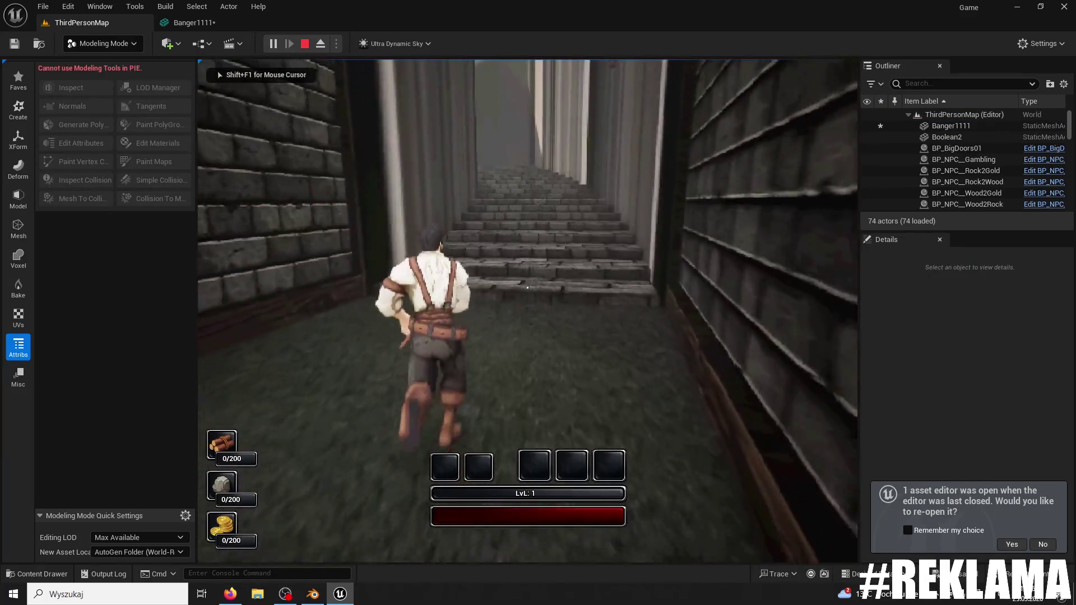
pyautogui.press('w')
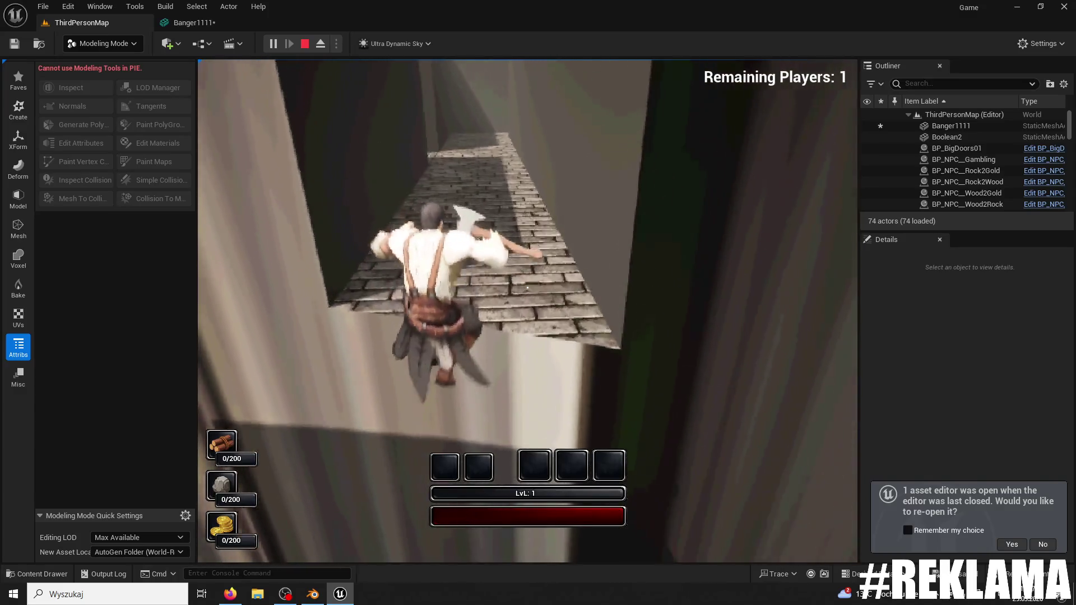
pyautogui.press('Escape')
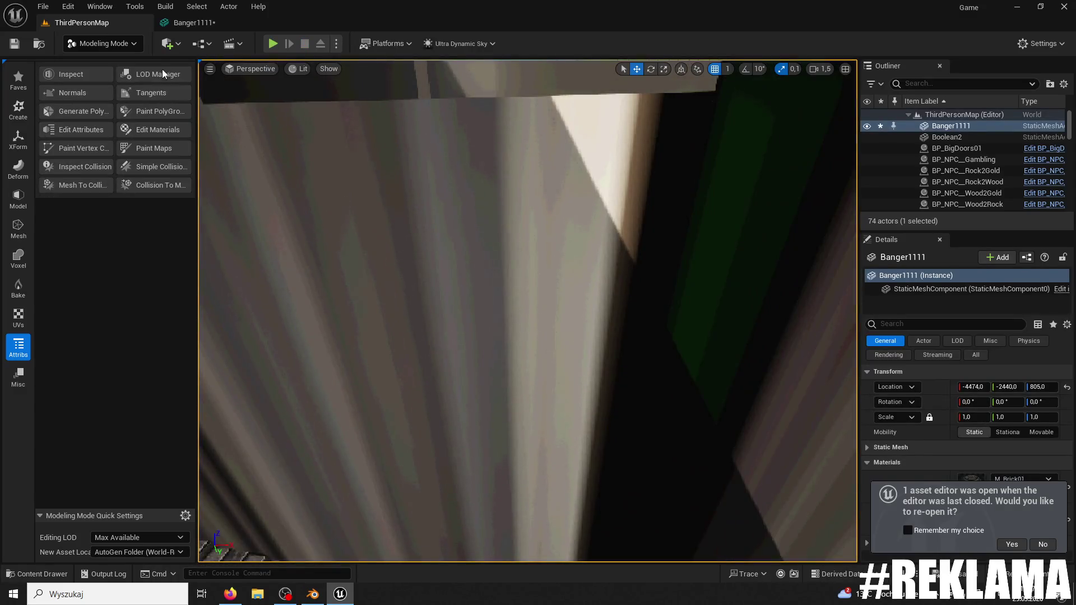
pyautogui.click(103, 43)
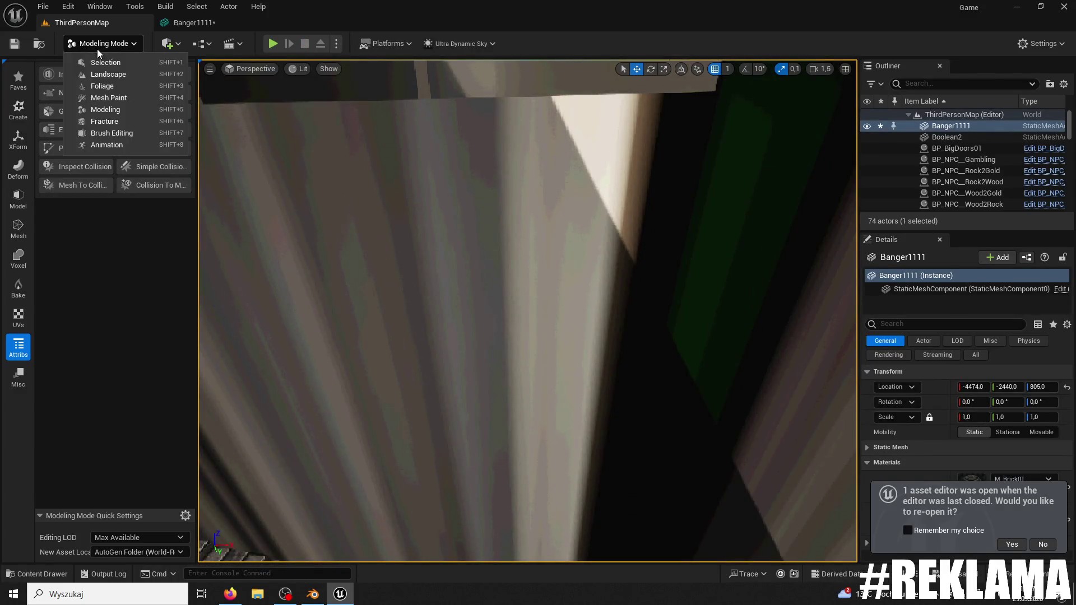
# - Play the level and run the character through the brick corridors toward the tower doorway
pyautogui.click(78, 54)
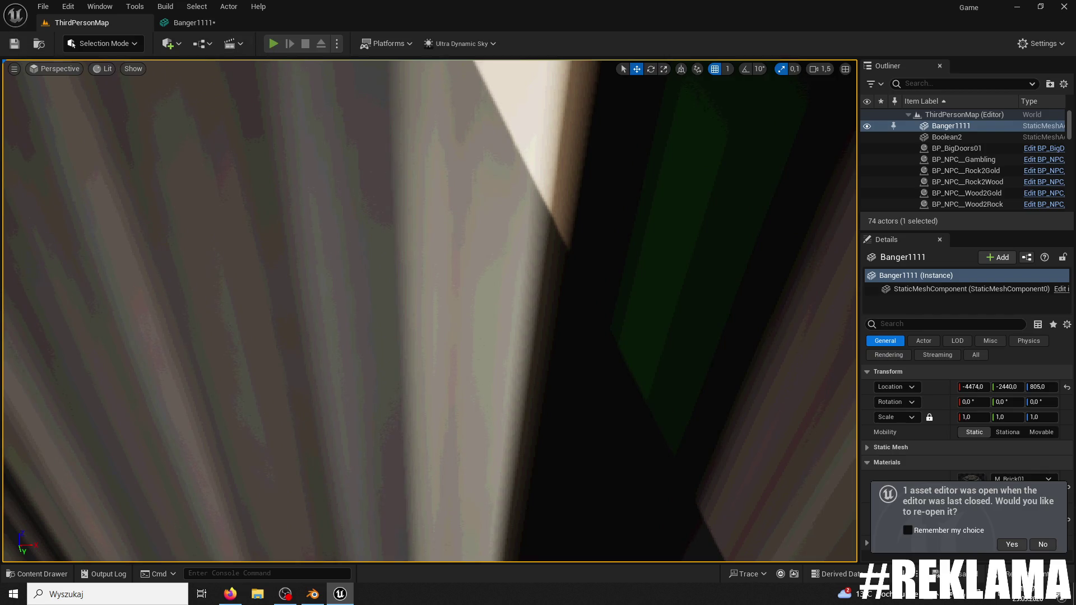
pyautogui.hotkey('alt', 'p')
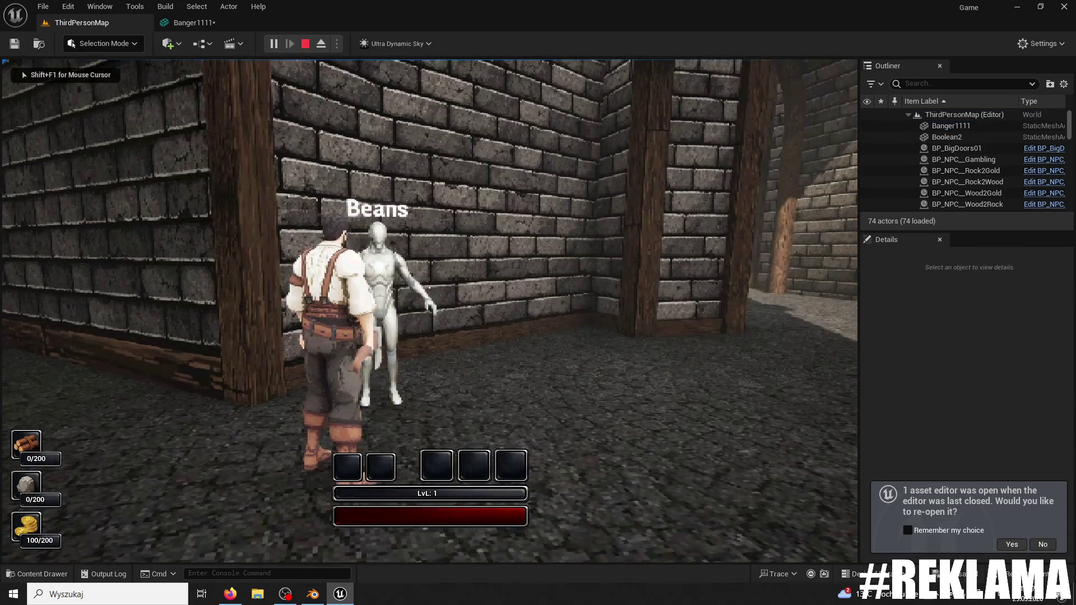
pyautogui.press('super')
pyautogui.press('super')
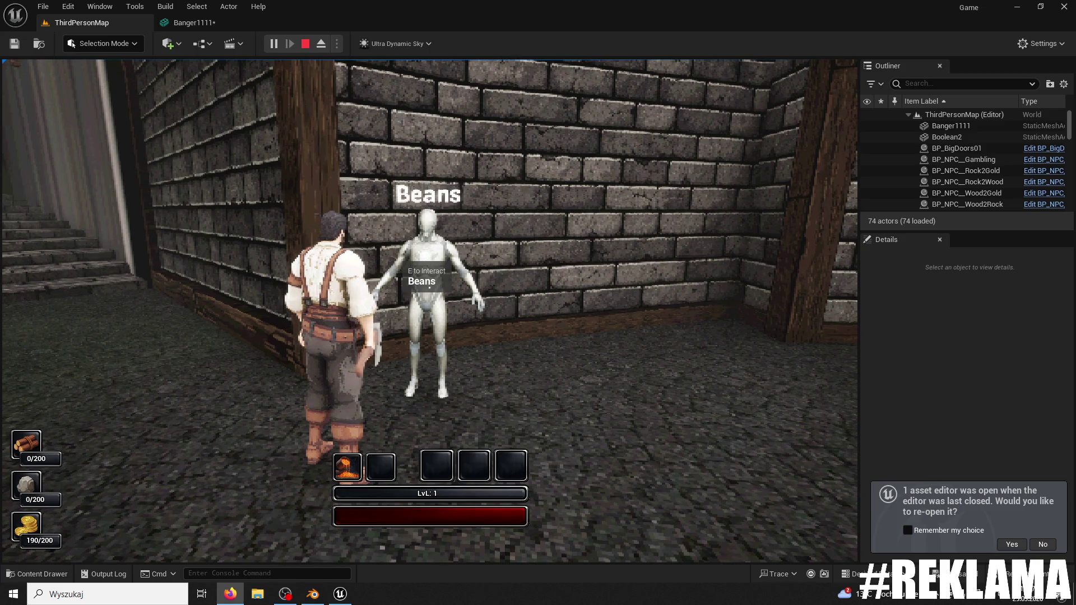
pyautogui.click(672, 196)
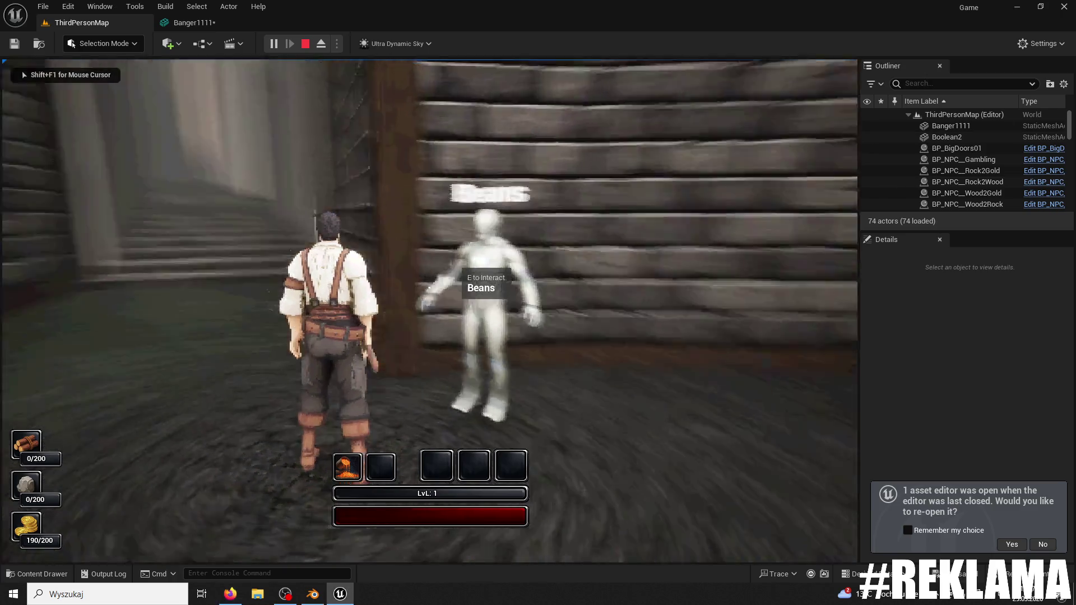
pyautogui.press('w')
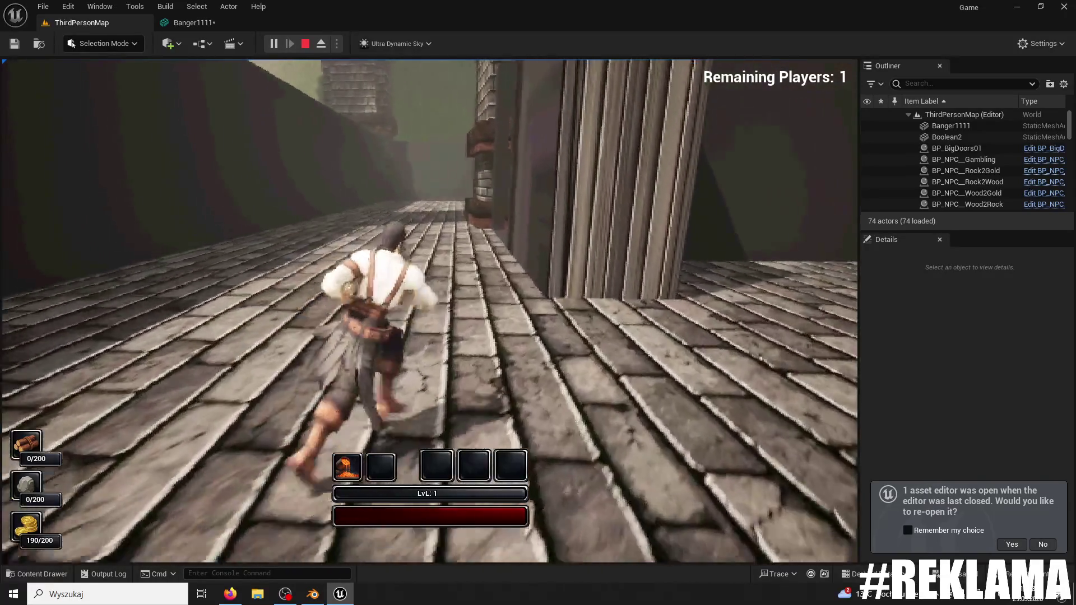
pyautogui.press('1')
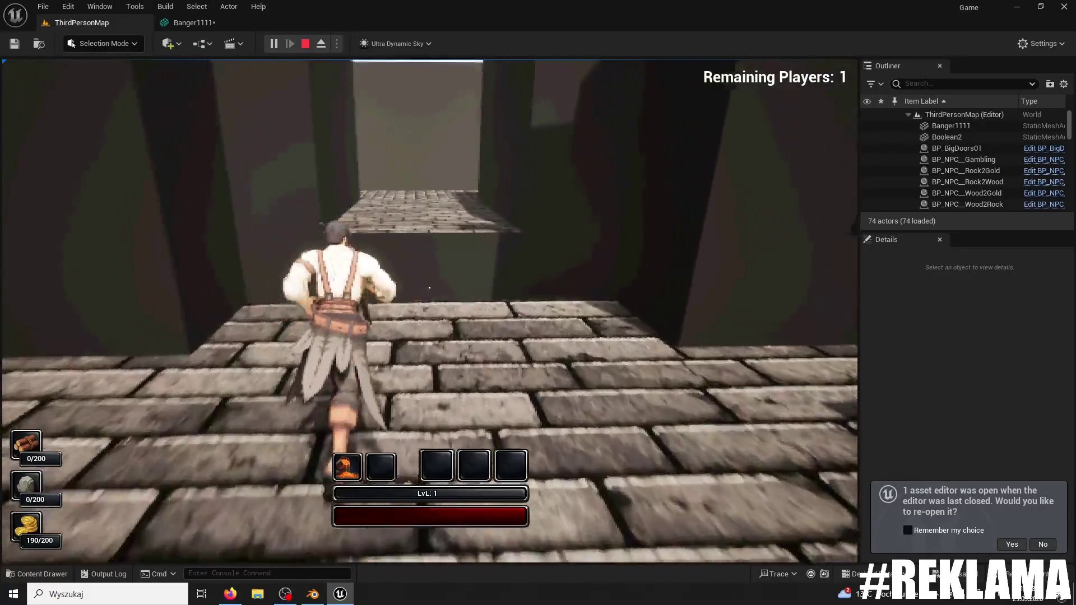
pyautogui.press('1')
pyautogui.press('1')
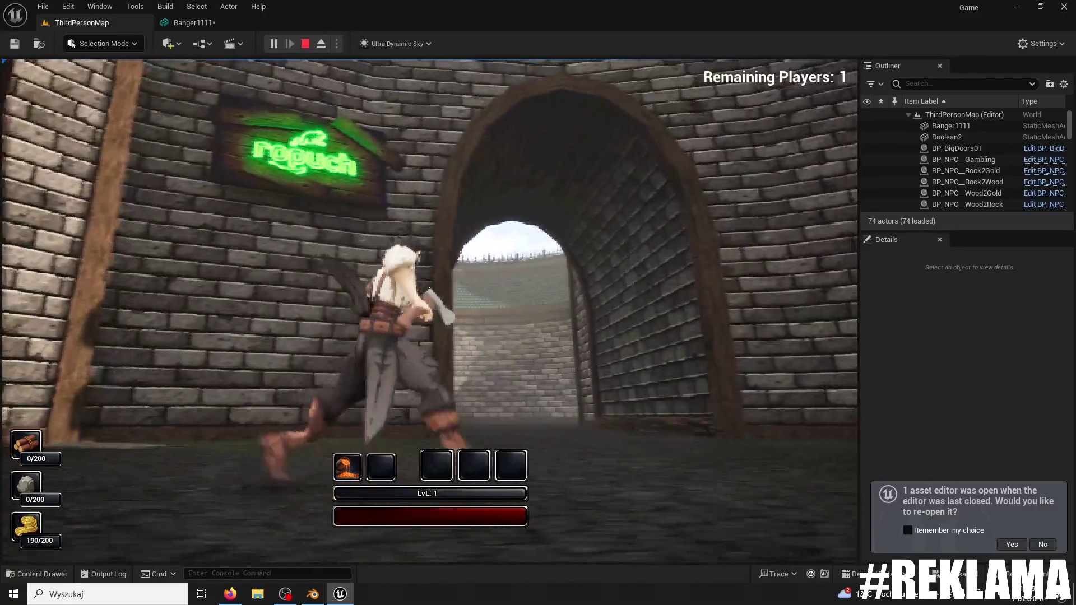
pyautogui.press('1')
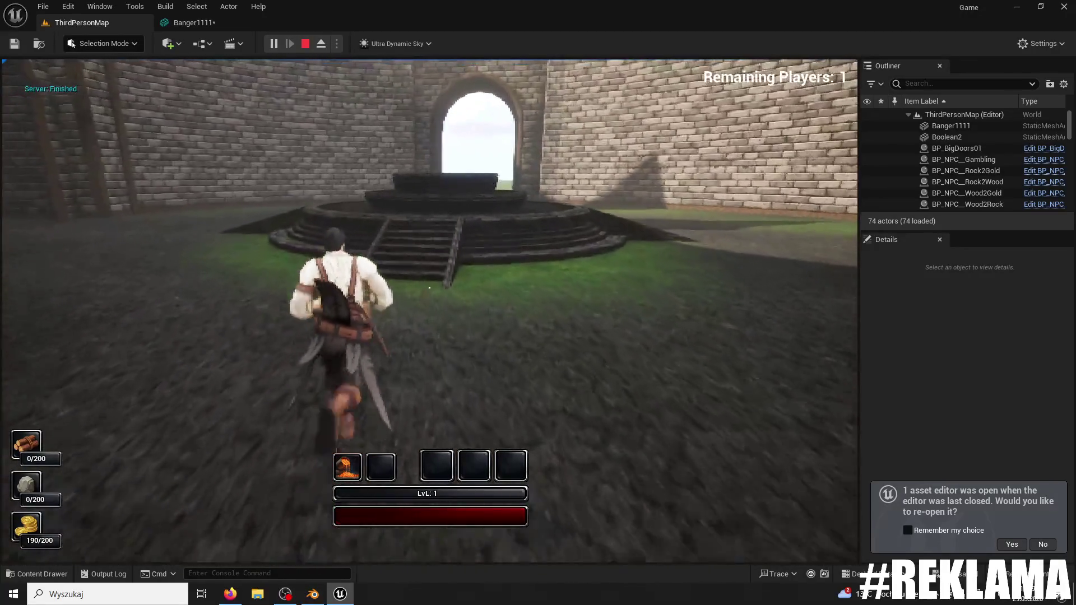
# - End the play session, dismiss the Message Log, and return to Blender
pyautogui.press('Escape')
pyautogui.click(126, 10)
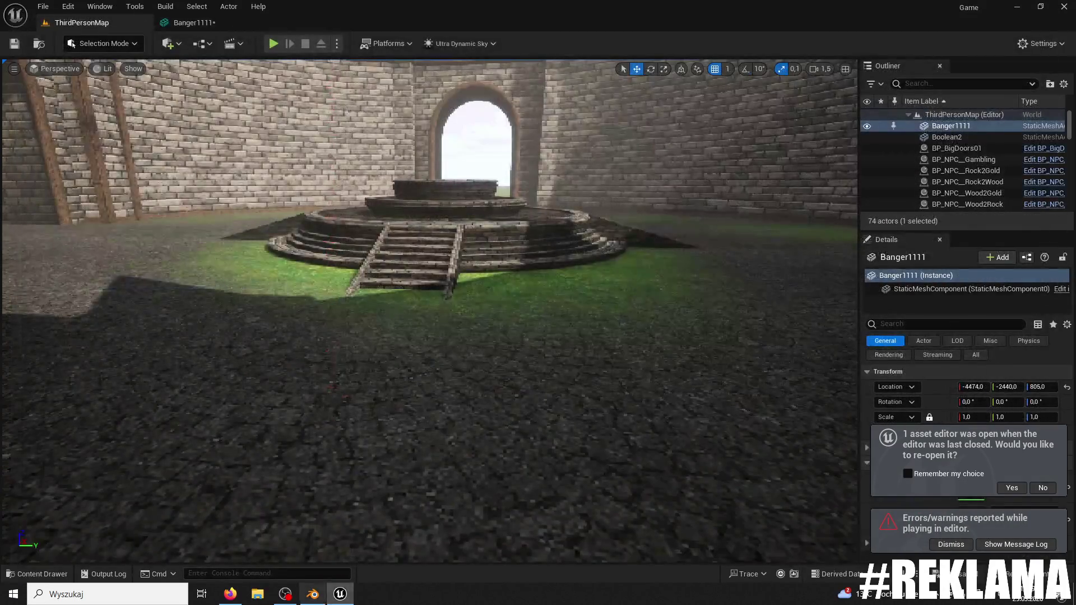
pyautogui.click(313, 593)
# - Put the maze mesh into Edit Mode
pyautogui.moveTo(462, 362)
pyautogui.mouseDown()
pyautogui.moveTo(533, 412)
pyautogui.moveTo(392, 431)
pyautogui.moveTo(576, 408)
pyautogui.moveTo(667, 413)
pyautogui.mouseUp()
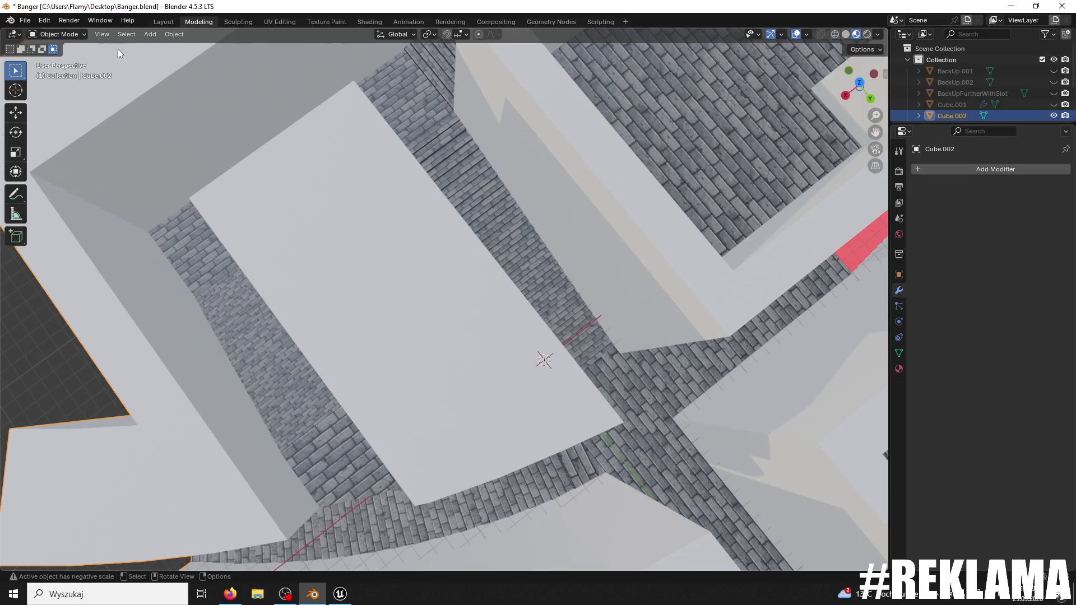
pyautogui.click(57, 34)
pyautogui.click(56, 50)
# - Select the crossing face and the adjoining corridor faces, then show them in the UV Editing workspace
pyautogui.moveTo(484, 196)
pyautogui.mouseDown()
pyautogui.moveTo(553, 331)
pyautogui.moveTo(471, 283)
pyautogui.mouseUp()
pyautogui.click(465, 280)
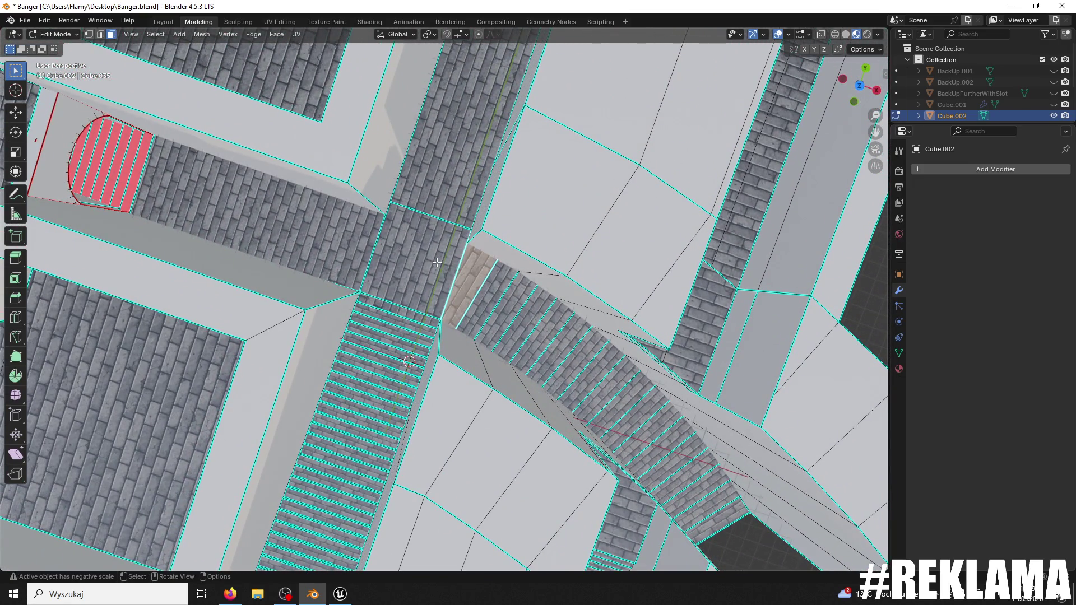
pyautogui.click(422, 246)
pyautogui.keyDown('shift'); pyautogui.click(457, 170); pyautogui.keyUp('shift')
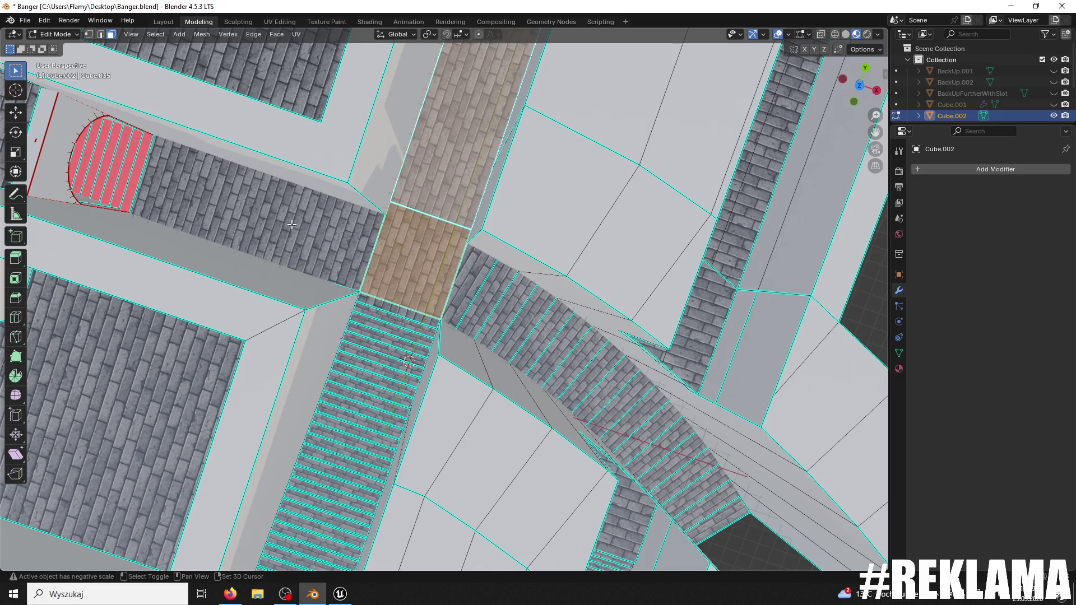
pyautogui.keyDown('shift'); pyautogui.click(358, 235); pyautogui.keyUp('shift')
pyautogui.scroll(5, 494, 108)
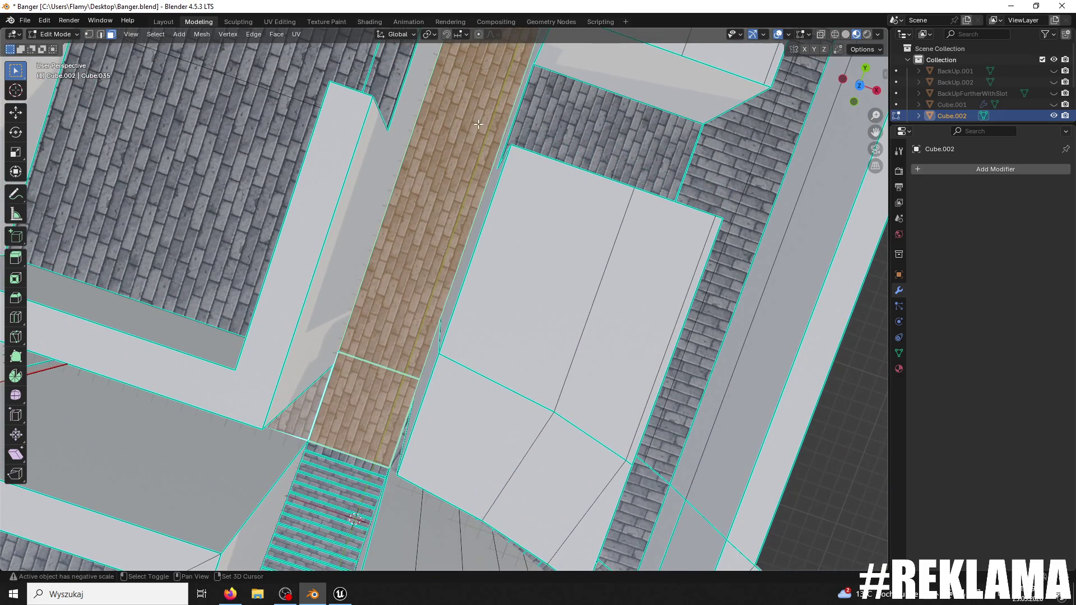
pyautogui.scroll(-3, 507, 114)
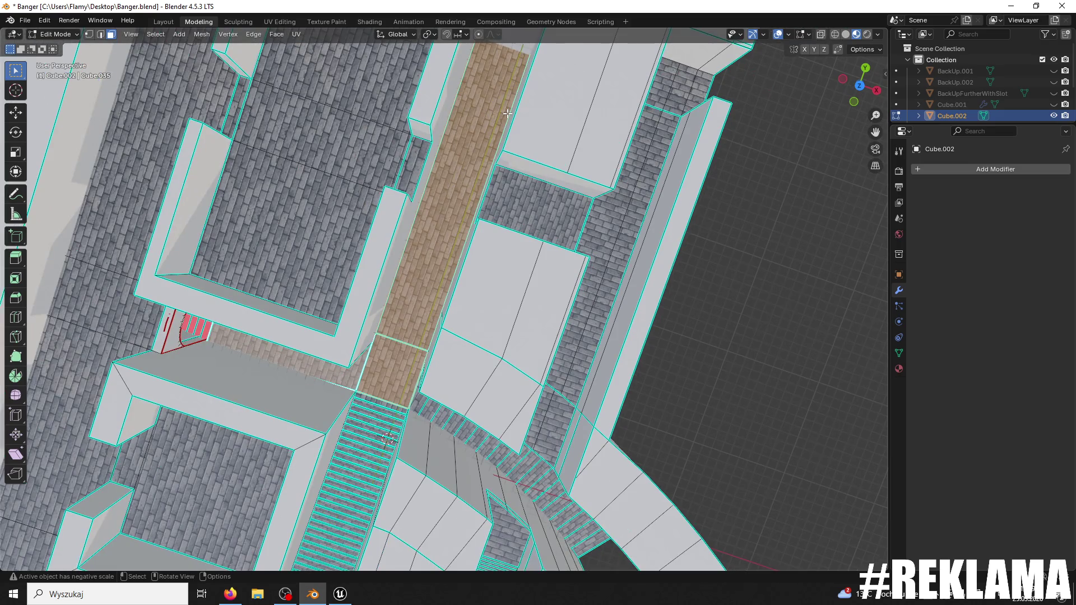
pyautogui.click(280, 21)
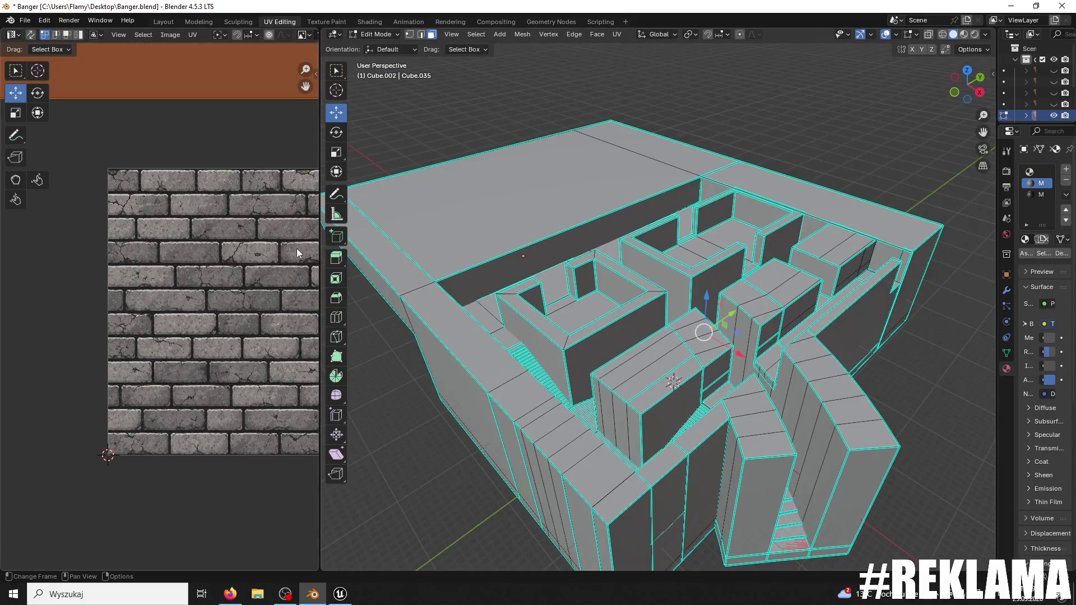
# - Enlarge the selected UV islands, show the brick texture on the mesh, and shift the UVs slightly
pyautogui.scroll(-6, 276, 247)
pyautogui.press('s')
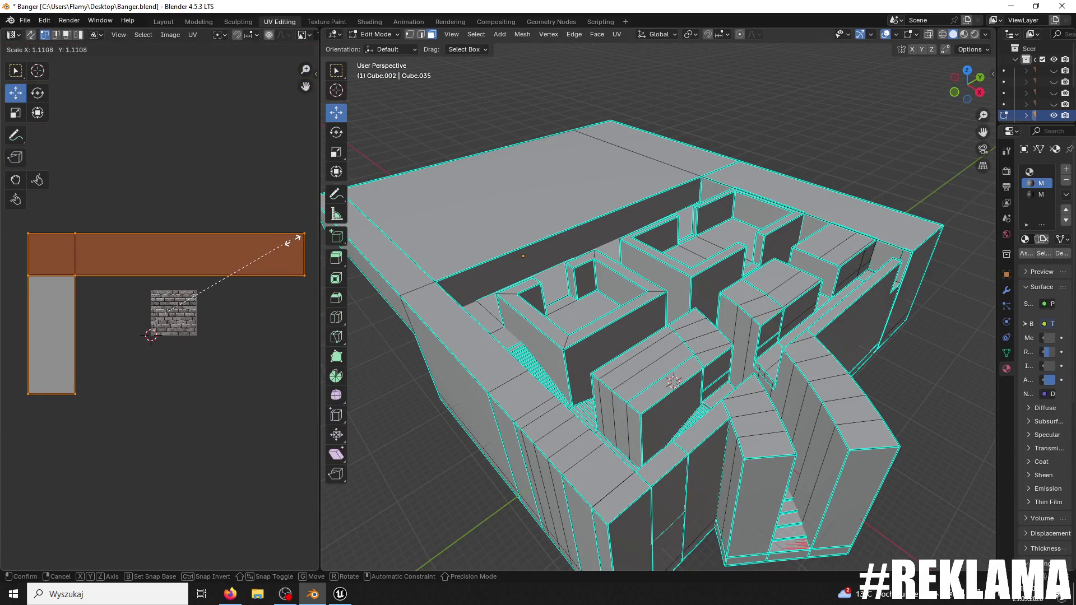
pyautogui.click(311, 244)
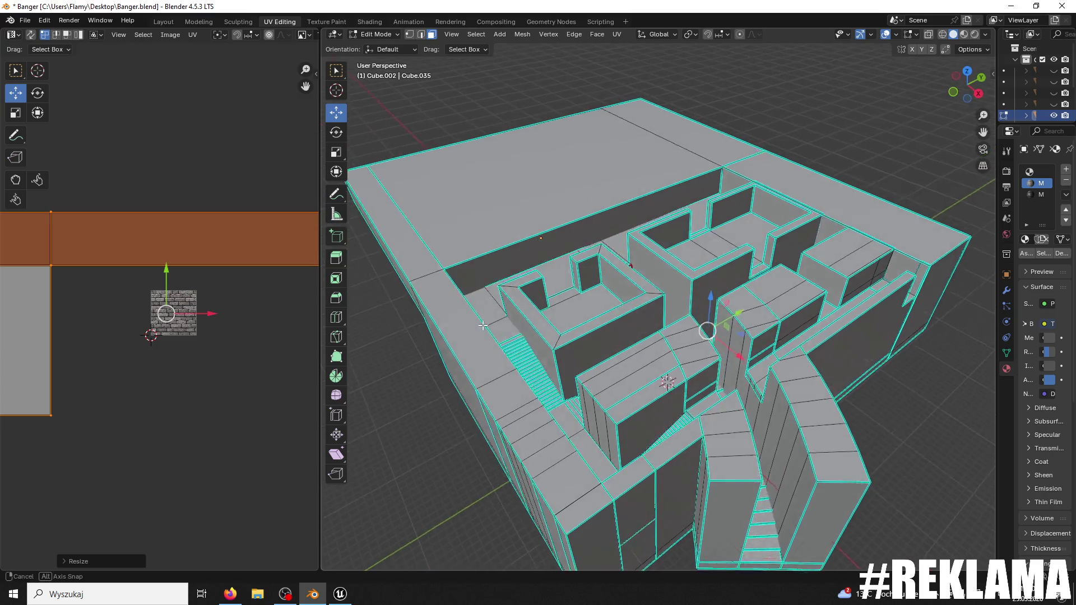
pyautogui.scroll(8, 653, 432)
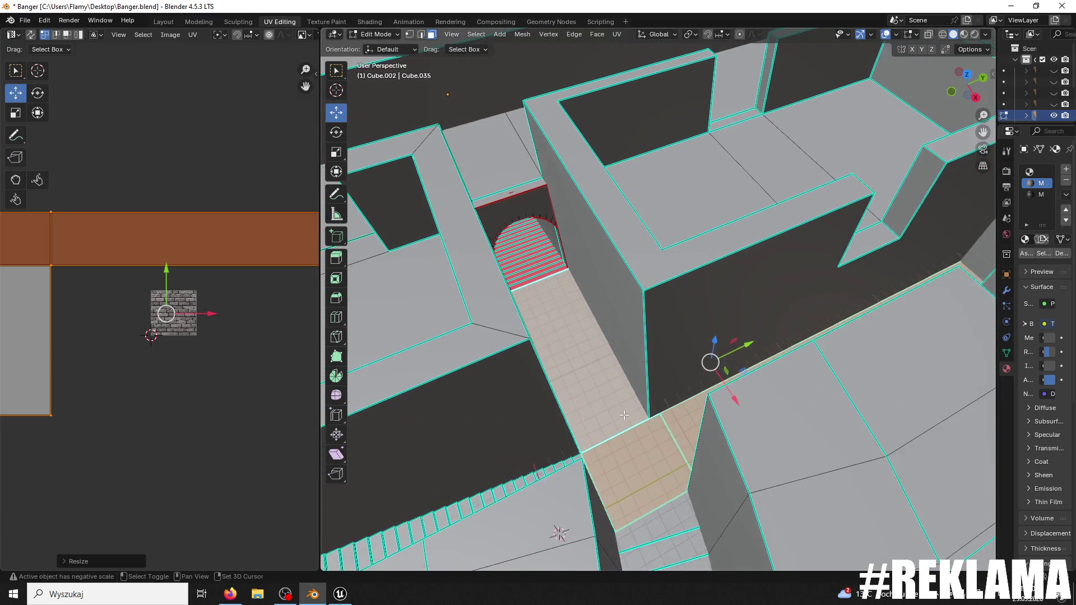
pyautogui.scroll(3, 624, 415)
pyautogui.click(964, 34)
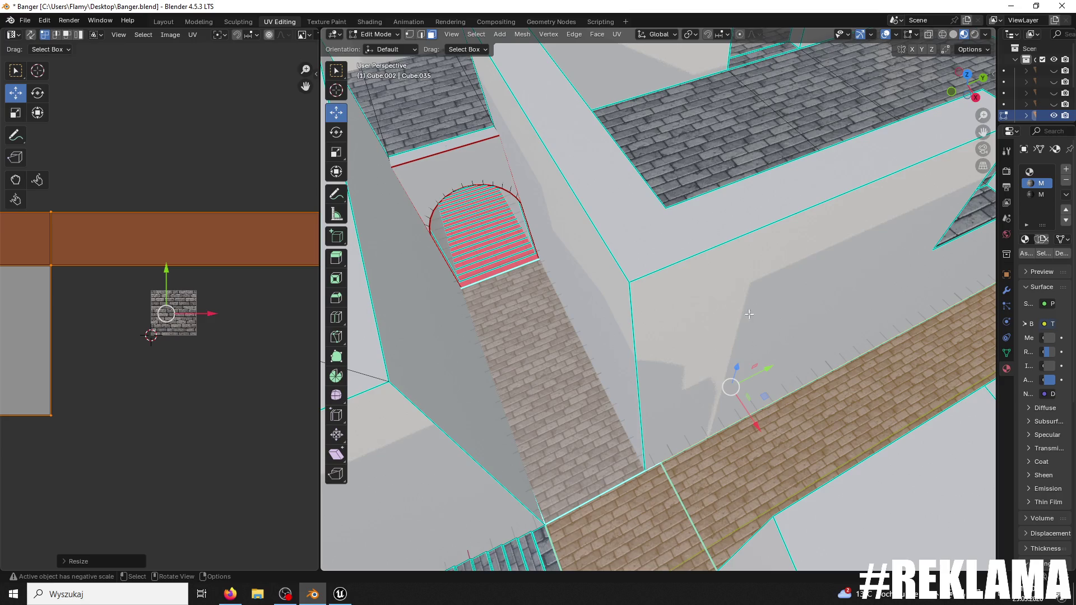
pyautogui.moveTo(634, 421); pyautogui.dragTo(738, 375)
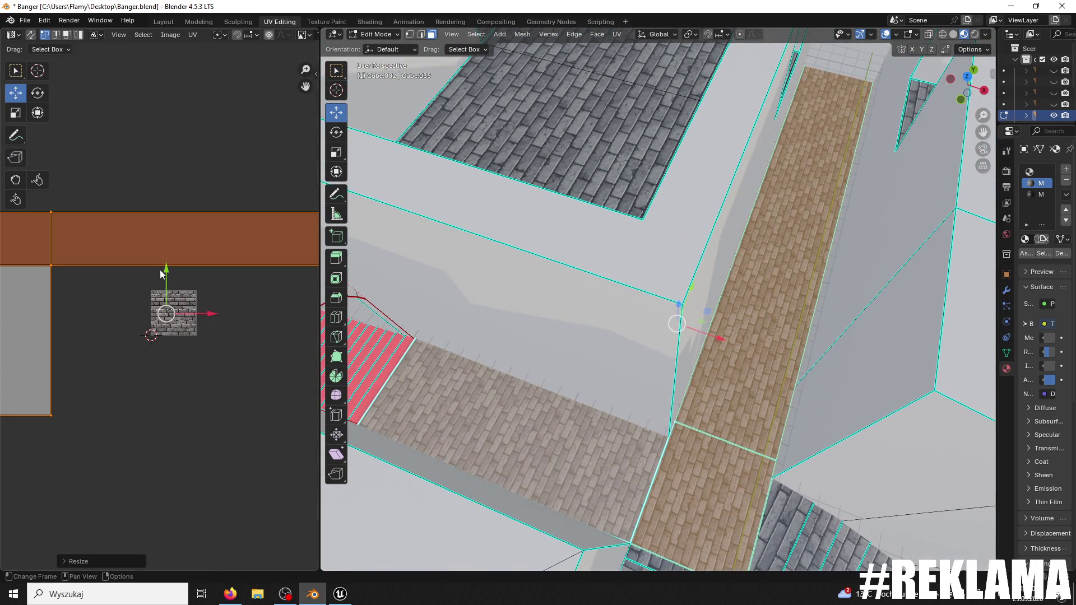
pyautogui.scroll(5, 163, 309)
pyautogui.moveTo(180, 277); pyautogui.dragTo(169, 272)
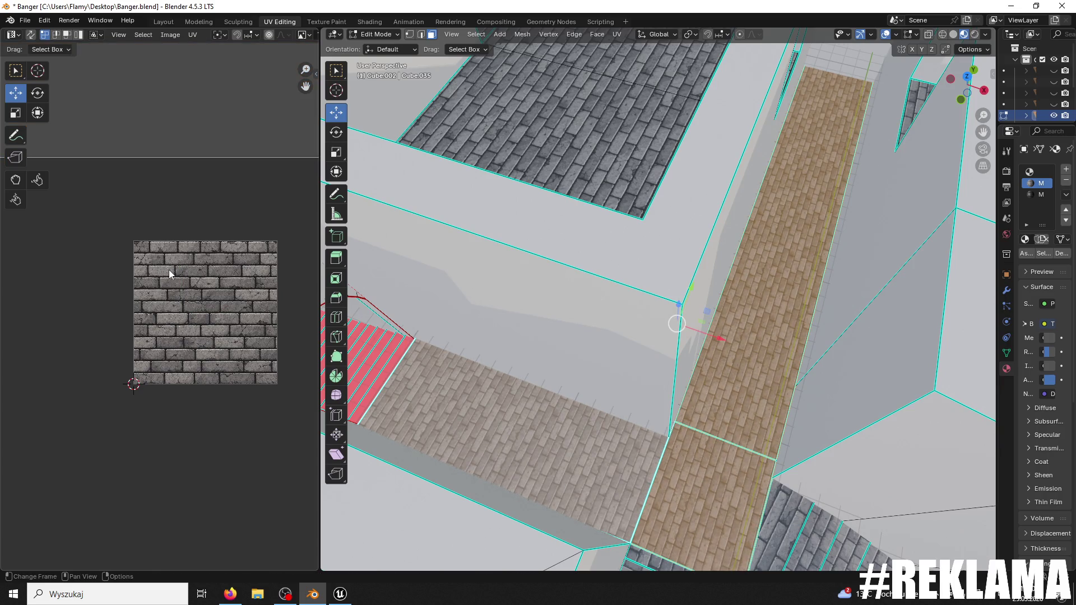
pyautogui.scroll(-6, 596, 139)
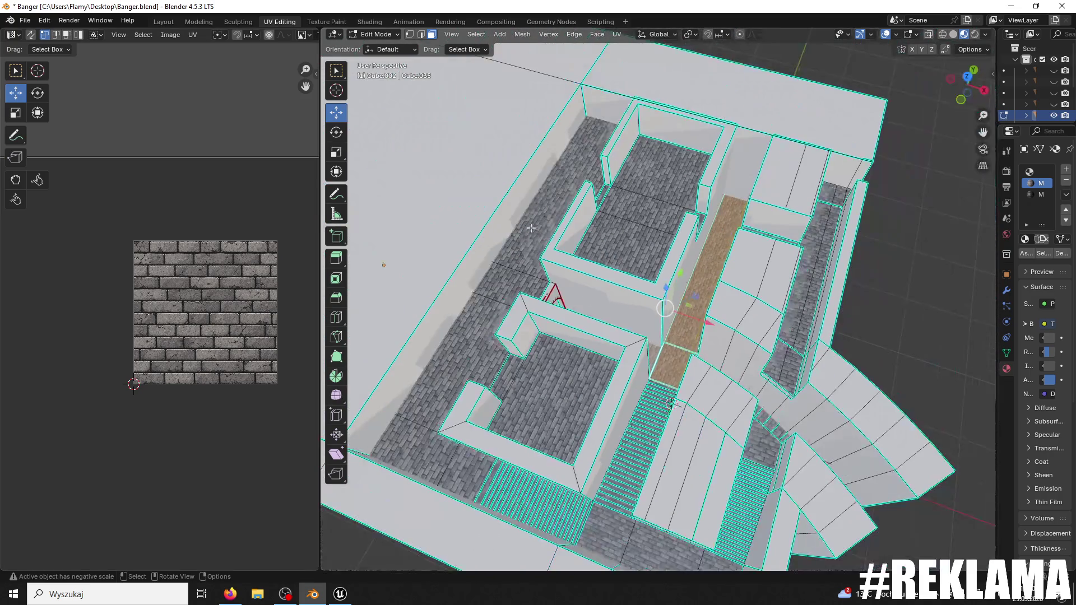
# - Select the lower-left floor faces, the long upper-left path strip, and the inner courtyard floor faces
pyautogui.click(442, 460)
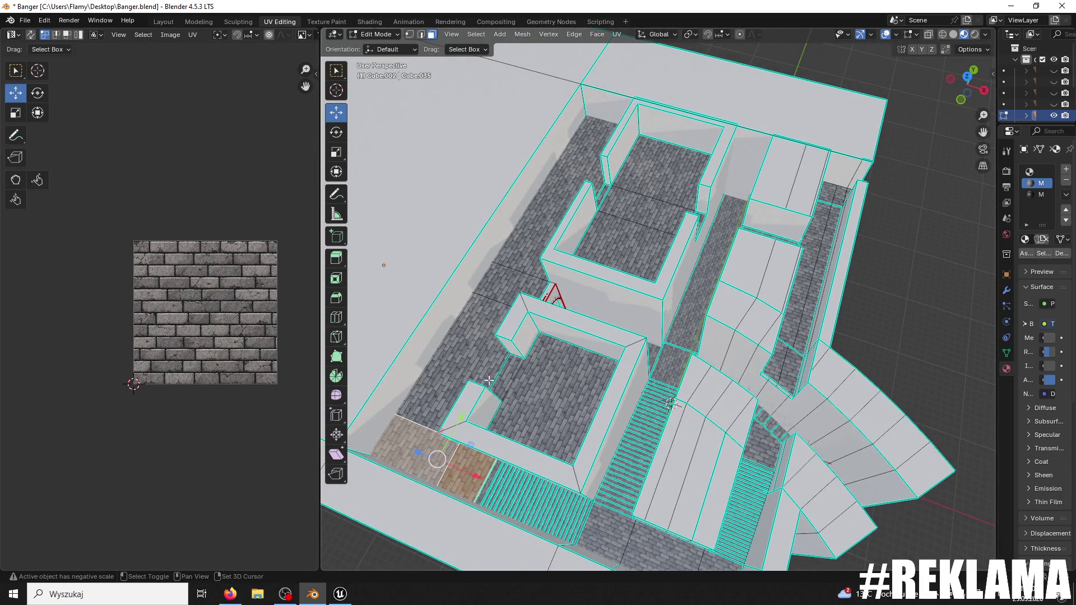
pyautogui.keyDown('shift'); pyautogui.click(426, 358); pyautogui.keyUp('shift')
pyautogui.keyDown('shift'); pyautogui.click(493, 313); pyautogui.keyUp('shift')
pyautogui.keyDown('shift'); pyautogui.click(538, 381); pyautogui.keyUp('shift')
pyautogui.keyDown('shift'); pyautogui.click(592, 162); pyautogui.keyUp('shift')
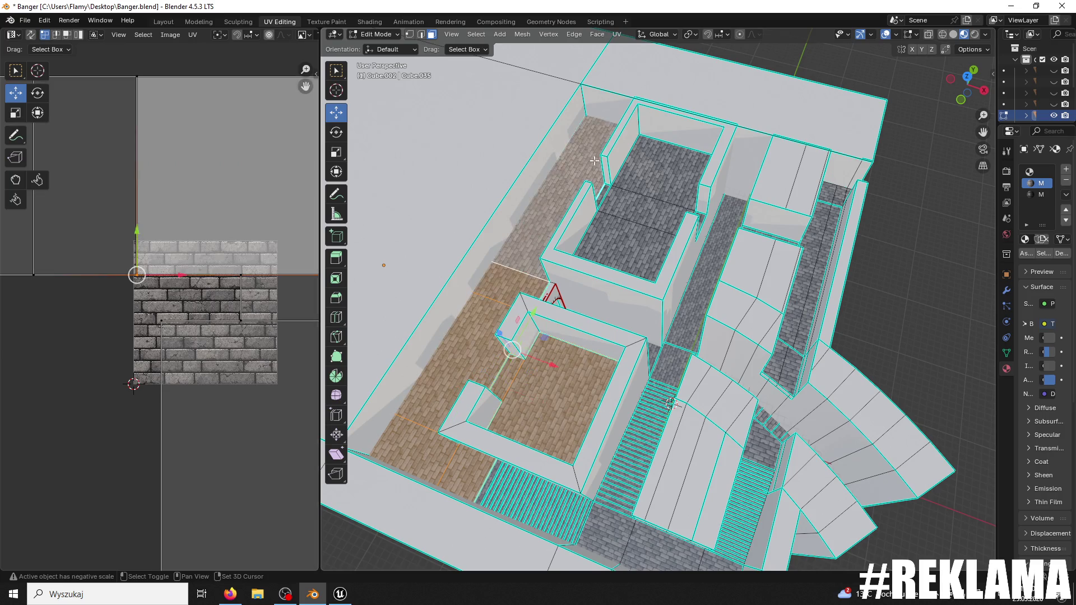
pyautogui.keyDown('shift'); pyautogui.click(627, 208); pyautogui.keyUp('shift')
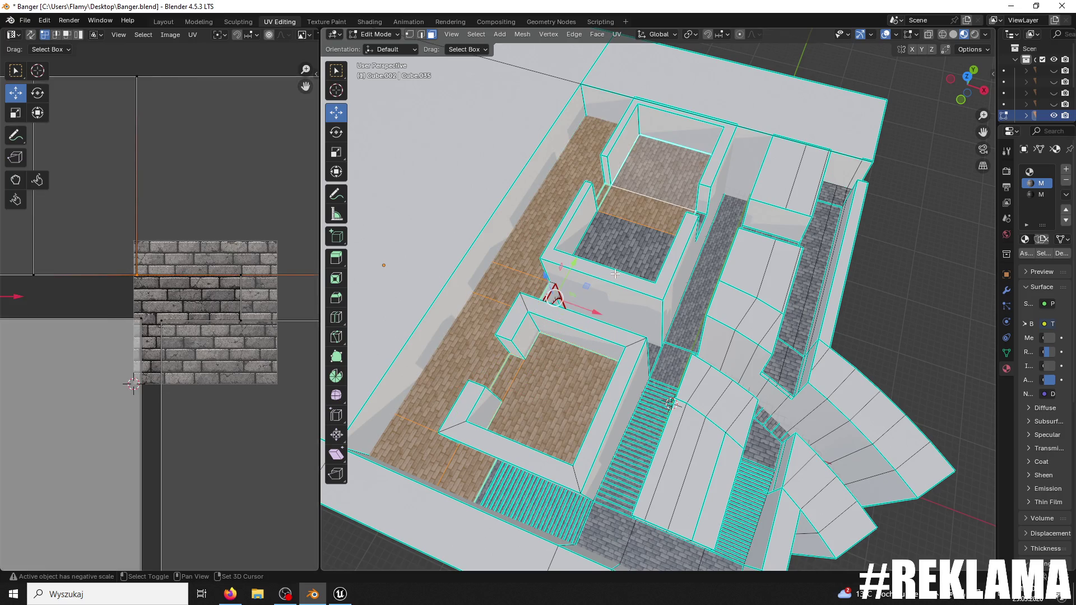
pyautogui.moveTo(728, 222); pyautogui.dragTo(764, 256)
pyautogui.keyDown('shift'); pyautogui.click(751, 252); pyautogui.keyUp('shift')
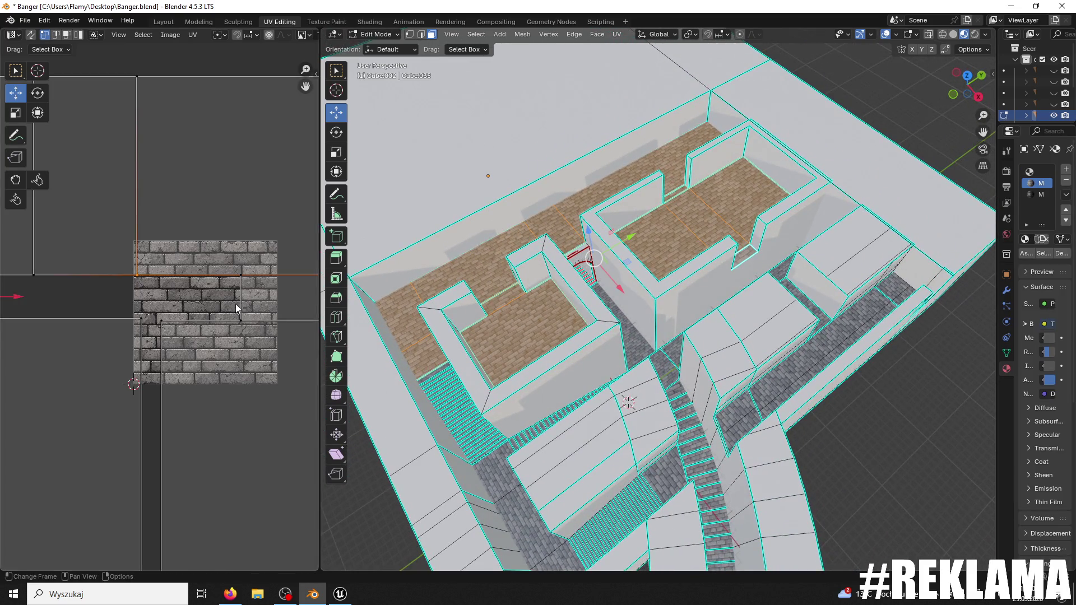
pyautogui.scroll(-5, 235, 303)
pyautogui.scroll(5, 237, 303)
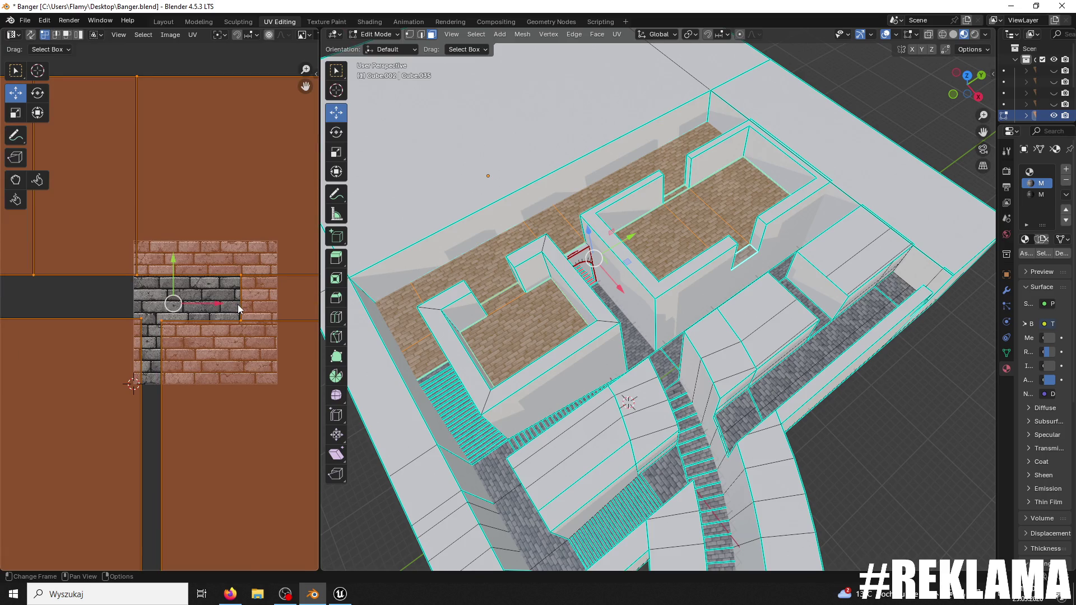
# - Scale the new floor UVs up by about 1.29 and nudge them to realign the bricks
pyautogui.press('s')
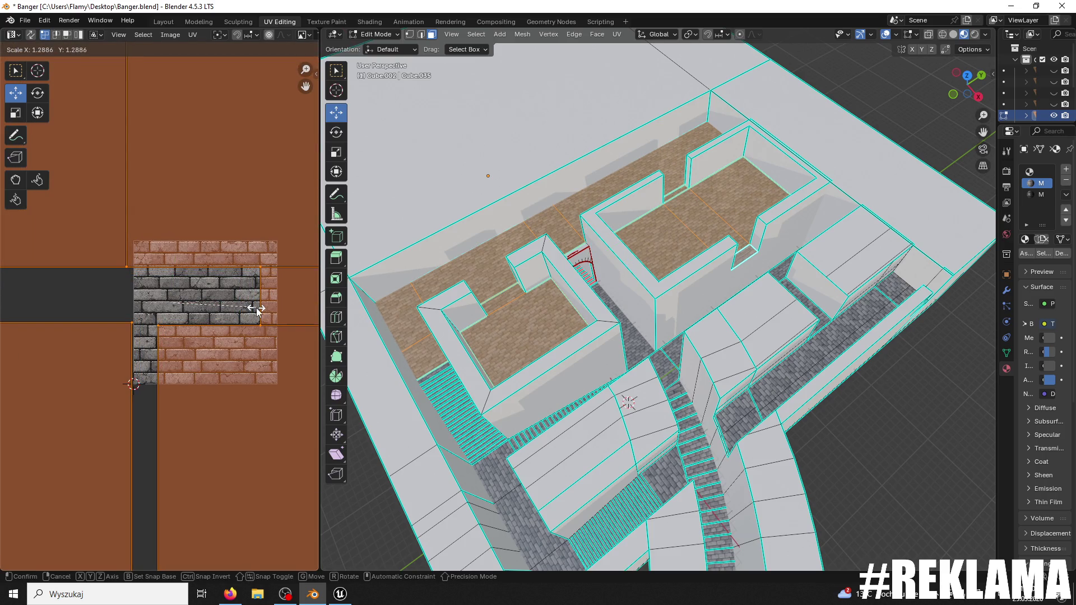
pyautogui.click(257, 308)
pyautogui.scroll(2, 594, 287)
pyautogui.scroll(4, 594, 287)
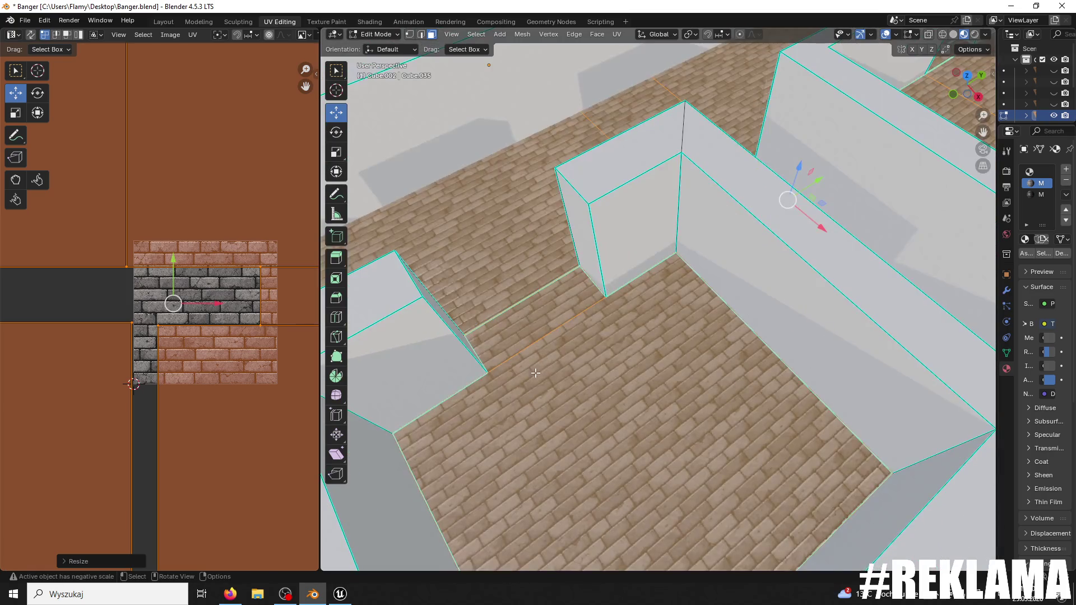
pyautogui.scroll(3, 709, 296)
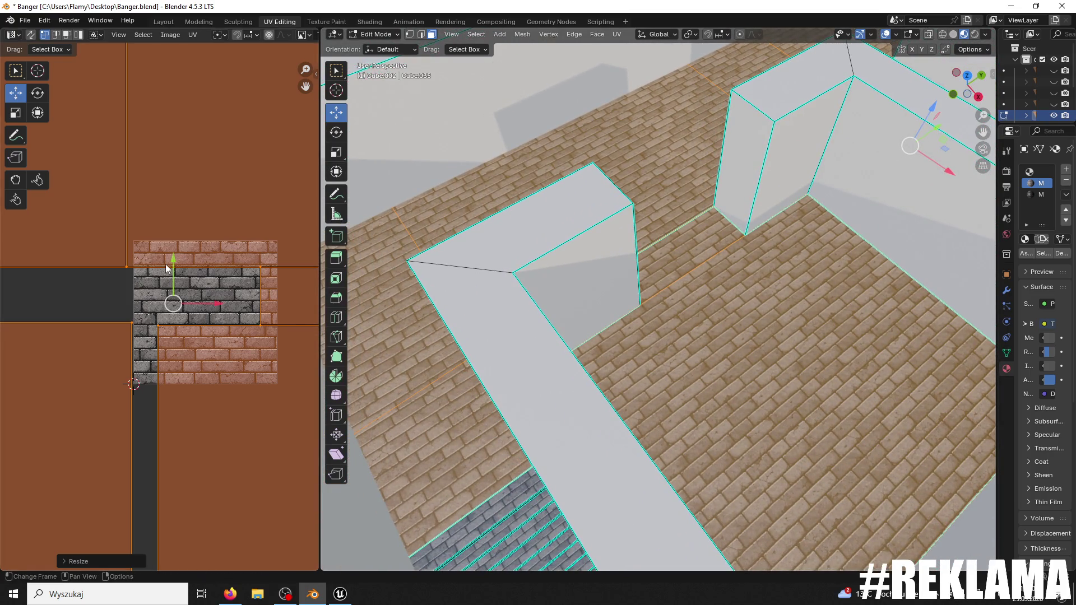
pyautogui.moveTo(173, 259)
pyautogui.mouseDown()
pyautogui.moveTo(161, 252)
pyautogui.moveTo(171, 258)
pyautogui.mouseUp()
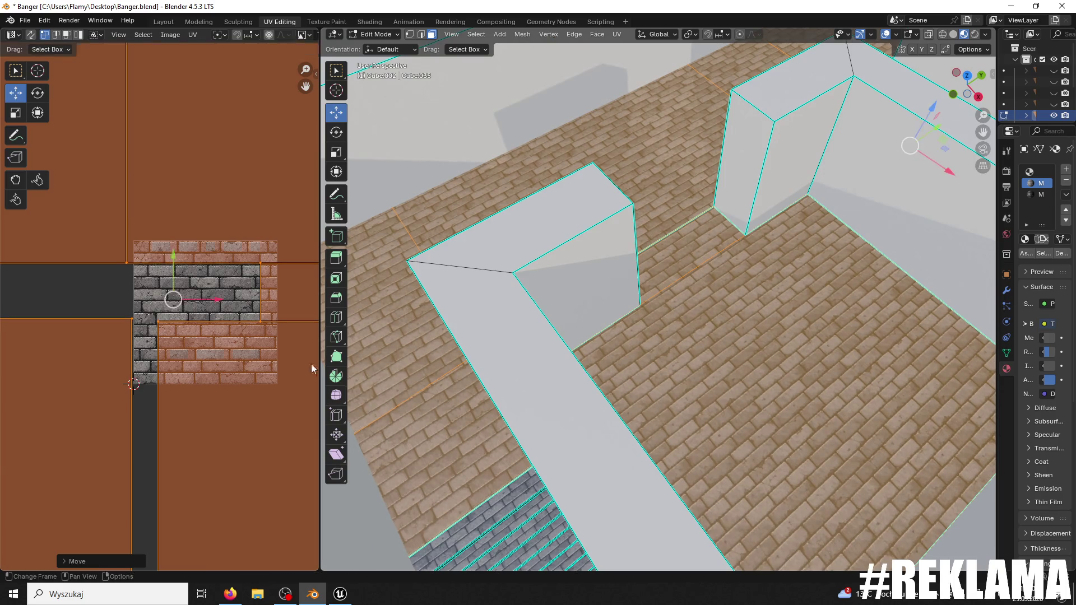
# - Confirm the previous UV move, then select the strip face and large floor face with their UVs
pyautogui.hotkey('alt', 'a')
pyautogui.scroll(2, 549, 360)
pyautogui.scroll(4, 549, 360)
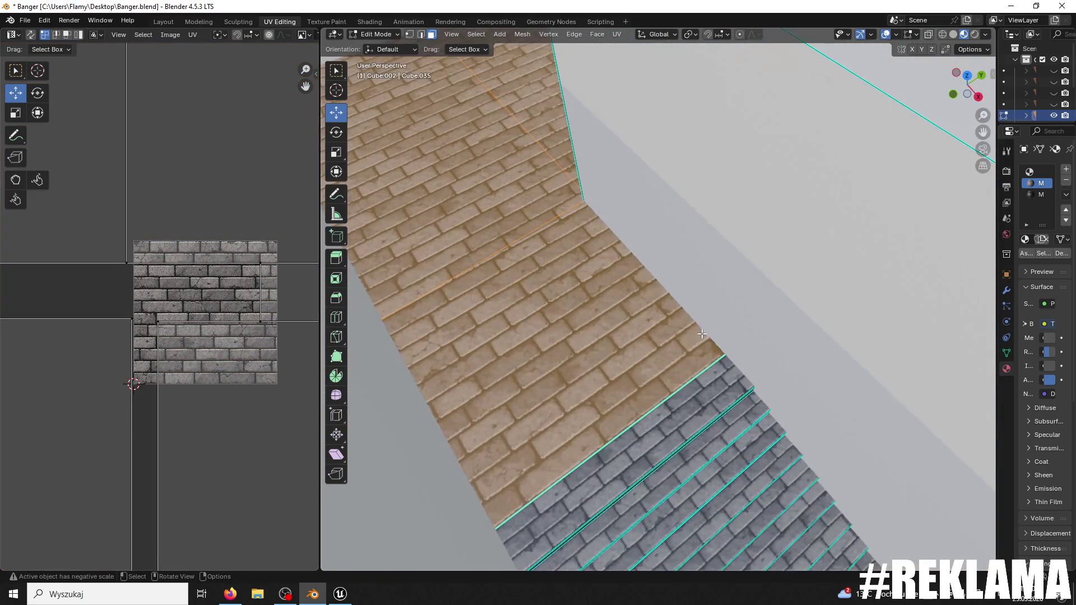
pyautogui.scroll(-5, 619, 308)
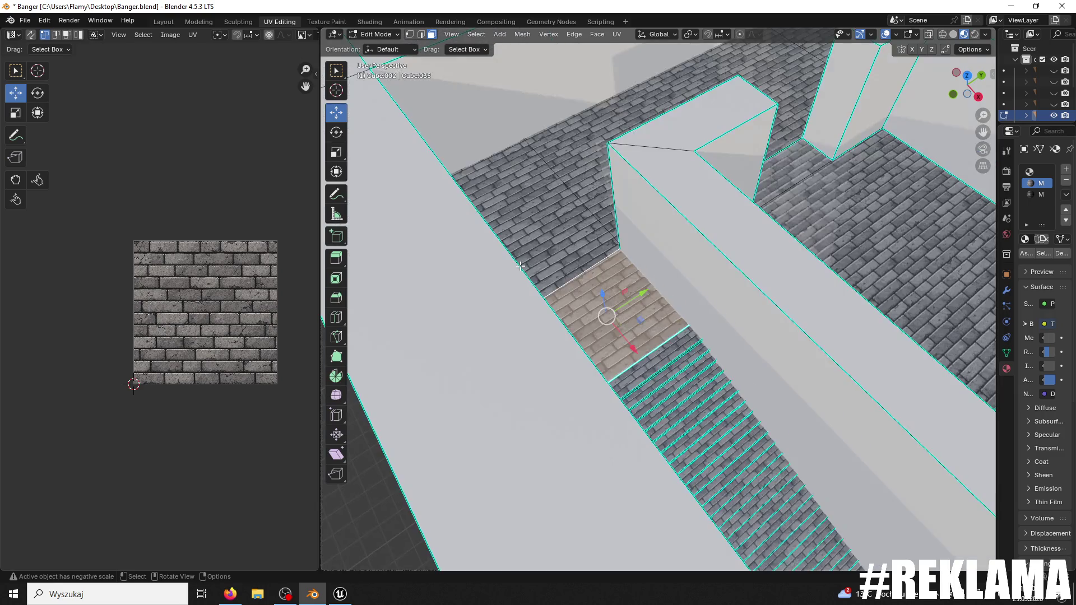
pyautogui.scroll(3, 756, 215)
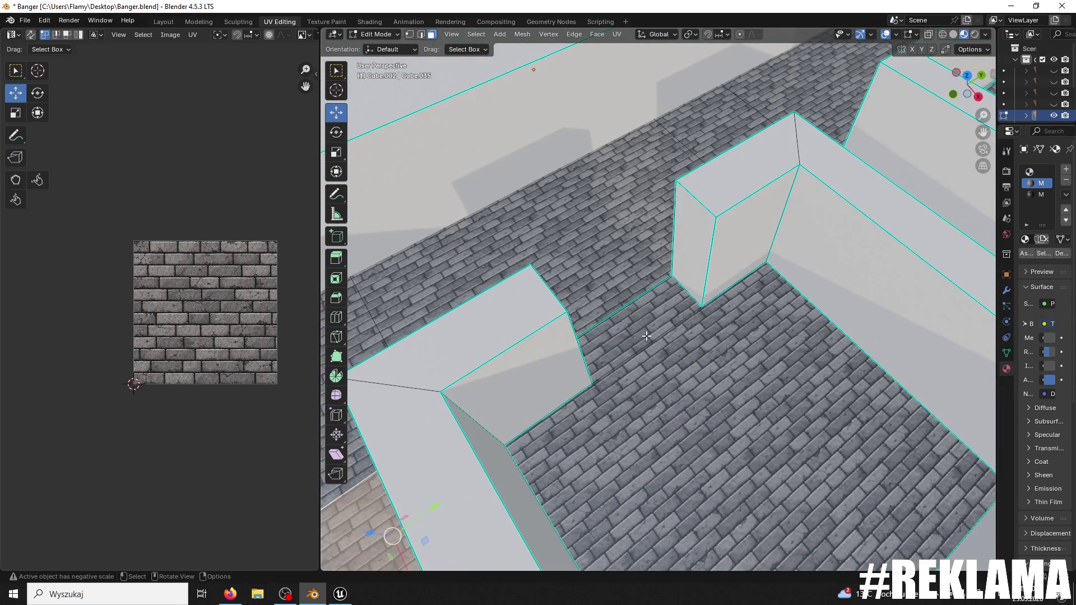
pyautogui.click(647, 336)
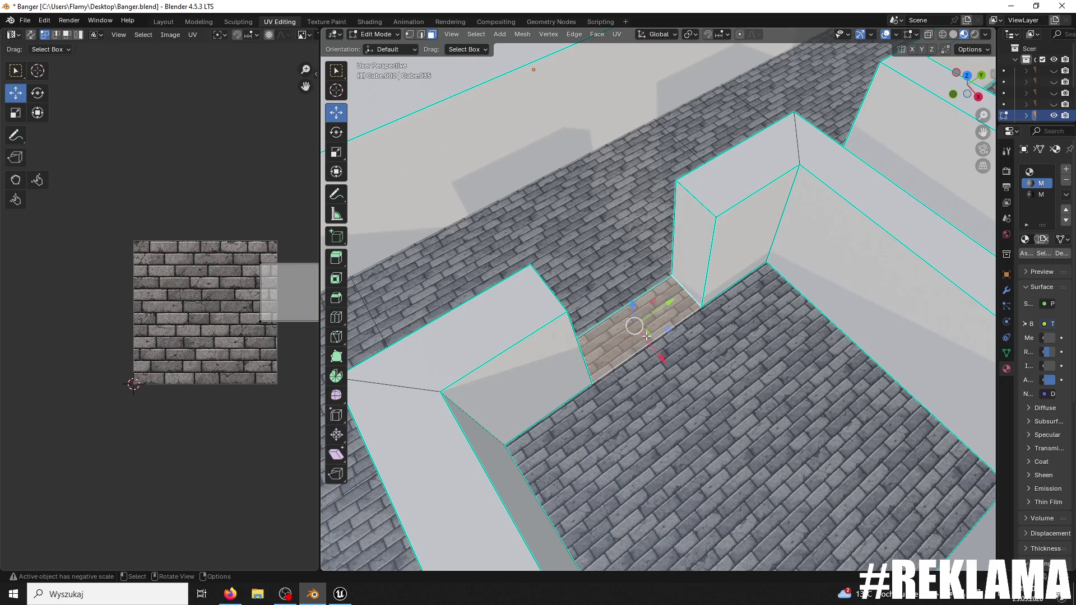
pyautogui.keyDown('shift'); pyautogui.click(726, 448); pyautogui.keyUp('shift')
pyautogui.scroll(2, 232, 368)
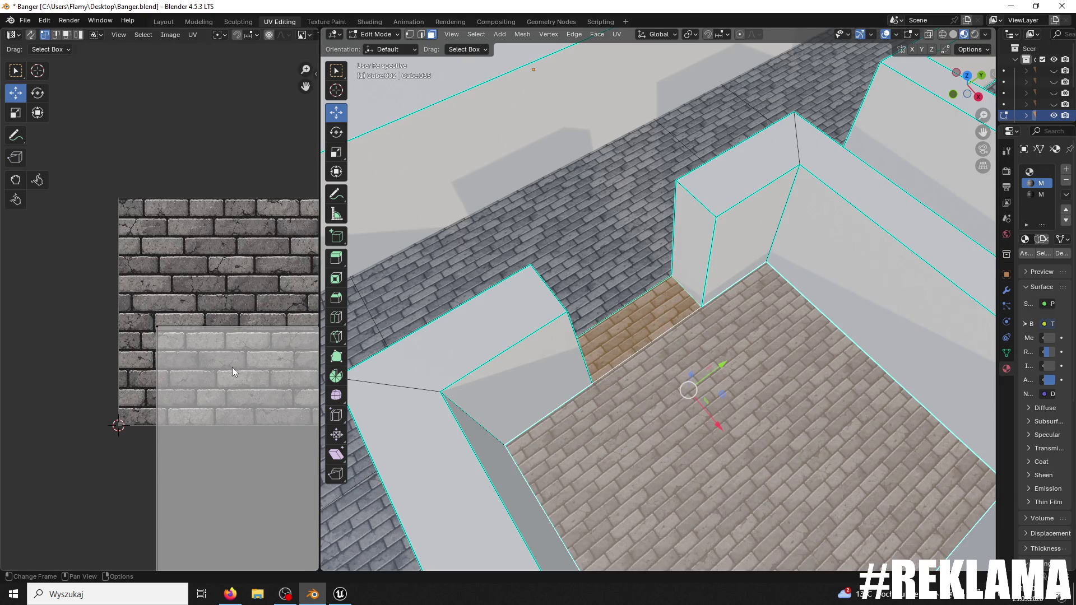
pyautogui.scroll(-5, 233, 455)
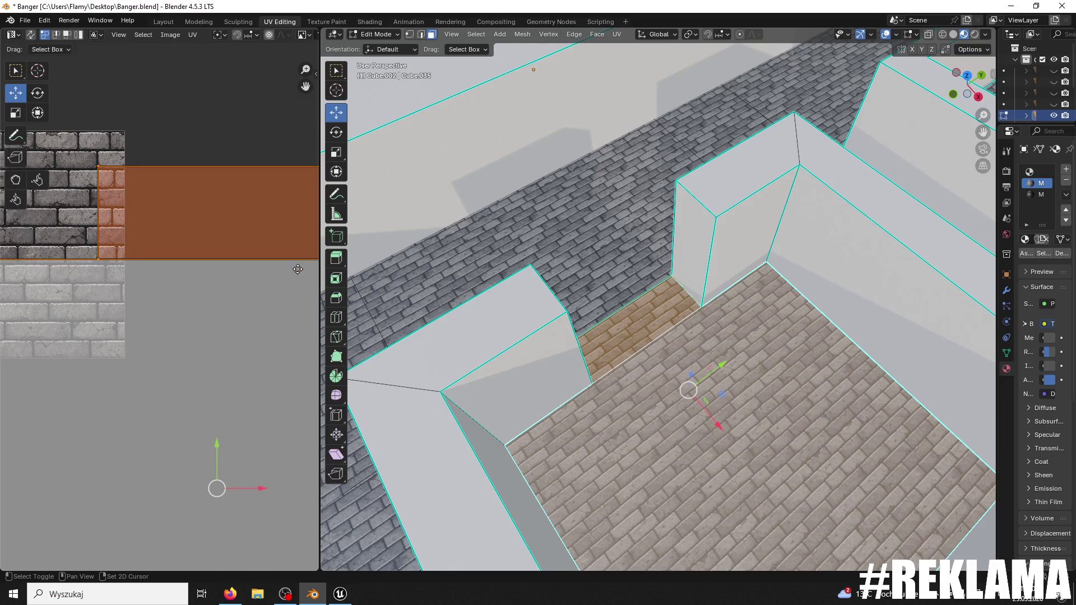
pyautogui.click(200, 443)
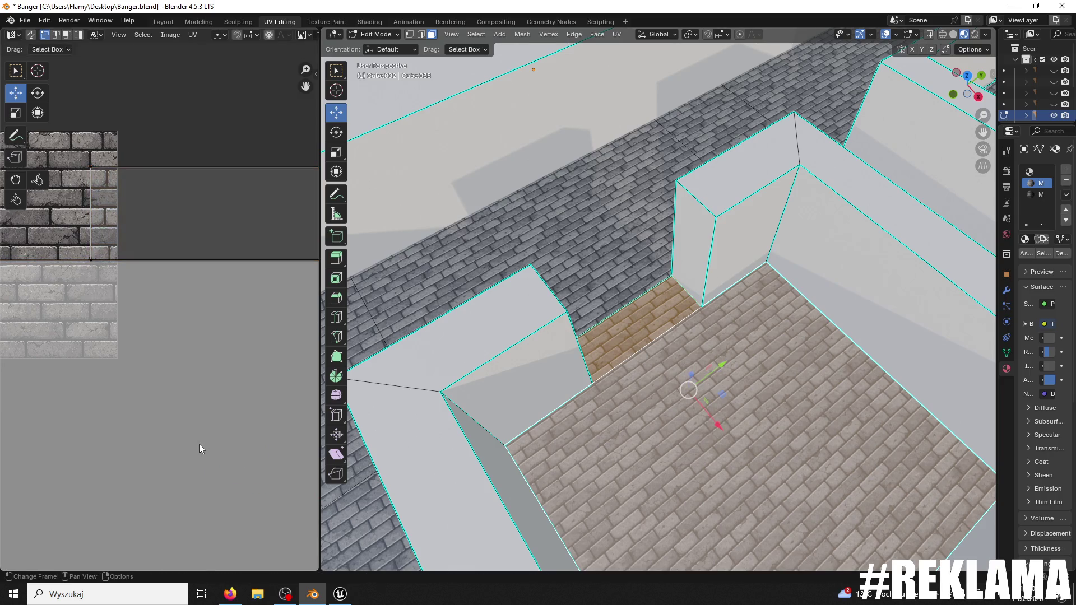
pyautogui.press('a')
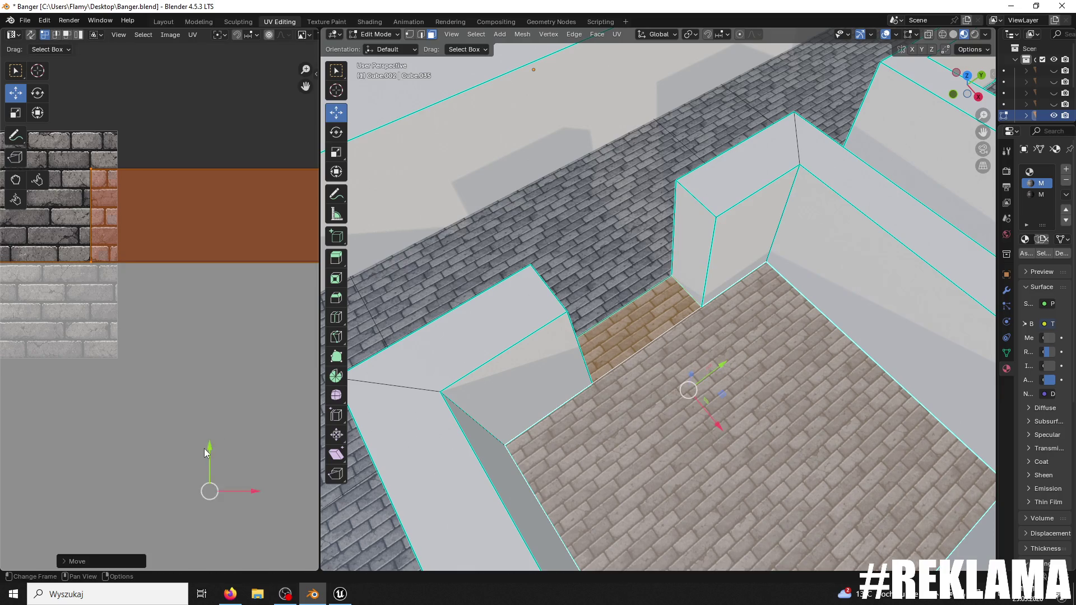
pyautogui.click(204, 448)
# - Reselect the floor strip between the walls plus the right and lower floor faces, selecting all their UVs
pyautogui.click(752, 312)
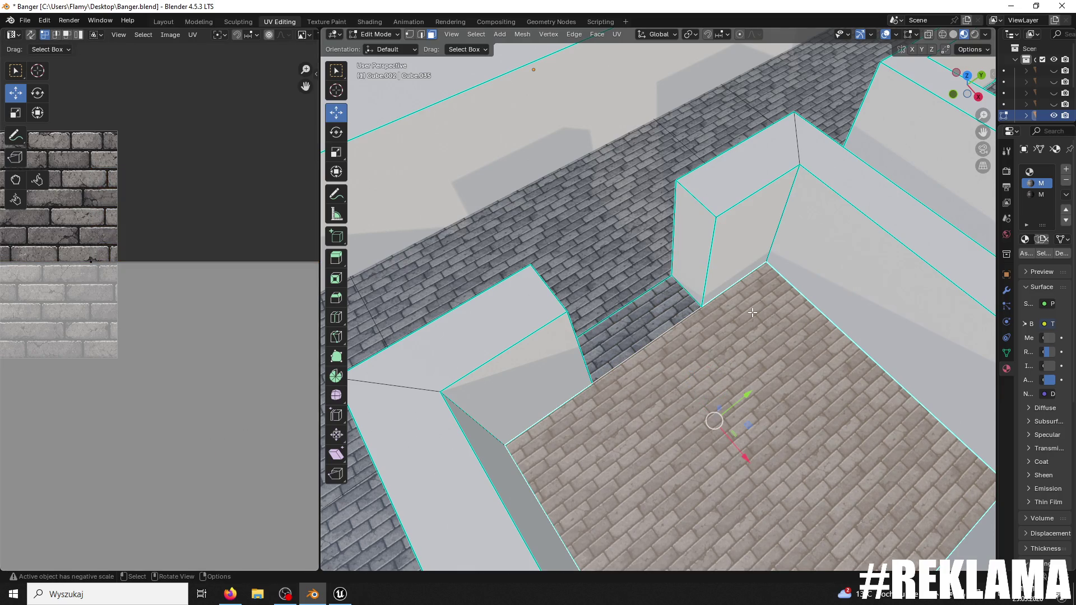
pyautogui.click(634, 257)
pyautogui.scroll(2, 690, 311)
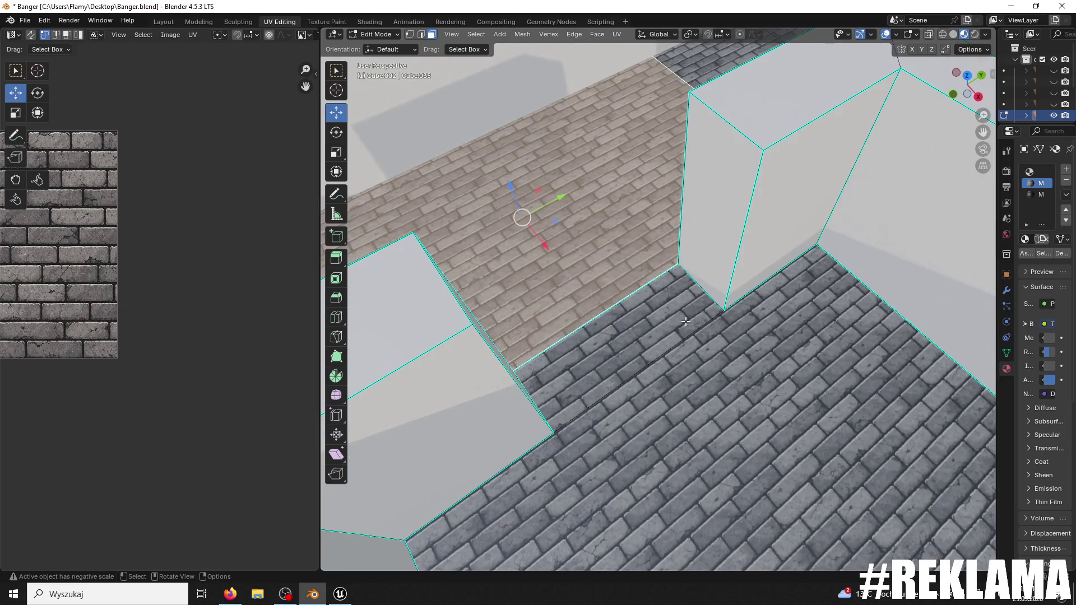
pyautogui.scroll(-5, 686, 321)
pyautogui.moveTo(966, 84)
pyautogui.mouseDown()
pyautogui.moveTo(812, 83)
pyautogui.moveTo(784, 112)
pyautogui.mouseUp()
pyautogui.scroll(3, 612, 268)
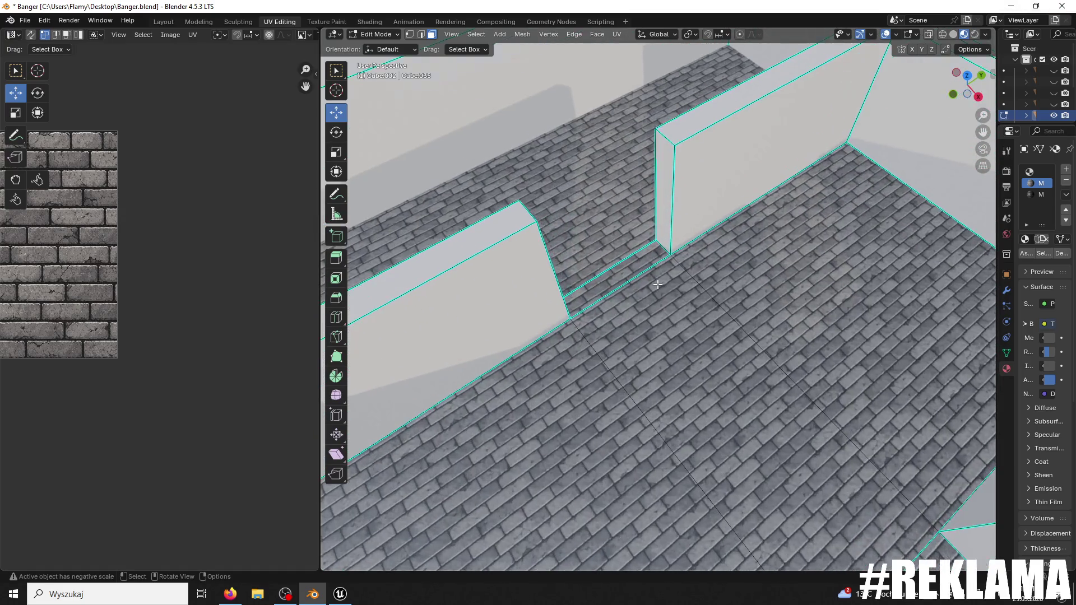
pyautogui.click(612, 268)
pyautogui.keyDown('shift'); pyautogui.click(784, 302); pyautogui.keyUp('shift')
pyautogui.keyDown('shift'); pyautogui.click(645, 437); pyautogui.keyUp('shift')
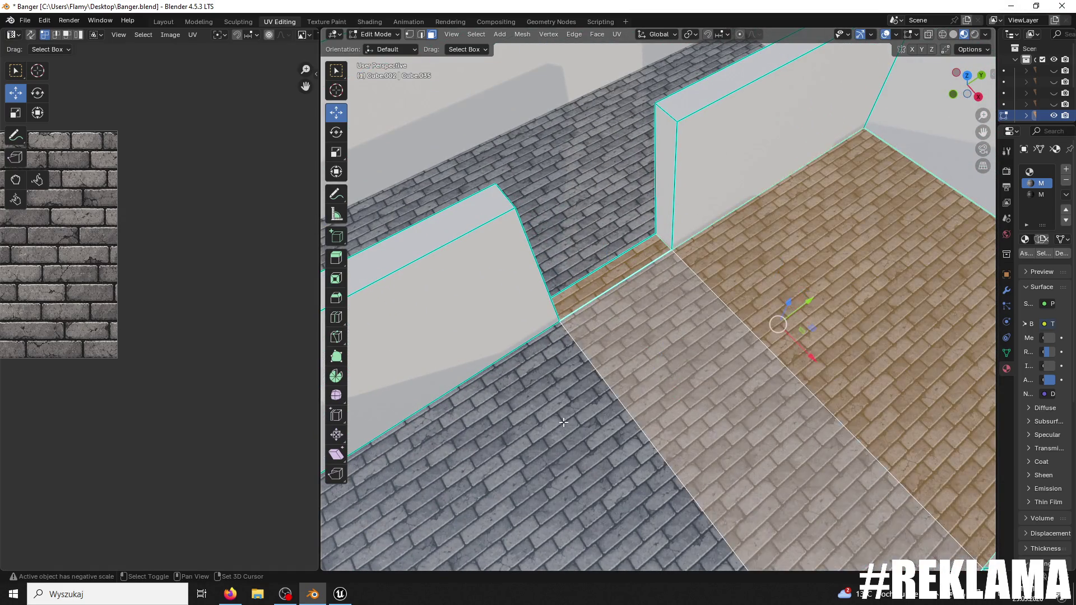
pyautogui.scroll(-4, 150, 251)
pyautogui.hscroll(-5, 125, 288)
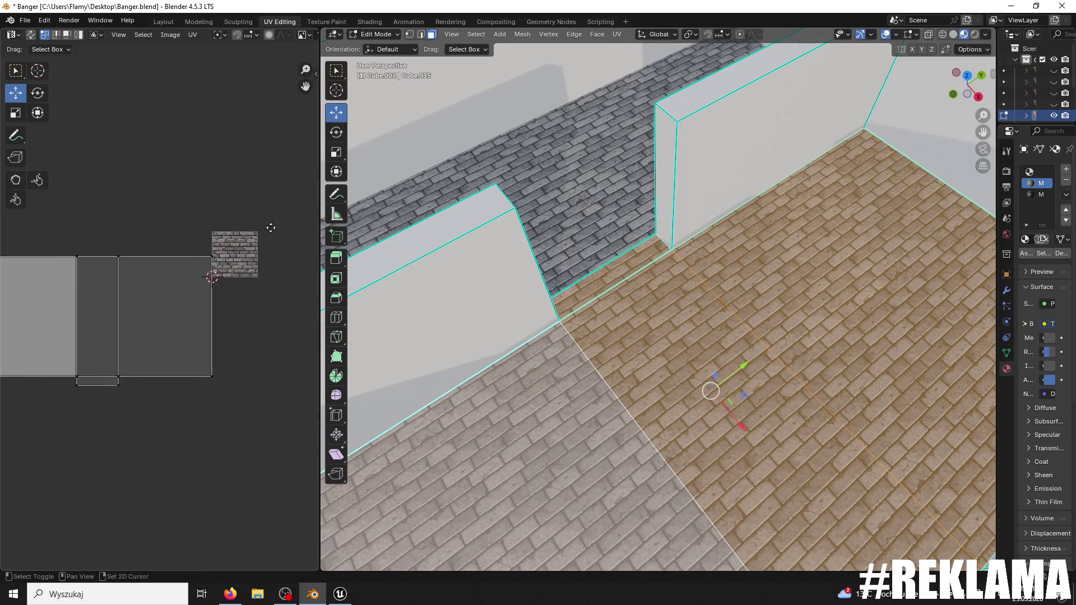
pyautogui.scroll(3, 216, 292)
pyautogui.press('a')
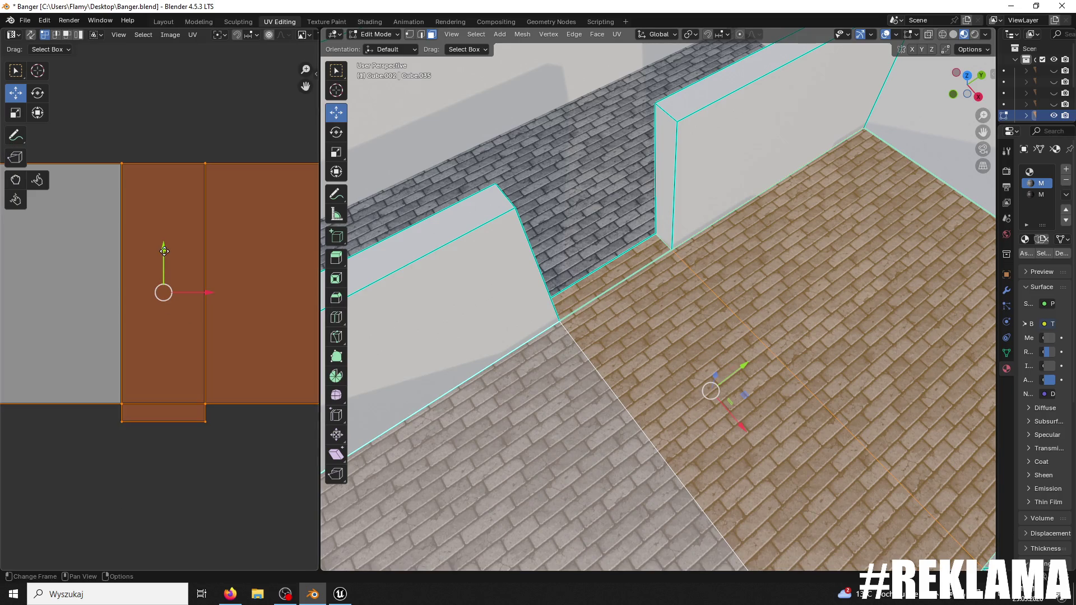
# - Shift the selected UV islands horizontally, about 0.47, to line up the brick rows
pyautogui.moveTo(162, 249)
pyautogui.mouseDown()
pyautogui.moveTo(146, 244)
pyautogui.moveTo(160, 254)
pyautogui.mouseUp()
pyautogui.hotkey('alt', 'a')
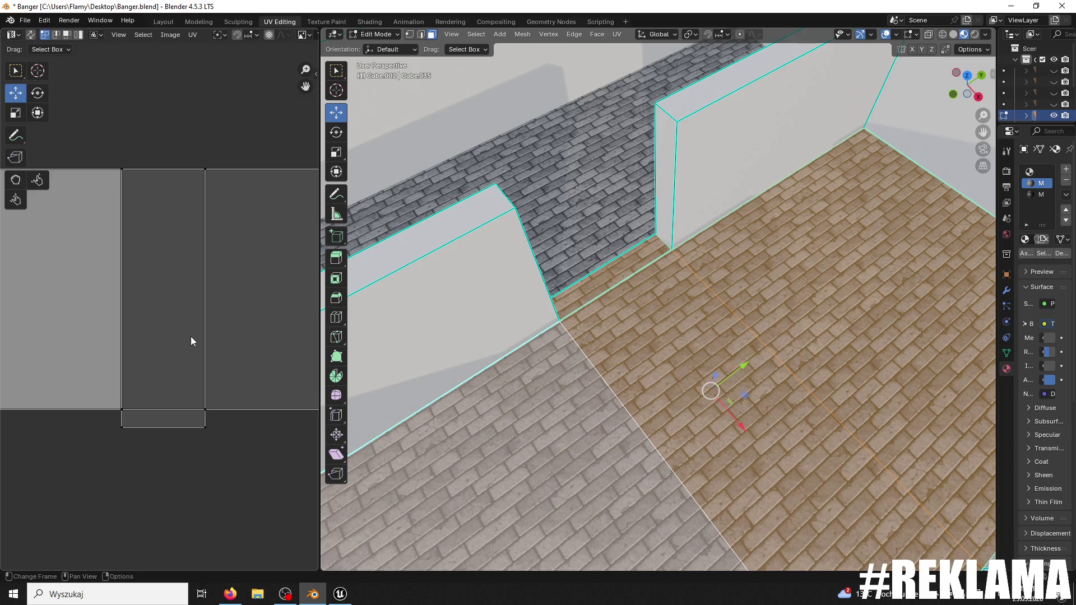
pyautogui.press('a')
pyautogui.moveTo(205, 296); pyautogui.dragTo(203, 293)
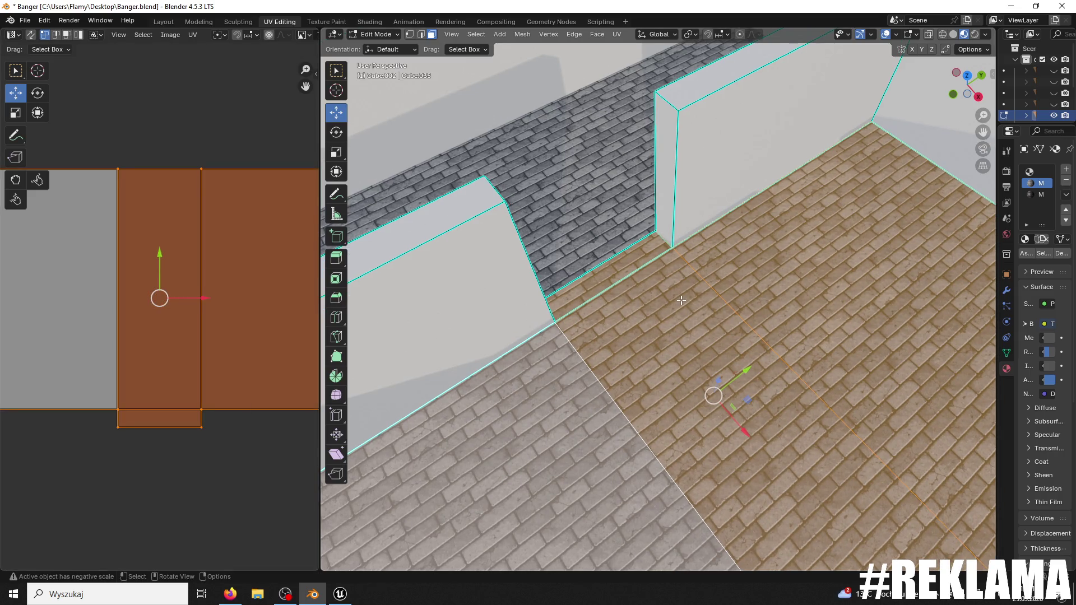
pyautogui.scroll(-6, 681, 300)
pyautogui.scroll(7, 676, 293)
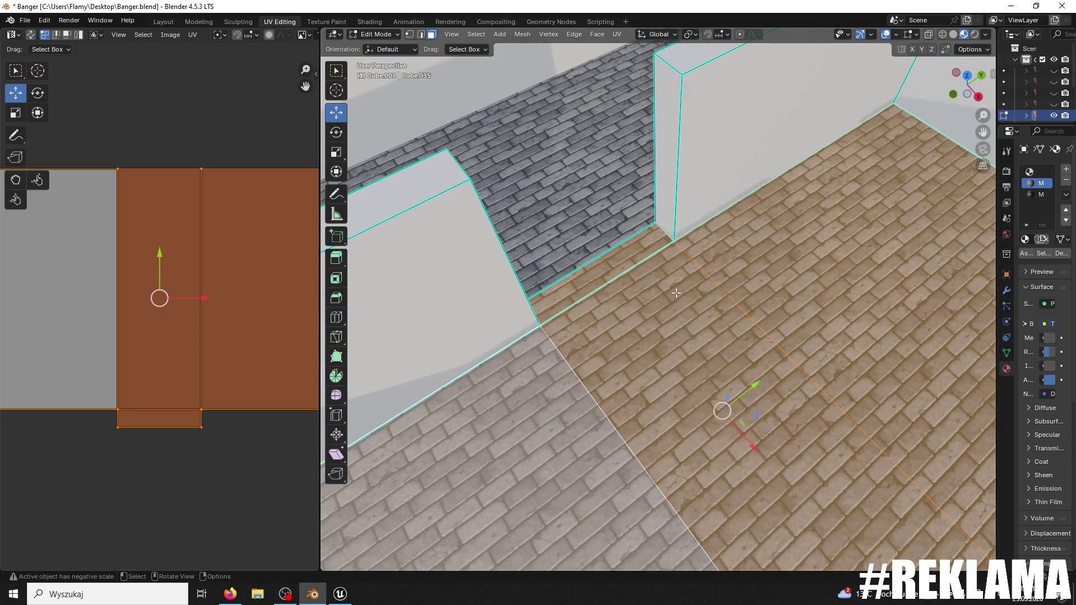
pyautogui.scroll(2, 676, 292)
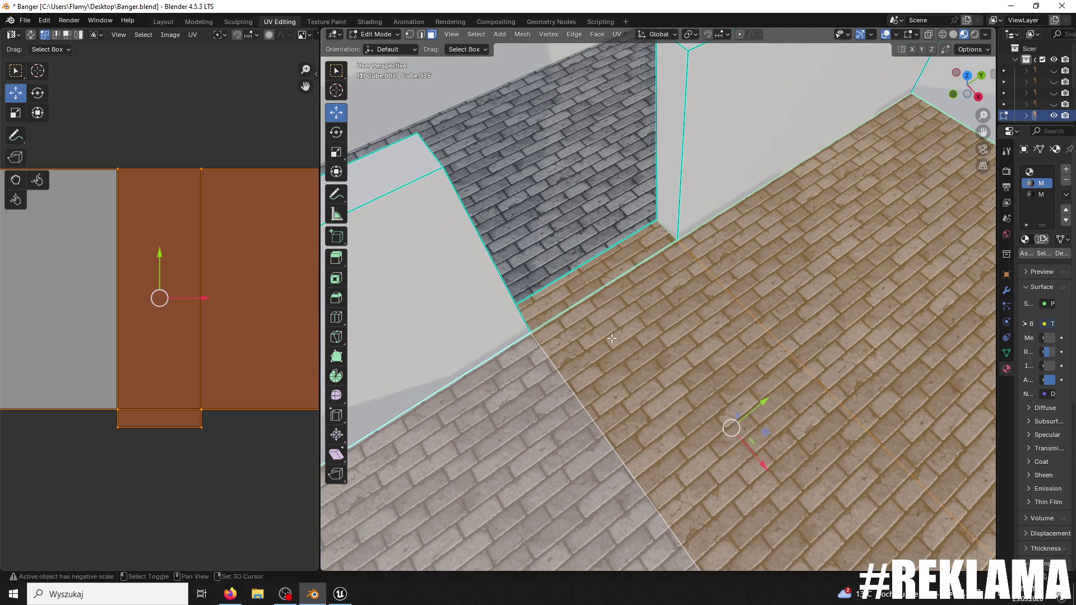
# - Add the lower-left floor face and nudge the UV islands slightly right, widening the UV Editor
pyautogui.keyDown('shift'); pyautogui.click(547, 242); pyautogui.keyUp('shift')
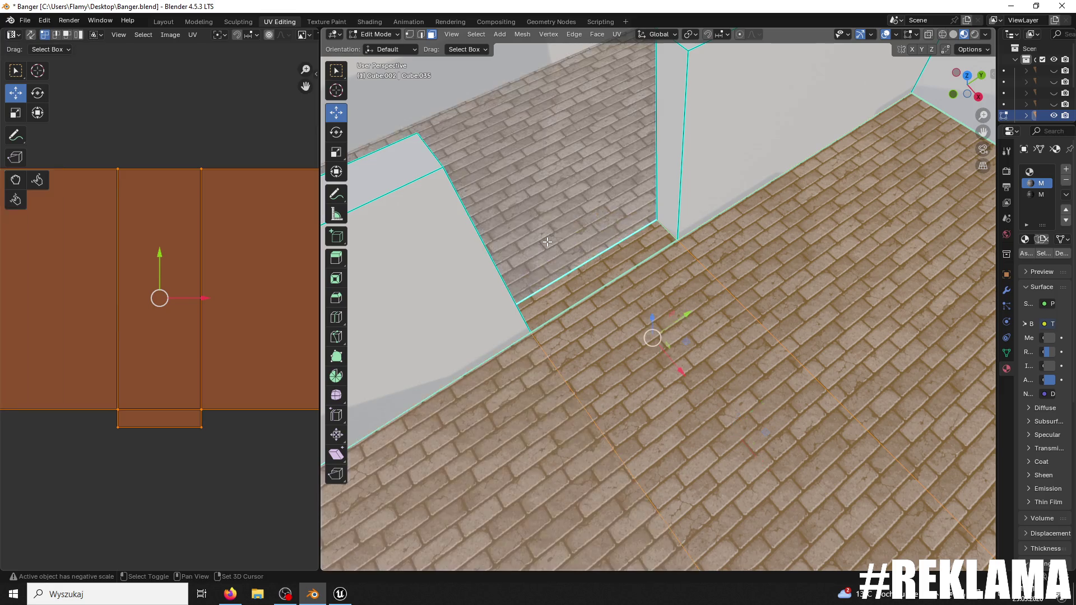
pyautogui.scroll(-8, 205, 256)
pyautogui.scroll(7, 205, 257)
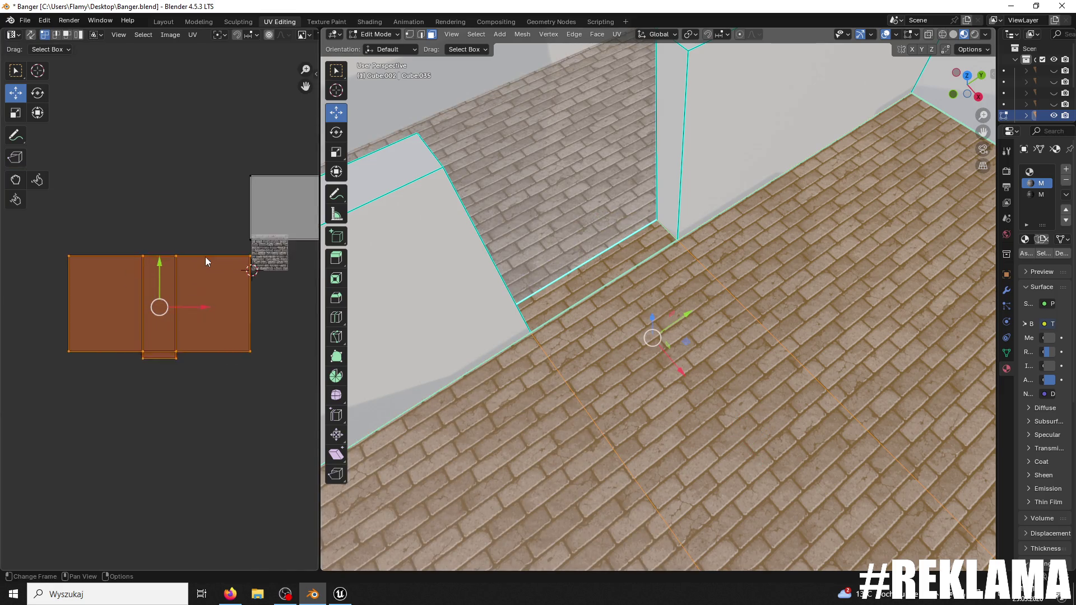
pyautogui.moveTo(205, 257); pyautogui.dragTo(128, 261)
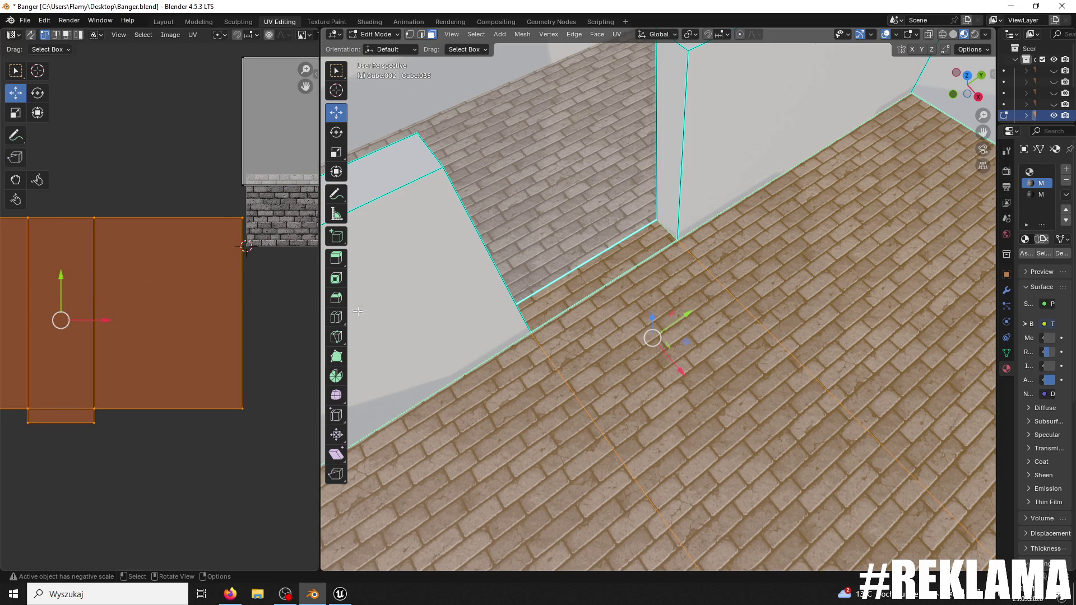
pyautogui.moveTo(109, 318); pyautogui.dragTo(77, 325)
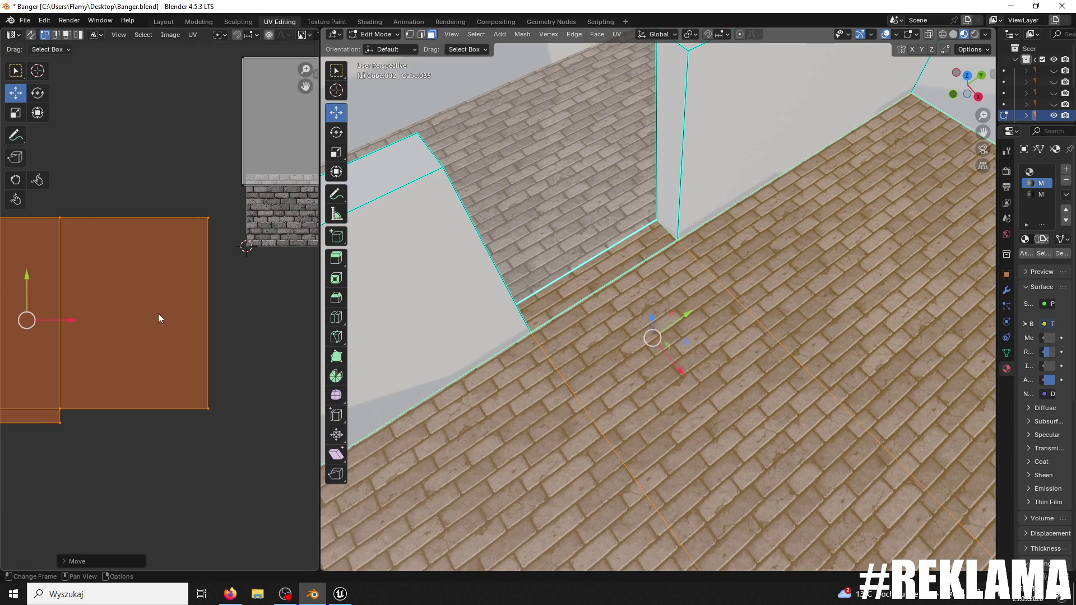
pyautogui.moveTo(314, 314); pyautogui.dragTo(443, 314)
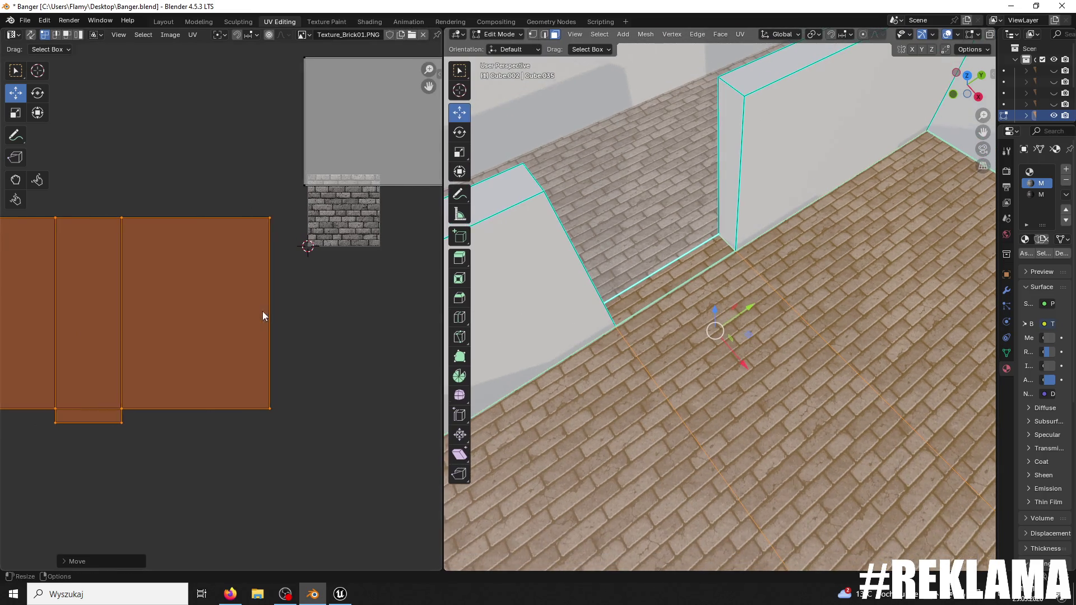
# - Nudge the floor UV islands in steps of about 0.01 until brick rows continue across the seams
pyautogui.scroll(2, 206, 326)
pyautogui.moveTo(132, 326); pyautogui.dragTo(250, 310)
pyautogui.scroll(2, 217, 324)
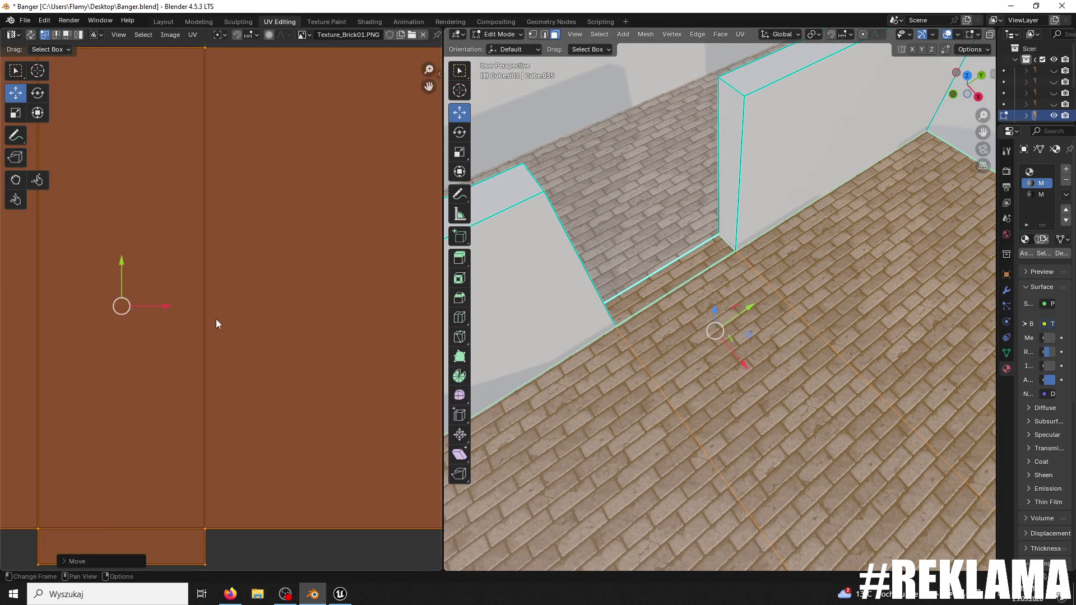
pyautogui.moveTo(159, 302)
pyautogui.mouseDown()
pyautogui.moveTo(145, 298)
pyautogui.moveTo(158, 303)
pyautogui.mouseUp()
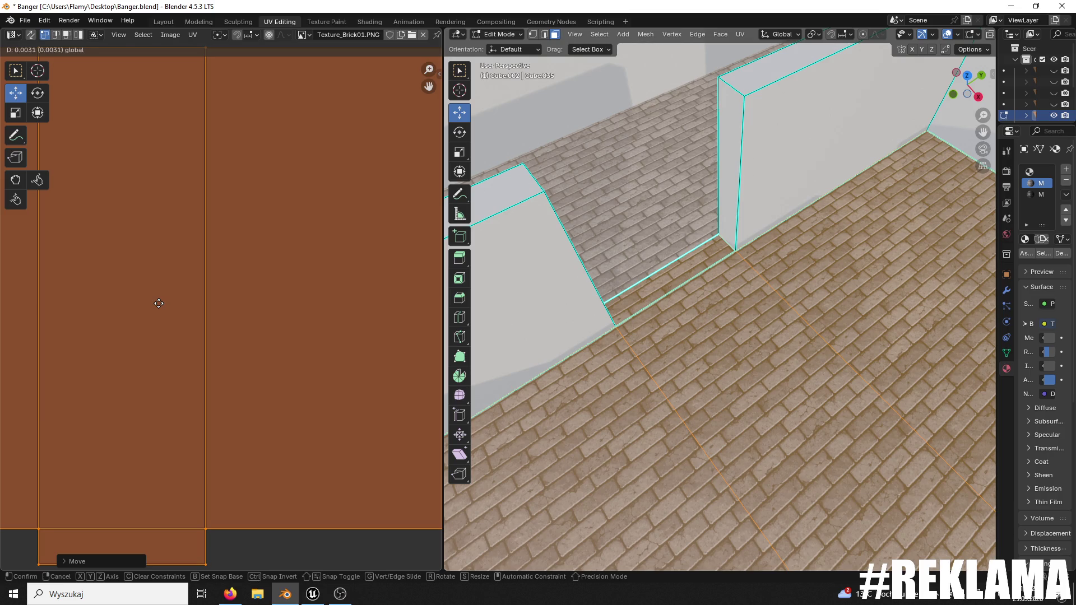
pyautogui.moveTo(159, 303); pyautogui.dragTo(158, 303)
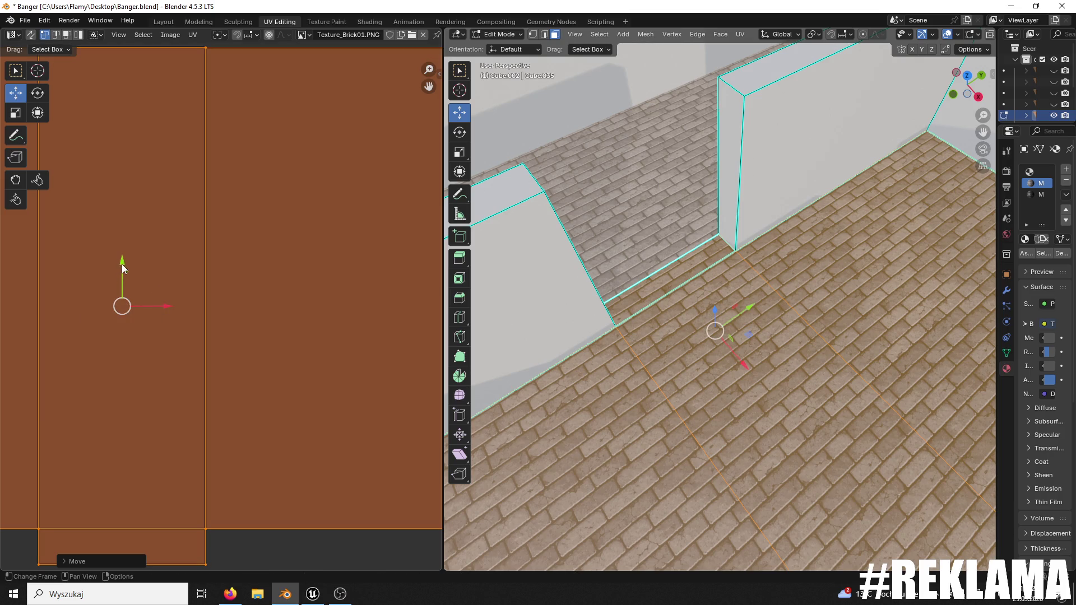
pyautogui.press('g')
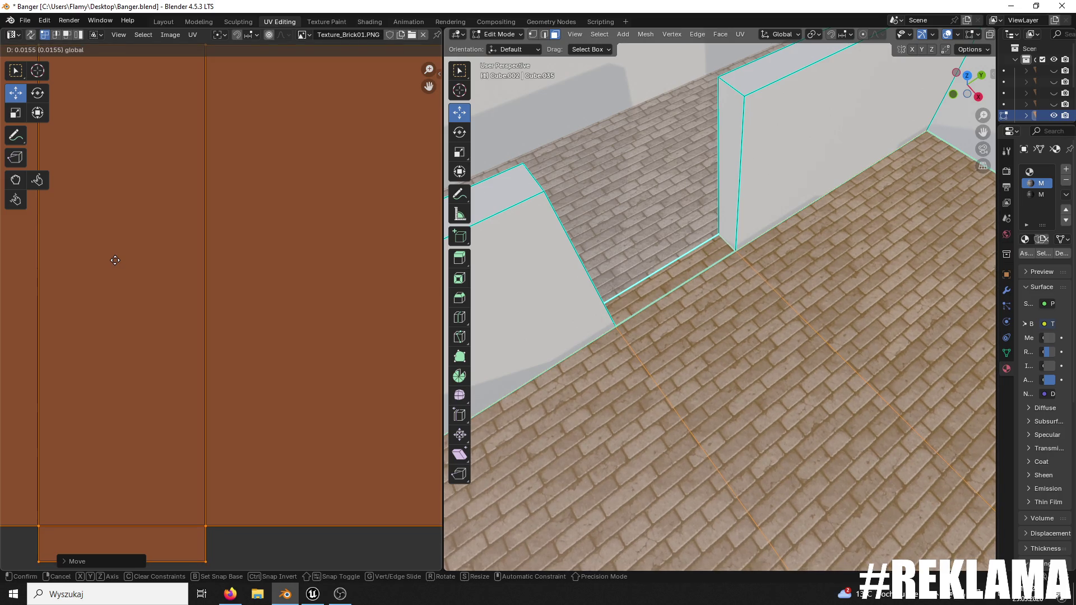
pyautogui.click(114, 260)
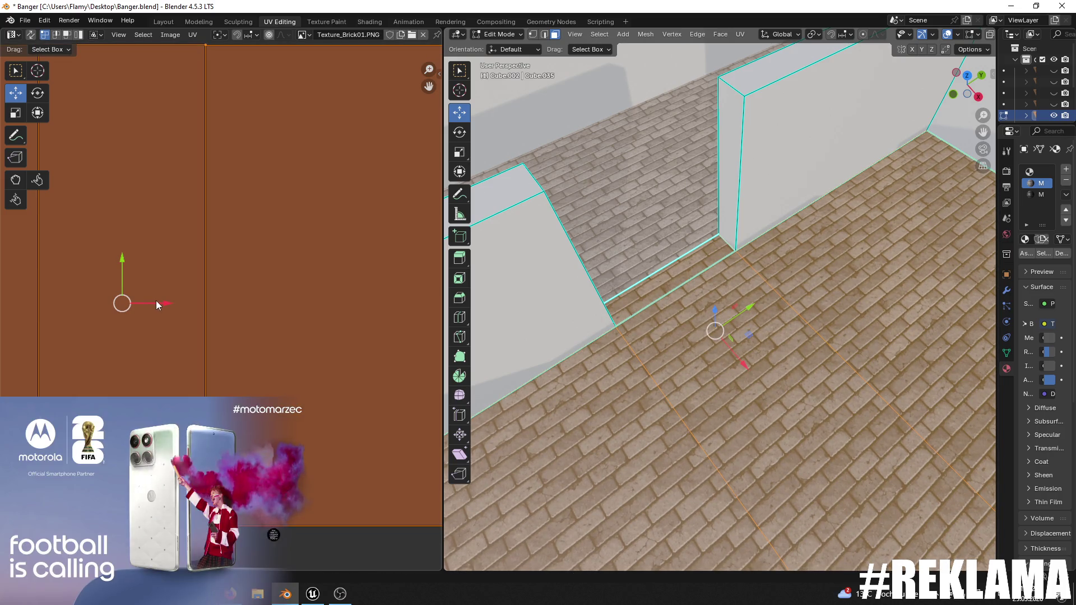
pyautogui.press('g')
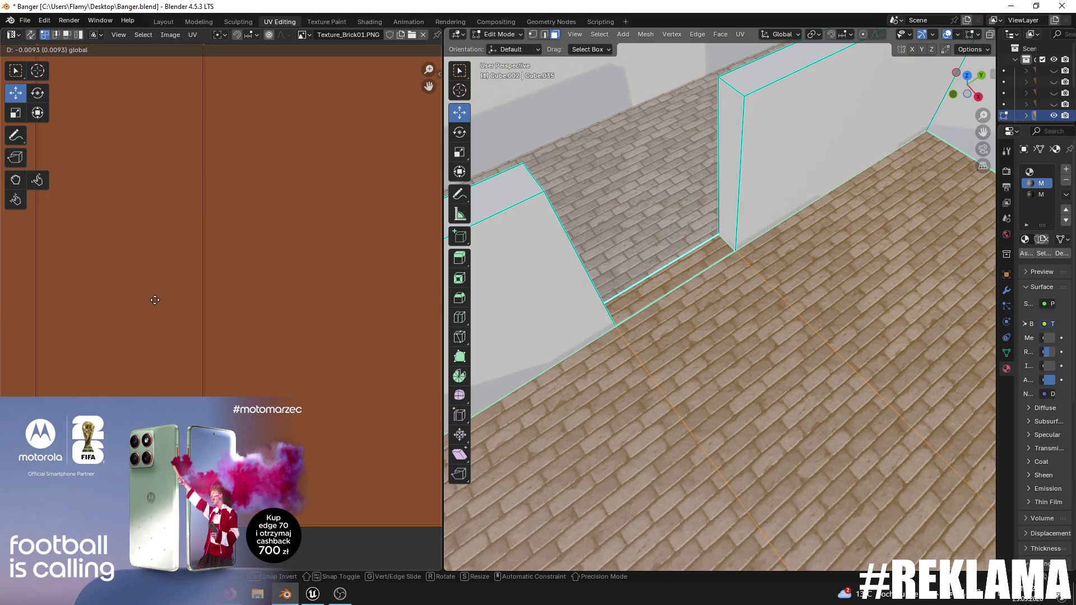
pyautogui.click(155, 299)
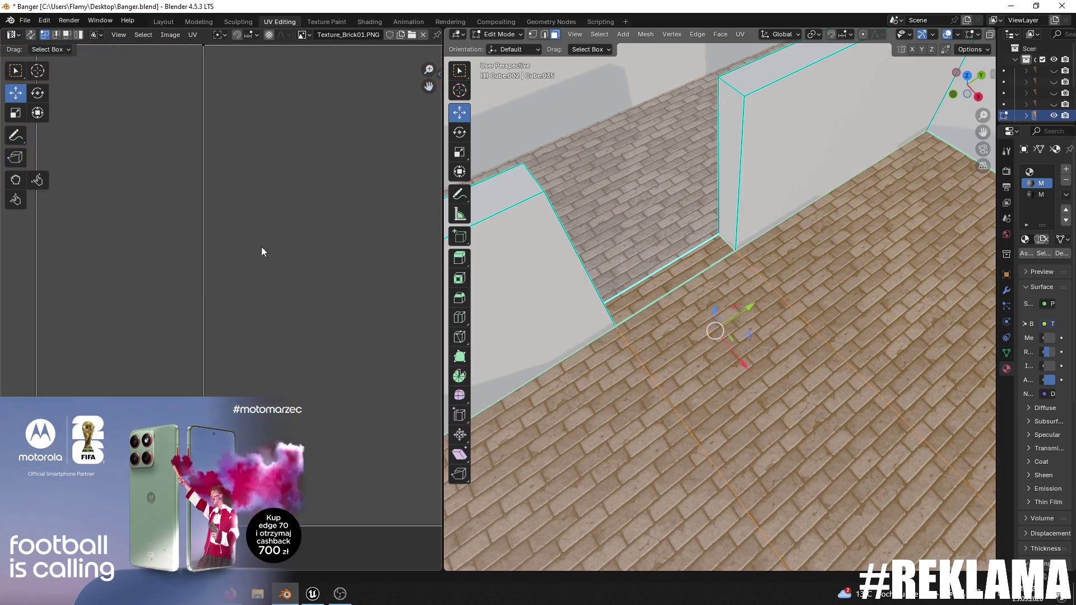
pyautogui.click(499, 34)
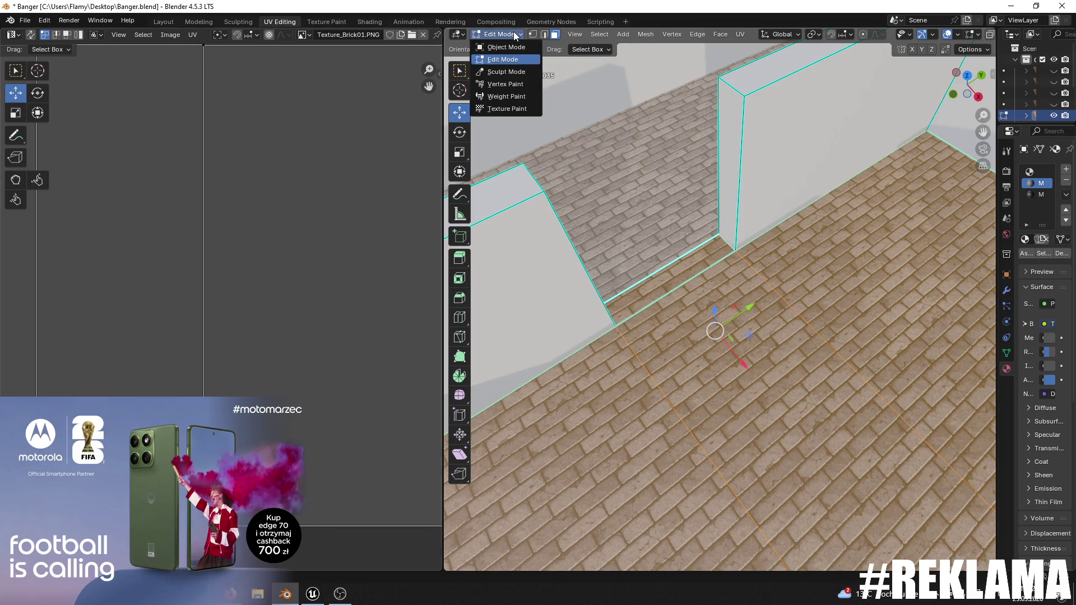
# - Return to Object Mode and save Banger.blend
pyautogui.click(503, 46)
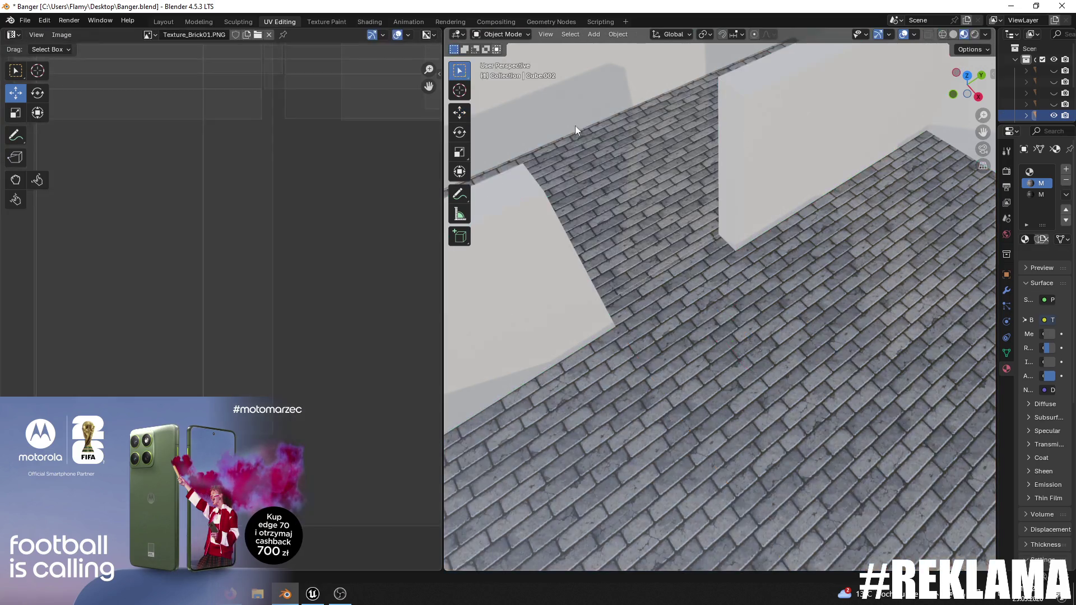
pyautogui.scroll(-10, 688, 257)
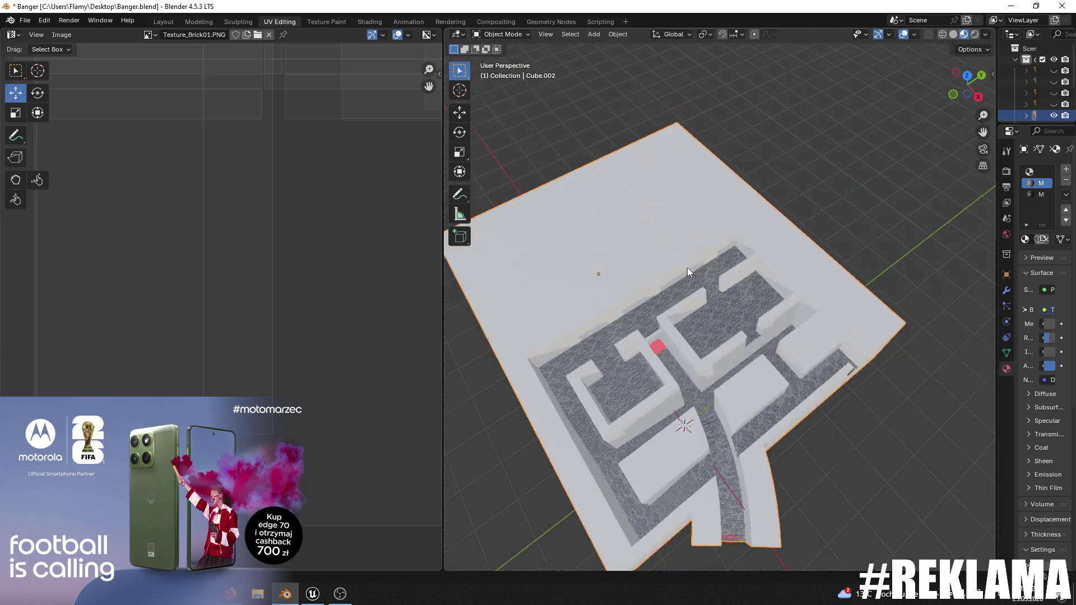
pyautogui.hotkey('ctrl', 's')
pyautogui.moveTo(691, 270)
pyautogui.mouseDown()
pyautogui.moveTo(655, 261)
pyautogui.moveTo(685, 291)
pyautogui.mouseUp()
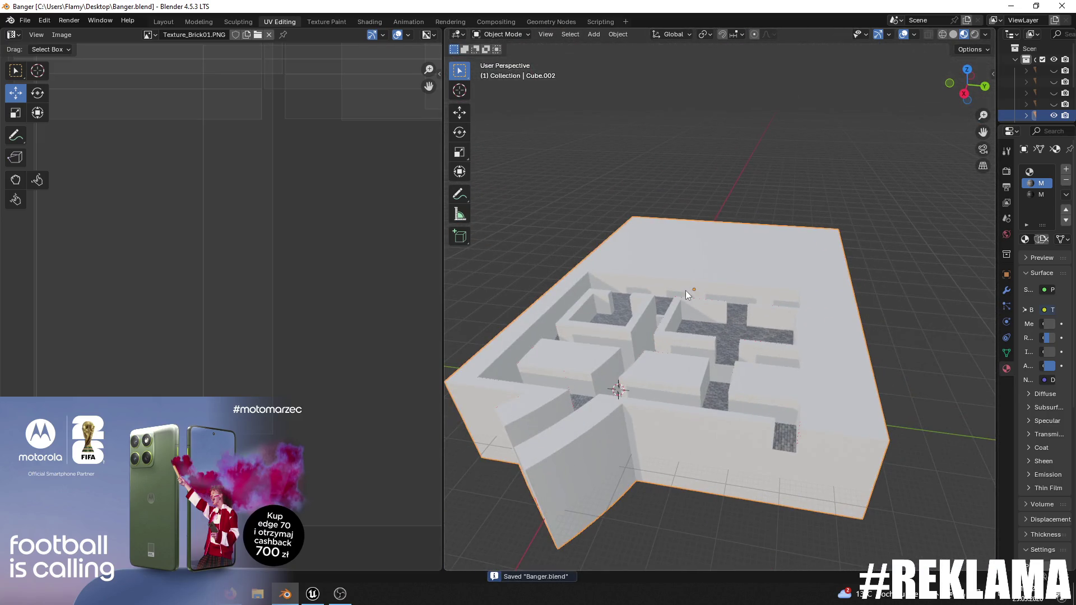
# - Export the maze as FBX, overwriting Banger1111.fbx on the desktop
pyautogui.click(24, 21)
pyautogui.moveTo(59, 192)
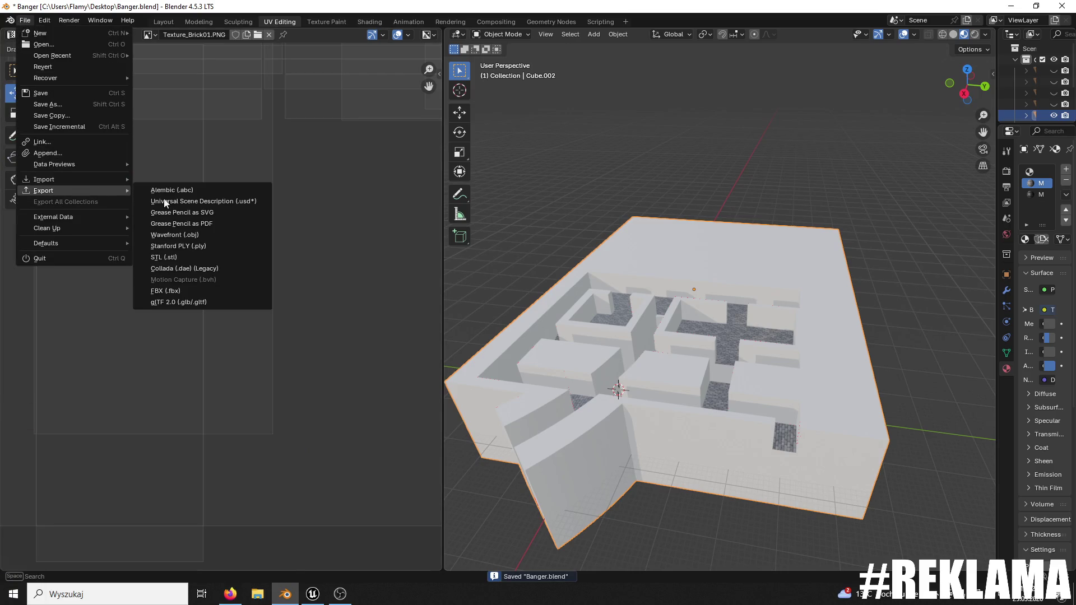
pyautogui.click(180, 287)
pyautogui.click(385, 379)
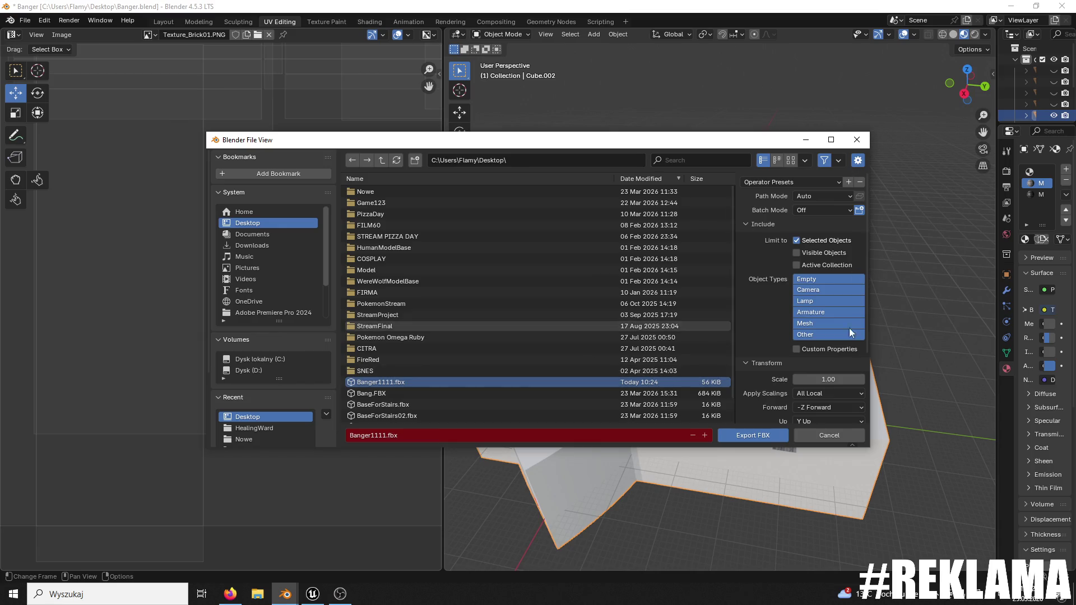
pyautogui.click(767, 433)
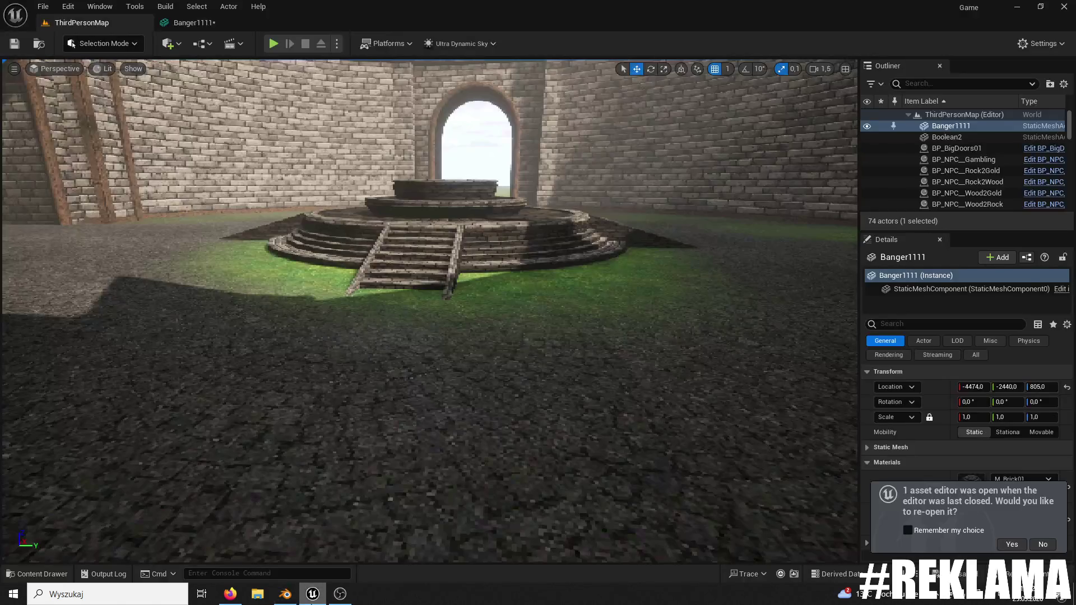
# - Reimport the Banger1111 maze mesh from its updated source file
pyautogui.click(54, 575)
pyautogui.rightClick(305, 407)
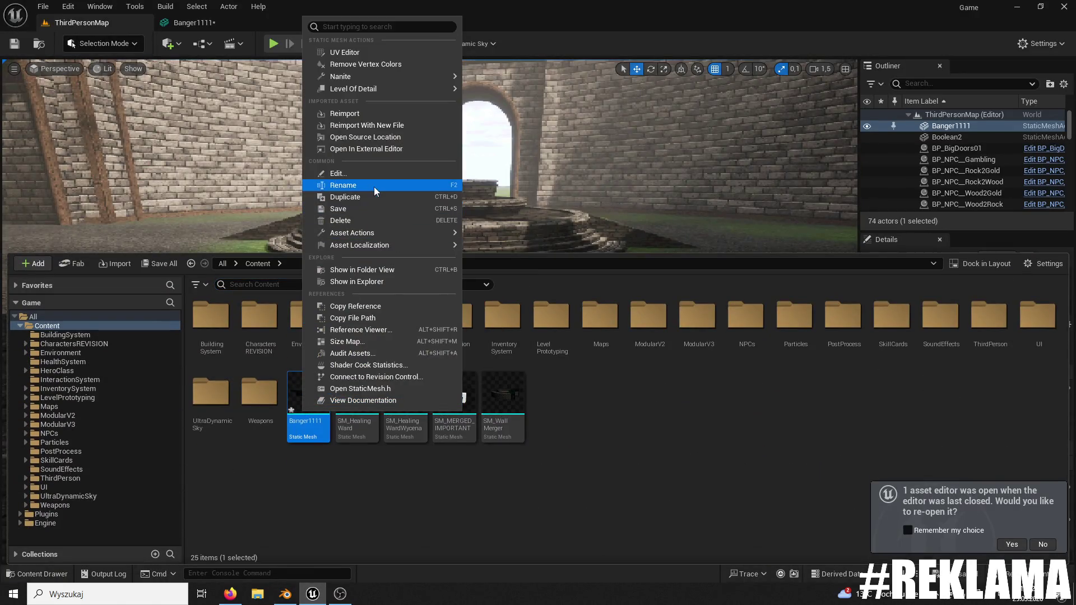
pyautogui.click(353, 118)
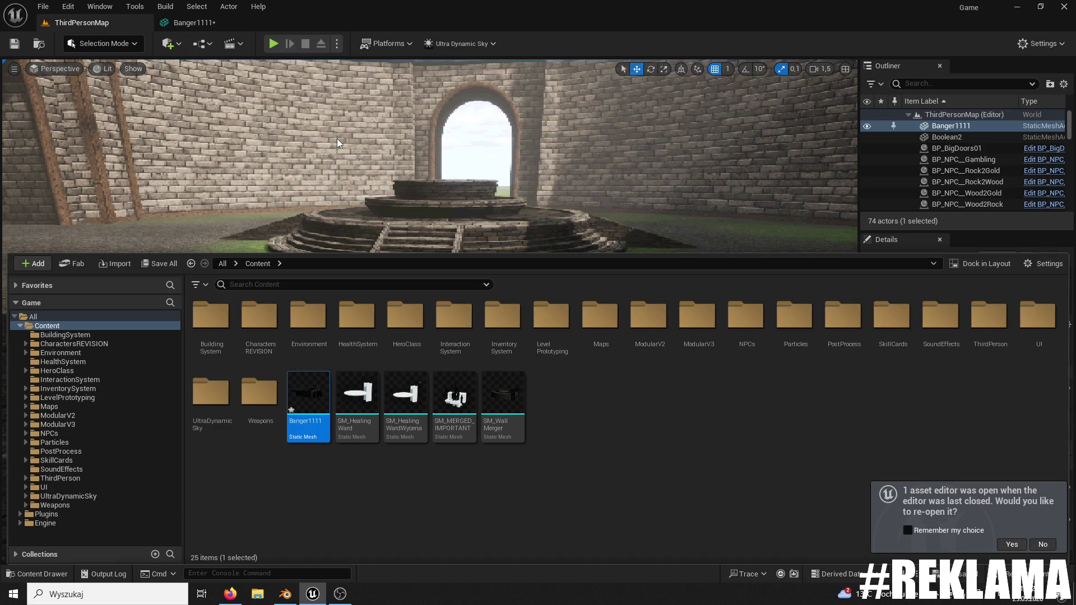
# - Fly the viewport into the maze's brick corridor and select the Banger1111 mesh
pyautogui.rightClick(337, 139)
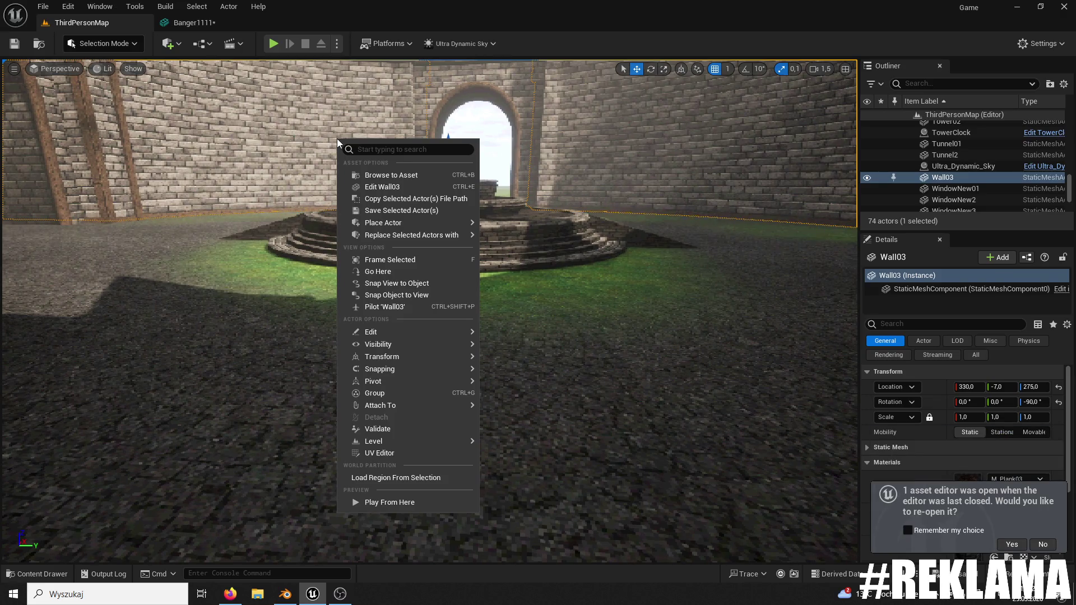
pyautogui.moveTo(328, 140); pyautogui.dragTo(302, 112)
pyautogui.moveTo(595, 446); pyautogui.dragTo(596, 446)
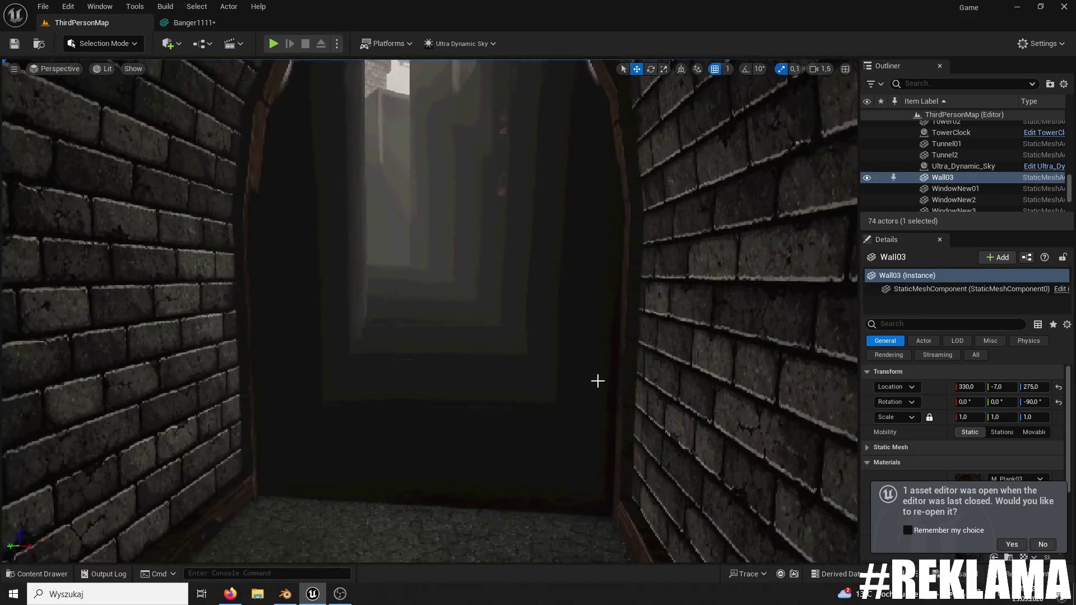
pyautogui.click(522, 415)
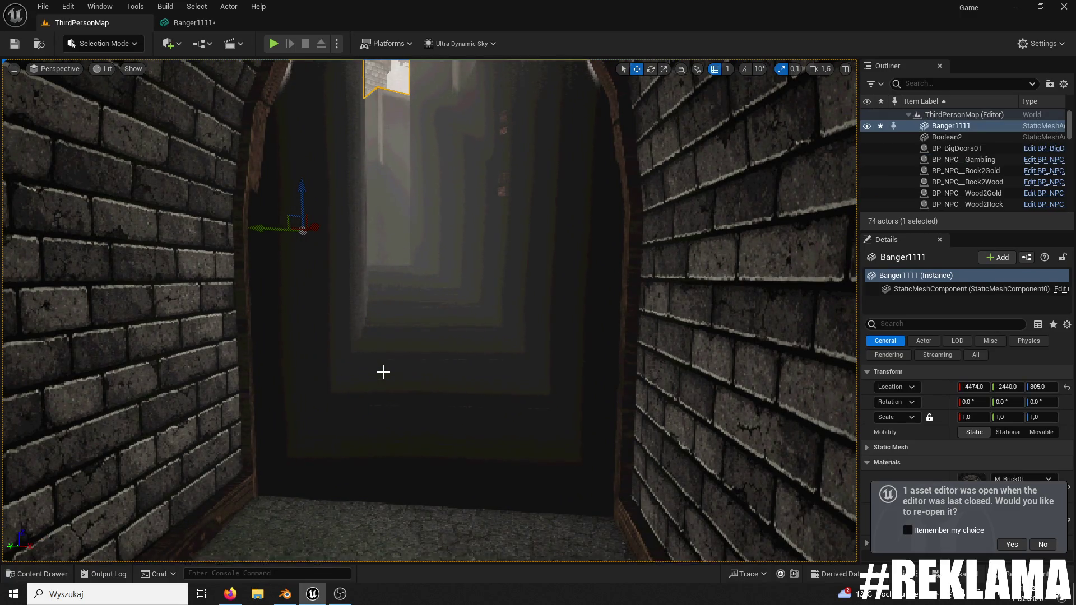
pyautogui.moveTo(383, 371)
pyautogui.mouseDown()
pyautogui.moveTo(358, 392)
pyautogui.moveTo(375, 387)
pyautogui.moveTo(380, 353)
pyautogui.moveTo(380, 371)
pyautogui.mouseUp()
pyautogui.click(1036, 544)
pyautogui.click(104, 46)
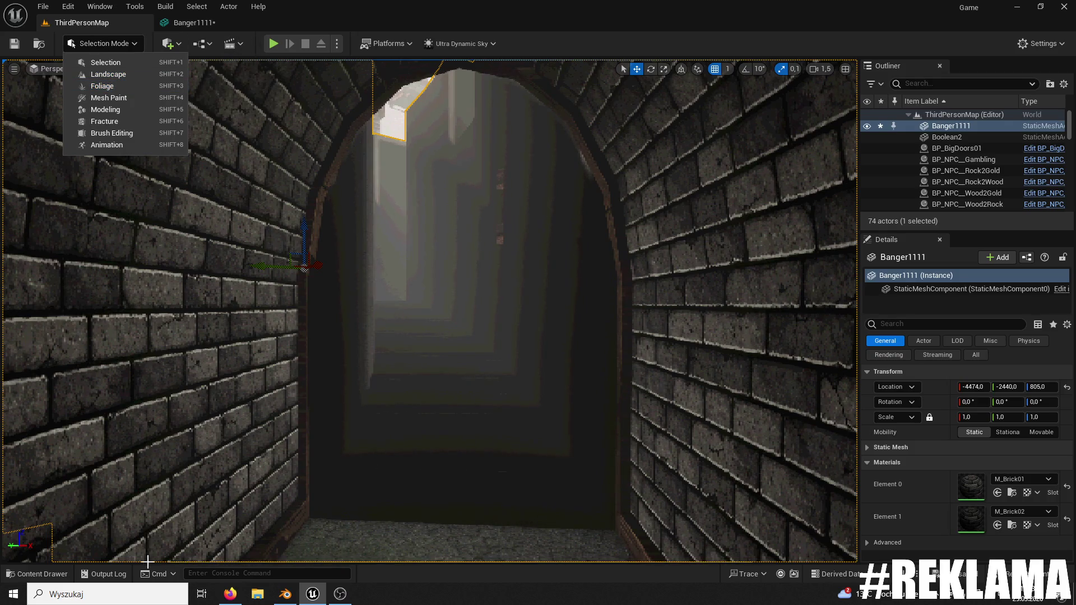
# - Open Banger1111 in its mesh editor, inspect the corridor, then save and close it
pyautogui.click(36, 573)
pyautogui.doubleClick(328, 391)
pyautogui.moveTo(438, 269)
pyautogui.mouseDown()
pyautogui.moveTo(415, 288)
pyautogui.moveTo(333, 220)
pyautogui.moveTo(326, 185)
pyautogui.moveTo(345, 216)
pyautogui.mouseUp()
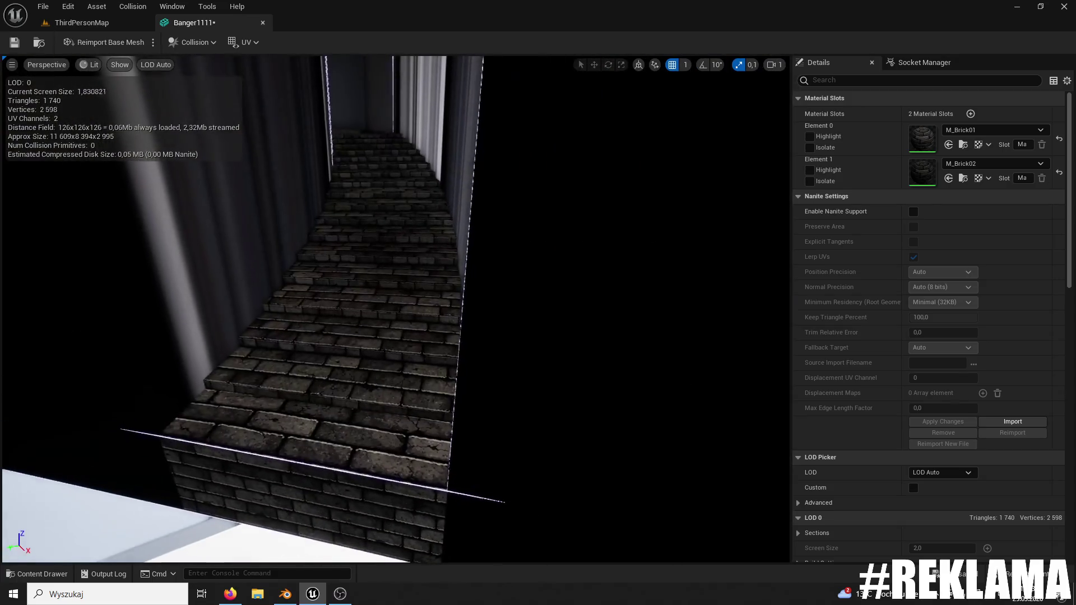
pyautogui.click(15, 42)
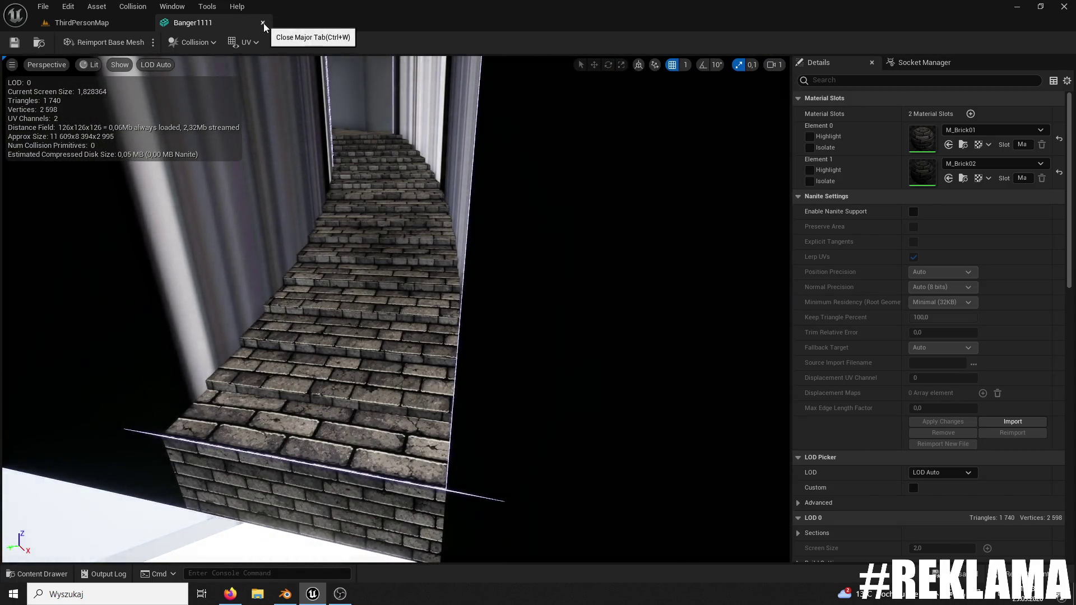
pyautogui.click(264, 23)
# - Invert the maze mesh's normals with Modeling Mode's Edit Normals tool, accept, and start a play test
pyautogui.click(119, 46)
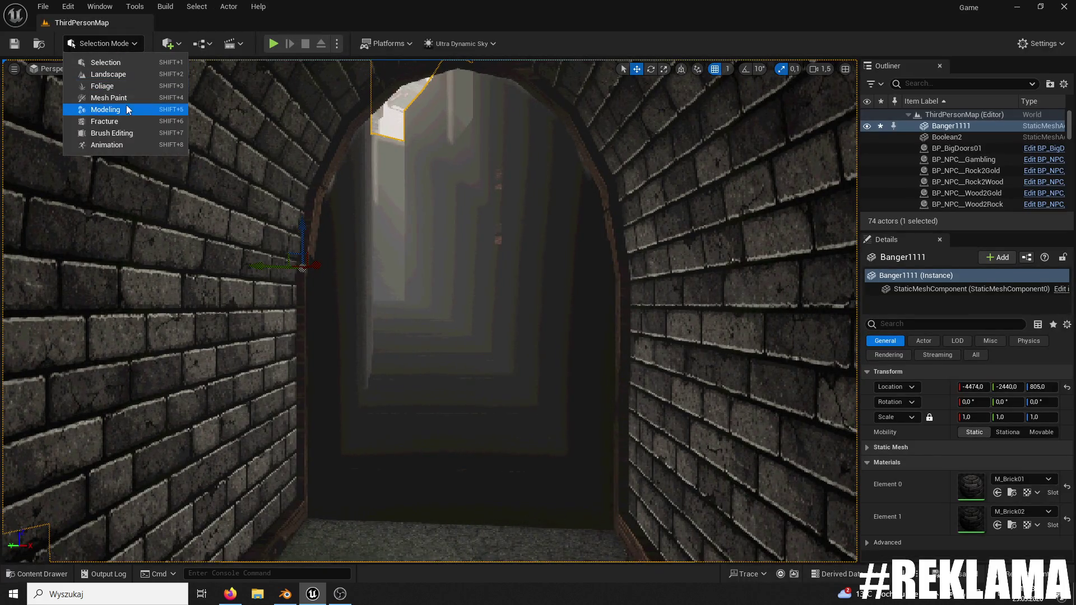
pyautogui.click(123, 110)
pyautogui.click(19, 346)
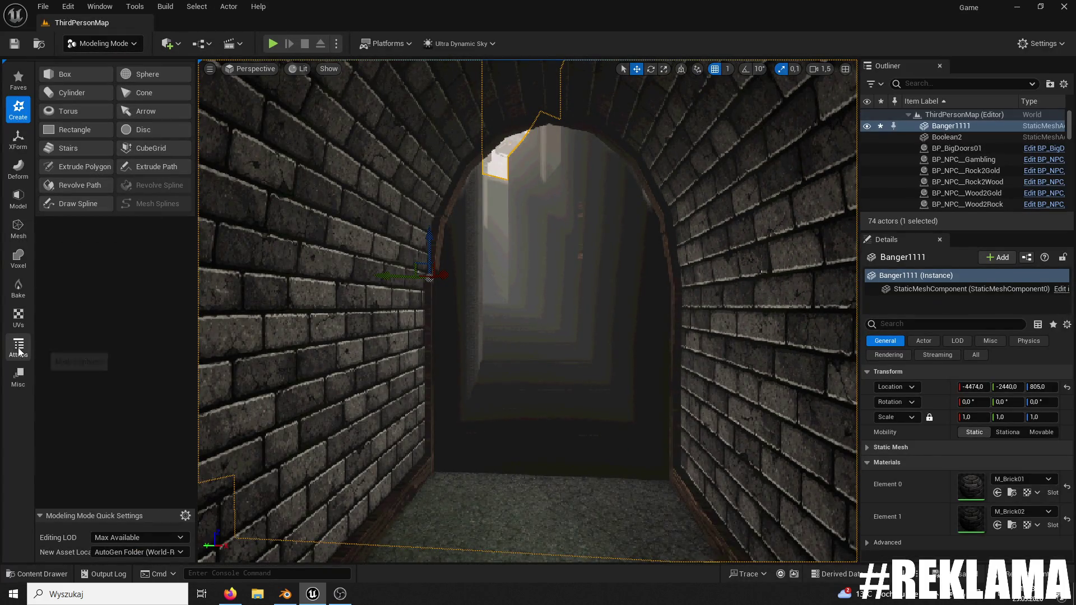
pyautogui.click(92, 95)
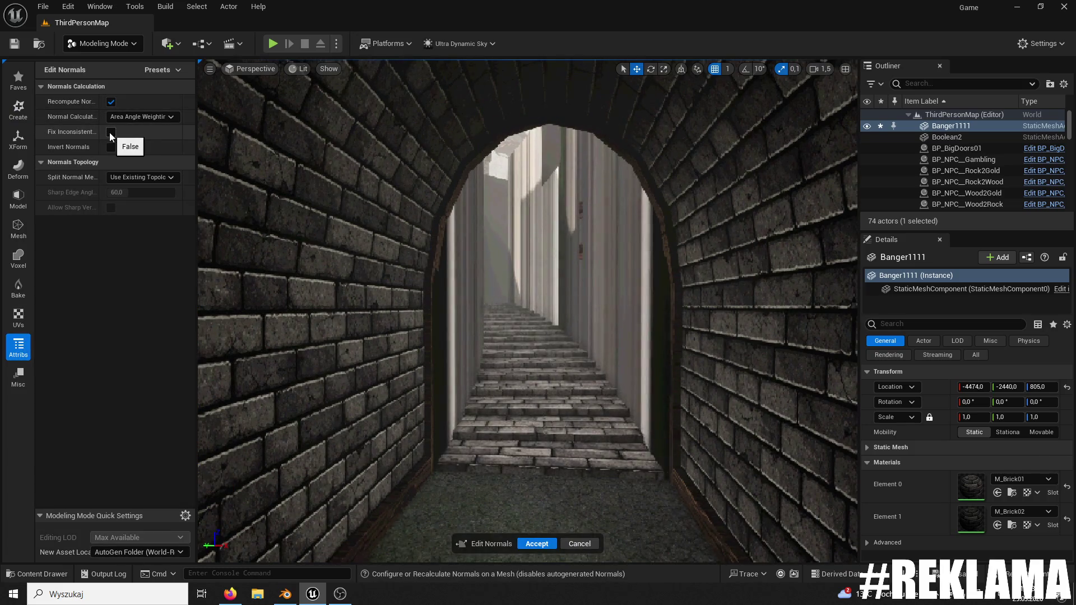
pyautogui.click(110, 148)
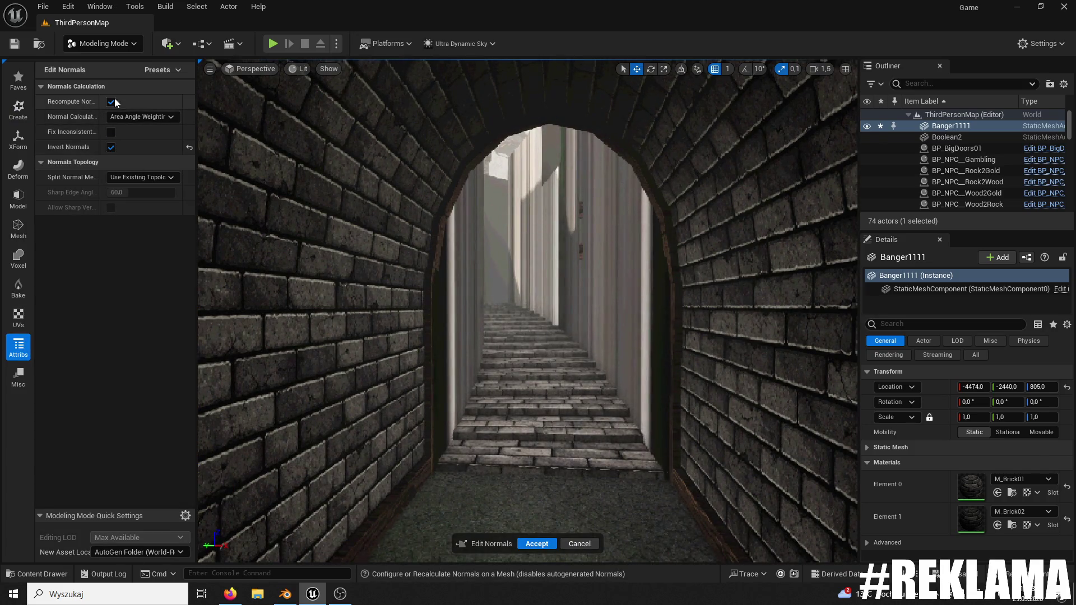
pyautogui.click(111, 102)
pyautogui.click(536, 543)
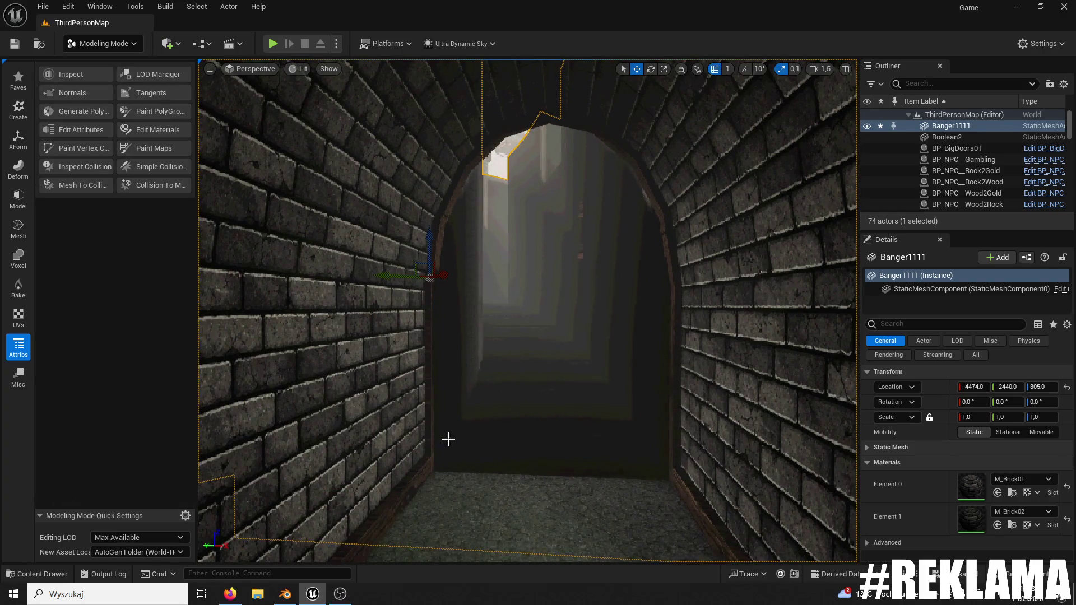
pyautogui.click(273, 43)
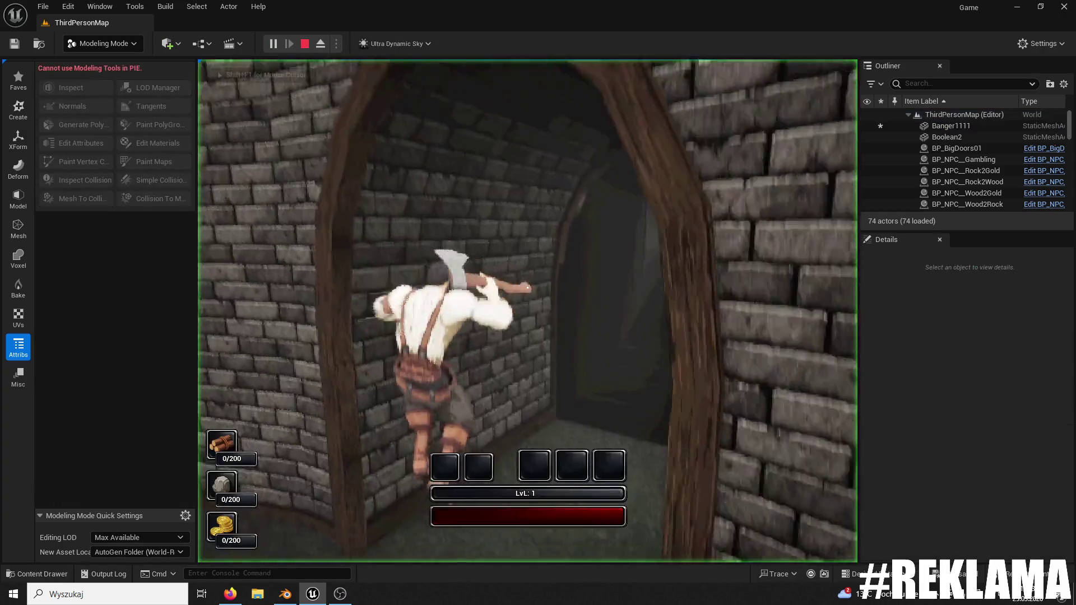
# - Run the character through the dark maze's corridors, stairs and doorways, then stop the play-test
pyautogui.press('w')
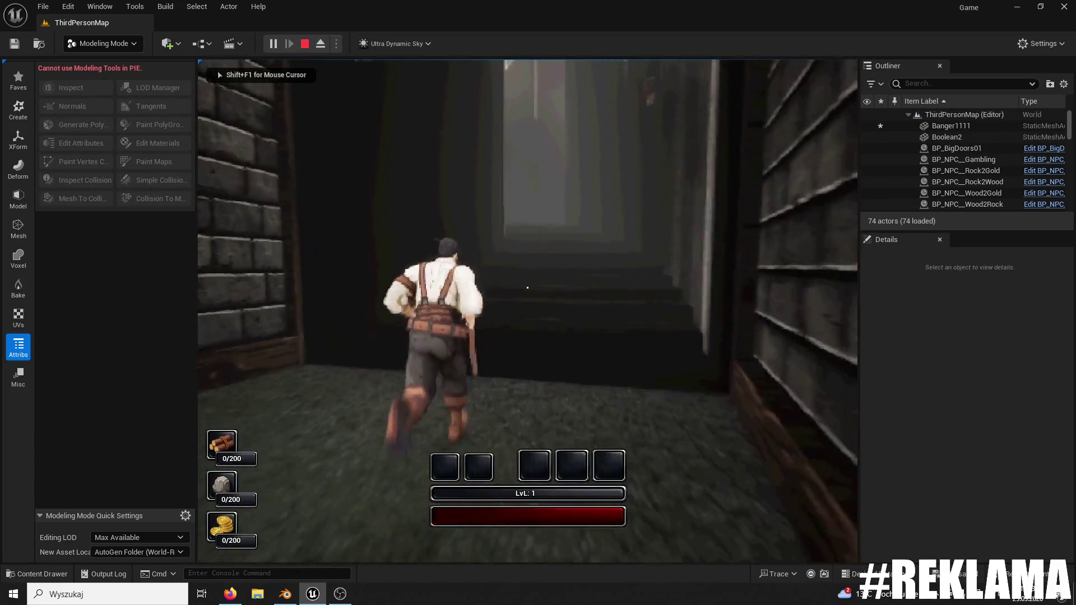
pyautogui.press('w')
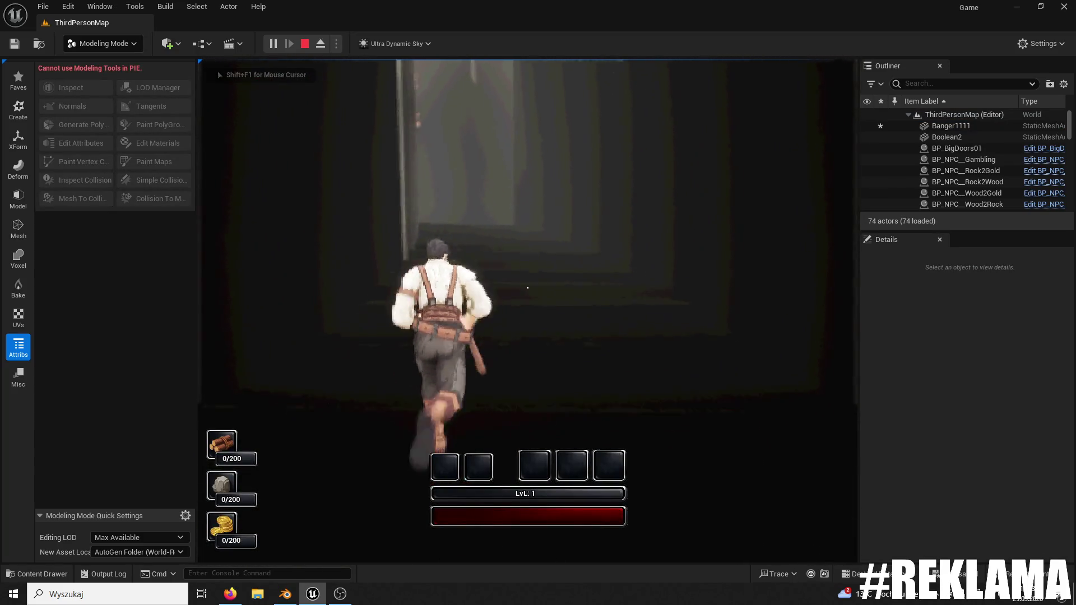
pyautogui.press('w')
pyautogui.press('w')
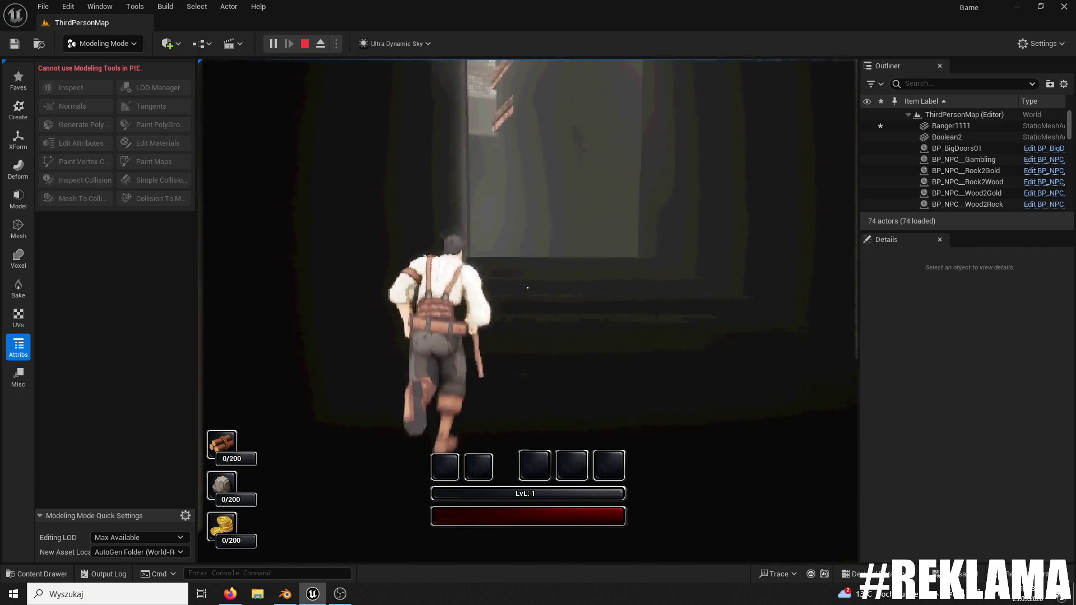
pyautogui.press('w')
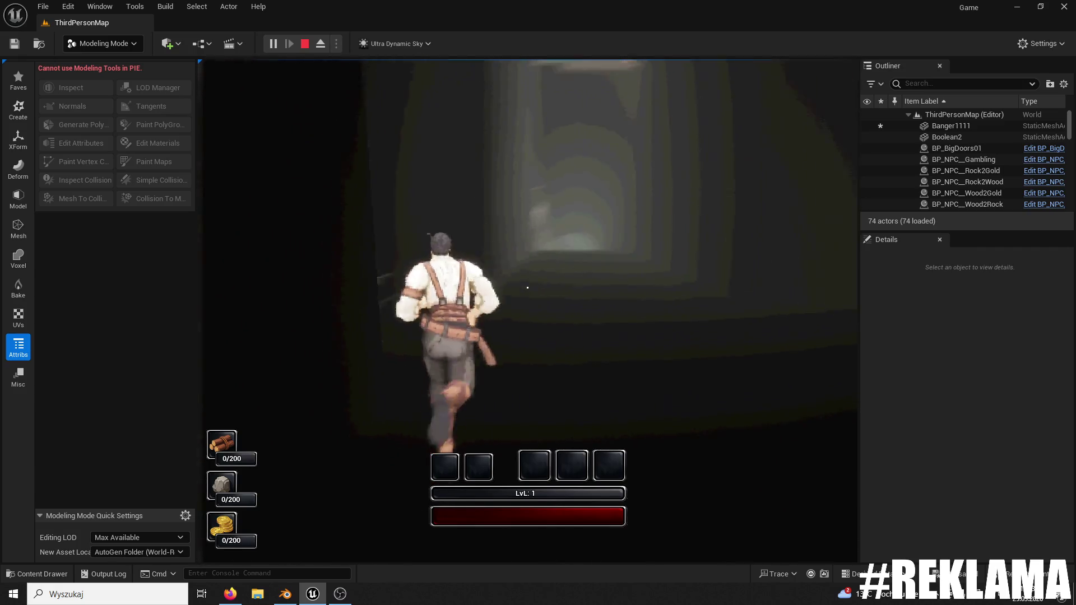
pyautogui.press('w')
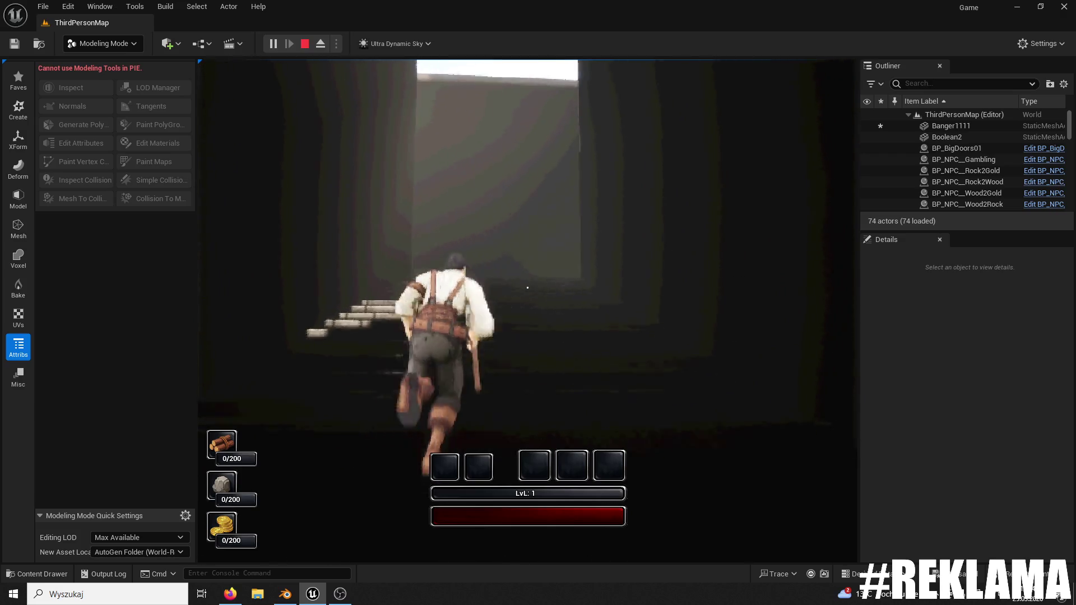
pyautogui.press('w')
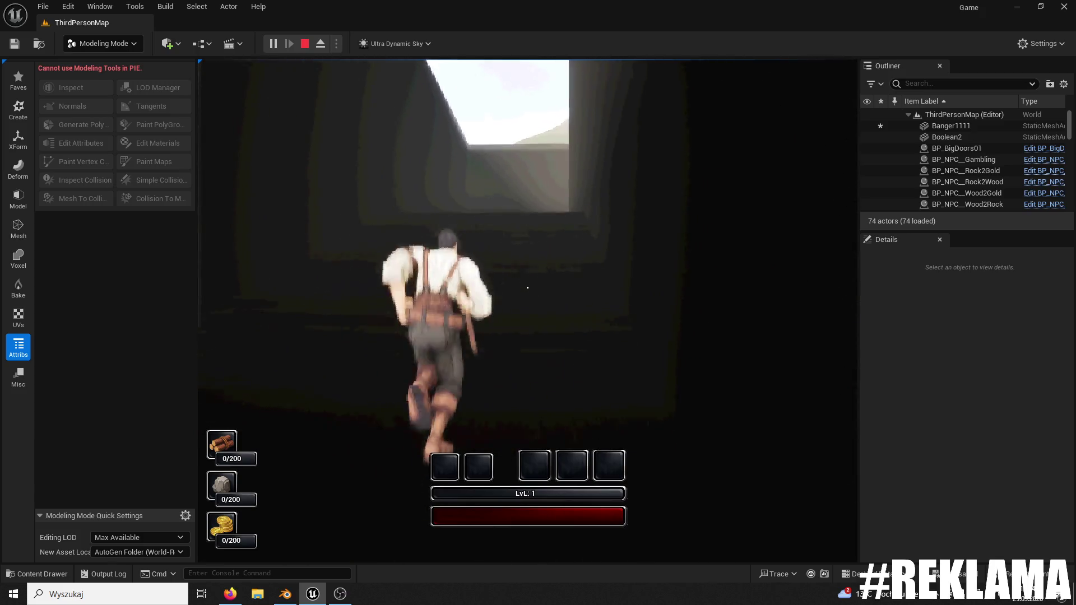
pyautogui.press('w')
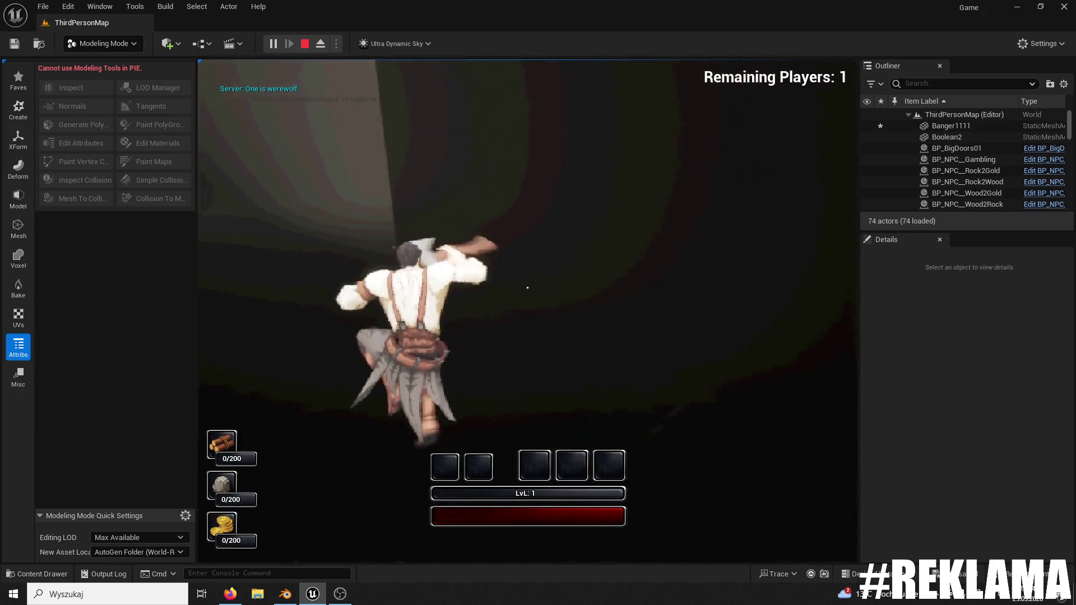
pyautogui.press('w')
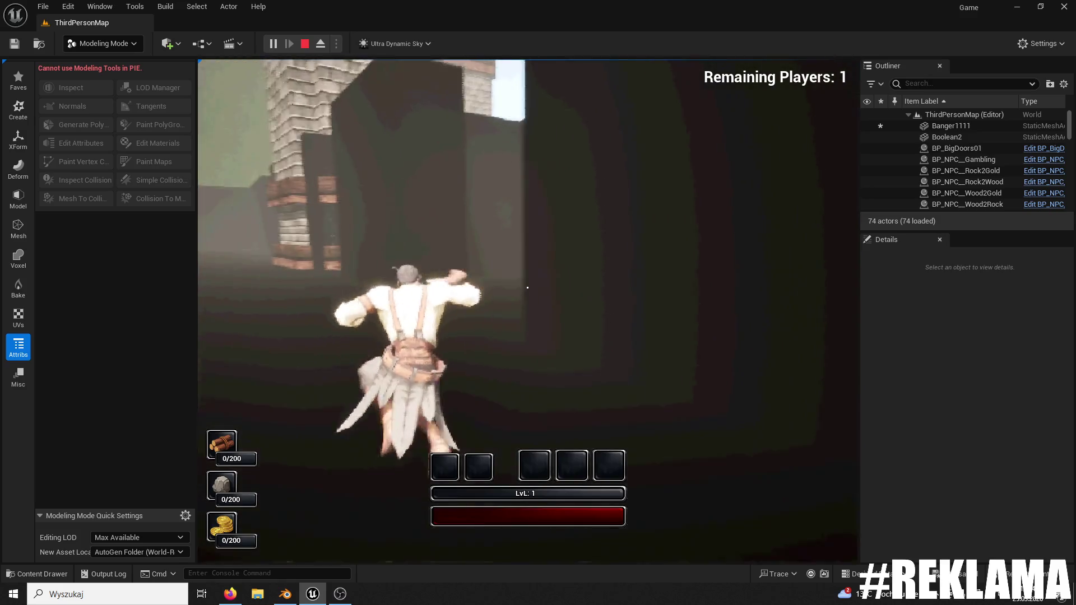
pyautogui.press('w')
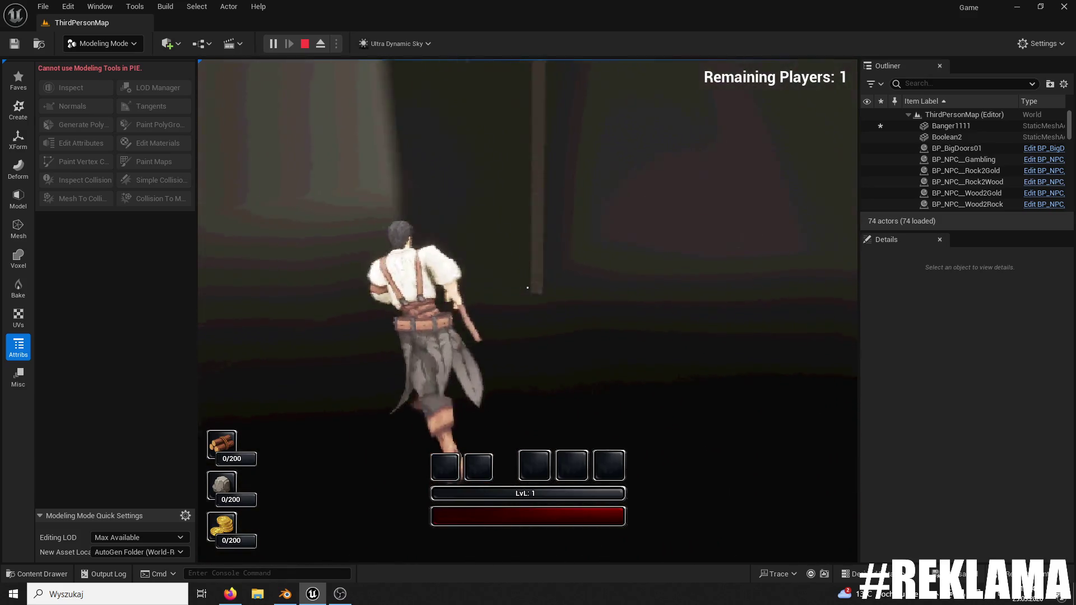
pyautogui.press('w')
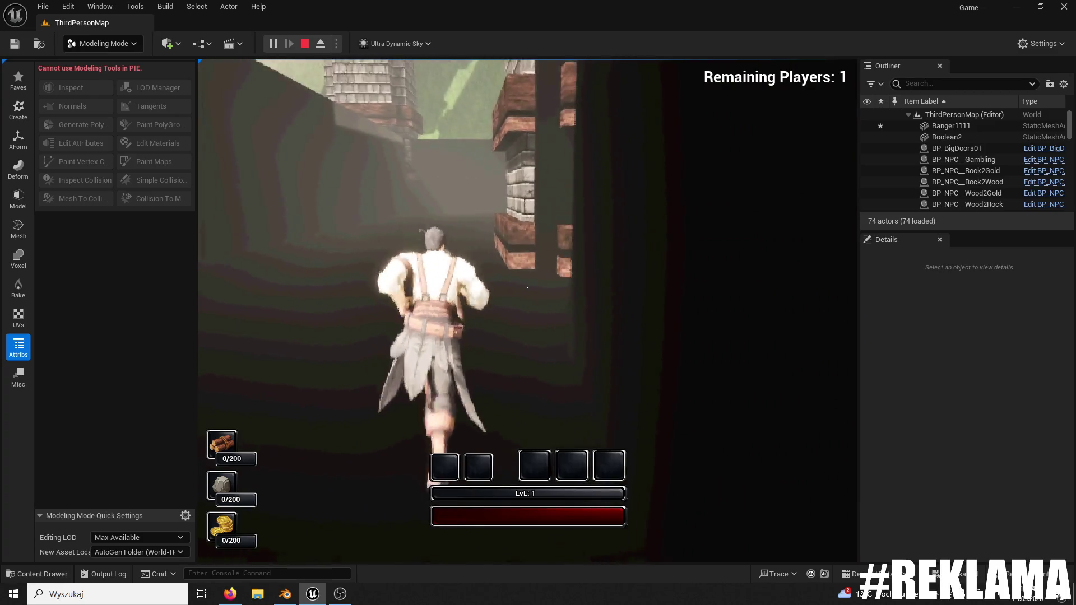
pyautogui.press('w')
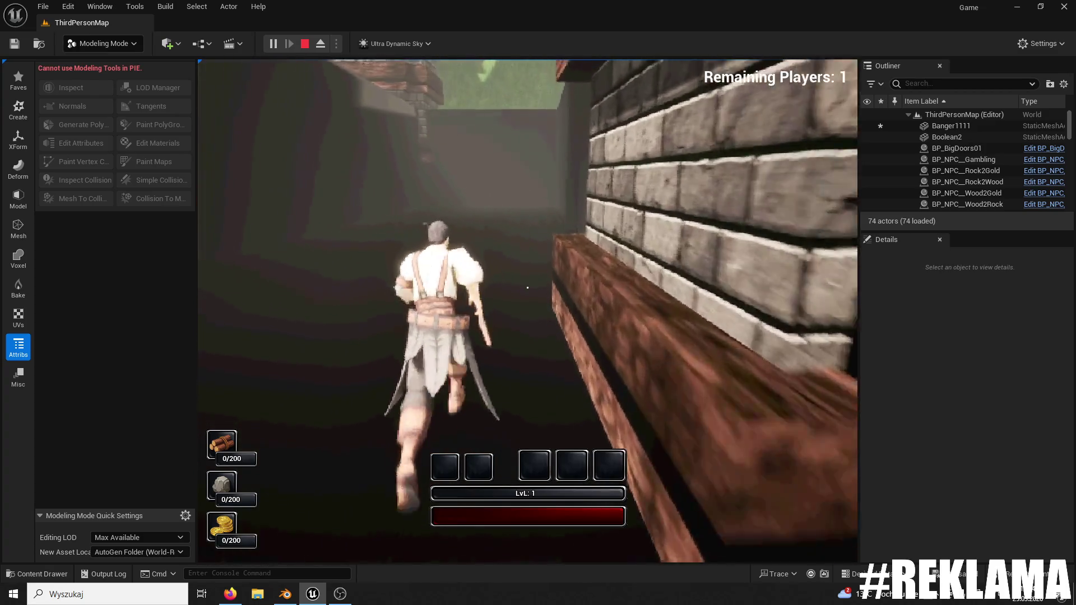
pyautogui.press('w')
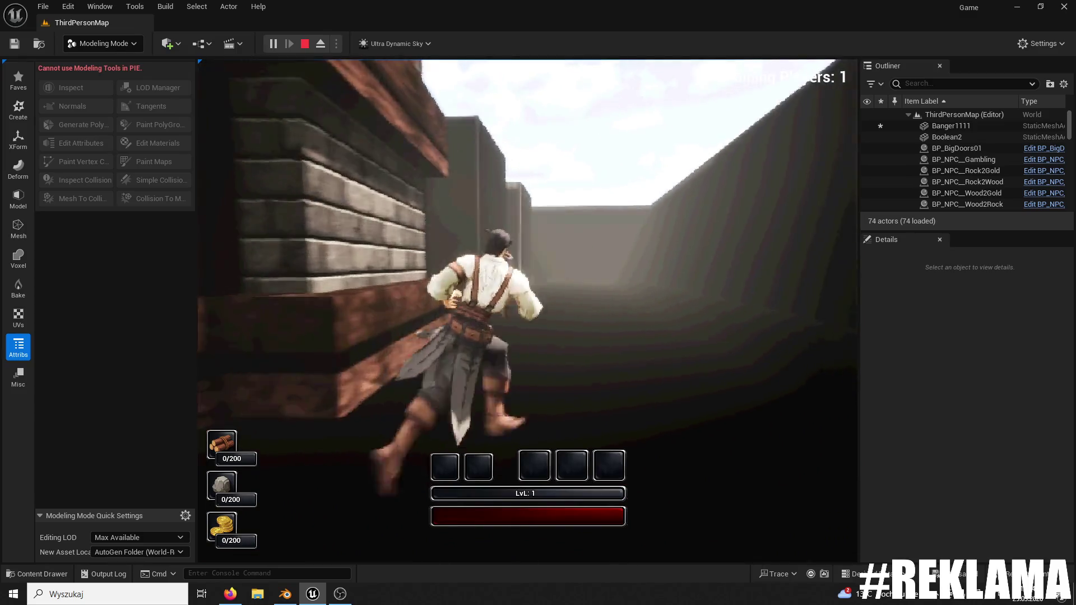
pyautogui.press('w')
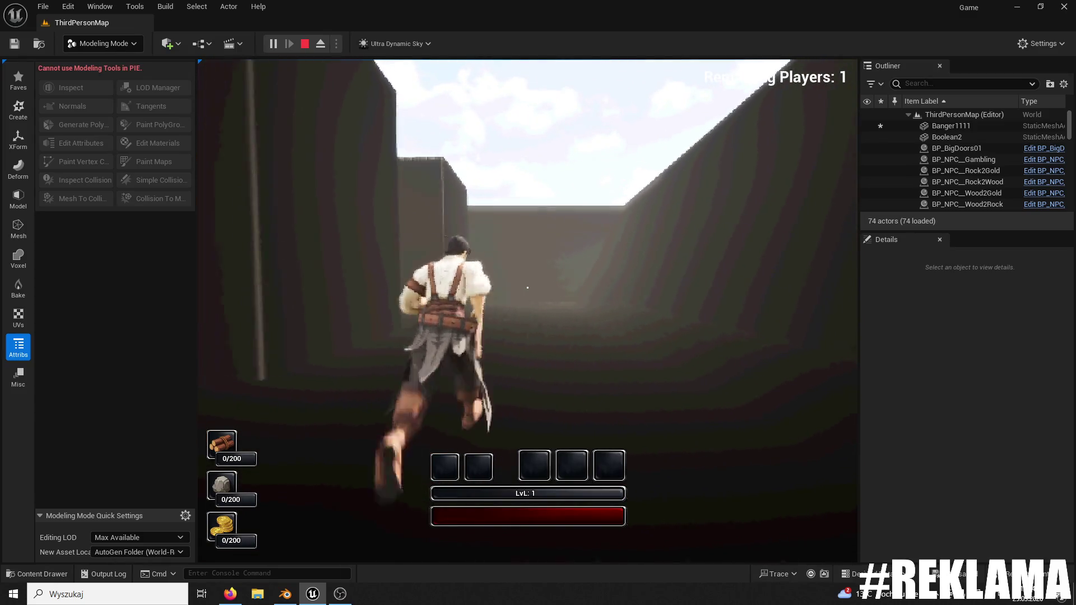
pyautogui.press('w')
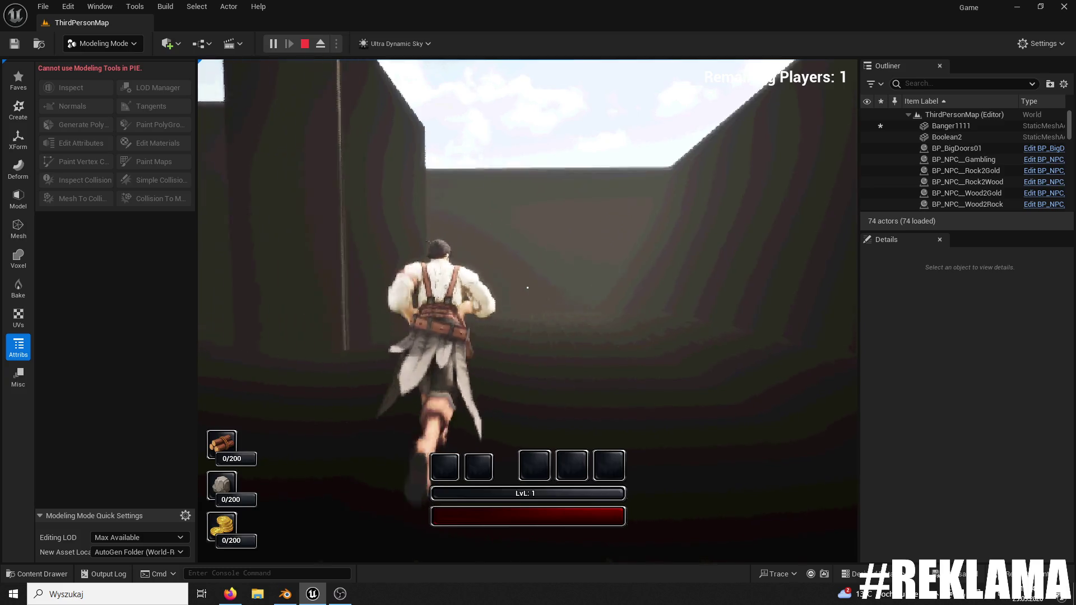
pyautogui.press('w')
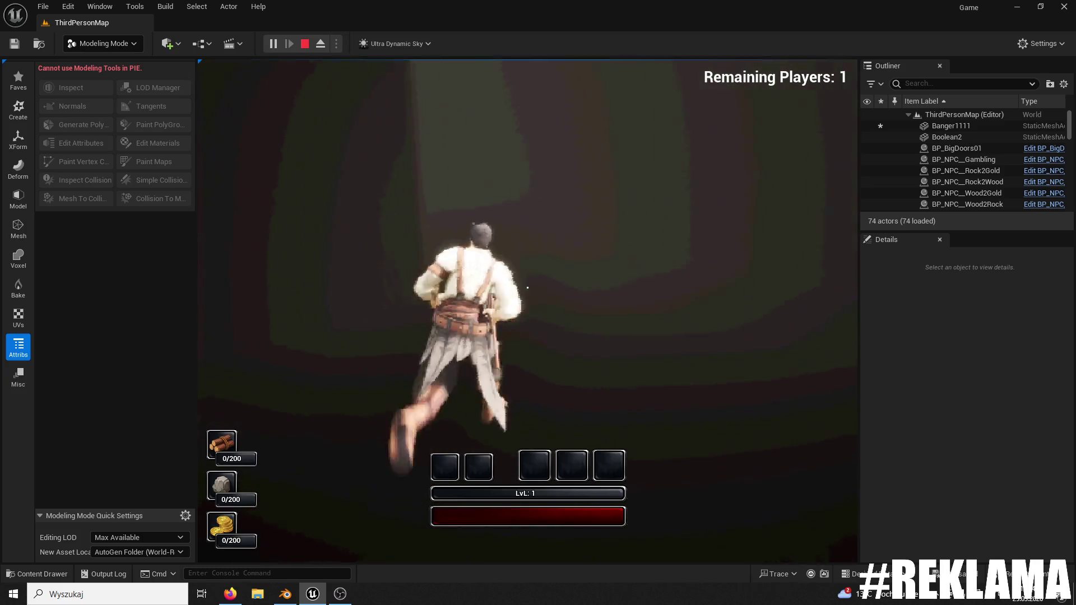
pyautogui.press('w')
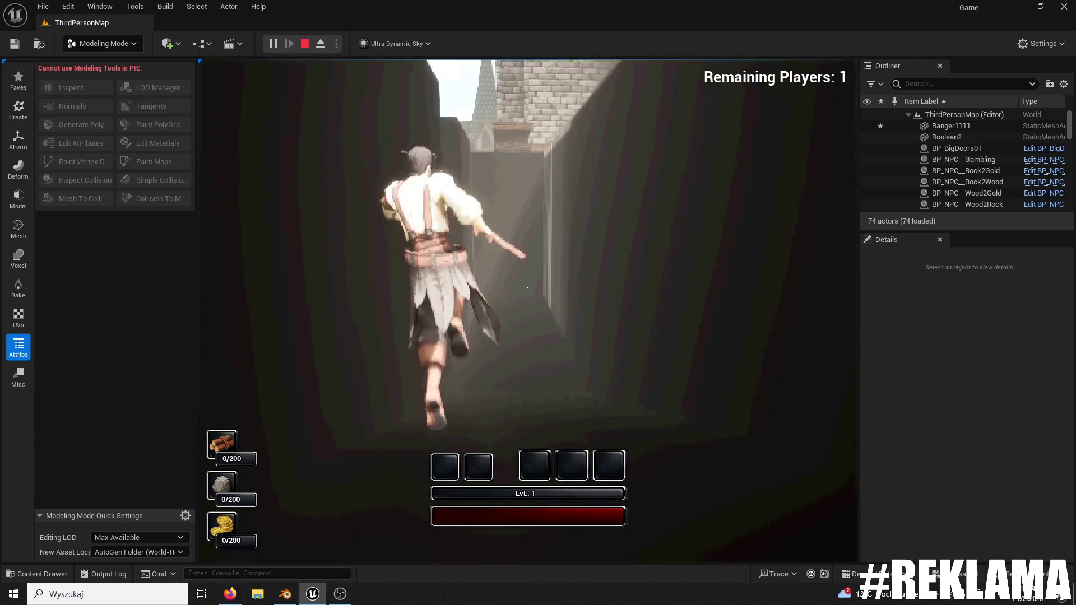
pyautogui.press('w')
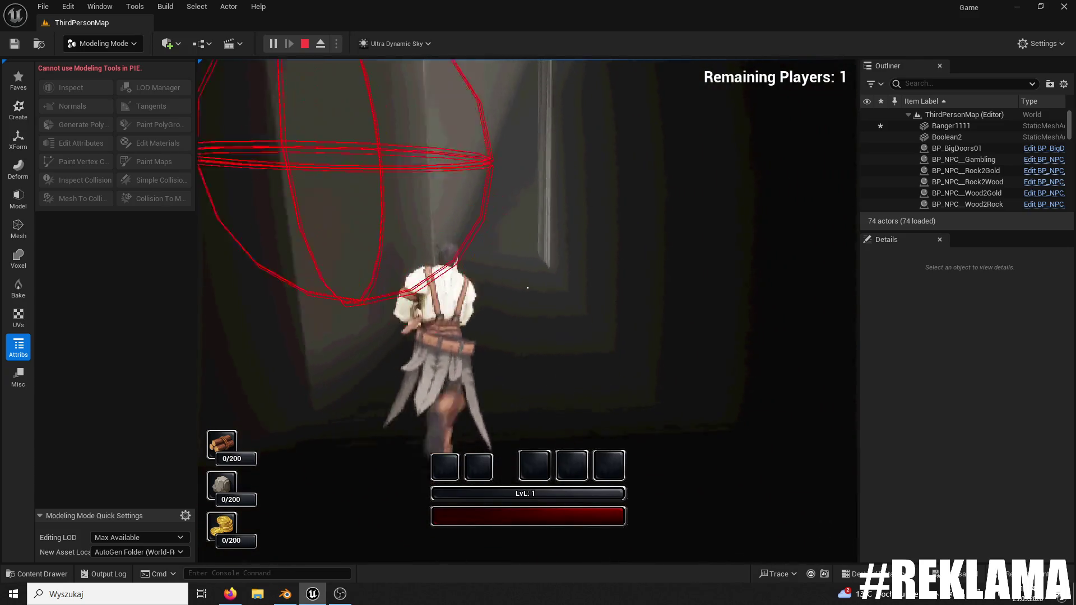
pyautogui.press('w')
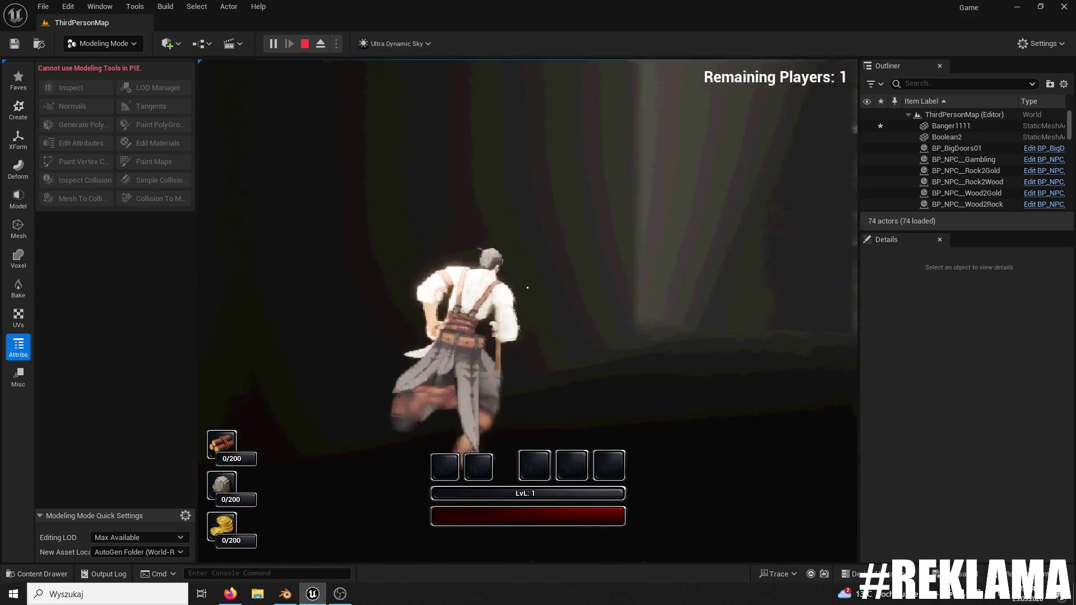
pyautogui.press('w')
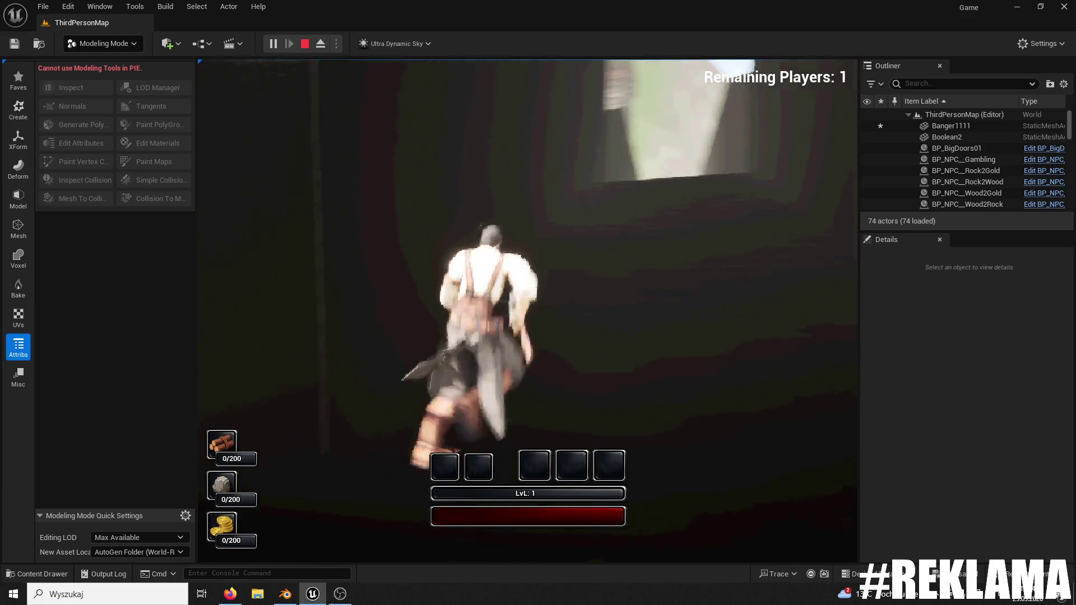
pyautogui.press('Escape')
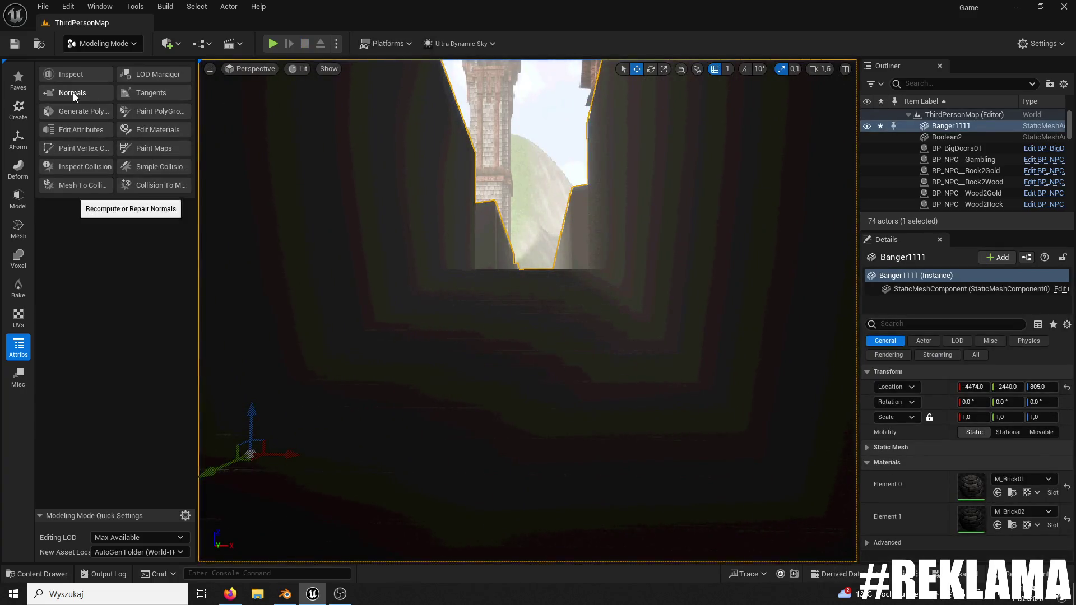
# - Recompute the maze mesh's normals, return to Selection Mode and briefly play-test up the stone stairs
pyautogui.click(73, 106)
pyautogui.click(111, 102)
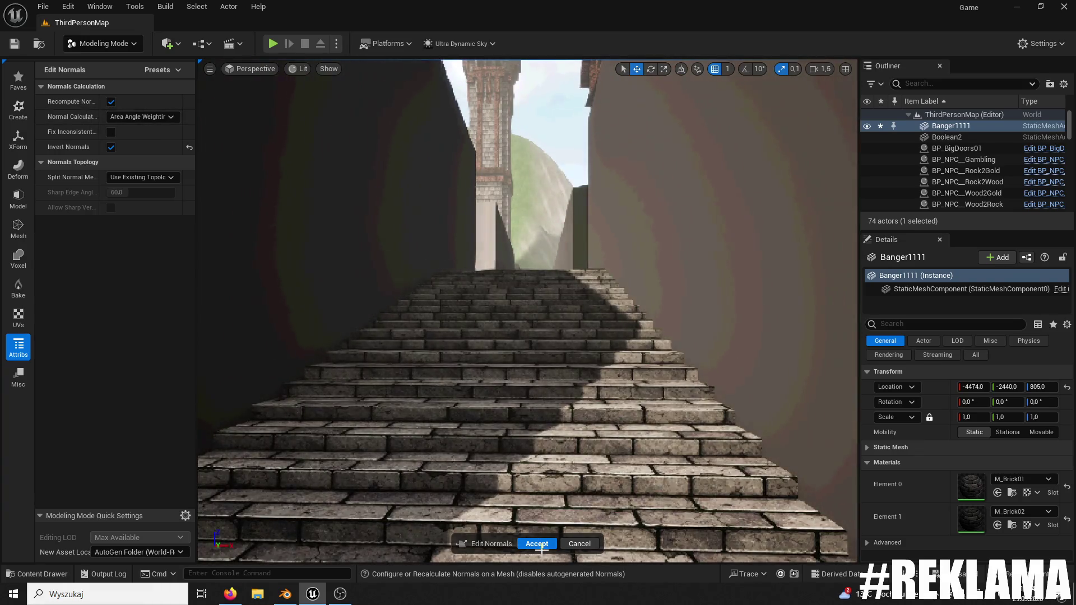
pyautogui.click(536, 544)
pyautogui.click(101, 43)
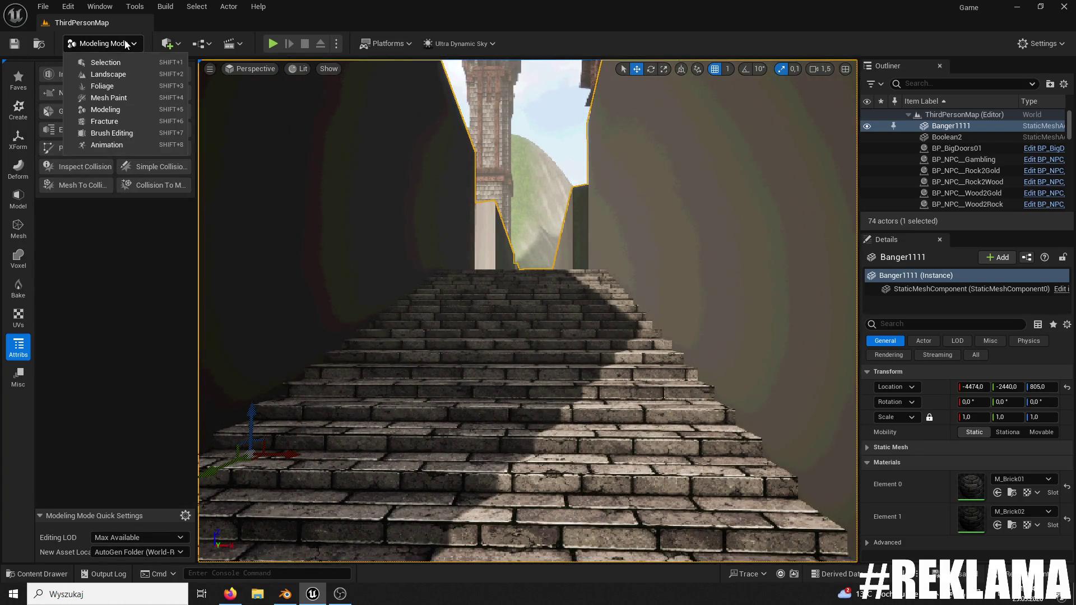
pyautogui.click(84, 64)
pyautogui.click(273, 44)
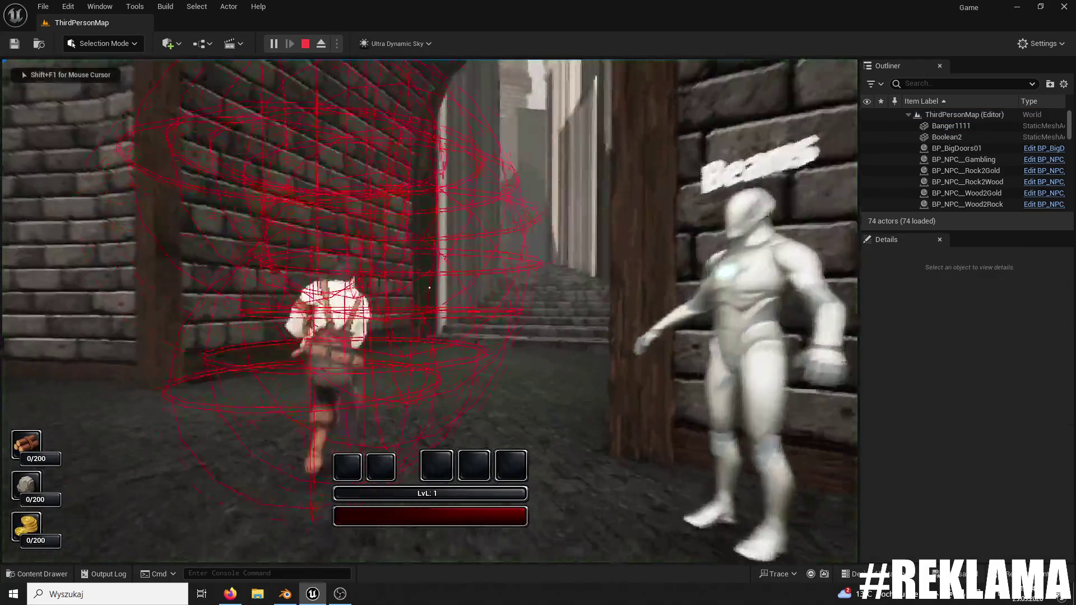
pyautogui.press('w')
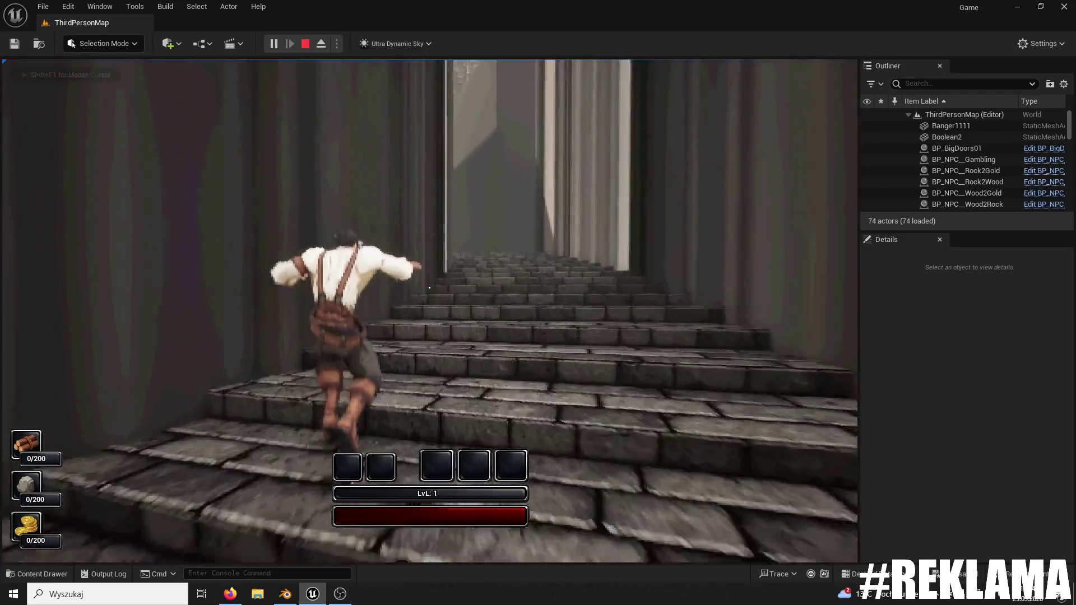
pyautogui.press('Escape')
# - Undo the Edit Normals change and launch another play-test
pyautogui.scroll(-10, 306, 67)
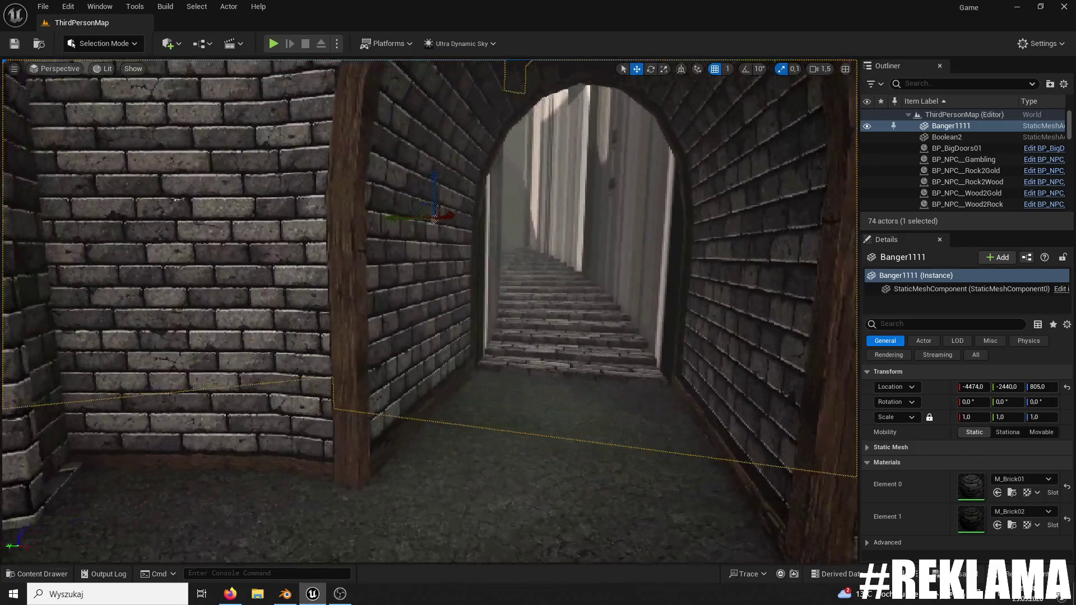
pyautogui.moveTo(358, 191); pyautogui.dragTo(380, 184)
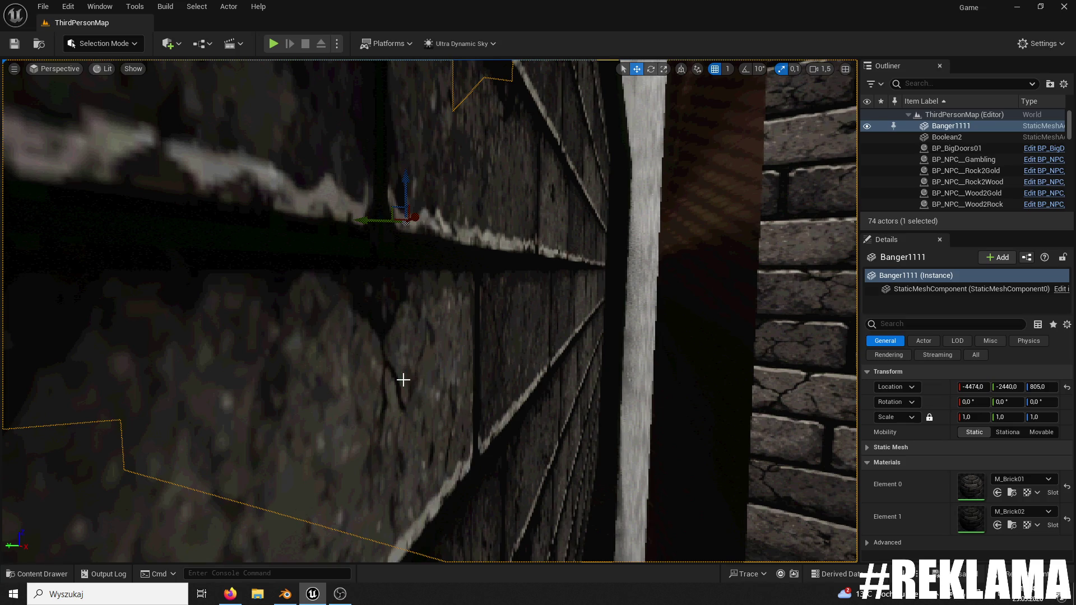
pyautogui.hotkey('ctrl', 'z')
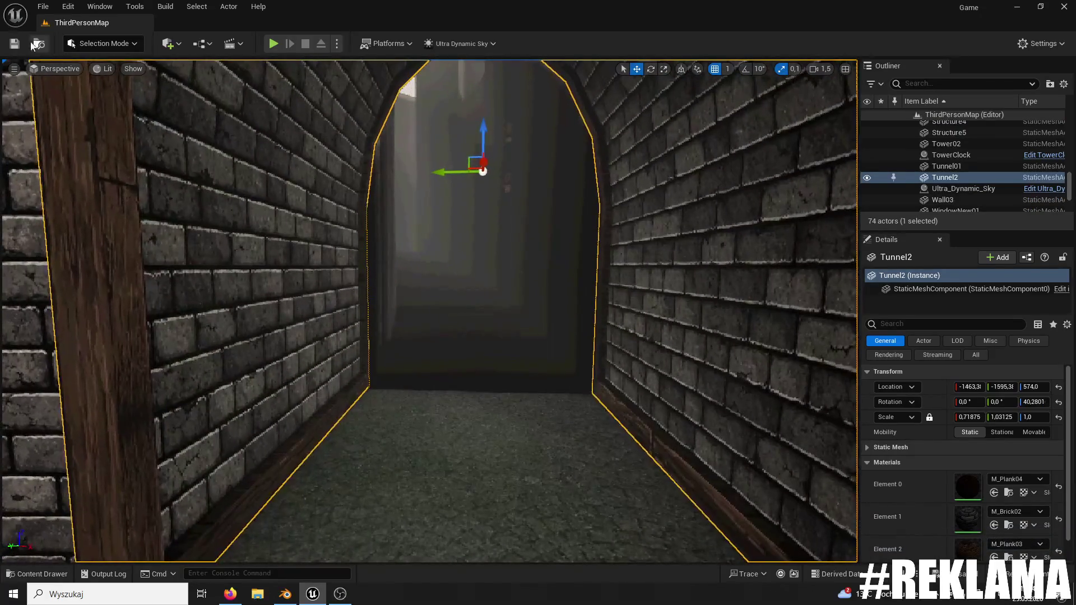
pyautogui.click(272, 44)
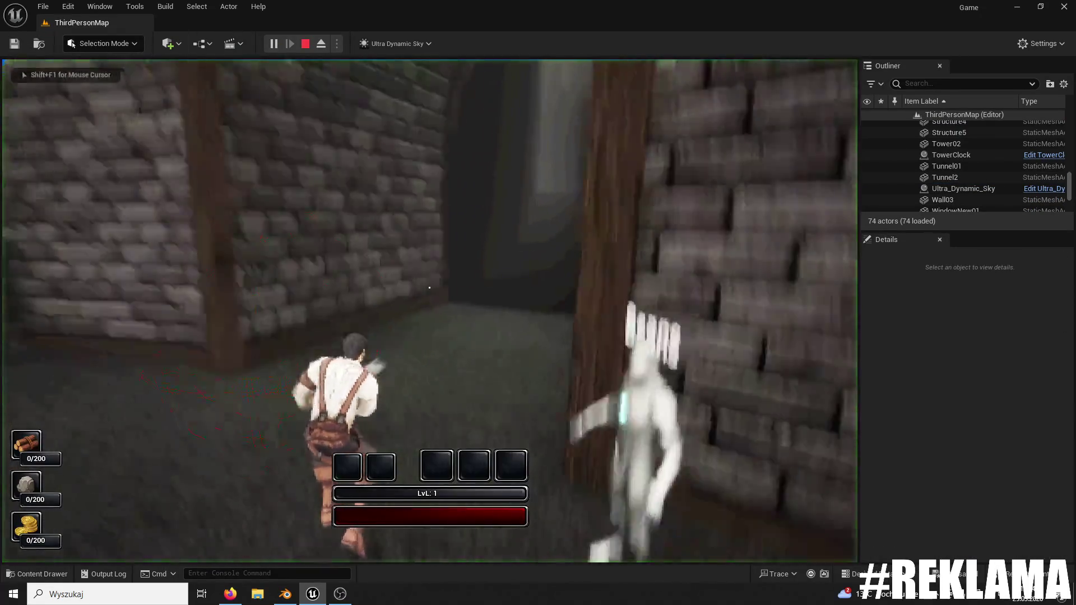
# - Run through the dark brick tunnel toward the bright opening, stop, and select the Banger1111 mesh
pyautogui.press('w')
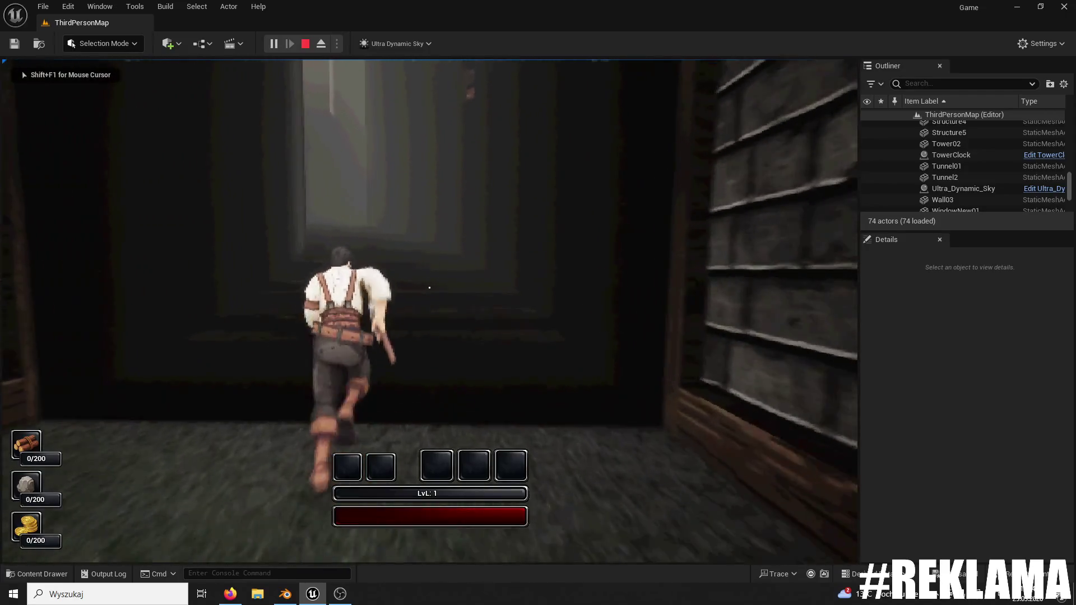
pyautogui.press('w')
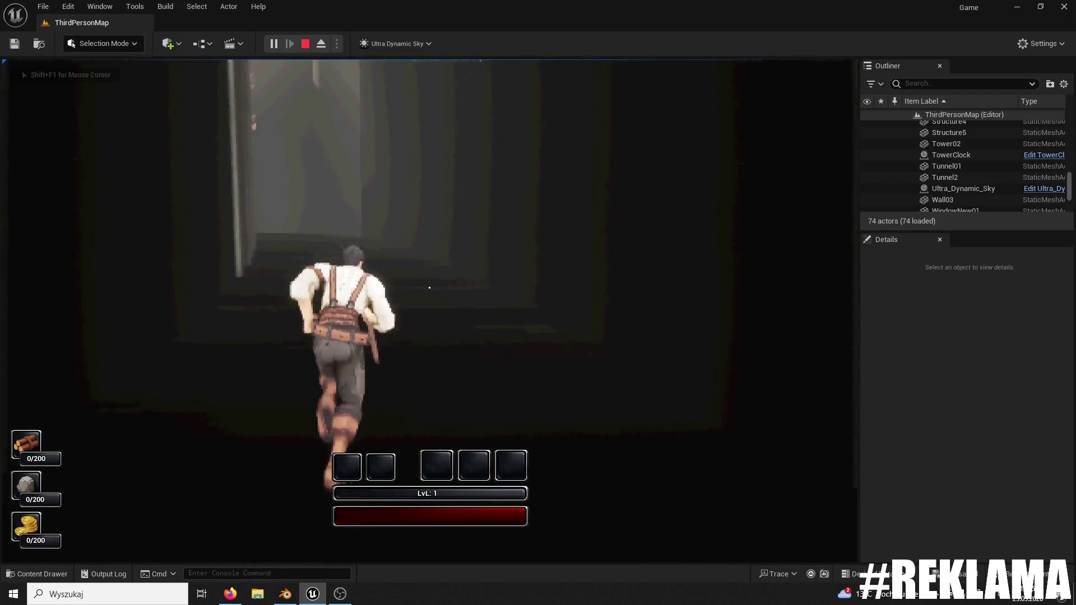
pyautogui.press('w')
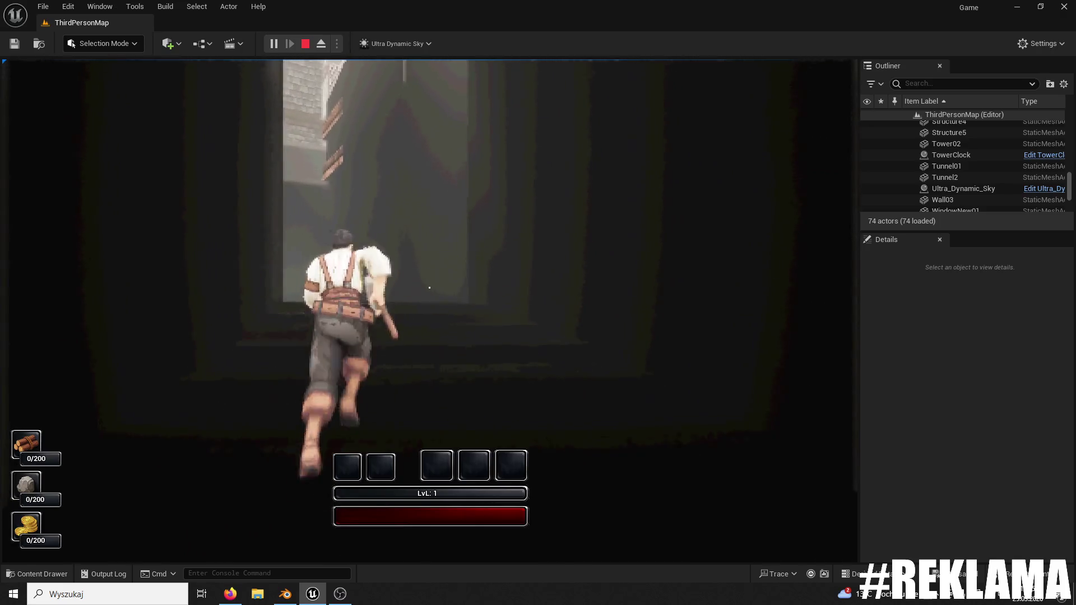
pyautogui.press('w')
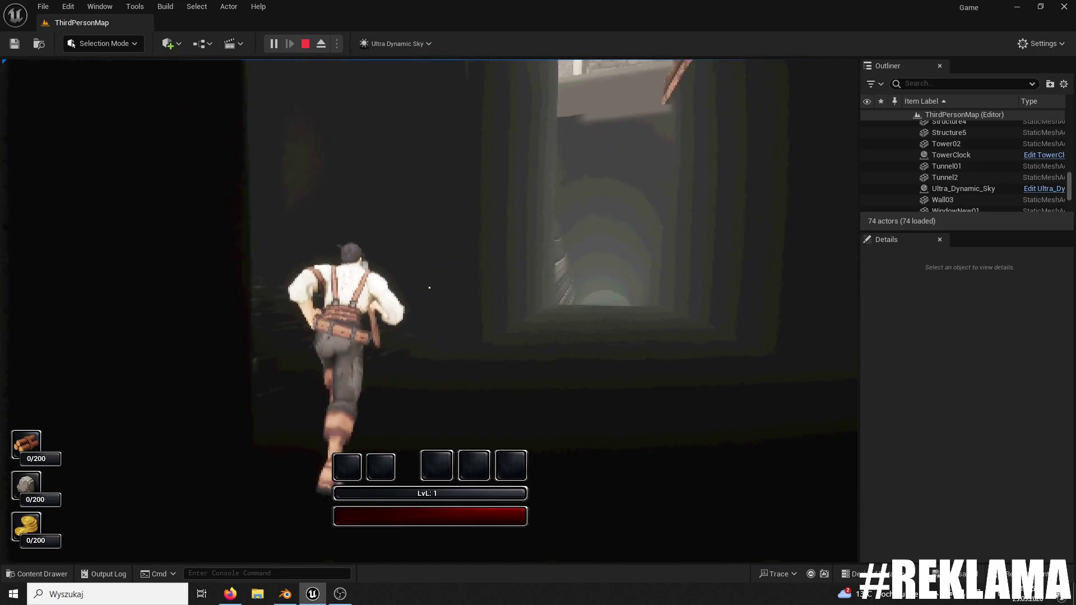
pyautogui.press('w')
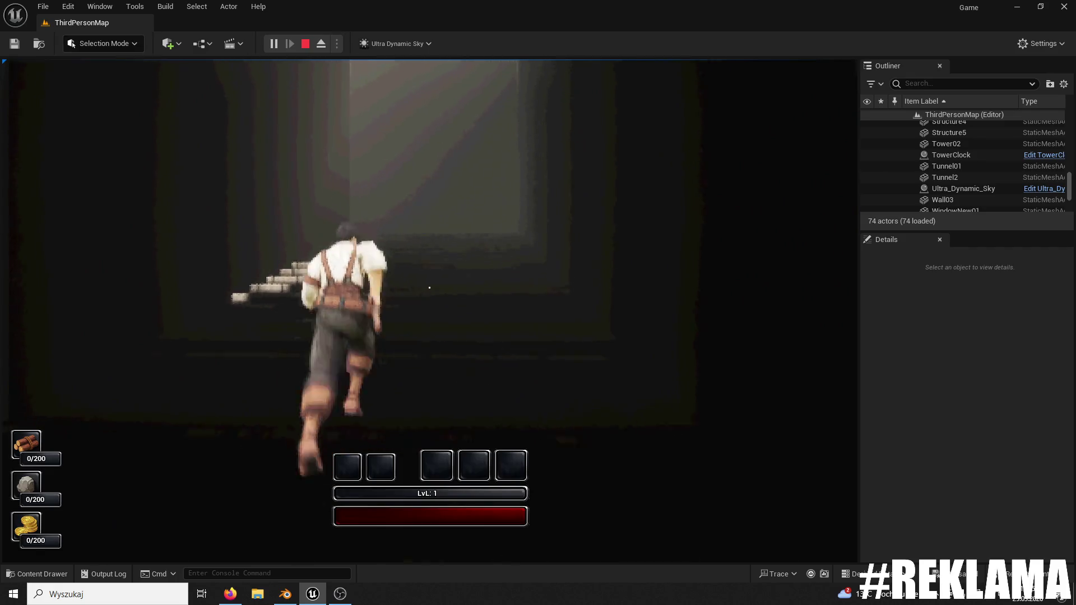
pyautogui.press('w')
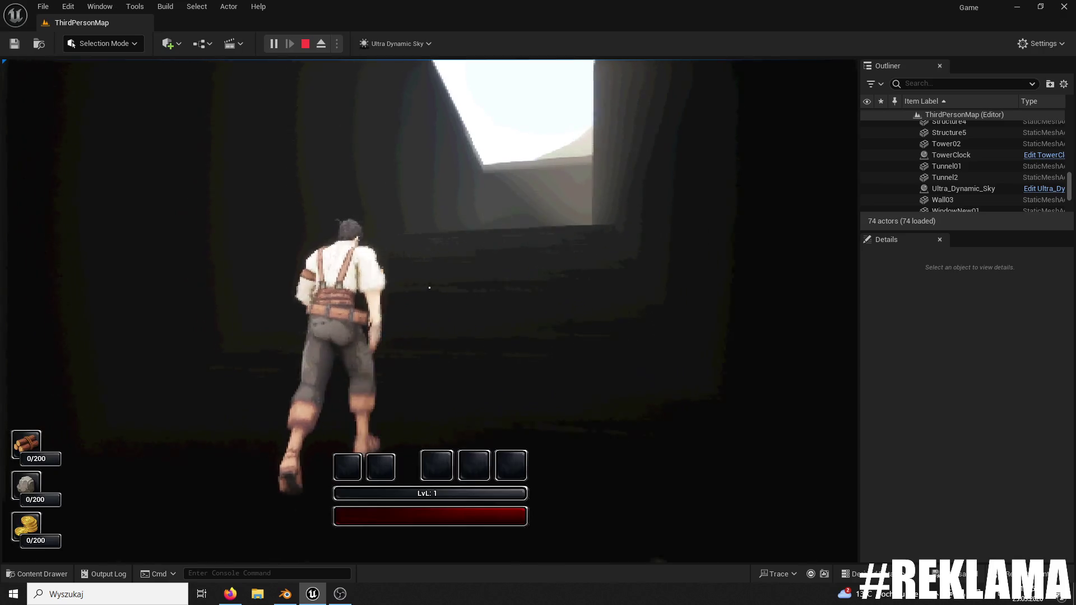
pyautogui.press('Escape')
pyautogui.click(450, 278)
pyautogui.click(101, 43)
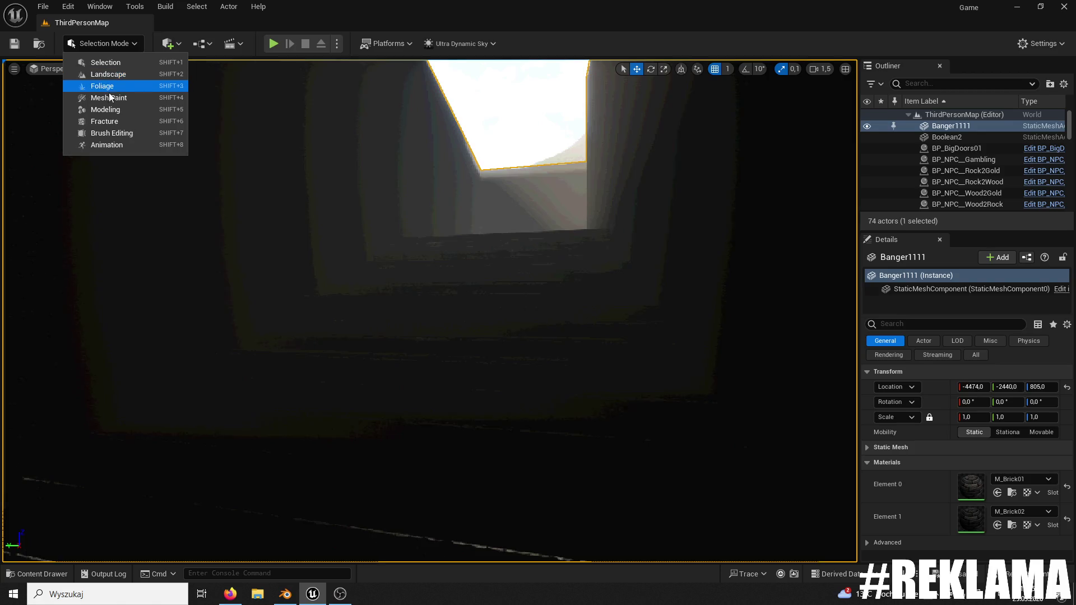
# - Recompute Banger1111's normals with Invert Normals unchecked, return to Selection Mode and press Play
pyautogui.click(112, 112)
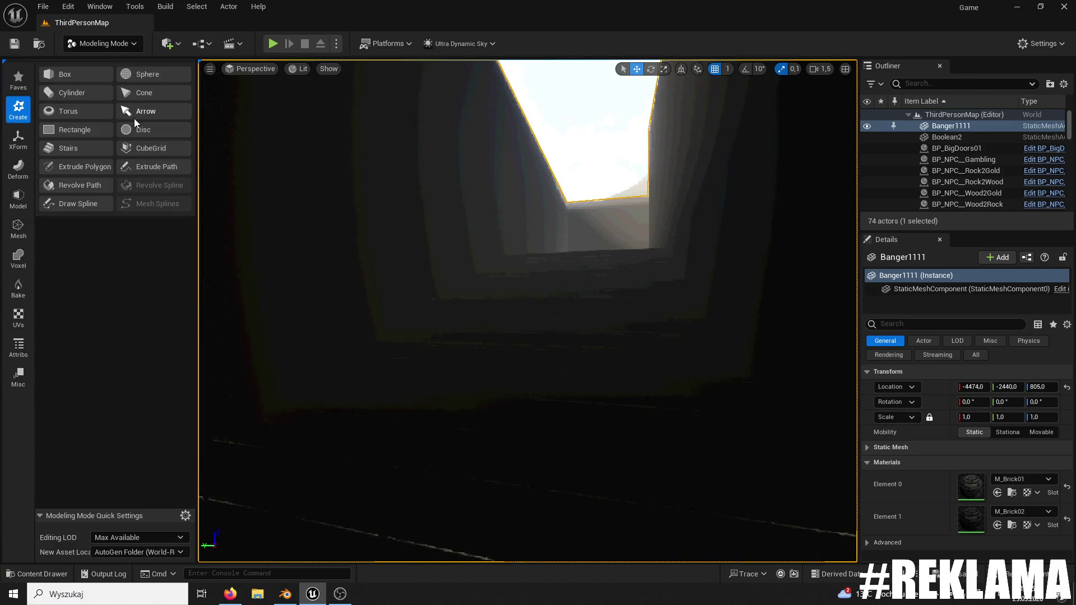
pyautogui.click(18, 347)
pyautogui.click(72, 93)
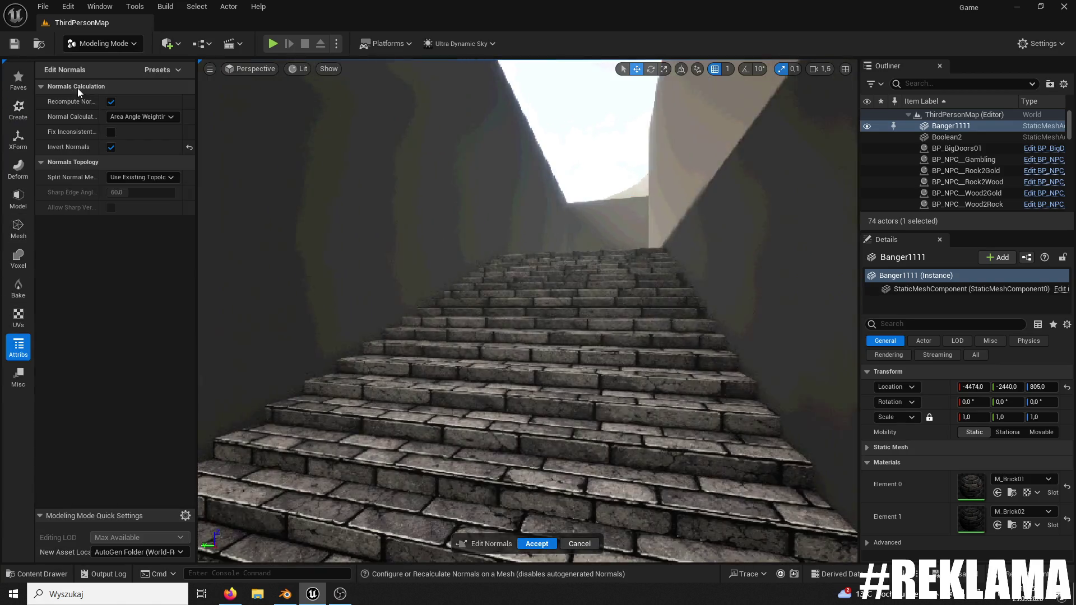
pyautogui.click(110, 149)
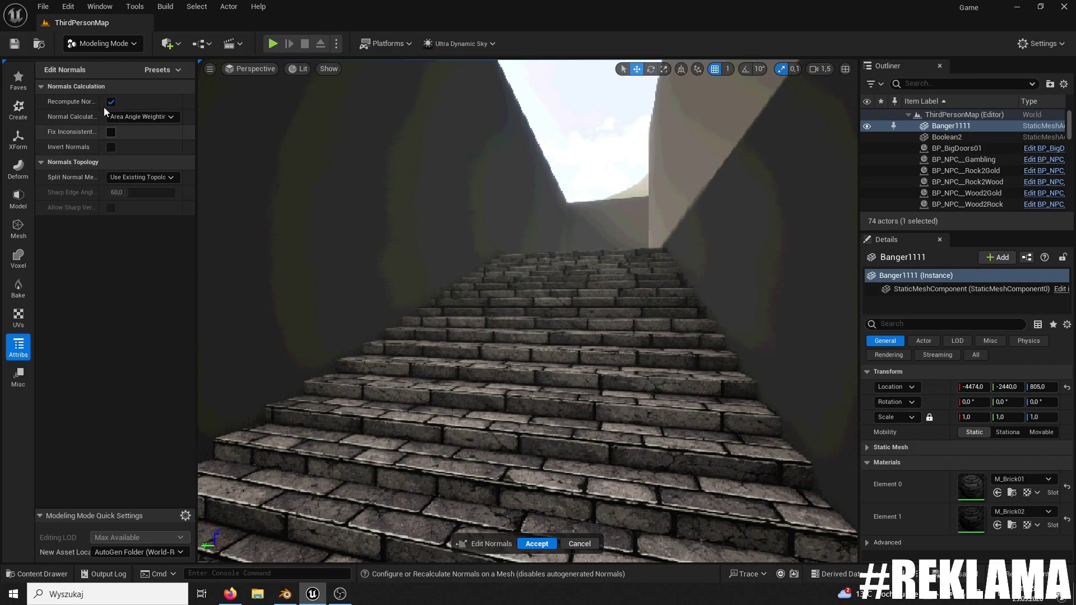
pyautogui.click(537, 544)
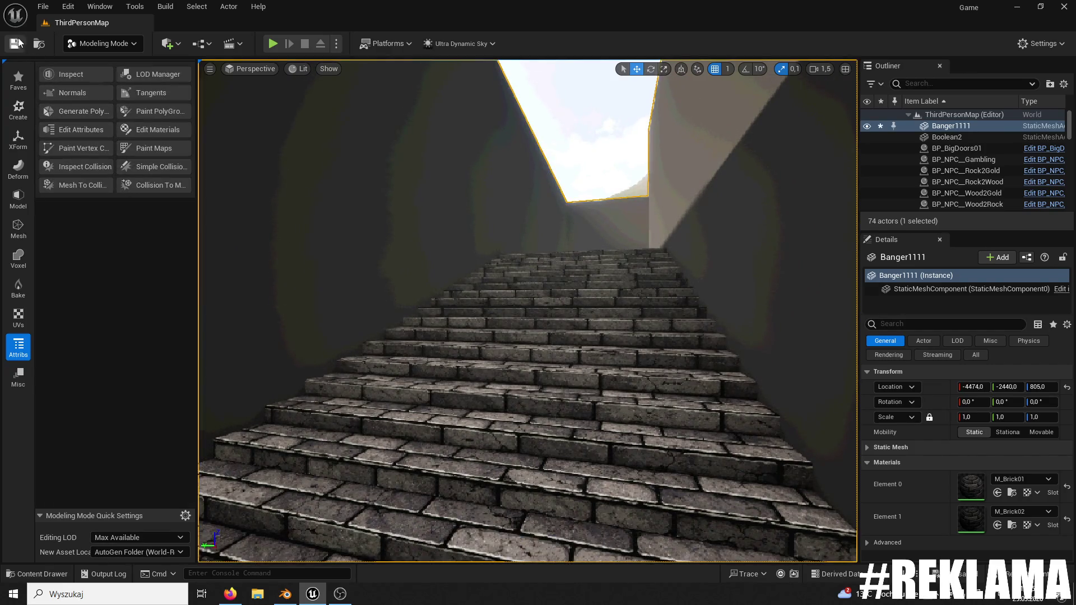
pyautogui.click(134, 45)
pyautogui.click(84, 62)
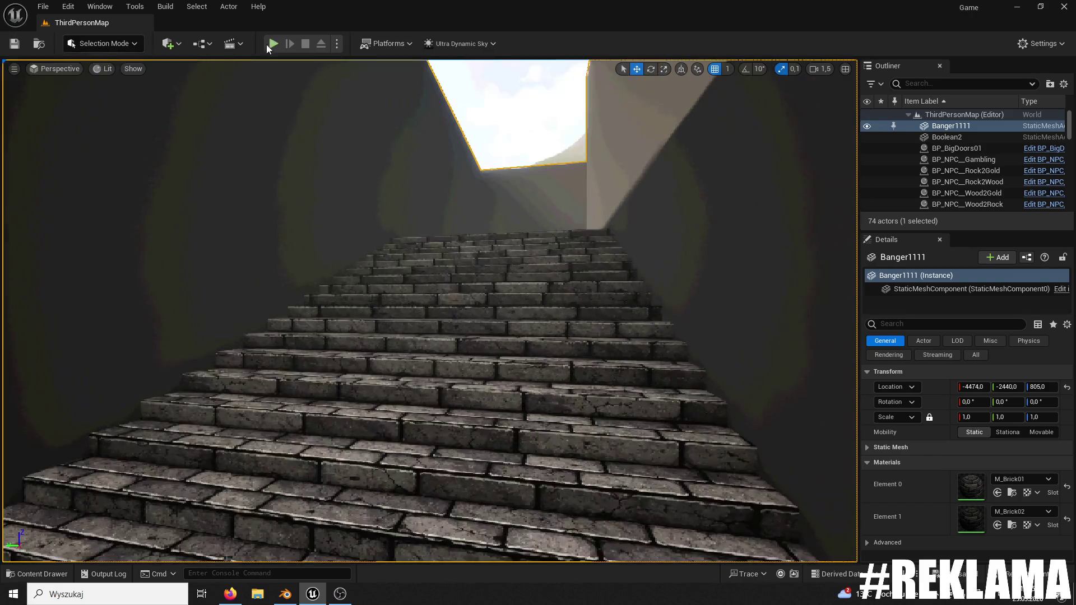
pyautogui.click(272, 44)
# - Climb the brick staircase past the landing to confirm the walls are now lit
pyautogui.press('w')
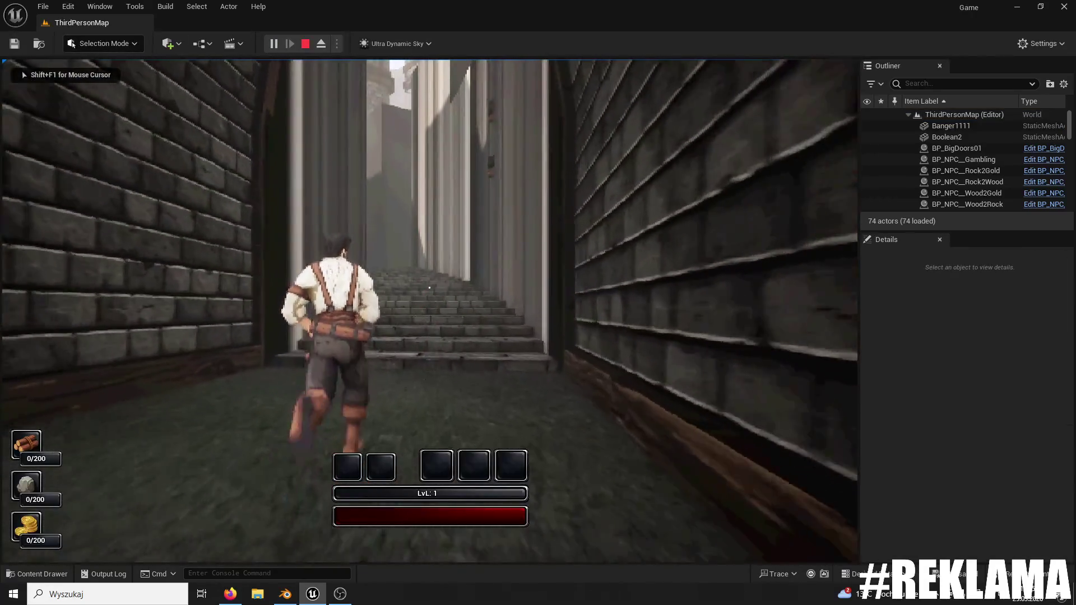
pyautogui.press('w')
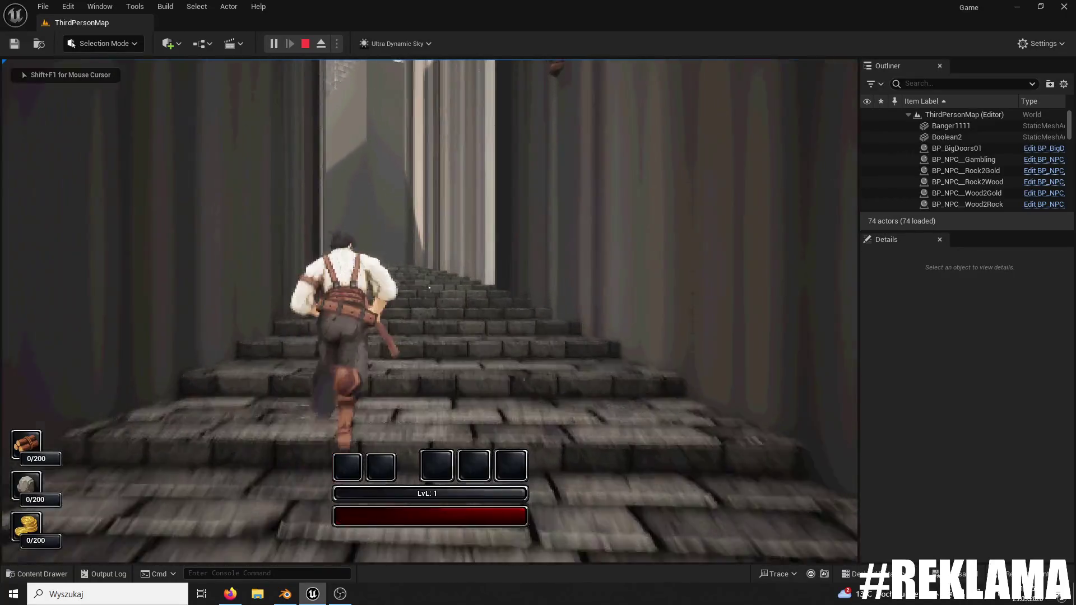
pyautogui.press('w')
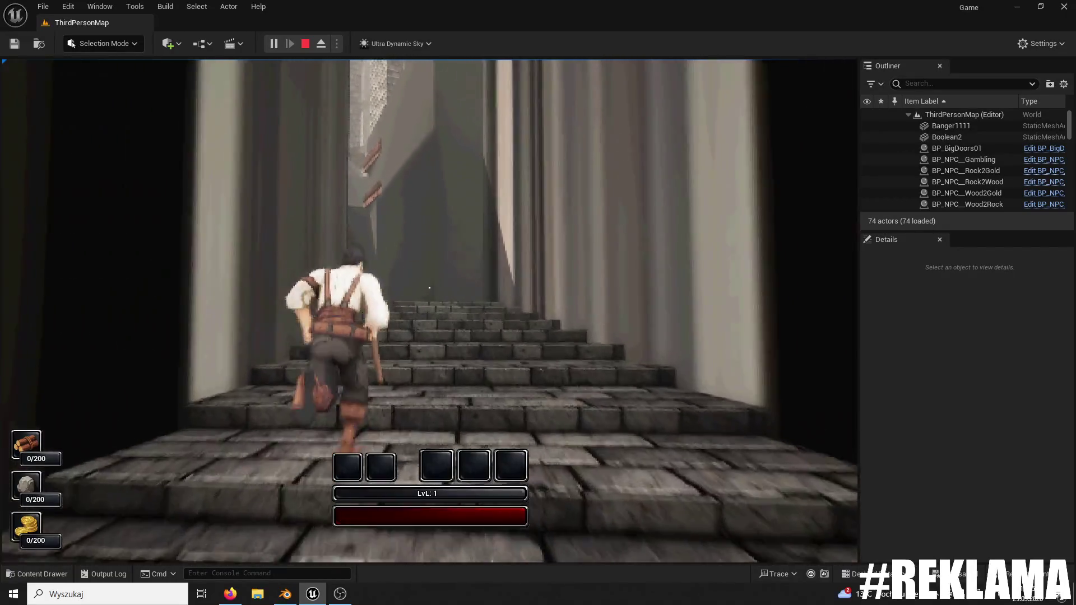
pyautogui.press('w')
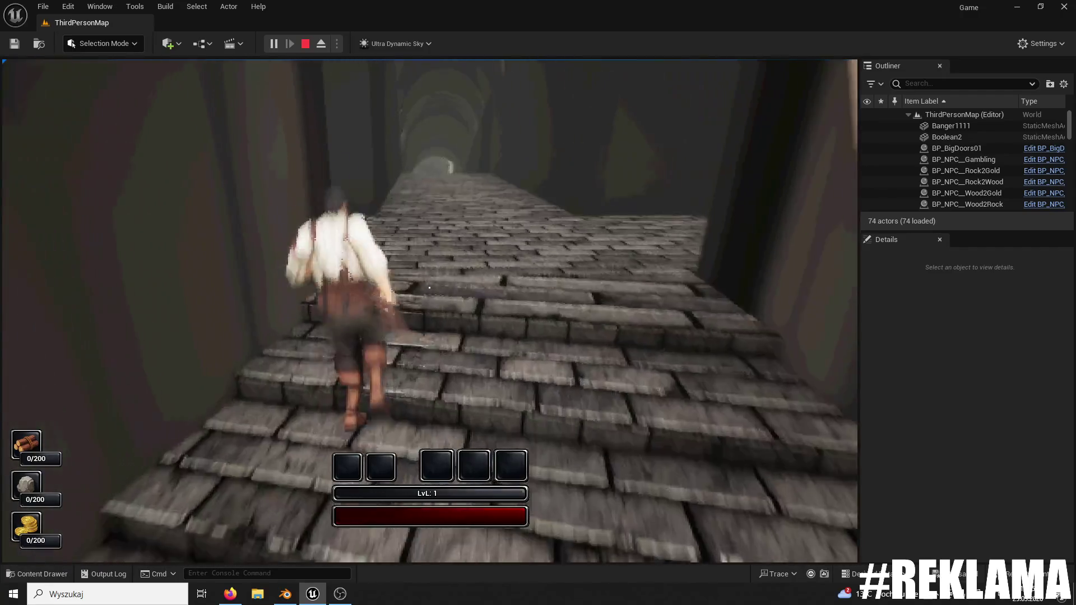
pyautogui.press('w')
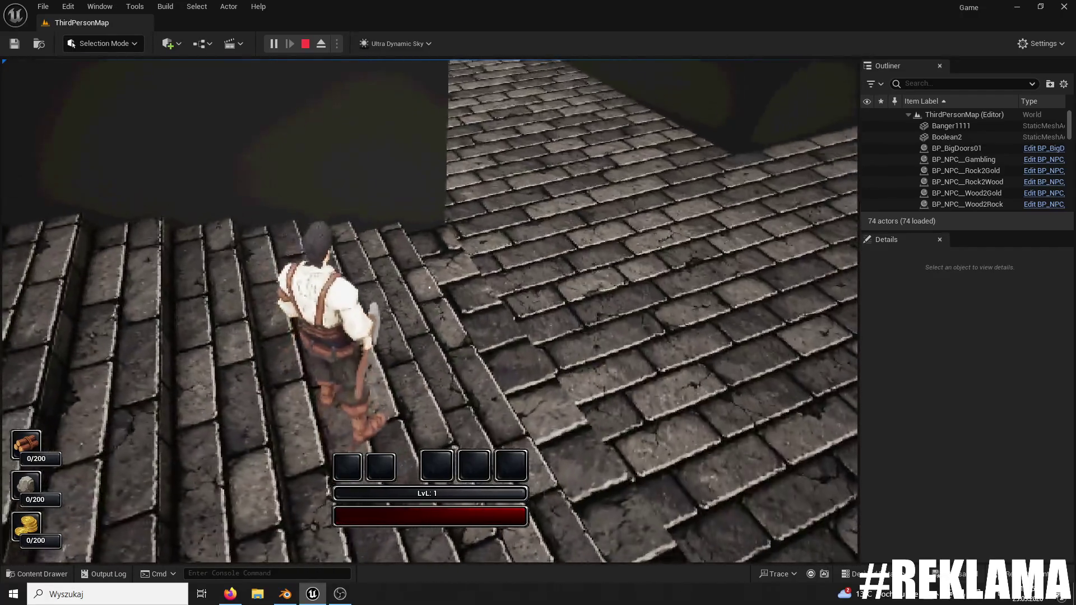
pyautogui.press('w')
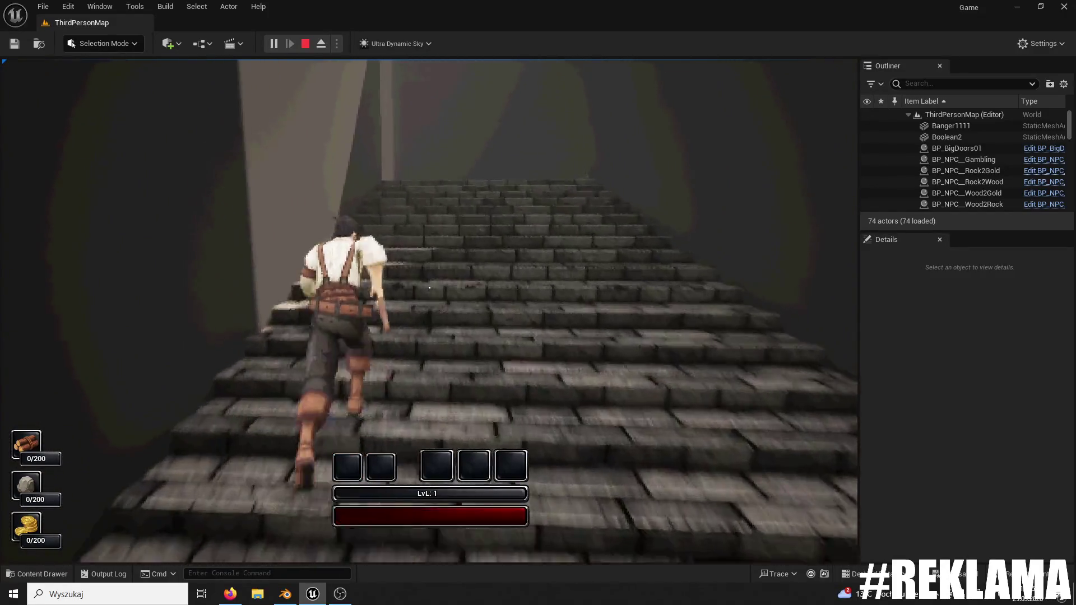
pyautogui.press('w')
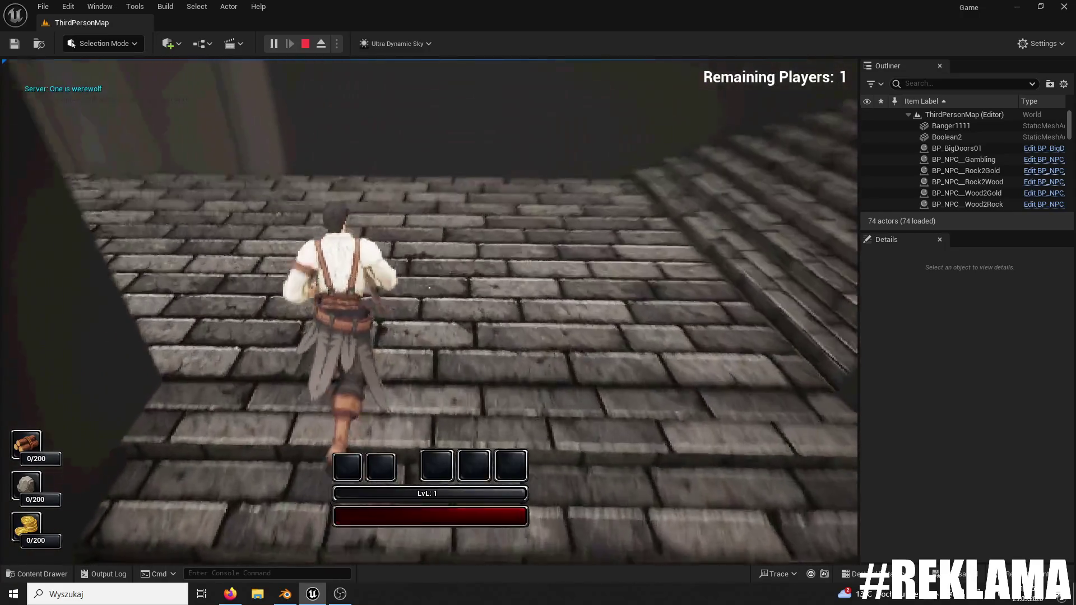
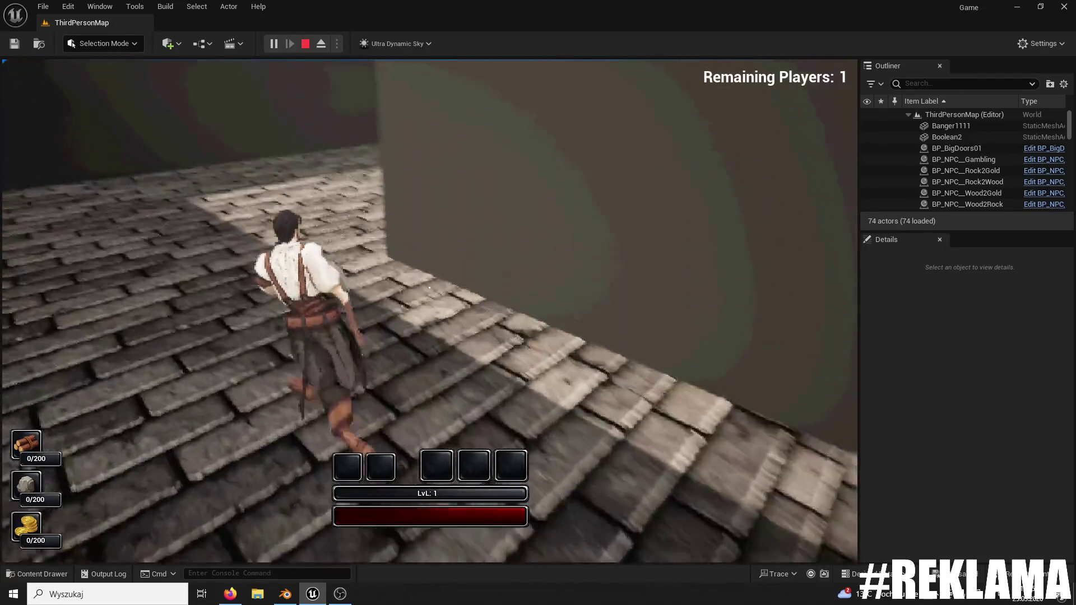
# - Run the character along the brick walkway in Play-in-Editor, looking at the walls and stairs
pyautogui.press('w')
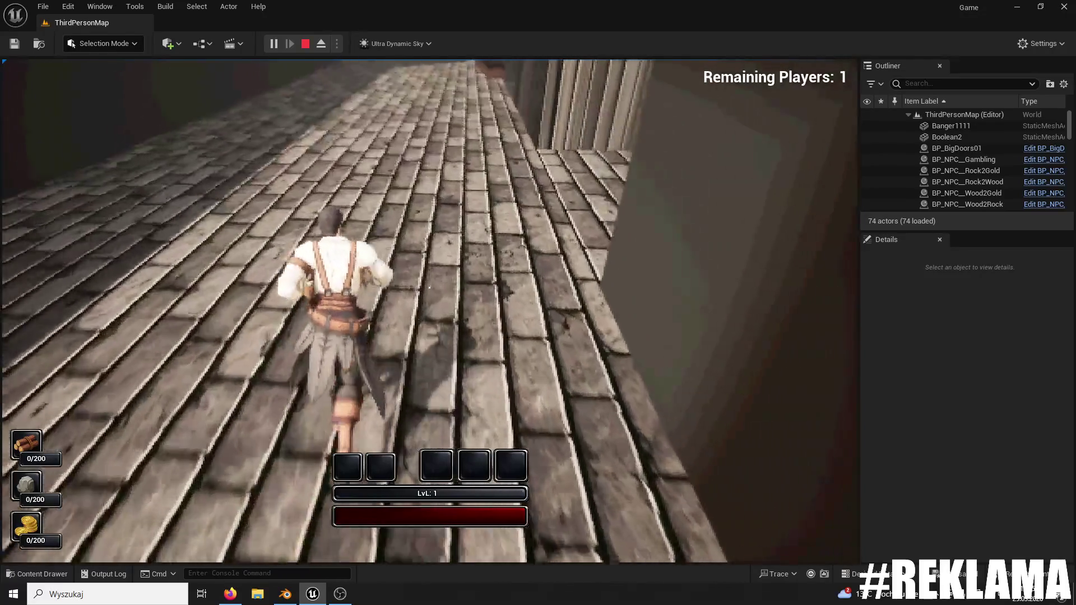
pyautogui.press('w')
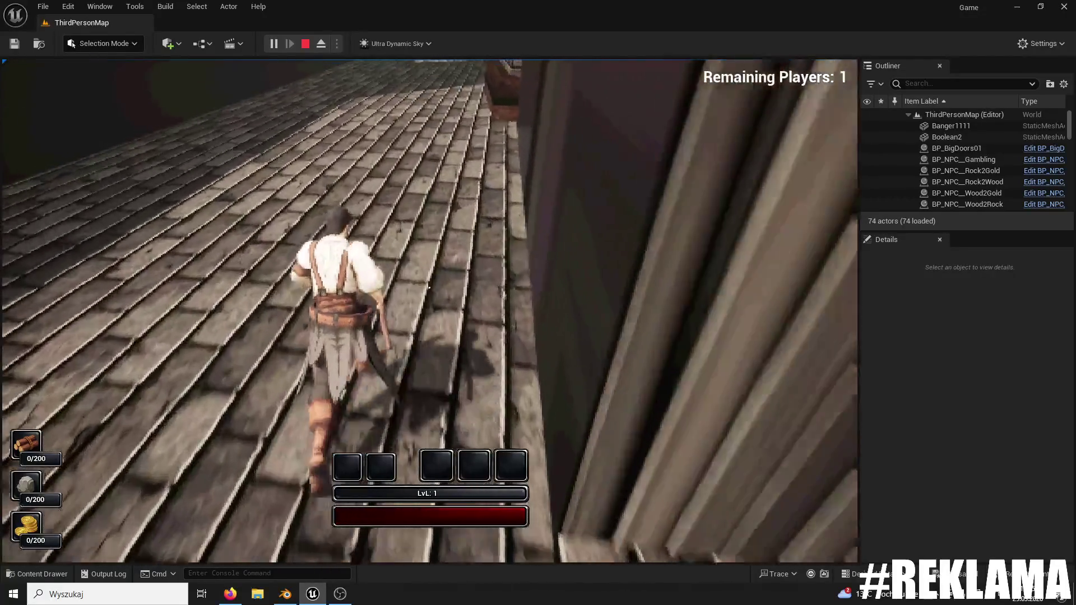
pyautogui.press('w')
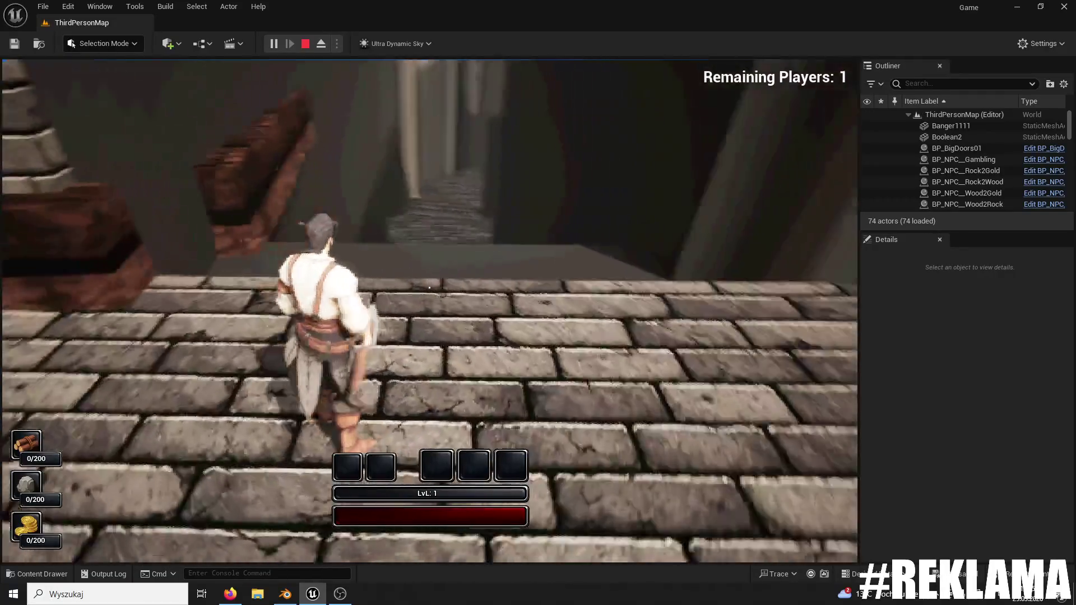
pyautogui.press('w')
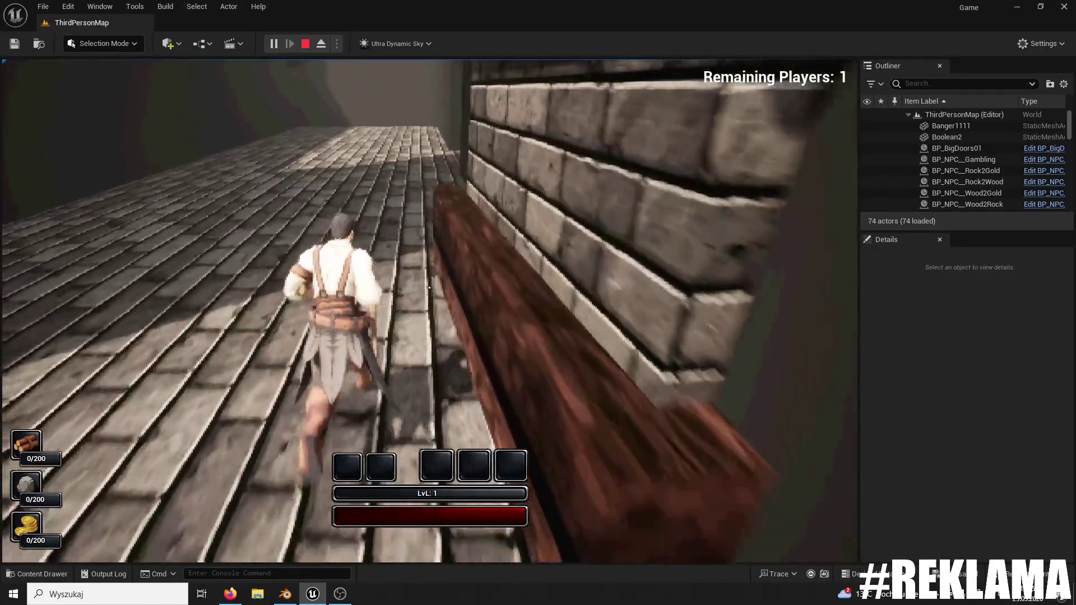
pyautogui.press('w')
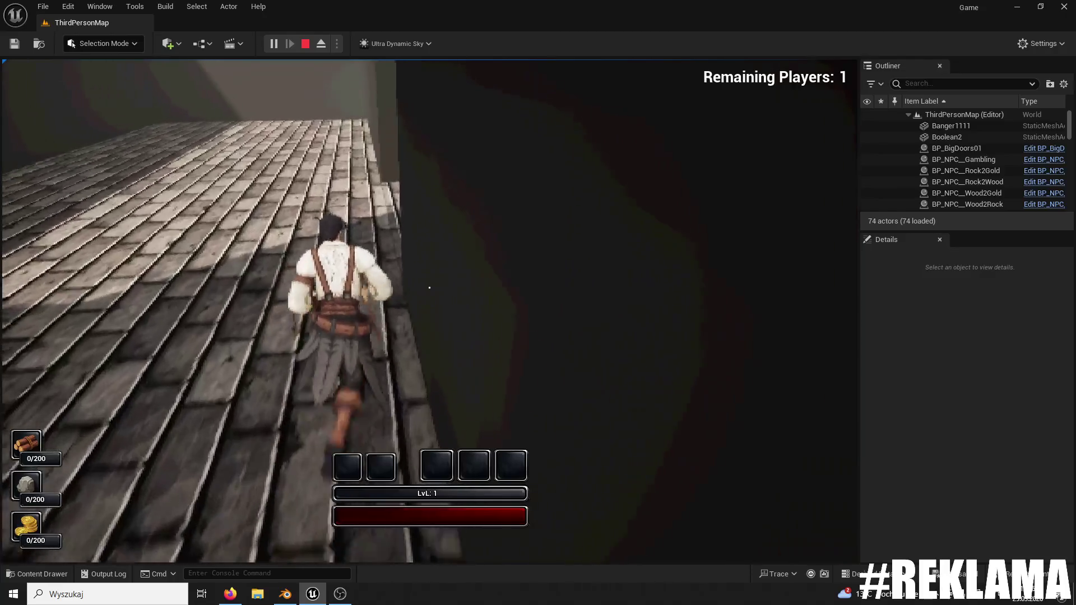
# - Inspect the floor bricks head-on, then end the playtest and leave Unreal
pyautogui.press('w')
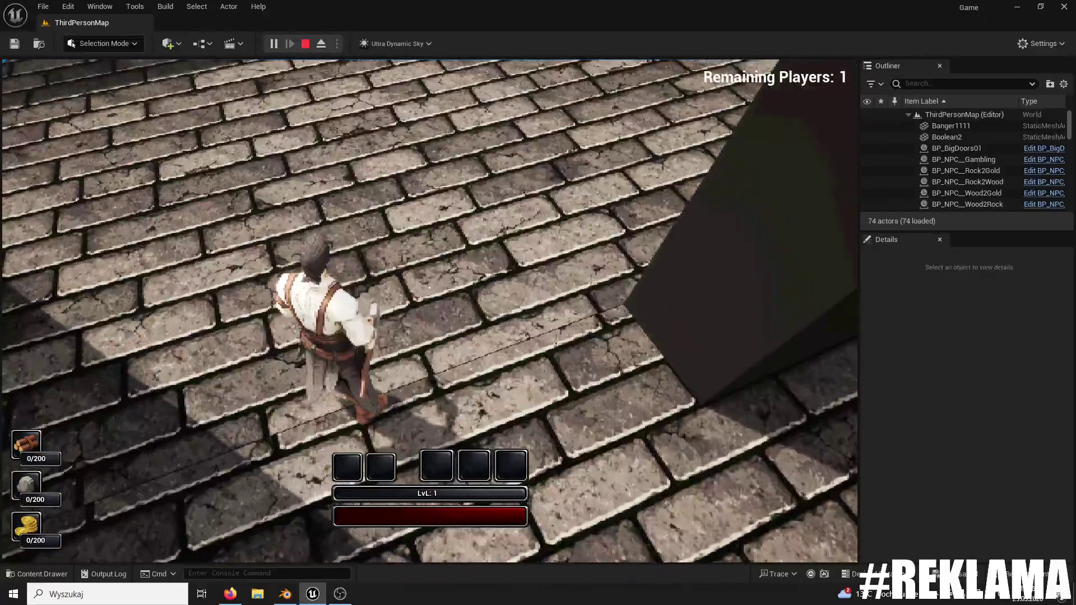
pyautogui.press('w')
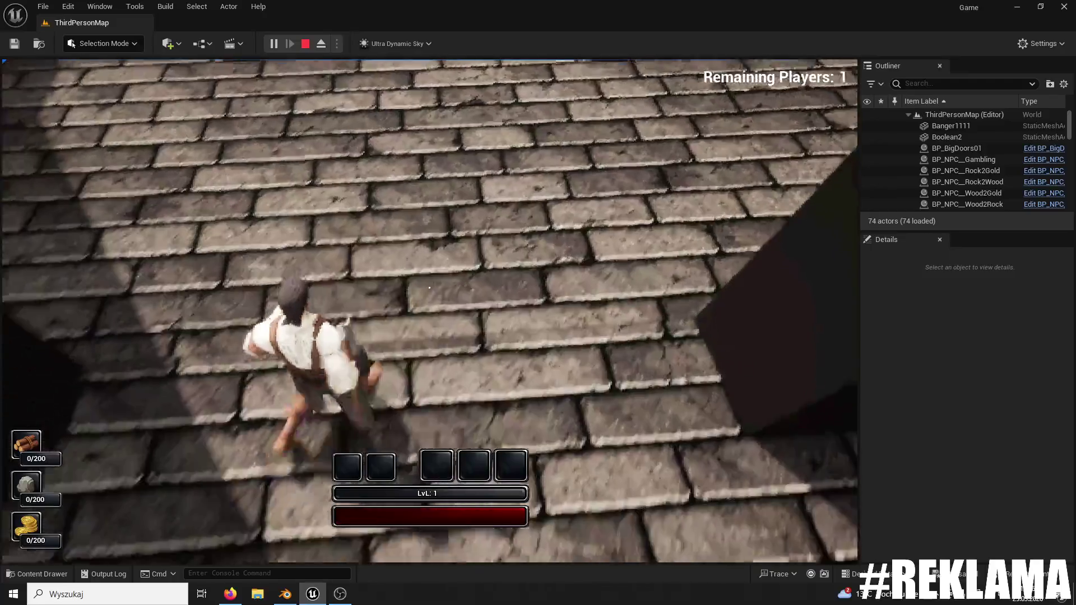
pyautogui.press('Escape')
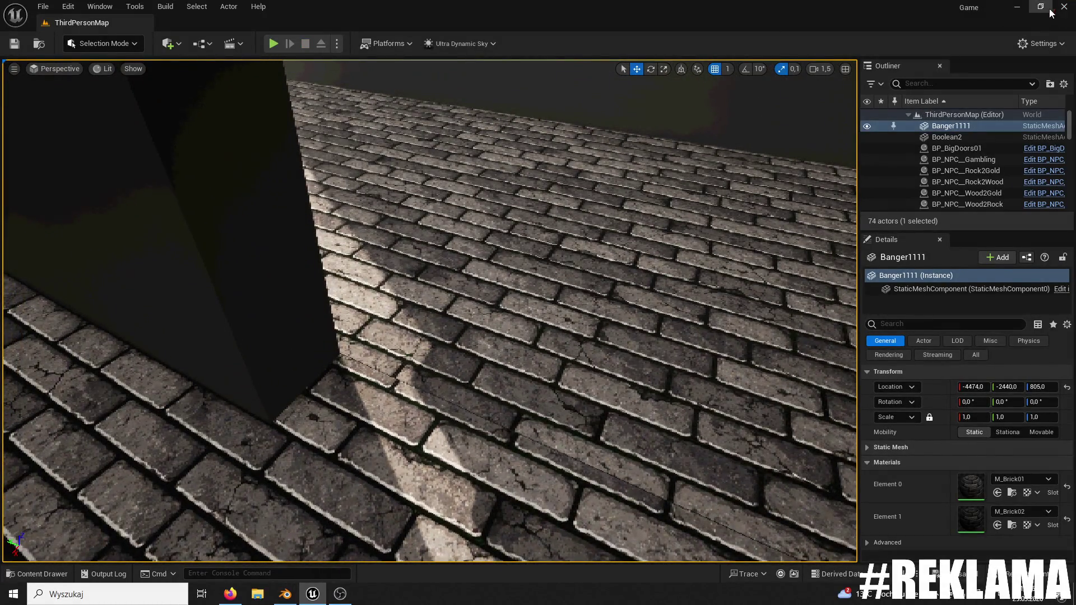
pyautogui.click(1063, 7)
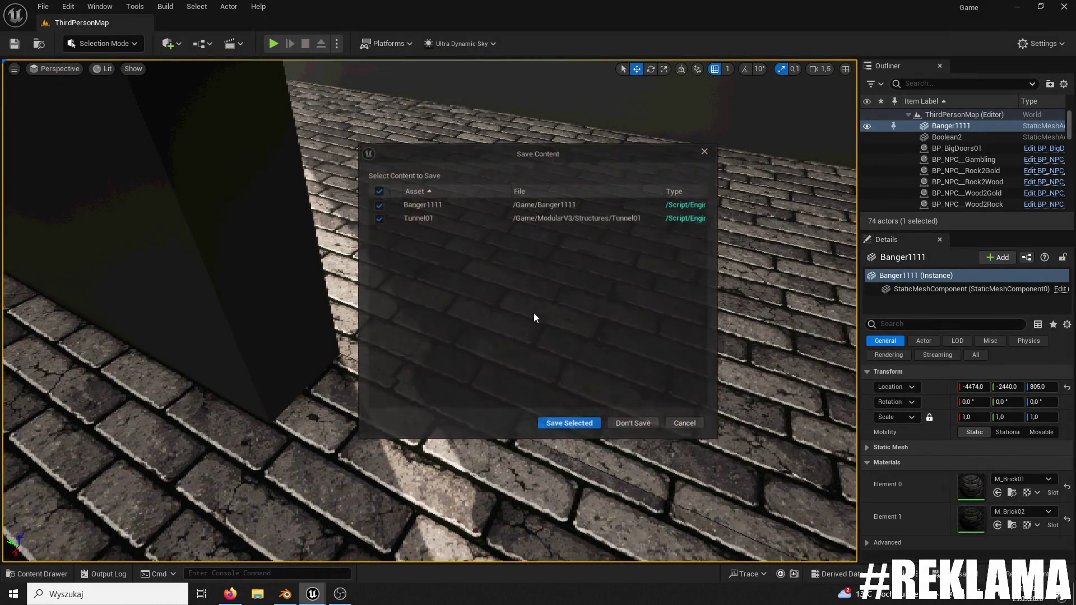
# - Enter Edit Mode and select the three corridor floor faces
pyautogui.scroll(10, 620, 348)
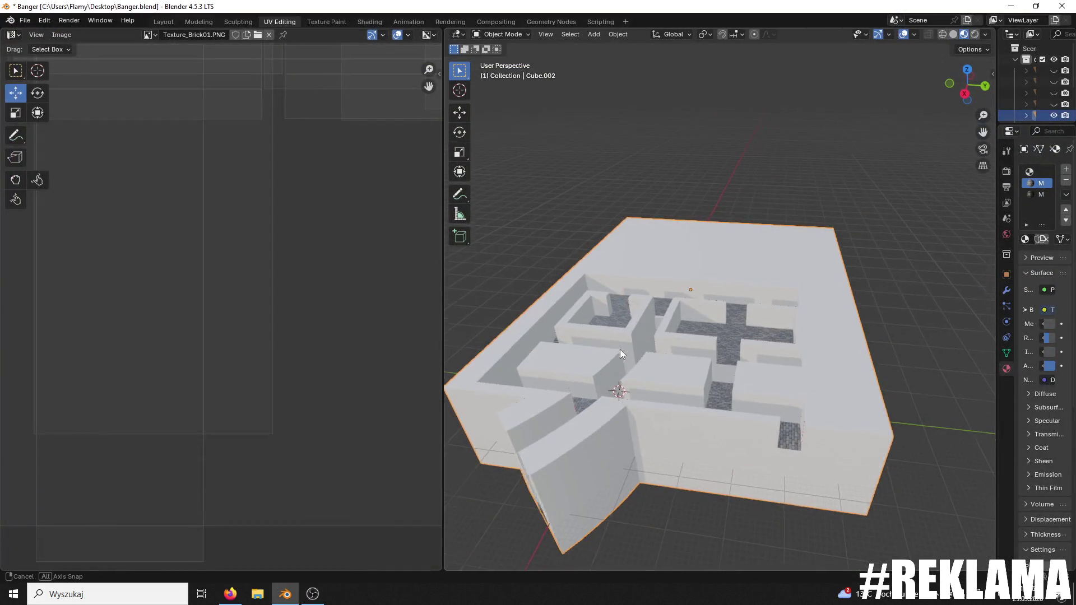
pyautogui.scroll(-10, 613, 314)
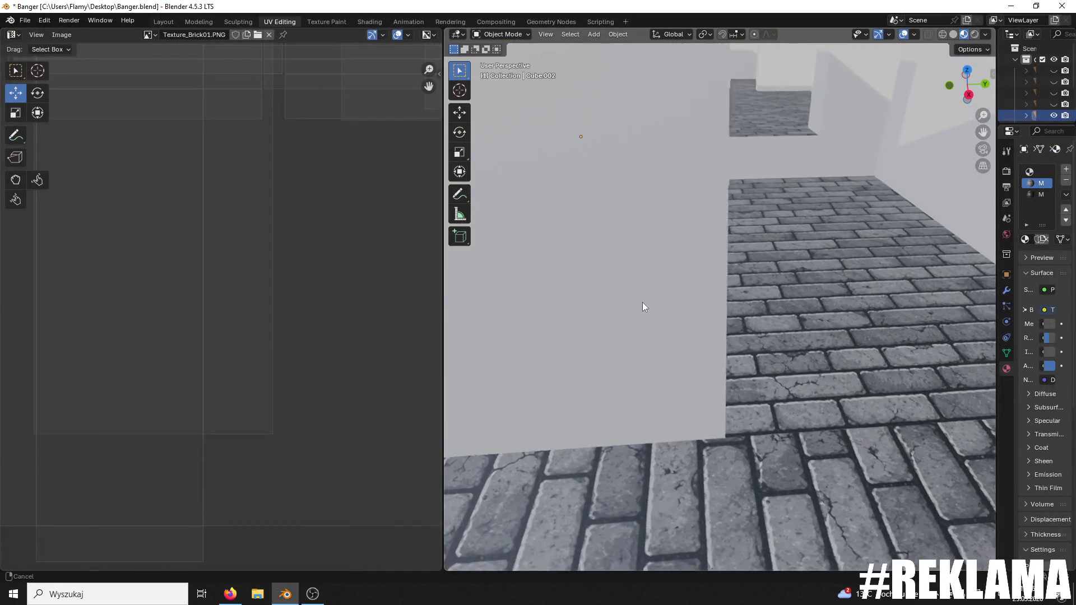
pyautogui.scroll(10, 652, 295)
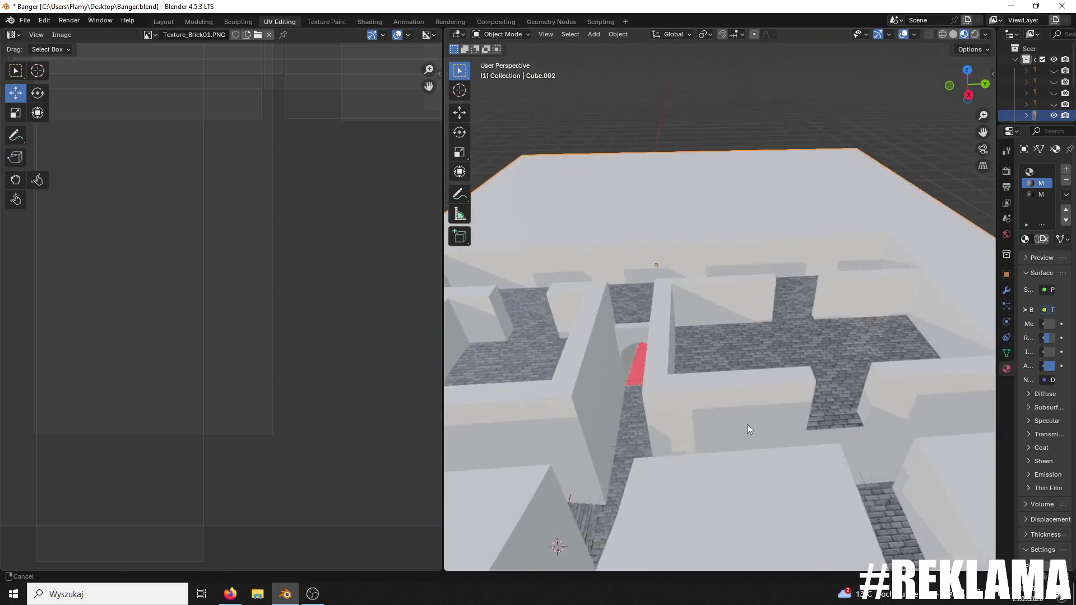
pyautogui.scroll(-8, 848, 361)
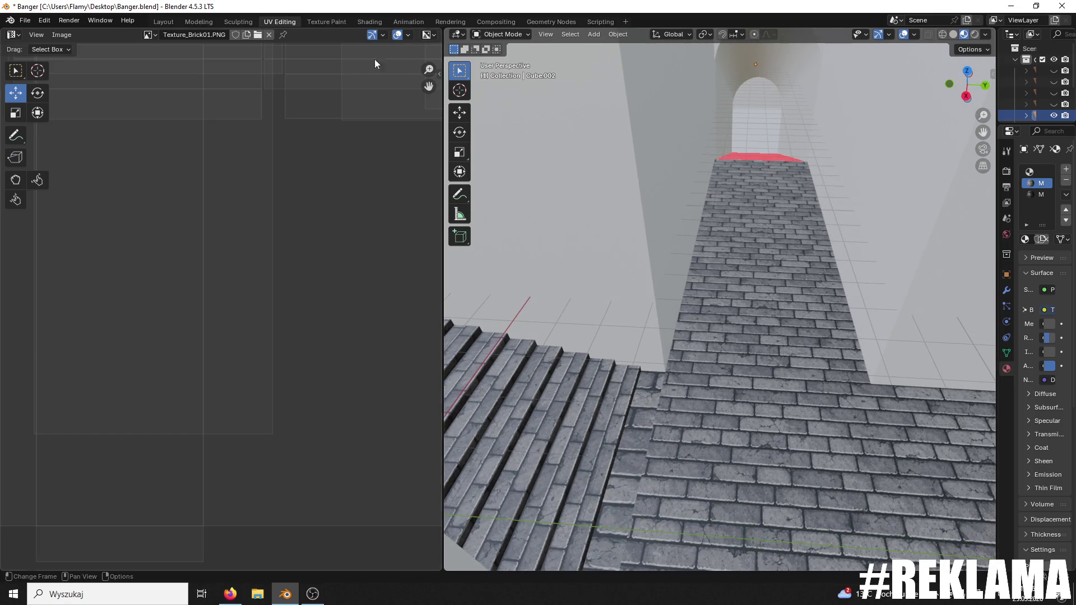
pyautogui.click(504, 35)
pyautogui.click(496, 56)
pyautogui.click(648, 432)
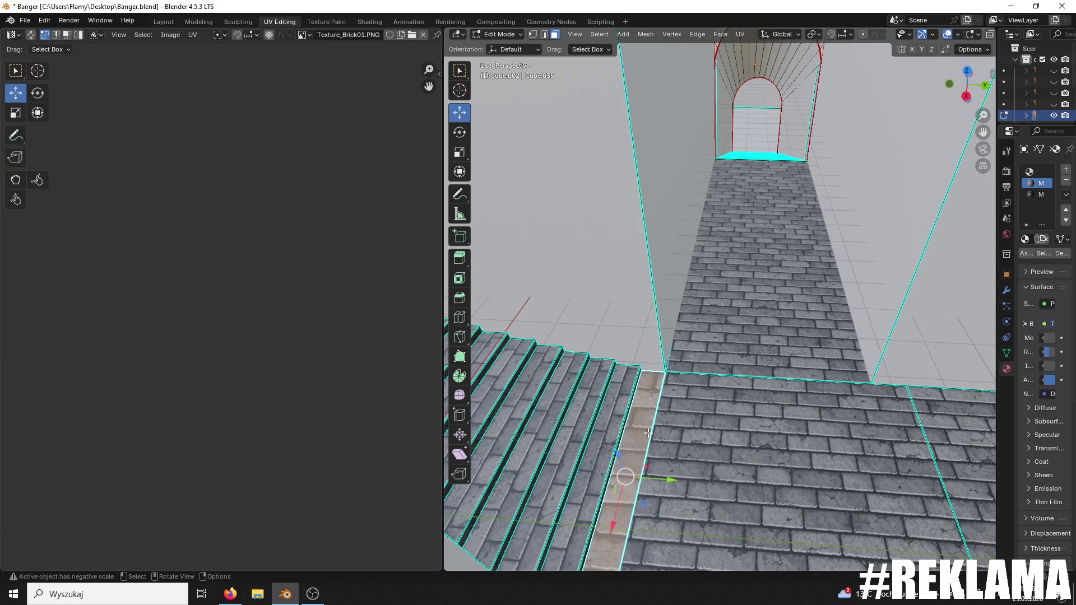
pyautogui.keyDown('shift'); pyautogui.click(700, 448); pyautogui.keyUp('shift')
pyautogui.keyDown('shift'); pyautogui.click(745, 252); pyautogui.keyUp('shift')
# - Re-unwrap the selected corridor floor faces with Unwrap
pyautogui.moveTo(729, 392)
pyautogui.mouseDown()
pyautogui.moveTo(574, 384)
pyautogui.moveTo(914, 414)
pyautogui.moveTo(789, 325)
pyautogui.moveTo(658, 295)
pyautogui.mouseUp()
pyautogui.scroll(2, 788, 326)
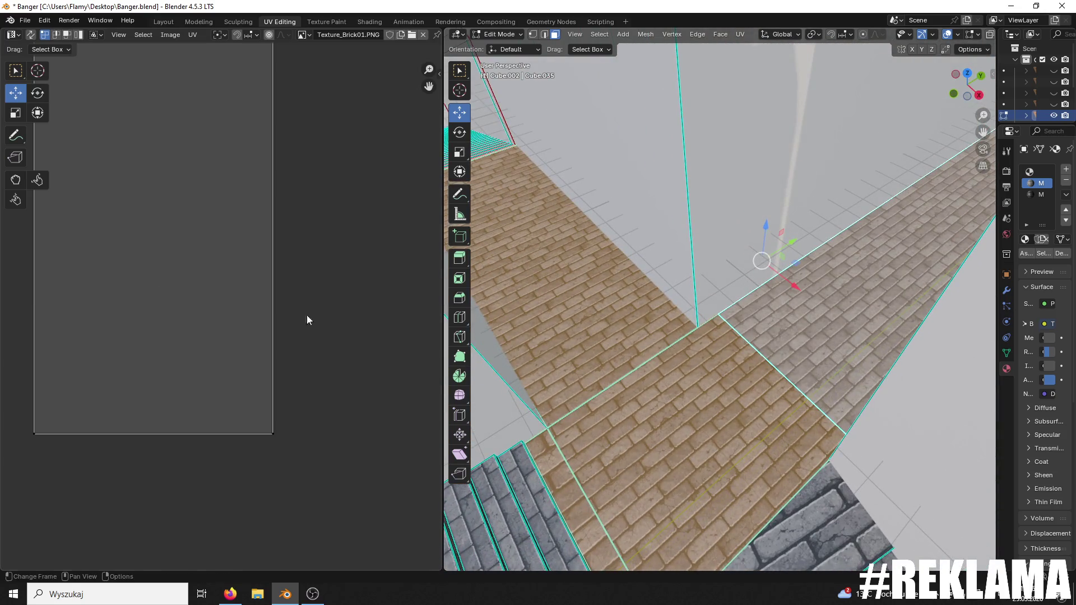
pyautogui.scroll(-8, 307, 320)
pyautogui.scroll(3, 304, 273)
pyautogui.press('a')
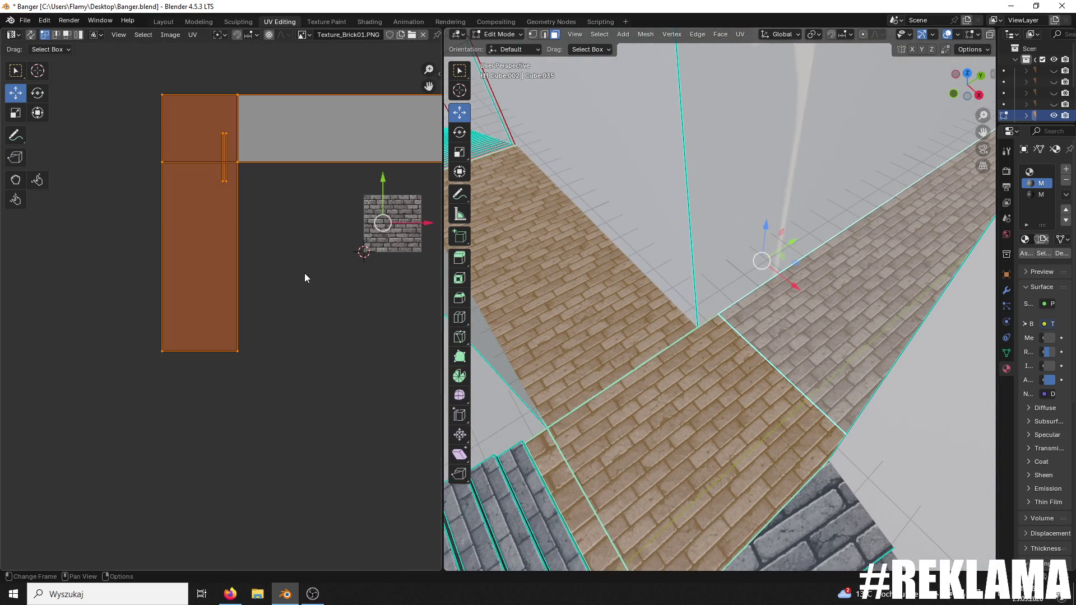
pyautogui.press('u')
pyautogui.click(304, 273)
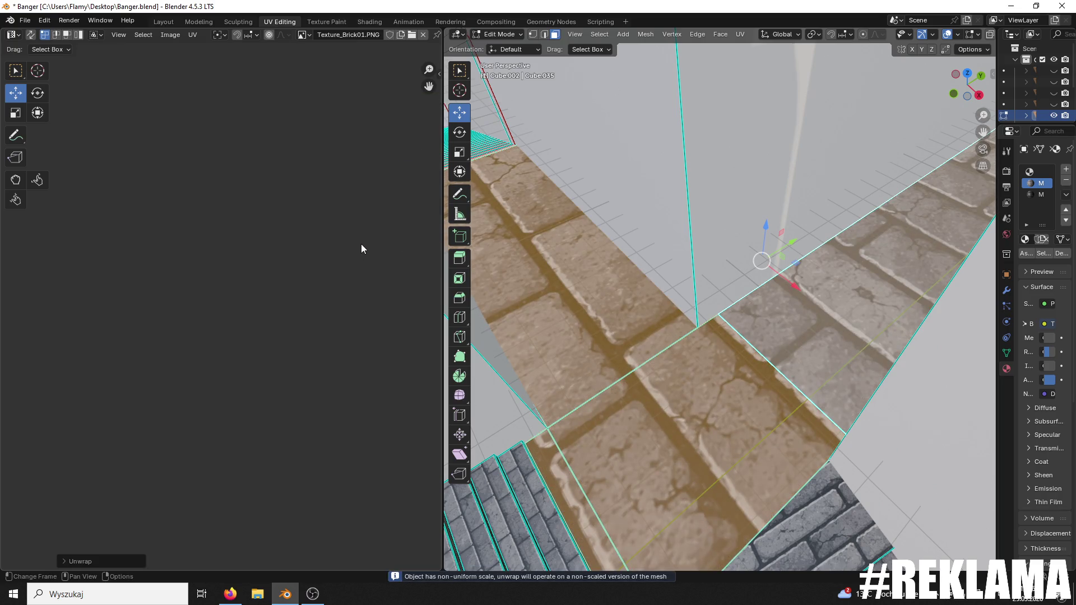
# - Scale the floor UVs by about -6.2, rotate them 90°, and shift them slightly upward
pyautogui.press('s')
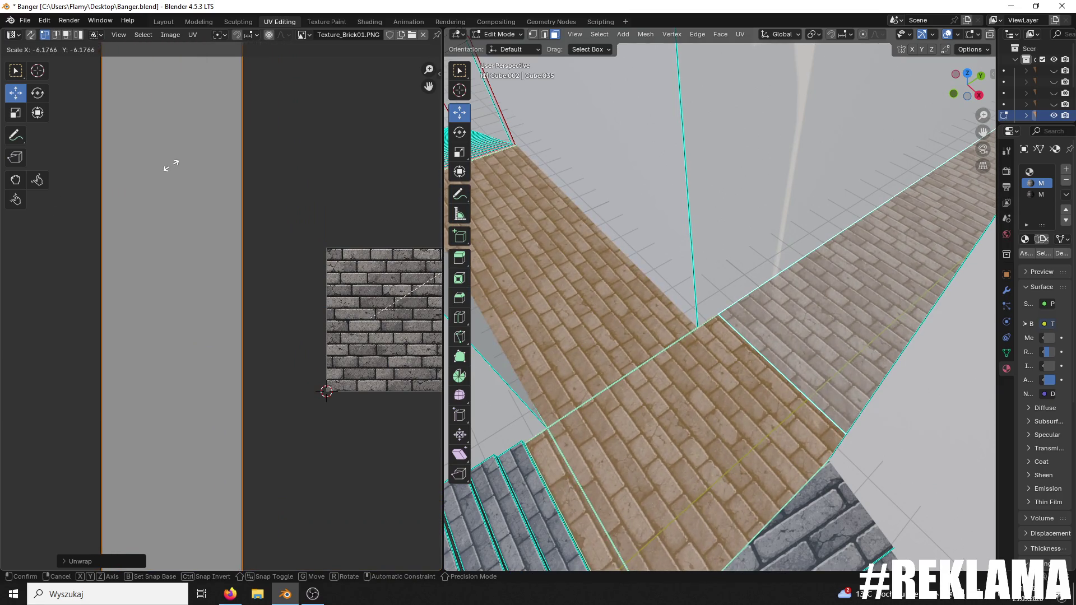
pyautogui.click(171, 165)
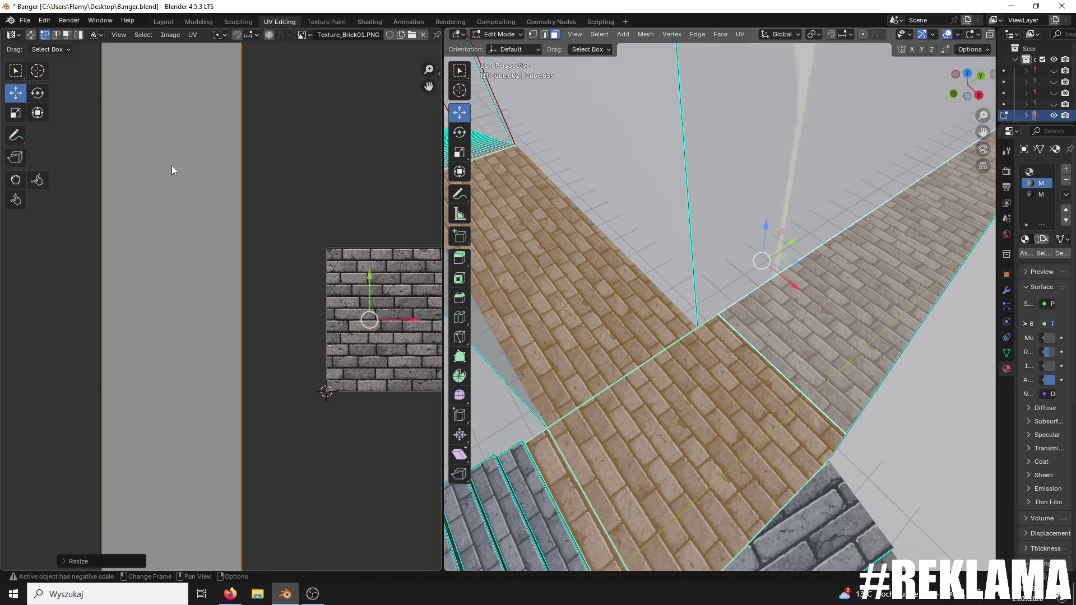
pyautogui.write('r90')
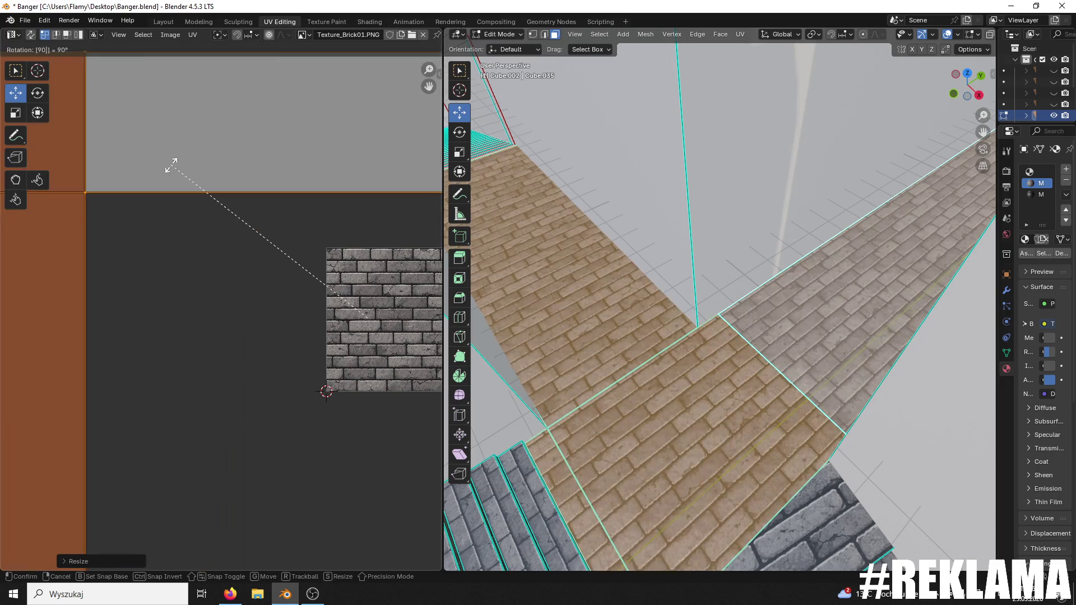
pyautogui.press('Return')
pyautogui.scroll(-3, 253, 175)
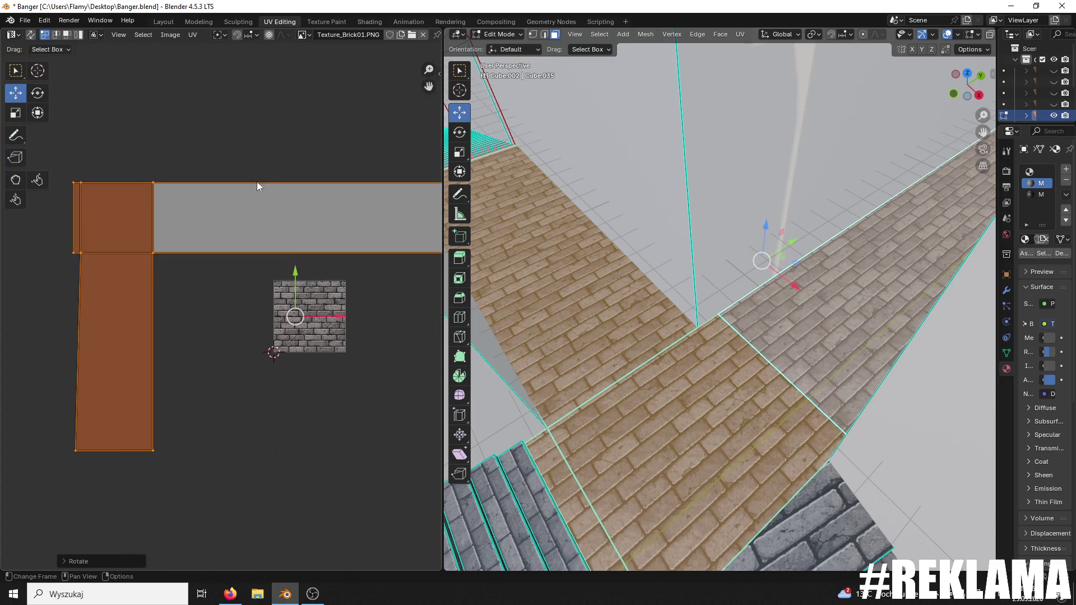
pyautogui.moveTo(295, 272); pyautogui.dragTo(285, 268)
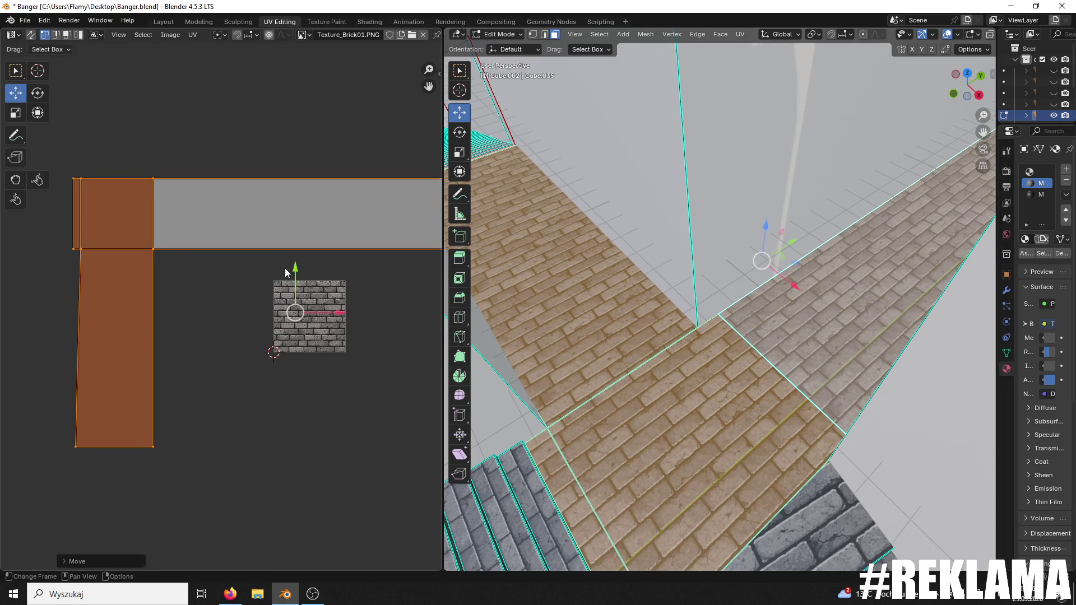
pyautogui.hotkey('alt', 'a')
# - Clear the face selection and return to Object Mode
pyautogui.scroll(2, 635, 190)
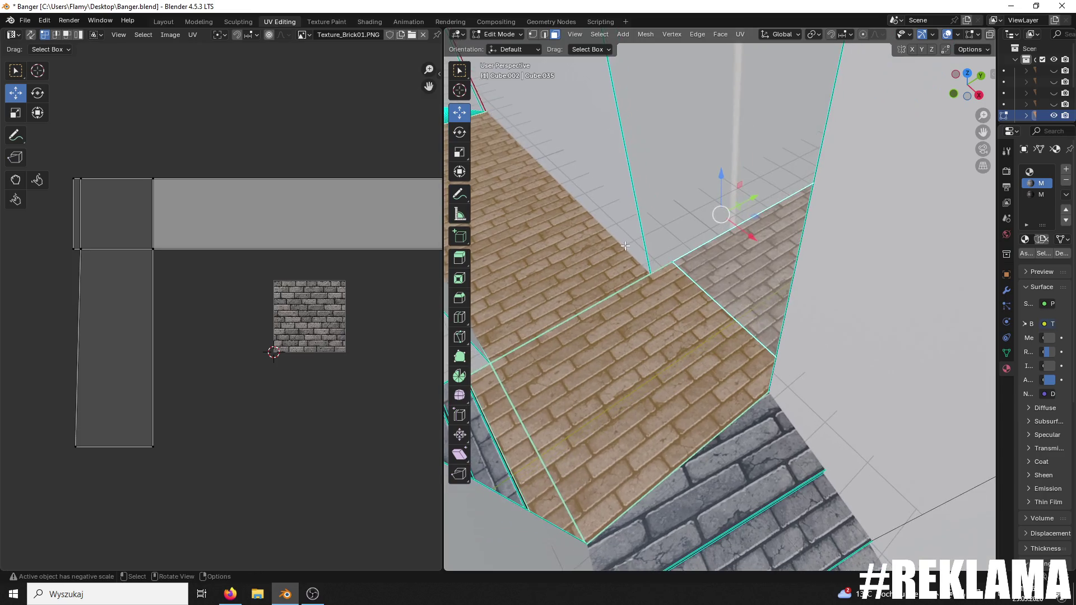
pyautogui.click(635, 190)
pyautogui.click(499, 34)
pyautogui.click(505, 45)
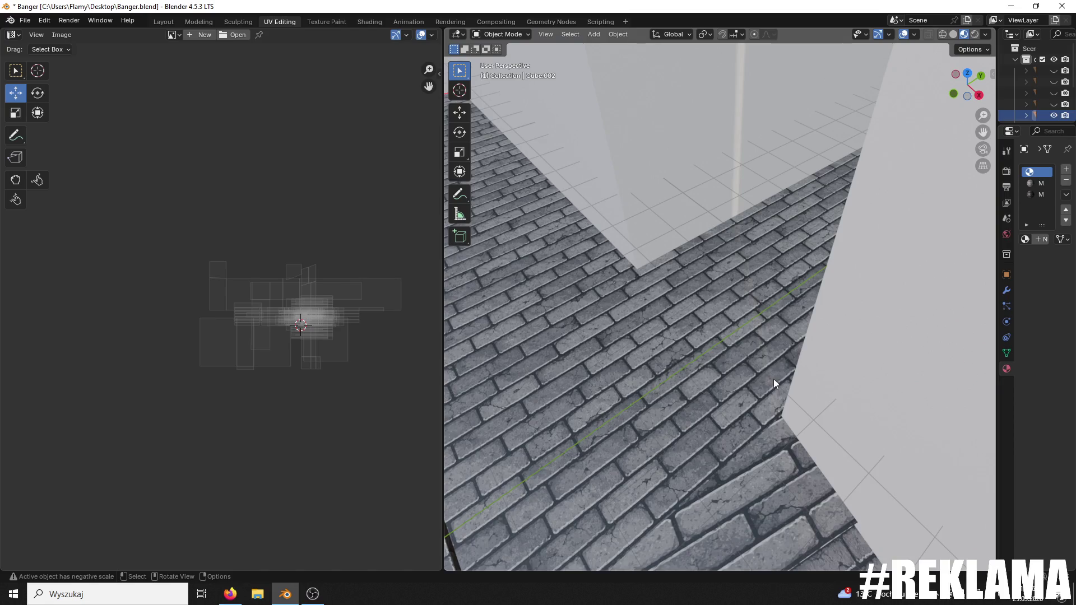
# - In Edit Mode, select the floor face by the stairs and its two adjoining faces
pyautogui.scroll(-1, 774, 381)
pyautogui.moveTo(682, 325)
pyautogui.mouseDown()
pyautogui.moveTo(701, 375)
pyautogui.moveTo(748, 434)
pyautogui.moveTo(733, 465)
pyautogui.moveTo(740, 449)
pyautogui.moveTo(697, 459)
pyautogui.moveTo(682, 478)
pyautogui.moveTo(669, 382)
pyautogui.moveTo(553, 302)
pyautogui.moveTo(578, 350)
pyautogui.mouseUp()
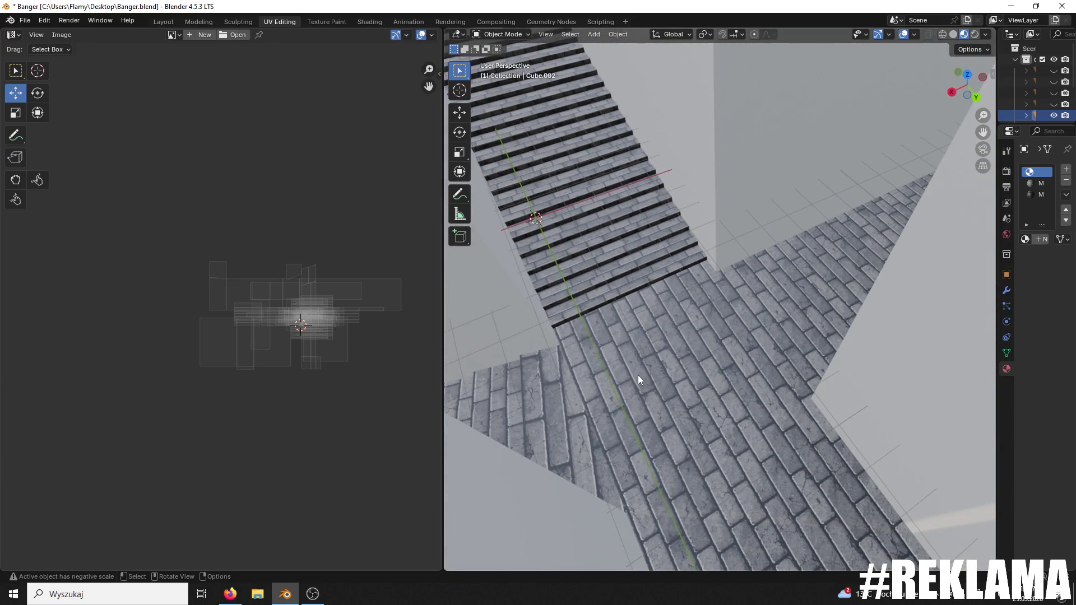
pyautogui.click(498, 33)
pyautogui.click(500, 47)
pyautogui.click(683, 354)
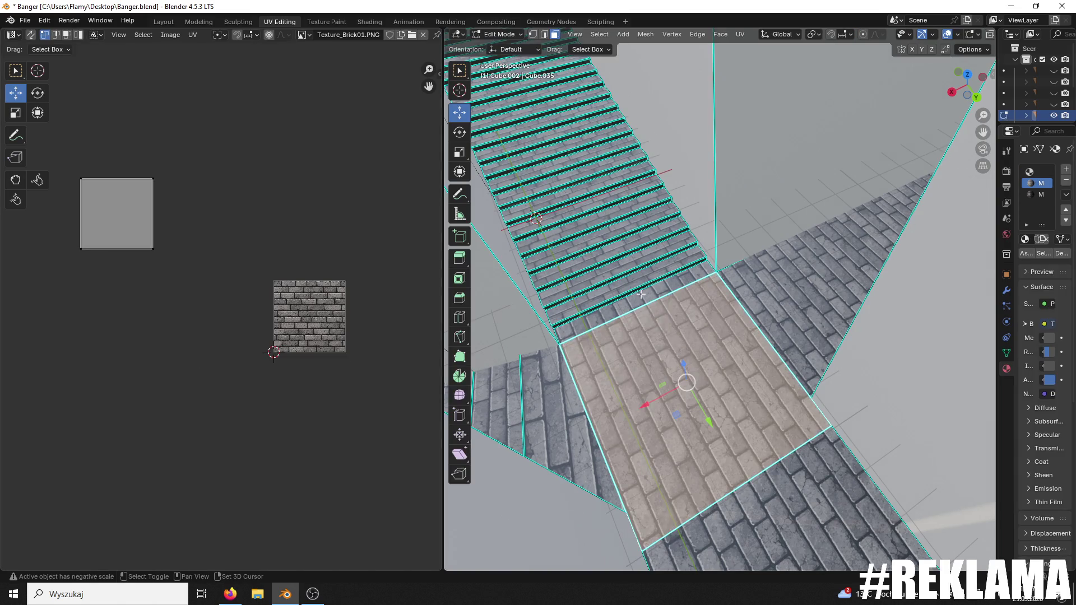
pyautogui.keyDown('shift'); pyautogui.click(785, 293); pyautogui.keyUp('shift')
pyautogui.keyDown('shift'); pyautogui.click(812, 519); pyautogui.keyUp('shift')
pyautogui.moveTo(812, 520)
pyautogui.mouseDown()
pyautogui.moveTo(880, 466)
pyautogui.moveTo(729, 392)
pyautogui.moveTo(616, 364)
pyautogui.mouseUp()
# - Enlarge the floor UVs slightly and nudge them a little downward
pyautogui.press('a')
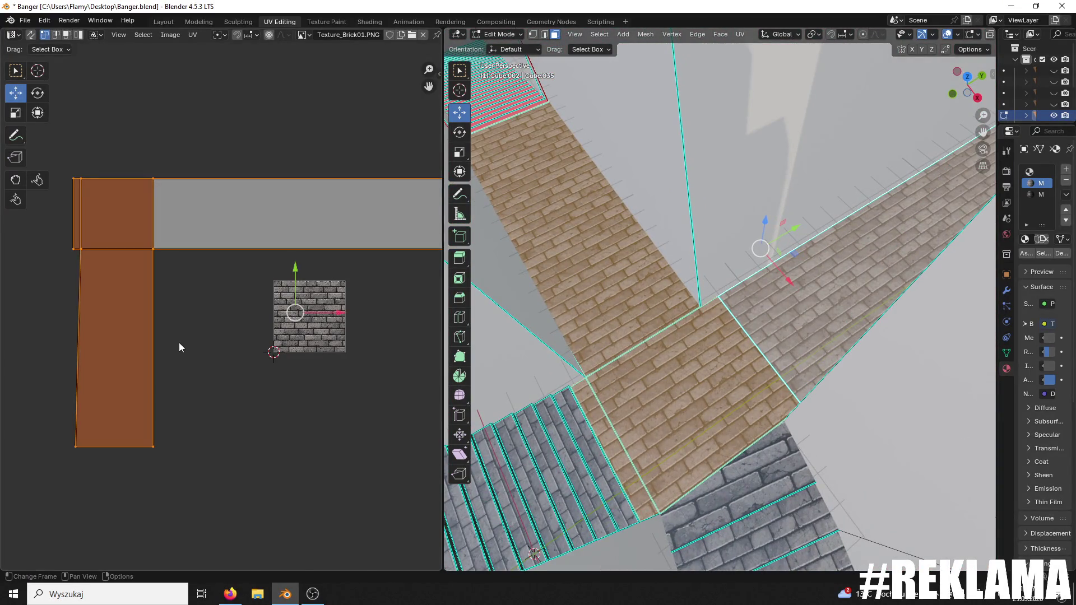
pyautogui.press('s')
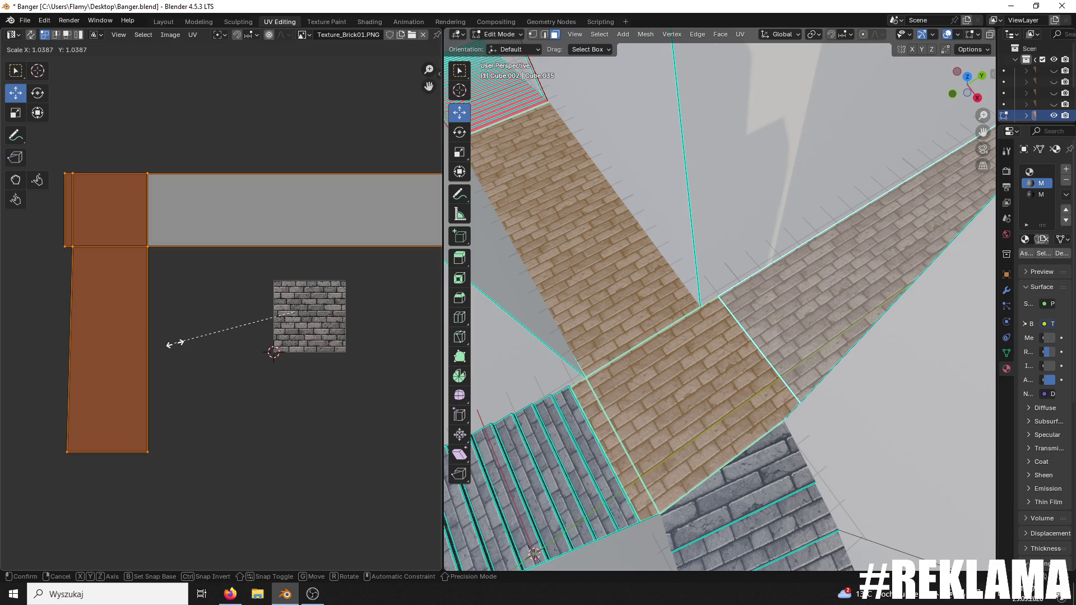
pyautogui.click(175, 343)
pyautogui.scroll(3, 698, 392)
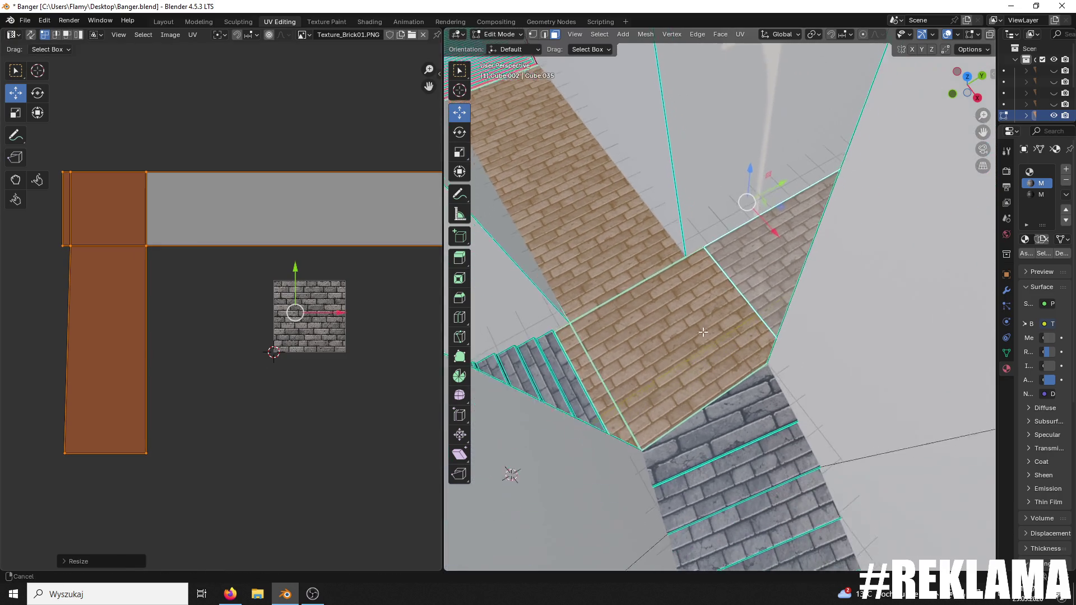
pyautogui.moveTo(693, 395); pyautogui.dragTo(449, 336)
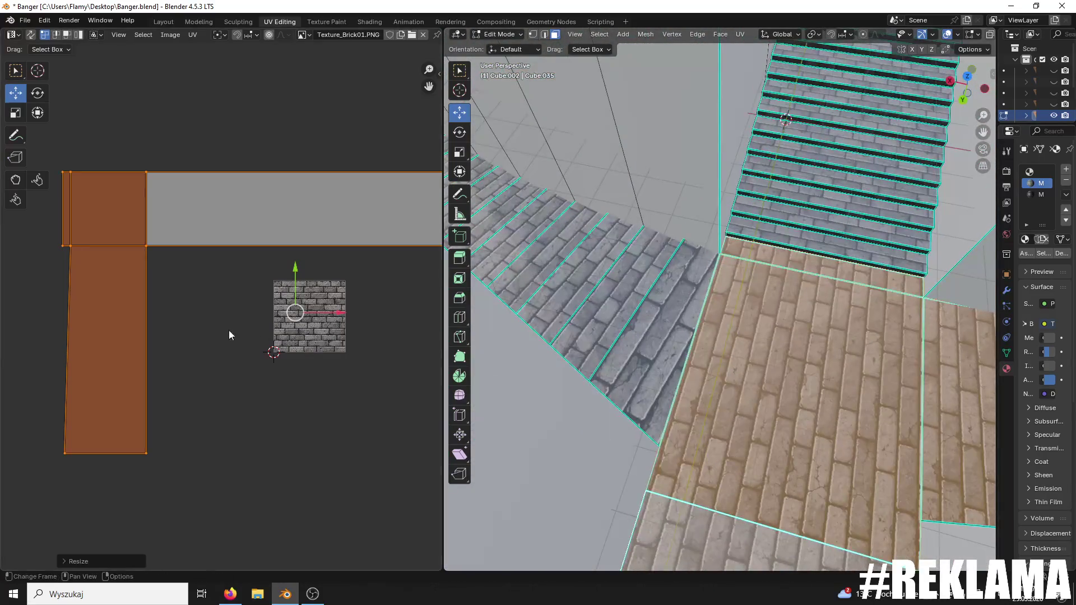
pyautogui.moveTo(296, 272); pyautogui.dragTo(295, 272)
pyautogui.click(344, 288)
# - Select the floor's UV face and shift it vertically, checking floor and stairs
pyautogui.scroll(2, 739, 376)
pyautogui.scroll(1, 740, 376)
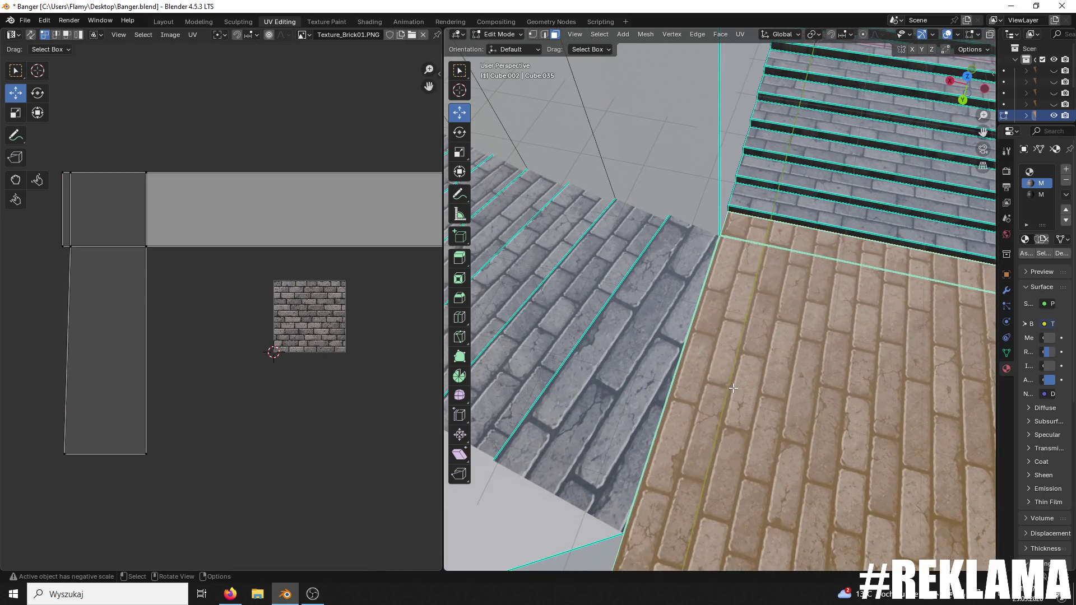
pyautogui.scroll(4, 332, 371)
pyautogui.click(401, 283)
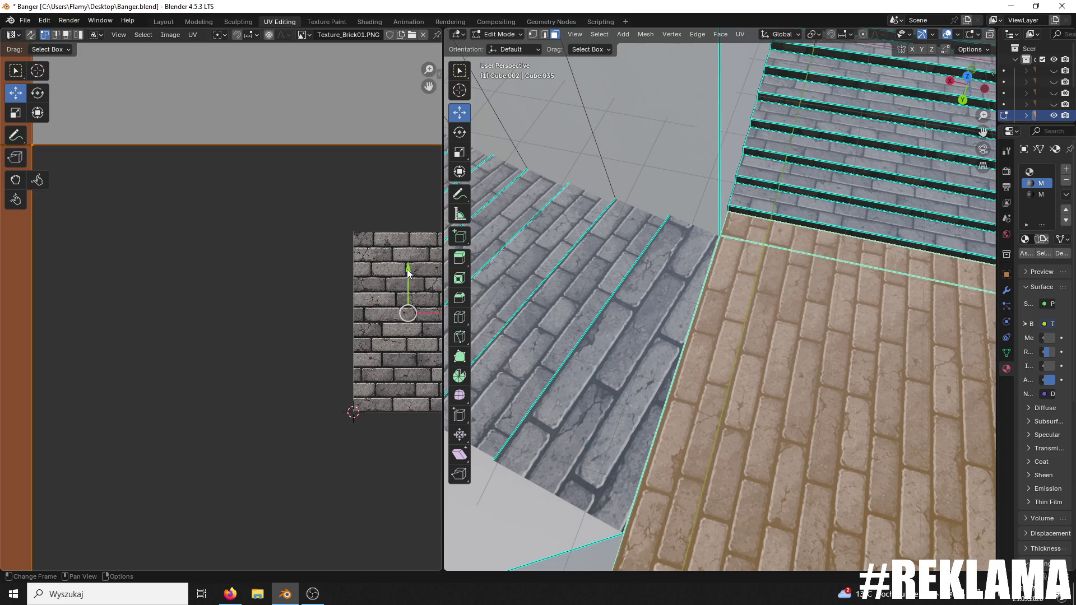
pyautogui.moveTo(407, 273); pyautogui.dragTo(407, 273)
pyautogui.scroll(-1, 758, 318)
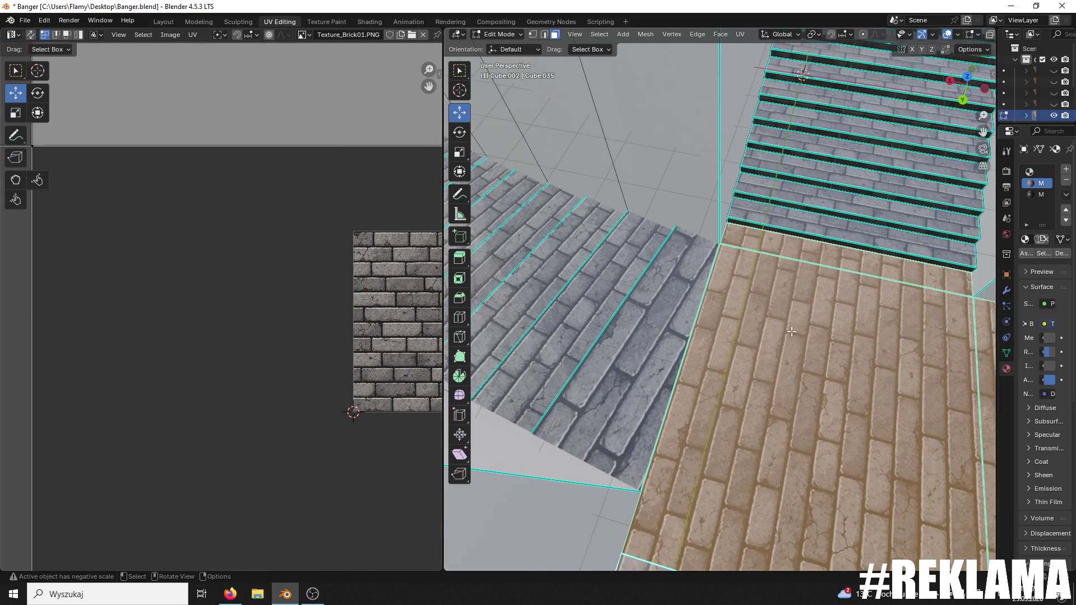
pyautogui.moveTo(880, 345); pyautogui.dragTo(719, 351)
pyautogui.scroll(-5, 267, 258)
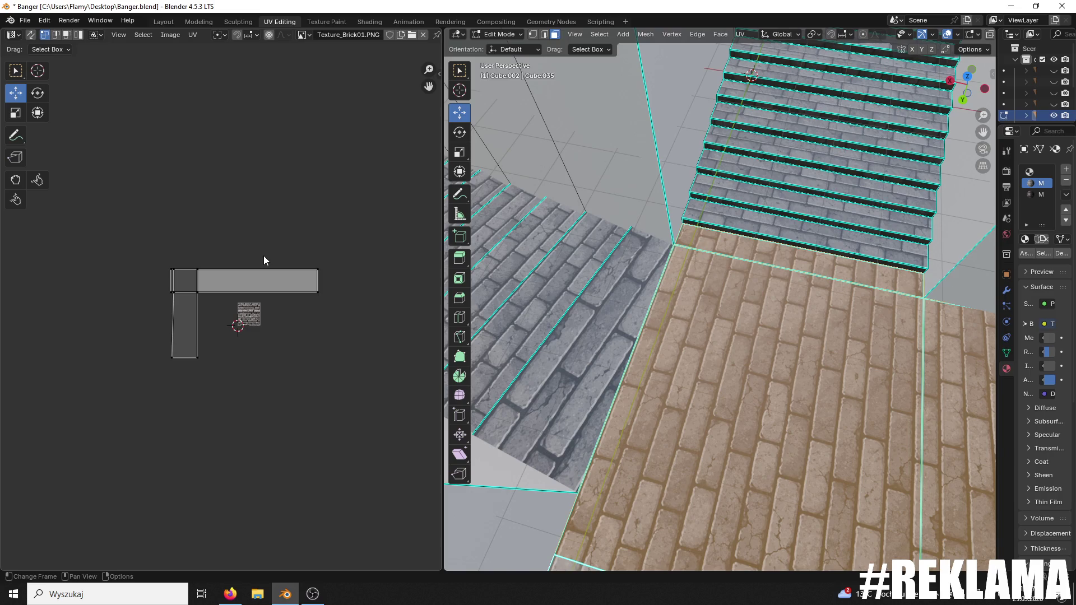
# - Box-select the UV island's bottom edge and move it down about 0.059
pyautogui.moveTo(354, 237); pyautogui.dragTo(123, 286)
pyautogui.scroll(2, 183, 271)
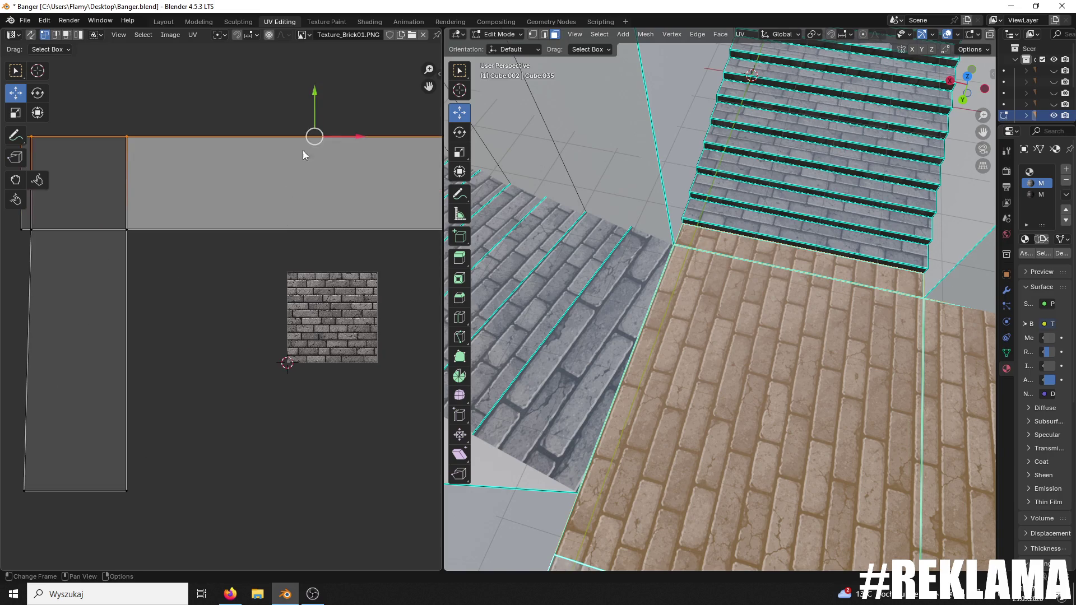
pyautogui.press('Escape')
pyautogui.scroll(-2, 203, 251)
pyautogui.moveTo(94, 251)
pyautogui.mouseDown()
pyautogui.moveTo(392, 268)
pyautogui.moveTo(231, 299)
pyautogui.moveTo(367, 301)
pyautogui.mouseUp()
pyautogui.scroll(3, 270, 230)
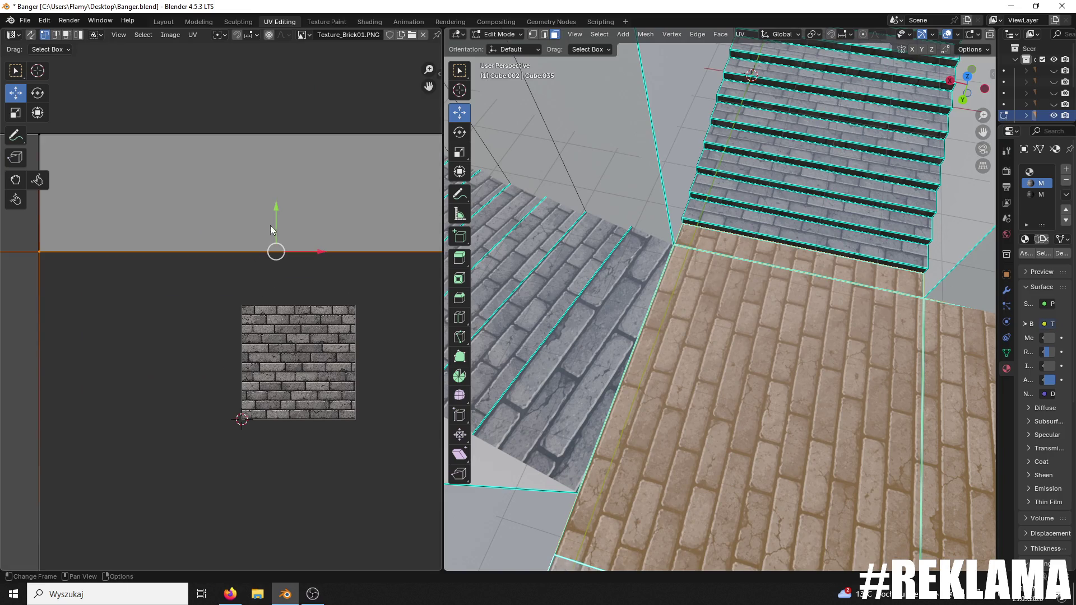
pyautogui.moveTo(276, 204); pyautogui.dragTo(274, 211)
pyautogui.hotkey('ctrl', 'z')
# - Return to Object Mode and orbit to bring the stairs into view
pyautogui.click(498, 34)
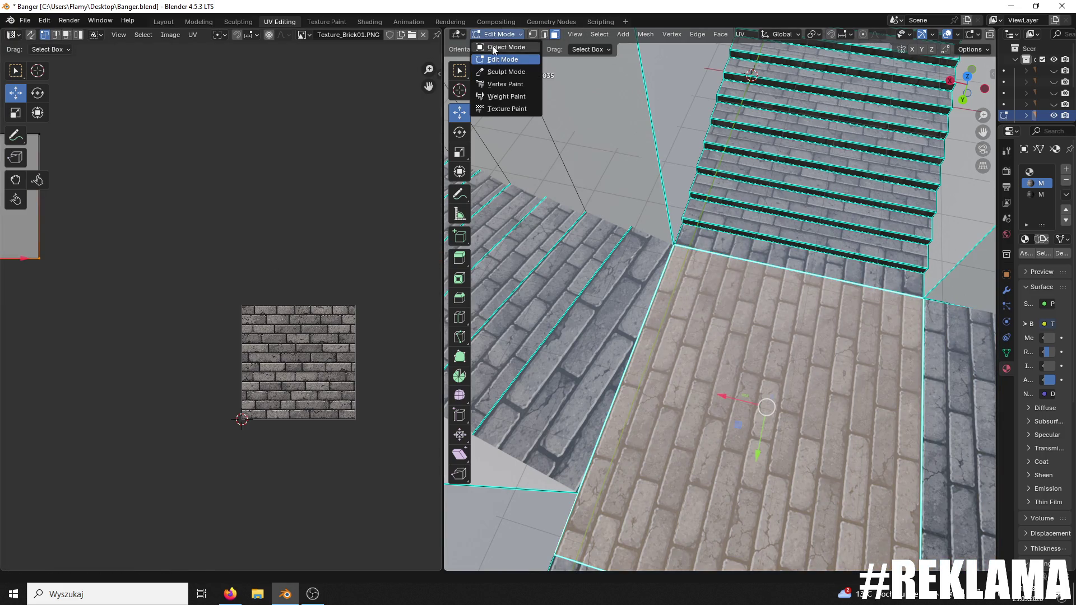
pyautogui.click(493, 47)
pyautogui.moveTo(856, 200)
pyautogui.mouseDown()
pyautogui.moveTo(865, 271)
pyautogui.moveTo(715, 305)
pyautogui.moveTo(607, 276)
pyautogui.moveTo(647, 271)
pyautogui.moveTo(584, 321)
pyautogui.moveTo(703, 260)
pyautogui.moveTo(687, 310)
pyautogui.moveTo(704, 280)
pyautogui.moveTo(697, 311)
pyautogui.mouseUp()
pyautogui.moveTo(644, 338)
pyautogui.mouseDown()
pyautogui.moveTo(730, 304)
pyautogui.moveTo(701, 324)
pyautogui.moveTo(559, 21)
pyautogui.mouseUp()
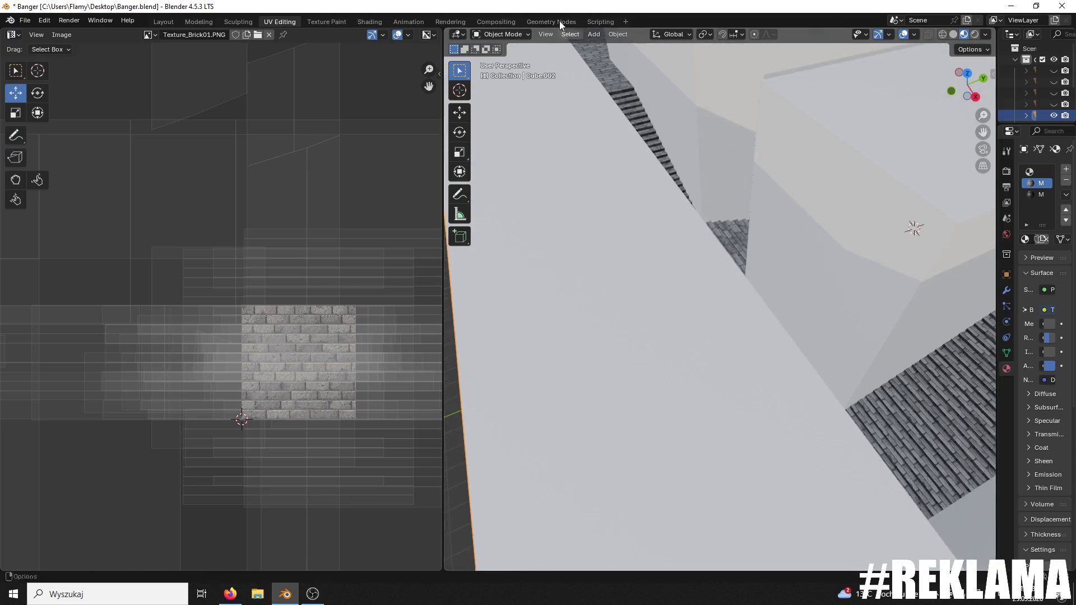
# - In Edit Mode, select and frame the three corridor floor faces
pyautogui.click(503, 39)
pyautogui.click(493, 58)
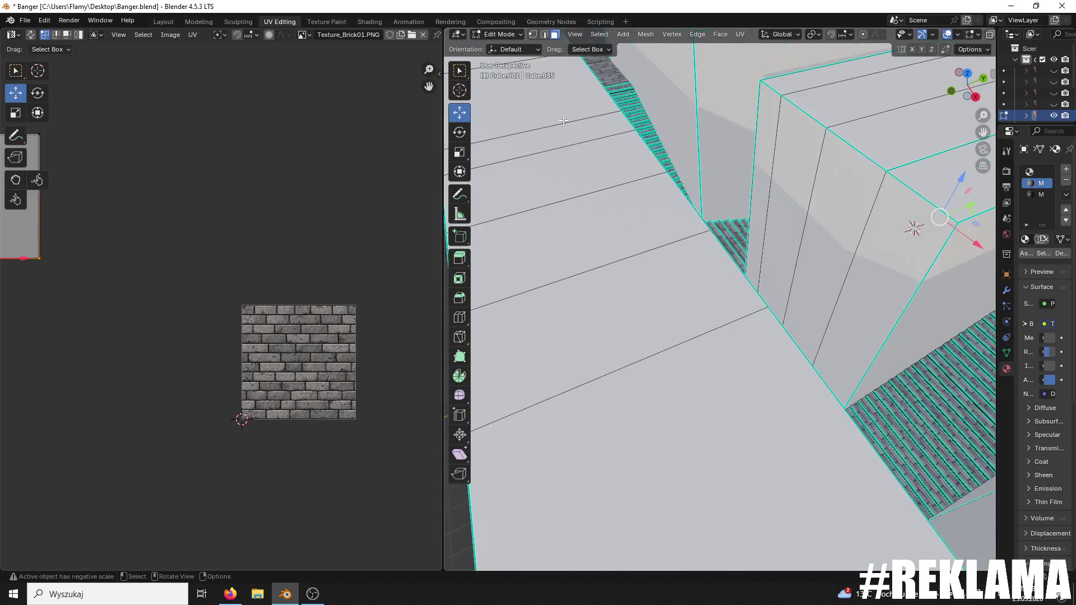
pyautogui.scroll(5, 719, 296)
pyautogui.click(660, 341)
pyautogui.keyDown('shift'); pyautogui.click(633, 252); pyautogui.keyUp('shift')
pyautogui.press('KP_Decimal')
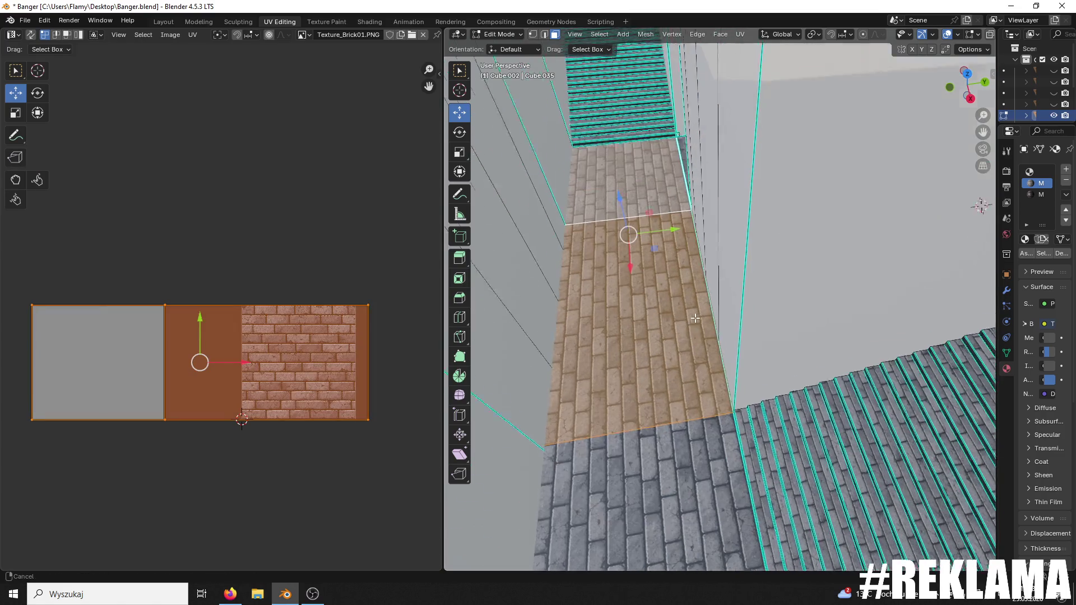
pyautogui.keyDown('shift'); pyautogui.click(622, 168); pyautogui.keyUp('shift')
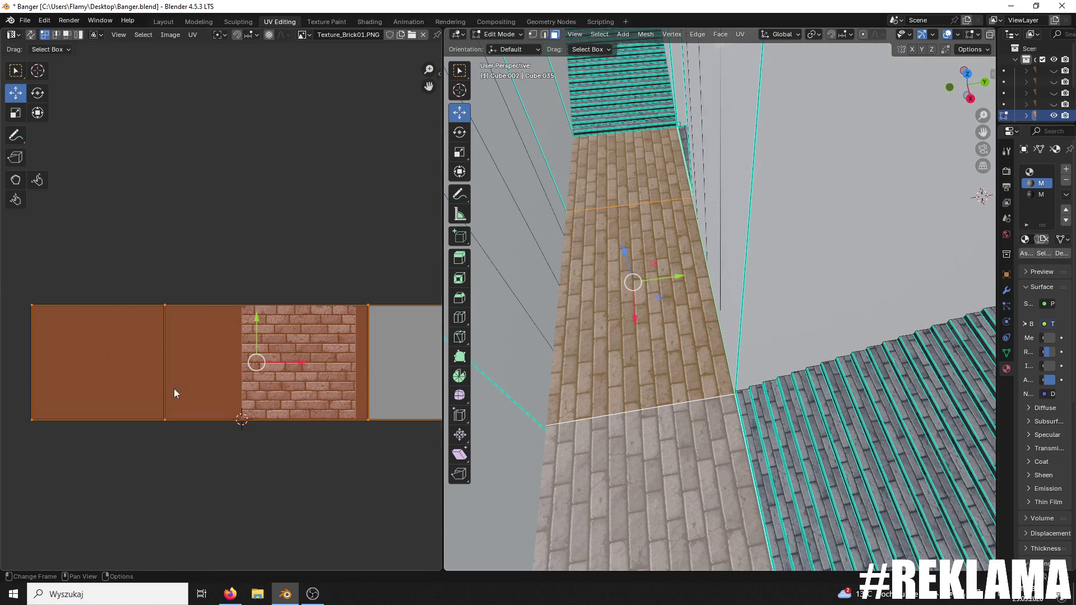
# - Box-select the strip's top UV edge and move it up along Y about 0.03
pyautogui.scroll(6, 258, 388)
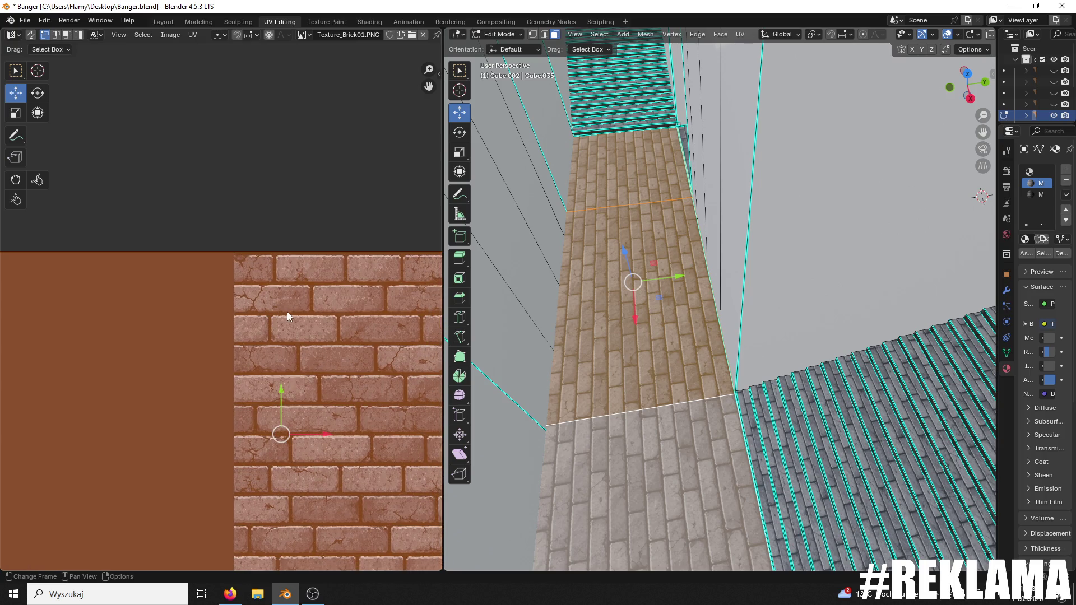
pyautogui.scroll(-3, 304, 319)
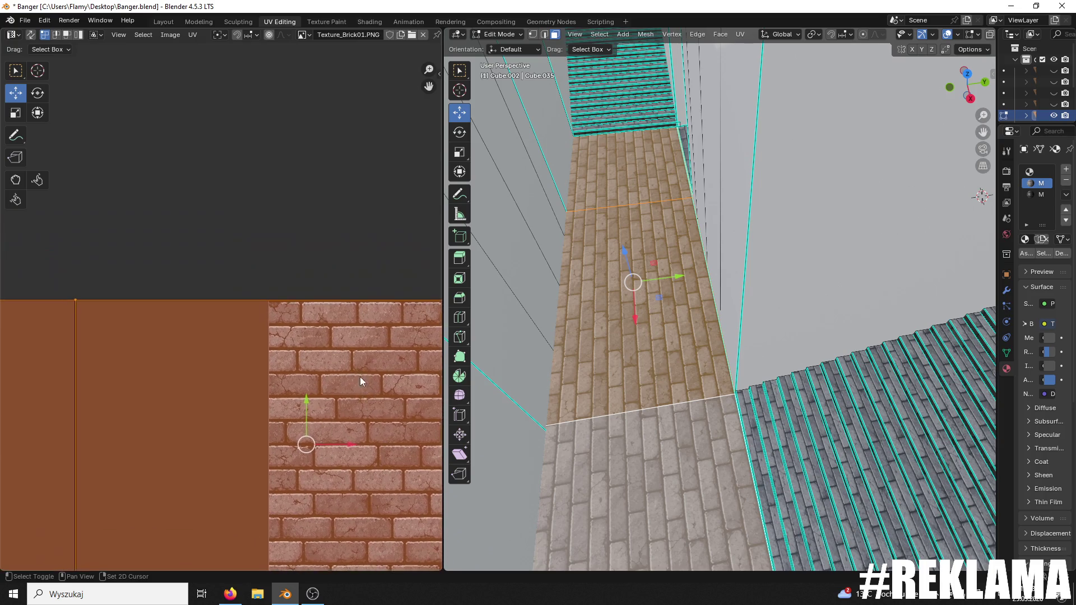
pyautogui.scroll(-2, 355, 358)
pyautogui.scroll(-2, 230, 319)
pyautogui.moveTo(381, 284); pyautogui.dragTo(80, 334)
pyautogui.scroll(6, 227, 297)
pyautogui.press('g')
pyautogui.press('y')
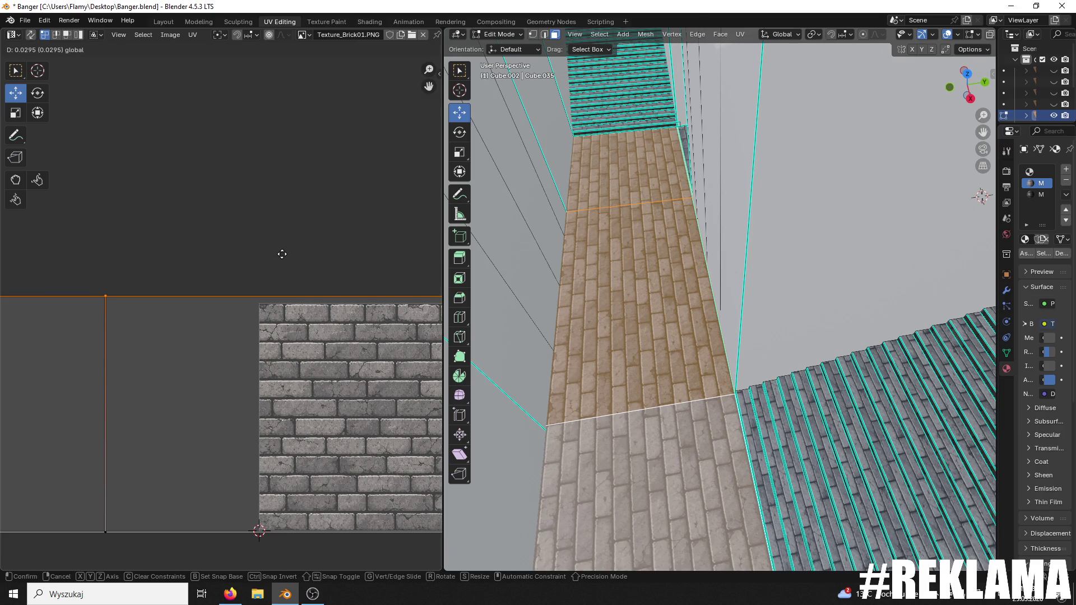
pyautogui.click(283, 253)
pyautogui.click(650, 249)
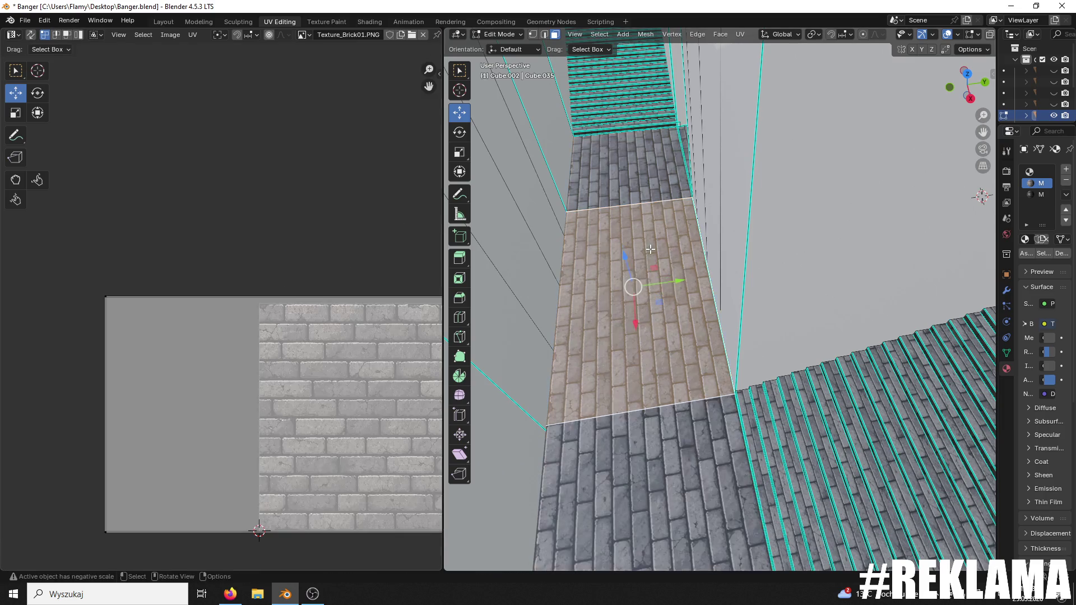
pyautogui.click(500, 34)
# - In Object Mode, zoom and orbit over the brick path to check the rows meet the stairs
pyautogui.click(504, 45)
pyautogui.scroll(5, 693, 194)
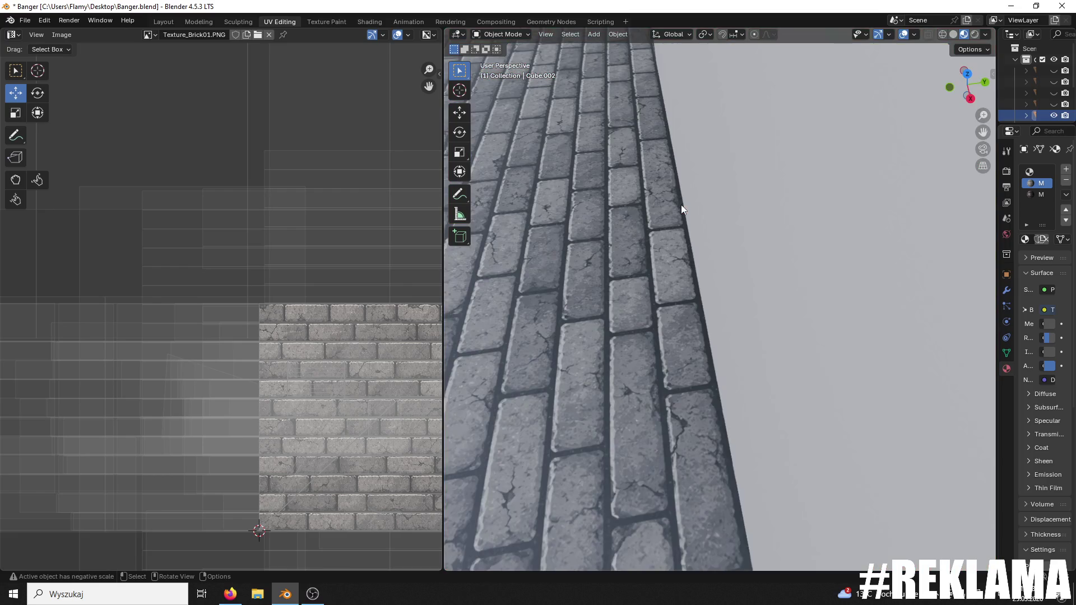
pyautogui.scroll(-3, 680, 204)
pyautogui.scroll(5, 704, 245)
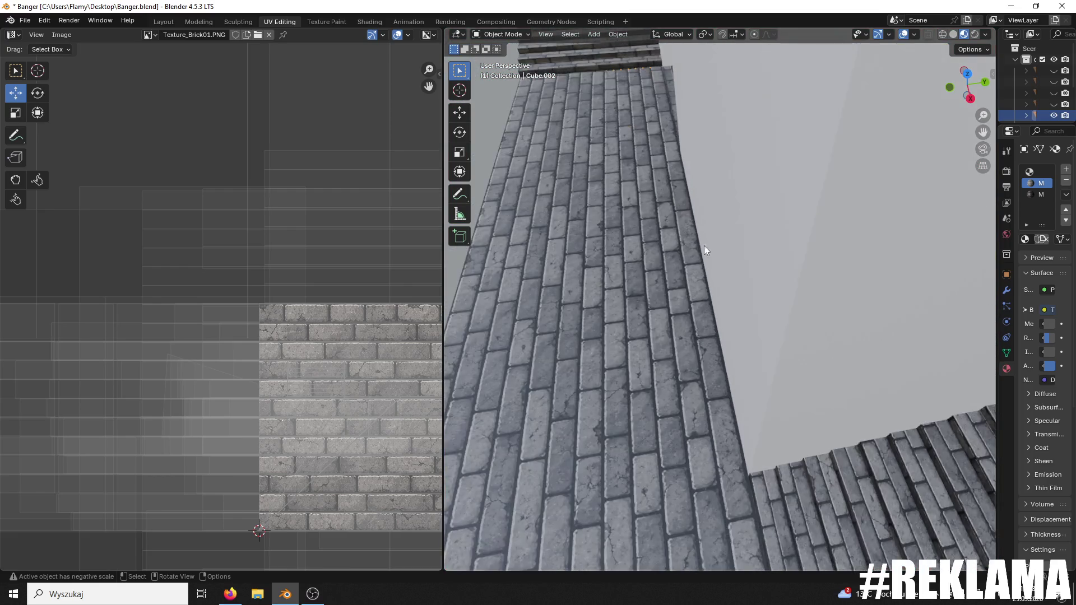
pyautogui.scroll(-4, 703, 190)
pyautogui.scroll(5, 728, 193)
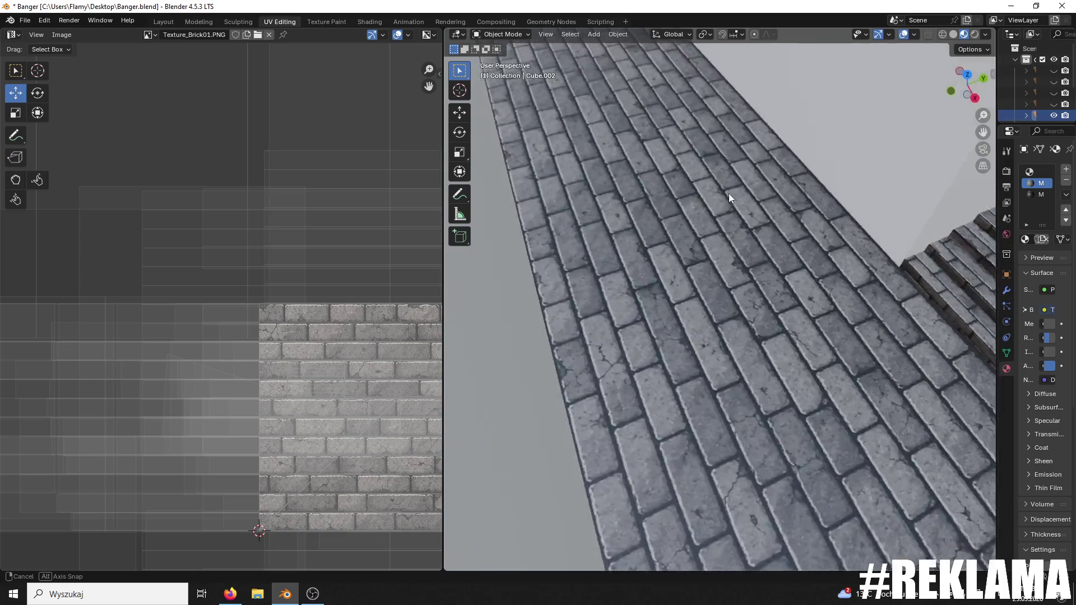
pyautogui.scroll(-3, 760, 152)
pyautogui.scroll(4, 654, 263)
pyautogui.scroll(-3, 654, 264)
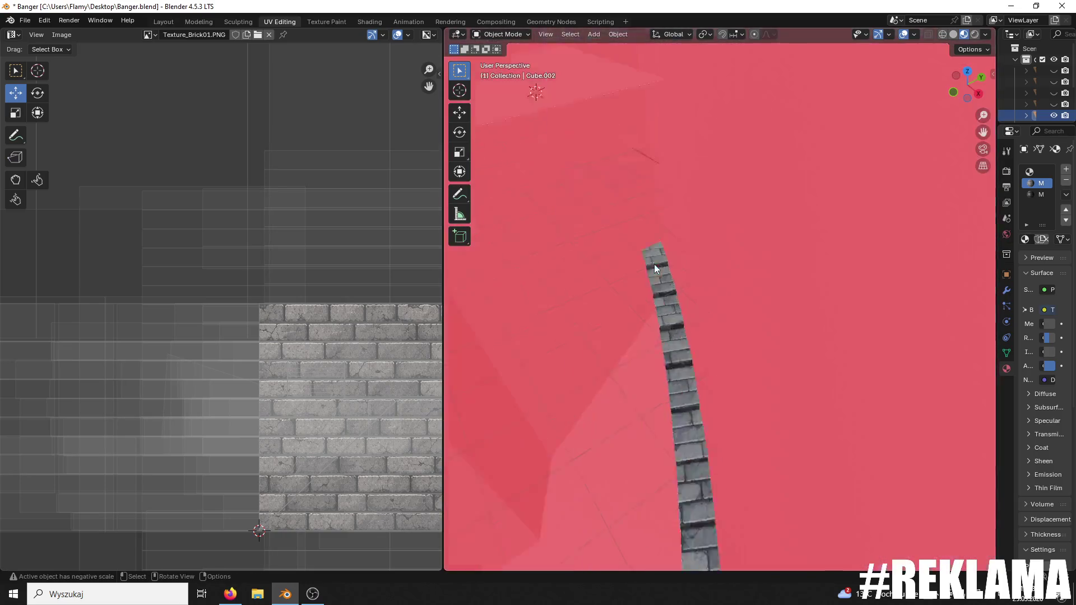
pyautogui.scroll(4, 581, 297)
pyautogui.scroll(-5, 580, 294)
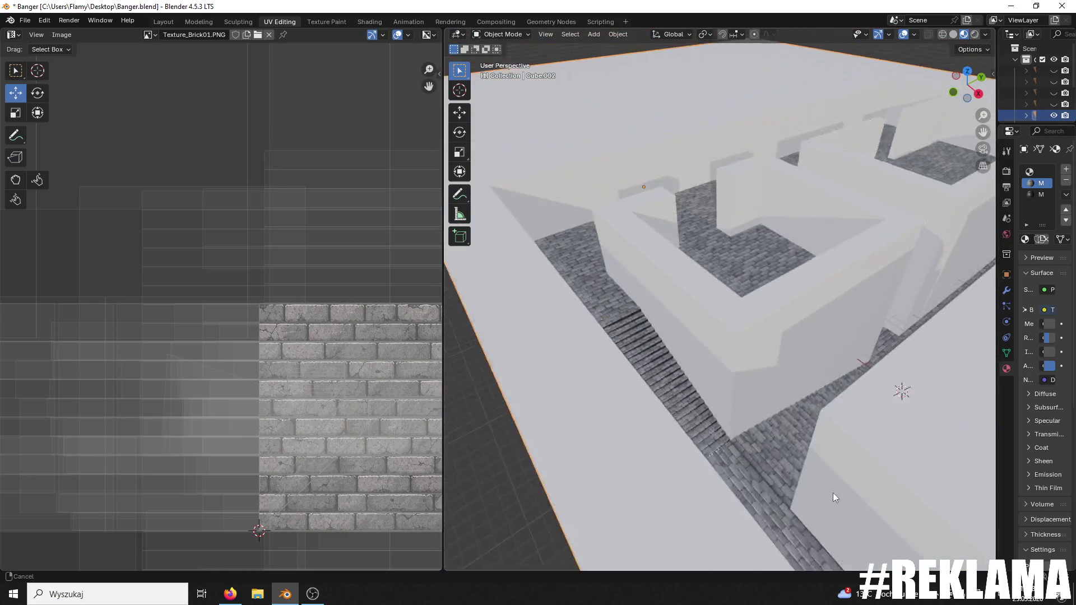
pyautogui.scroll(5, 784, 453)
pyautogui.moveTo(740, 432)
pyautogui.mouseDown()
pyautogui.moveTo(669, 457)
pyautogui.moveTo(964, 333)
pyautogui.moveTo(778, 434)
pyautogui.moveTo(755, 383)
pyautogui.moveTo(740, 409)
pyautogui.moveTo(761, 406)
pyautogui.moveTo(751, 405)
pyautogui.mouseUp()
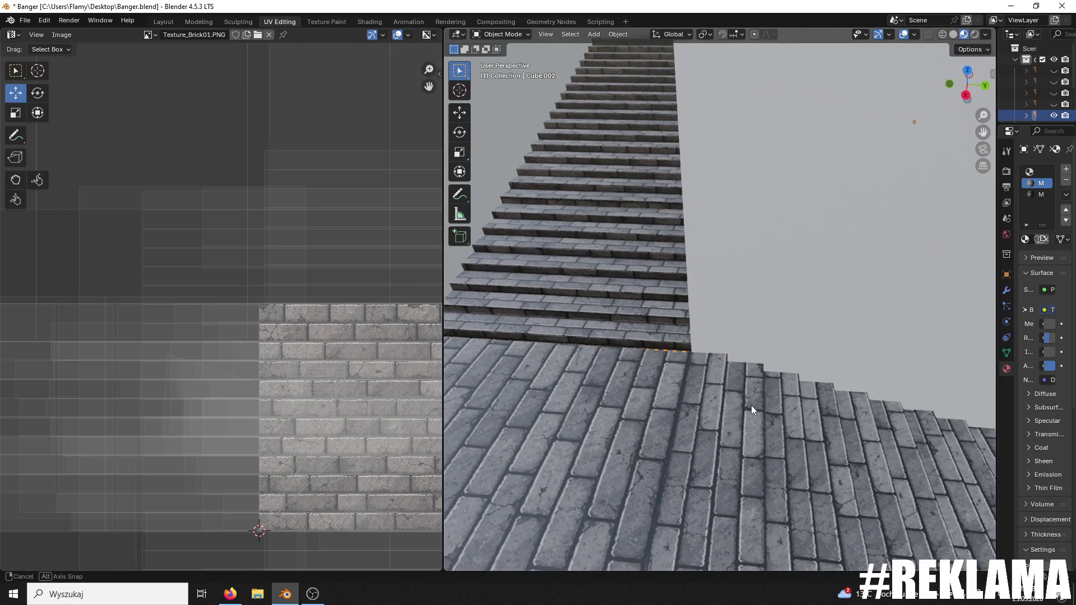
pyautogui.click(479, 32)
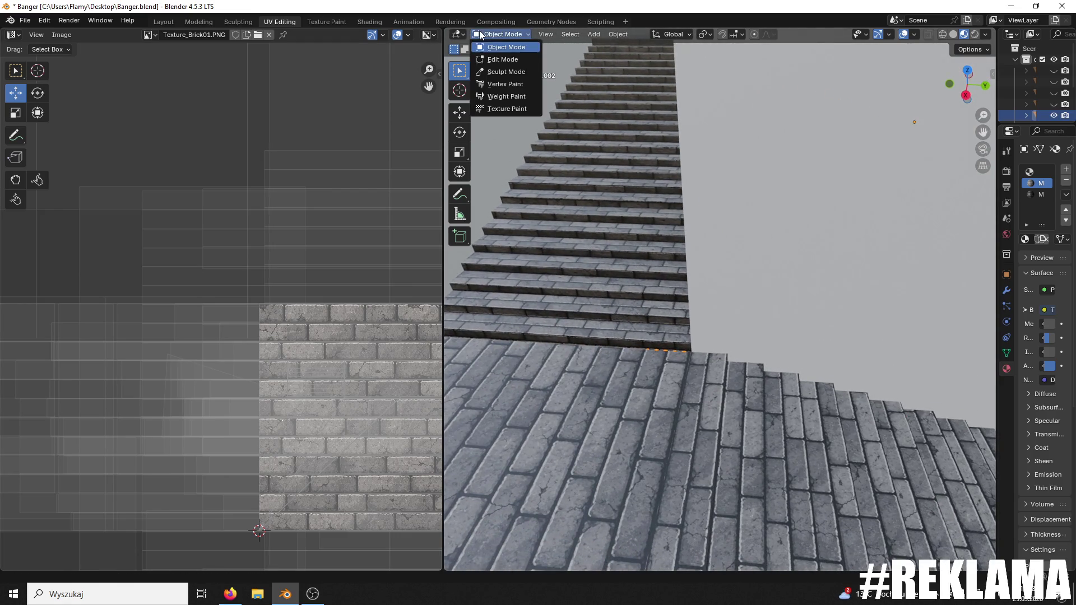
# - In Edit Mode, select the floor patch at the stairs' base and rotate its UVs 180°
pyautogui.click(488, 58)
pyautogui.moveTo(600, 365)
pyautogui.mouseDown()
pyautogui.moveTo(644, 403)
pyautogui.moveTo(618, 379)
pyautogui.mouseUp()
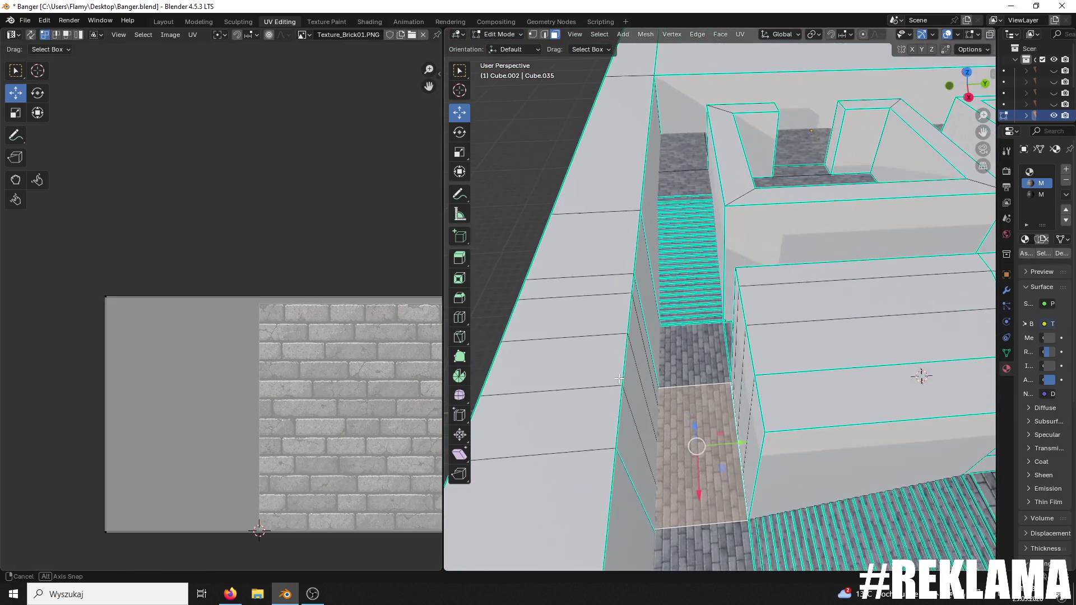
pyautogui.click(698, 357)
pyautogui.moveTo(699, 357); pyautogui.dragTo(657, 347)
pyautogui.press('KP_Decimal')
pyautogui.write('r')
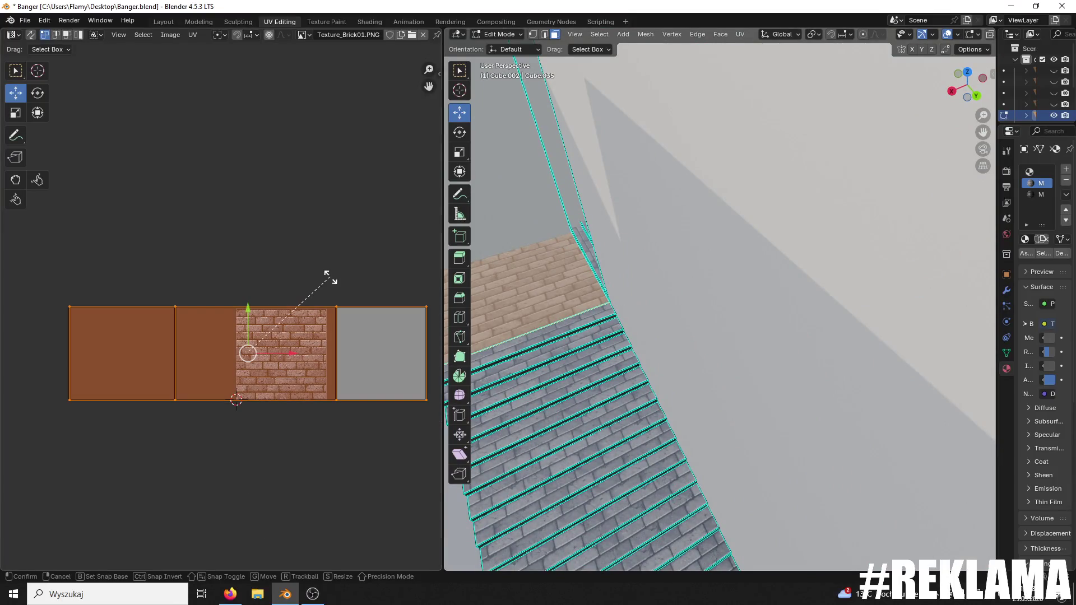
pyautogui.write('180')
pyautogui.press('Return')
# - Shift the patch's UVs down about 0.0025 and review the aligned bricks over the stairs
pyautogui.scroll(3, 519, 283)
pyautogui.moveTo(519, 284)
pyautogui.mouseDown()
pyautogui.moveTo(553, 319)
pyautogui.moveTo(623, 308)
pyautogui.moveTo(706, 336)
pyautogui.mouseUp()
pyautogui.scroll(6, 284, 352)
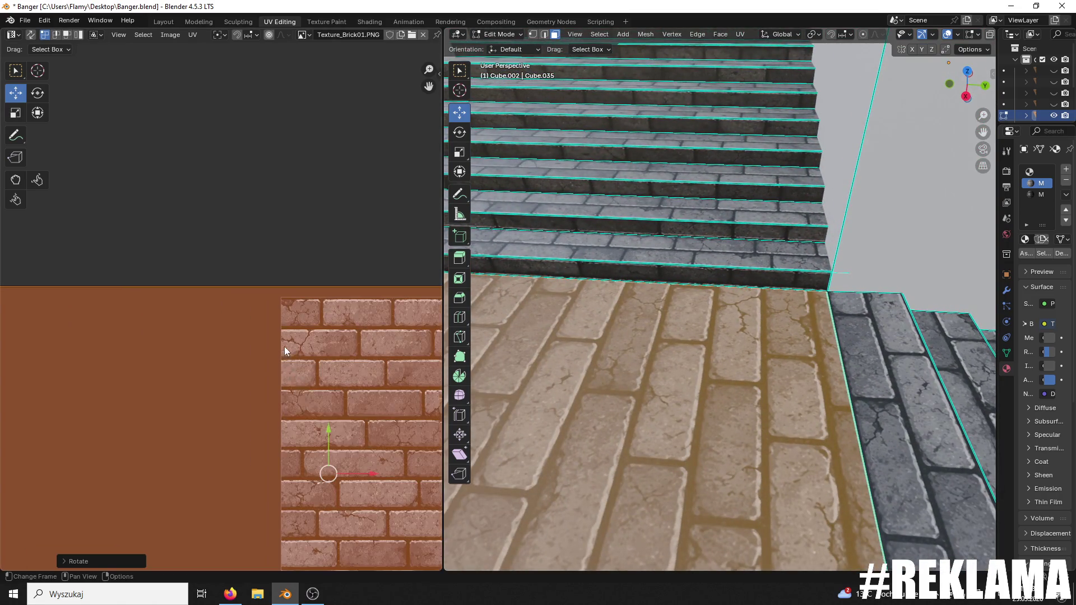
pyautogui.moveTo(326, 428); pyautogui.dragTo(317, 443)
pyautogui.moveTo(700, 336); pyautogui.dragTo(968, 332)
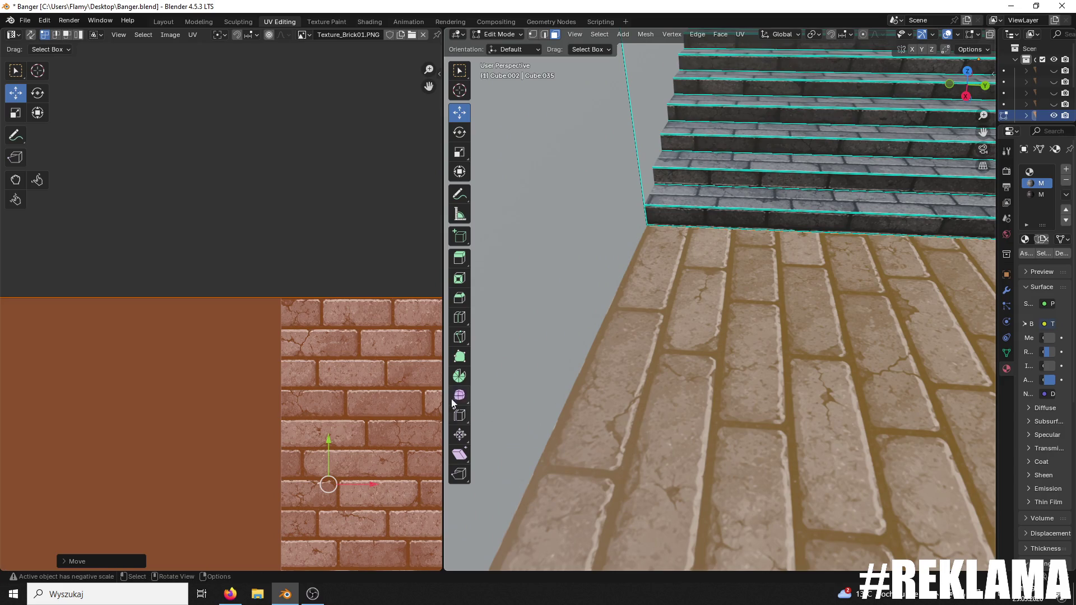
pyautogui.scroll(-8, 408, 381)
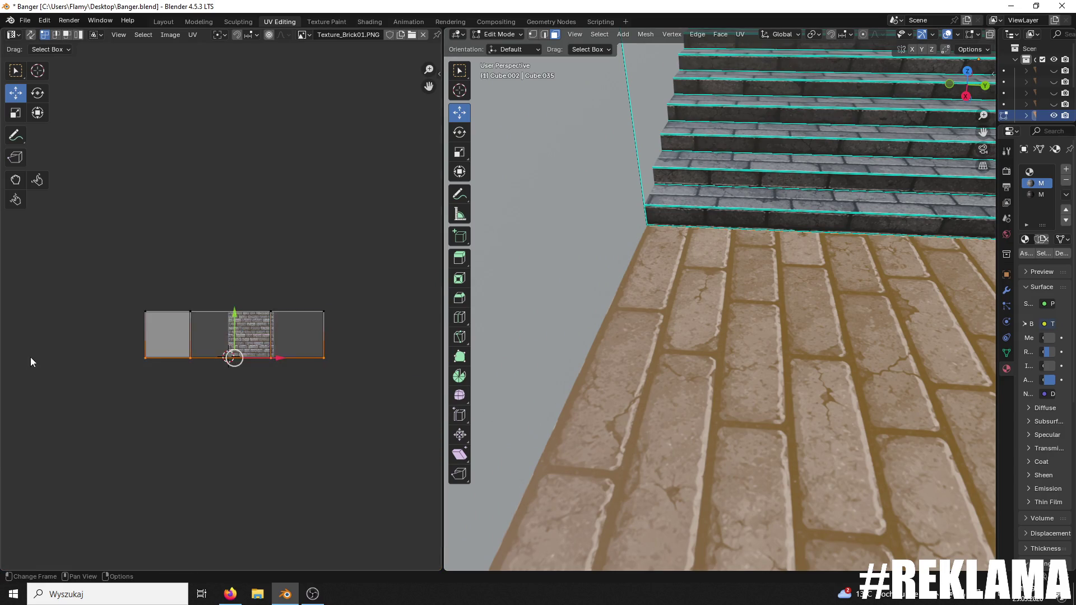
pyautogui.scroll(7, 224, 325)
pyautogui.moveTo(289, 502); pyautogui.dragTo(282, 496)
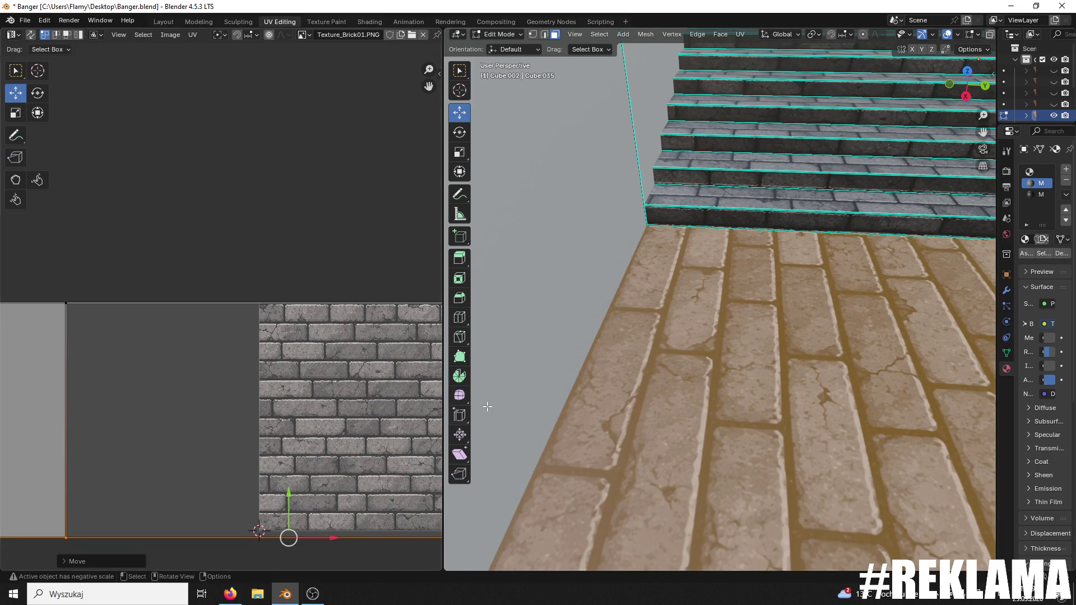
pyautogui.scroll(-5, 707, 308)
pyautogui.moveTo(754, 281)
pyautogui.mouseDown()
pyautogui.moveTo(581, 399)
pyautogui.moveTo(743, 218)
pyautogui.moveTo(708, 179)
pyautogui.mouseUp()
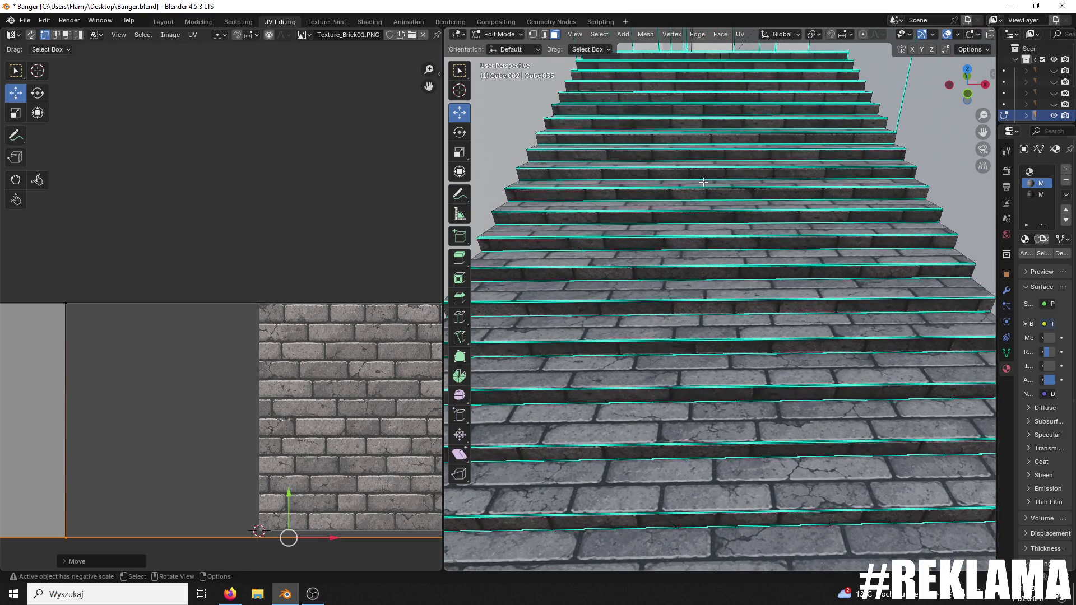
pyautogui.scroll(3, 725, 241)
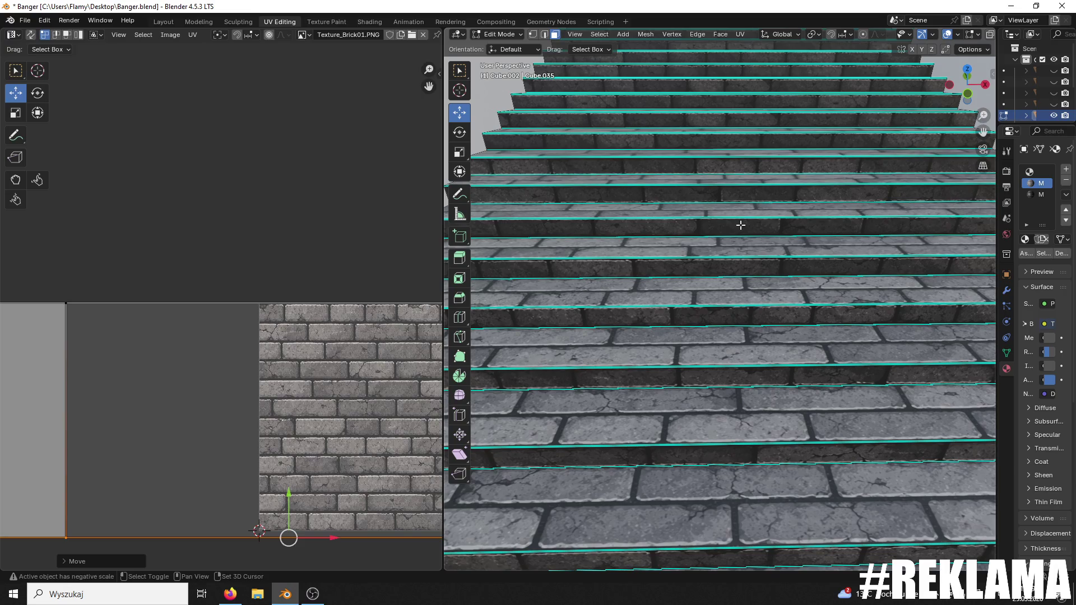
# - Rotate the UVs of two stair riser faces 180° to flip their brick pattern
pyautogui.click(744, 378)
pyautogui.write('r180')
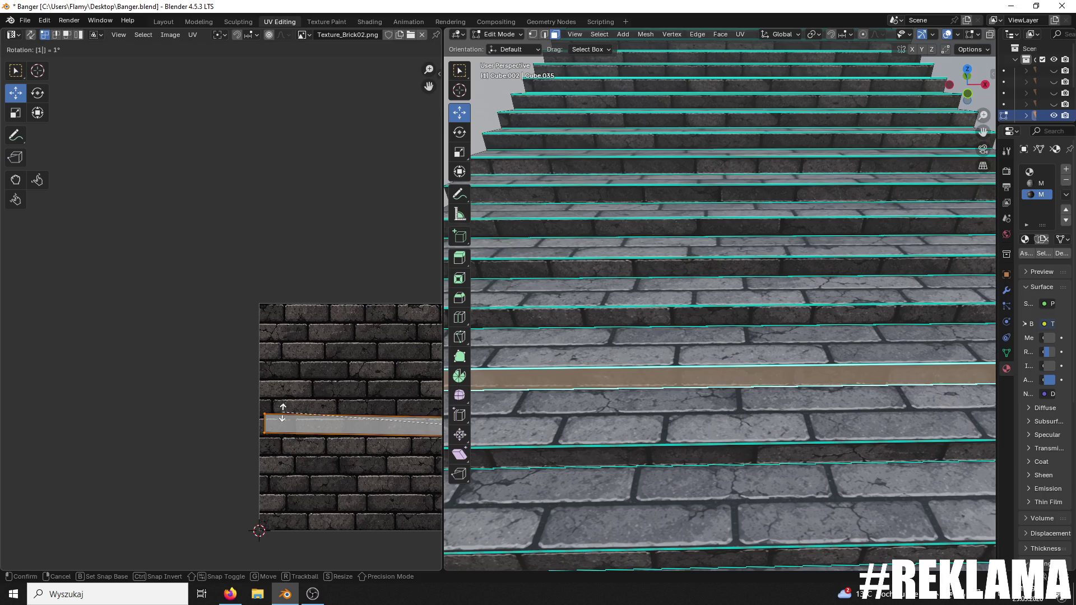
pyautogui.press('Return')
pyautogui.click(642, 457)
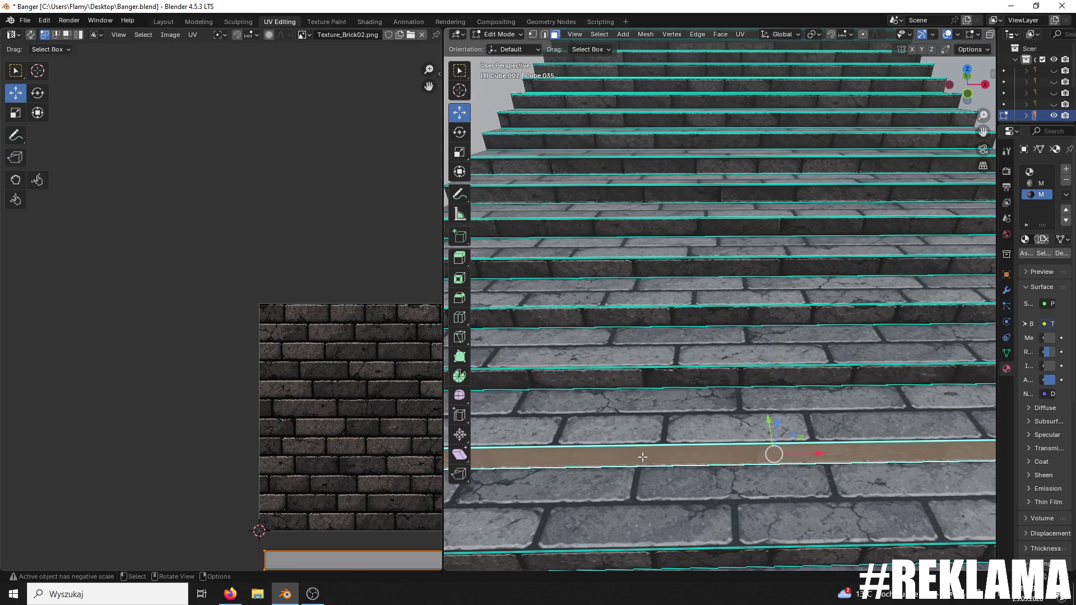
pyautogui.click(282, 474)
pyautogui.write('a')
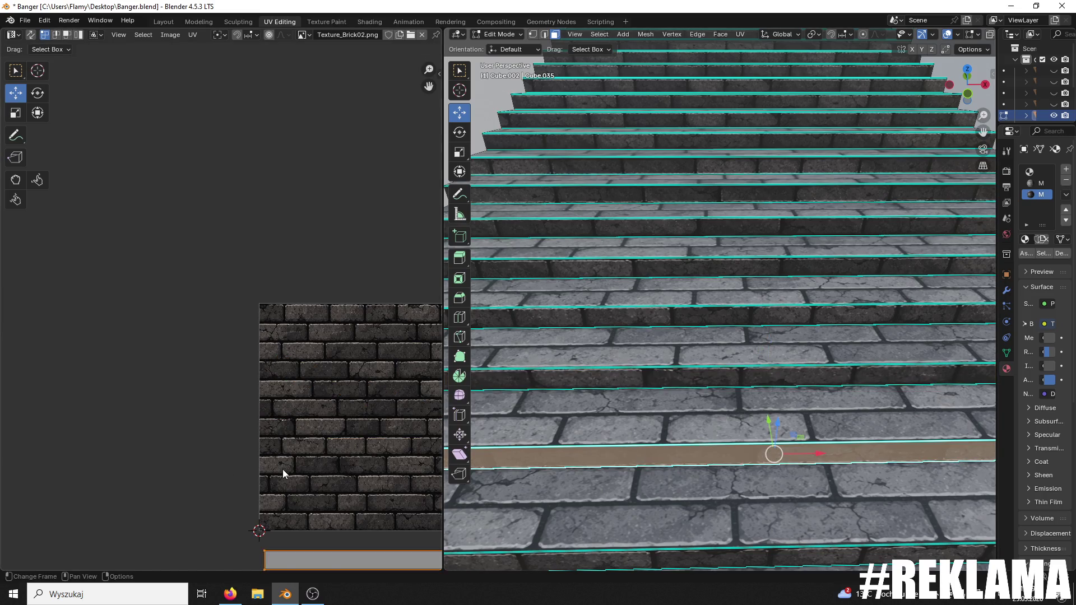
pyautogui.write('r180')
pyautogui.press('Return')
pyautogui.scroll(-6, 713, 409)
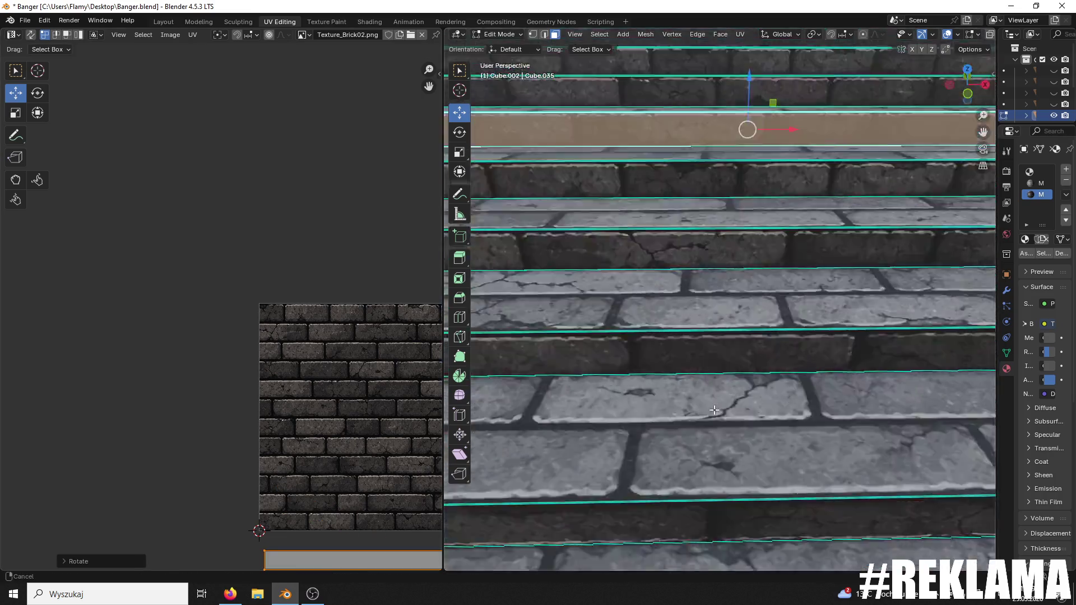
pyautogui.scroll(5, 714, 401)
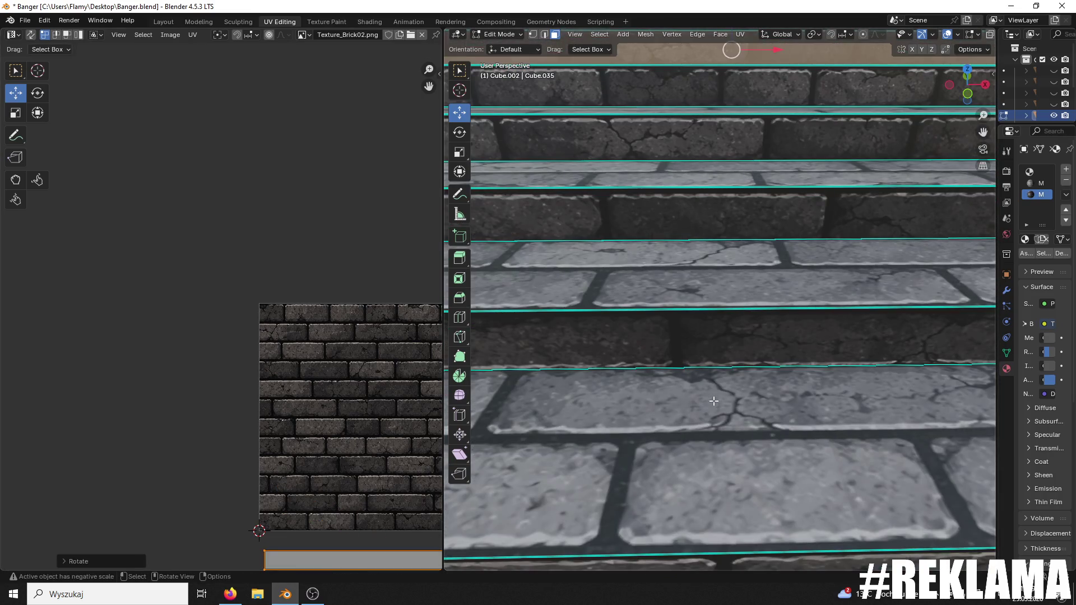
# - Select another riser and rotate its whole UV strip to flip its orientation
pyautogui.click(714, 395)
pyautogui.scroll(-2, 364, 395)
pyautogui.press('a')
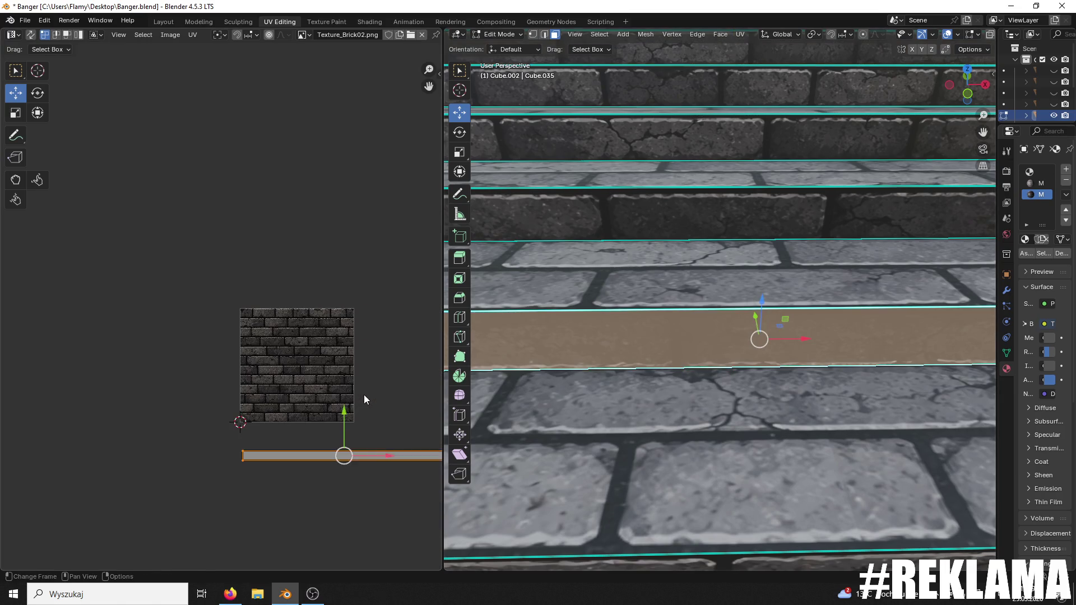
pyautogui.press('r')
pyautogui.click(361, 394)
pyautogui.scroll(-5, 686, 338)
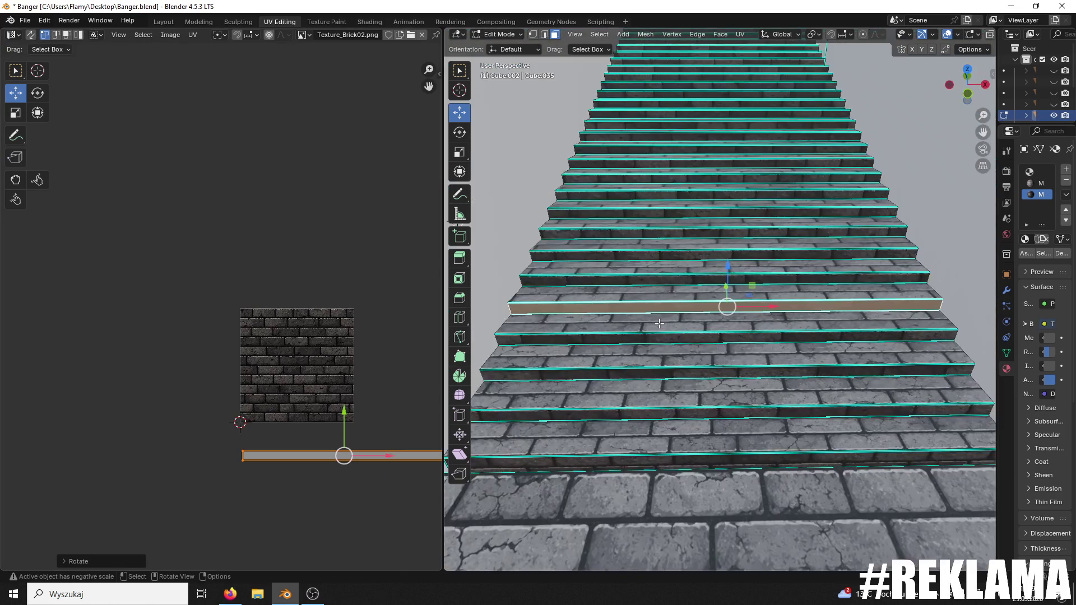
# - Move the lowest riser's UV strip up onto the brick texture and shrink it
pyautogui.click(682, 412)
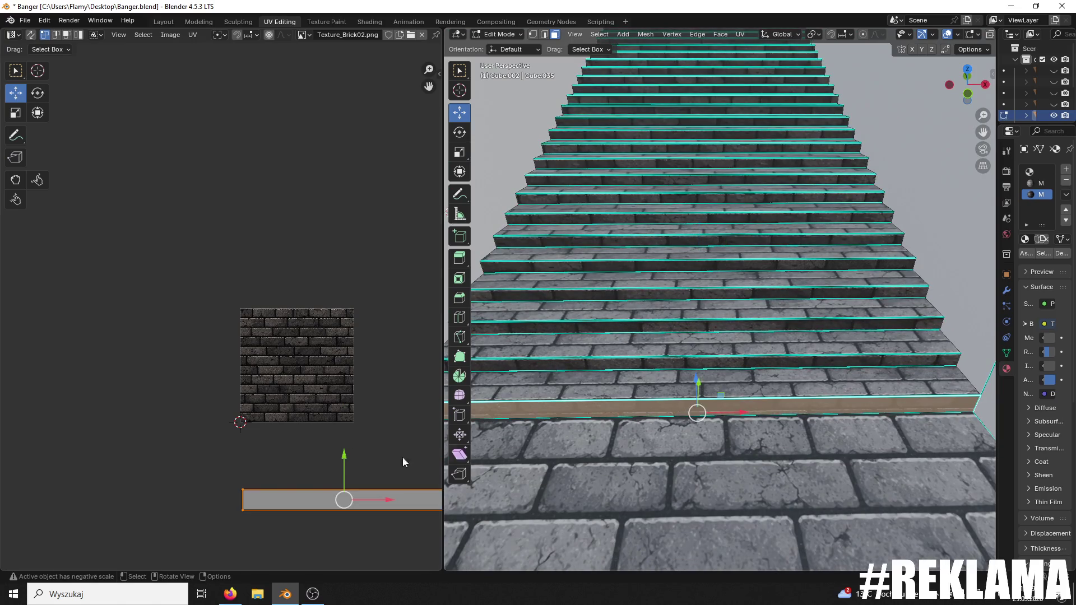
pyautogui.scroll(-1, 359, 426)
pyautogui.scroll(2, 353, 414)
pyautogui.moveTo(360, 448)
pyautogui.mouseDown()
pyautogui.moveTo(365, 316)
pyautogui.moveTo(370, 325)
pyautogui.mouseUp()
pyautogui.scroll(3, 372, 327)
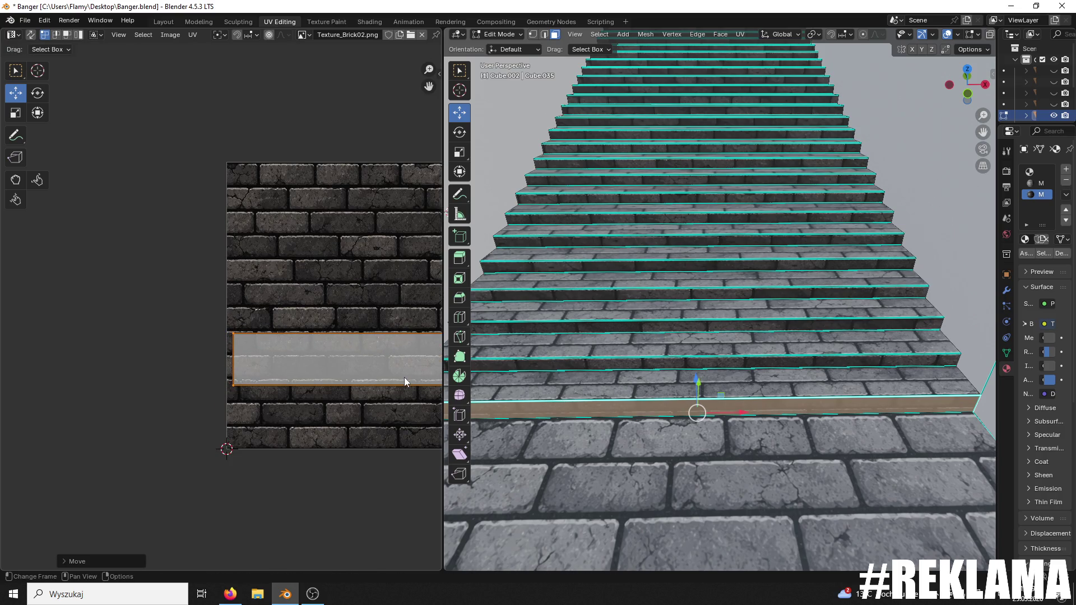
pyautogui.press('s')
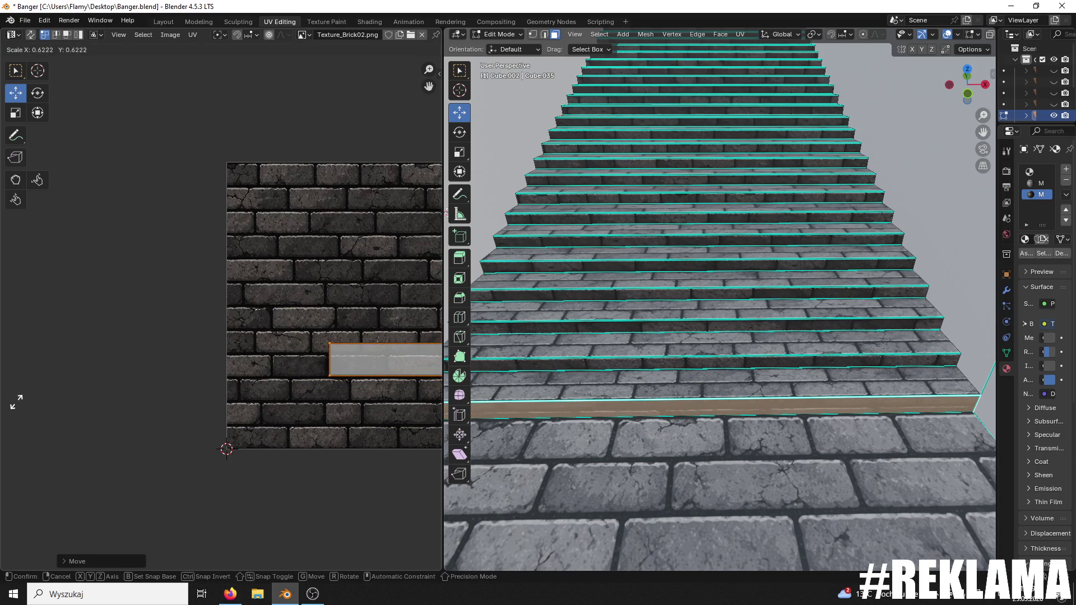
pyautogui.click(53, 409)
pyautogui.scroll(2, 85, 323)
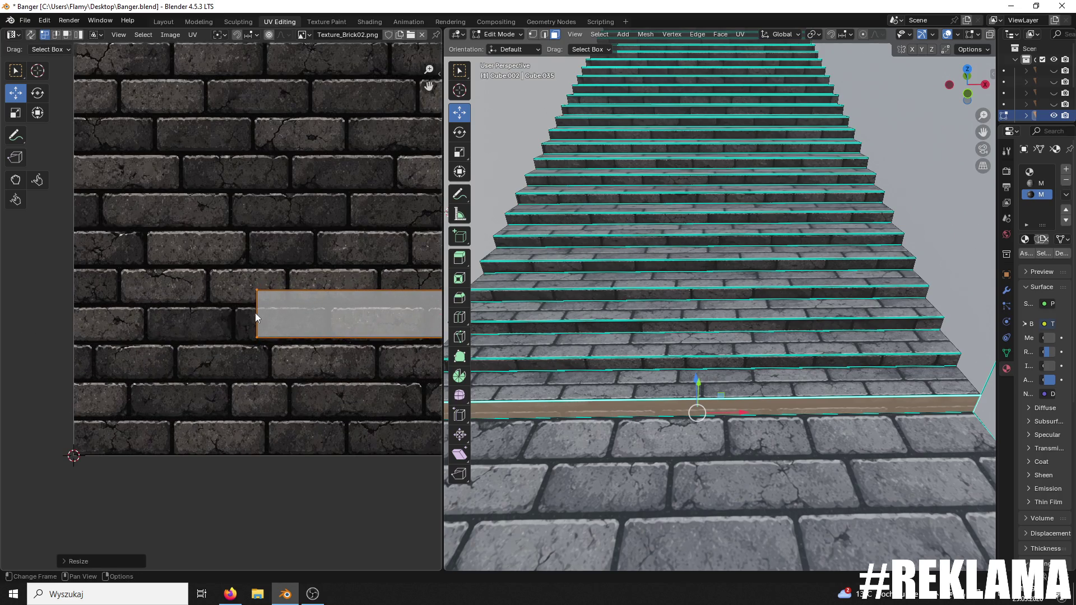
pyautogui.hscroll(5, 328, 316)
# - Reposition and rescale the lowest riser's UV strip until its brick rows match the other steps
pyautogui.press('g')
pyautogui.click(339, 345)
pyautogui.press('s')
pyautogui.click(325, 323)
pyautogui.moveTo(305, 276); pyautogui.dragTo(303, 280)
pyautogui.press('s')
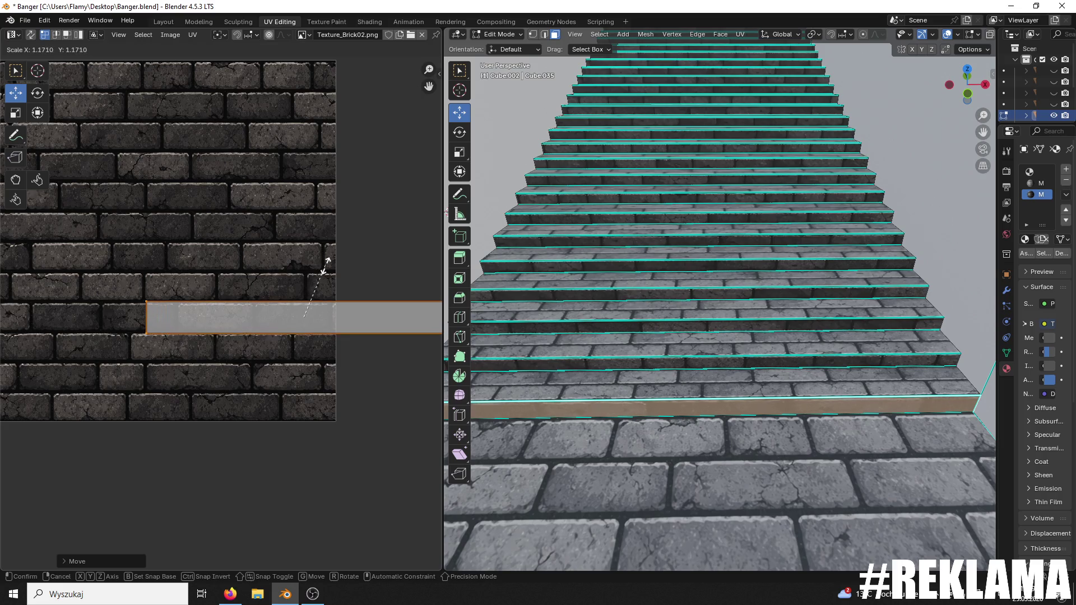
pyautogui.click(320, 271)
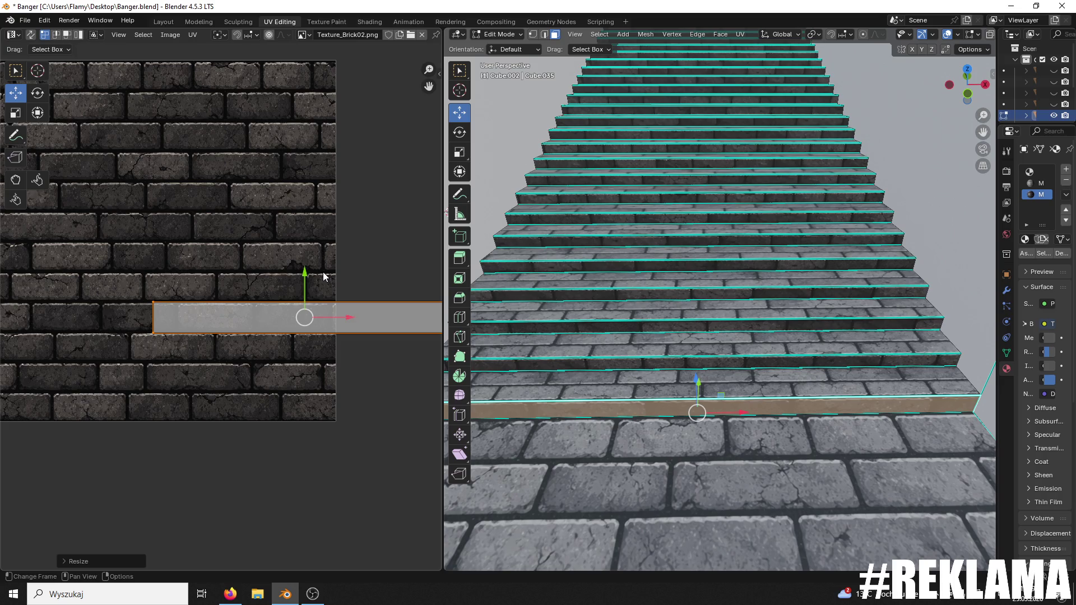
pyautogui.click(520, 447)
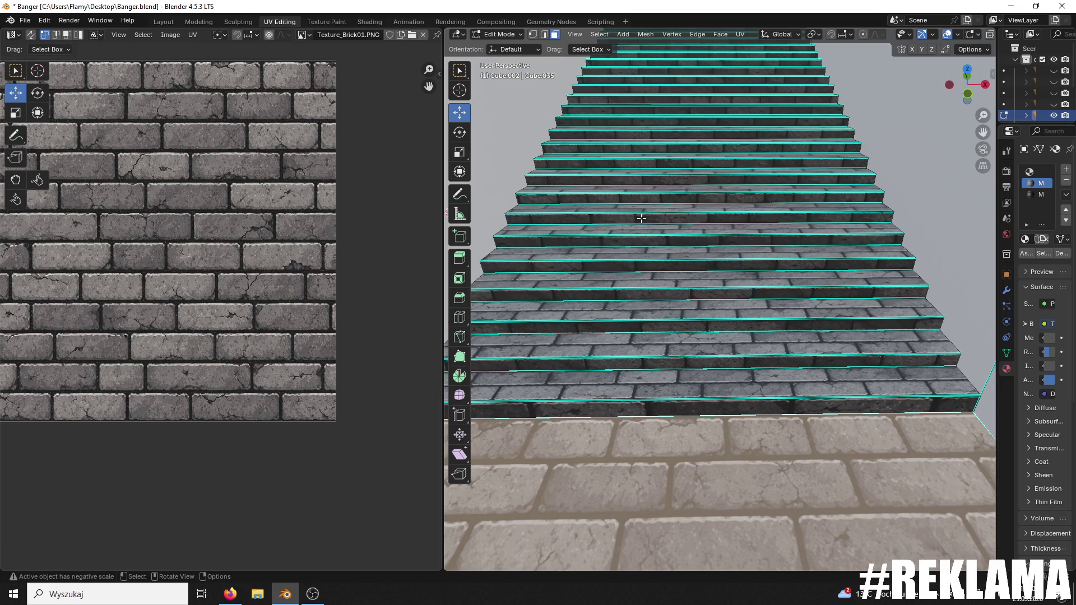
# - Move a higher stair riser's UV strip up onto the brick texture
pyautogui.press('KP_4')
pyautogui.scroll(5, 634, 236)
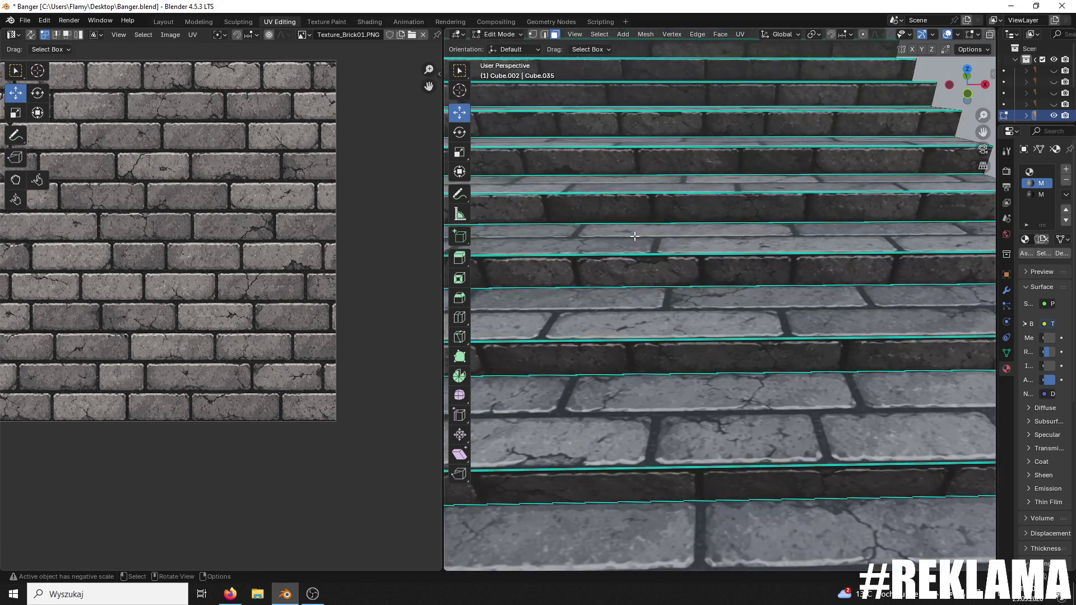
pyautogui.scroll(-5, 644, 217)
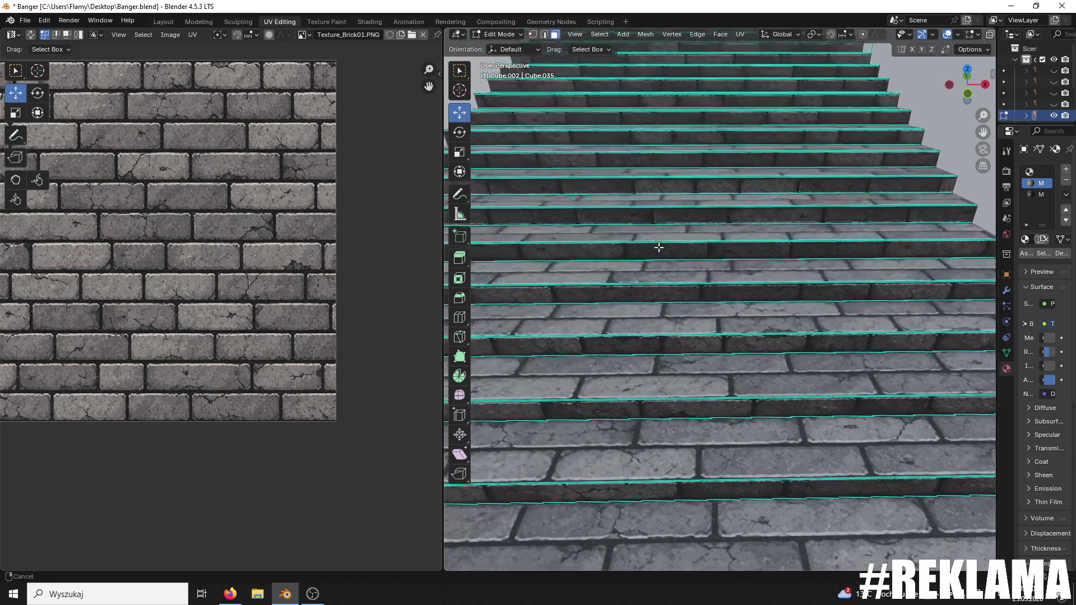
pyautogui.click(678, 255)
pyautogui.scroll(-4, 235, 295)
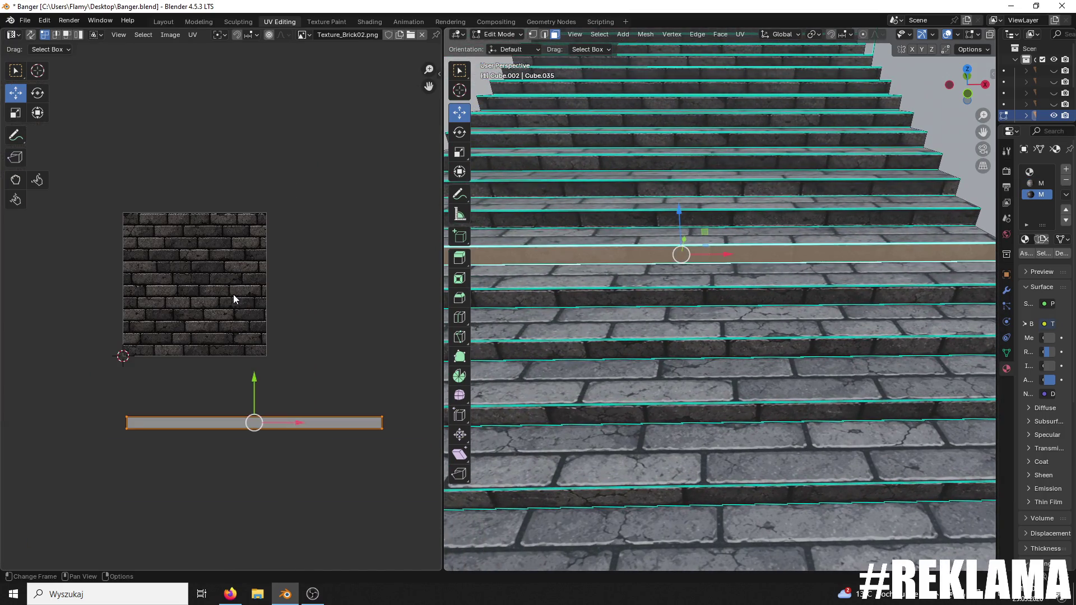
pyautogui.press('r')
pyautogui.rightClick(233, 294)
pyautogui.click(674, 301)
pyautogui.click(652, 256)
pyautogui.moveTo(257, 379); pyautogui.dragTo(235, 270)
# - Rotate an upper riser's tilted UV strip so its bricks run level
pyautogui.click(498, 277)
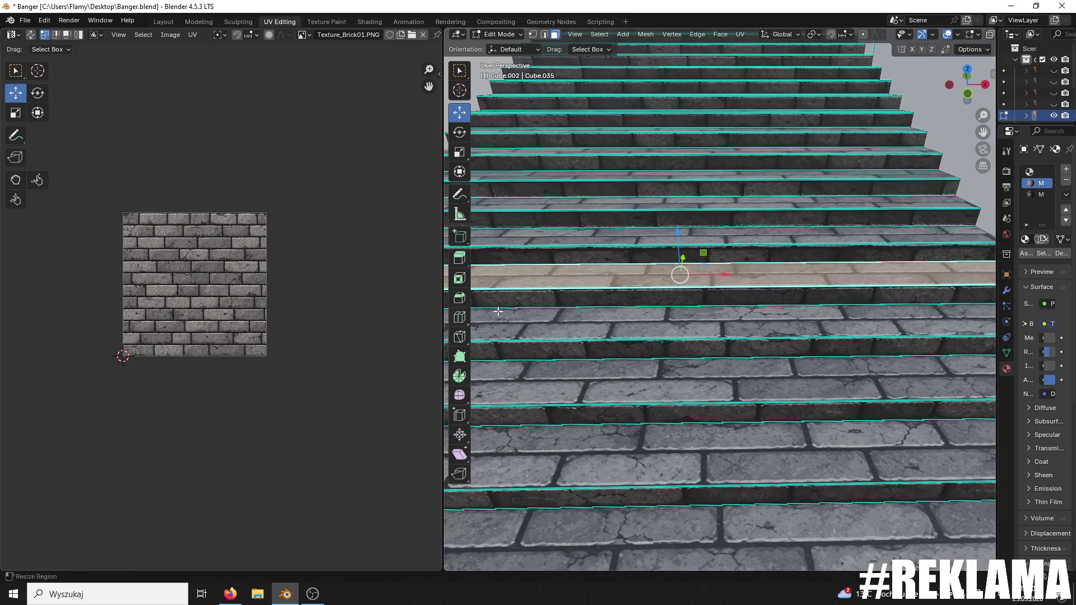
pyautogui.click(589, 260)
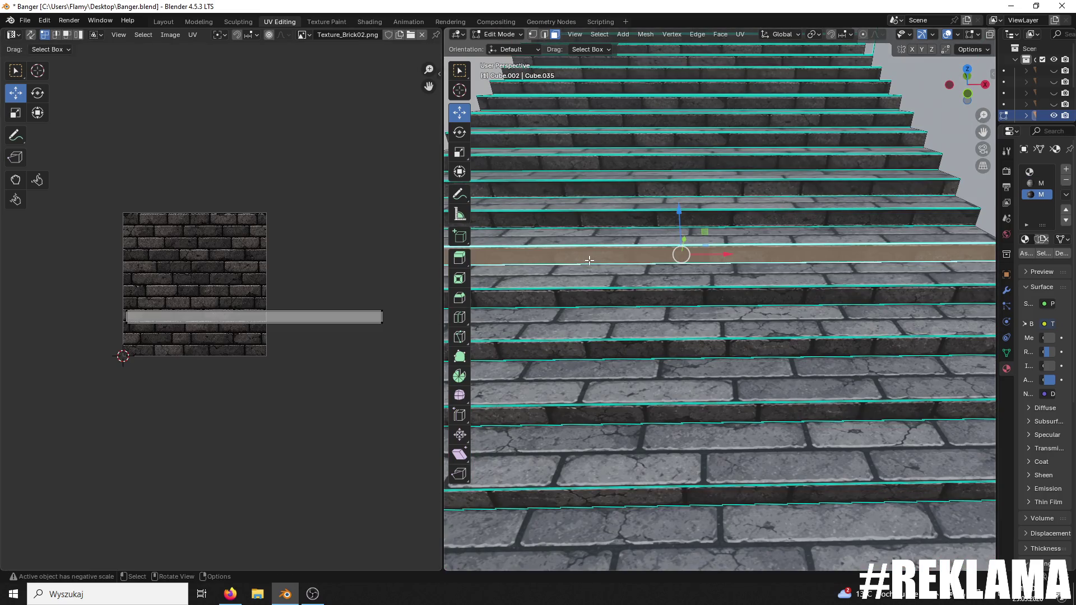
pyautogui.click(601, 223)
pyautogui.scroll(2, 304, 285)
pyautogui.press('r')
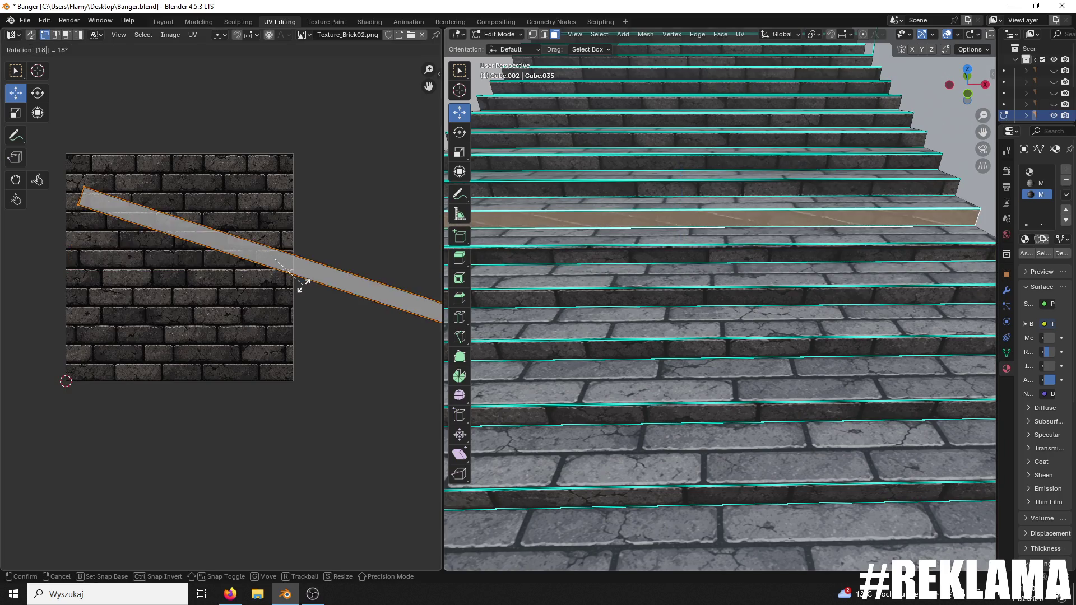
pyautogui.click(304, 278)
pyautogui.scroll(2, 303, 278)
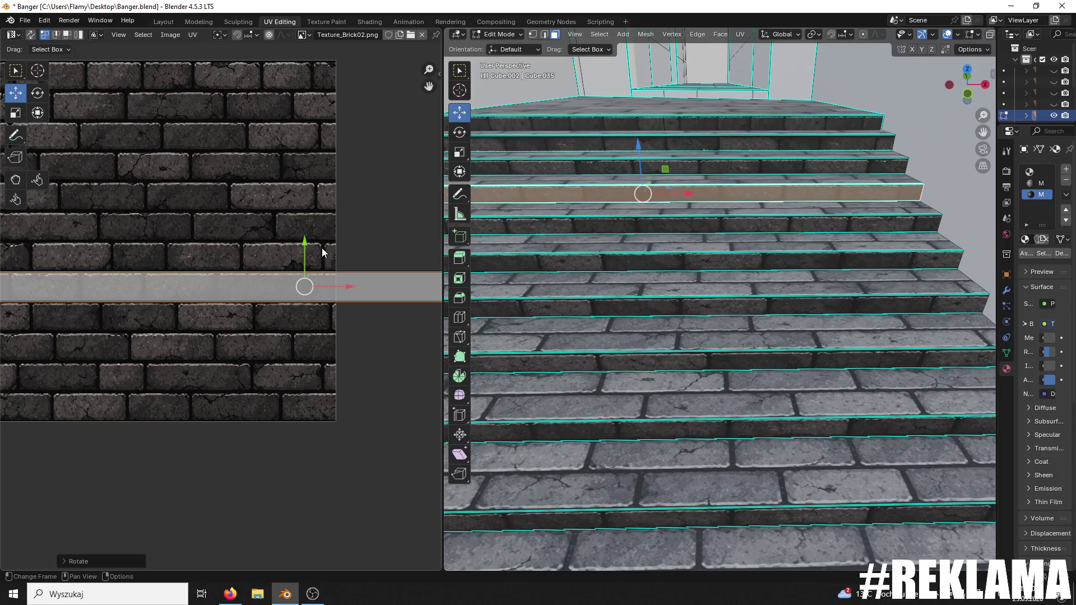
# - Rotate the next upper riser's UV strip by 1° and move it about 0.5783 onto the texture's bottom edge
pyautogui.click(607, 145)
pyautogui.scroll(-4, 296, 268)
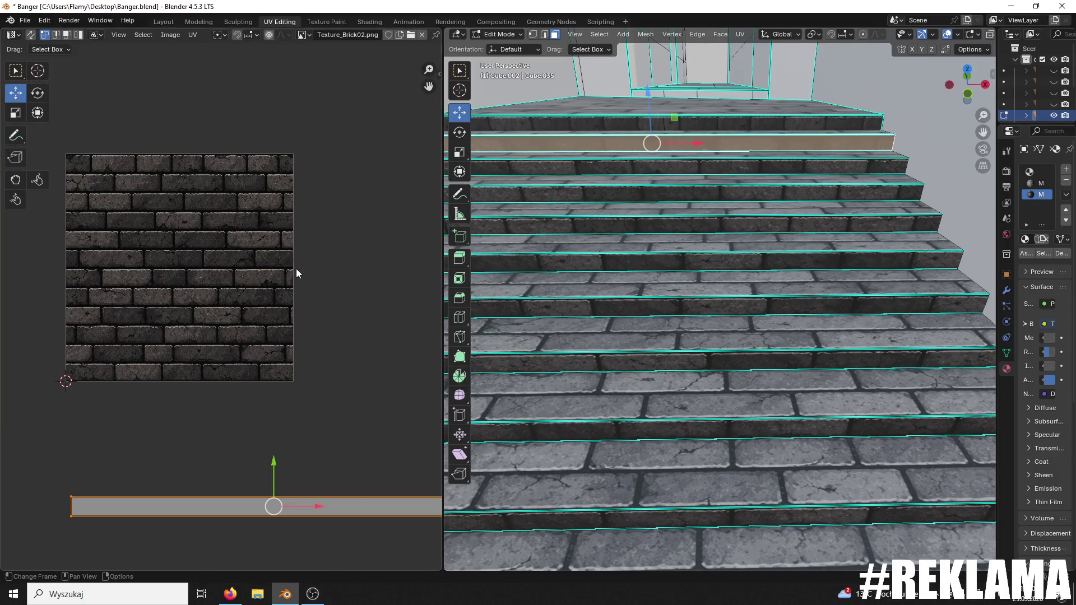
pyautogui.write('r1')
pyautogui.press('Return')
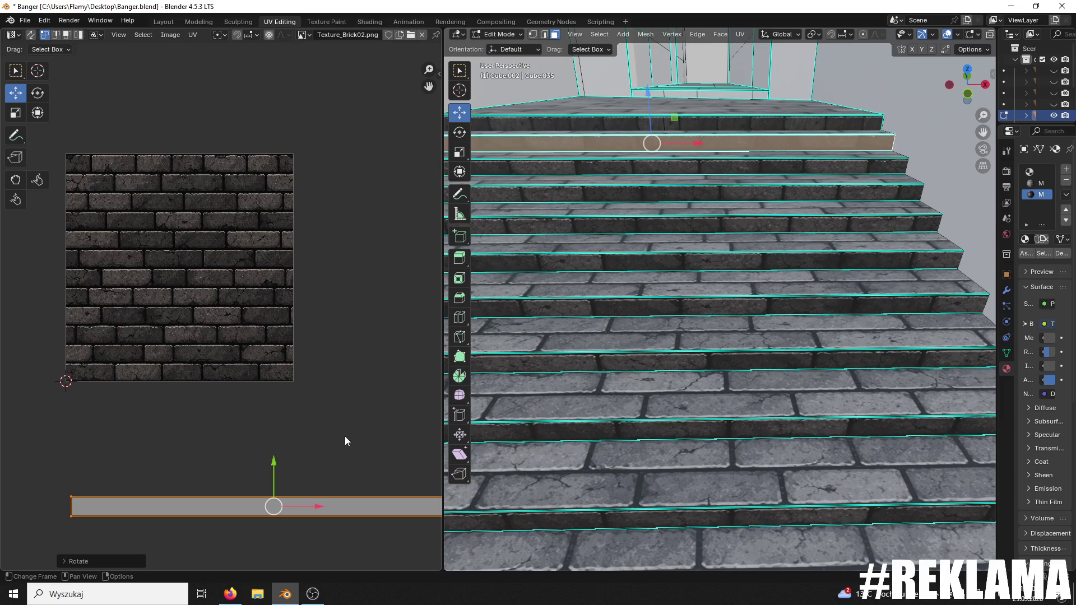
pyautogui.press('g')
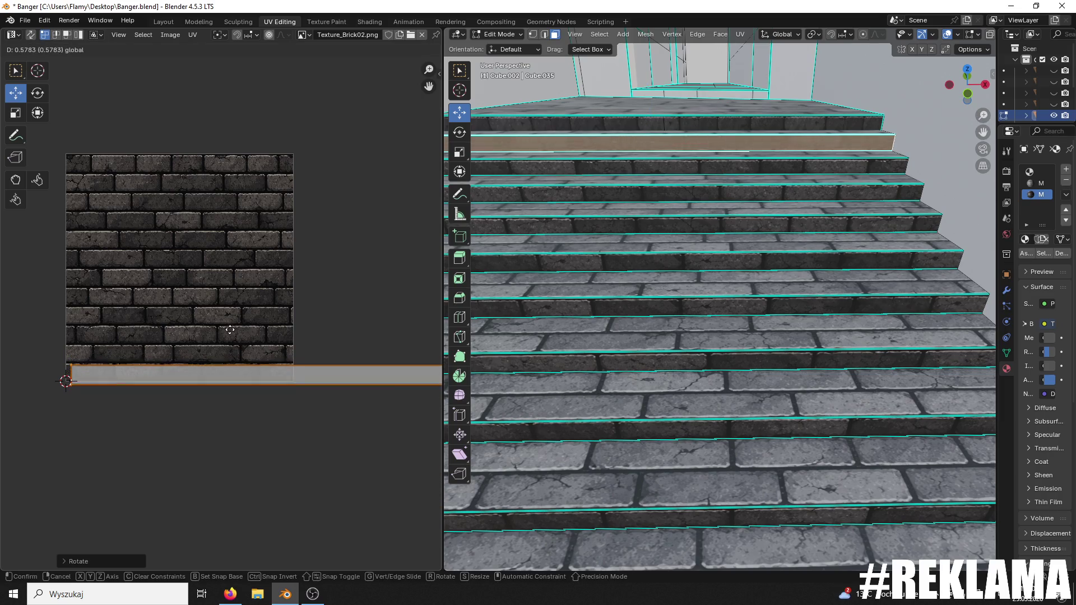
pyautogui.click(225, 329)
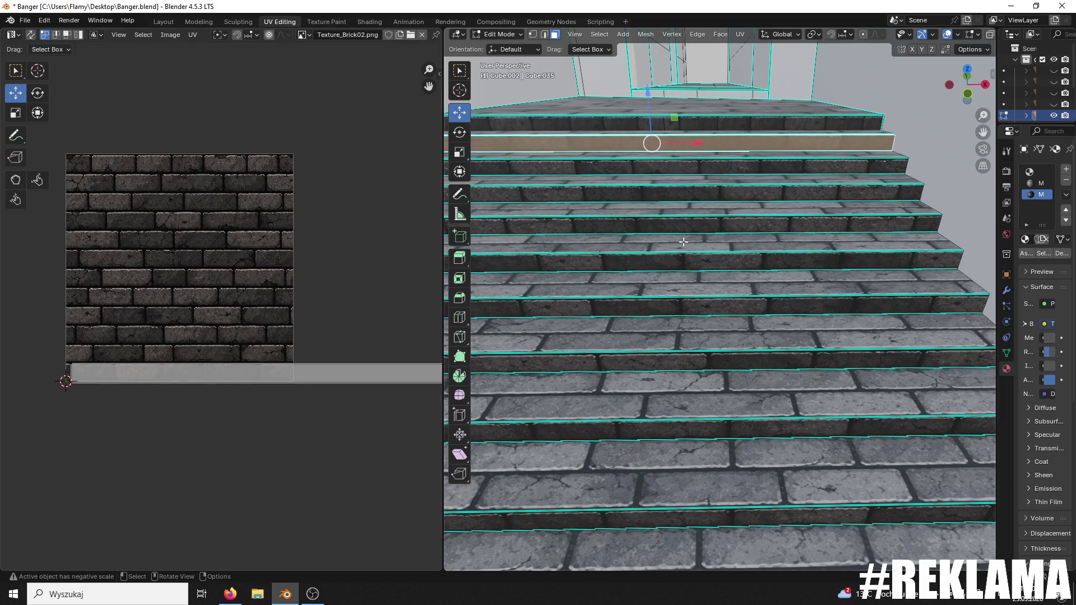
pyautogui.scroll(-6, 684, 244)
pyautogui.click(697, 265)
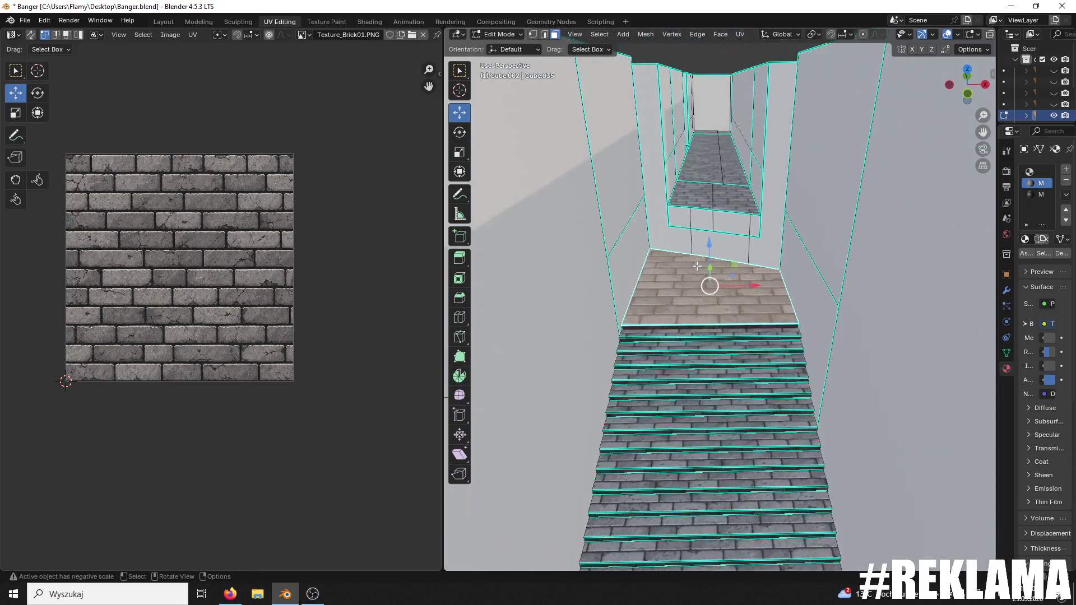
# - Select both landing faces and enlarge their UVs by about 1.66
pyautogui.keyDown('shift'); pyautogui.click(735, 105); pyautogui.keyUp('shift')
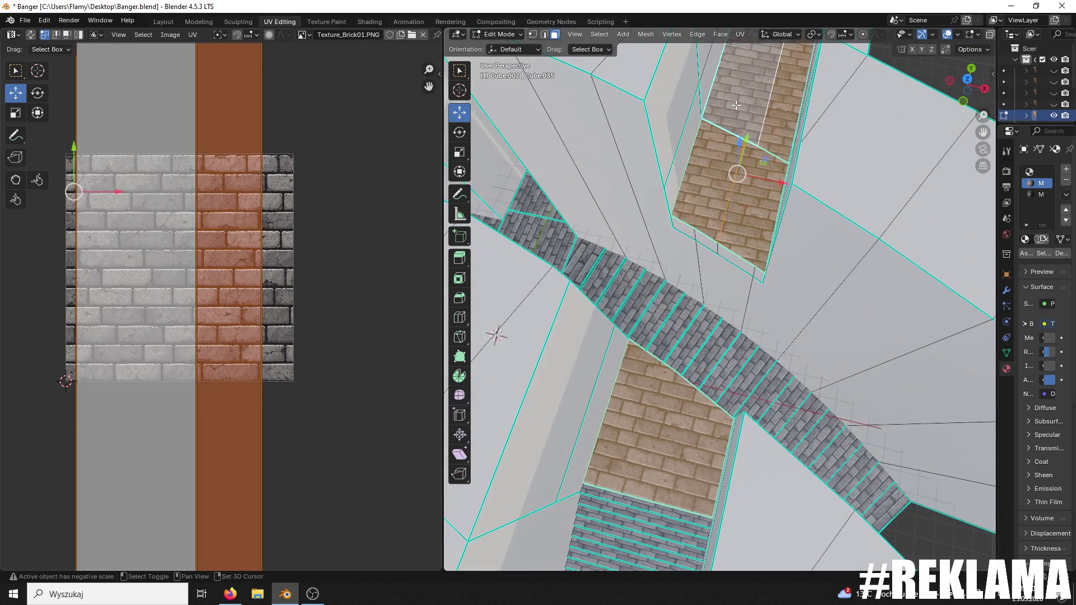
pyautogui.scroll(3, 706, 258)
pyautogui.keyDown('shift'); pyautogui.click(783, 81); pyautogui.keyUp('shift')
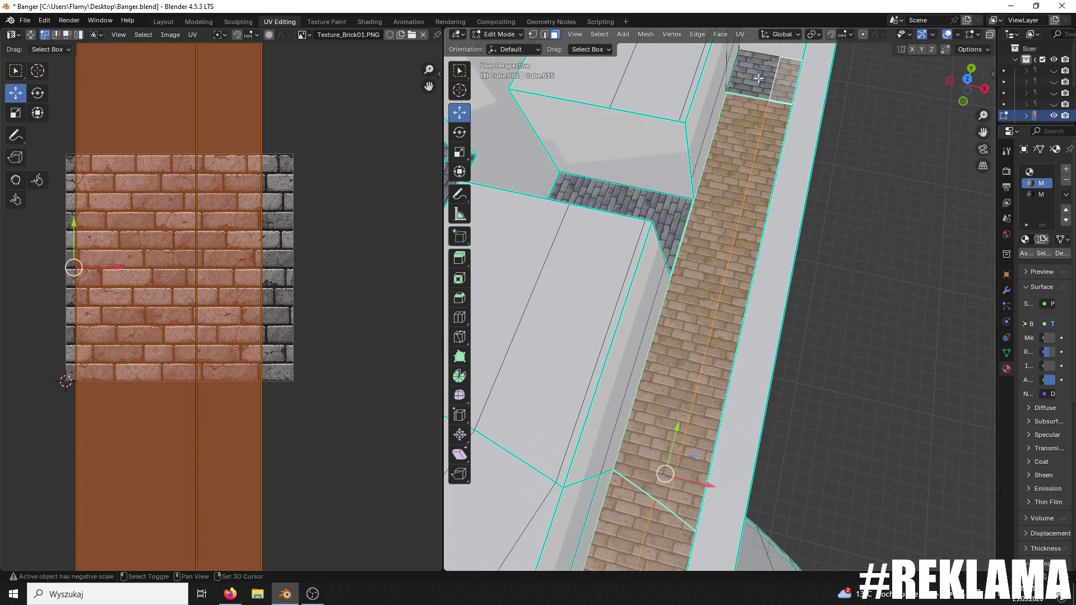
pyautogui.scroll(2, 731, 331)
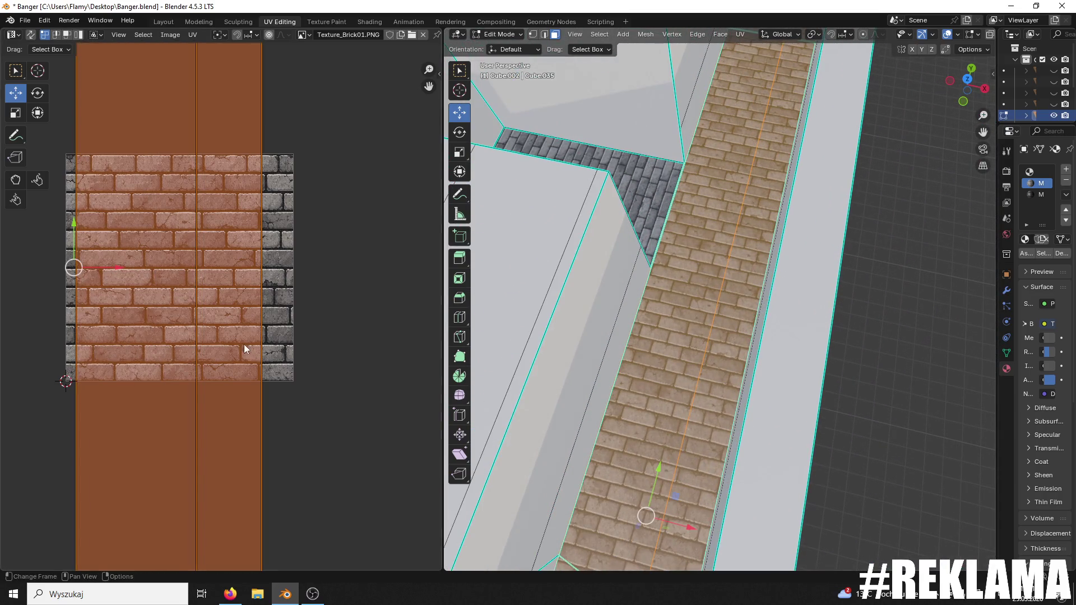
pyautogui.moveTo(728, 314)
pyautogui.mouseDown()
pyautogui.moveTo(749, 120)
pyautogui.moveTo(747, 288)
pyautogui.moveTo(782, 173)
pyautogui.mouseUp()
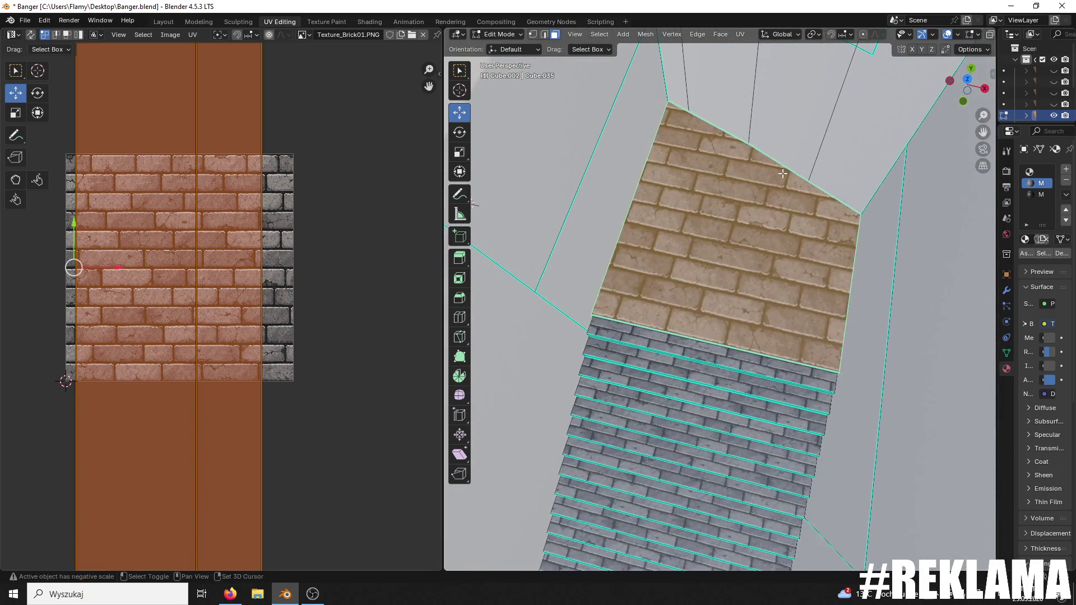
pyautogui.press('s')
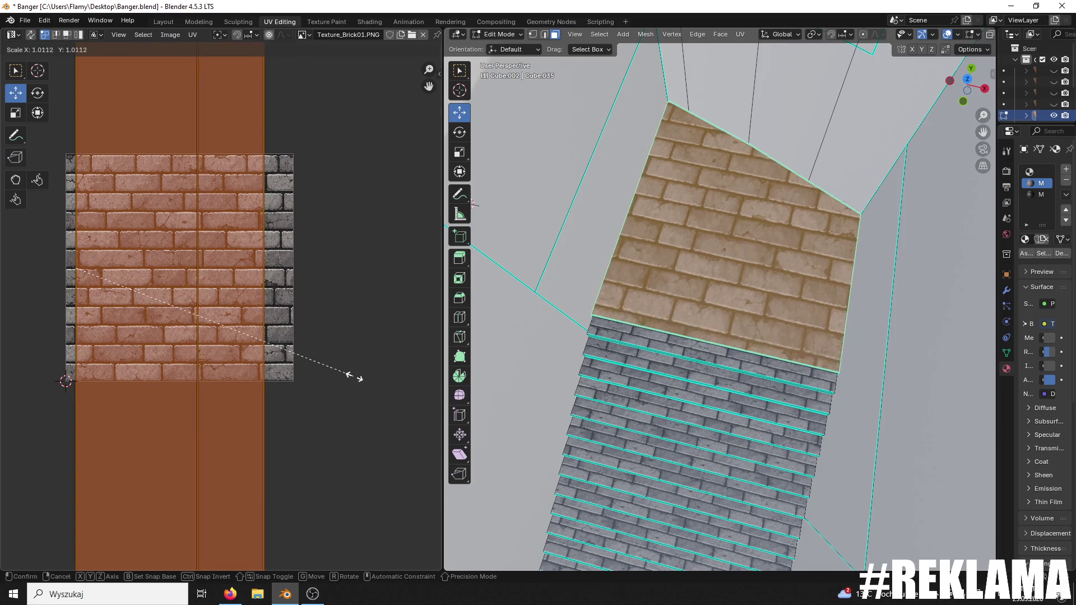
pyautogui.click(126, 290)
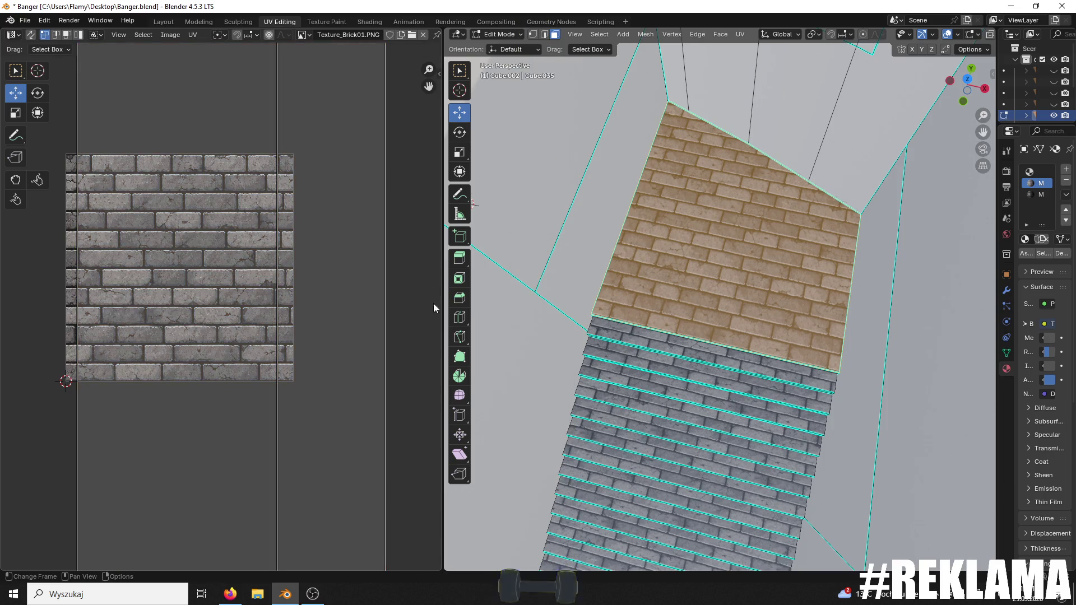
pyautogui.moveTo(431, 304)
pyautogui.mouseDown()
pyautogui.moveTo(658, 400)
pyautogui.moveTo(727, 381)
pyautogui.mouseUp()
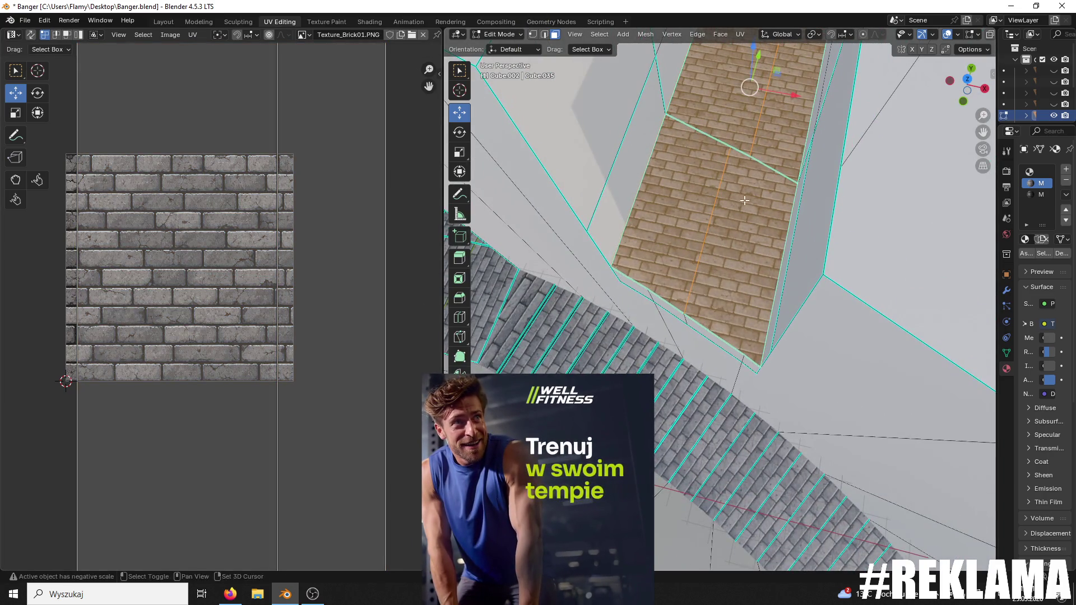
# - Frame the brick strip, select the grey brick floor face and scale its UVs up
pyautogui.press('KP_Decimal')
pyautogui.scroll(6, 757, 282)
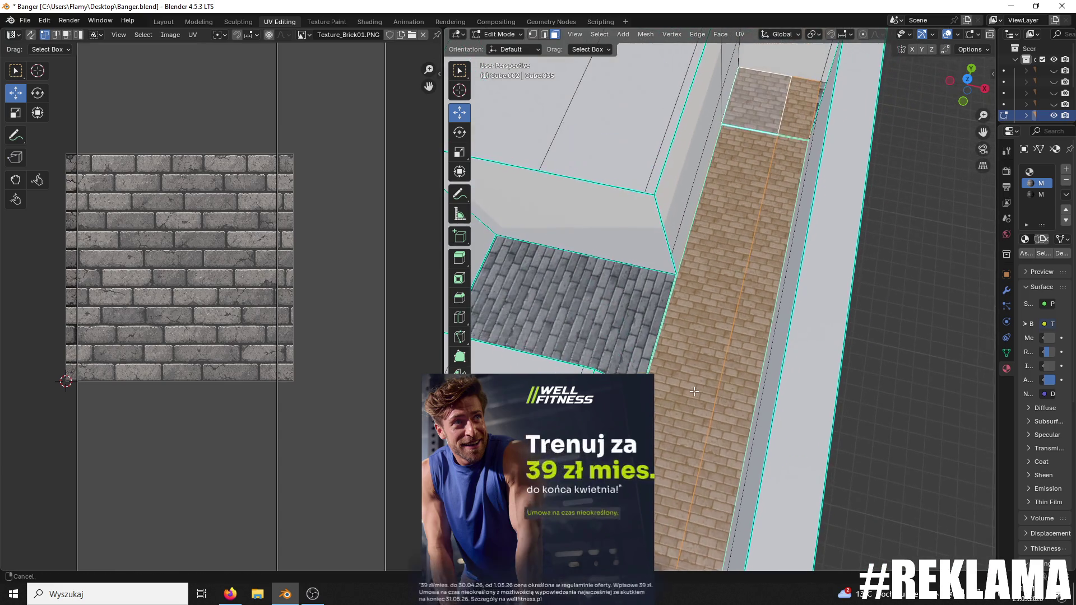
pyautogui.click(634, 310)
pyautogui.scroll(2, 628, 313)
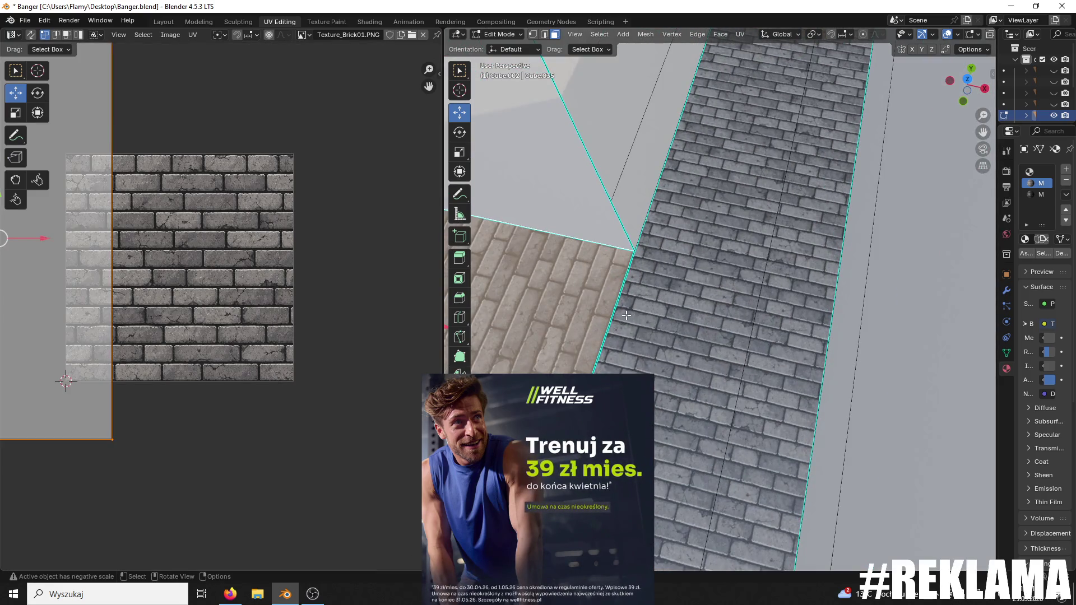
pyautogui.scroll(1, 786, 349)
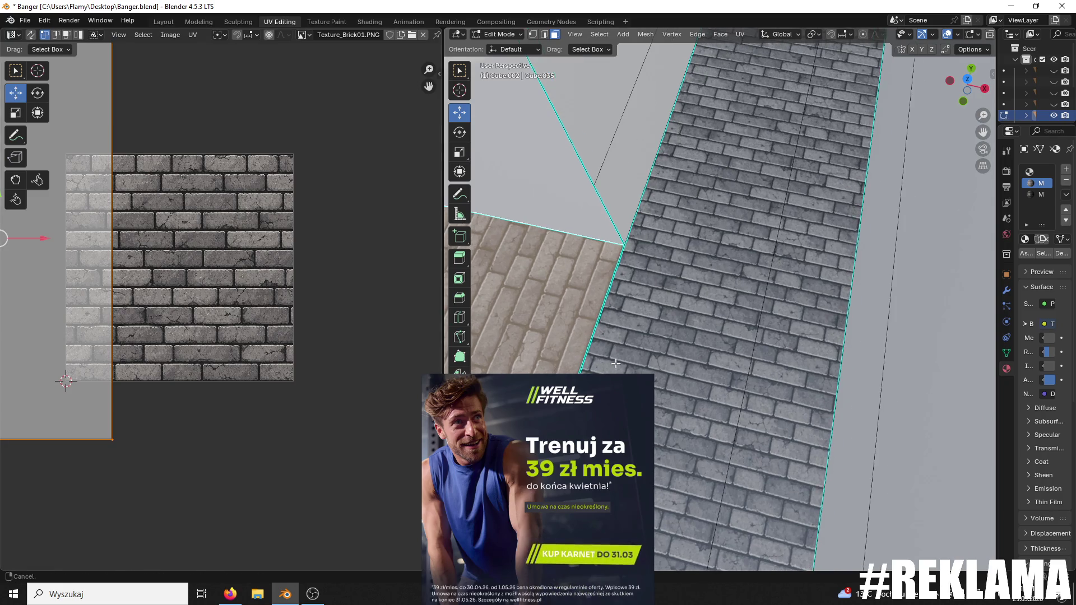
pyautogui.scroll(2, 786, 349)
pyautogui.press('s')
pyautogui.click(431, 338)
# - Resize the floor's UV island, shrinking it vertically and stretching it horizontally
pyautogui.press('s')
pyautogui.click(413, 337)
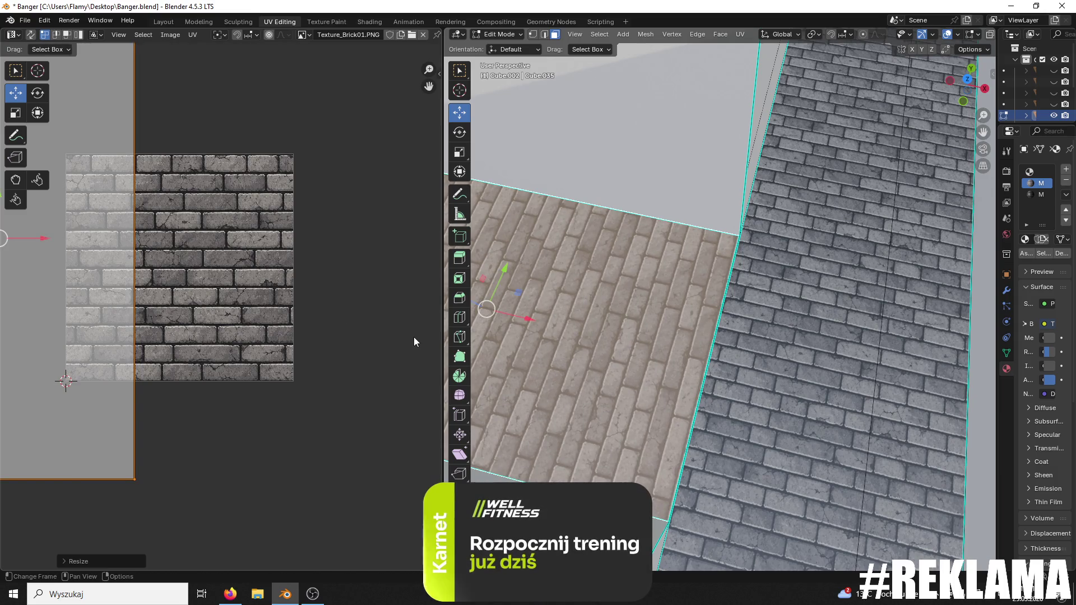
pyautogui.click(260, 359)
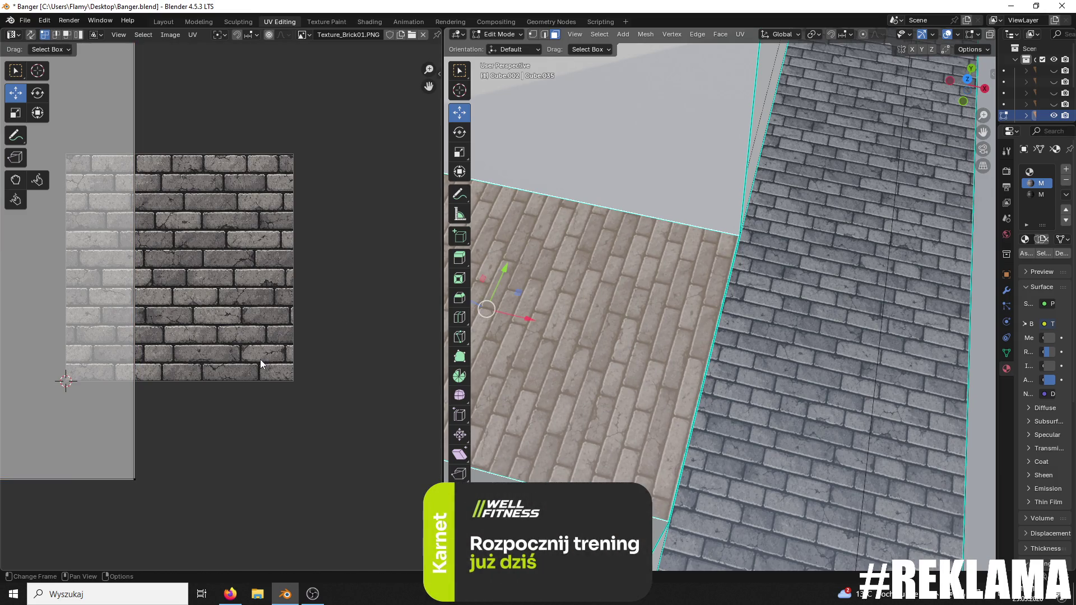
pyautogui.press('a')
pyautogui.press('s')
pyautogui.press('y')
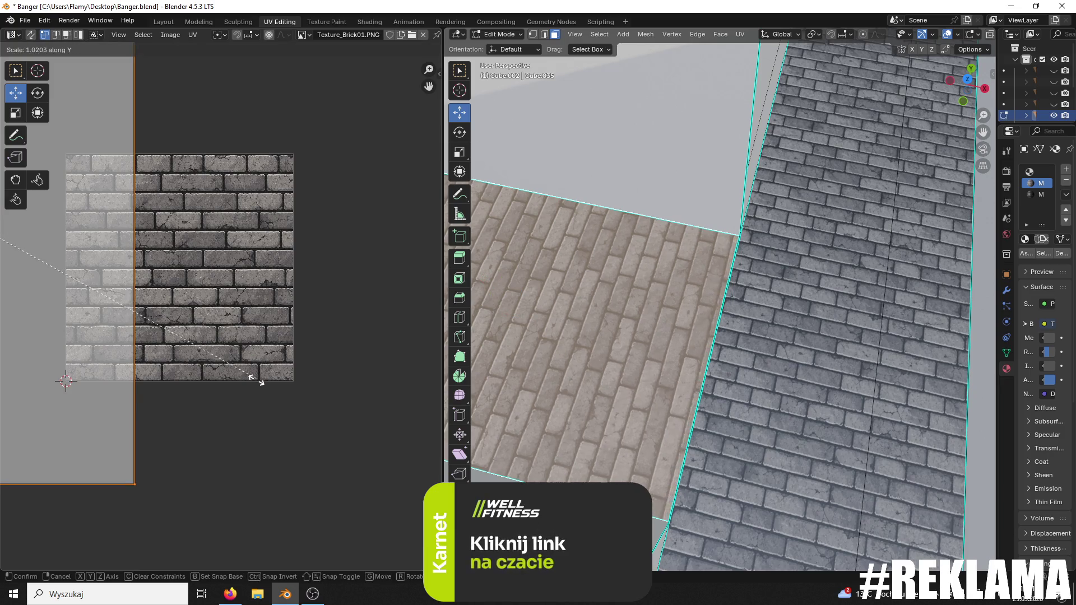
pyautogui.click(249, 179)
pyautogui.scroll(-2, 327, 227)
pyautogui.press('s')
pyautogui.press('x')
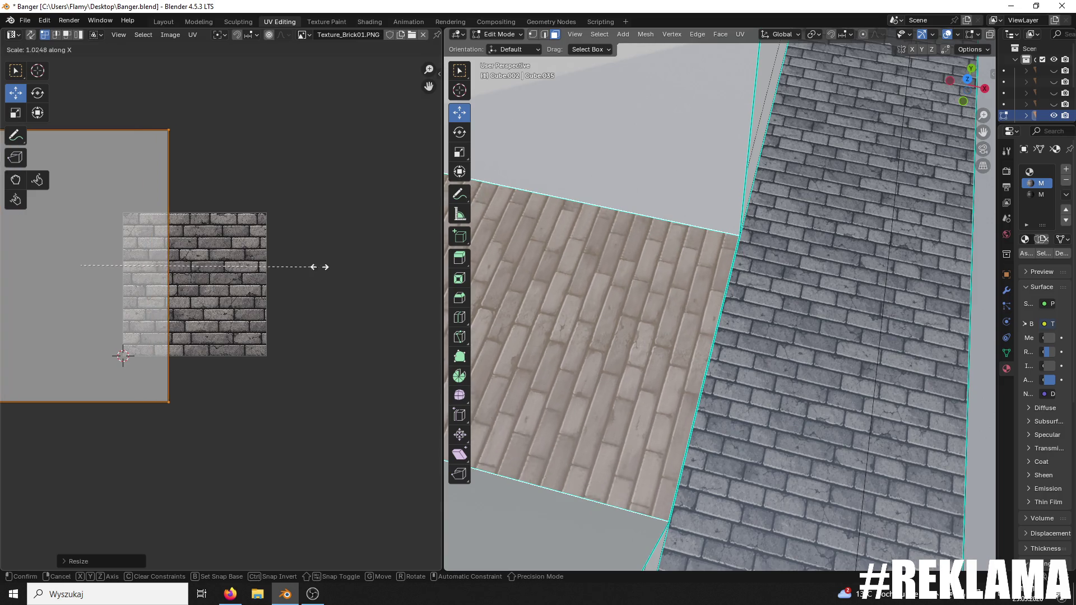
pyautogui.click(377, 262)
# - Shift the floor UV island right and down to align its bricks, then switch to Object Mode
pyautogui.scroll(3, 147, 273)
pyautogui.scroll(-1, 112, 247)
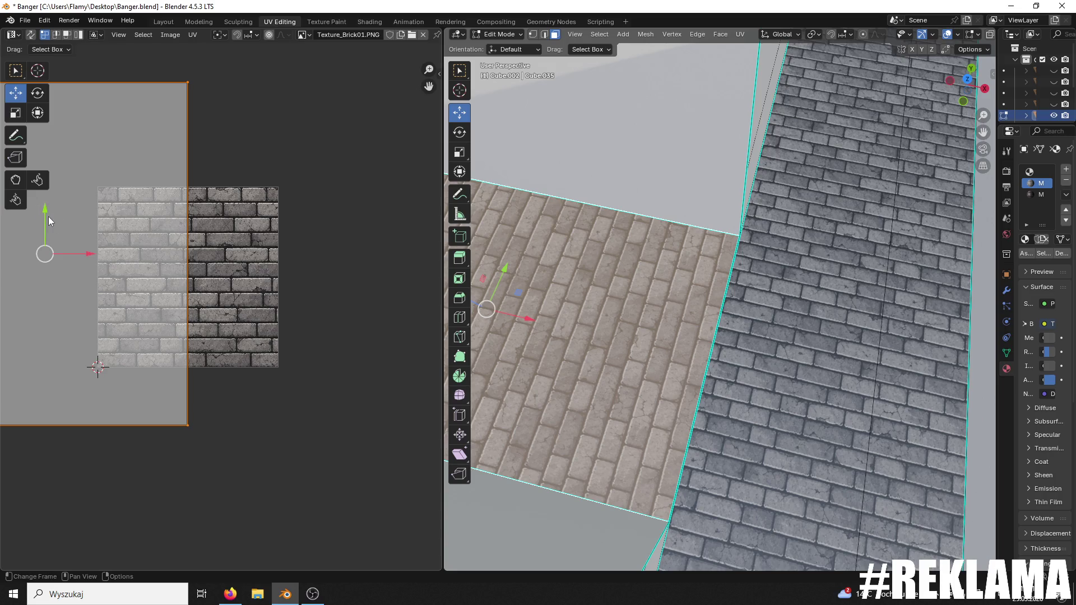
pyautogui.moveTo(90, 255); pyautogui.dragTo(103, 260)
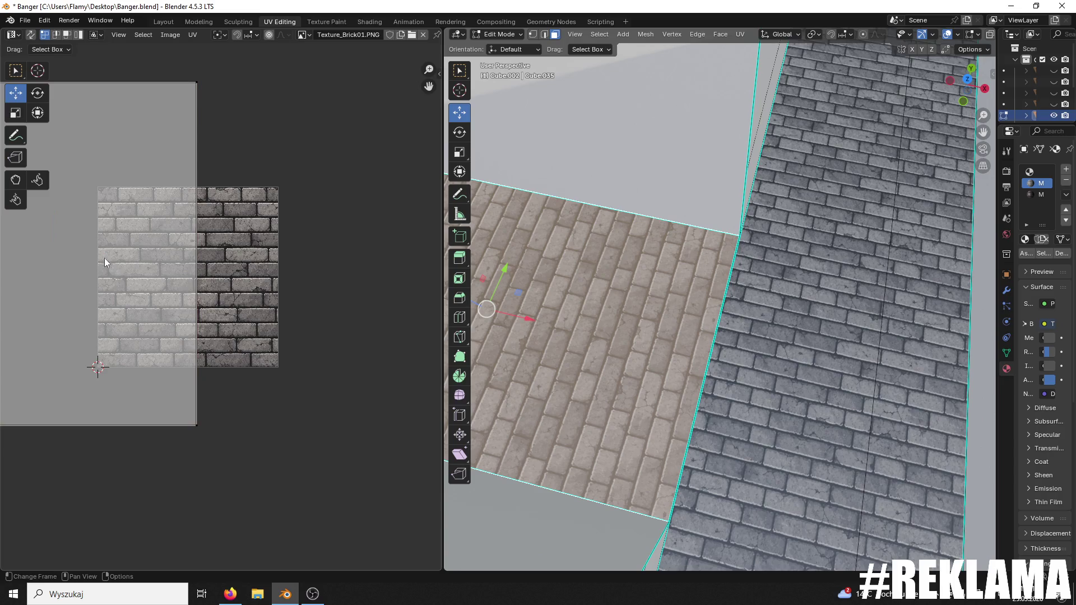
pyautogui.moveTo(209, 279); pyautogui.dragTo(330, 307)
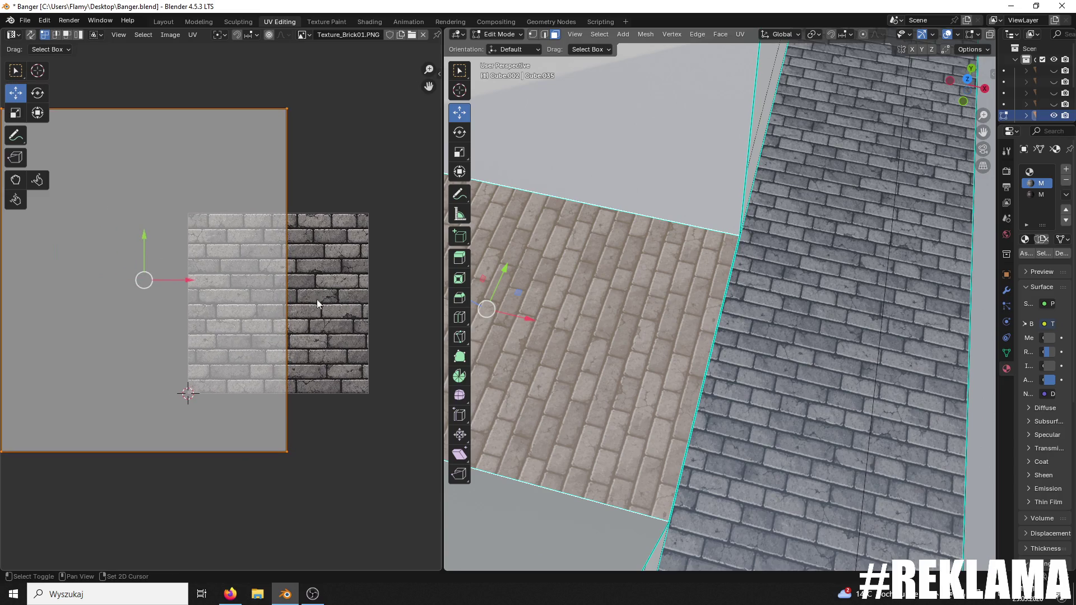
pyautogui.moveTo(138, 233); pyautogui.dragTo(149, 233)
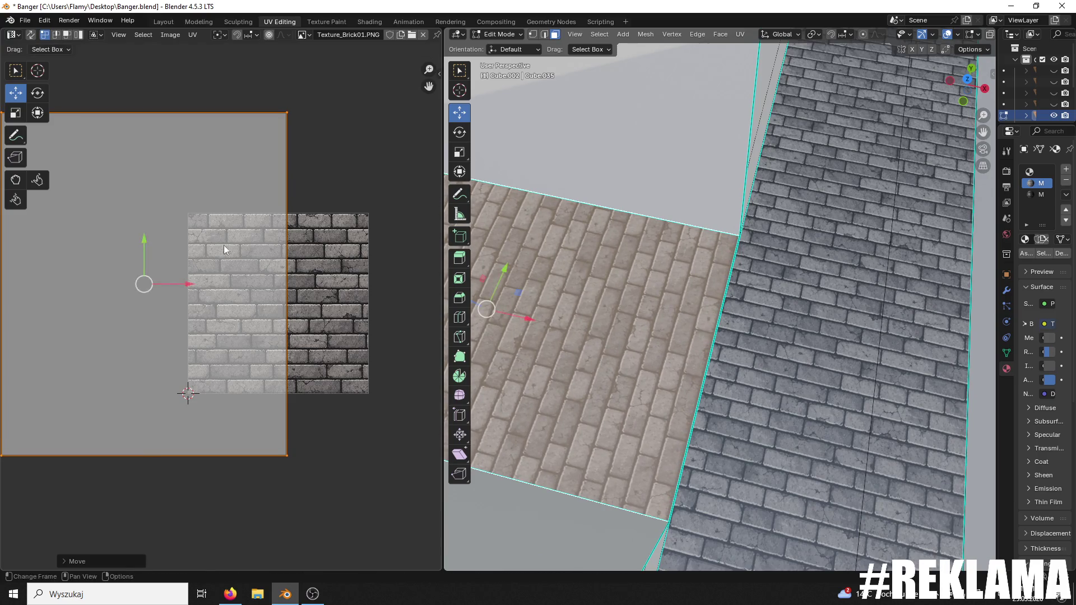
pyautogui.click(768, 297)
pyautogui.click(501, 34)
pyautogui.click(501, 46)
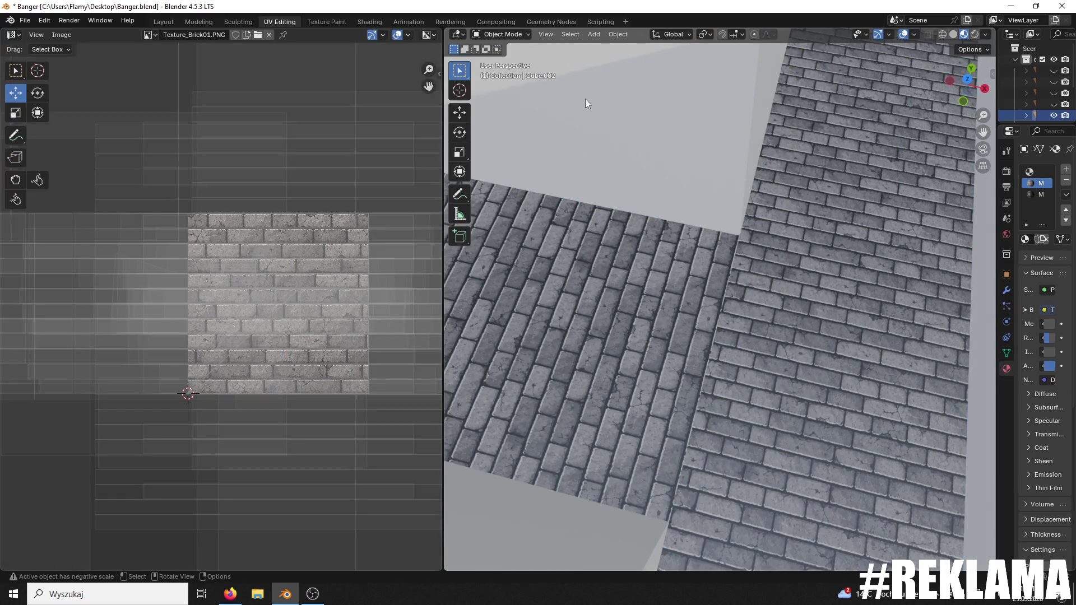
# - In Edit Mode nudge the floor's UV island slightly upward, then return to Object Mode
pyautogui.scroll(5, 686, 163)
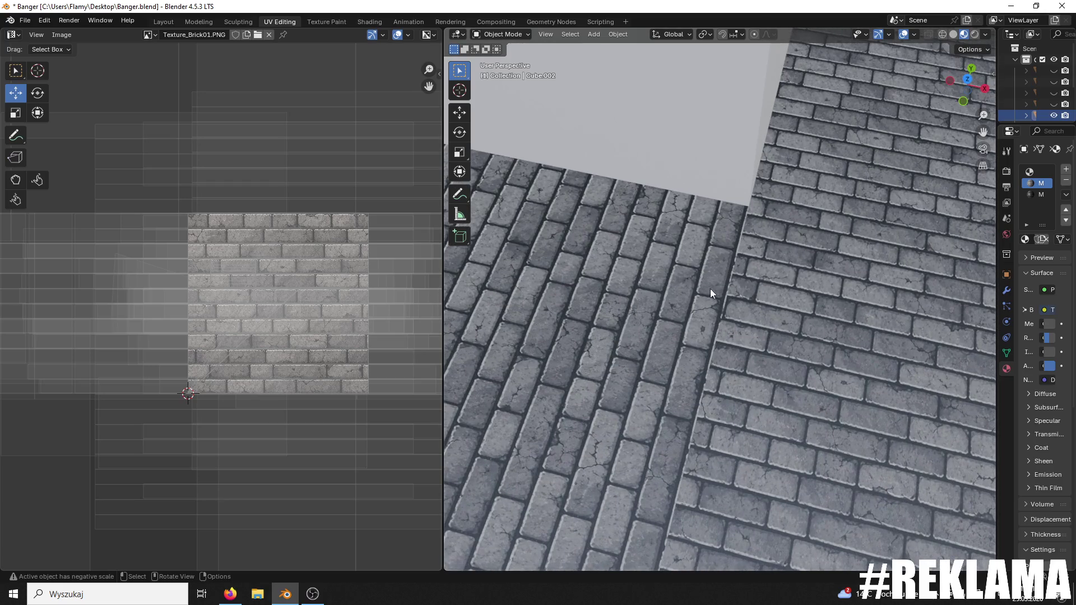
pyautogui.click(499, 34)
pyautogui.click(500, 59)
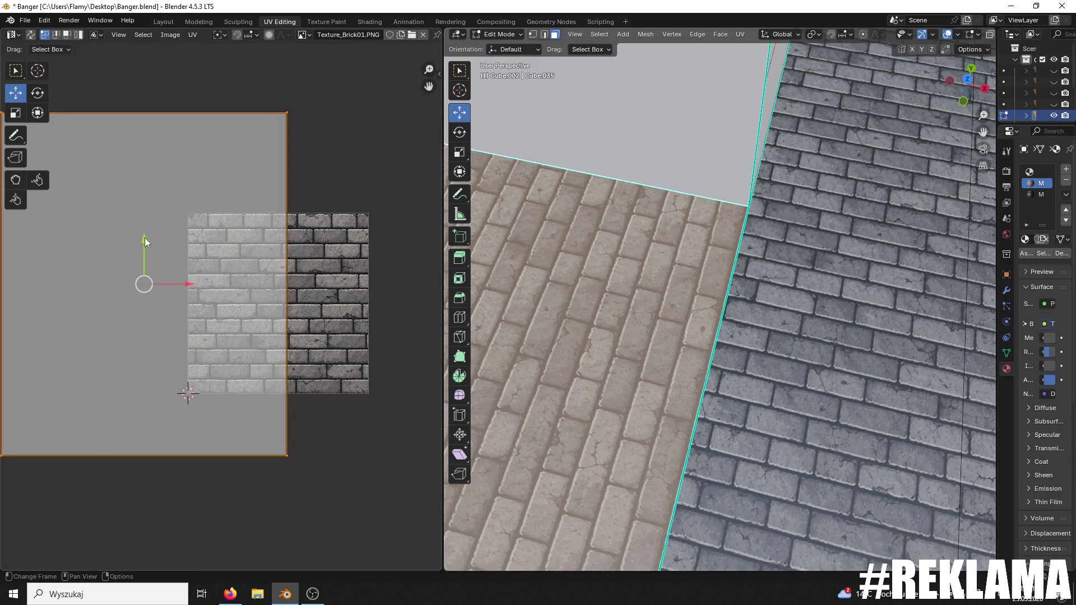
pyautogui.moveTo(144, 240); pyautogui.dragTo(144, 239)
pyautogui.click(500, 34)
pyautogui.click(502, 44)
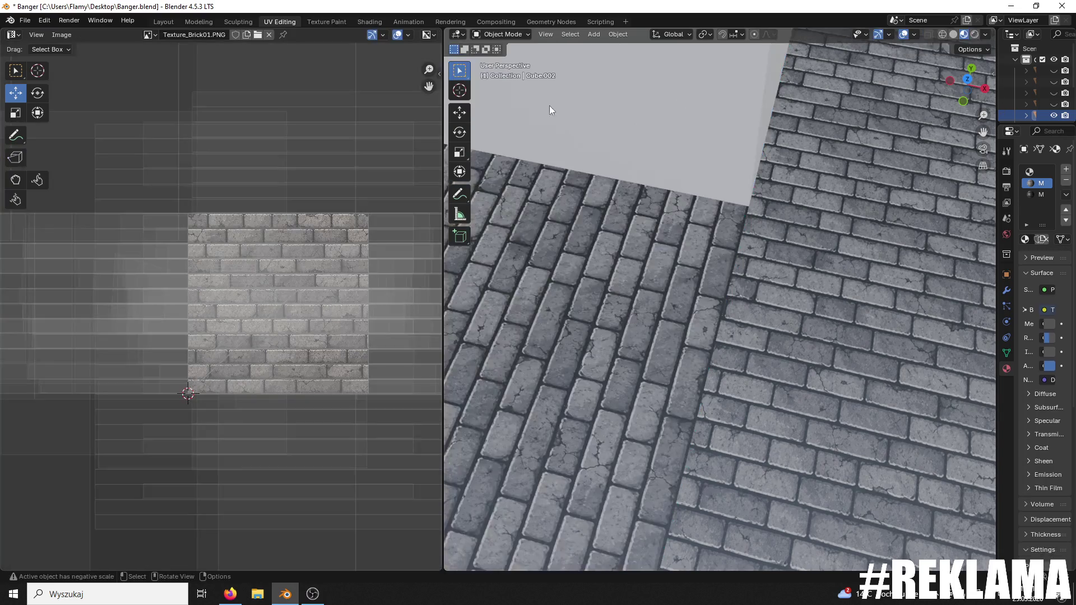
# - Orbit over the brick alleys to inspect them, then re-enter Edit Mode close to the stair steps
pyautogui.scroll(-5, 847, 209)
pyautogui.rightClick(773, 203)
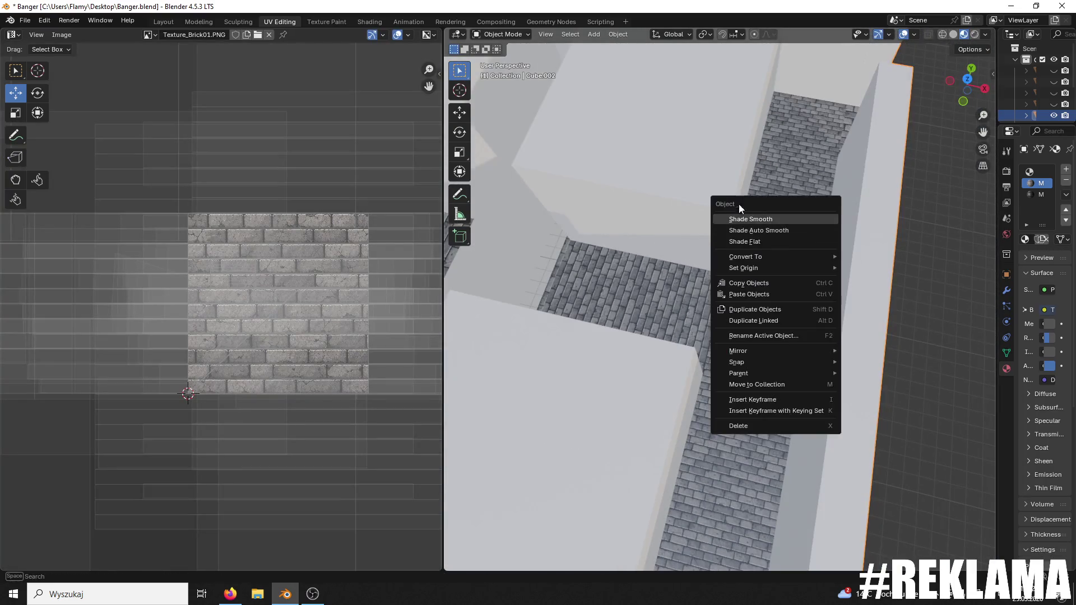
pyautogui.moveTo(650, 190)
pyautogui.mouseDown()
pyautogui.moveTo(666, 230)
pyautogui.moveTo(957, 330)
pyautogui.mouseUp()
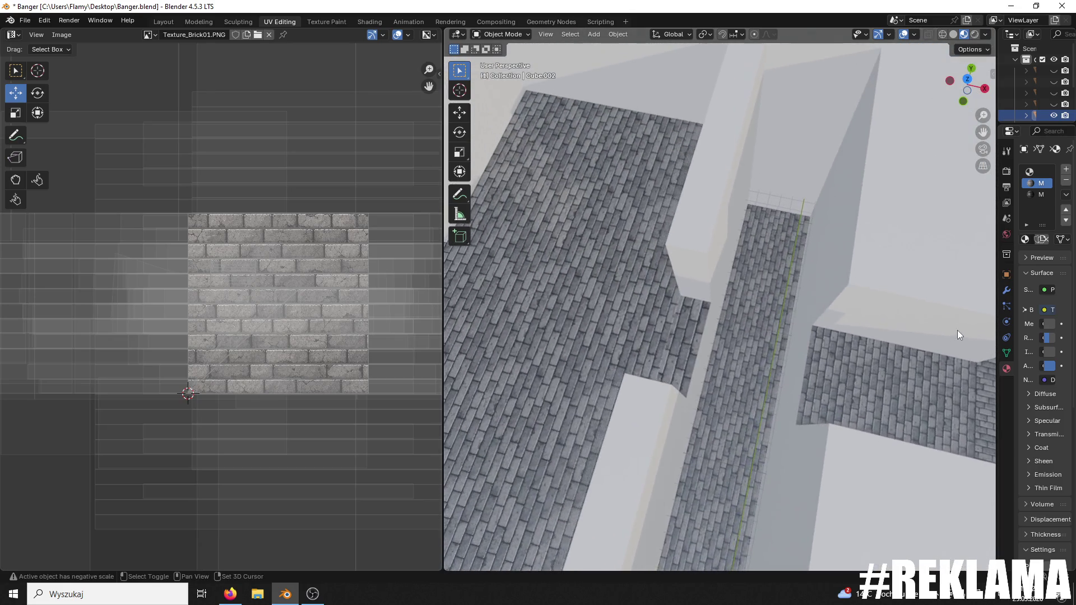
pyautogui.moveTo(809, 361)
pyautogui.mouseDown()
pyautogui.moveTo(681, 365)
pyautogui.moveTo(616, 335)
pyautogui.moveTo(726, 351)
pyautogui.mouseUp()
pyautogui.scroll(-2, 616, 335)
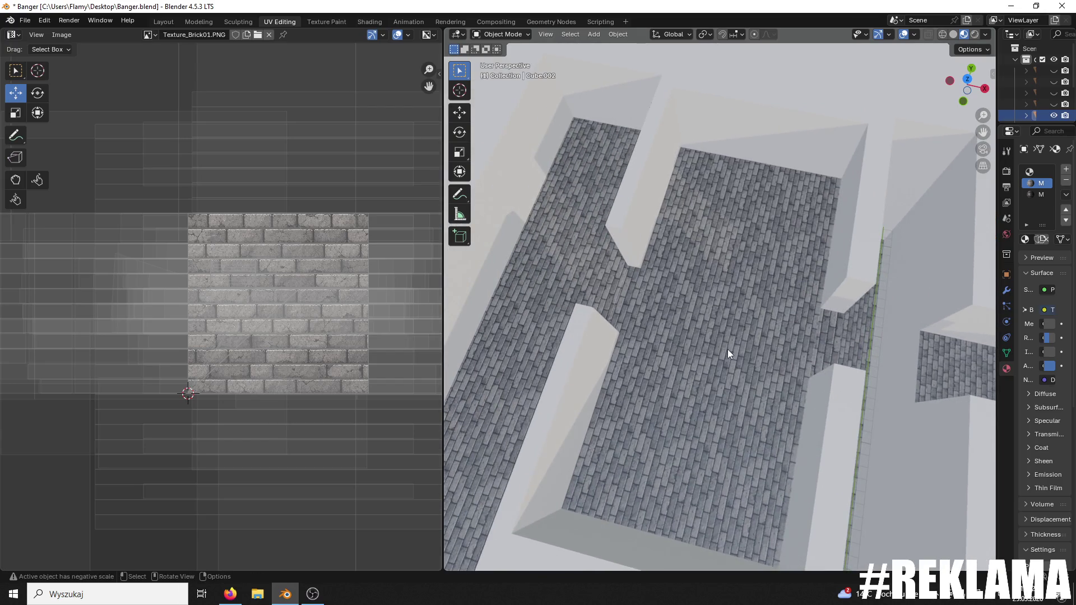
pyautogui.click(507, 36)
pyautogui.click(504, 61)
pyautogui.moveTo(659, 275)
pyautogui.mouseDown()
pyautogui.moveTo(709, 359)
pyautogui.moveTo(634, 375)
pyautogui.mouseUp()
pyautogui.scroll(4, 672, 367)
pyautogui.scroll(5, 635, 374)
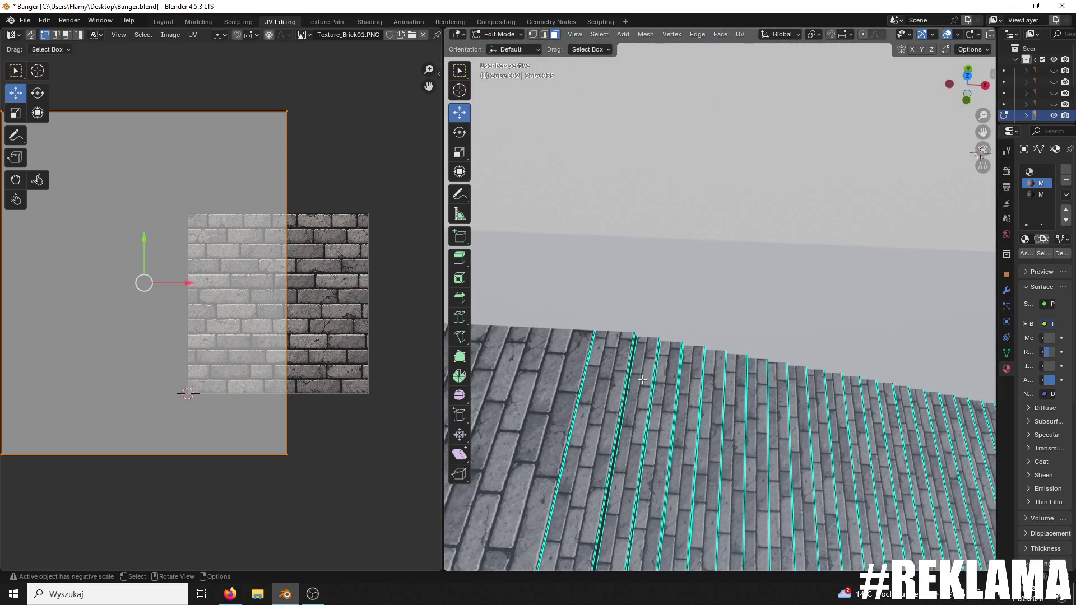
# - Select the stair strip faces, another brick face and the roof floor faces
pyautogui.click(609, 391)
pyautogui.moveTo(566, 384); pyautogui.dragTo(672, 384)
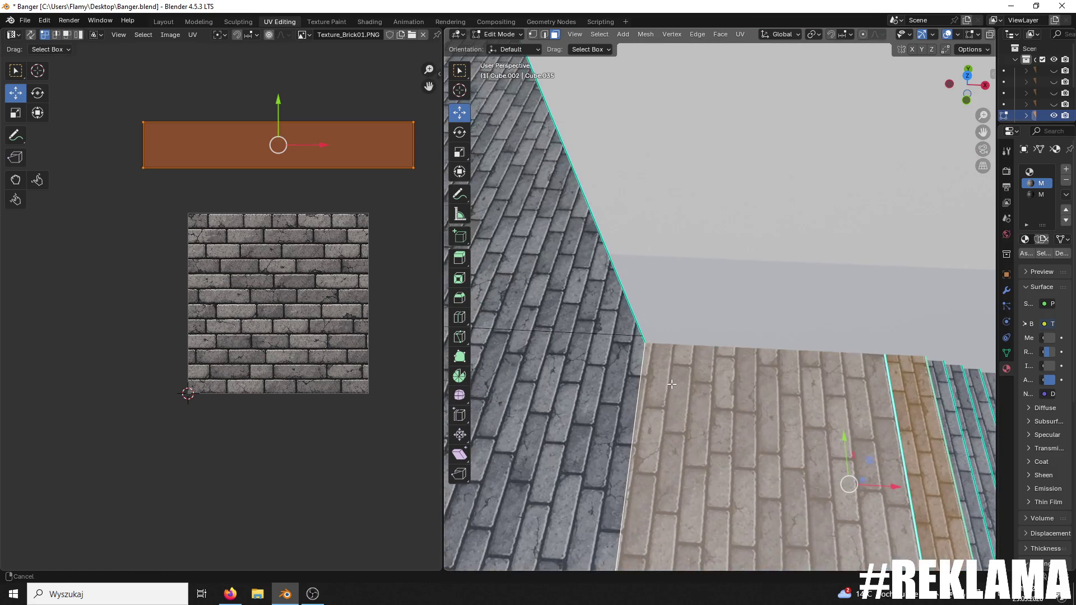
pyautogui.scroll(-5, 570, 373)
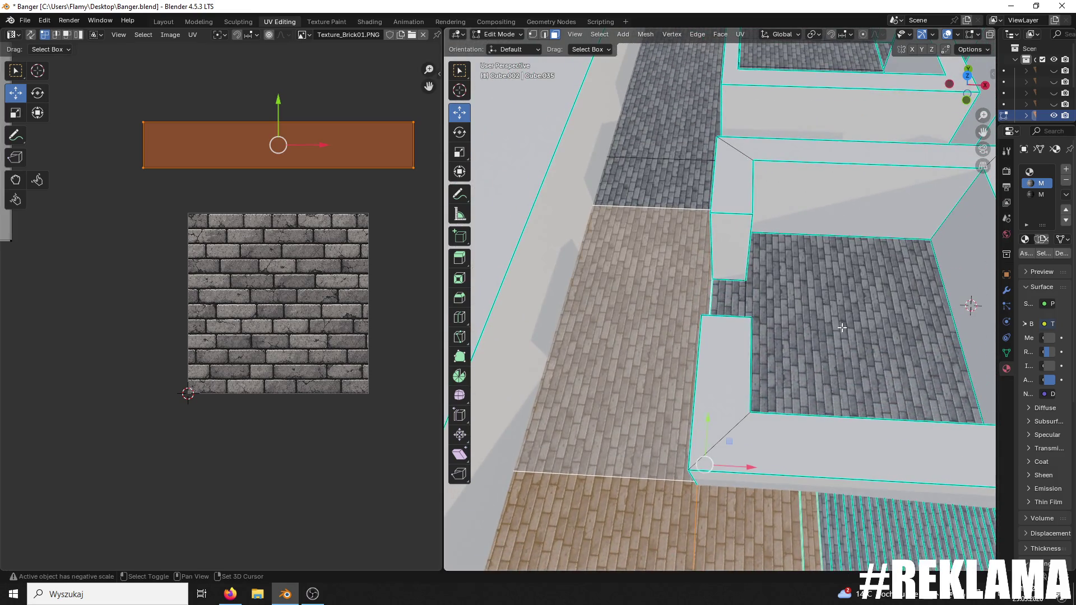
pyautogui.scroll(-3, 737, 307)
pyautogui.keyDown('shift'); pyautogui.click(639, 375); pyautogui.keyUp('shift')
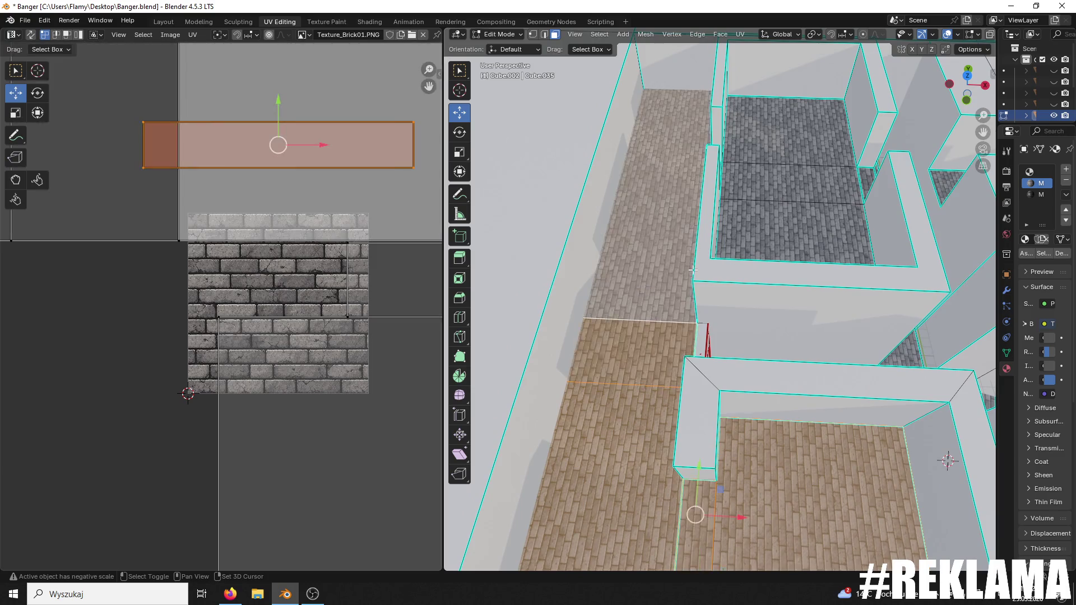
pyautogui.scroll(3, 783, 348)
pyautogui.keyDown('shift'); pyautogui.click(716, 307); pyautogui.keyUp('shift')
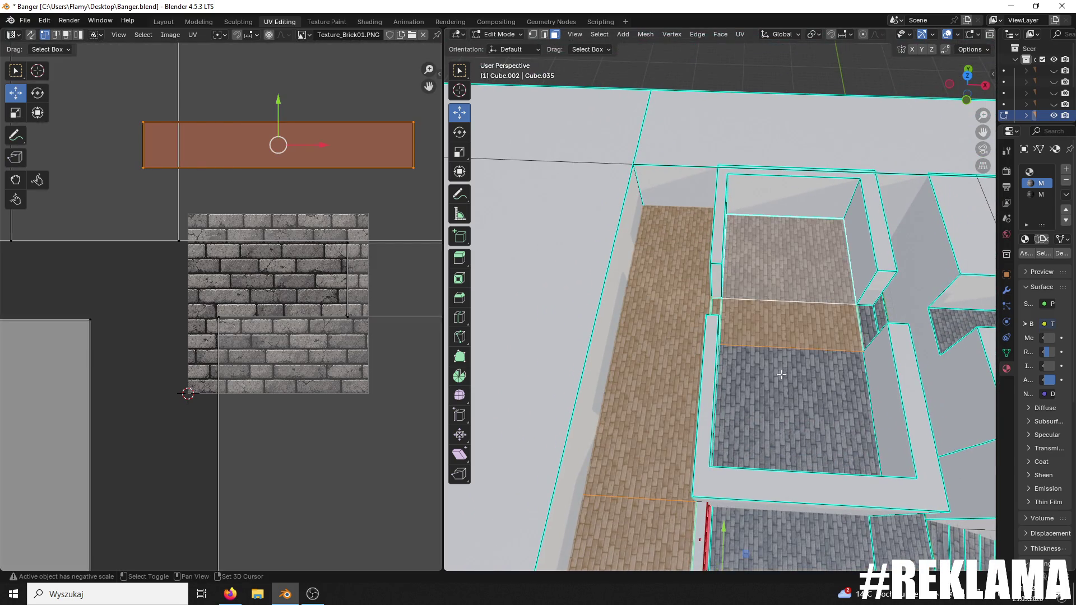
pyautogui.scroll(-1, 867, 324)
pyautogui.moveTo(867, 325); pyautogui.dragTo(711, 364)
pyautogui.scroll(-4, 279, 344)
pyautogui.scroll(-3, 279, 344)
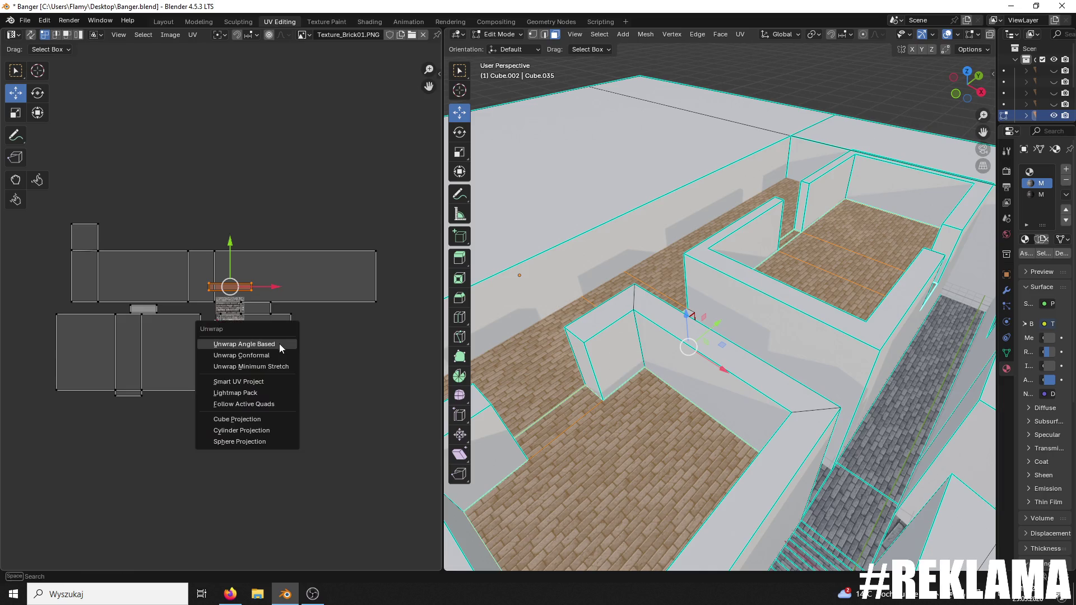
# - Unwrap the selected faces with the angle-based unwrap, repeating it several times
pyautogui.press('u')
pyautogui.click(278, 344)
pyautogui.press('u')
pyautogui.click(279, 344)
pyautogui.press('u')
pyautogui.click(278, 344)
pyautogui.press('u')
pyautogui.click(269, 357)
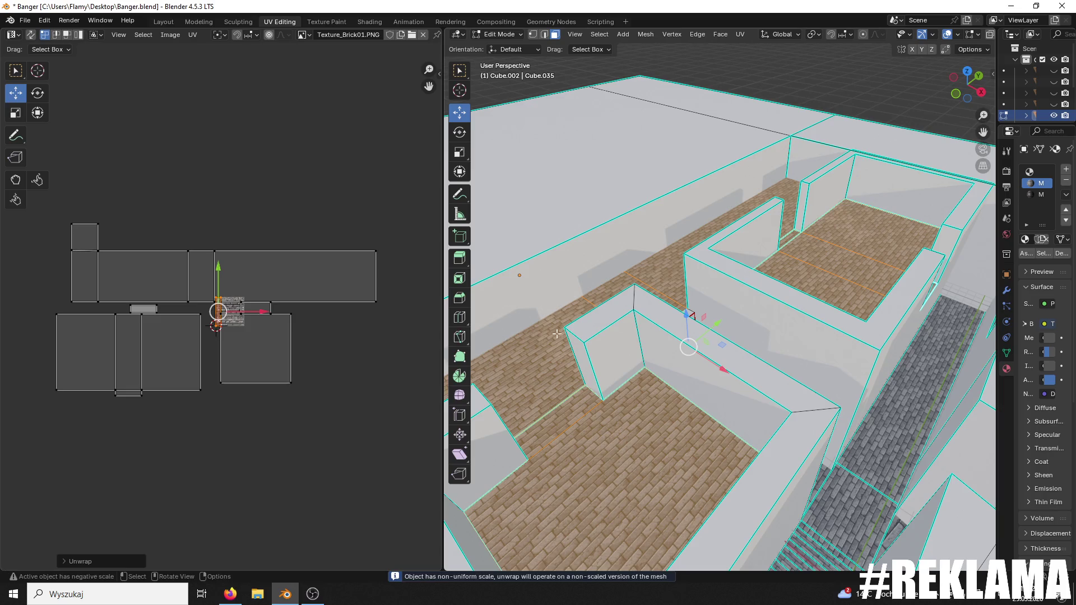
pyautogui.scroll(9, 401, 362)
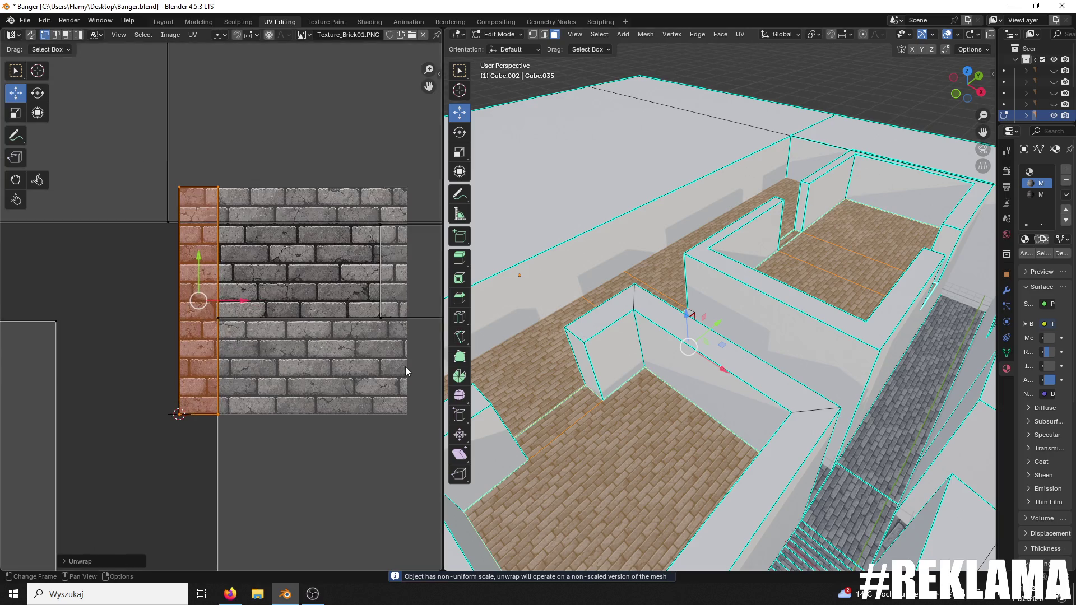
pyautogui.moveTo(623, 400); pyautogui.dragTo(646, 384)
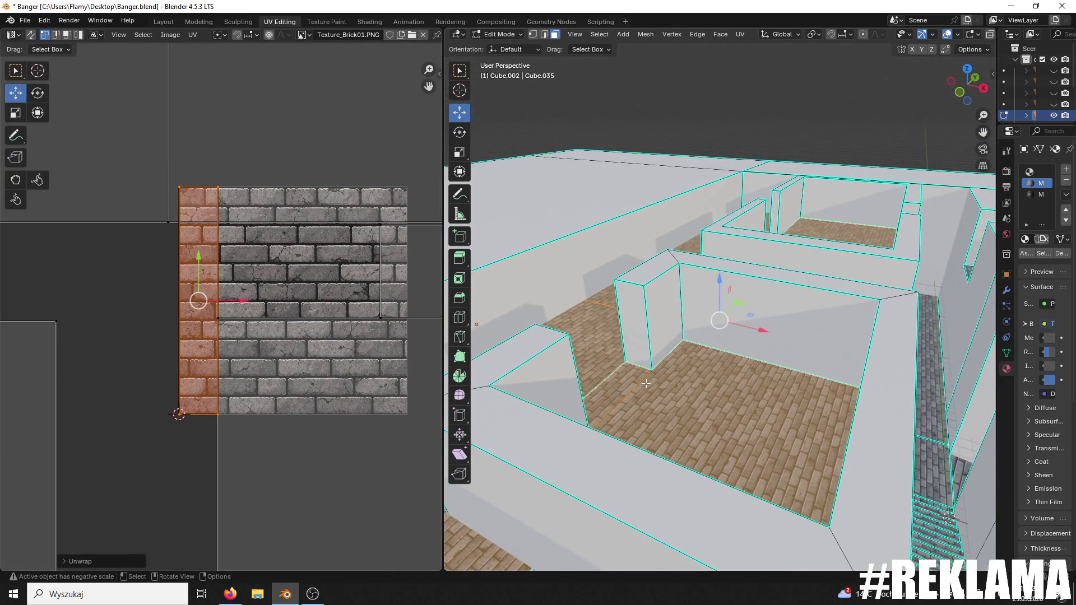
pyautogui.scroll(-8, 391, 384)
# - Conformally unwrap all selected faces, frame the UV islands and rescale them
pyautogui.press('a')
pyautogui.press('u')
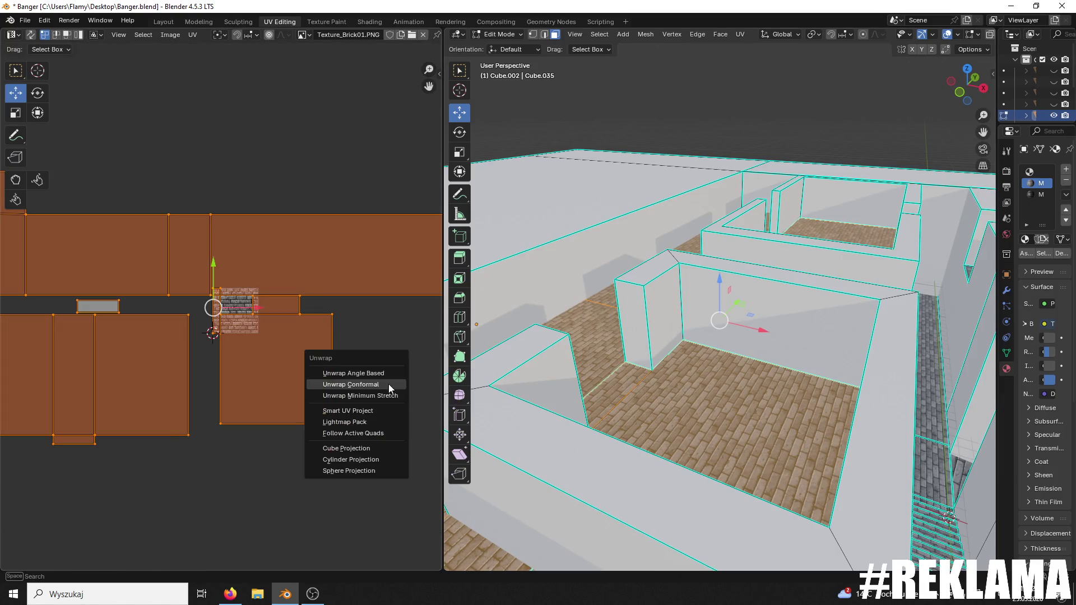
pyautogui.click(388, 385)
pyautogui.press('KP_Decimal')
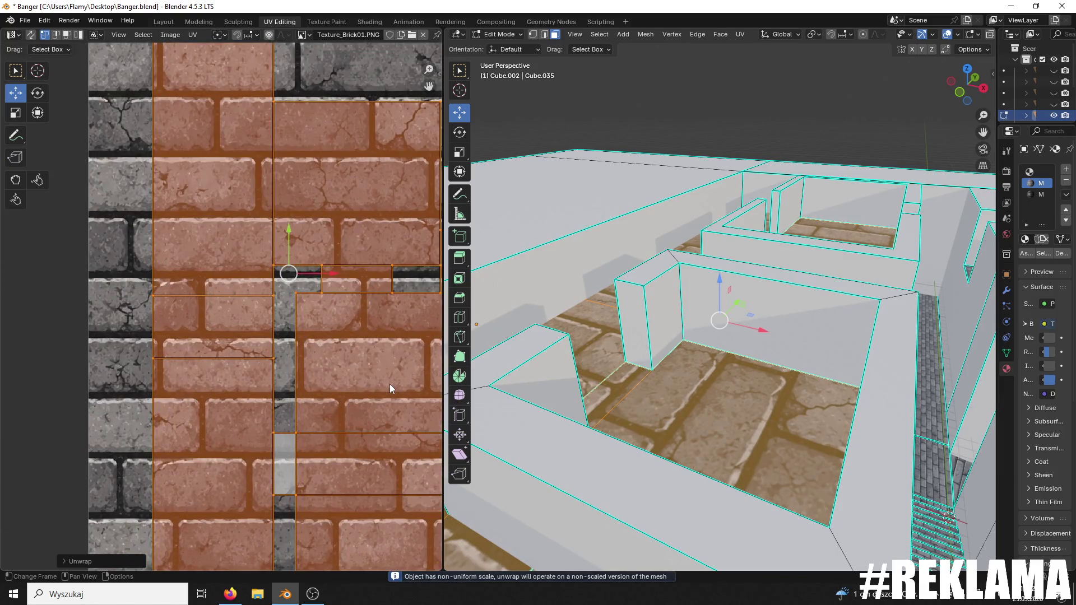
pyautogui.press('s')
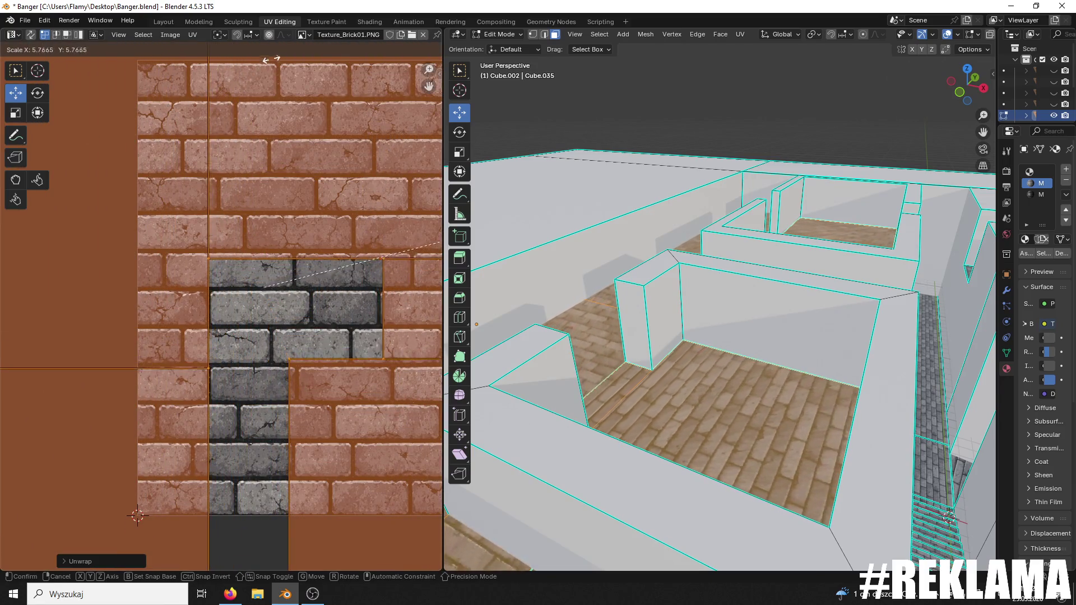
pyautogui.click(288, 186)
pyautogui.scroll(-5, 737, 294)
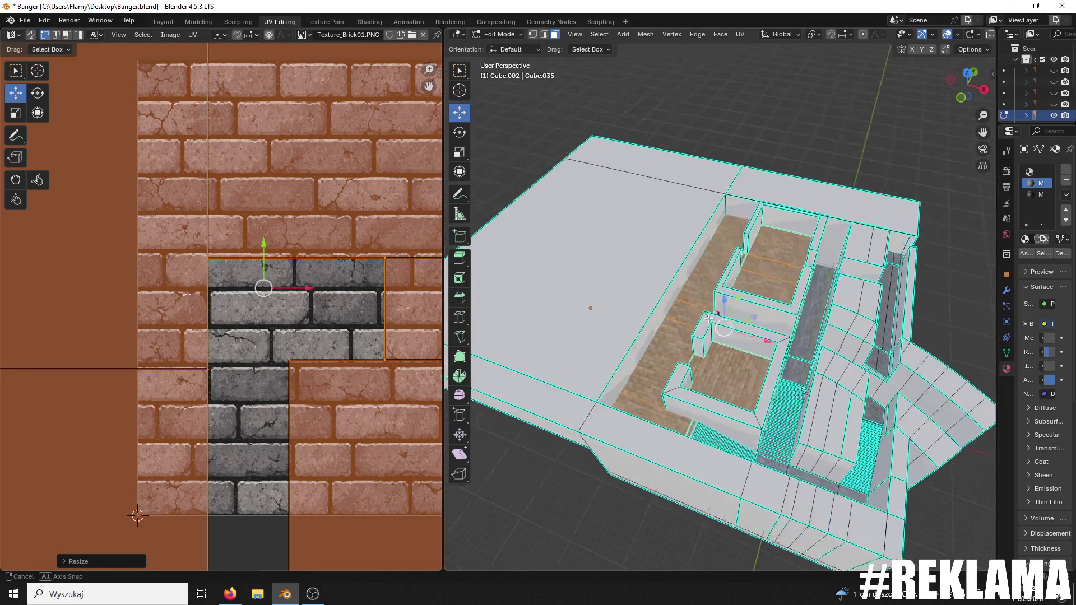
pyautogui.scroll(6, 737, 293)
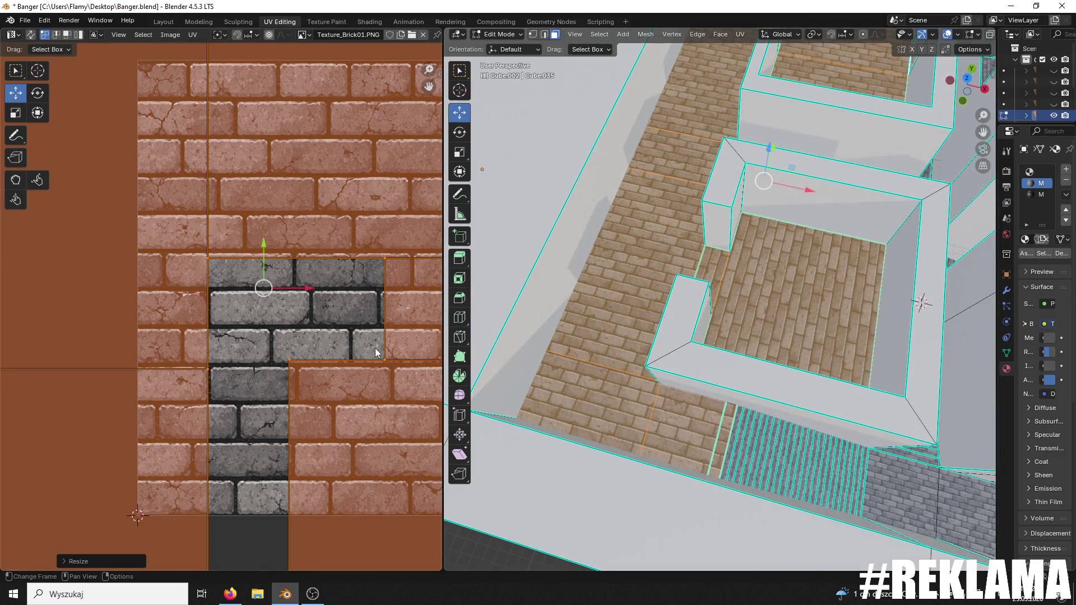
# - Rotate the floor UVs 90° and scale them up about 2.03 times
pyautogui.write('r90')
pyautogui.press('Return')
pyautogui.scroll(-4, 374, 355)
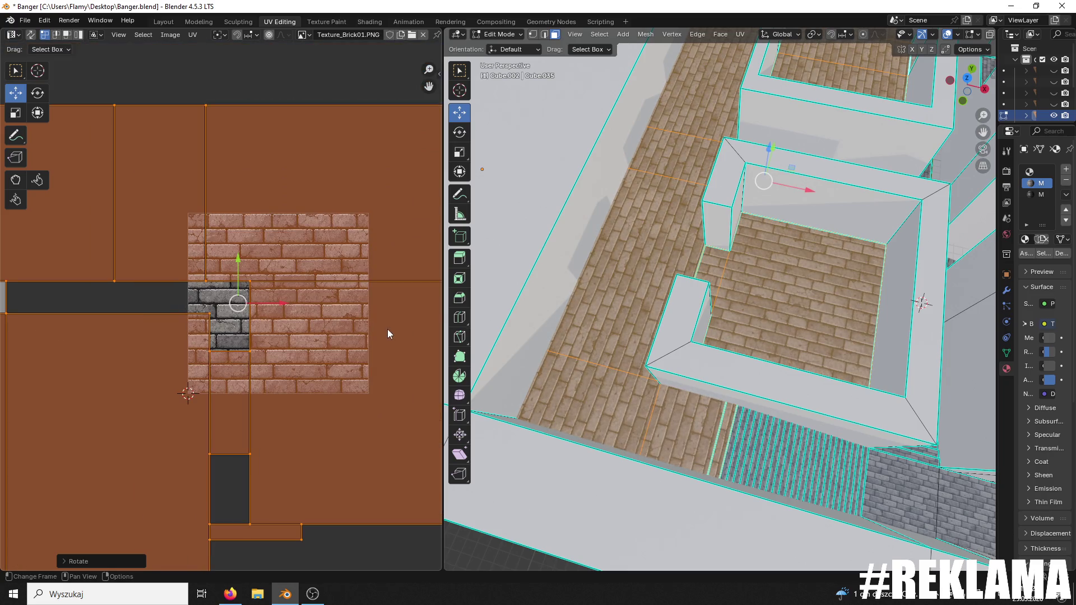
pyautogui.scroll(-5, 697, 214)
pyautogui.scroll(6, 698, 214)
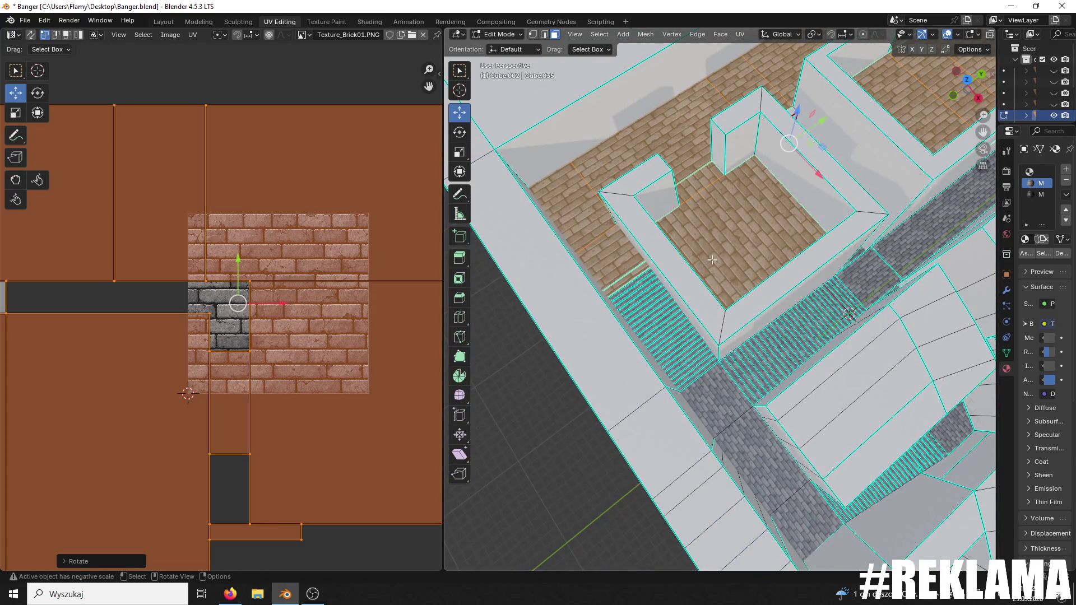
pyautogui.moveTo(707, 254)
pyautogui.mouseDown()
pyautogui.moveTo(676, 323)
pyautogui.moveTo(667, 314)
pyautogui.moveTo(638, 341)
pyautogui.mouseUp()
pyautogui.press('s')
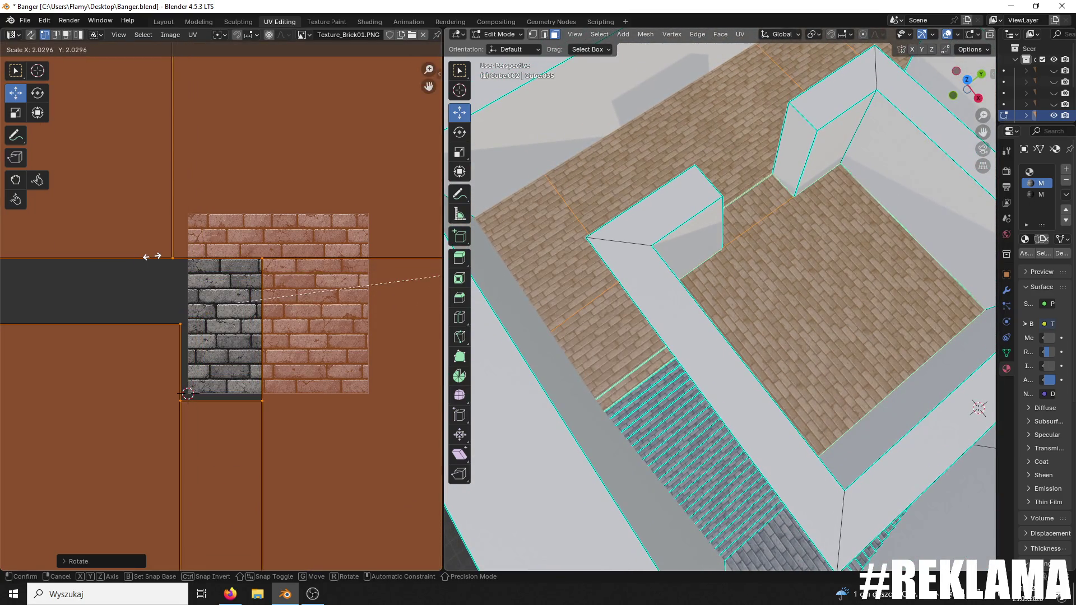
pyautogui.click(151, 257)
pyautogui.scroll(6, 644, 327)
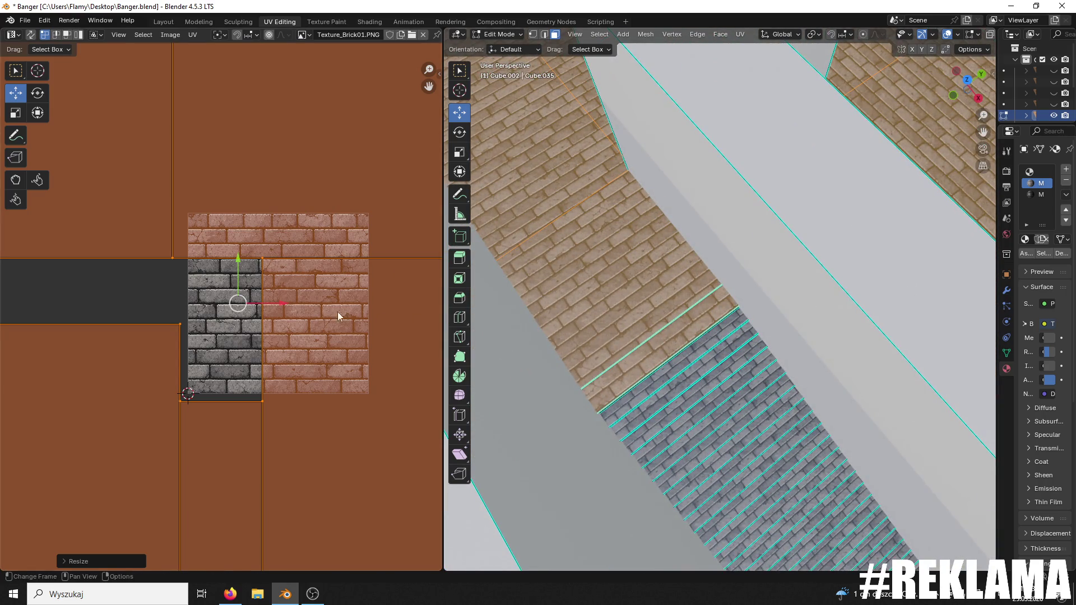
pyautogui.scroll(-6, 264, 285)
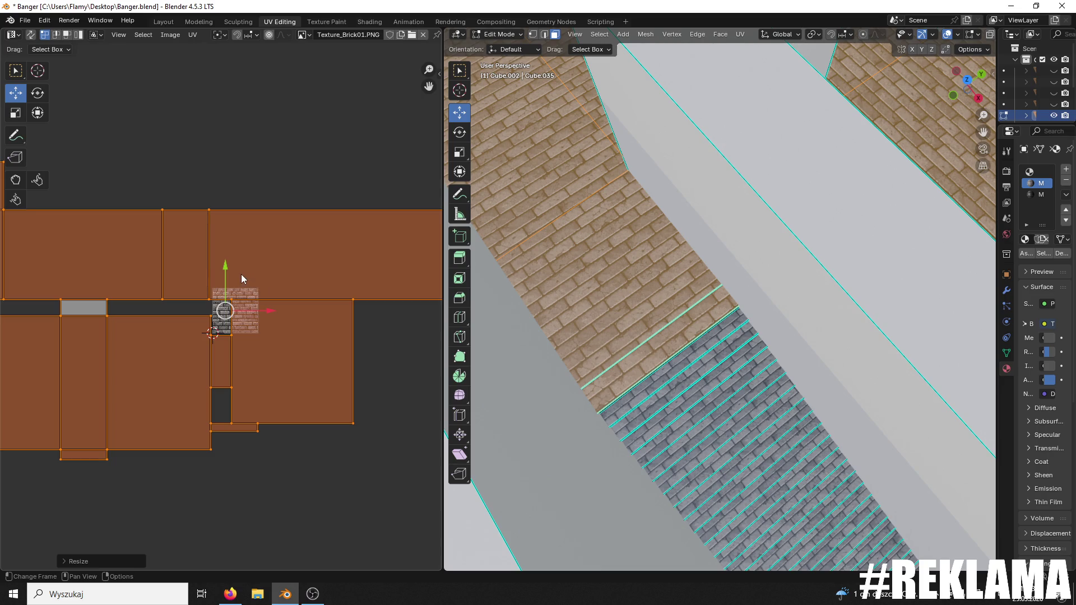
pyautogui.scroll(7, 242, 277)
# - Move the UV islands and nudge them so the brick seam aligns with the stairs
pyautogui.press('g')
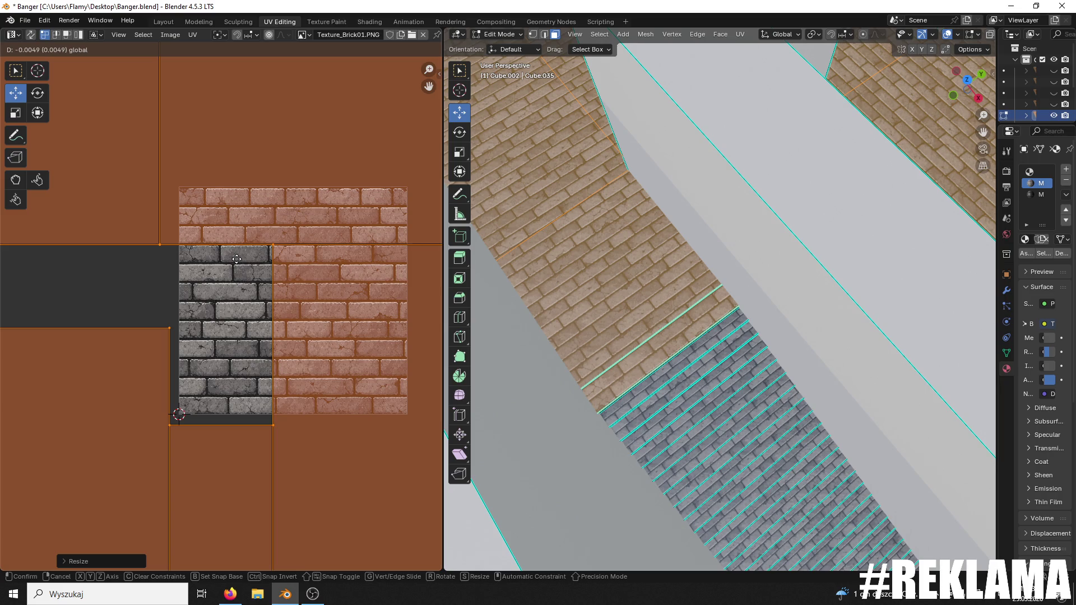
pyautogui.click(237, 259)
pyautogui.scroll(8, 604, 297)
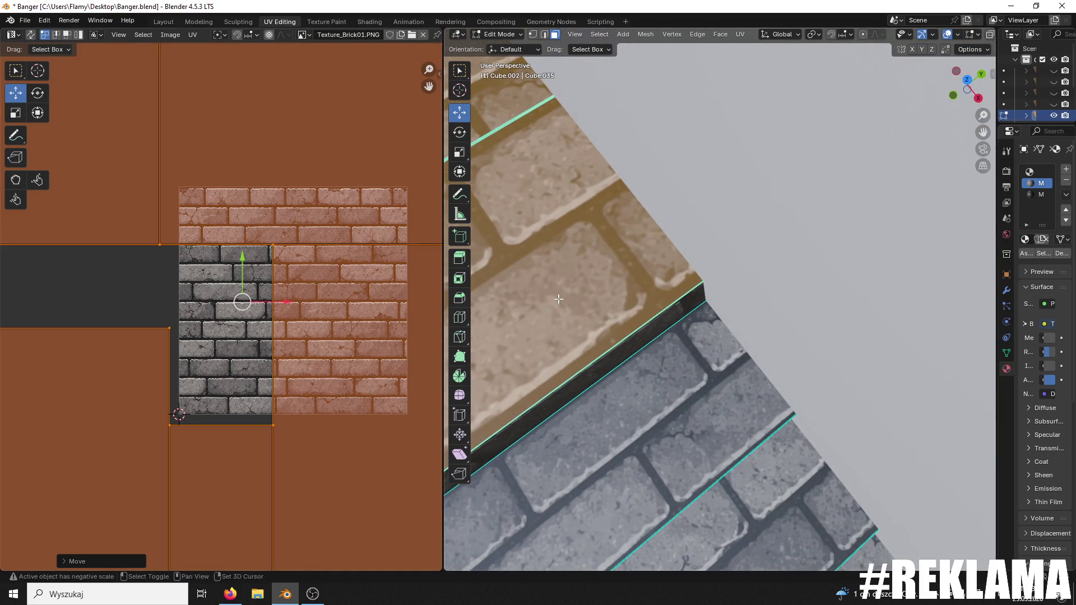
pyautogui.moveTo(242, 257); pyautogui.dragTo(239, 258)
pyautogui.scroll(-5, 616, 251)
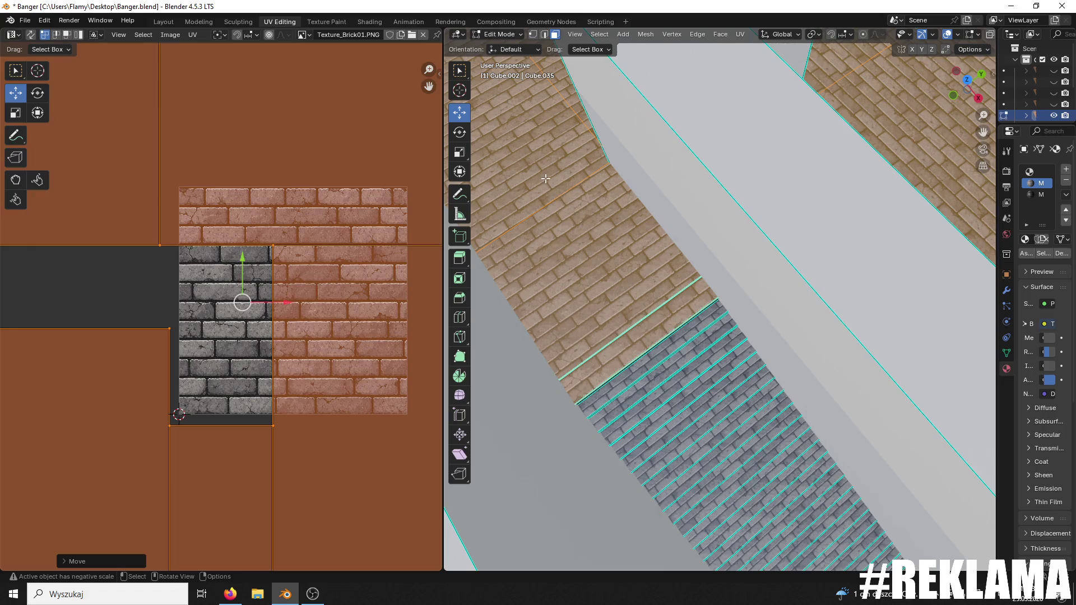
# - Select a single brick face on the strip, frame it, then pick its neighbour
pyautogui.click(546, 178)
pyautogui.press('KP_Decimal')
pyautogui.scroll(3, 700, 253)
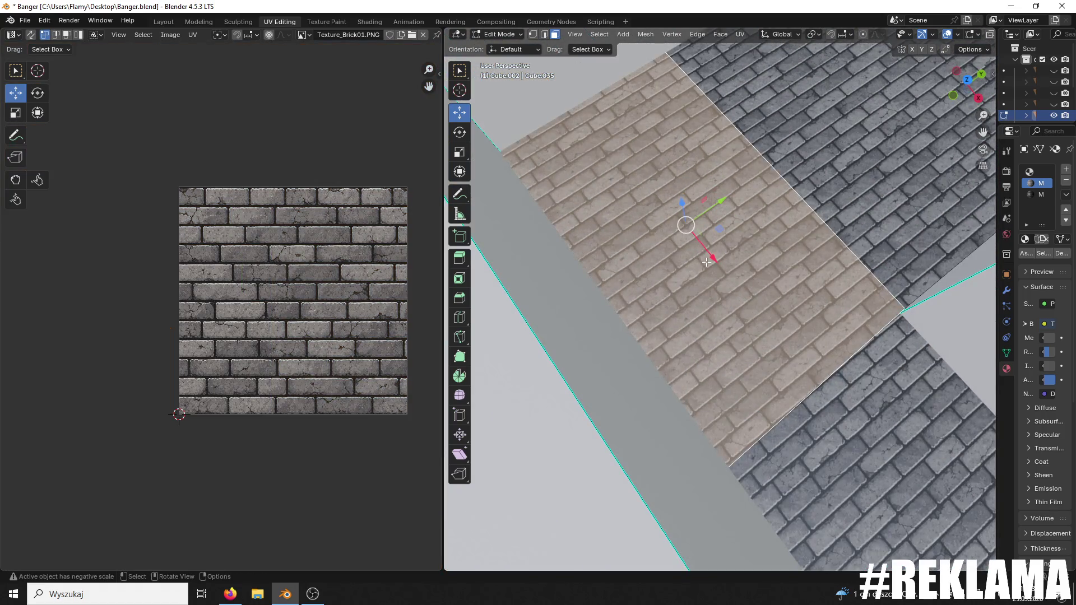
pyautogui.click(925, 205)
pyautogui.moveTo(924, 205); pyautogui.dragTo(822, 214)
pyautogui.click(501, 34)
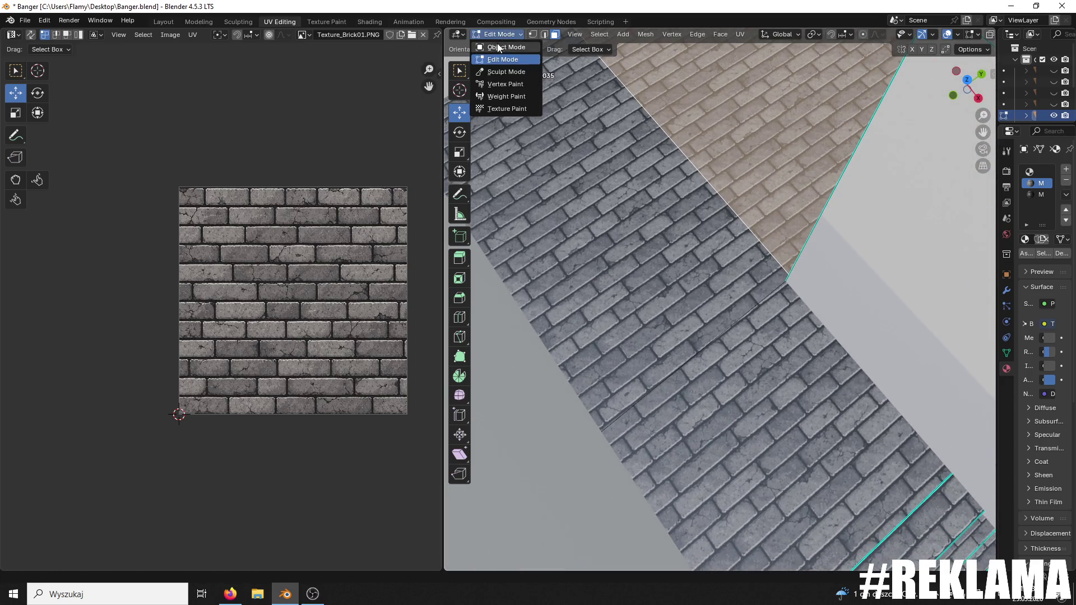
# - Switch to Object Mode and inspect the brick floor and walls around the walled room
pyautogui.click(496, 49)
pyautogui.moveTo(690, 209)
pyautogui.mouseDown()
pyautogui.moveTo(641, 186)
pyautogui.moveTo(654, 196)
pyautogui.moveTo(664, 275)
pyautogui.moveTo(580, 364)
pyautogui.moveTo(522, 375)
pyautogui.moveTo(861, 553)
pyautogui.moveTo(711, 132)
pyautogui.moveTo(874, 207)
pyautogui.moveTo(747, 233)
pyautogui.mouseUp()
pyautogui.moveTo(647, 93)
pyautogui.mouseDown()
pyautogui.moveTo(794, 176)
pyautogui.moveTo(745, 151)
pyautogui.mouseUp()
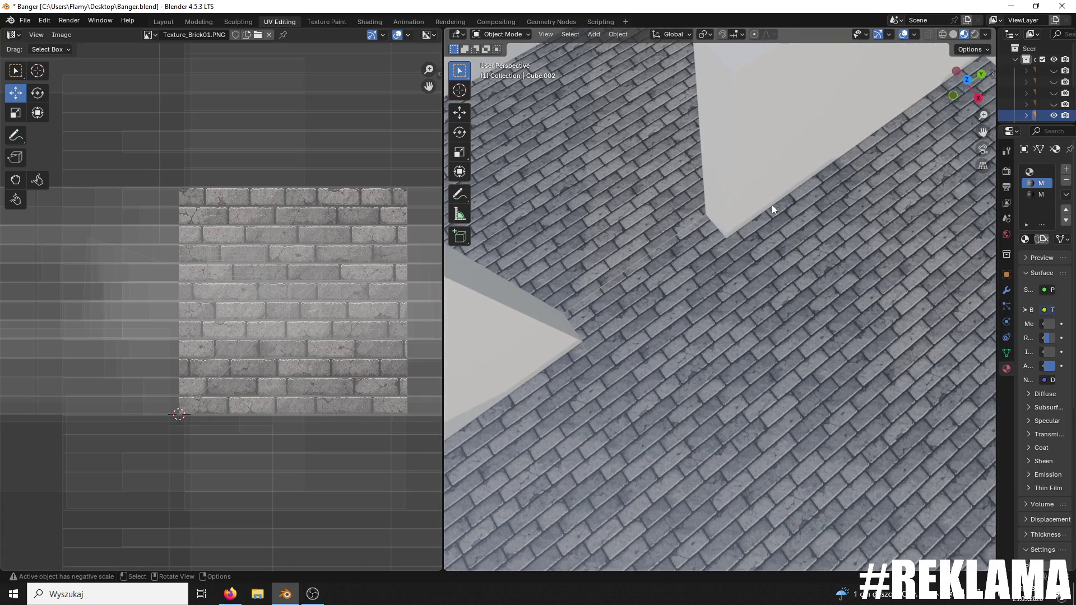
pyautogui.scroll(-5, 801, 247)
pyautogui.moveTo(801, 247); pyautogui.dragTo(719, 187)
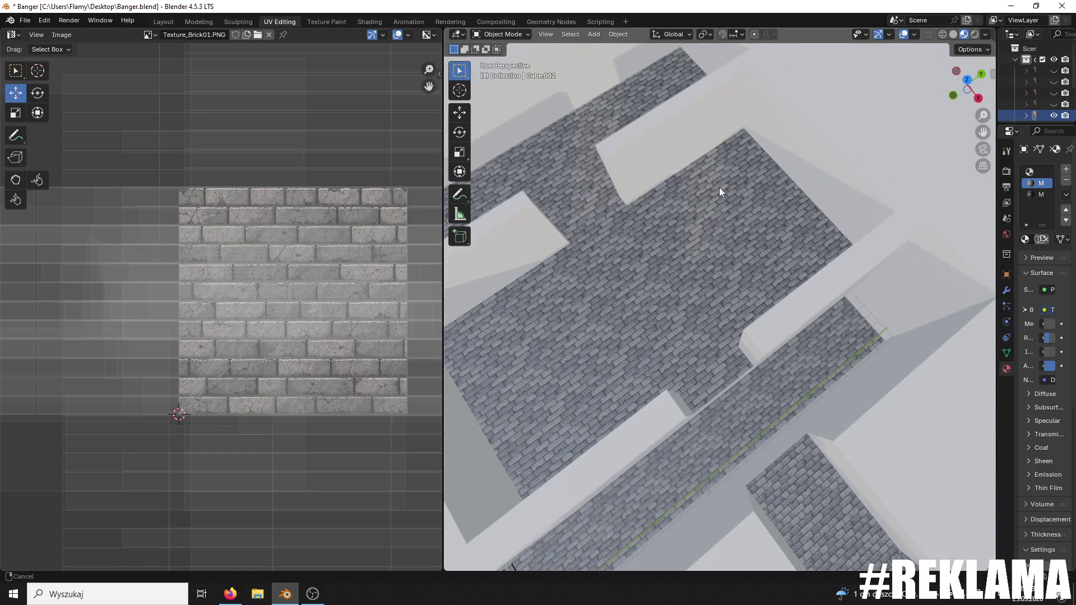
pyautogui.scroll(2, 728, 218)
pyautogui.scroll(-4, 611, 224)
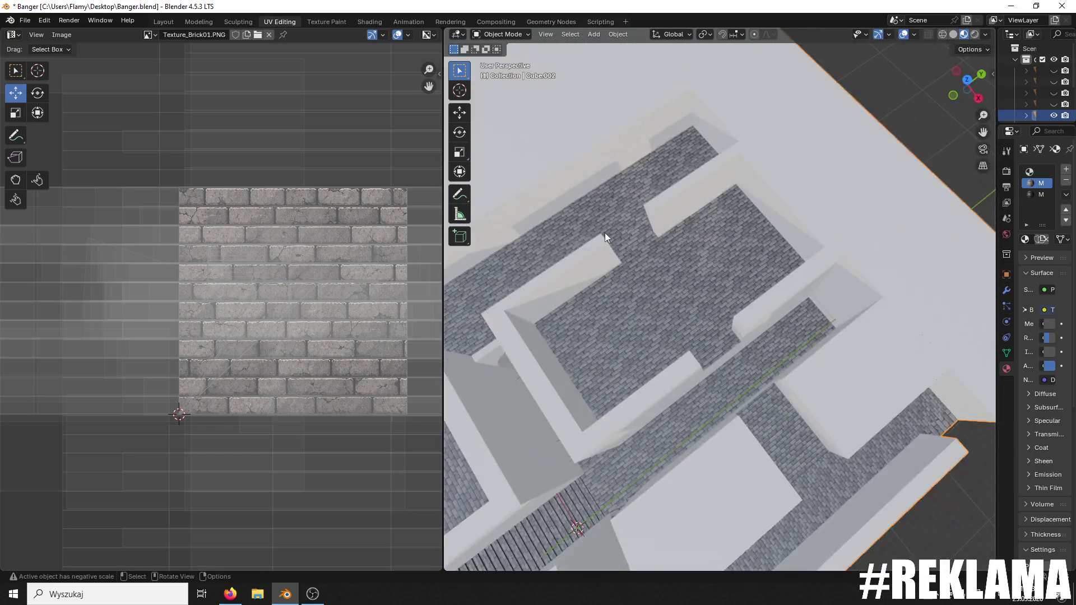
pyautogui.moveTo(604, 234); pyautogui.dragTo(825, 160)
# - In Edit Mode, select the entrance strip and room floor faces and rotate their UVs 90°
pyautogui.click(500, 34)
pyautogui.click(503, 62)
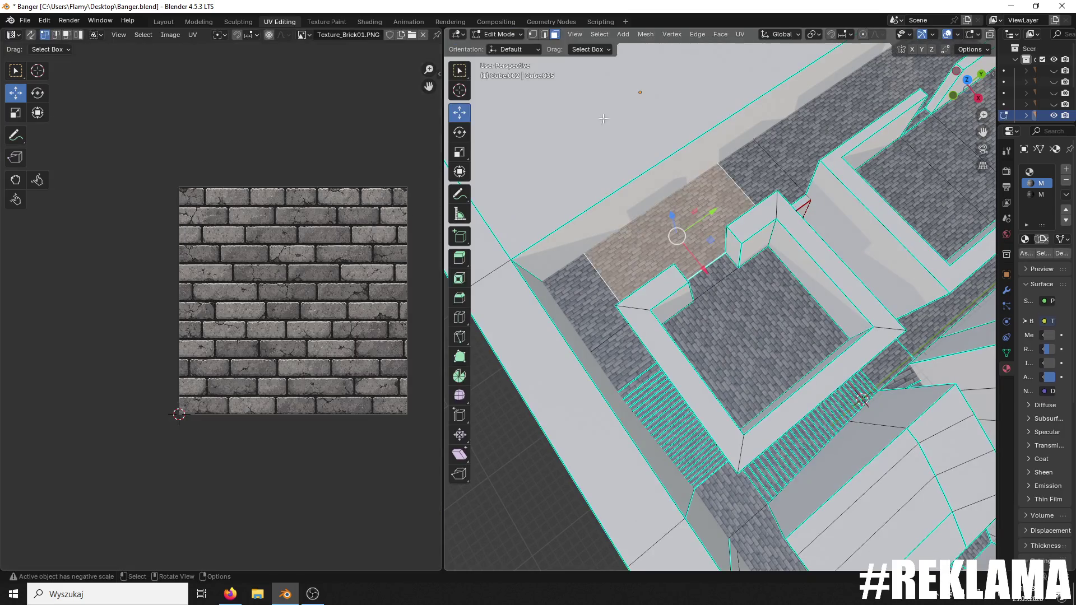
pyautogui.click(715, 271)
pyautogui.scroll(3, 715, 271)
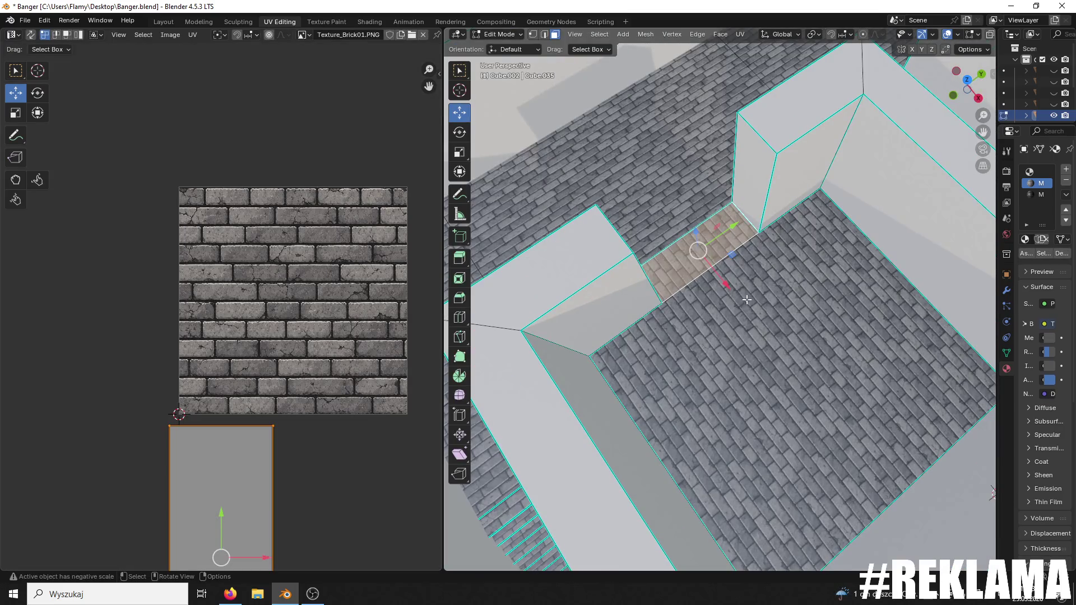
pyautogui.keyDown('shift'); pyautogui.click(720, 266); pyautogui.keyUp('shift')
pyautogui.scroll(-4, 358, 327)
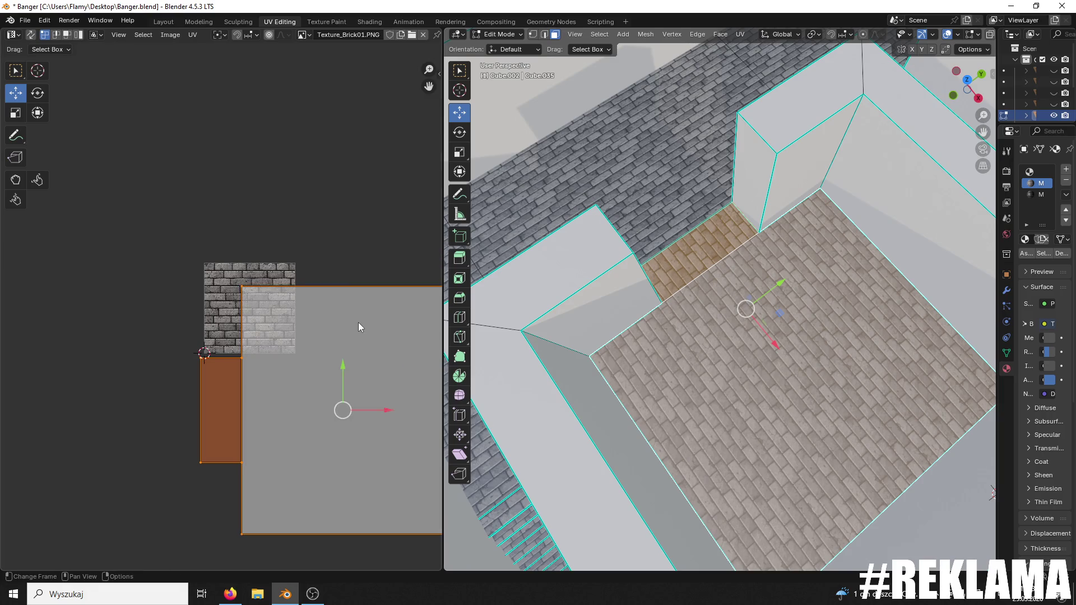
pyautogui.write('r90')
pyautogui.press('Return')
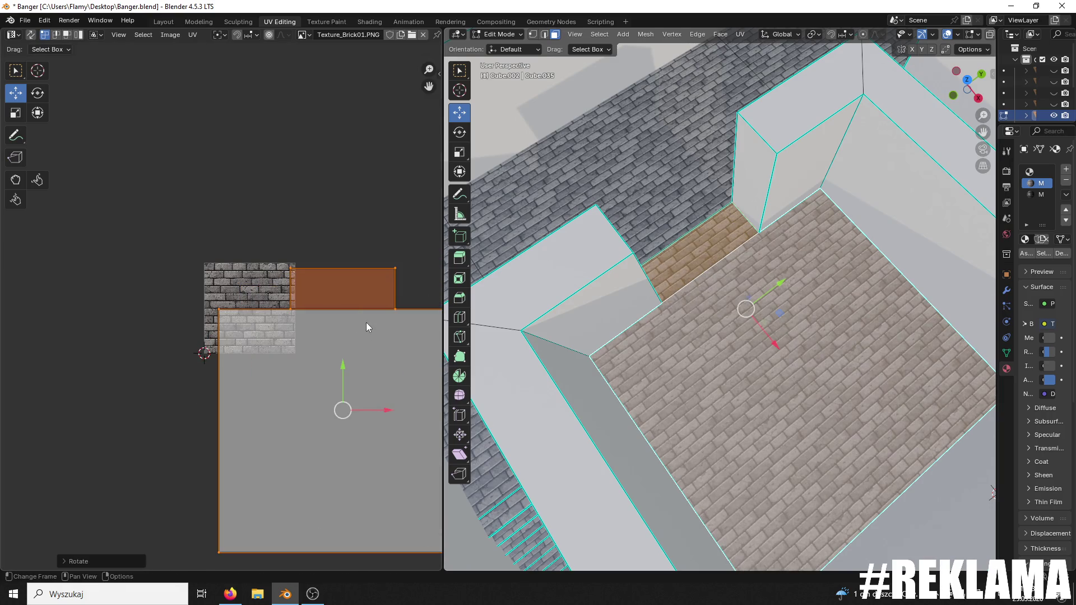
# - Shift the rotated floor UV islands down and left, then raise them to align the bricks
pyautogui.moveTo(345, 370); pyautogui.dragTo(344, 420)
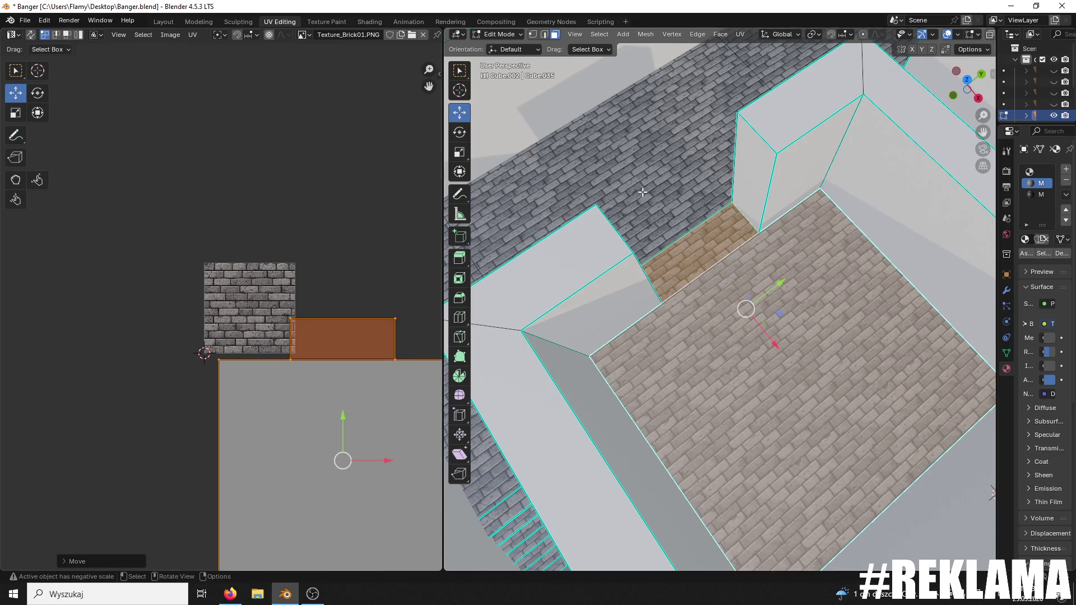
pyautogui.keyDown('shift'); pyautogui.click(496, 266); pyautogui.keyUp('shift')
pyautogui.scroll(-2, 343, 317)
pyautogui.moveTo(408, 298)
pyautogui.mouseDown()
pyautogui.moveTo(193, 504)
pyautogui.moveTo(184, 545)
pyautogui.mouseUp()
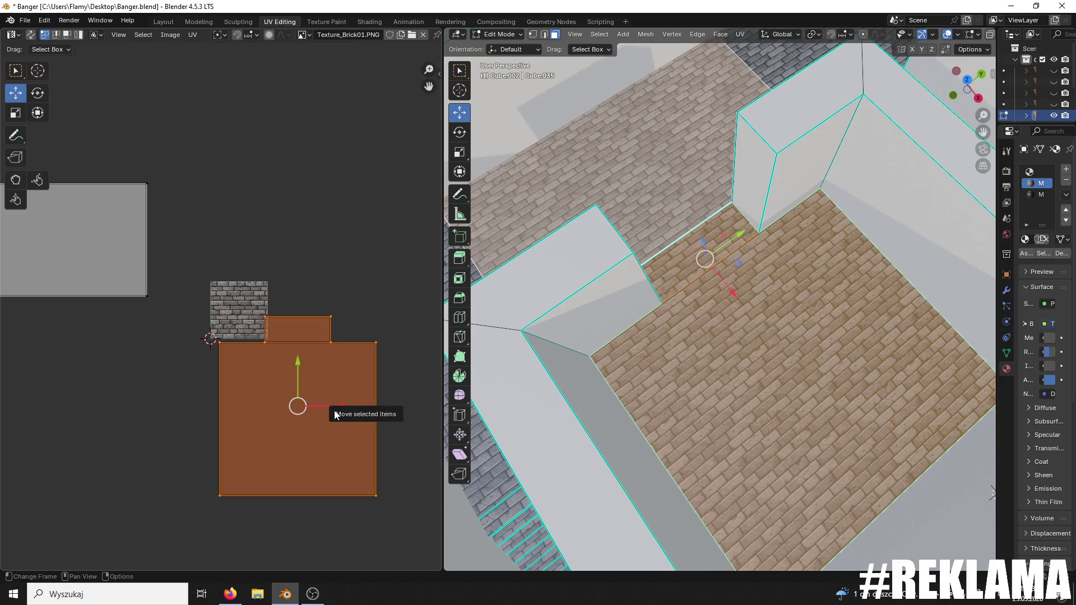
pyautogui.moveTo(336, 407); pyautogui.dragTo(133, 417)
pyautogui.click(120, 386)
pyautogui.moveTo(199, 314); pyautogui.dragTo(2, 570)
pyautogui.moveTo(95, 366); pyautogui.dragTo(72, 344)
# - Deselect all faces and return to Object Mode
pyautogui.scroll(4, 703, 255)
pyautogui.scroll(2, 729, 246)
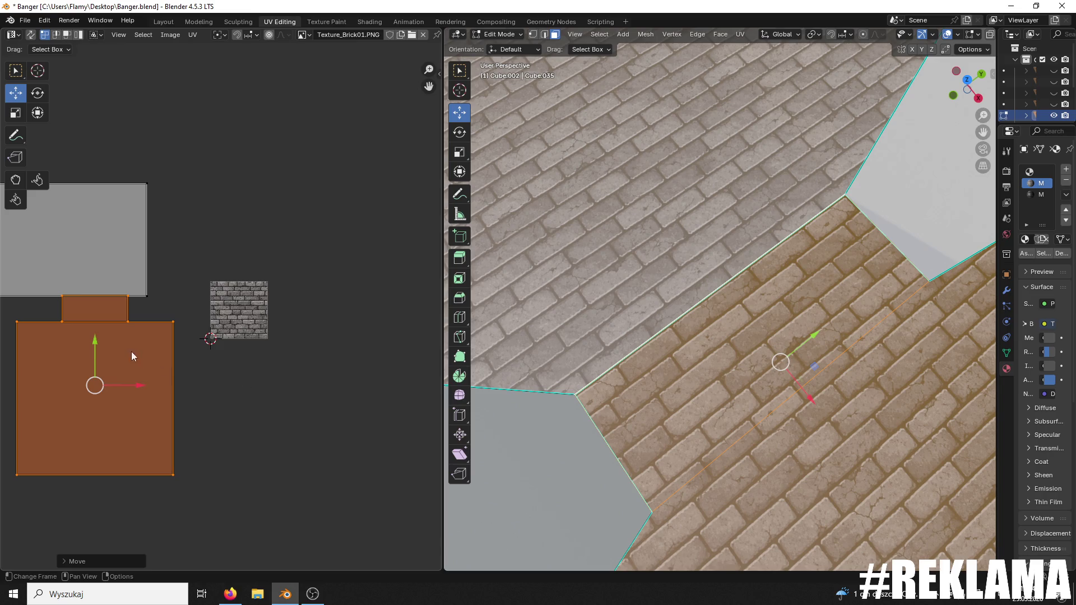
pyautogui.scroll(2, 600, 255)
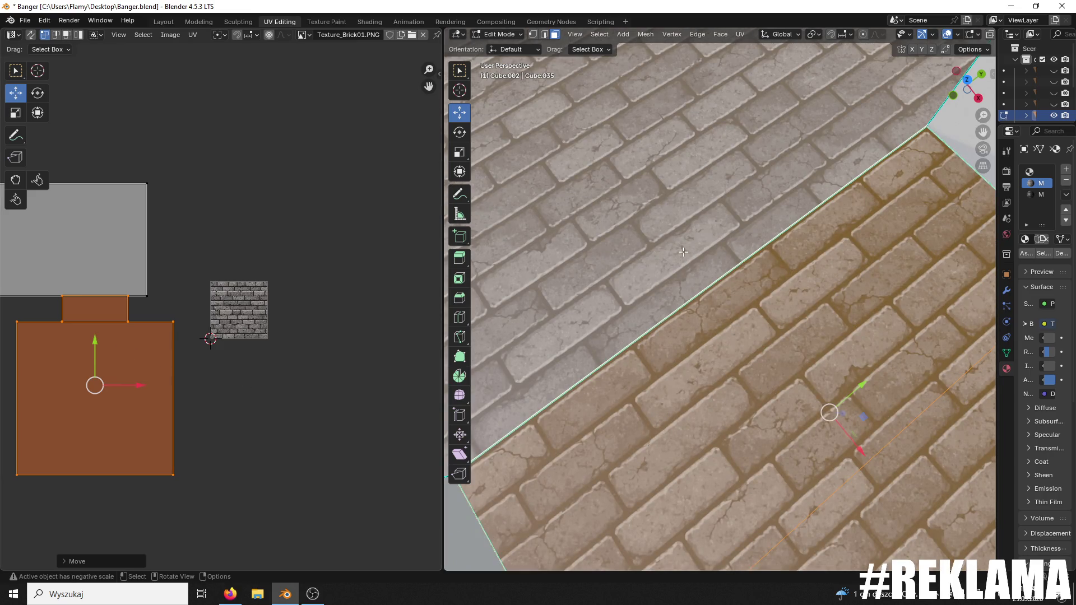
pyautogui.hotkey('alt', 'a')
pyautogui.click(498, 34)
pyautogui.click(510, 44)
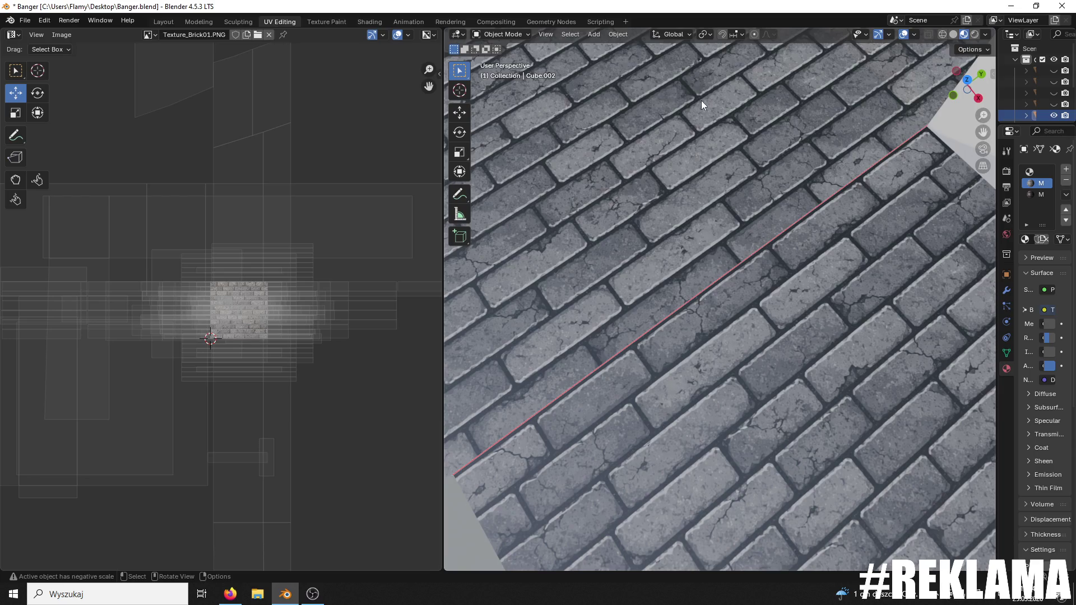
# - Enter Edit Mode and select two of the wall-top faces
pyautogui.scroll(-3, 703, 100)
pyautogui.moveTo(634, 87)
pyautogui.mouseDown()
pyautogui.moveTo(741, 129)
pyautogui.moveTo(801, 114)
pyautogui.moveTo(791, 116)
pyautogui.moveTo(841, 145)
pyautogui.moveTo(782, 146)
pyautogui.moveTo(771, 160)
pyautogui.moveTo(779, 177)
pyautogui.moveTo(539, 273)
pyautogui.moveTo(482, 327)
pyautogui.moveTo(739, 301)
pyautogui.mouseUp()
pyautogui.scroll(-5, 805, 167)
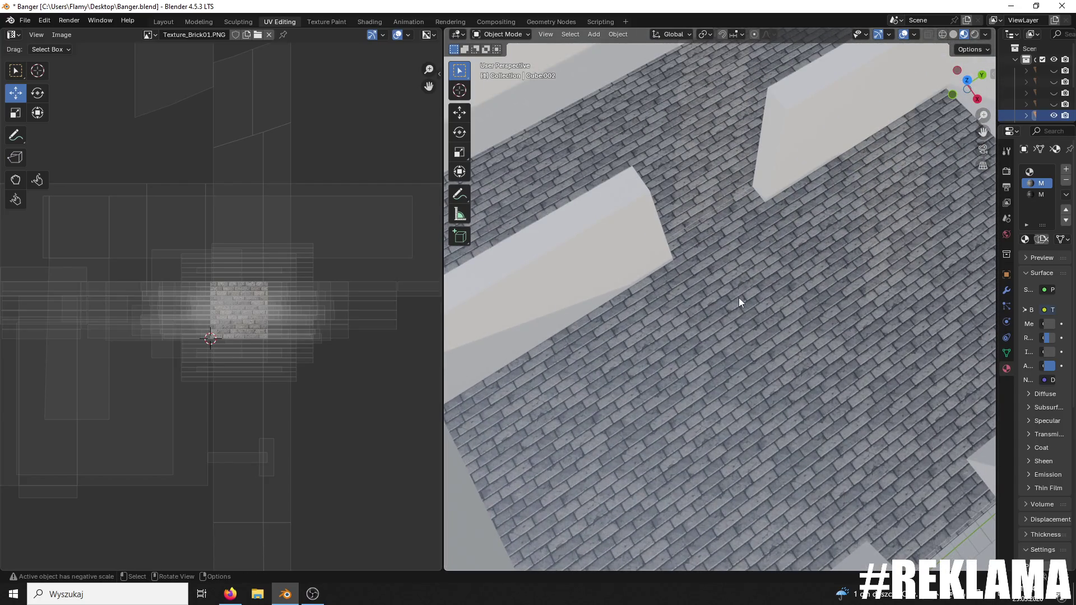
pyautogui.click(495, 34)
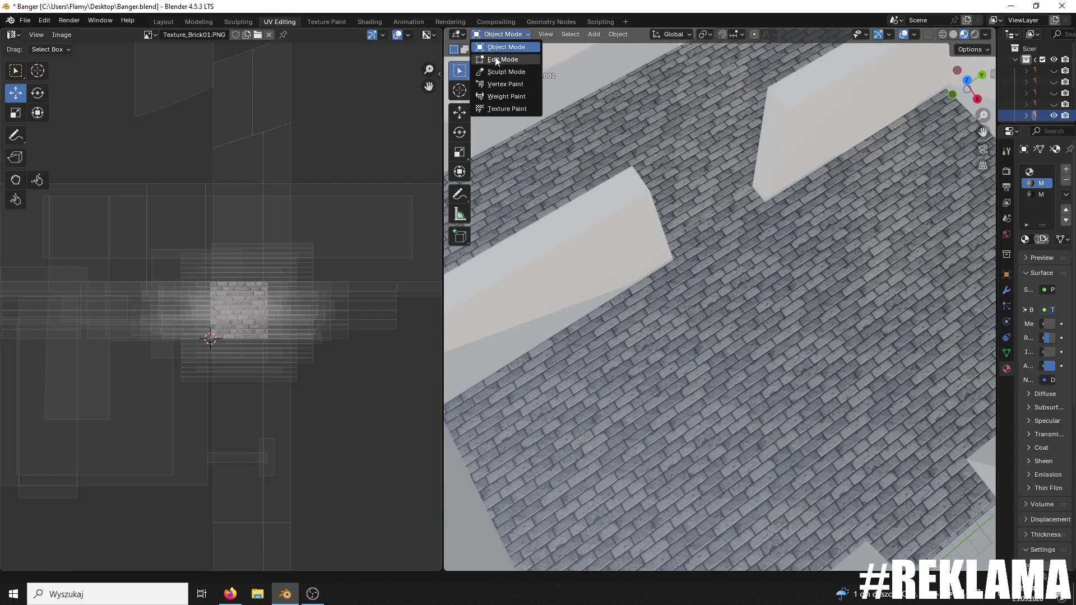
pyautogui.click(499, 57)
pyautogui.scroll(2, 652, 143)
pyautogui.scroll(-3, 674, 164)
pyautogui.moveTo(674, 197)
pyautogui.mouseDown()
pyautogui.moveTo(694, 233)
pyautogui.moveTo(893, 173)
pyautogui.mouseUp()
pyautogui.keyDown('shift'); pyautogui.click(893, 173); pyautogui.keyUp('shift')
pyautogui.keyDown('shift'); pyautogui.click(706, 316); pyautogui.keyUp('shift')
pyautogui.keyDown('shift'); pyautogui.click(602, 383); pyautogui.keyUp('shift')
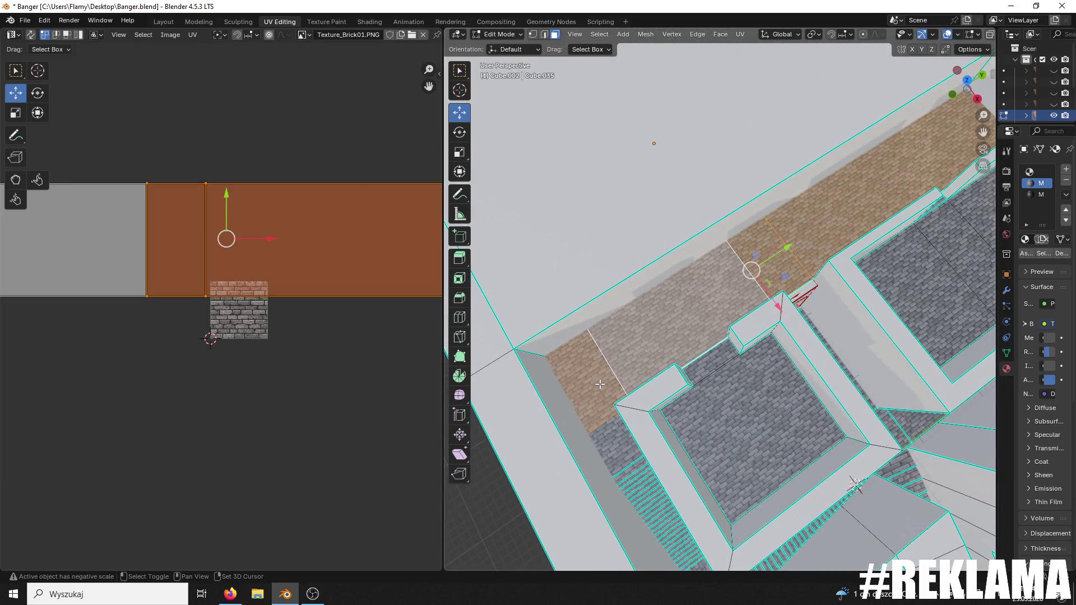
pyautogui.keyDown('shift'); pyautogui.click(666, 342); pyautogui.keyUp('shift')
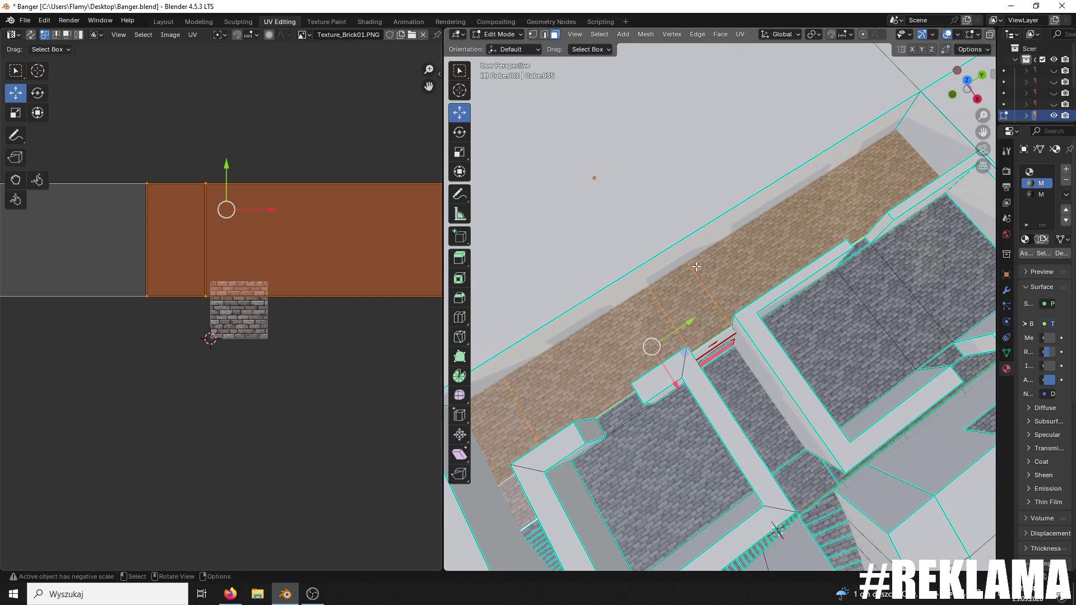
# - Box-select part of the UVs and move it to a new position
pyautogui.scroll(-5, 696, 267)
pyautogui.scroll(-2, 291, 252)
pyautogui.moveTo(407, 289); pyautogui.dragTo(1, 445)
pyautogui.scroll(3, 259, 336)
pyautogui.scroll(6, 703, 308)
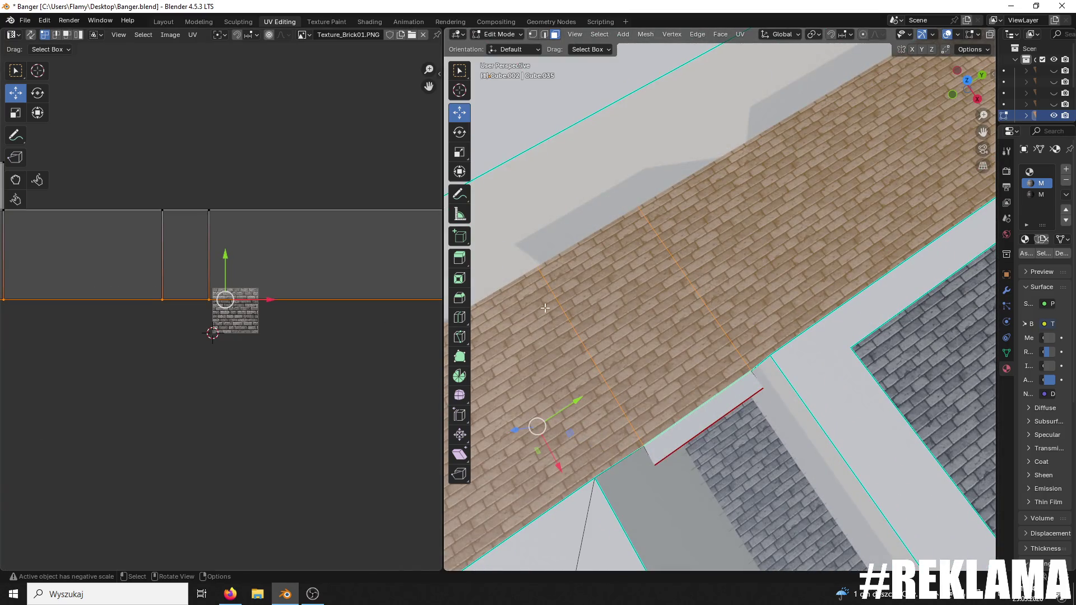
pyautogui.press('g')
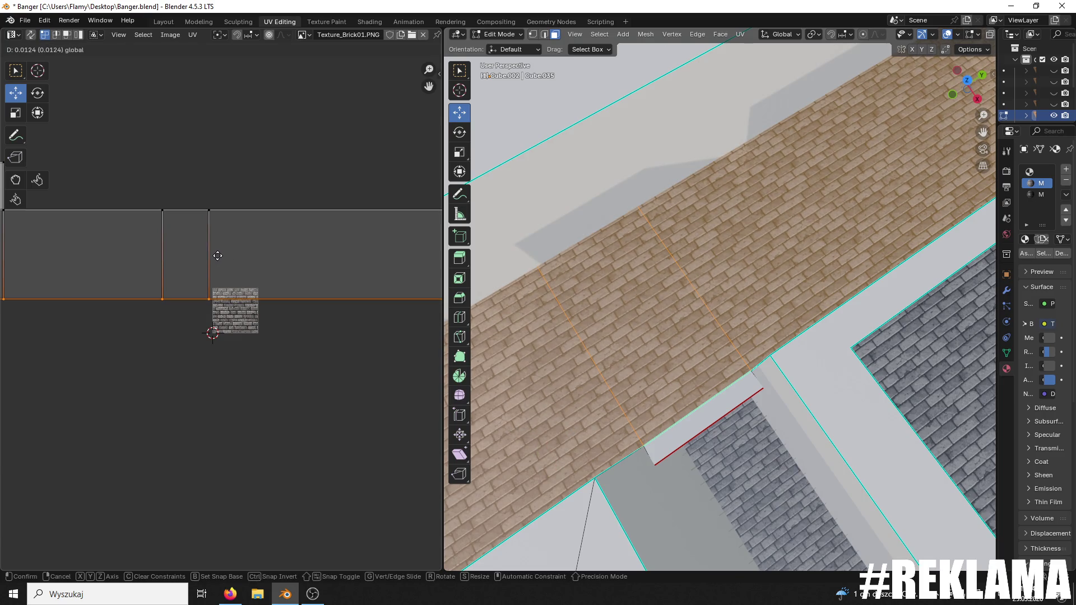
pyautogui.click(211, 254)
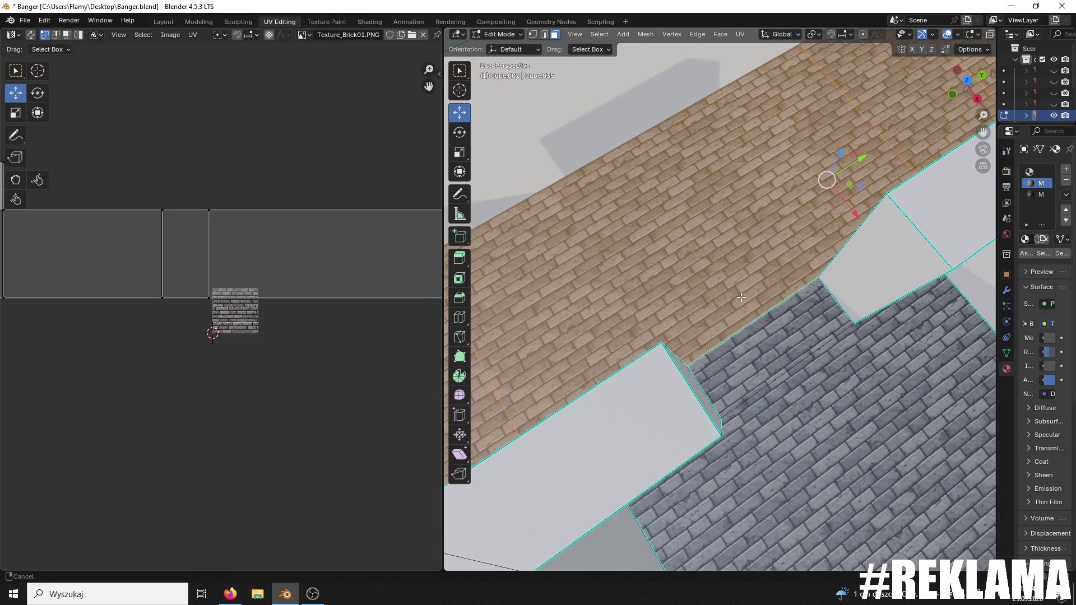
pyautogui.scroll(7, 727, 315)
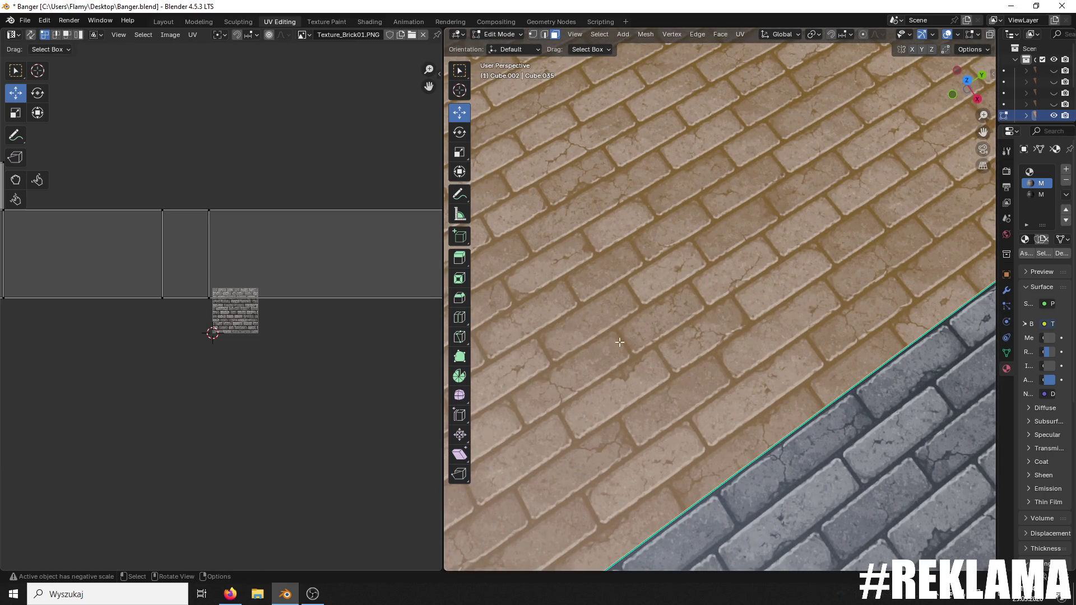
# - Select all UVs and nudge the island slightly upward in small steps
pyautogui.press('a')
pyautogui.moveTo(225, 188); pyautogui.dragTo(223, 184)
pyautogui.scroll(8, 266, 221)
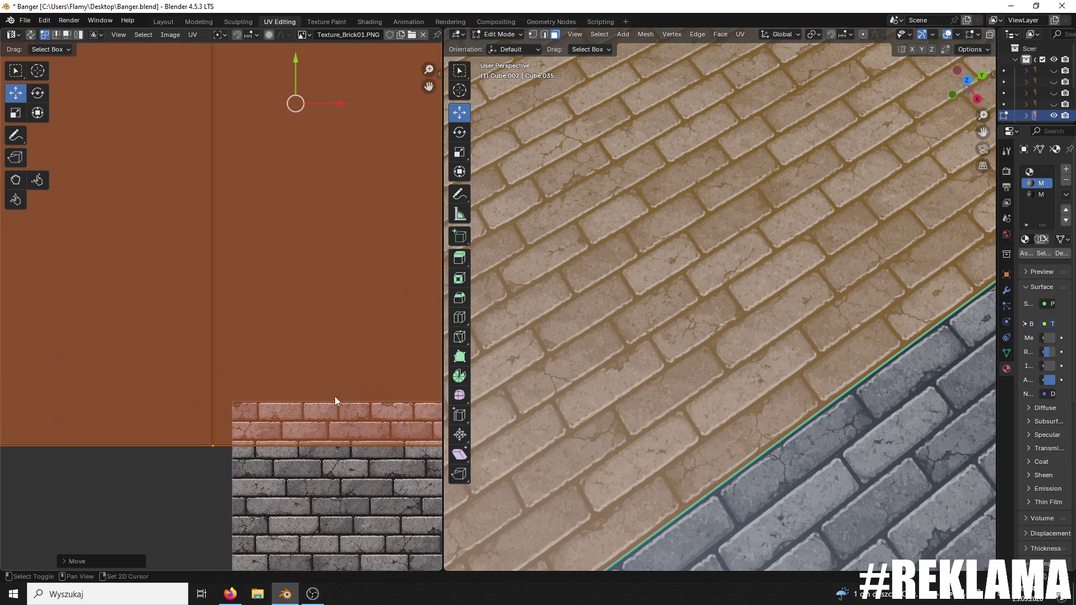
pyautogui.moveTo(293, 57); pyautogui.dragTo(294, 58)
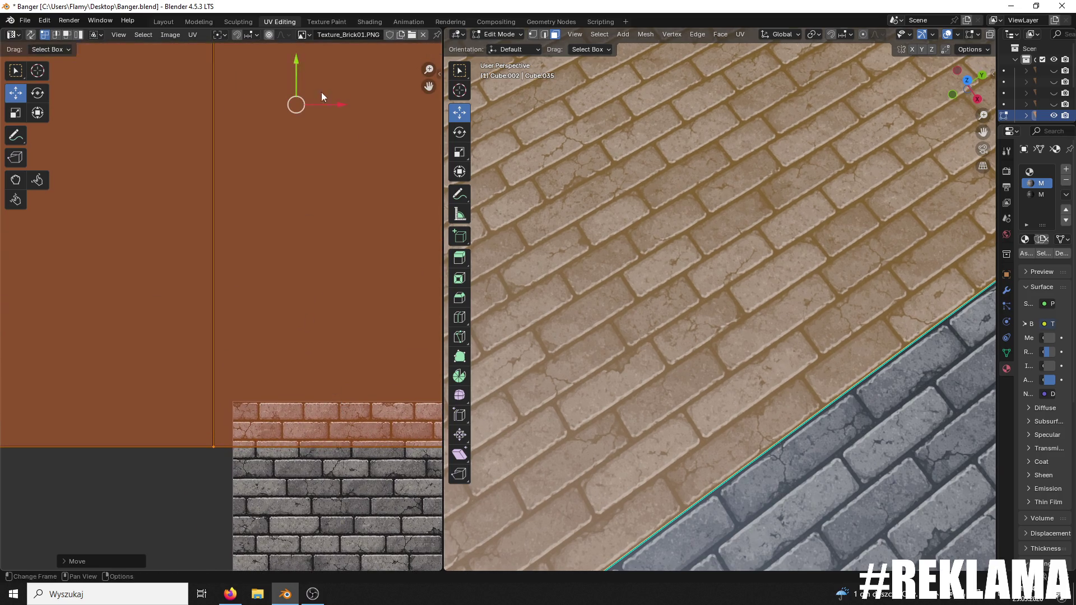
pyautogui.scroll(-10, 760, 346)
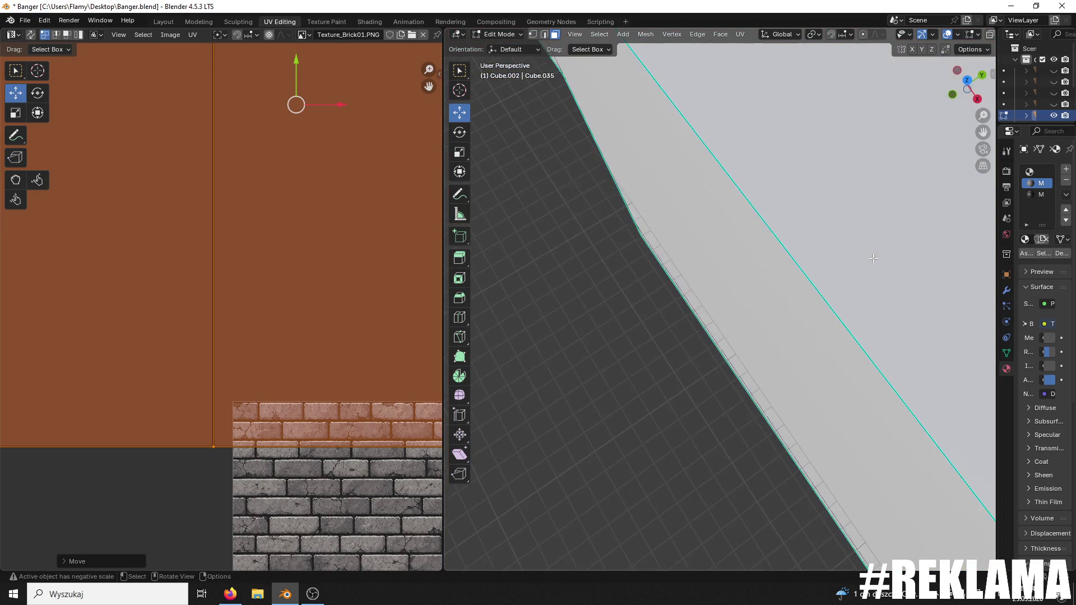
pyautogui.scroll(8, 834, 307)
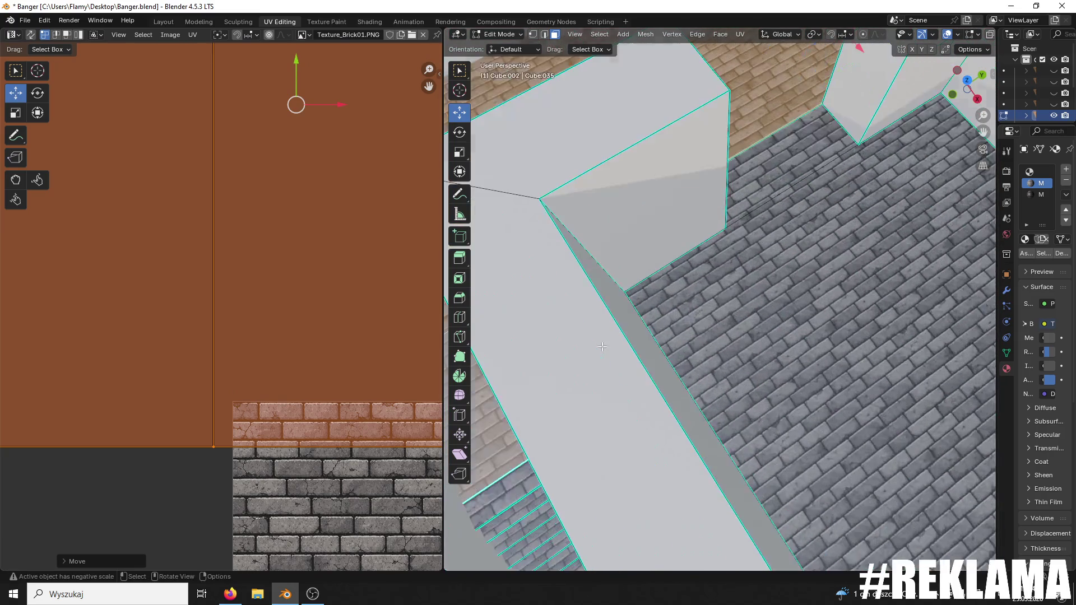
pyautogui.scroll(3, 643, 327)
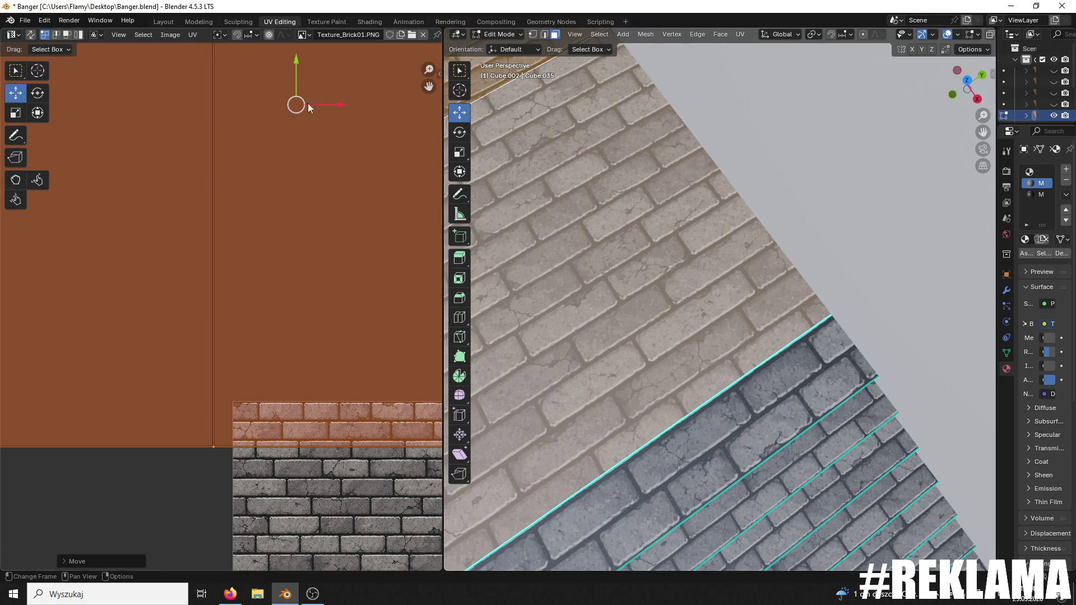
pyautogui.moveTo(290, 66); pyautogui.dragTo(291, 62)
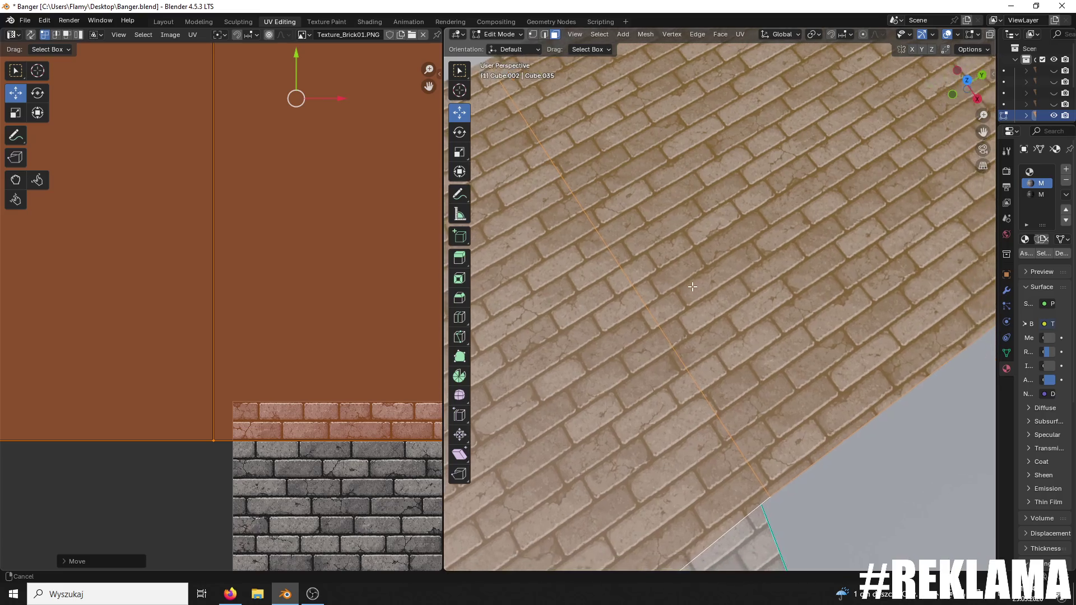
# - Try stretching the UV island by raising its bottom edge, then undo it
pyautogui.moveTo(692, 287); pyautogui.dragTo(685, 261)
pyautogui.scroll(-2, 732, 267)
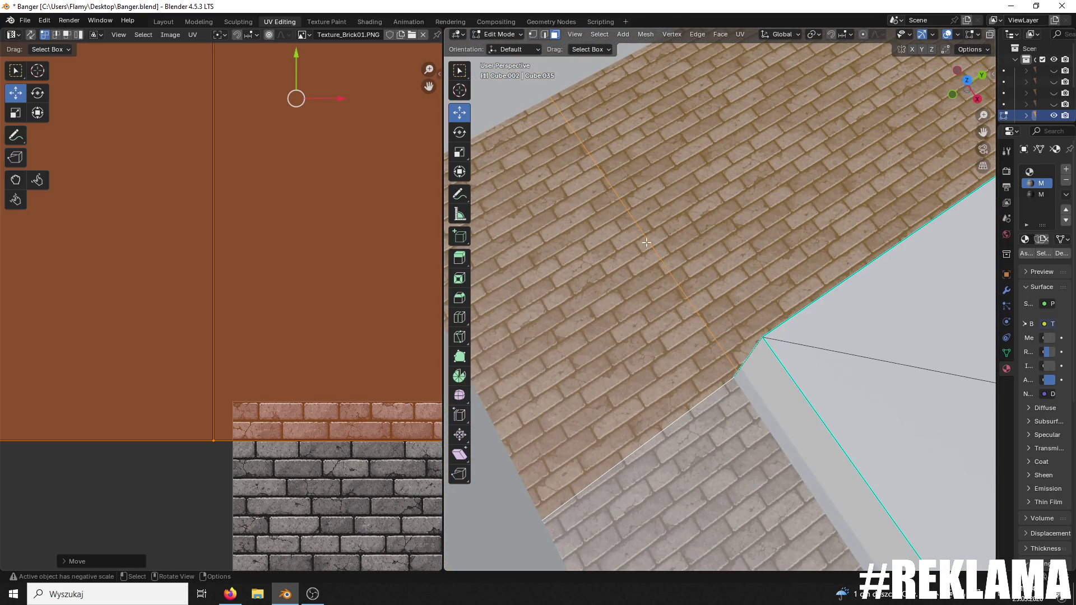
pyautogui.scroll(-6, 416, 257)
pyautogui.press('b')
pyautogui.click(107, 327)
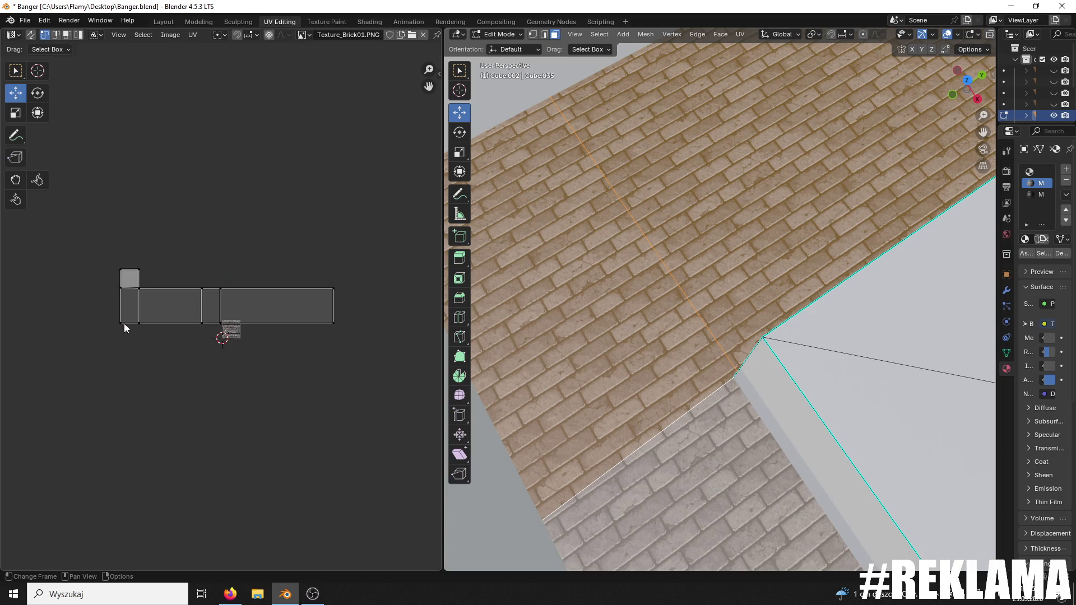
pyautogui.scroll(5, 220, 316)
pyautogui.scroll(-4, 220, 316)
pyautogui.moveTo(385, 338); pyautogui.dragTo(71, 318)
pyautogui.scroll(3, 274, 317)
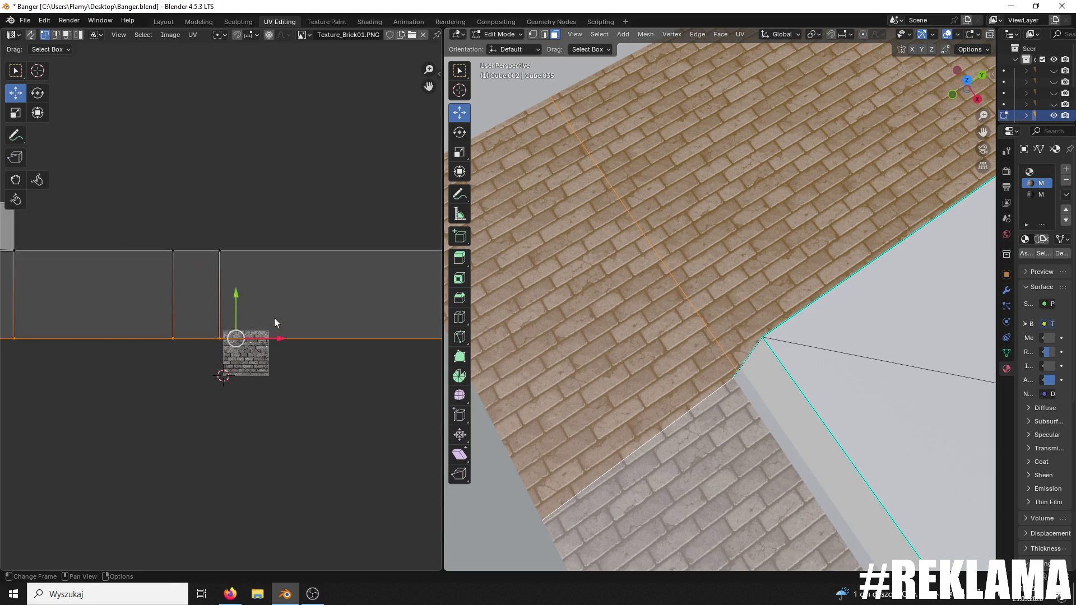
pyautogui.scroll(3, 288, 319)
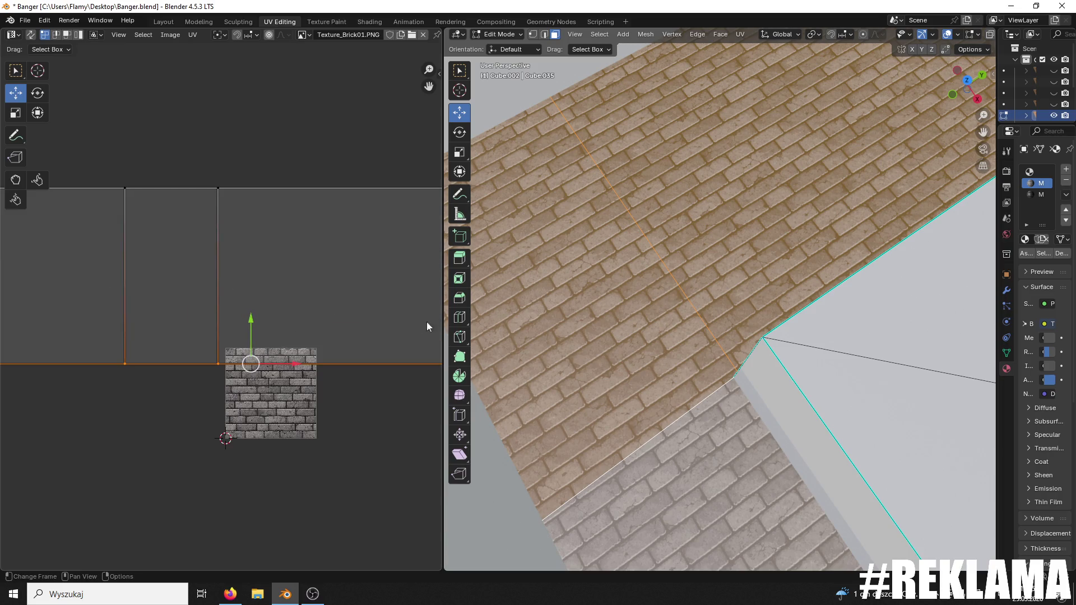
pyautogui.moveTo(253, 318)
pyautogui.mouseDown()
pyautogui.moveTo(252, 331)
pyautogui.moveTo(233, 277)
pyautogui.moveTo(235, 76)
pyautogui.mouseUp()
pyautogui.hotkey('ctrl', 'z')
# - Select the brick wall face
pyautogui.scroll(10, 740, 277)
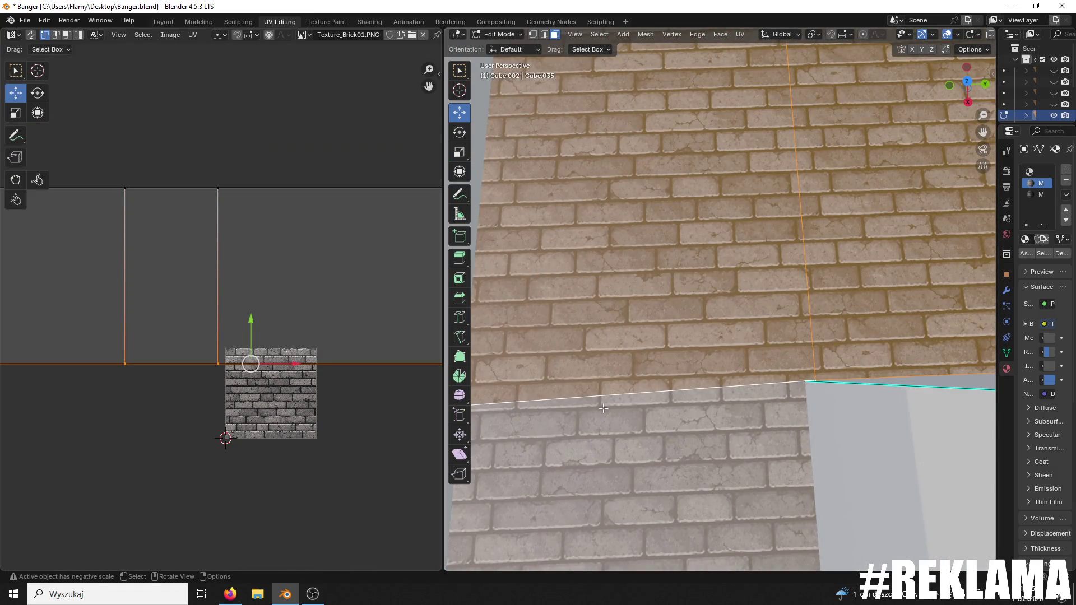
pyautogui.scroll(-6, 639, 406)
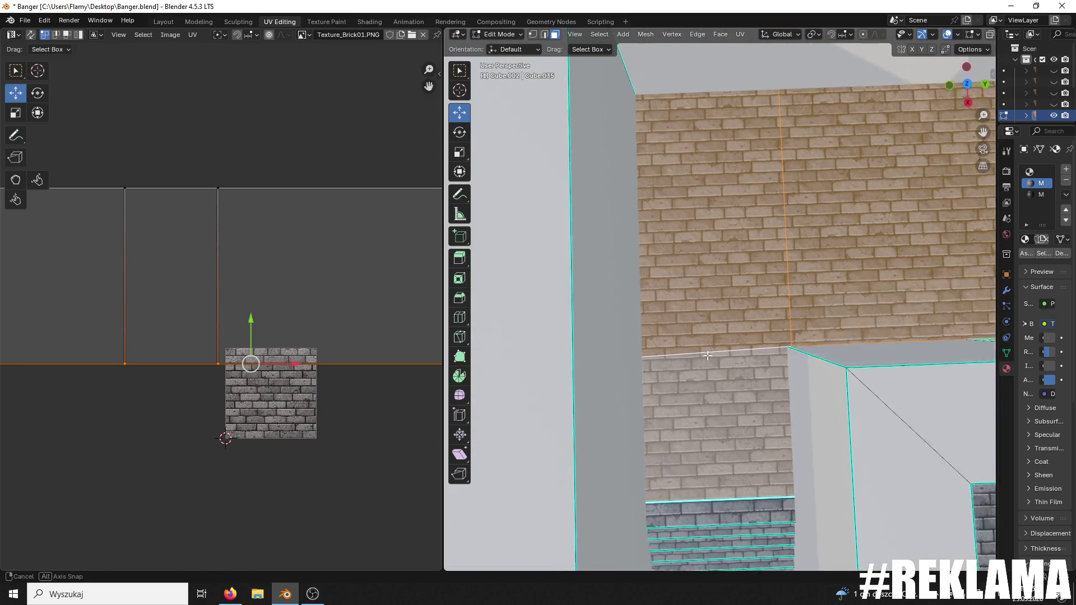
pyautogui.click(706, 357)
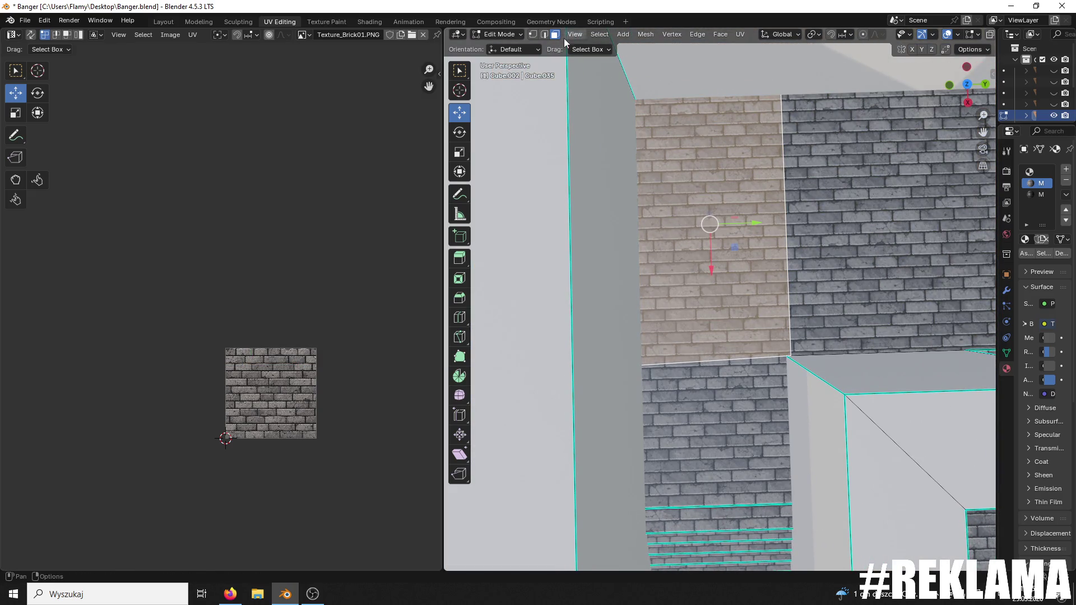
# - In edge select mode, flatten the wall face's bottom edge along X
pyautogui.click(544, 34)
pyautogui.click(672, 362)
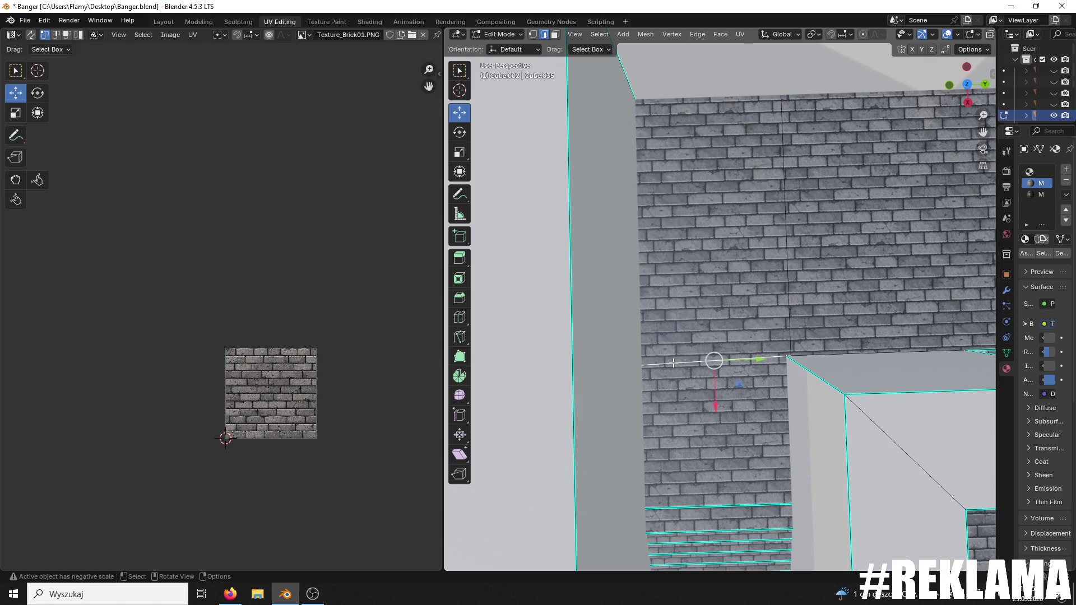
pyautogui.press('s')
pyautogui.press('x')
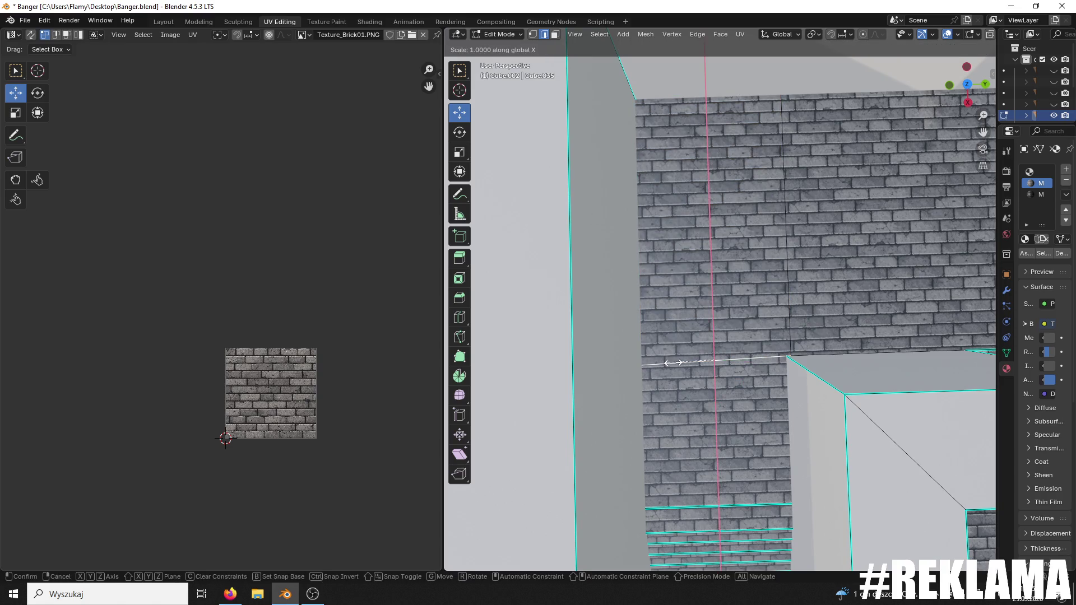
pyautogui.press('Return')
# - Collapse a vertical wall edge flat along Y, then select the neighbouring corner edges
pyautogui.moveTo(753, 327)
pyautogui.mouseDown()
pyautogui.moveTo(721, 294)
pyautogui.moveTo(701, 297)
pyautogui.mouseUp()
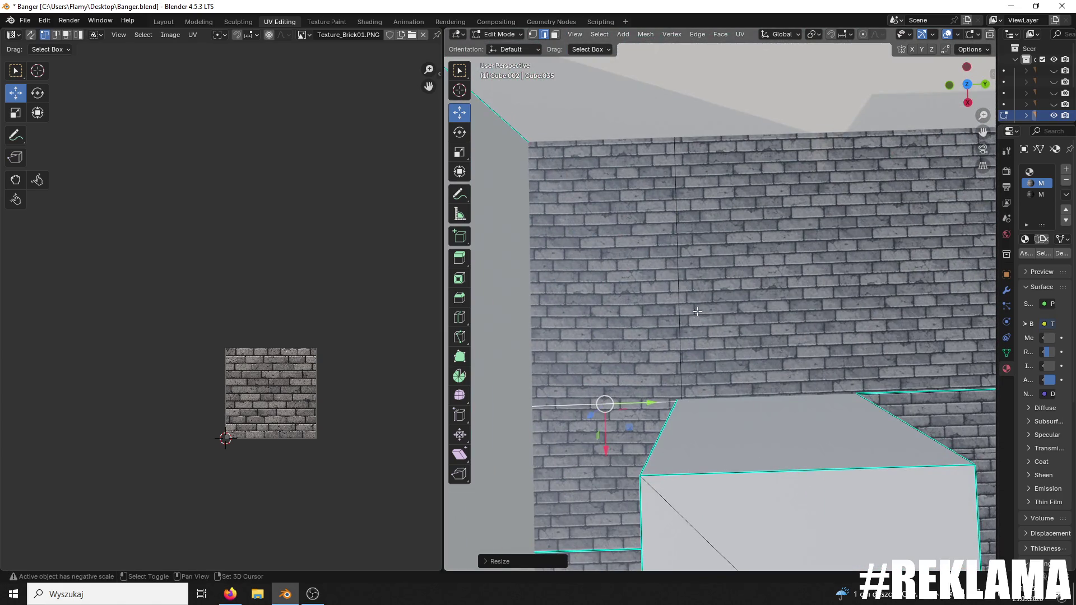
pyautogui.click(678, 299)
pyautogui.press('s')
pyautogui.press('y')
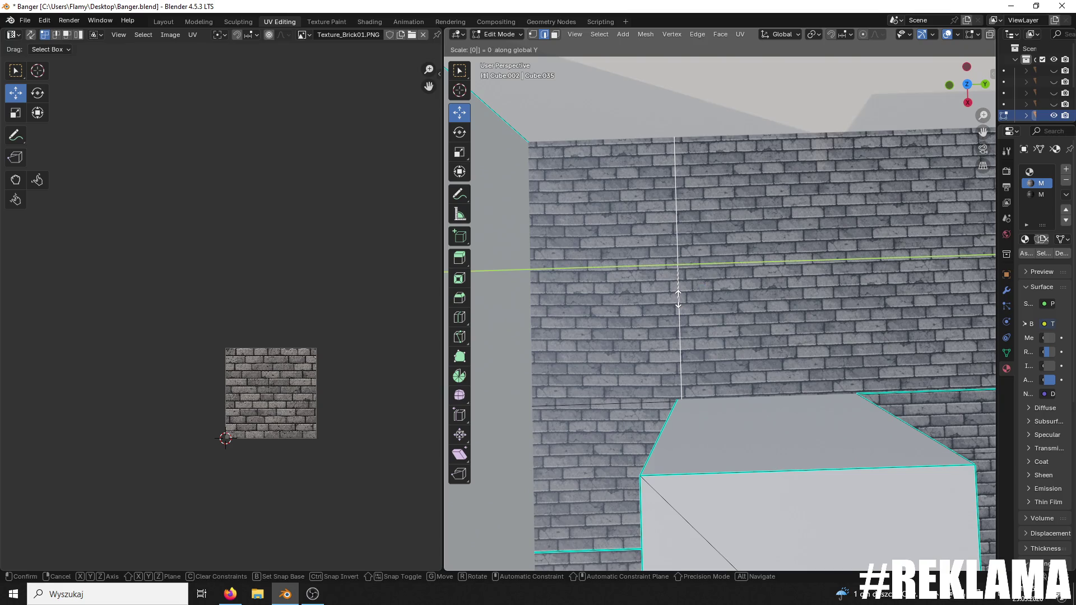
pyautogui.press('Return')
pyautogui.click(892, 394)
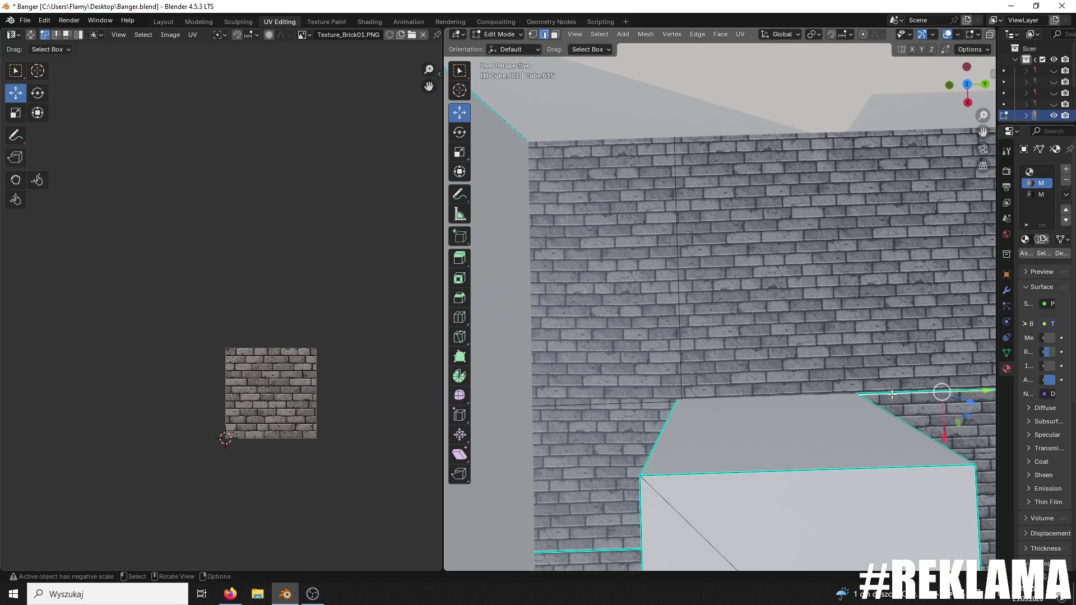
pyautogui.click(661, 376)
pyautogui.click(661, 374)
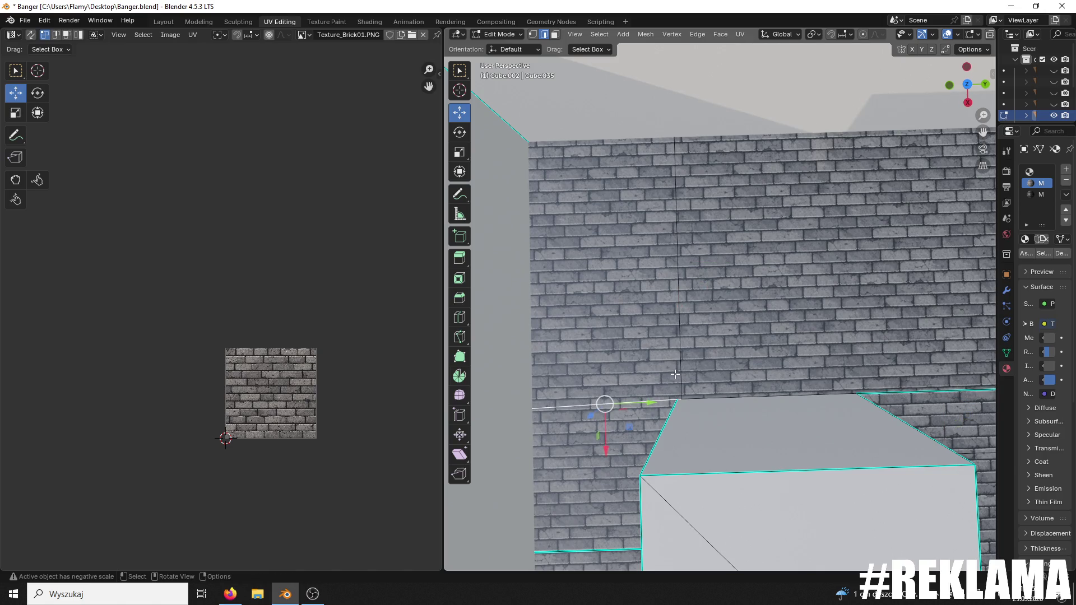
pyautogui.moveTo(708, 367); pyautogui.dragTo(792, 357)
pyautogui.scroll(6, 792, 357)
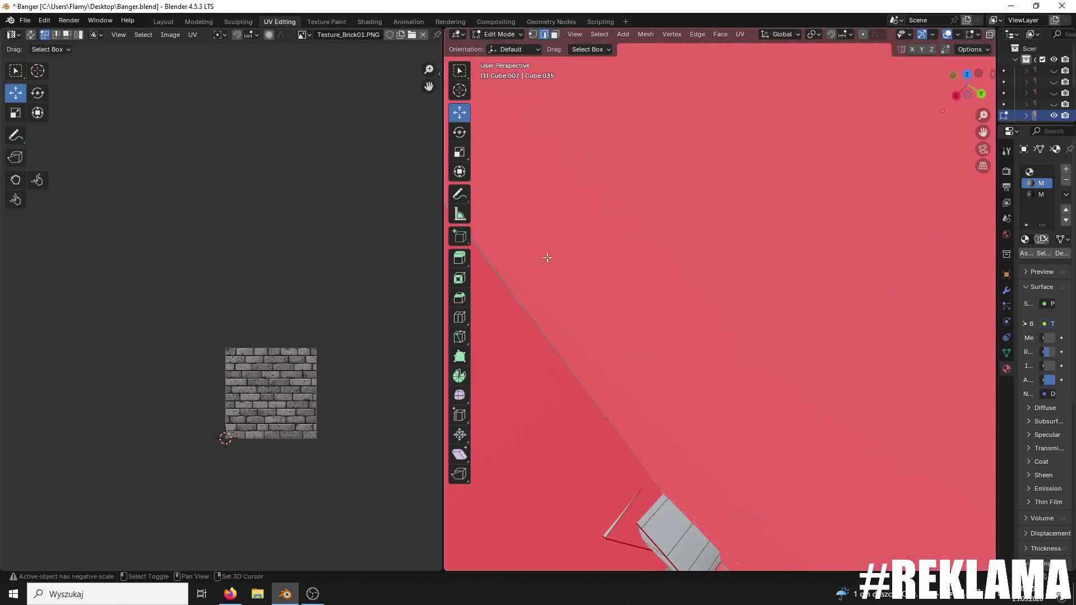
# - Select the short end edge and the adjacent wall edge beside the brick floor
pyautogui.moveTo(547, 258); pyautogui.dragTo(527, 231)
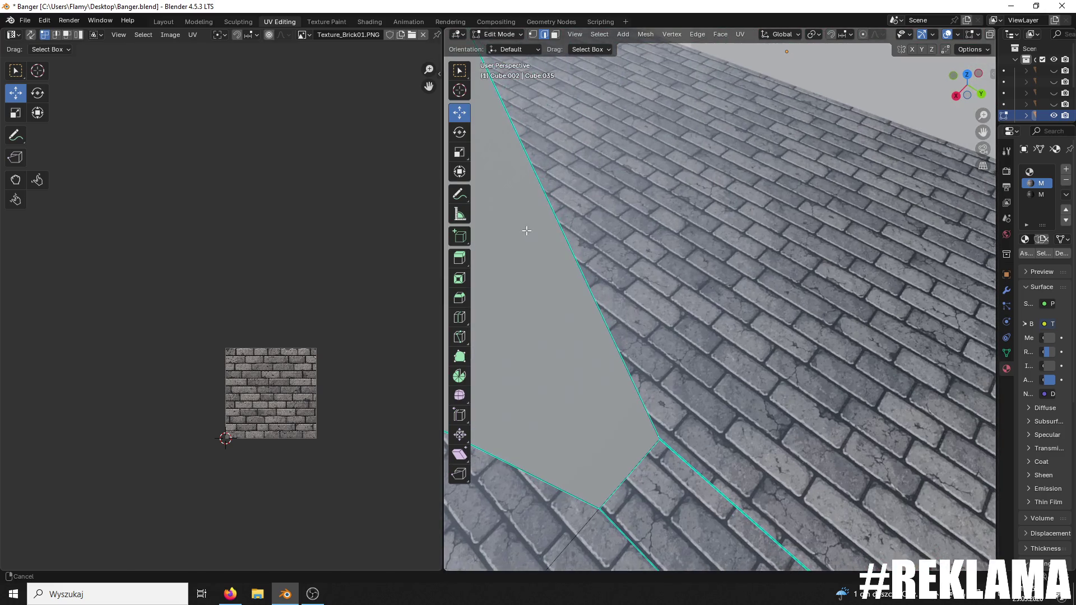
pyautogui.moveTo(692, 405)
pyautogui.mouseDown()
pyautogui.moveTo(621, 319)
pyautogui.moveTo(706, 178)
pyautogui.mouseUp()
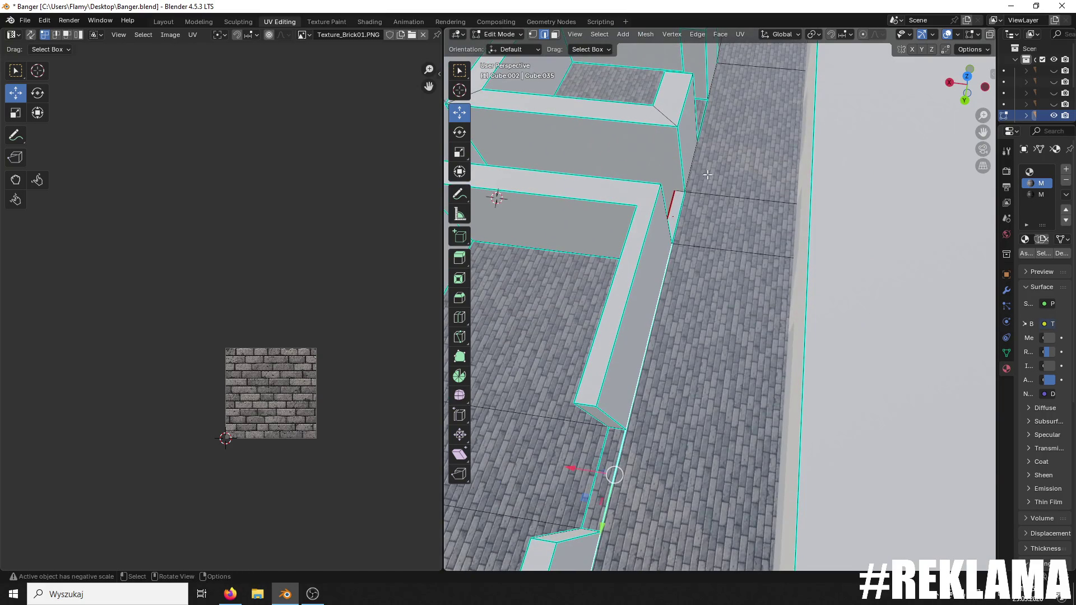
pyautogui.scroll(4, 700, 90)
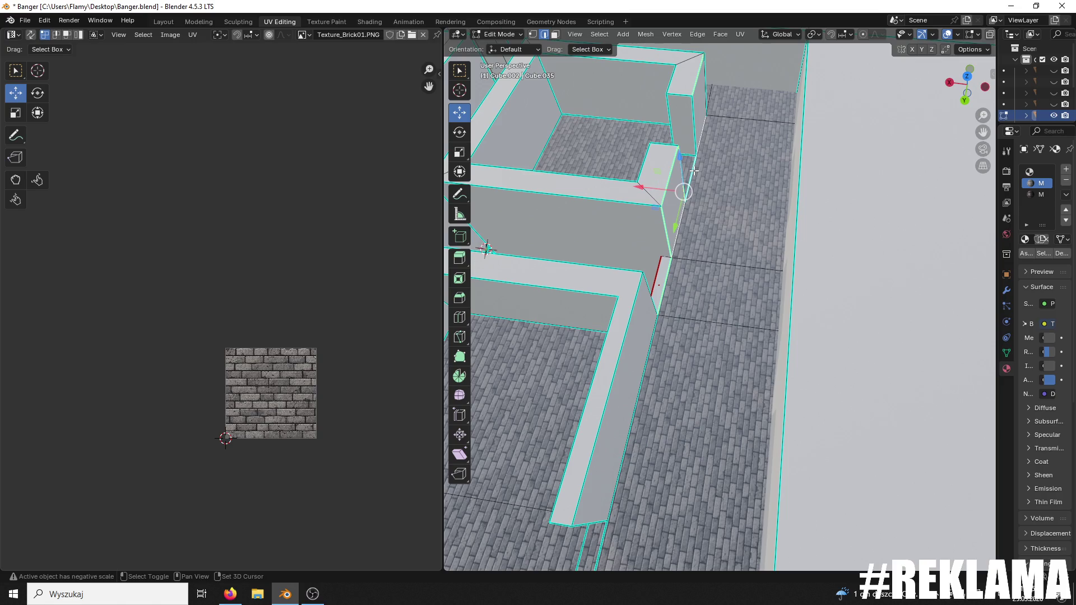
pyautogui.scroll(4, 712, 95)
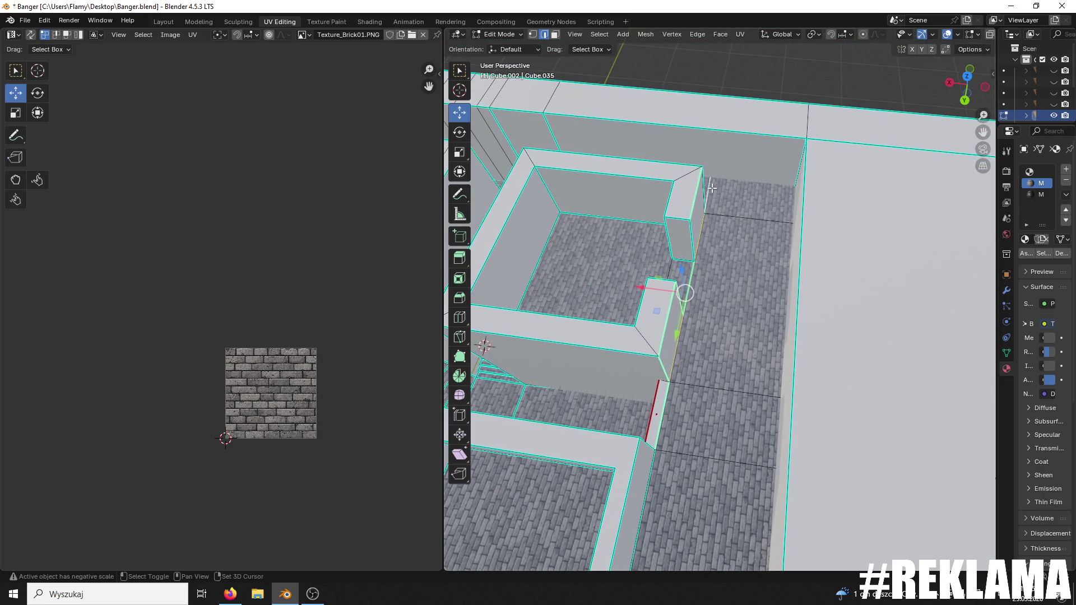
pyautogui.scroll(-3, 673, 263)
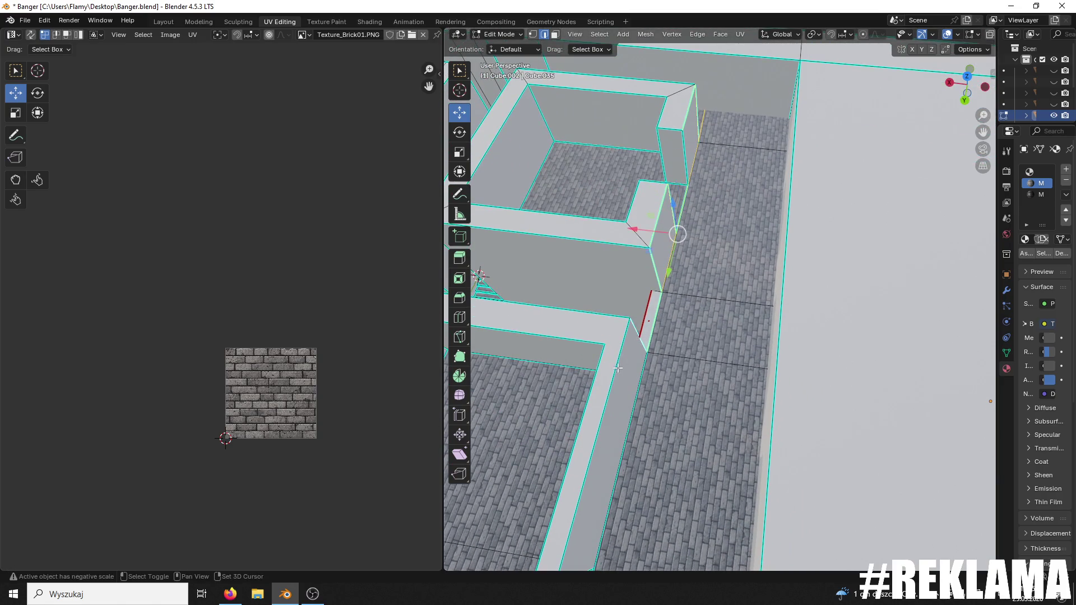
pyautogui.scroll(-4, 630, 394)
pyautogui.keyDown('shift'); pyautogui.click(623, 329); pyautogui.keyUp('shift')
pyautogui.keyDown('shift'); pyautogui.click(645, 315); pyautogui.keyUp('shift')
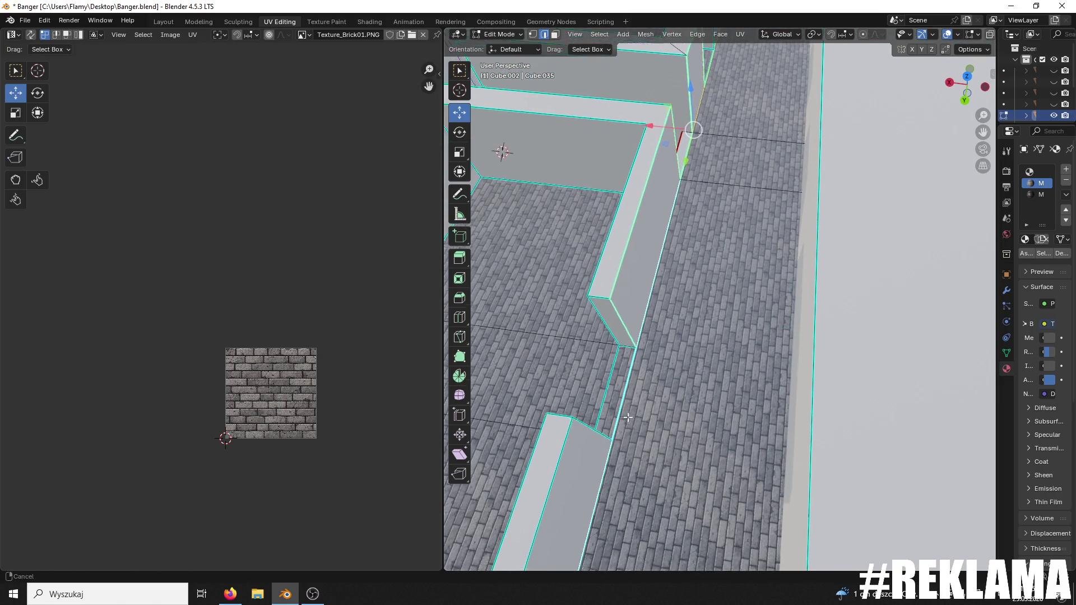
# - Scale the selected wall edges to 0 along X so they form a straight line
pyautogui.scroll(4, 650, 331)
pyautogui.scroll(-3, 660, 367)
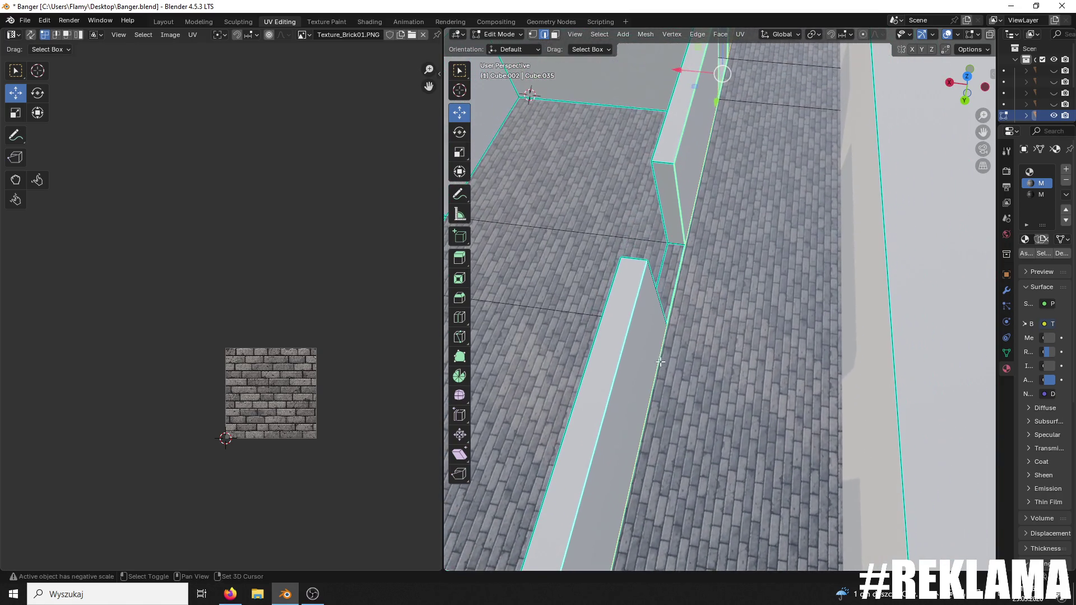
pyautogui.moveTo(689, 218); pyautogui.dragTo(657, 317)
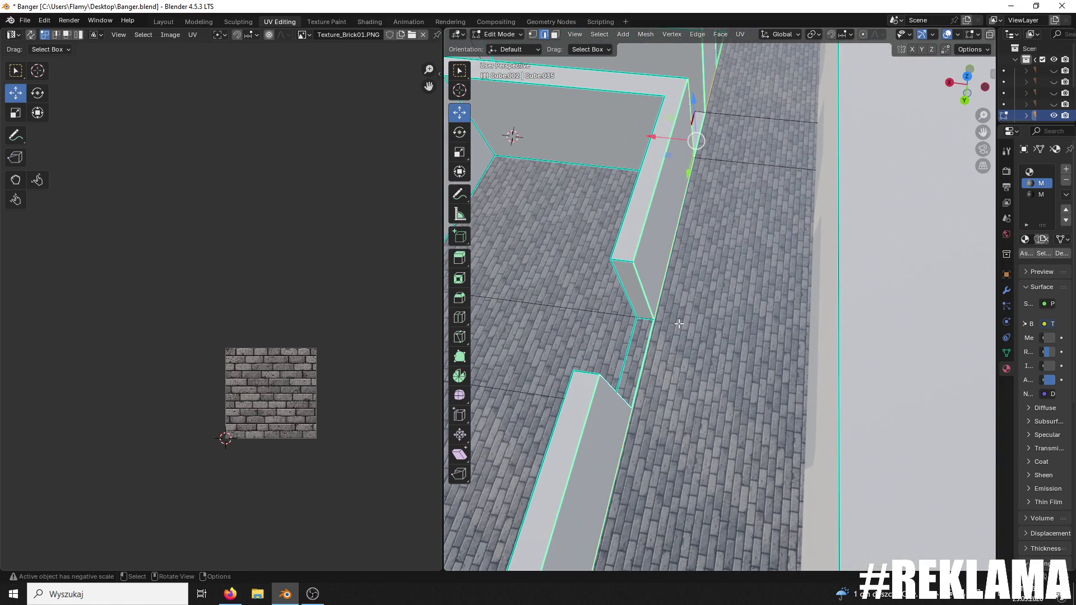
pyautogui.press('s')
pyautogui.press('x')
pyautogui.press('Return')
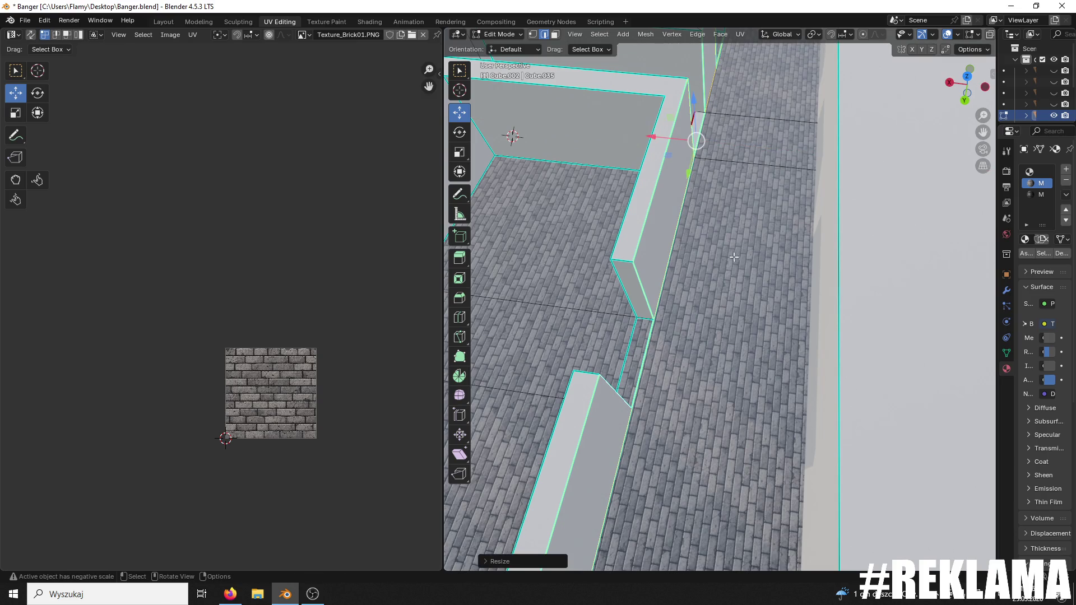
pyautogui.scroll(5, 713, 399)
pyautogui.moveTo(712, 399)
pyautogui.mouseDown()
pyautogui.moveTo(727, 331)
pyautogui.moveTo(745, 318)
pyautogui.moveTo(675, 333)
pyautogui.moveTo(712, 305)
pyautogui.mouseUp()
# - Select the upper and lower brick wall faces
pyautogui.scroll(-5, 712, 305)
pyautogui.scroll(5, 740, 260)
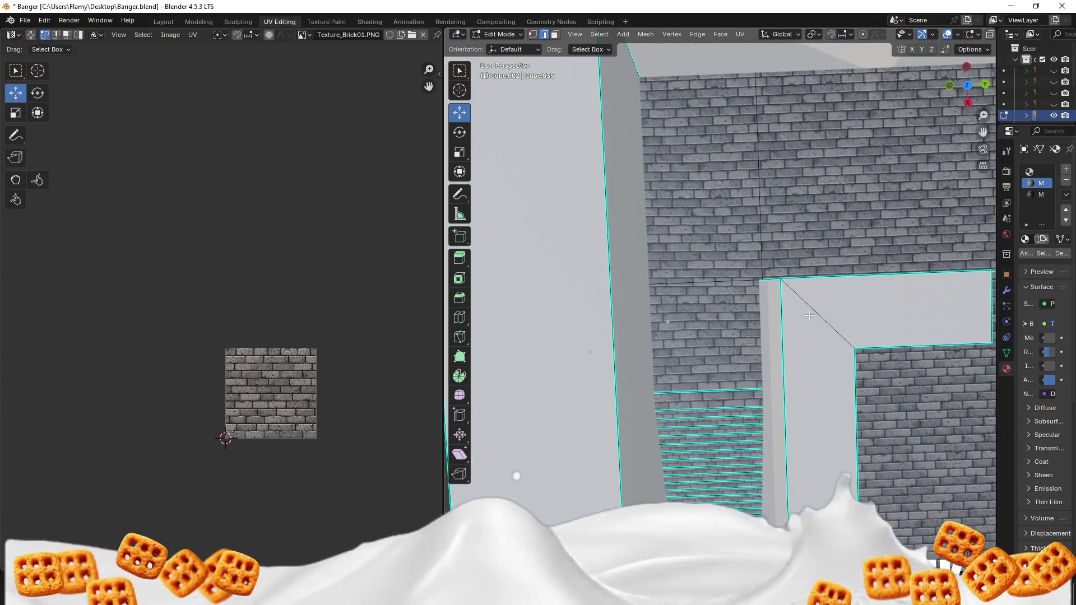
pyautogui.scroll(2, 815, 297)
pyautogui.scroll(-3, 818, 279)
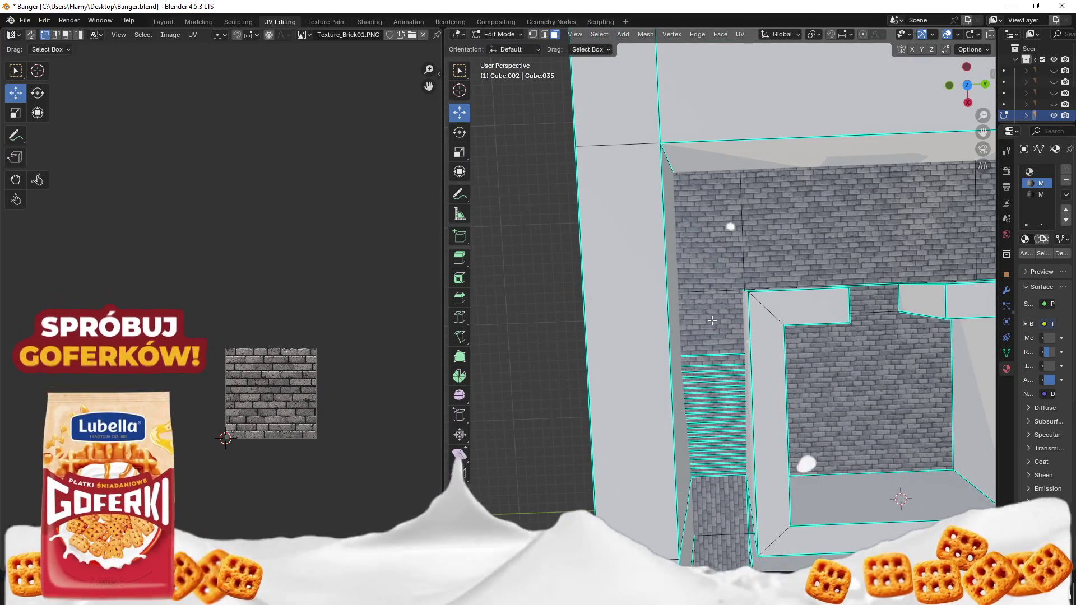
pyautogui.click(711, 263)
pyautogui.scroll(3, 593, 312)
pyautogui.keyDown('shift'); pyautogui.click(593, 312); pyautogui.keyUp('shift')
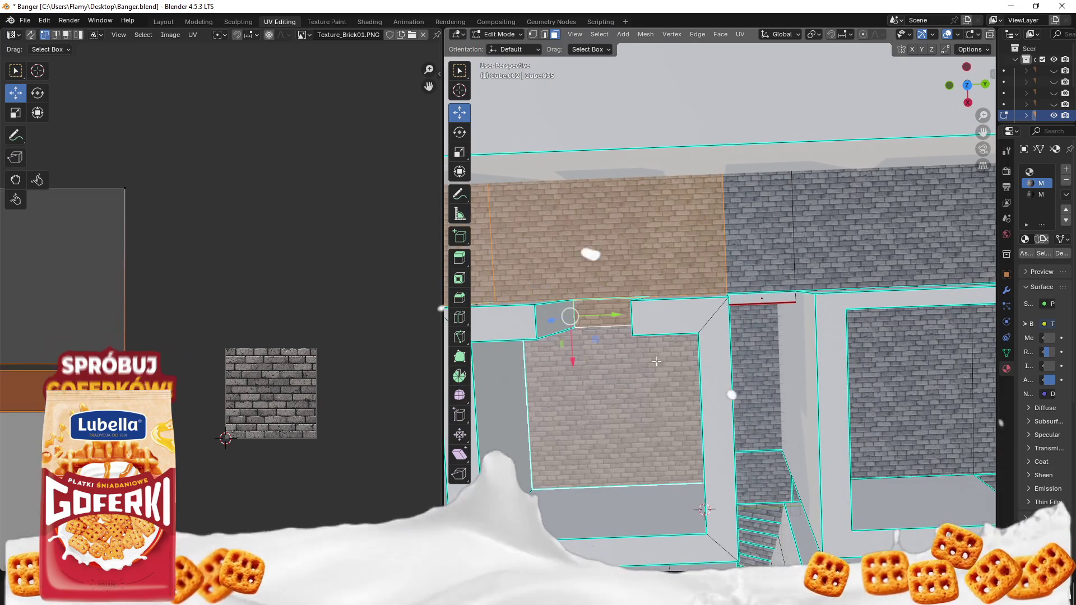
pyautogui.keyDown('shift'); pyautogui.click(594, 305); pyautogui.keyUp('shift')
# - Add the brick faces above the openings and the top ledge strip to the selection
pyautogui.scroll(2, 625, 291)
pyautogui.scroll(-2, 625, 291)
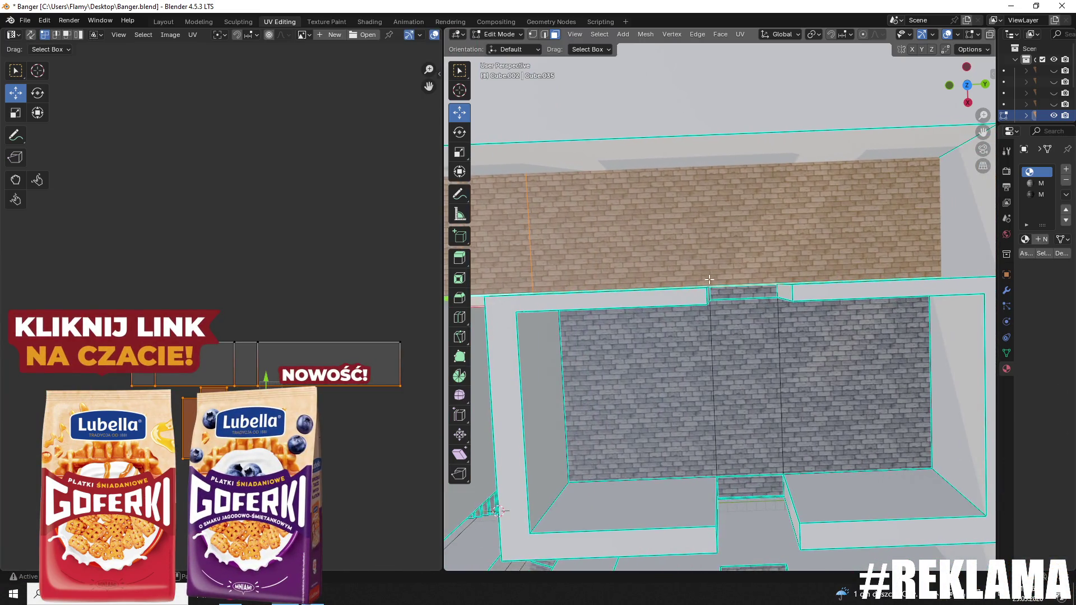
pyautogui.click(752, 476)
pyautogui.click(751, 487)
pyautogui.scroll(2, 679, 378)
# - Unwrap the selected wall faces with Lightmap Pack, running it twice
pyautogui.press('u')
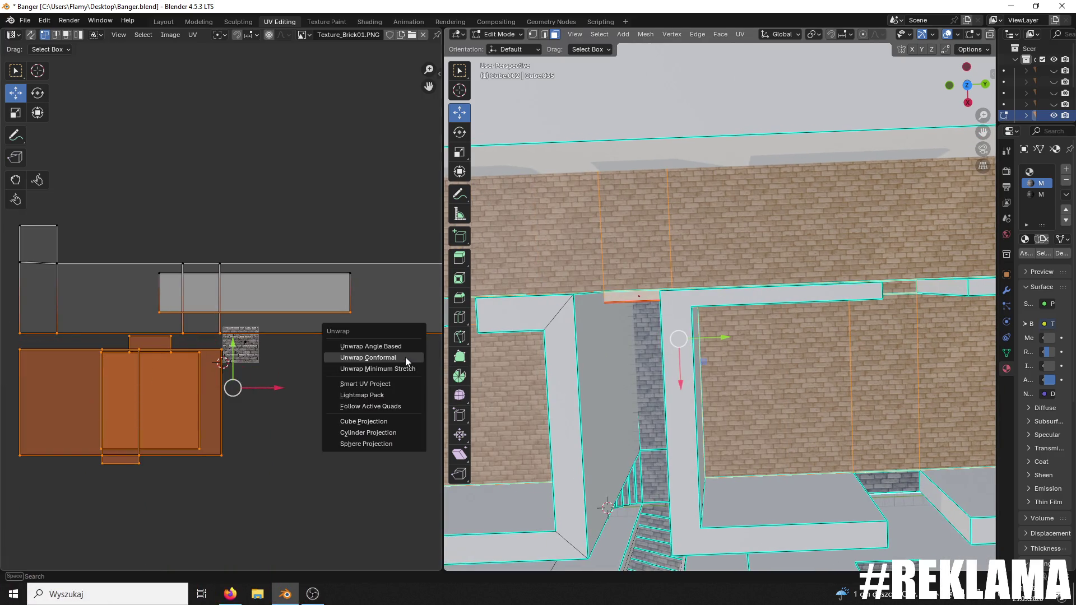
pyautogui.click(385, 396)
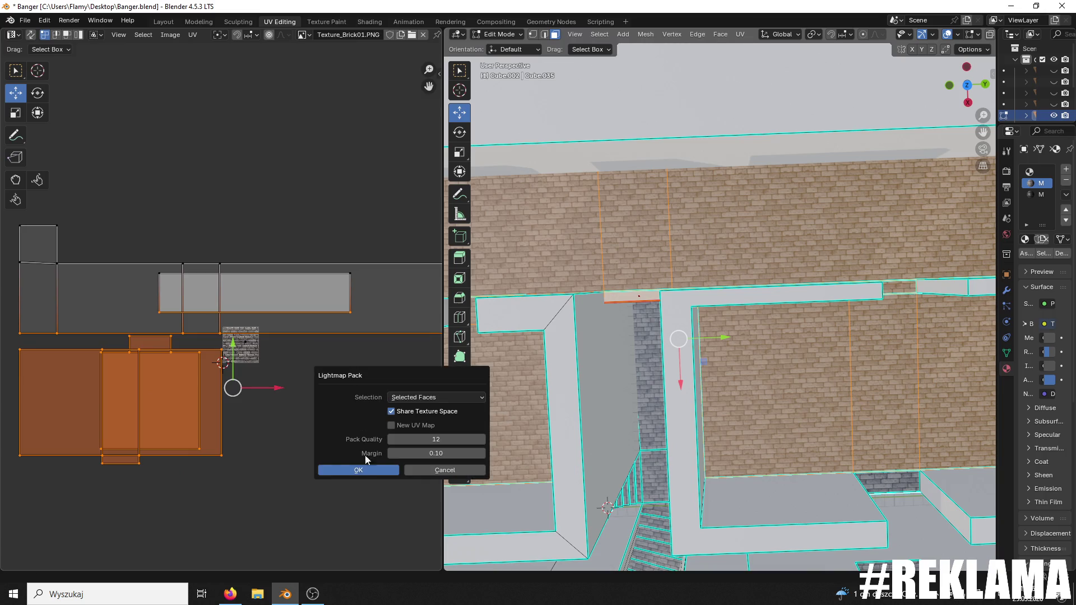
pyautogui.click(358, 470)
pyautogui.scroll(5, 314, 425)
pyautogui.press('u')
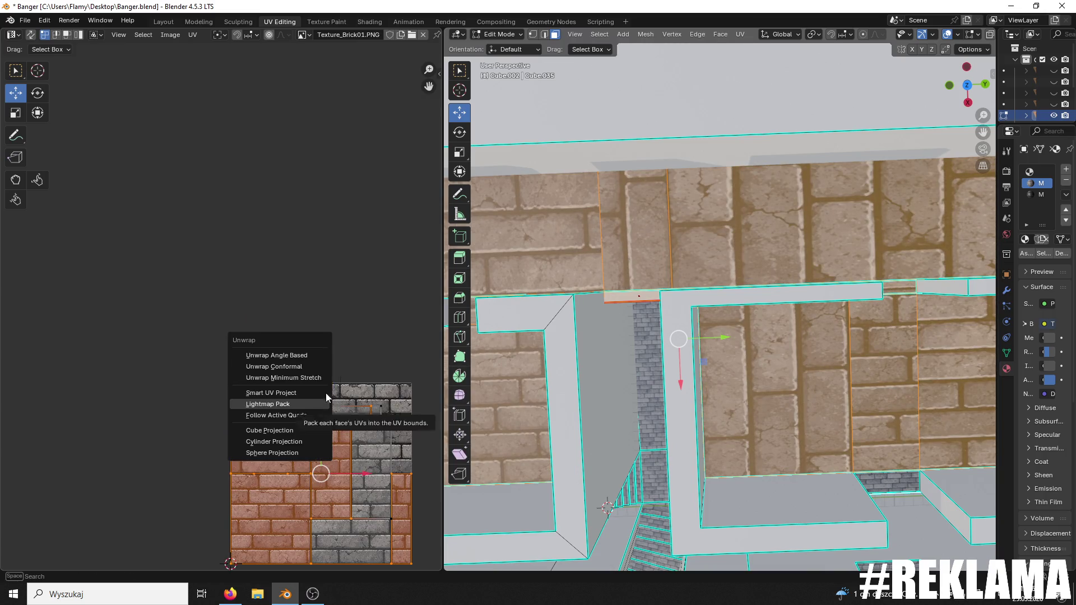
pyautogui.click(313, 404)
# - Re-unwrap the wall faces with Follow Active Quads
pyautogui.press('u')
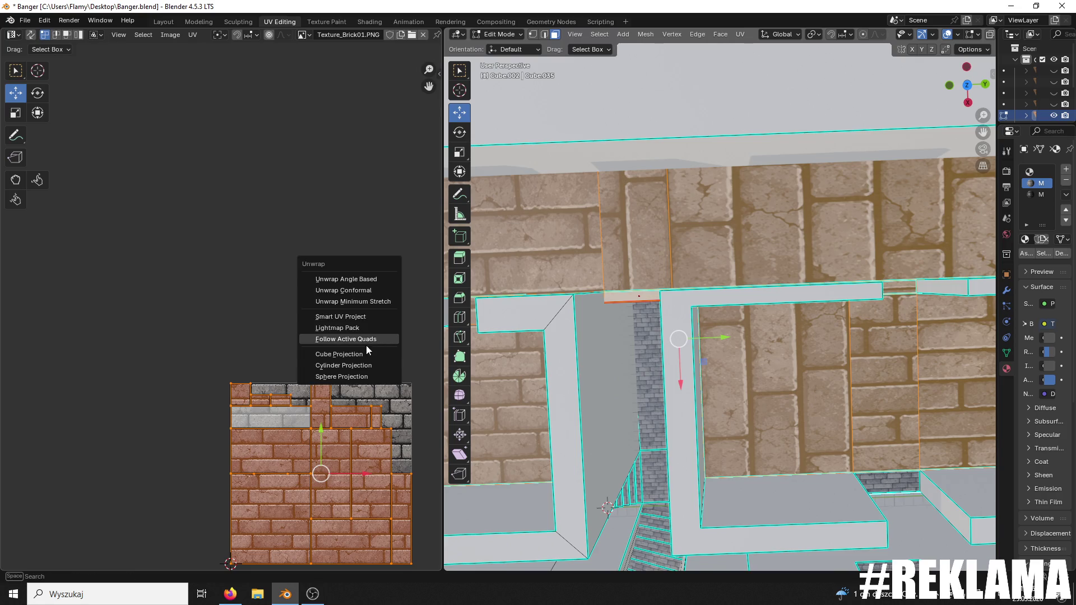
pyautogui.click(360, 340)
pyautogui.click(348, 363)
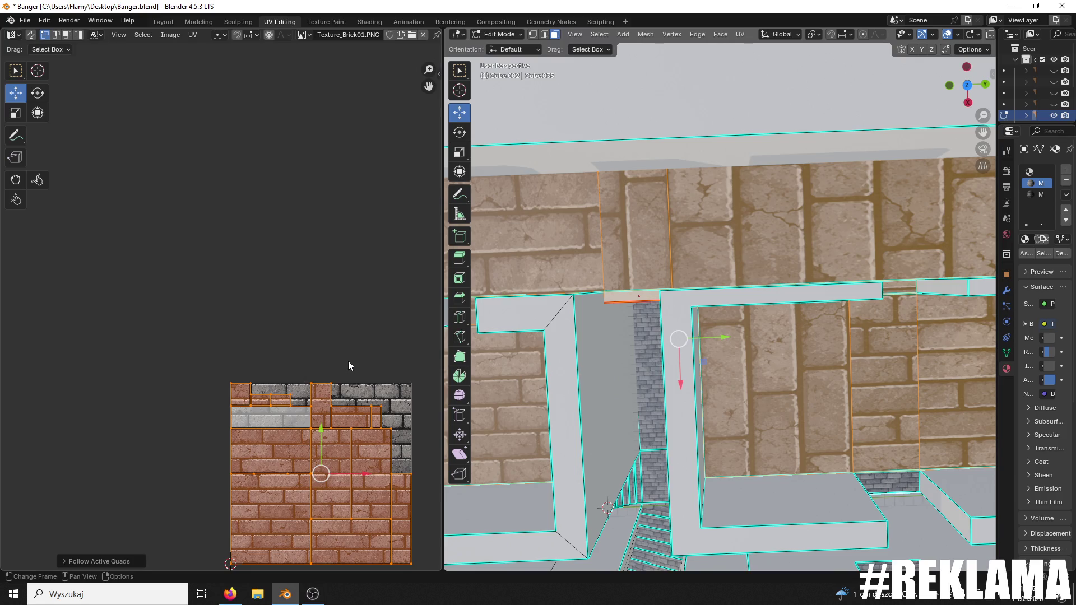
pyautogui.scroll(-2, 756, 282)
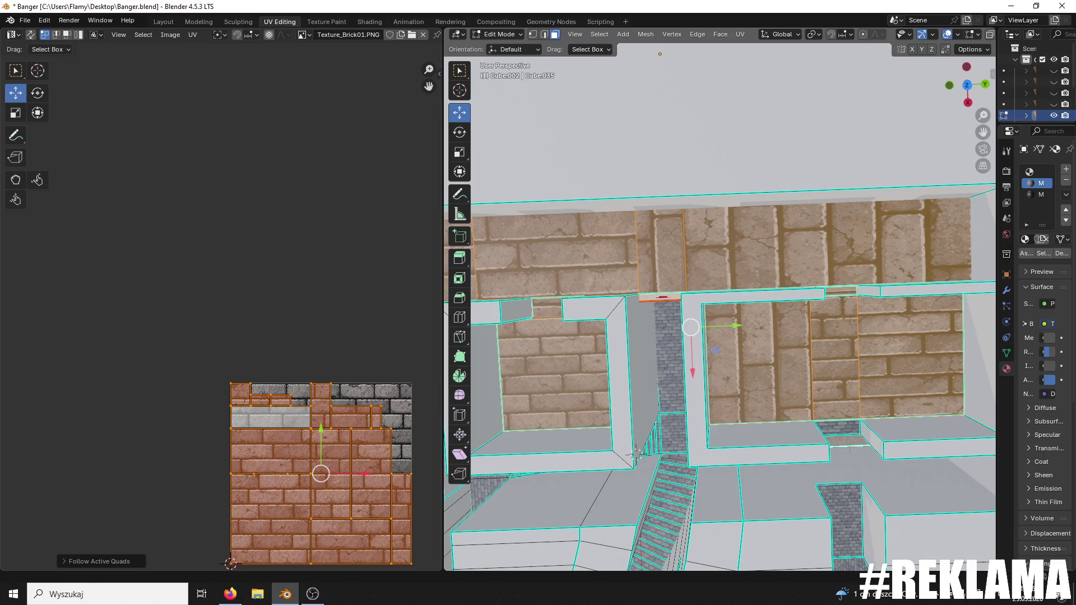
pyautogui.hotkey('alt', 'Tab')
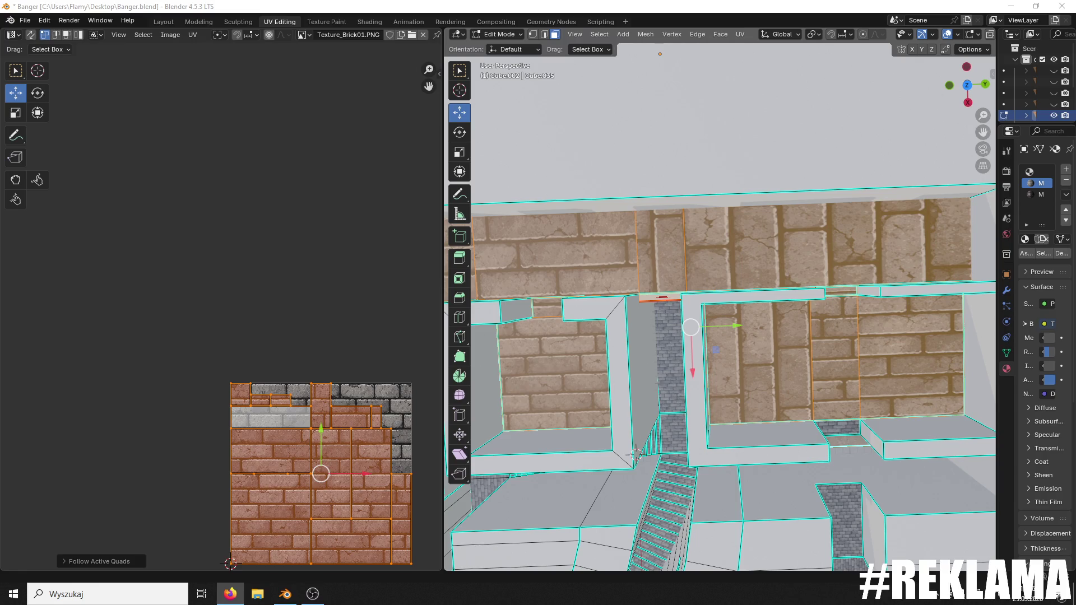
pyautogui.scroll(4, 270, 305)
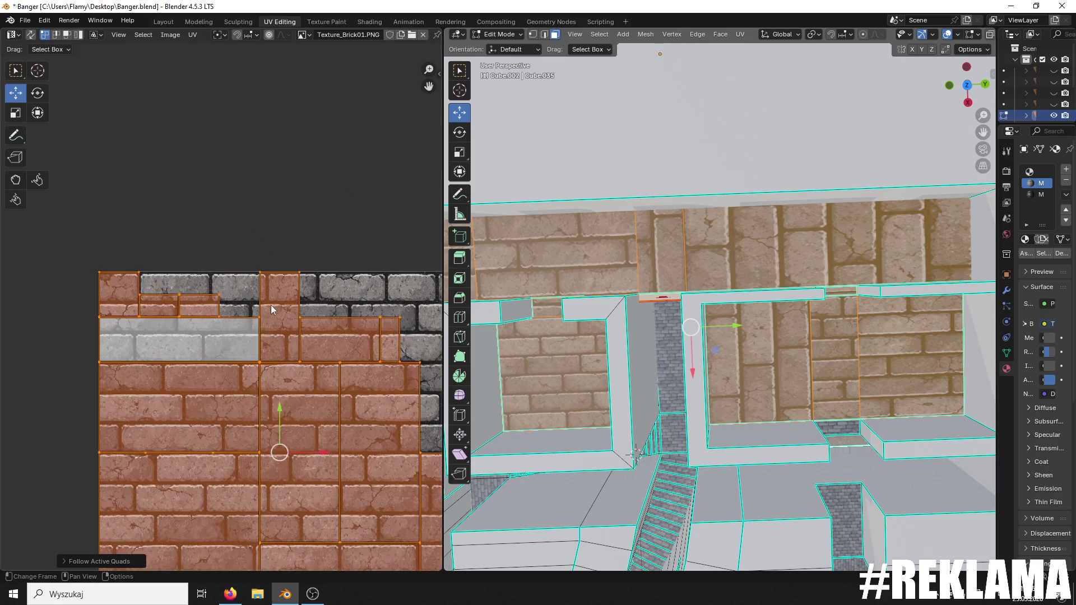
# - Try Cylinder Projection, undo it, and unwrap the wall faces with Unwrap Conformal
pyautogui.press('u')
pyautogui.click(271, 305)
pyautogui.scroll(-5, 284, 280)
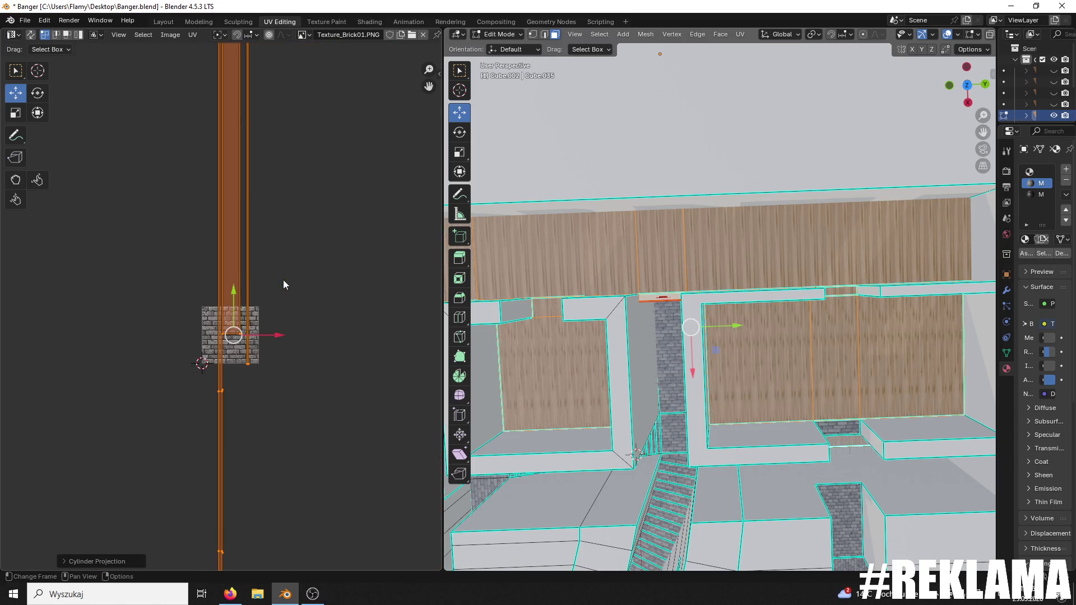
pyautogui.hotkey('ctrl', 'z')
pyautogui.scroll(3, 284, 284)
pyautogui.press('u')
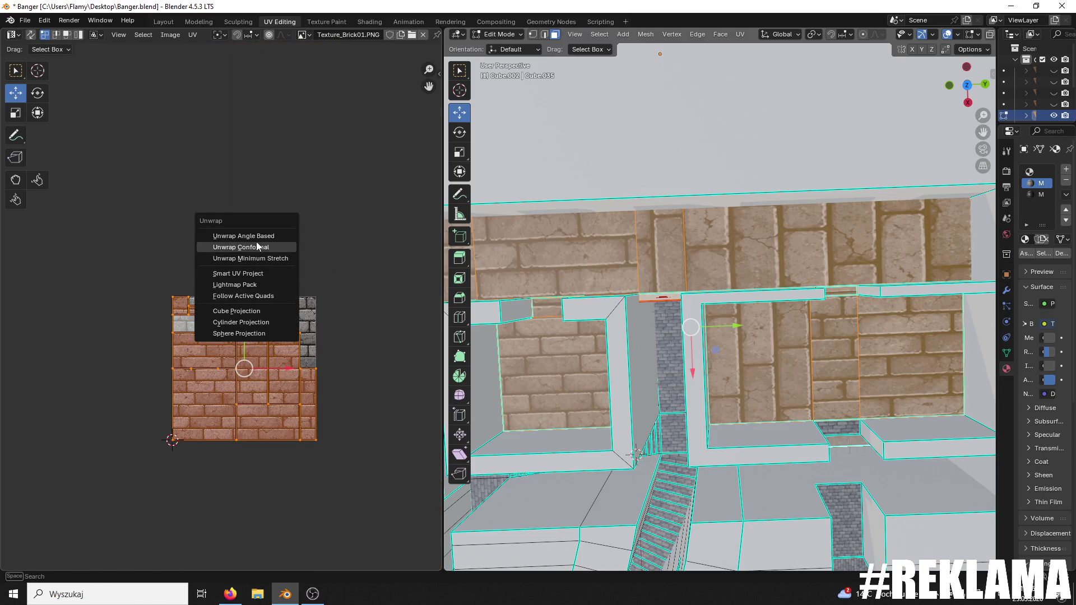
pyautogui.click(256, 239)
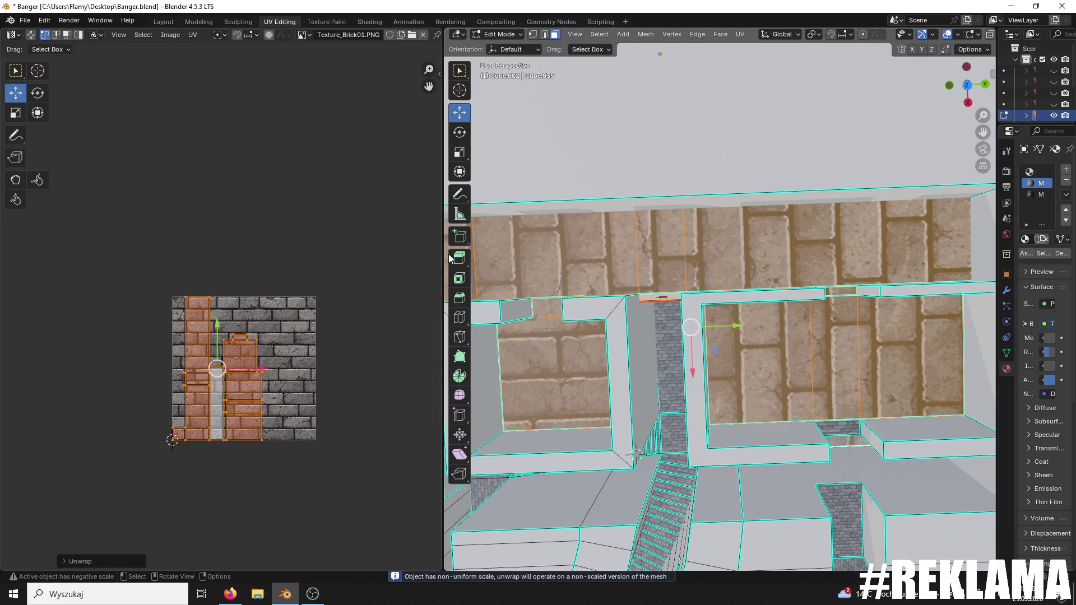
pyautogui.scroll(-4, 761, 294)
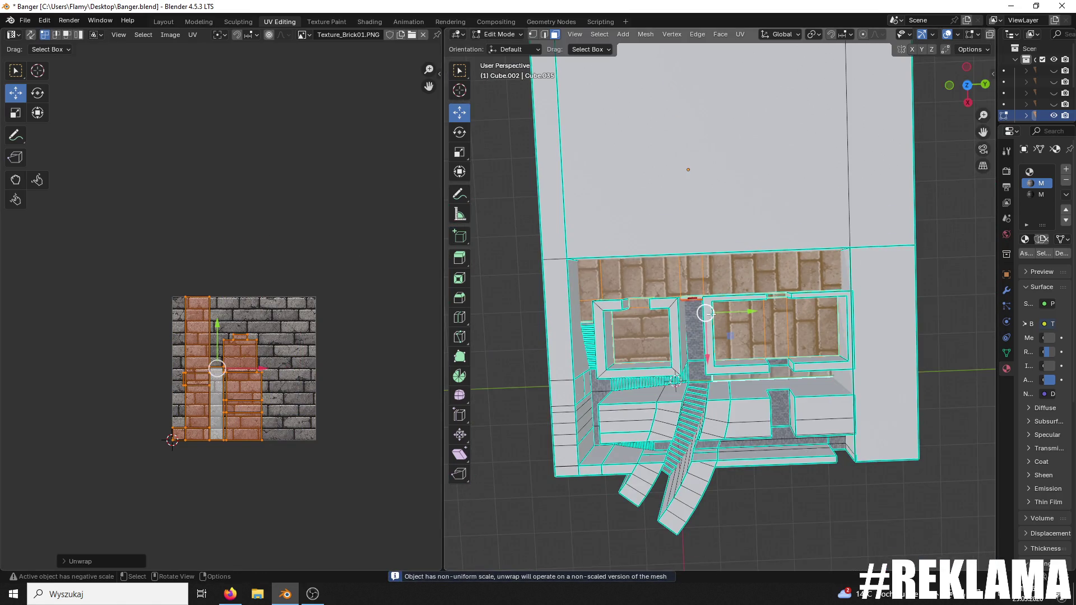
# - Rotate the wall UV islands by 90 degrees
pyautogui.scroll(5, 728, 308)
pyautogui.scroll(3, 379, 413)
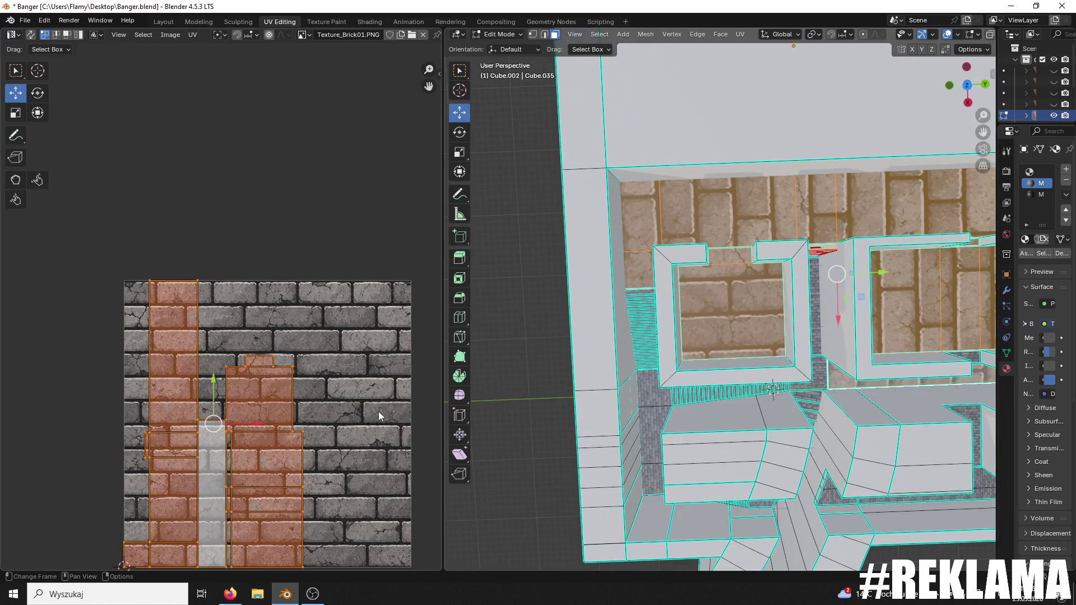
pyautogui.press('r')
pyautogui.press('9')
pyautogui.press('0')
pyautogui.press('Return')
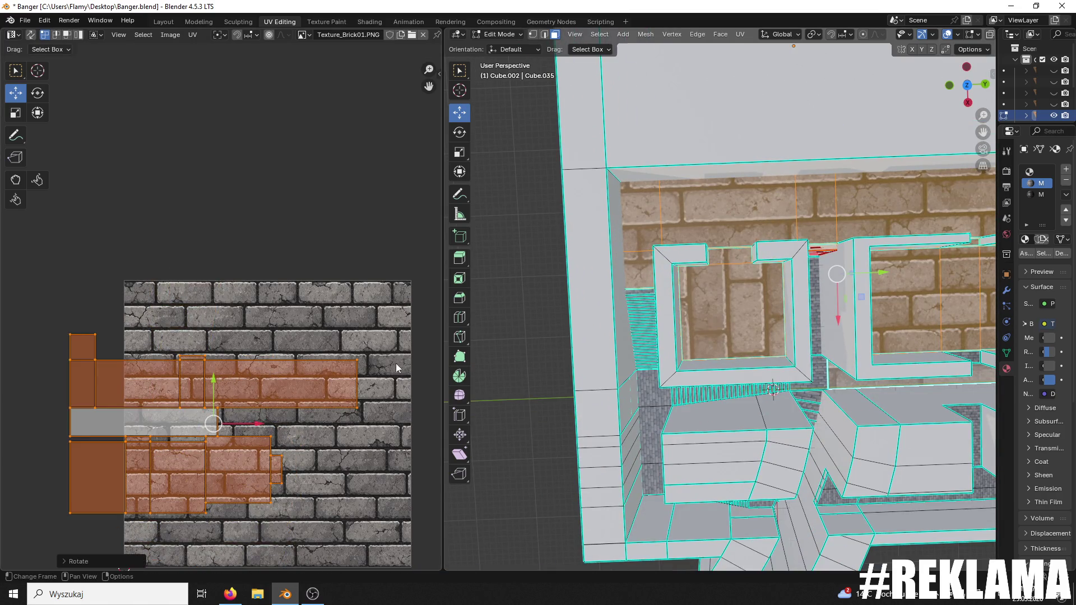
# - Scale the wall UVs up about 4x, then about 2x more for smaller bricks
pyautogui.press('s')
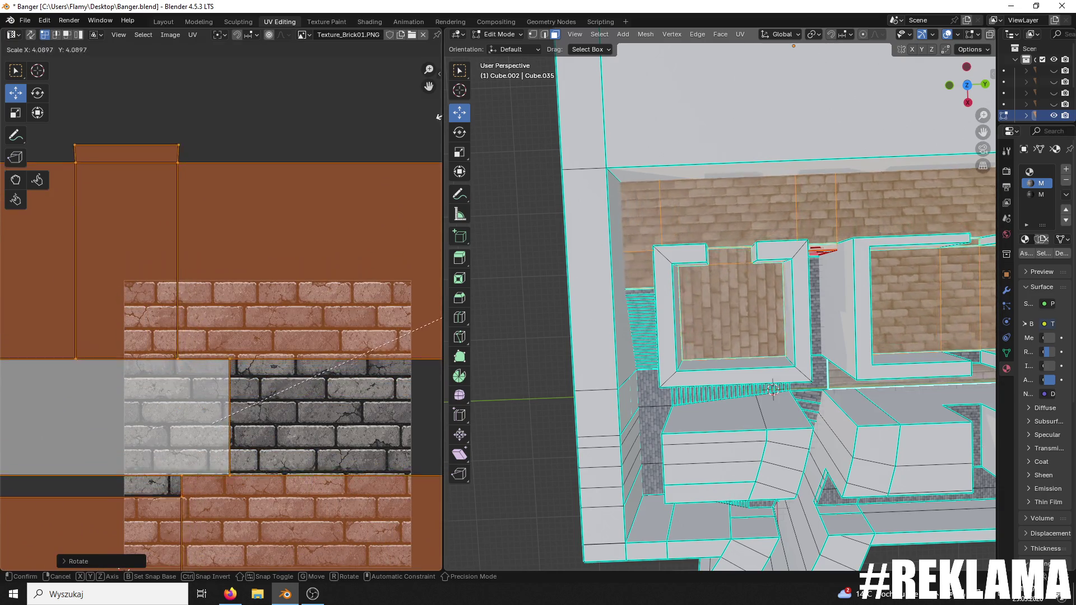
pyautogui.click(564, 302)
pyautogui.scroll(5, 564, 303)
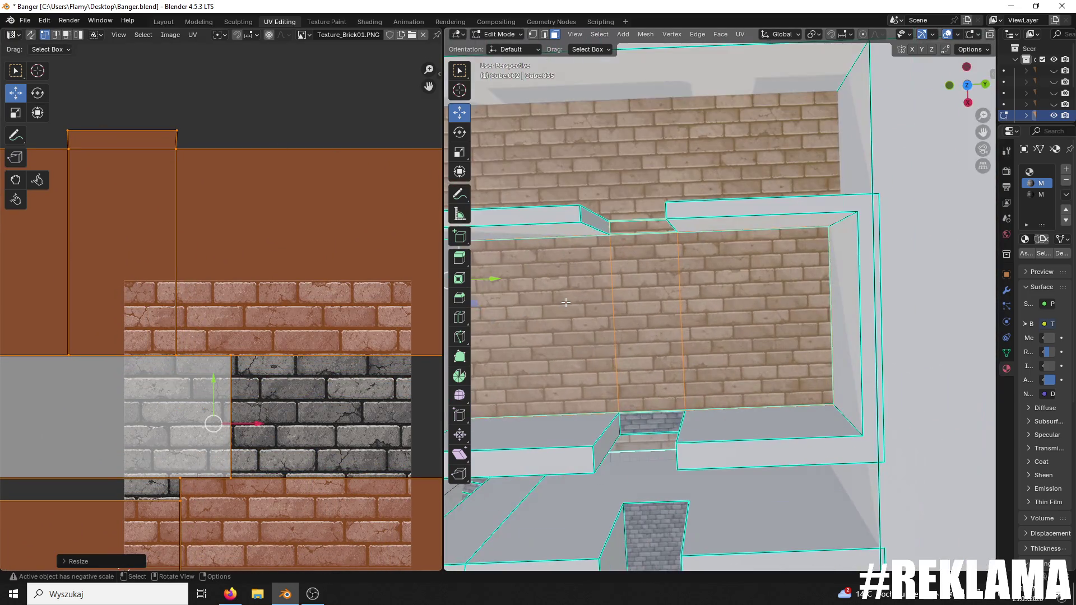
pyautogui.moveTo(600, 266)
pyautogui.mouseDown()
pyautogui.moveTo(661, 280)
pyautogui.moveTo(756, 259)
pyautogui.moveTo(853, 321)
pyautogui.moveTo(826, 284)
pyautogui.mouseUp()
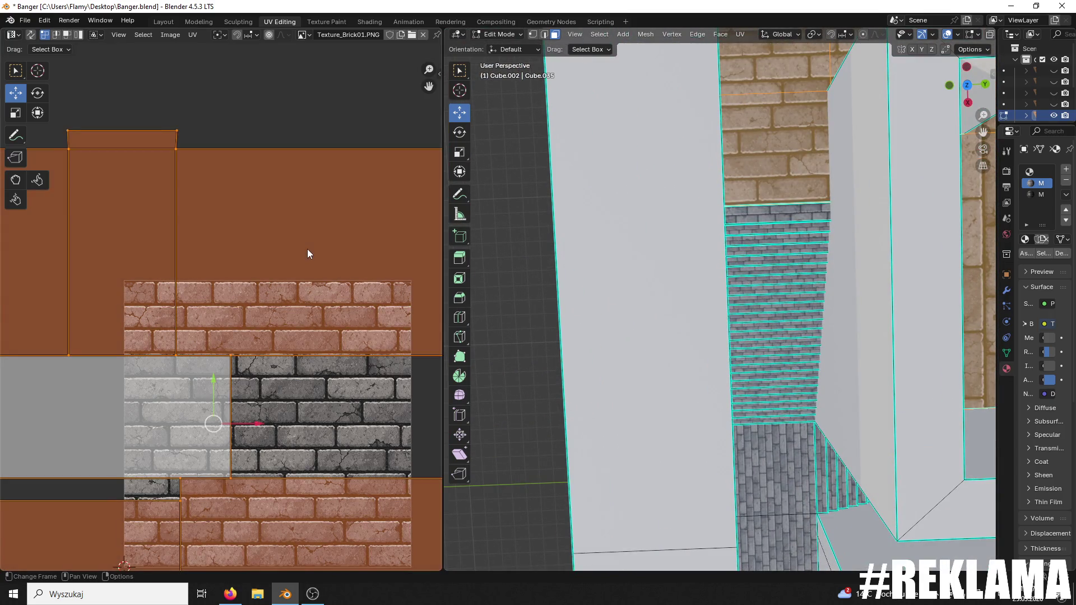
pyautogui.press('s')
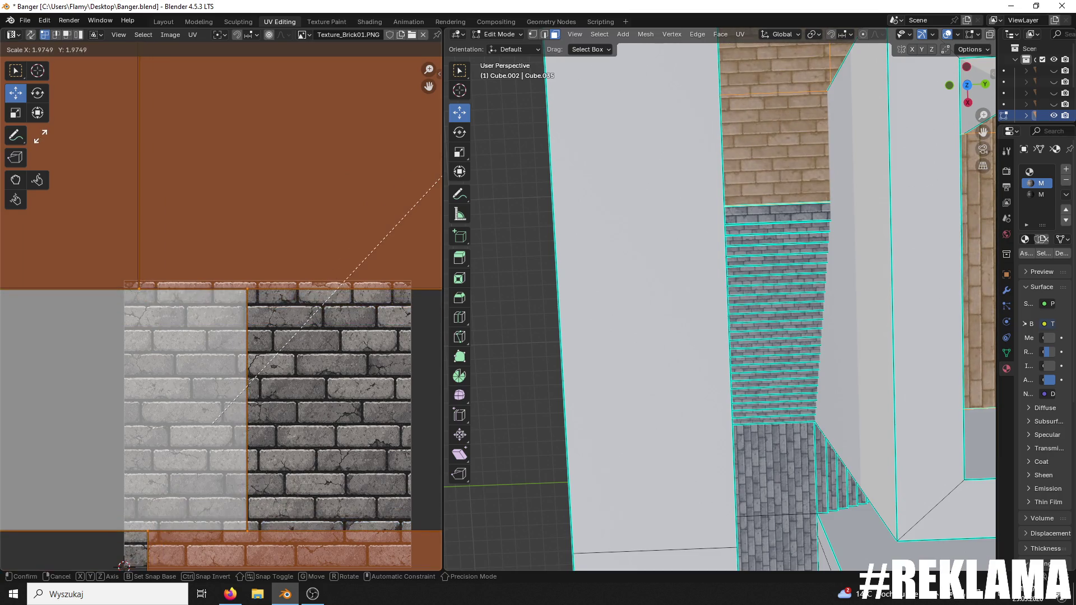
pyautogui.press('Return')
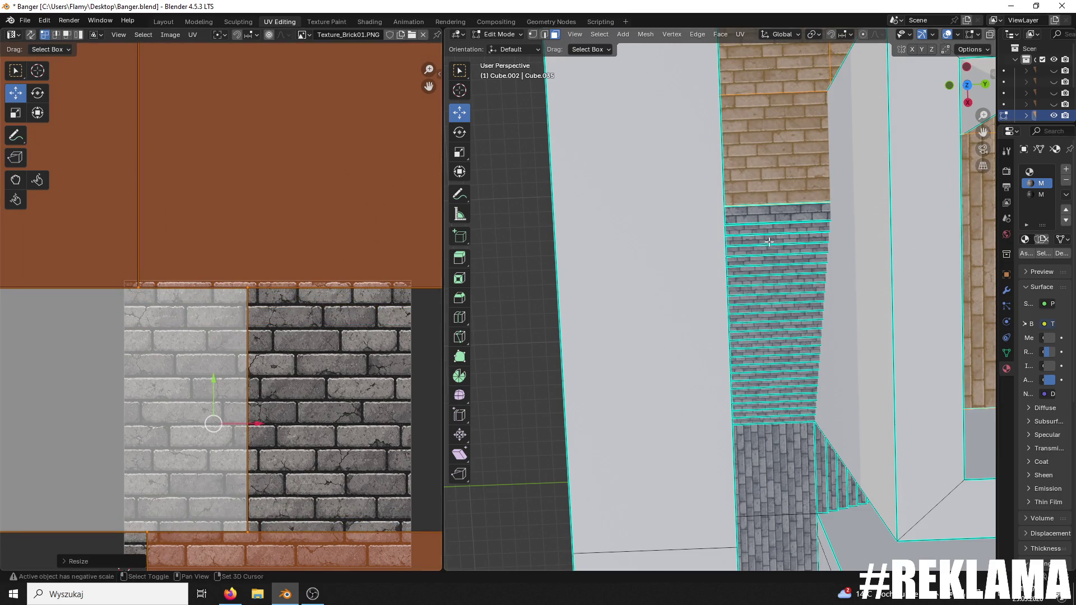
# - Select the small brick face on the ledge
pyautogui.scroll(3, 768, 241)
pyautogui.moveTo(727, 223)
pyautogui.mouseDown()
pyautogui.moveTo(625, 394)
pyautogui.moveTo(708, 360)
pyautogui.moveTo(479, 370)
pyautogui.moveTo(955, 379)
pyautogui.moveTo(679, 339)
pyautogui.moveTo(764, 257)
pyautogui.moveTo(695, 161)
pyautogui.moveTo(728, 274)
pyautogui.mouseUp()
pyautogui.scroll(-3, 625, 395)
pyautogui.scroll(4, 695, 161)
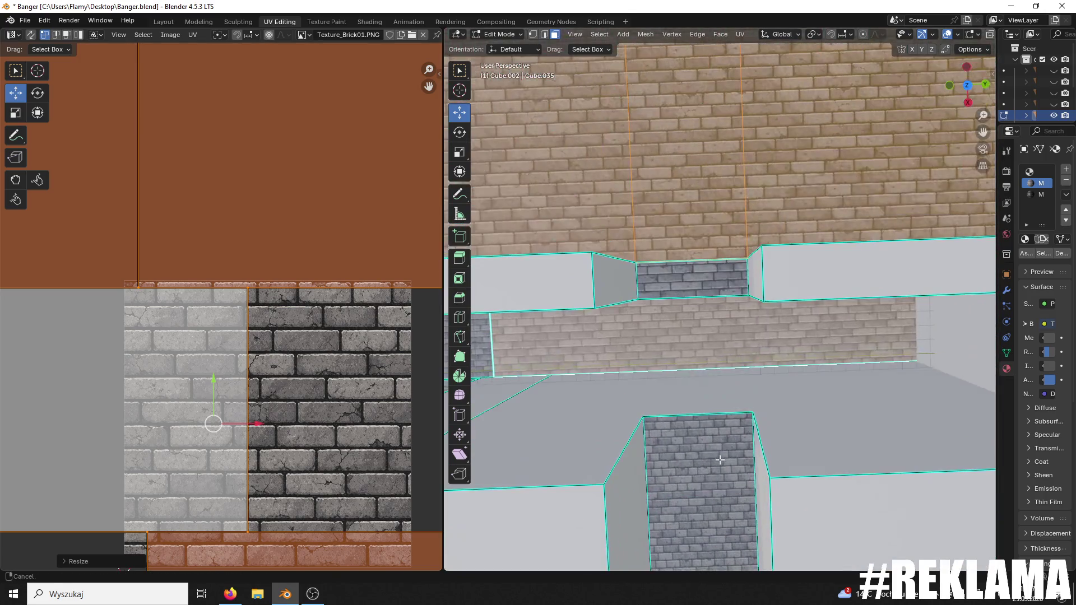
pyautogui.click(728, 273)
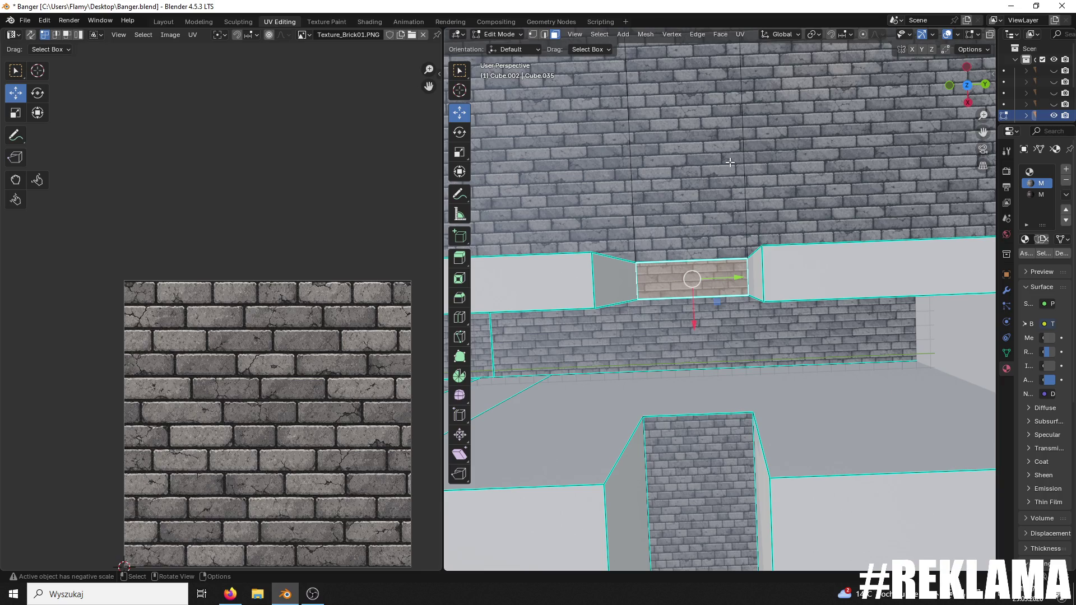
# - Select the large wall faces to inspect their UVs
pyautogui.moveTo(730, 161); pyautogui.dragTo(727, 319)
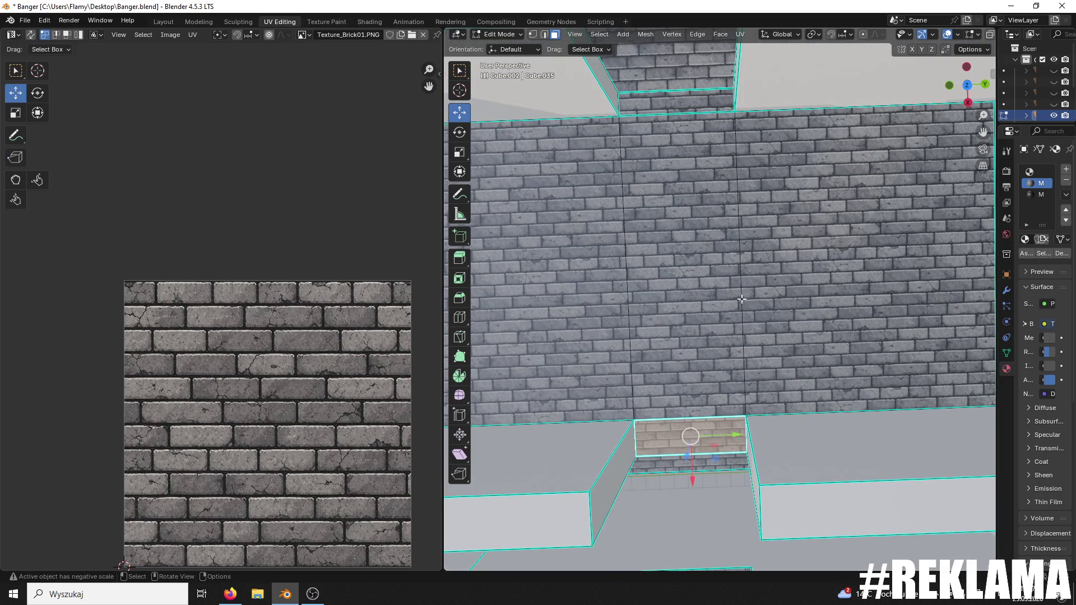
pyautogui.click(785, 269)
pyautogui.keyDown('shift'); pyautogui.click(678, 269); pyautogui.keyUp('shift')
pyautogui.keyDown('shift'); pyautogui.click(592, 318); pyautogui.keyUp('shift')
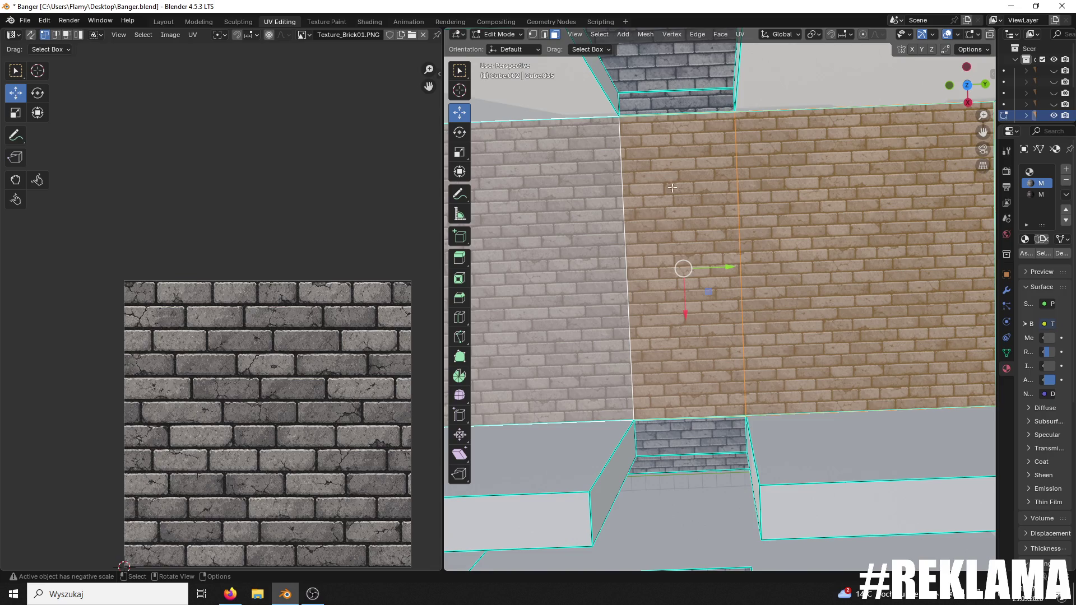
pyautogui.click(696, 100)
pyautogui.click(756, 221)
pyautogui.keyDown('shift'); pyautogui.click(679, 233); pyautogui.keyUp('shift')
pyautogui.moveTo(679, 233)
pyautogui.mouseDown()
pyautogui.moveTo(789, 368)
pyautogui.moveTo(780, 310)
pyautogui.moveTo(763, 295)
pyautogui.moveTo(468, 138)
pyautogui.moveTo(976, 187)
pyautogui.moveTo(515, 218)
pyautogui.moveTo(986, 198)
pyautogui.mouseUp()
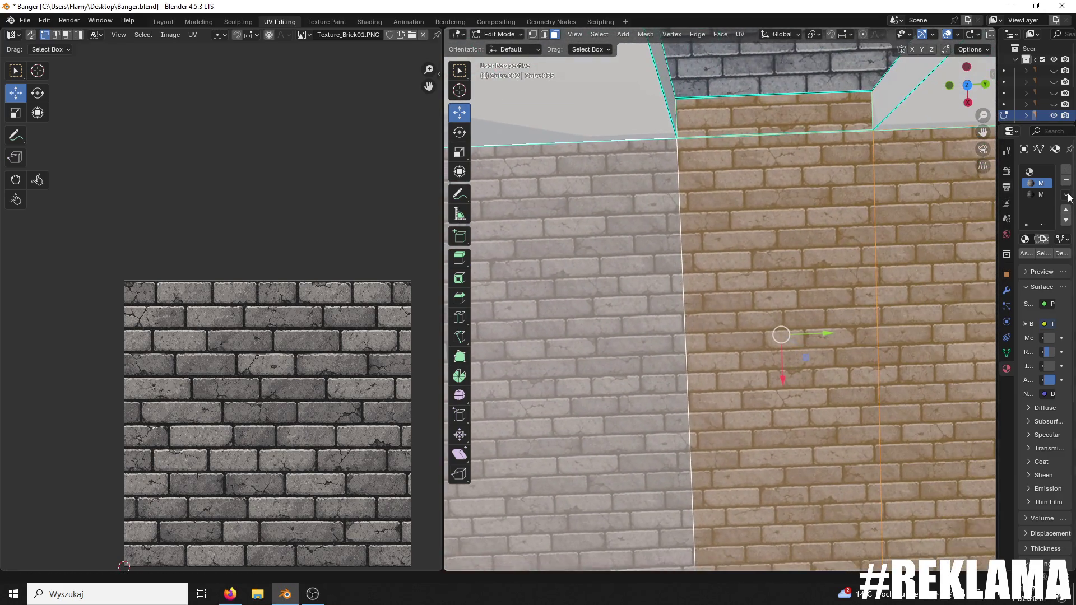
# - Center the wall UV faces in the UV Editor and shift them slightly down
pyautogui.scroll(-3, 205, 367)
pyautogui.moveTo(270, 398); pyautogui.dragTo(375, 220)
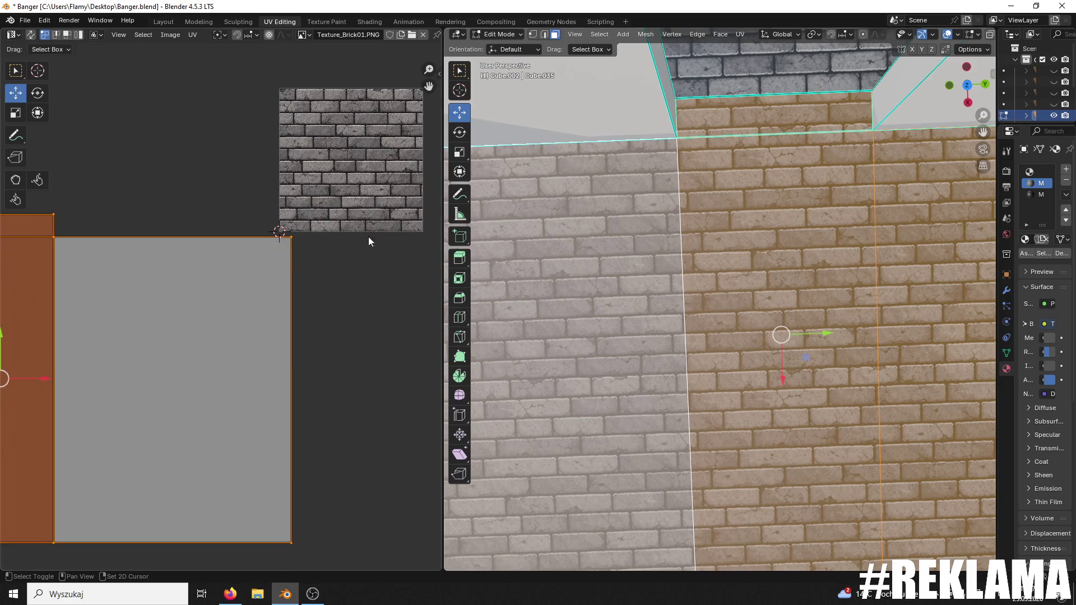
pyautogui.moveTo(191, 367); pyautogui.dragTo(351, 308)
pyautogui.scroll(1, 226, 274)
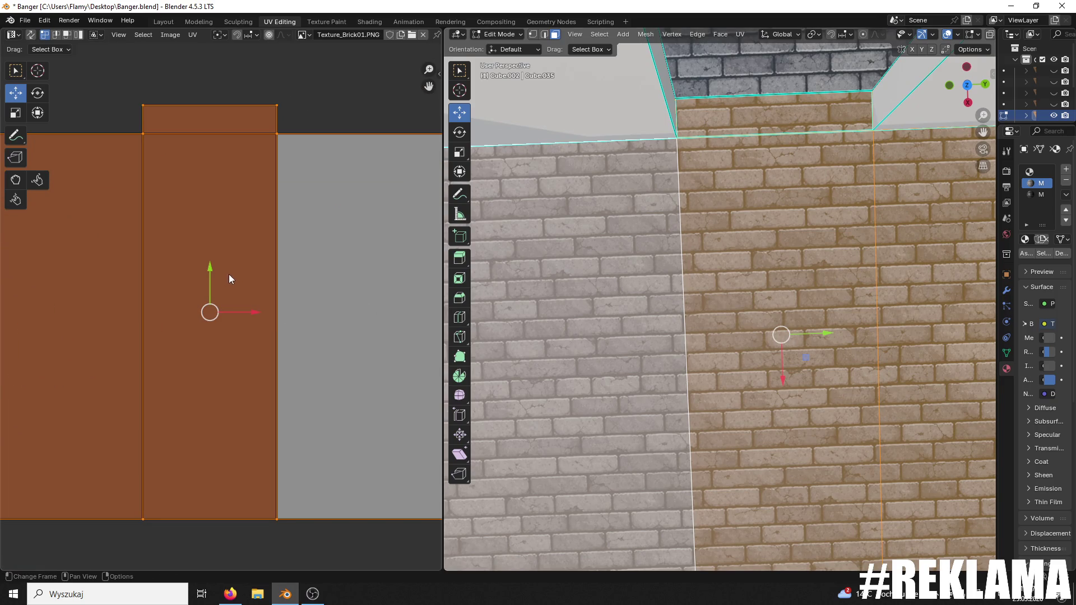
pyautogui.moveTo(209, 273); pyautogui.dragTo(201, 278)
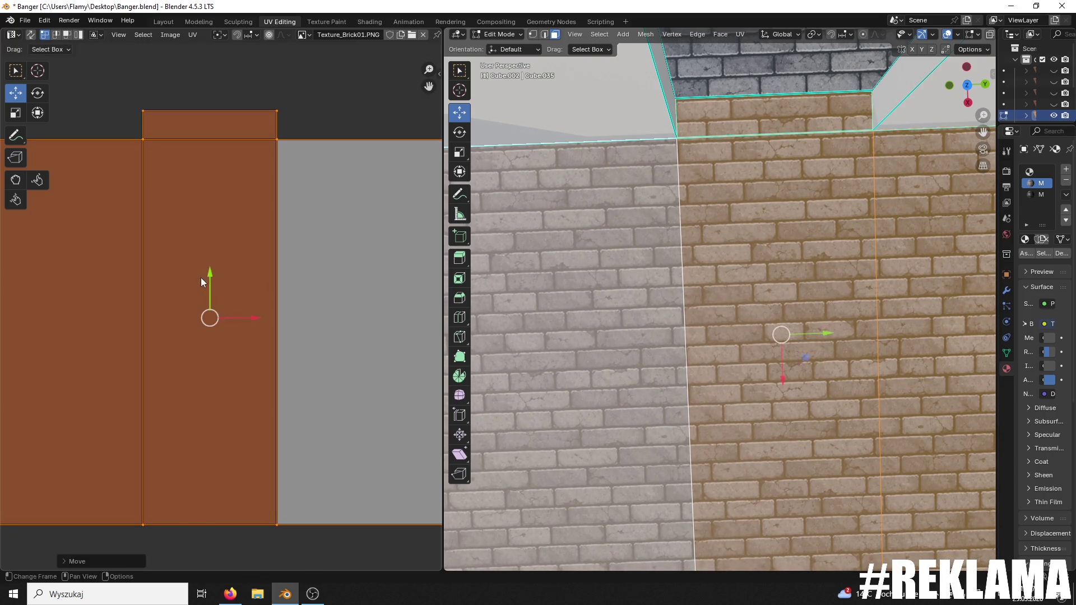
# - On the upper brick wall face, adjust the top UV edge and nudge the bottom edge down
pyautogui.click(845, 206)
pyautogui.moveTo(846, 206)
pyautogui.mouseDown()
pyautogui.moveTo(667, 204)
pyautogui.moveTo(756, 352)
pyautogui.mouseUp()
pyautogui.click(756, 352)
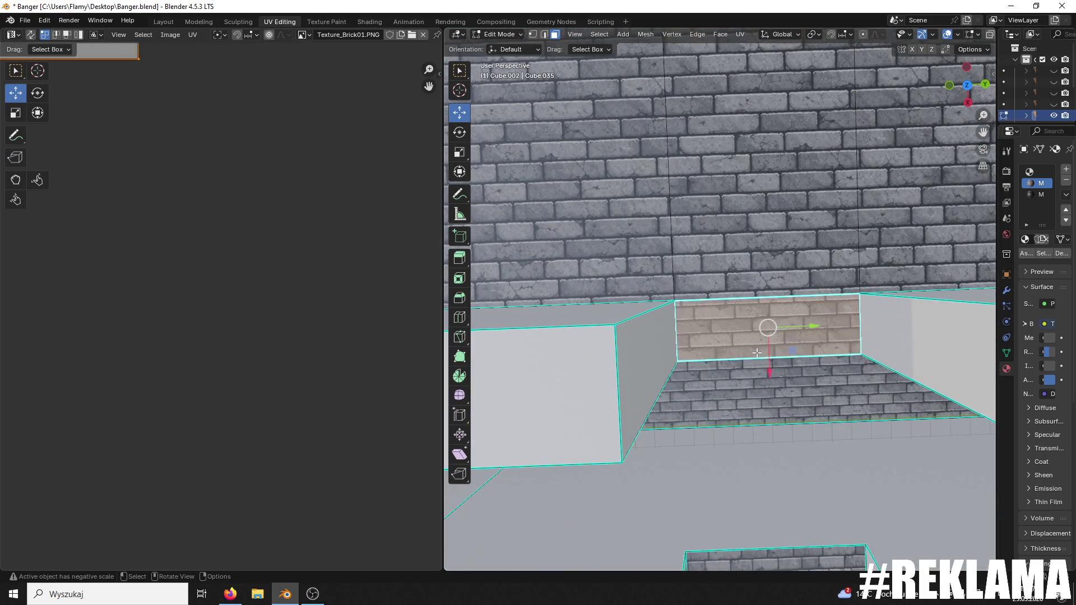
pyautogui.click(738, 249)
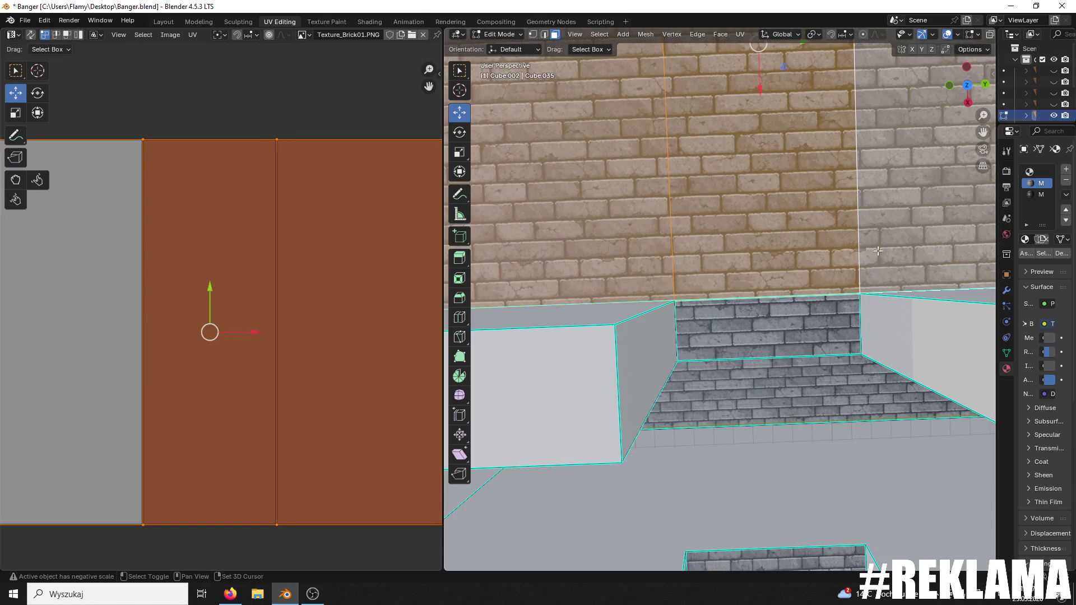
pyautogui.scroll(-3, 262, 305)
pyautogui.moveTo(395, 212); pyautogui.dragTo(44, 290)
pyautogui.moveTo(216, 204)
pyautogui.mouseDown()
pyautogui.moveTo(213, 193)
pyautogui.moveTo(216, 204)
pyautogui.mouseUp()
pyautogui.moveTo(388, 376); pyautogui.dragTo(25, 455)
pyautogui.moveTo(216, 359); pyautogui.dragTo(203, 365)
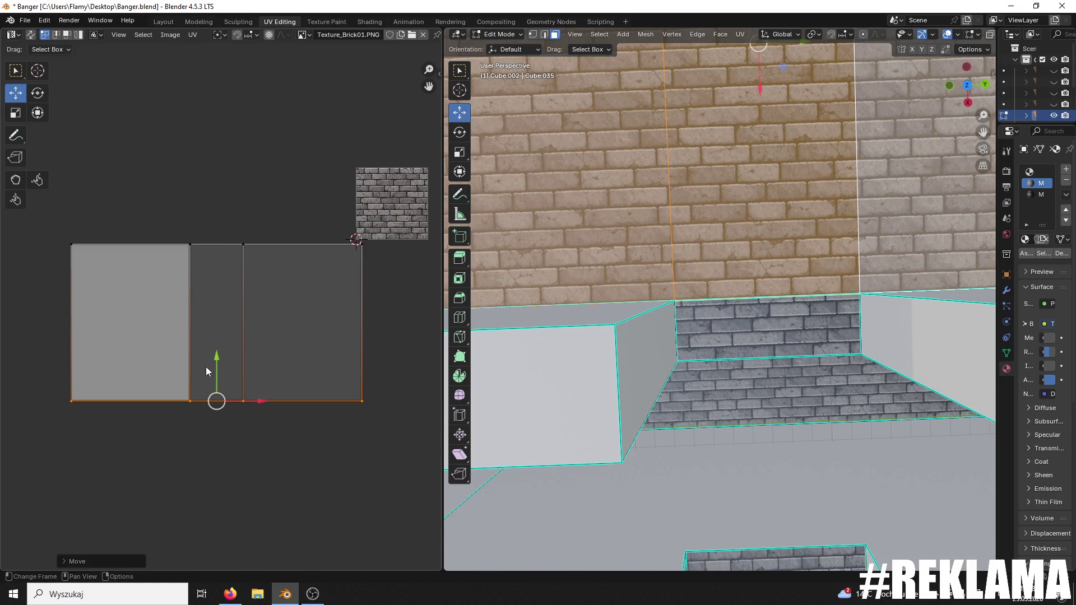
# - Select the small brick face below the wall, lower its top UV edge and narrow its right side
pyautogui.click(713, 338)
pyautogui.moveTo(212, 164); pyautogui.dragTo(81, 199)
pyautogui.press('g')
pyautogui.moveTo(139, 148)
pyautogui.mouseDown()
pyautogui.moveTo(116, 149)
pyautogui.moveTo(125, 157)
pyautogui.mouseUp()
pyautogui.click(125, 157)
pyautogui.moveTo(240, 174); pyautogui.dragTo(173, 249)
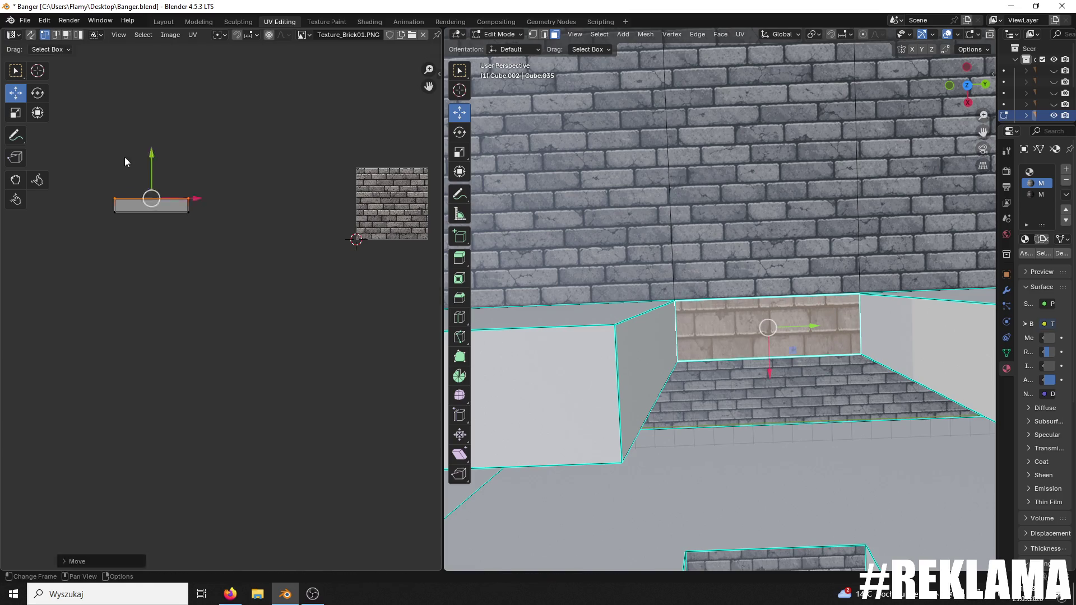
pyautogui.moveTo(221, 200)
pyautogui.mouseDown()
pyautogui.moveTo(242, 201)
pyautogui.moveTo(183, 210)
pyautogui.mouseUp()
# - Scale the small face's UVs and raise its top edge so its bricks line up with the wall
pyautogui.press('s')
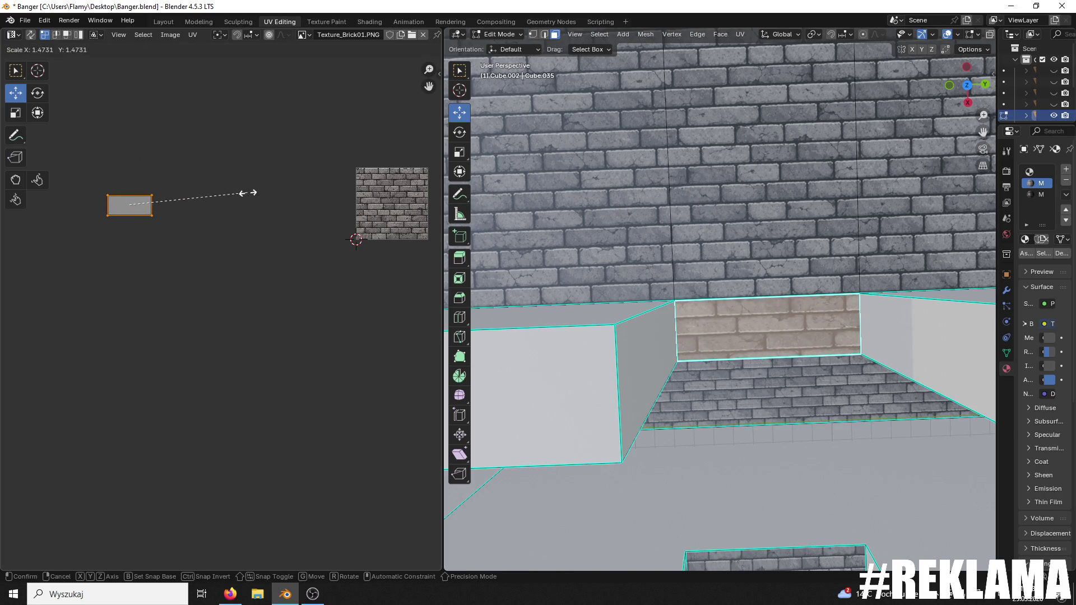
pyautogui.click(254, 193)
pyautogui.scroll(5, 627, 239)
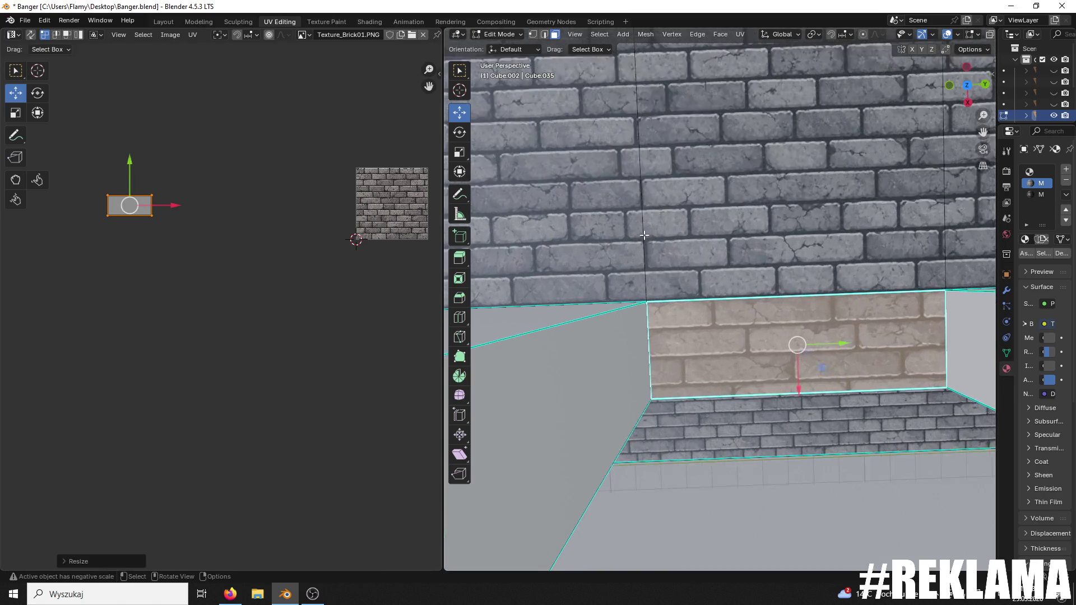
pyautogui.click(170, 218)
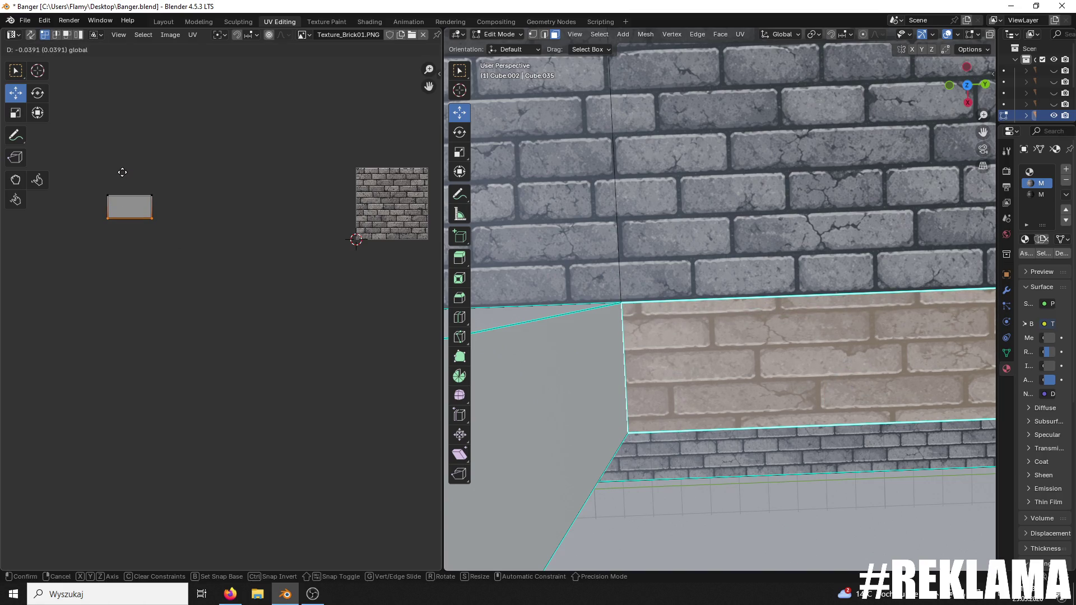
pyautogui.click(118, 170)
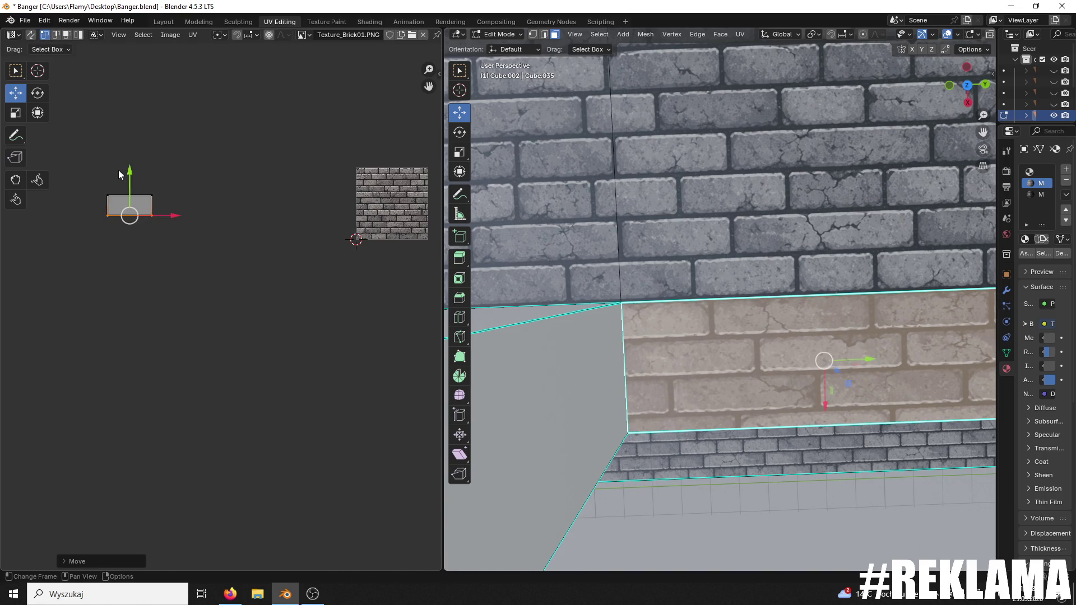
pyautogui.click(117, 179)
pyautogui.moveTo(129, 173)
pyautogui.mouseDown()
pyautogui.moveTo(122, 148)
pyautogui.moveTo(135, 155)
pyautogui.mouseUp()
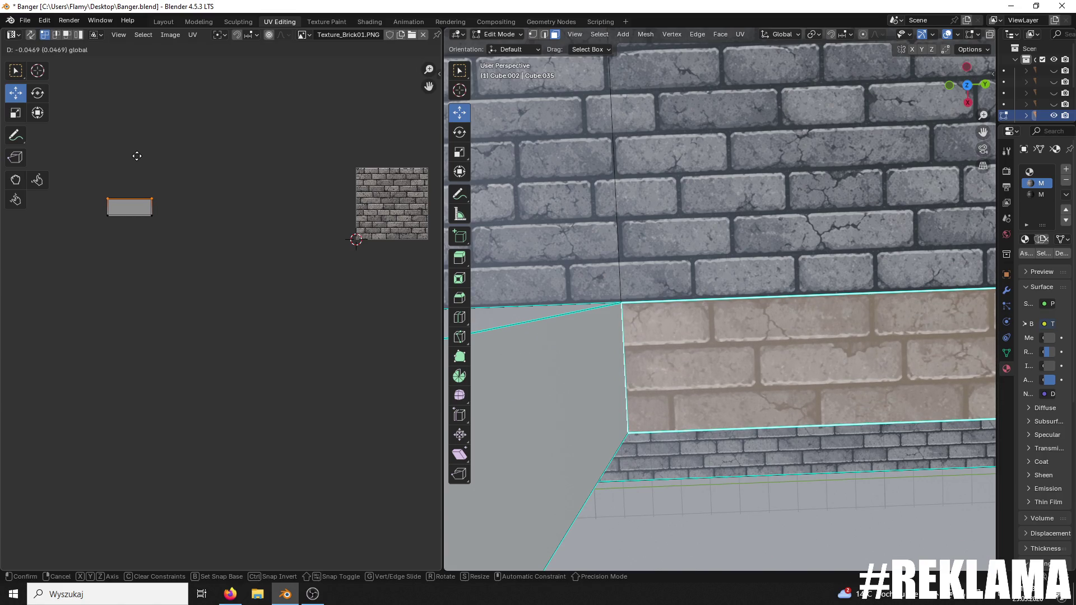
pyautogui.click(136, 156)
pyautogui.click(610, 191)
pyautogui.scroll(-5, 611, 192)
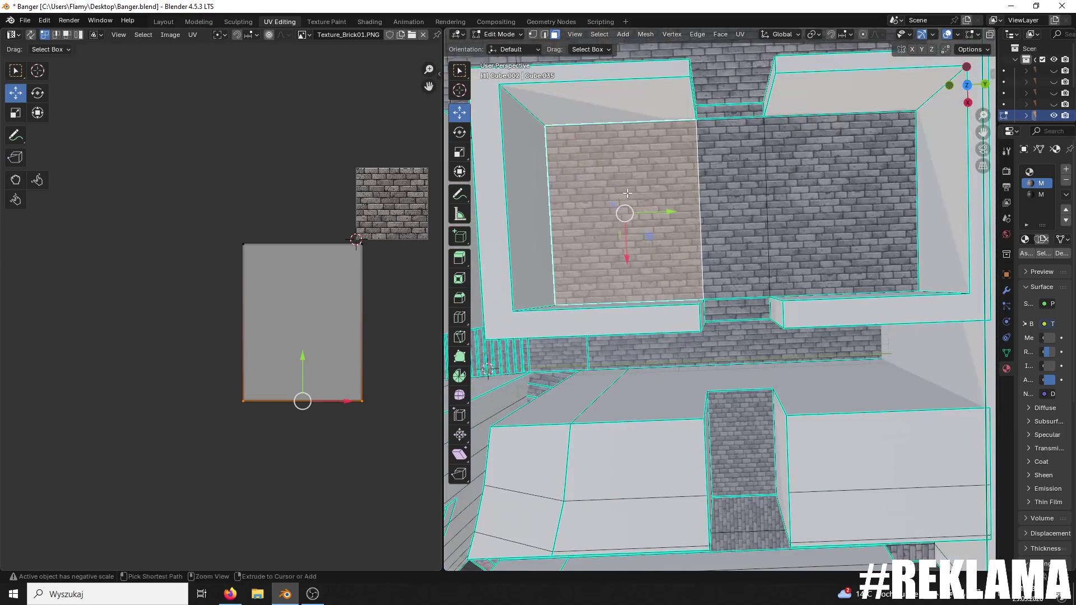
# - Save the file and rotate the enclosed square's floor UVs by 90 degrees
pyautogui.hotkey('ctrl', 's')
pyautogui.scroll(3, 795, 247)
pyautogui.click(795, 247)
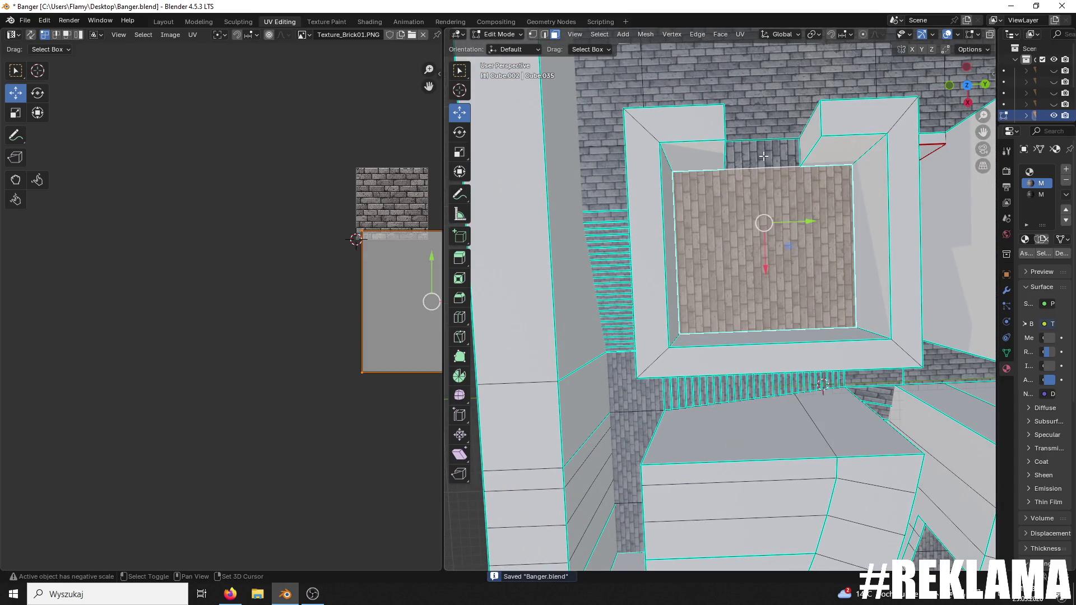
pyautogui.click(413, 331)
pyautogui.scroll(-3, 364, 325)
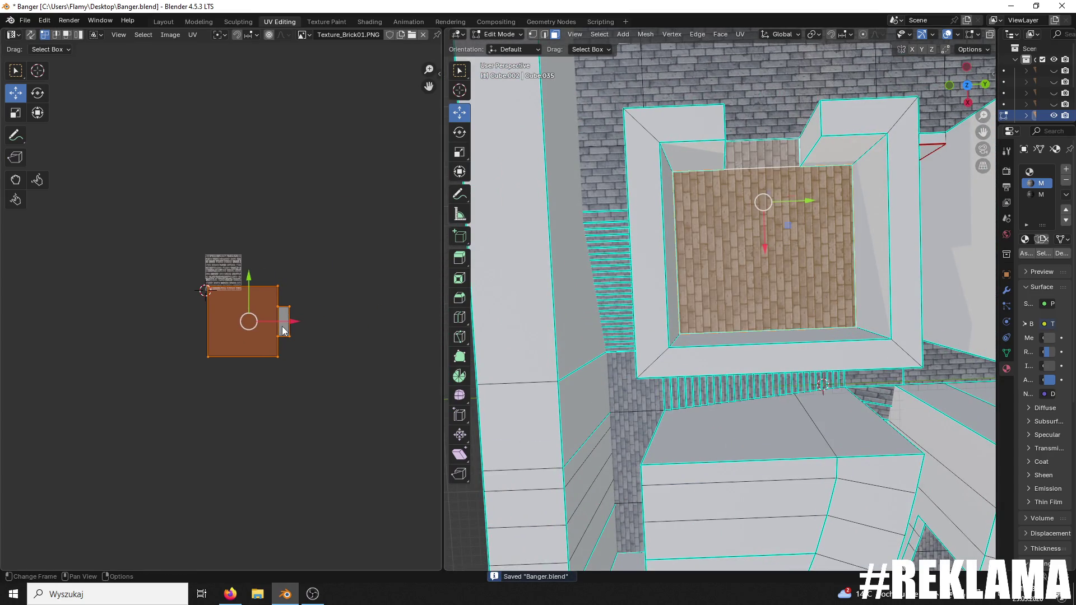
pyautogui.press('r')
pyautogui.click(286, 327)
# - Switch the selection from the floor to the upper brick wall face and save Banger.blend
pyautogui.scroll(2, 283, 331)
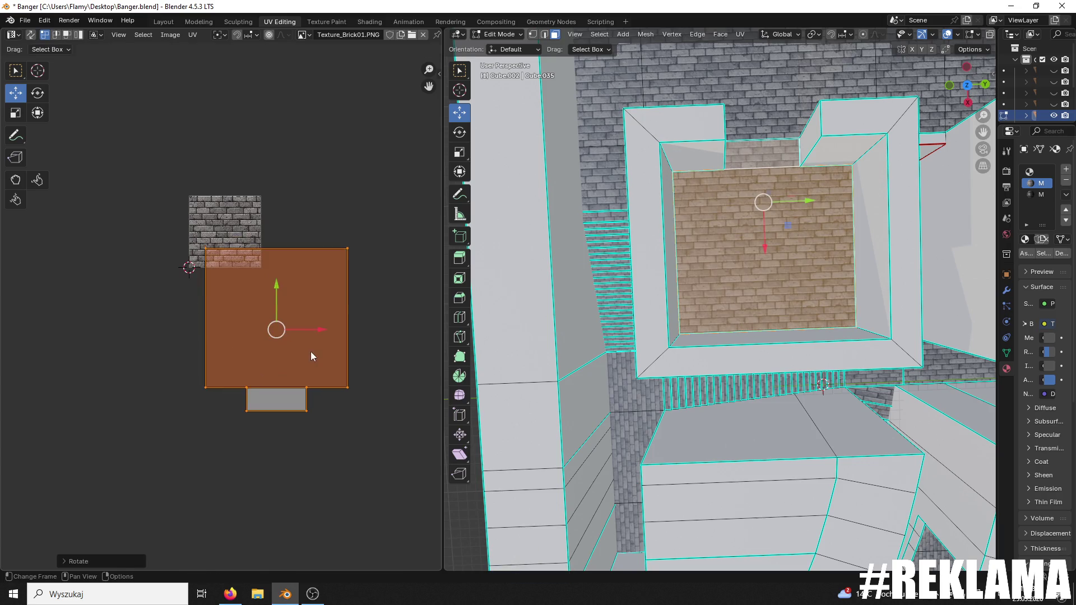
pyautogui.scroll(4, 787, 241)
pyautogui.scroll(-3, 714, 361)
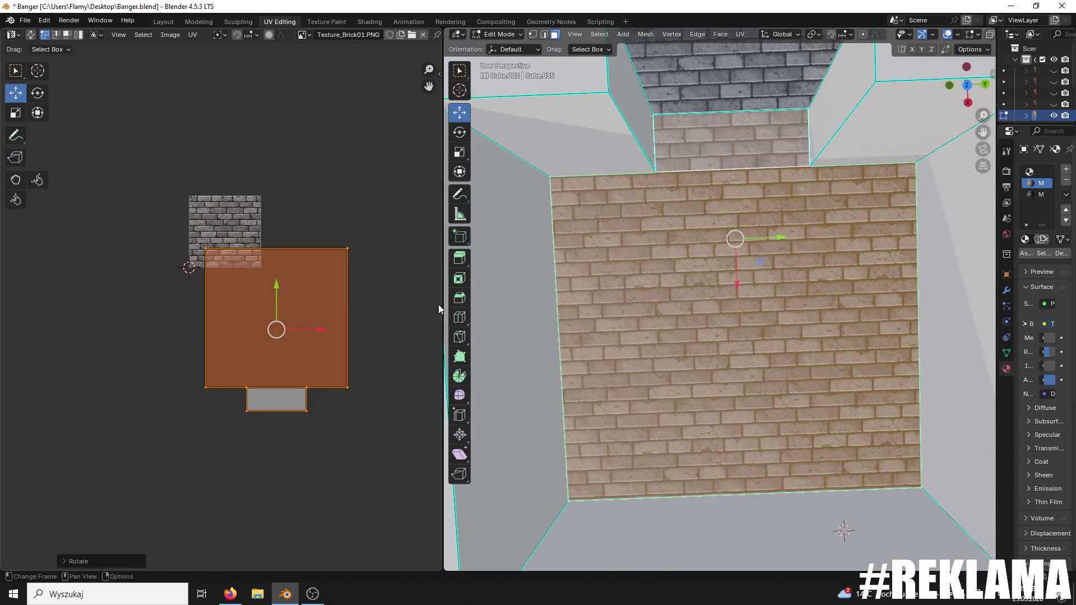
pyautogui.click(667, 288)
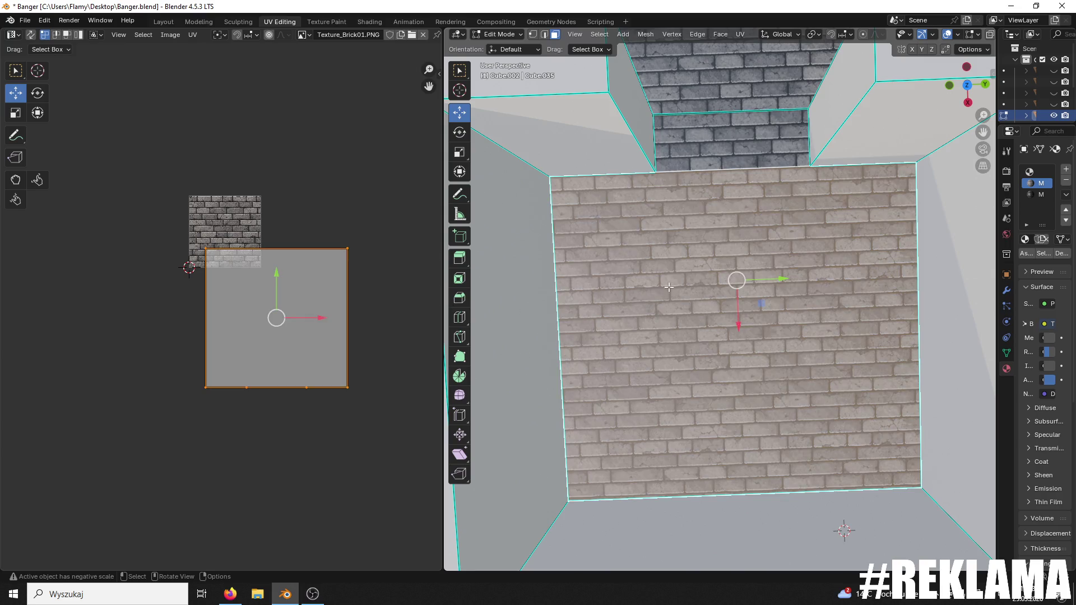
pyautogui.click(751, 138)
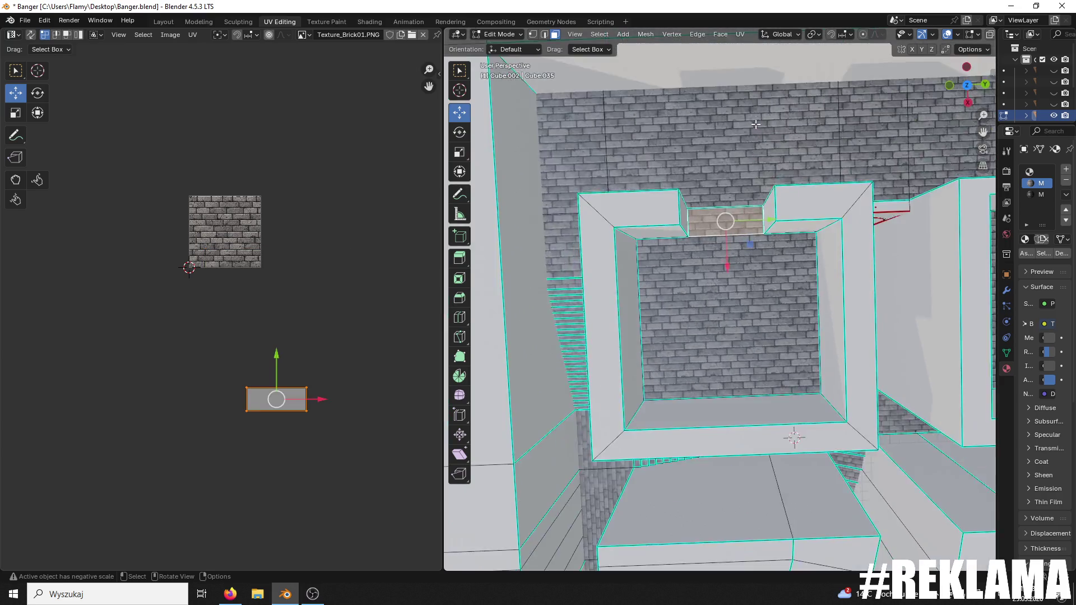
pyautogui.hotkey('ctrl', 's')
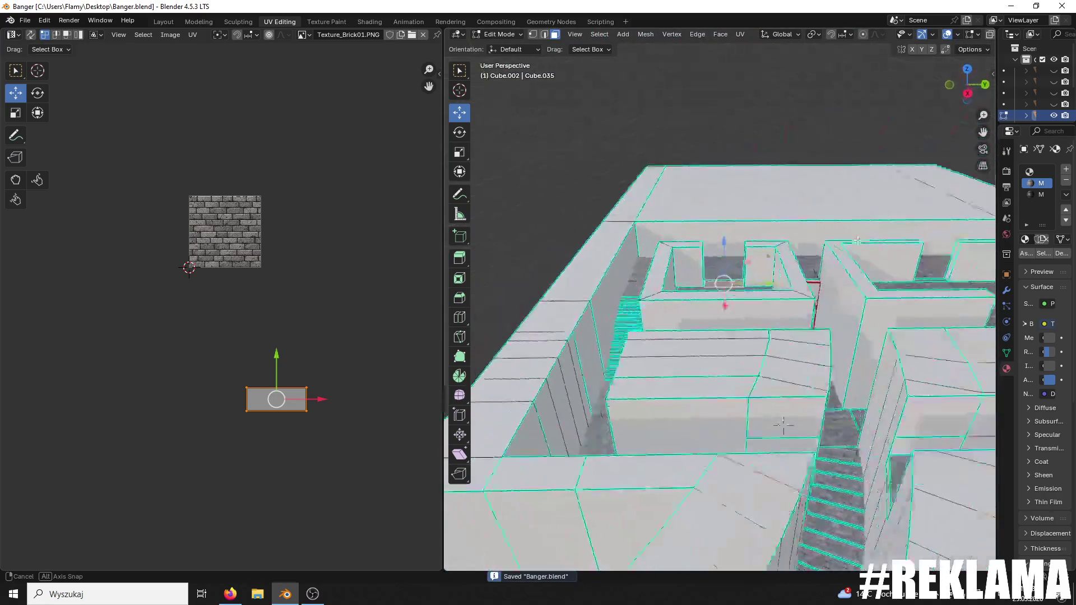
# - Select the top face of the wall
pyautogui.scroll(8, 782, 281)
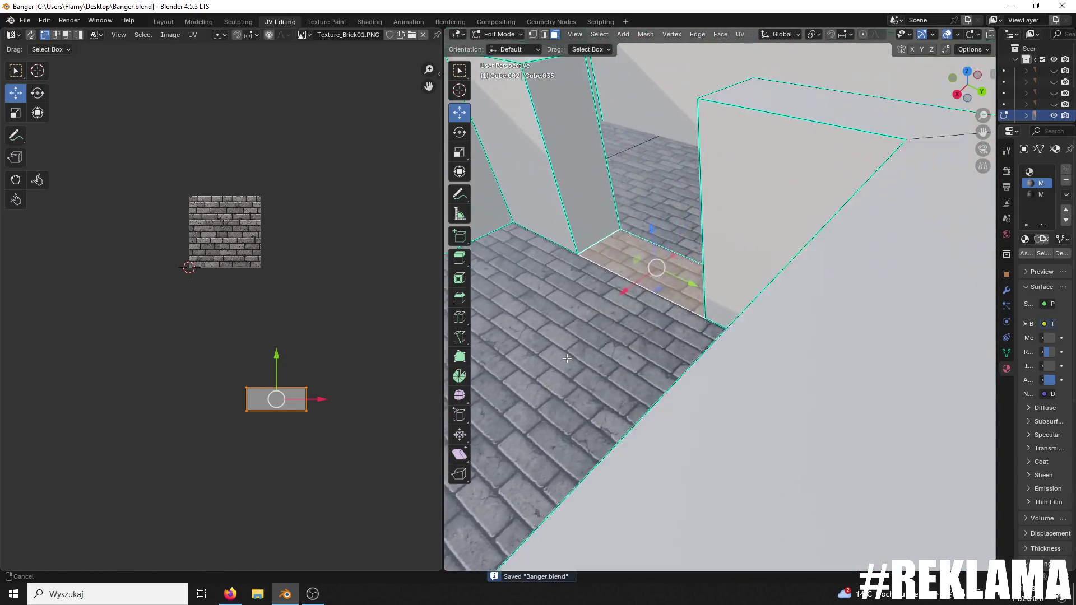
pyautogui.moveTo(567, 359); pyautogui.dragTo(994, 531)
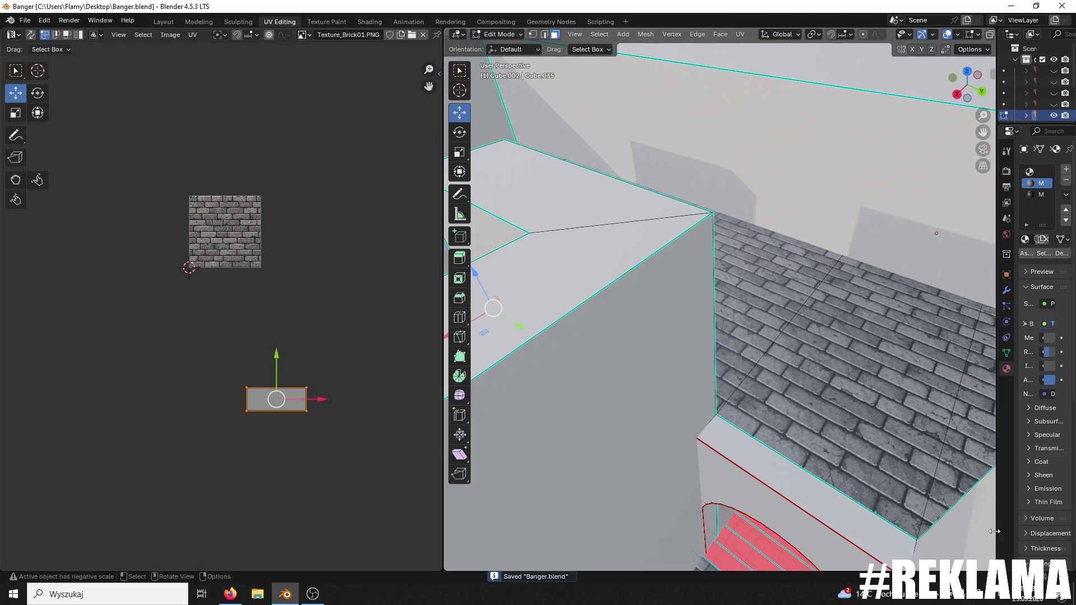
pyautogui.click(779, 469)
pyautogui.scroll(3, 303, 278)
pyautogui.scroll(5, 298, 350)
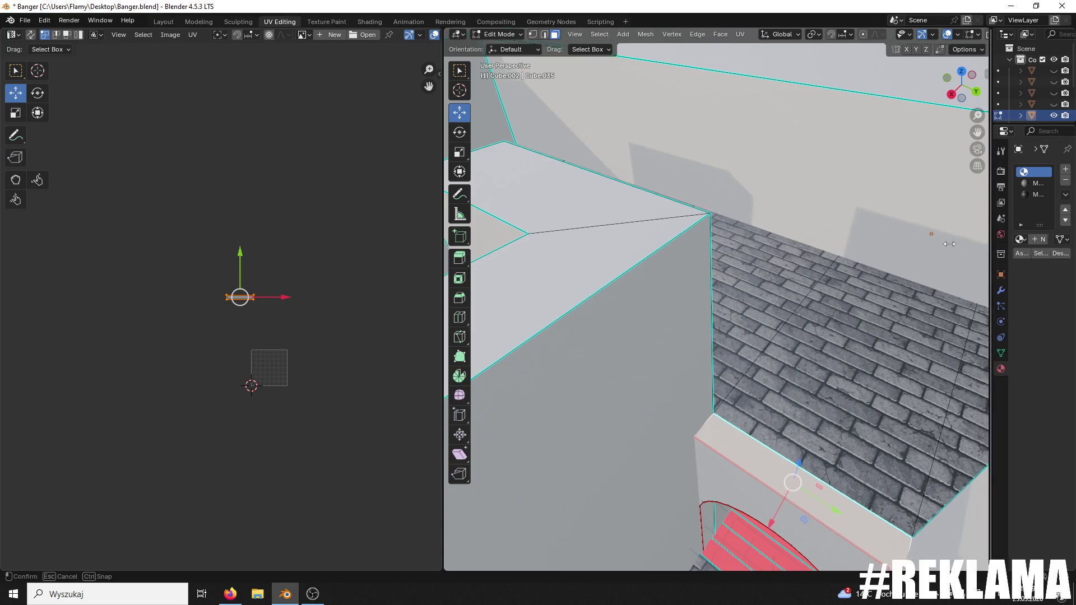
# - Assign the brick 'Material' slot to the wall-top face
pyautogui.moveTo(994, 249); pyautogui.dragTo(754, 224)
pyautogui.click(812, 183)
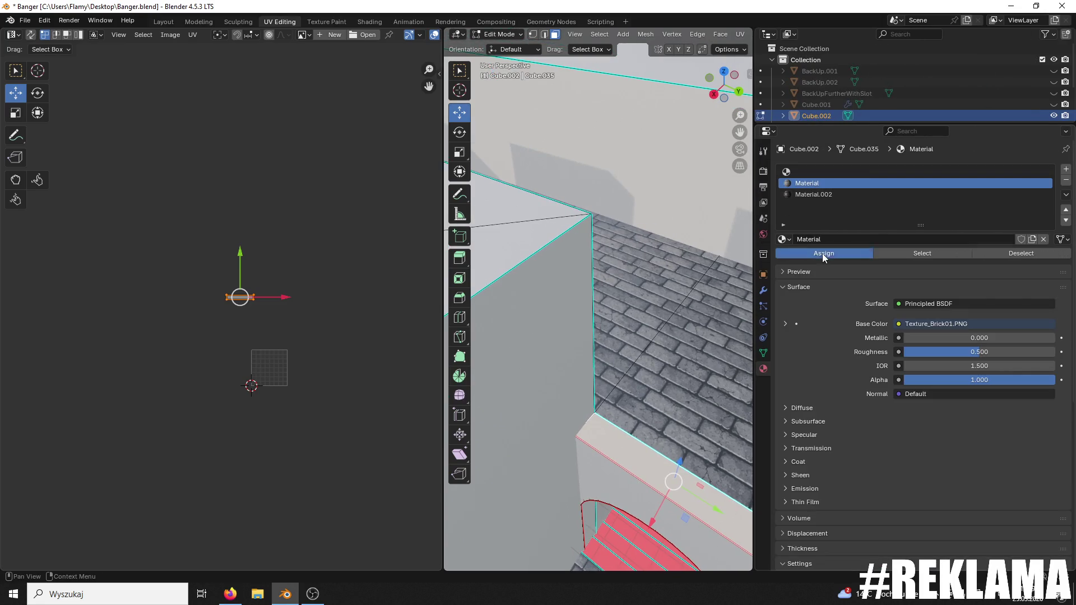
pyautogui.click(822, 253)
pyautogui.scroll(5, 642, 350)
pyautogui.moveTo(642, 350)
pyautogui.mouseDown()
pyautogui.moveTo(592, 303)
pyautogui.moveTo(604, 302)
pyautogui.mouseUp()
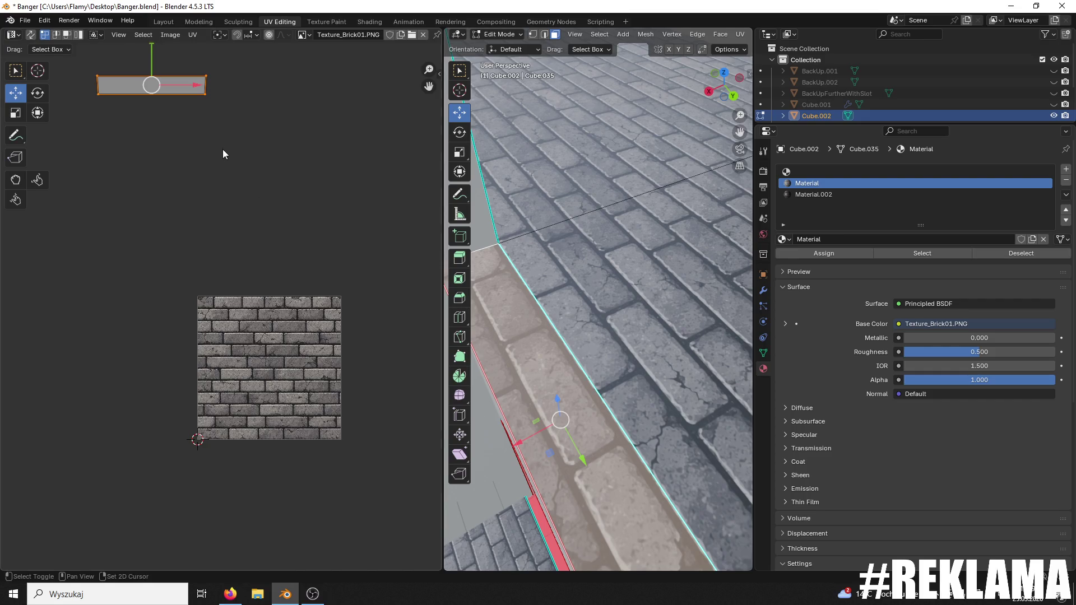
pyautogui.scroll(3, 327, 290)
# - Shrink the wall-top UVs slightly and shift the bottom and top edges to fit the bricks
pyautogui.press('s')
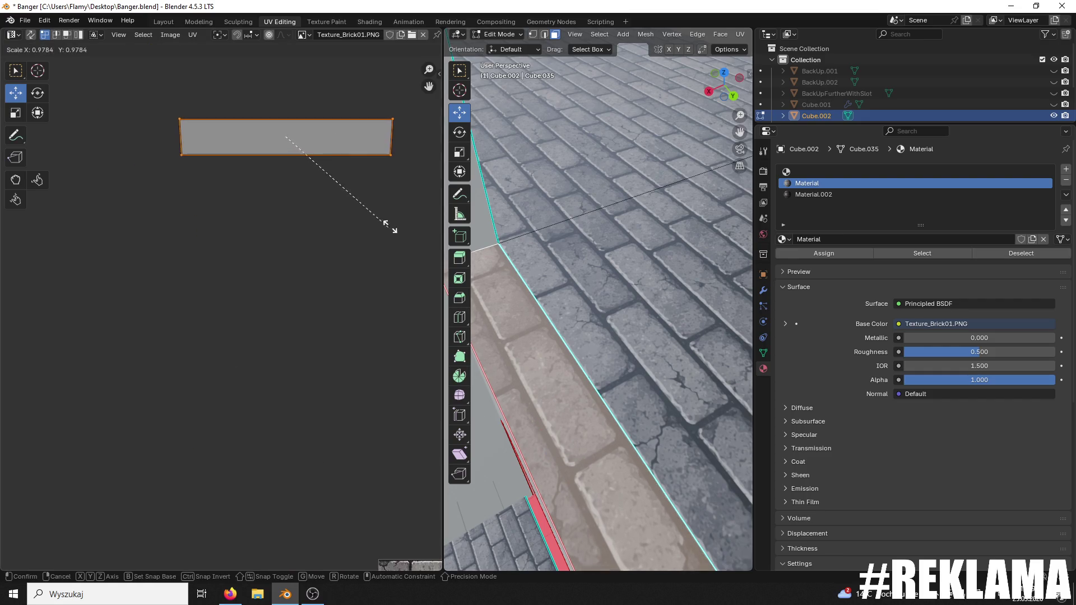
pyautogui.click(311, 263)
pyautogui.moveTo(396, 152); pyautogui.dragTo(96, 257)
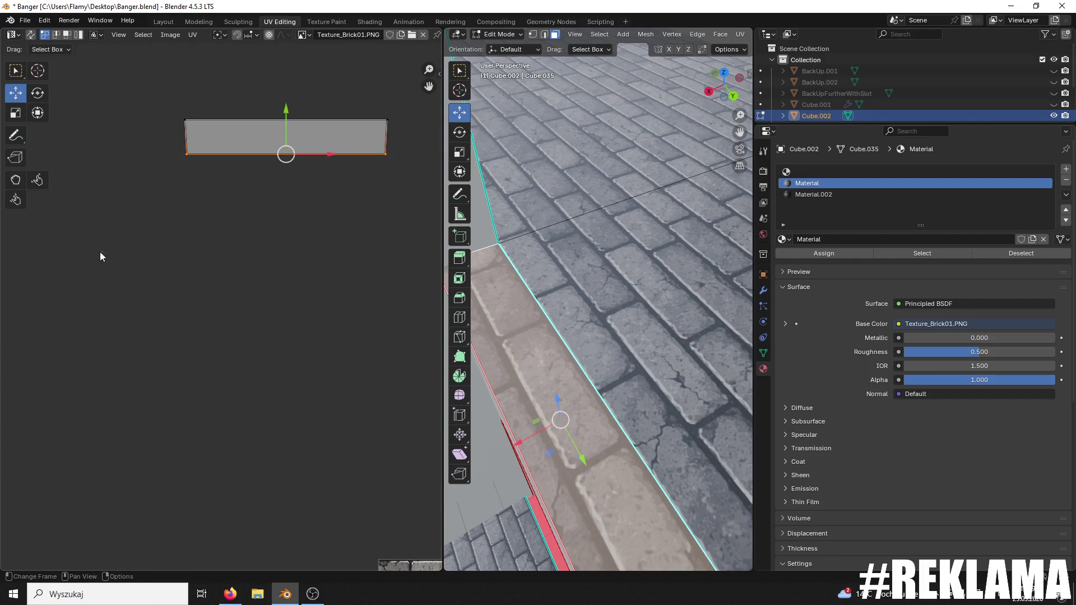
pyautogui.moveTo(285, 116); pyautogui.dragTo(273, 106)
pyautogui.moveTo(389, 109)
pyautogui.mouseDown()
pyautogui.moveTo(184, 166)
pyautogui.moveTo(163, 136)
pyautogui.mouseUp()
pyautogui.moveTo(282, 83); pyautogui.dragTo(264, 62)
# - Select the next face lacking a material and save Banger.blend
pyautogui.click(611, 258)
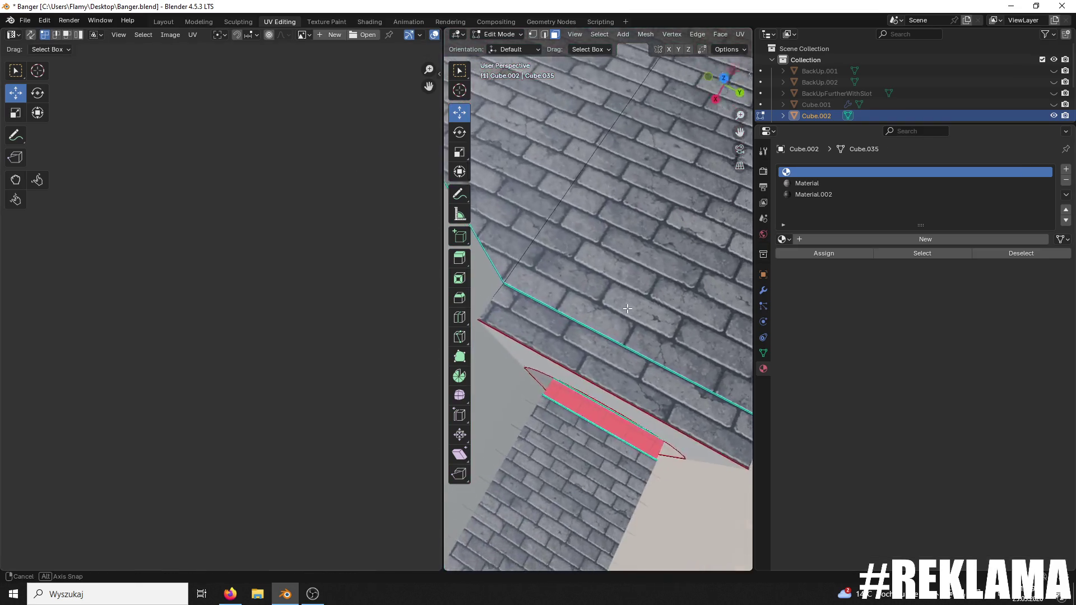
pyautogui.moveTo(625, 307); pyautogui.dragTo(641, 313)
pyautogui.hotkey('ctrl', 's')
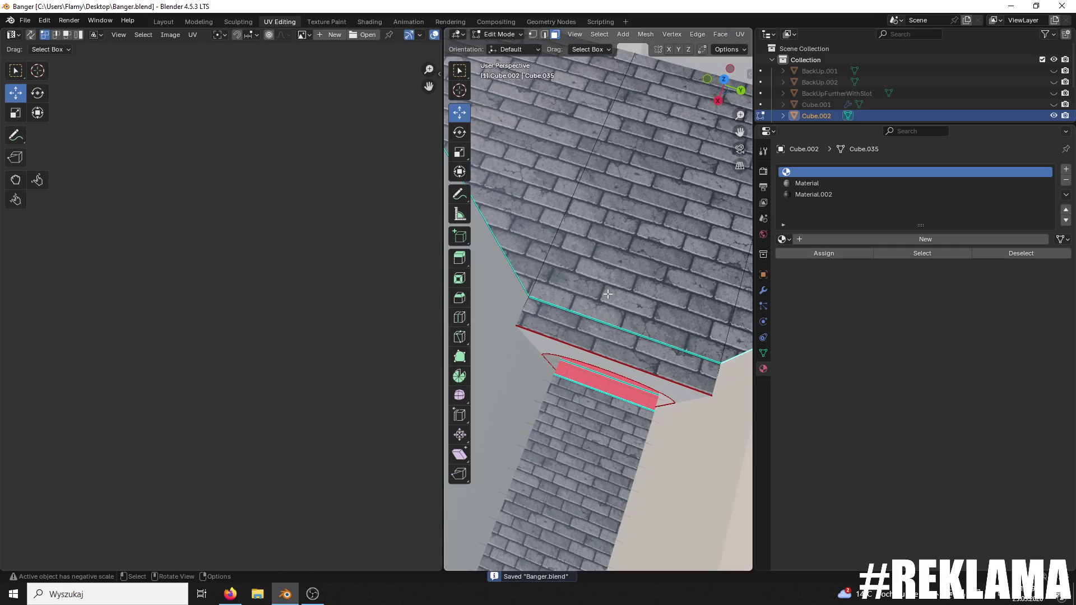
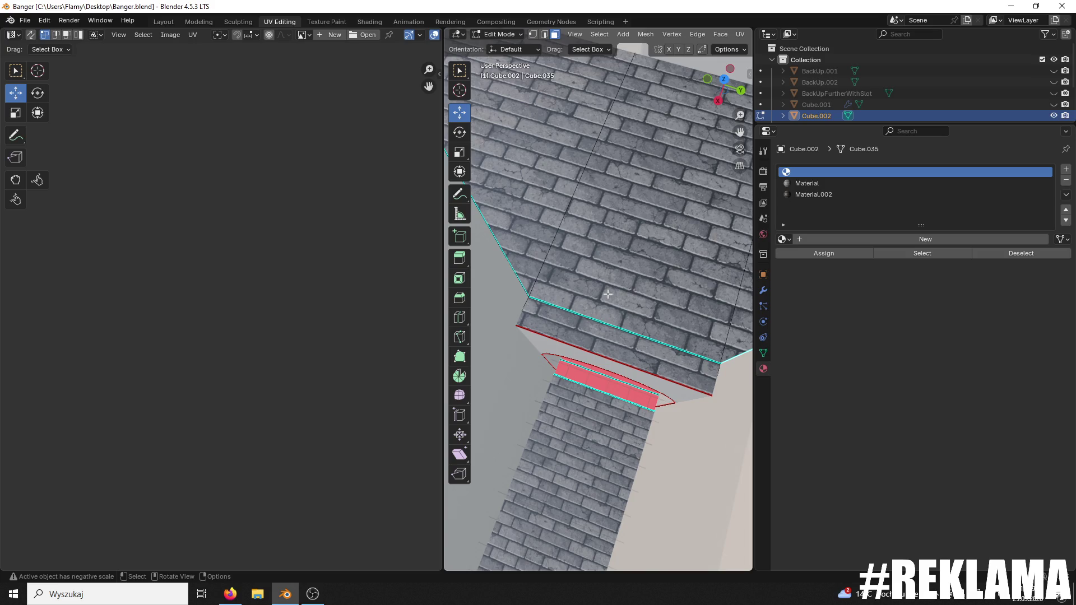
# - Shift the UVs of the wall strip above the ledge slightly along X to realign its bricks
pyautogui.click(569, 330)
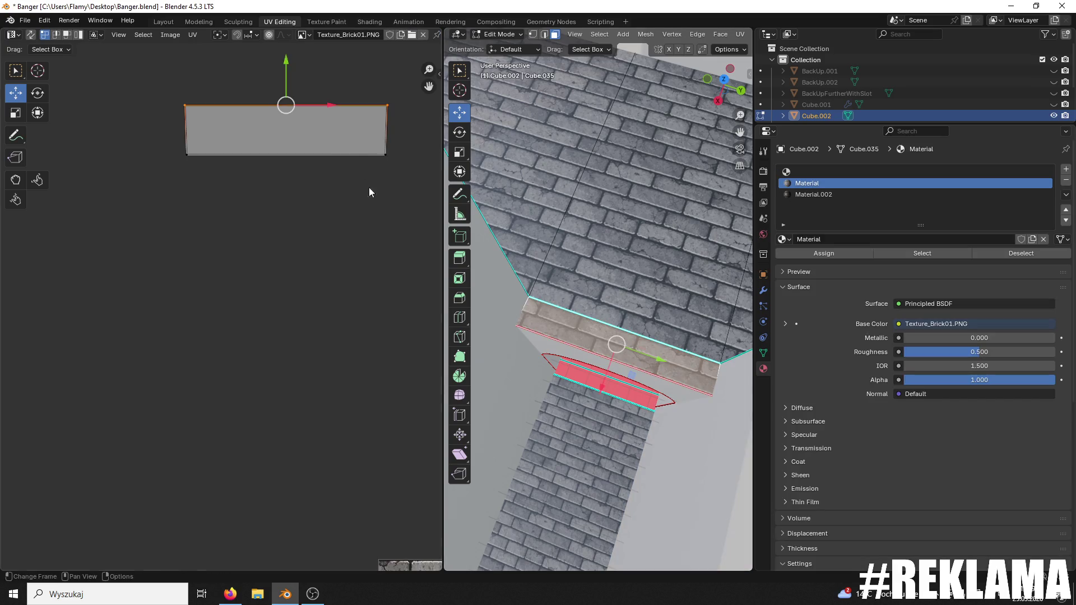
pyautogui.press('g')
pyautogui.press('x')
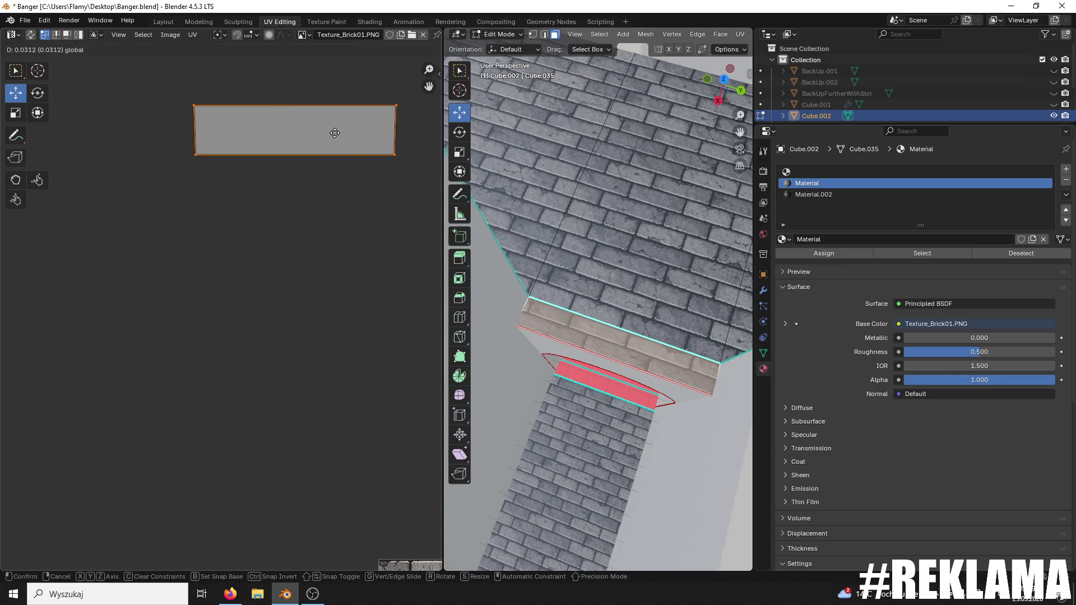
pyautogui.click(334, 132)
# - Save Banger.blend, then select the wall face above the arch
pyautogui.click(644, 225)
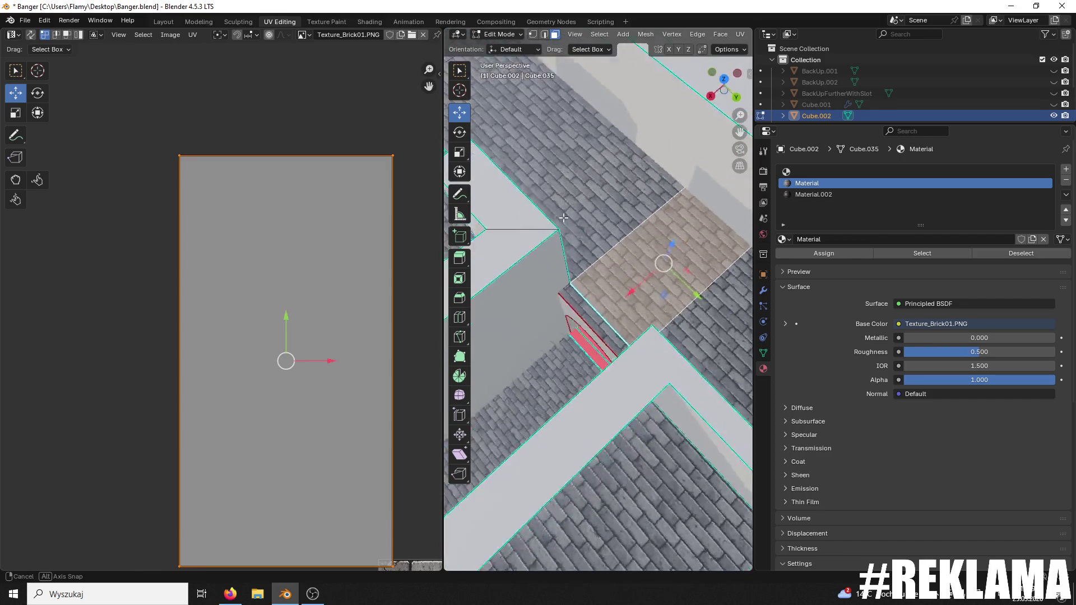
pyautogui.hotkey('ctrl', 's')
pyautogui.moveTo(478, 235)
pyautogui.mouseDown()
pyautogui.moveTo(677, 265)
pyautogui.moveTo(683, 143)
pyautogui.mouseUp()
pyautogui.click(683, 143)
# - Unwrap the selected wall face above the arch
pyautogui.scroll(-5, 526, 270)
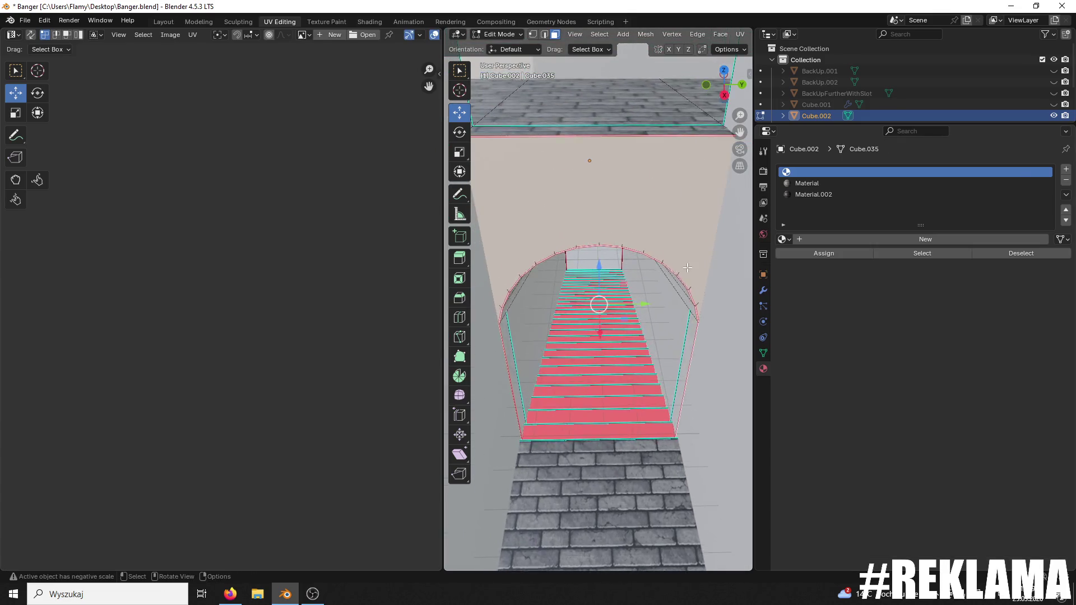
pyautogui.scroll(-6, 385, 250)
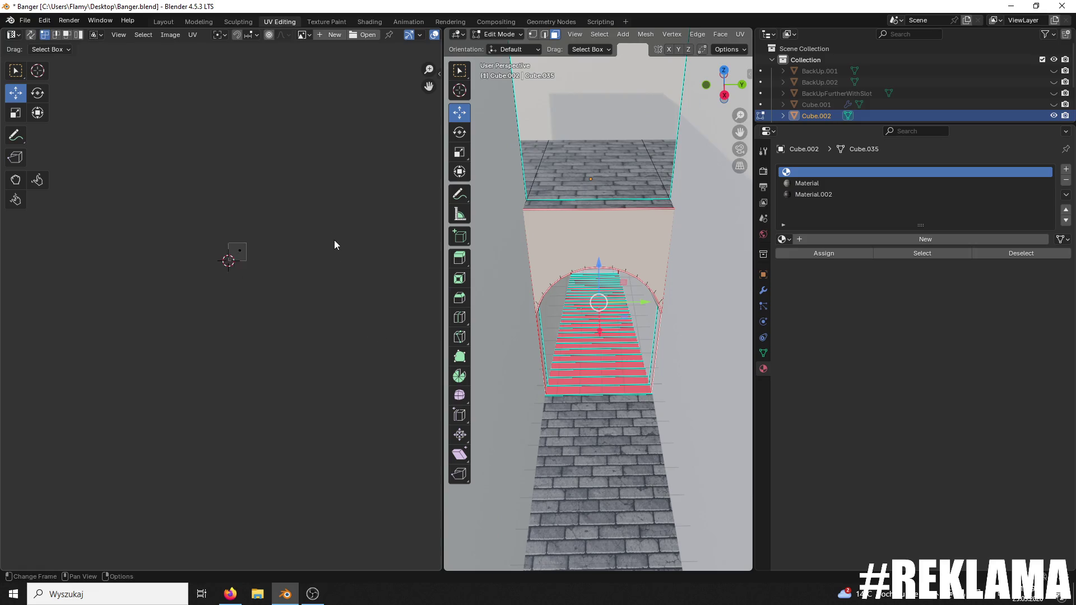
pyautogui.scroll(4, 327, 252)
pyautogui.scroll(1, 342, 272)
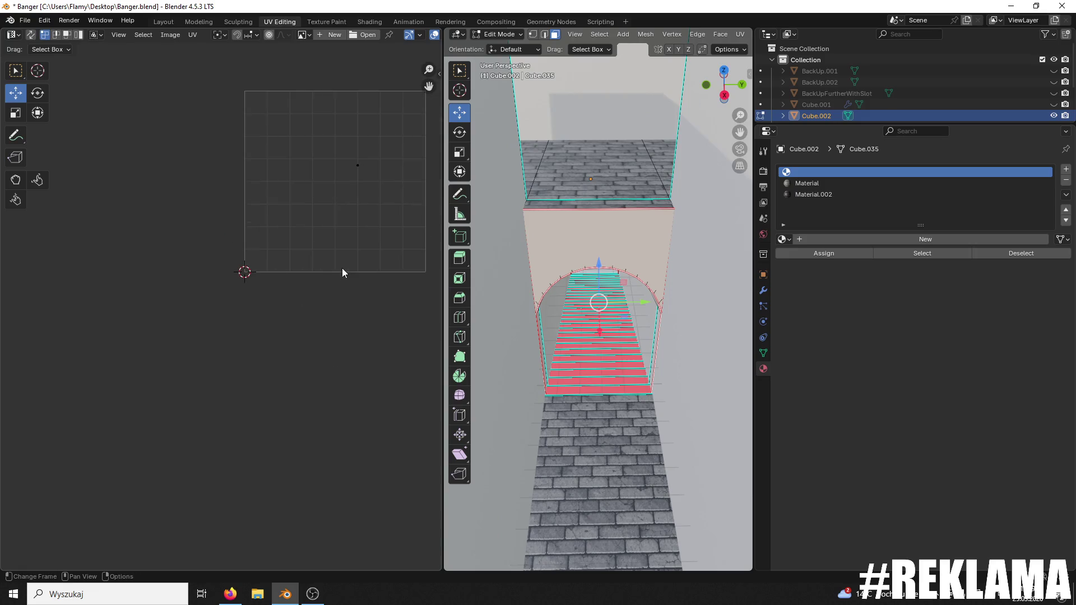
pyautogui.press('u')
pyautogui.click(342, 270)
# - Stretch the arch face's UV island wider along the X axis
pyautogui.scroll(2, 346, 267)
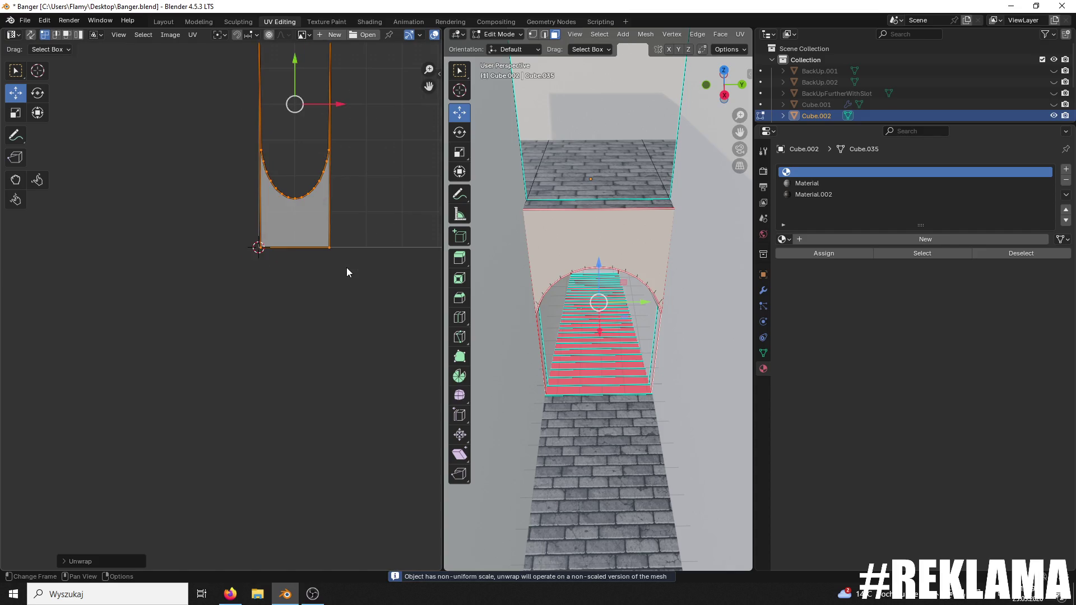
pyautogui.press('s')
pyautogui.press('Escape')
pyautogui.press('s')
pyautogui.click(340, 263)
pyautogui.press('s')
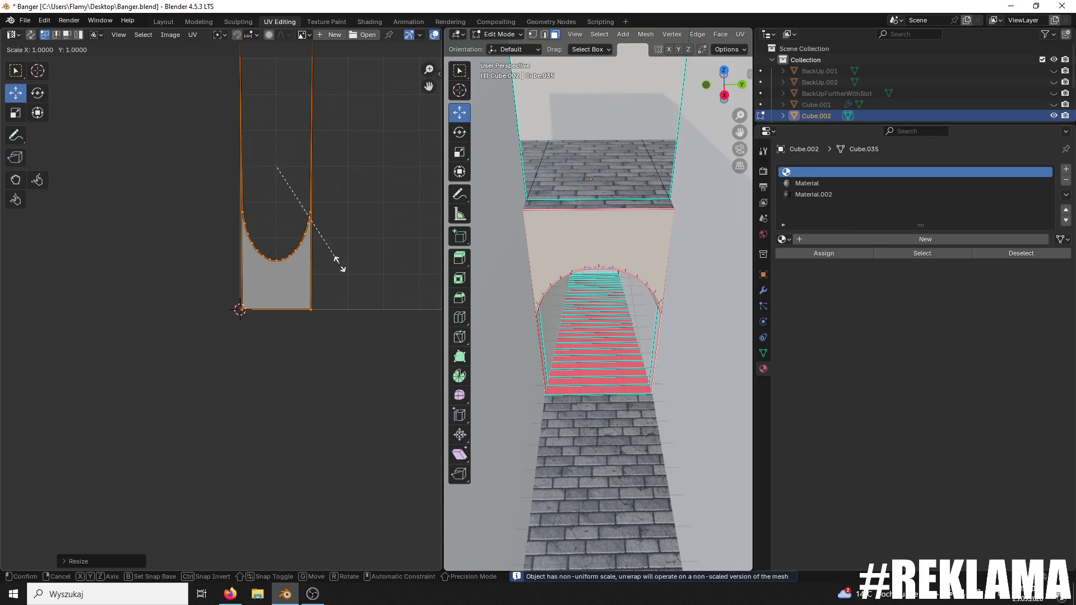
pyautogui.press('x')
pyautogui.click(232, 222)
# - Assign the brick Material slot to the face and inspect the wall opening, floor and stairs
pyautogui.click(848, 186)
pyautogui.click(843, 255)
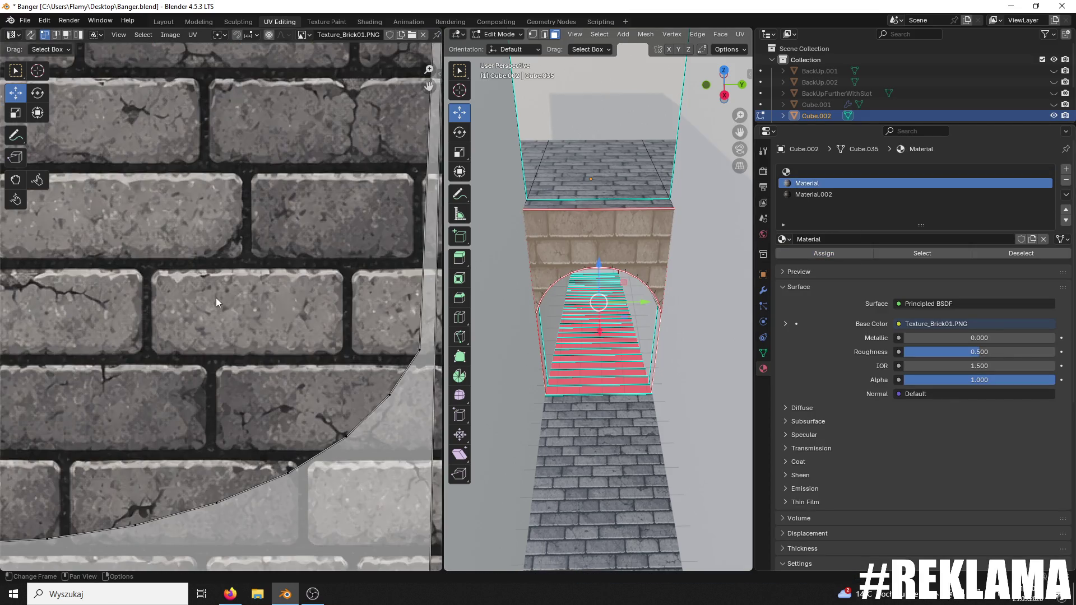
pyautogui.scroll(-3, 216, 298)
pyautogui.scroll(-3, 315, 287)
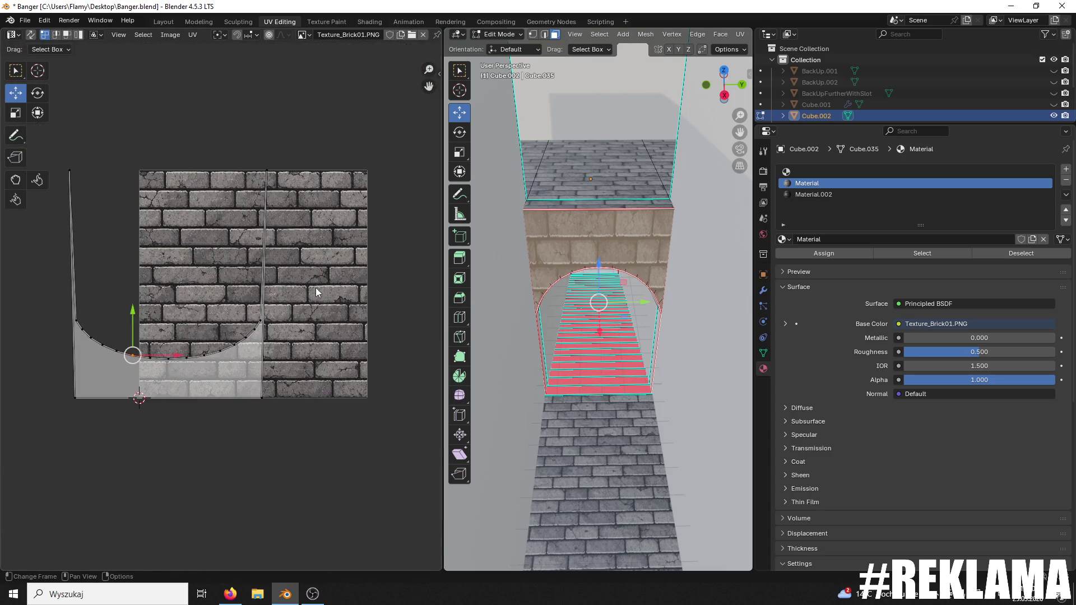
pyautogui.scroll(5, 482, 296)
pyautogui.moveTo(482, 296); pyautogui.dragTo(499, 343)
pyautogui.moveTo(626, 366)
pyautogui.mouseDown()
pyautogui.moveTo(640, 363)
pyautogui.moveTo(578, 157)
pyautogui.mouseUp()
pyautogui.moveTo(613, 229); pyautogui.dragTo(605, 284)
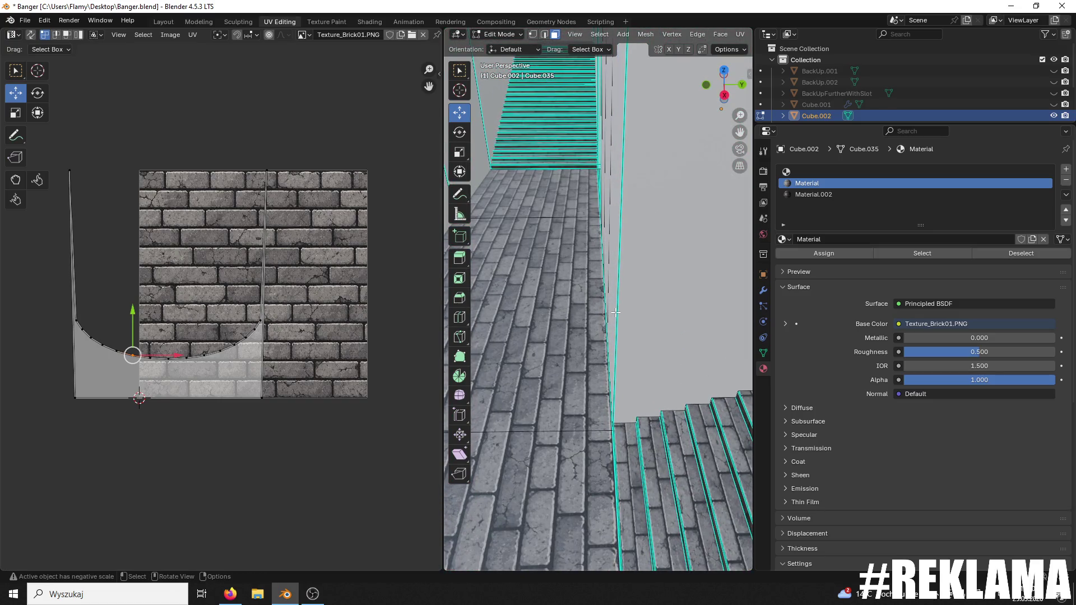
# - Rotate the floor face's whole UV island by 90 degrees
pyautogui.click(561, 343)
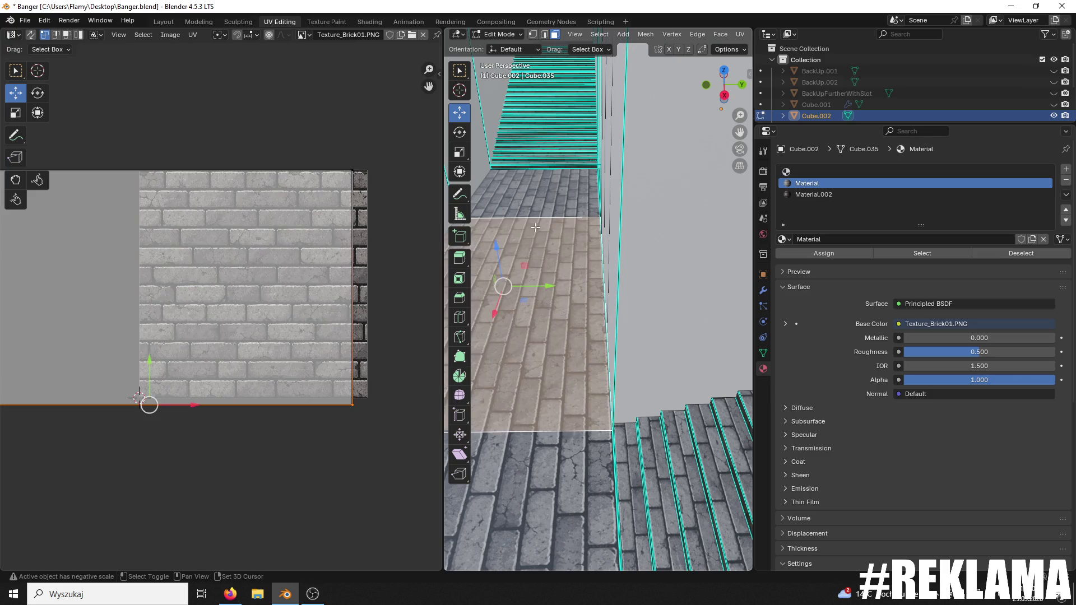
pyautogui.moveTo(561, 343)
pyautogui.mouseDown()
pyautogui.moveTo(573, 492)
pyautogui.moveTo(585, 486)
pyautogui.mouseUp()
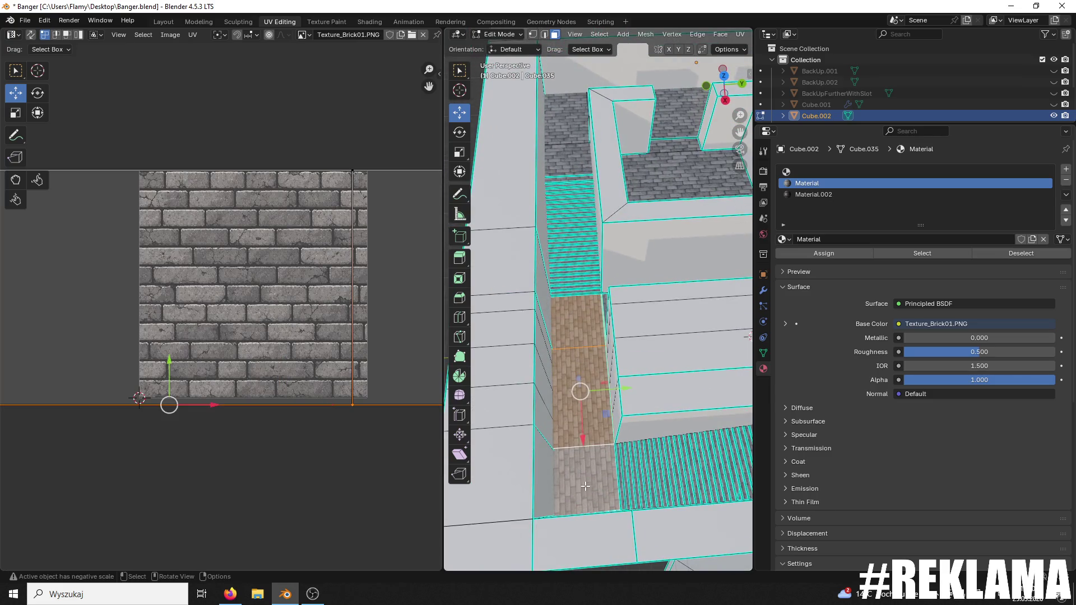
pyautogui.press('a')
pyautogui.write('r')
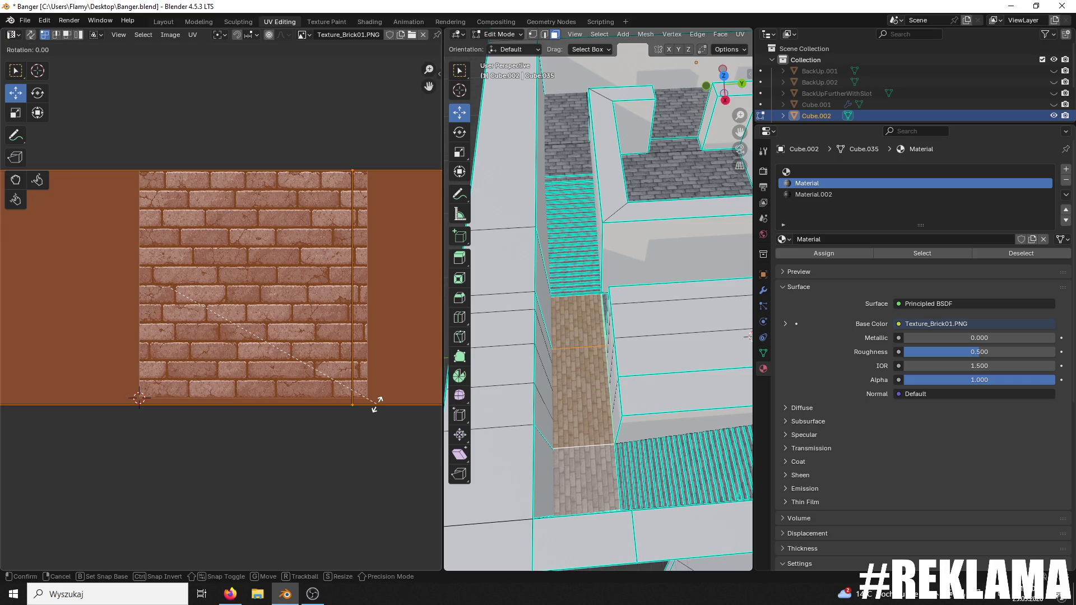
pyautogui.write('90')
pyautogui.press('Return')
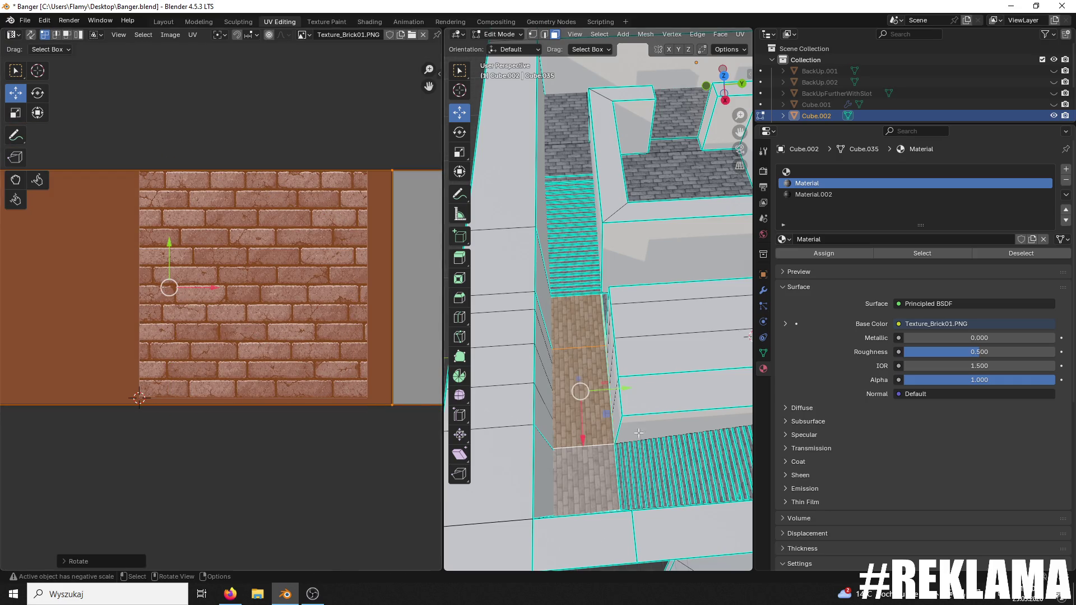
pyautogui.scroll(5, 645, 425)
pyautogui.scroll(2, 645, 425)
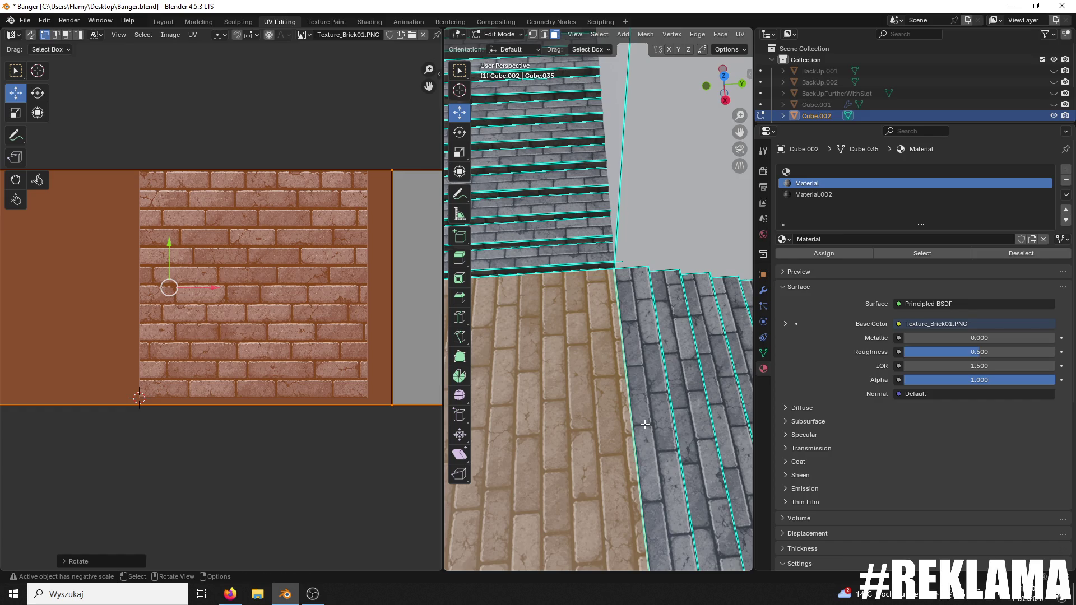
# - Select the narrow strip beside the floor, then bring the brick arch into close view
pyautogui.click(644, 424)
pyautogui.scroll(-3, 627, 412)
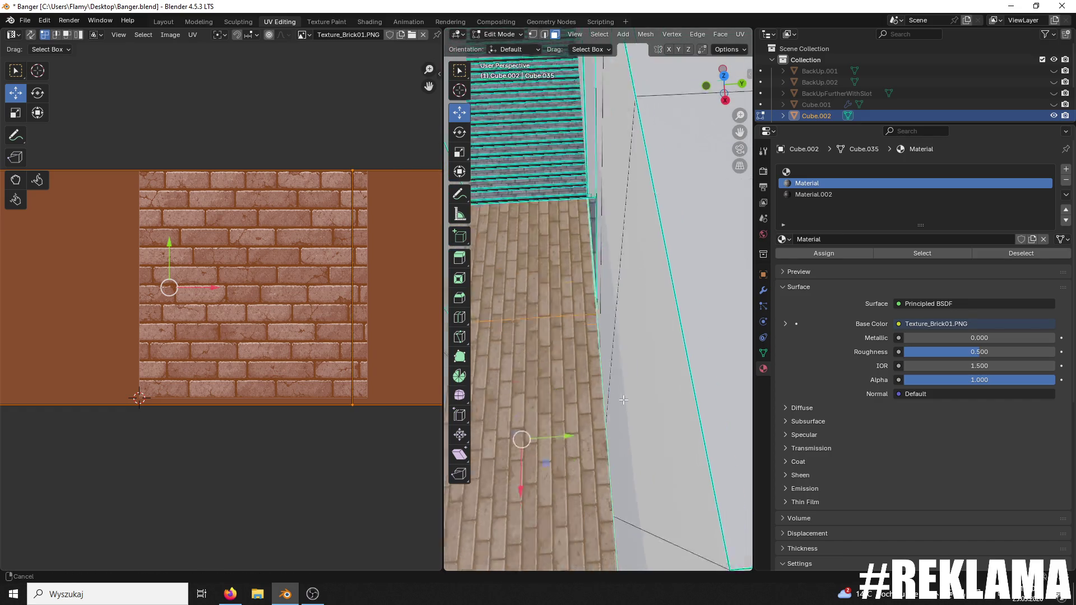
pyautogui.scroll(-3, 626, 411)
pyautogui.click(547, 433)
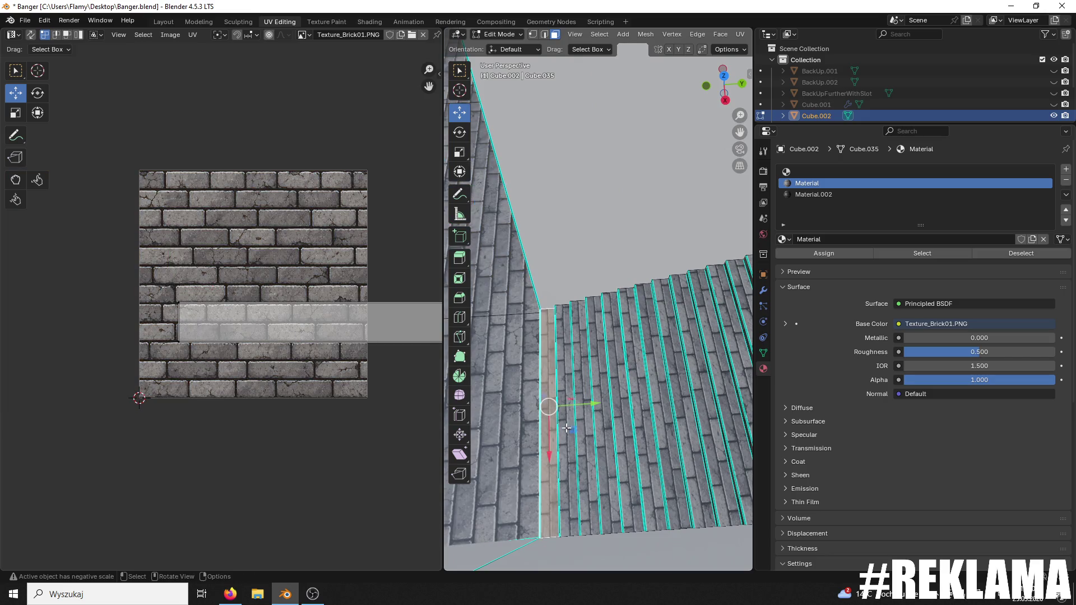
pyautogui.moveTo(566, 430); pyautogui.dragTo(580, 417)
pyautogui.scroll(3, 580, 392)
pyautogui.scroll(-4, 580, 253)
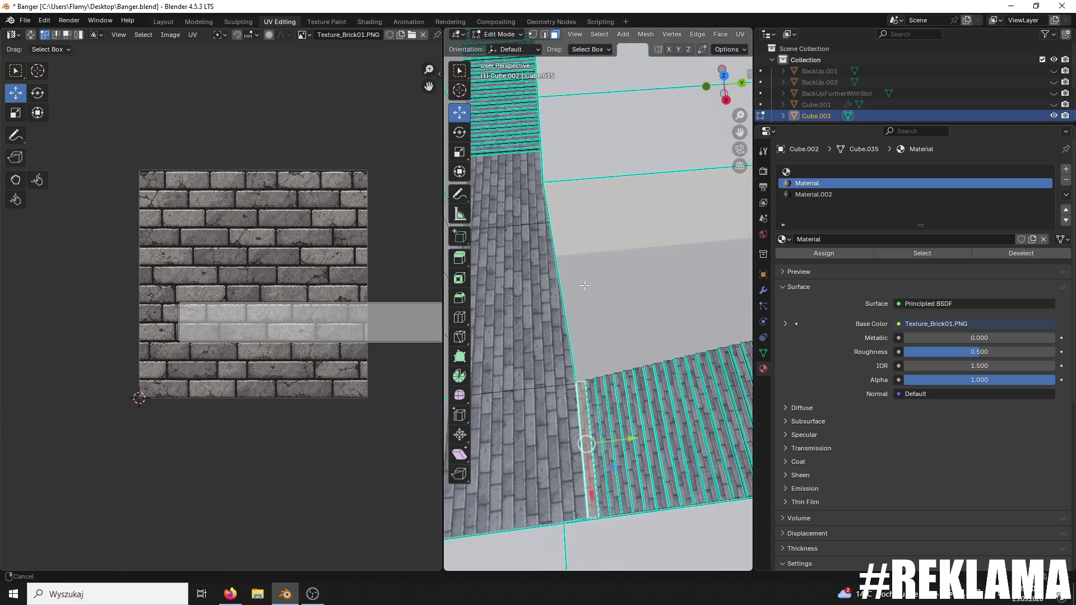
pyautogui.moveTo(625, 364); pyautogui.dragTo(582, 360)
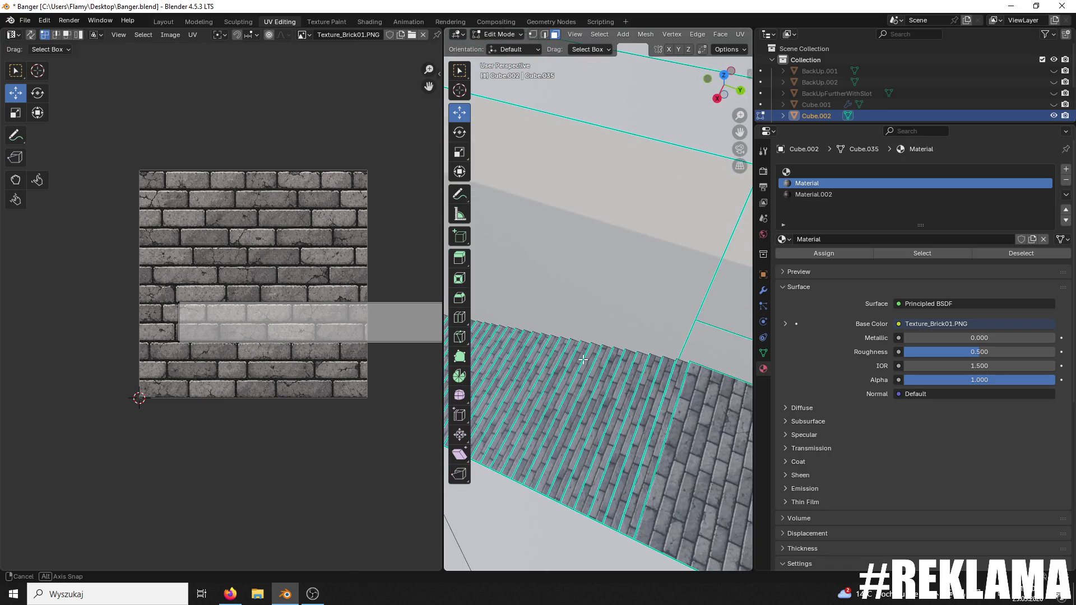
pyautogui.moveTo(663, 305)
pyautogui.mouseDown()
pyautogui.moveTo(555, 317)
pyautogui.moveTo(602, 301)
pyautogui.mouseUp()
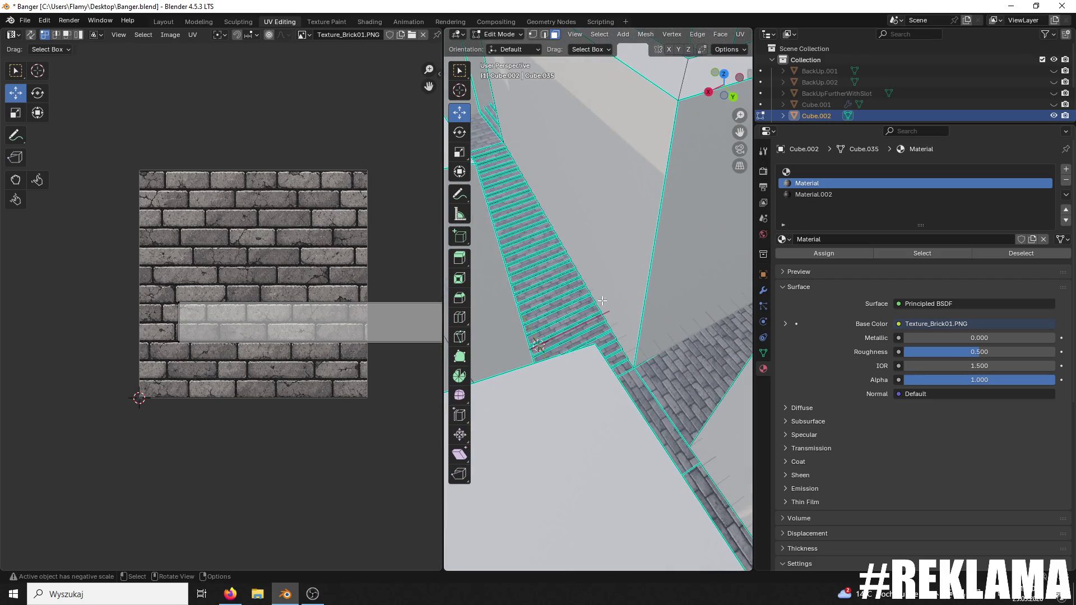
pyautogui.moveTo(604, 248)
pyautogui.mouseDown()
pyautogui.moveTo(687, 315)
pyautogui.moveTo(681, 258)
pyautogui.mouseUp()
# - Select the arch wall face and rotate all its UVs by 180 degrees
pyautogui.keyDown('shift'); pyautogui.click(680, 258); pyautogui.keyUp('shift')
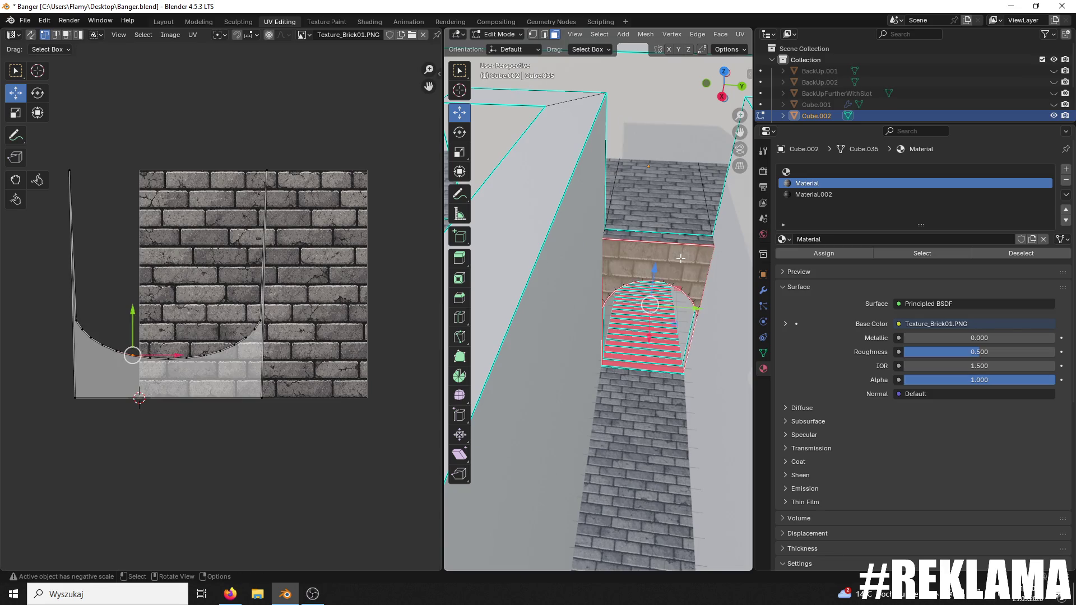
pyautogui.moveTo(644, 305); pyautogui.dragTo(666, 313)
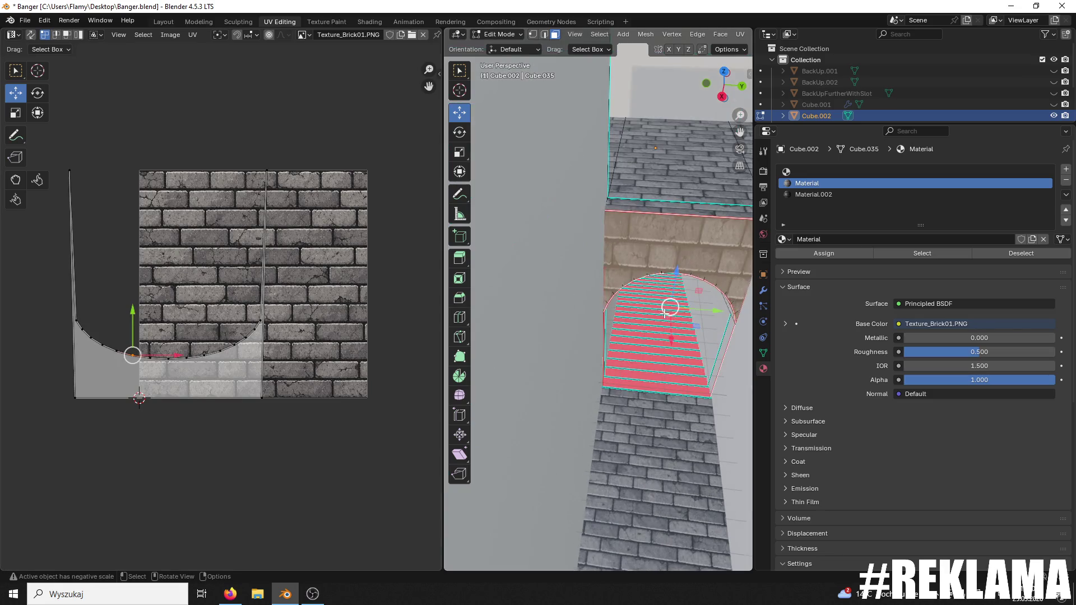
pyautogui.write('ar')
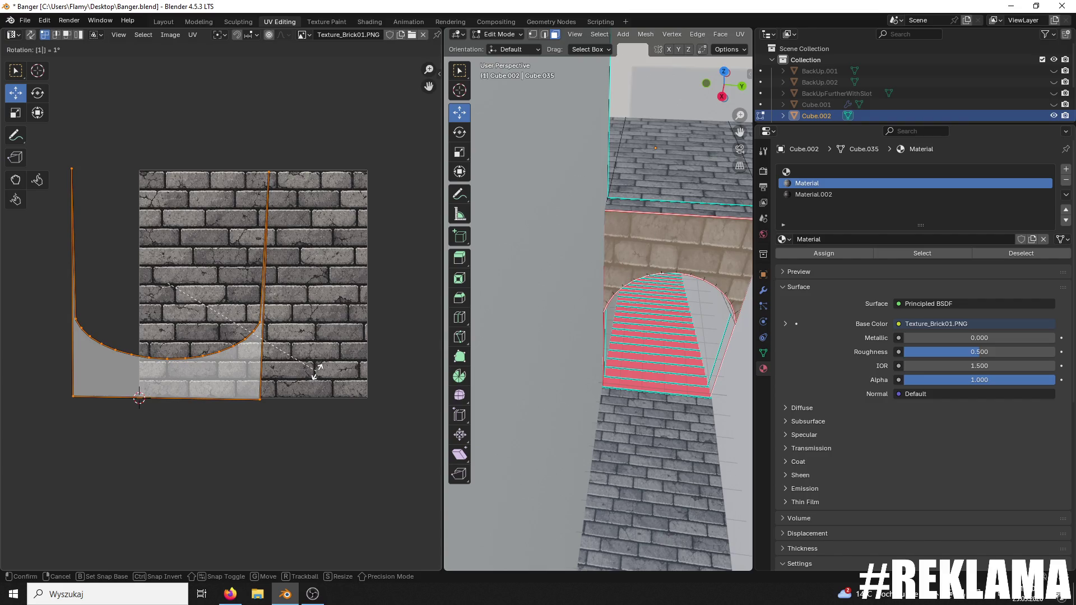
pyautogui.write('180')
pyautogui.press('Return')
# - Shrink the arch UV island and move it to the texture's centre
pyautogui.press('s')
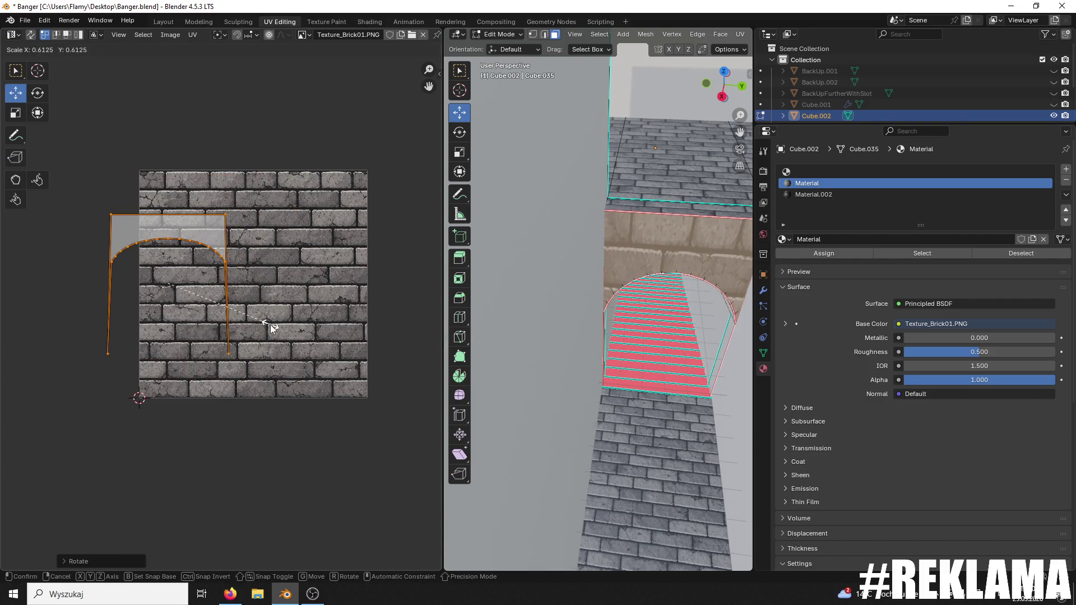
pyautogui.click(296, 335)
pyautogui.scroll(2, 295, 335)
pyautogui.press('g')
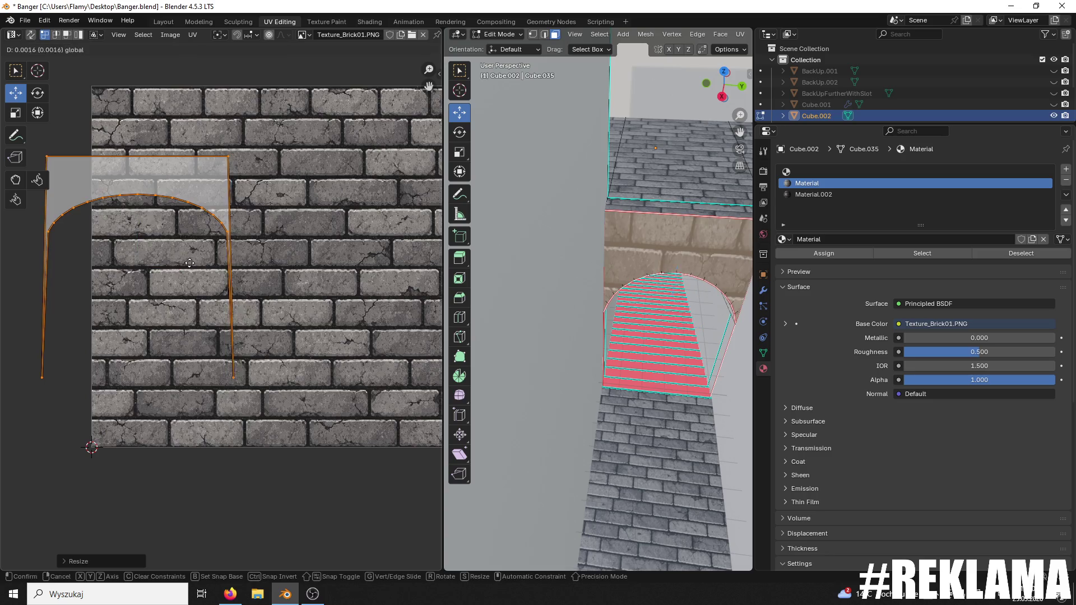
pyautogui.click(325, 261)
# - Enlarge the arch UVs, narrow them along X, then scale uniformly to about 2.98x
pyautogui.press('s')
pyautogui.click(257, 265)
pyautogui.press('s')
pyautogui.press('x')
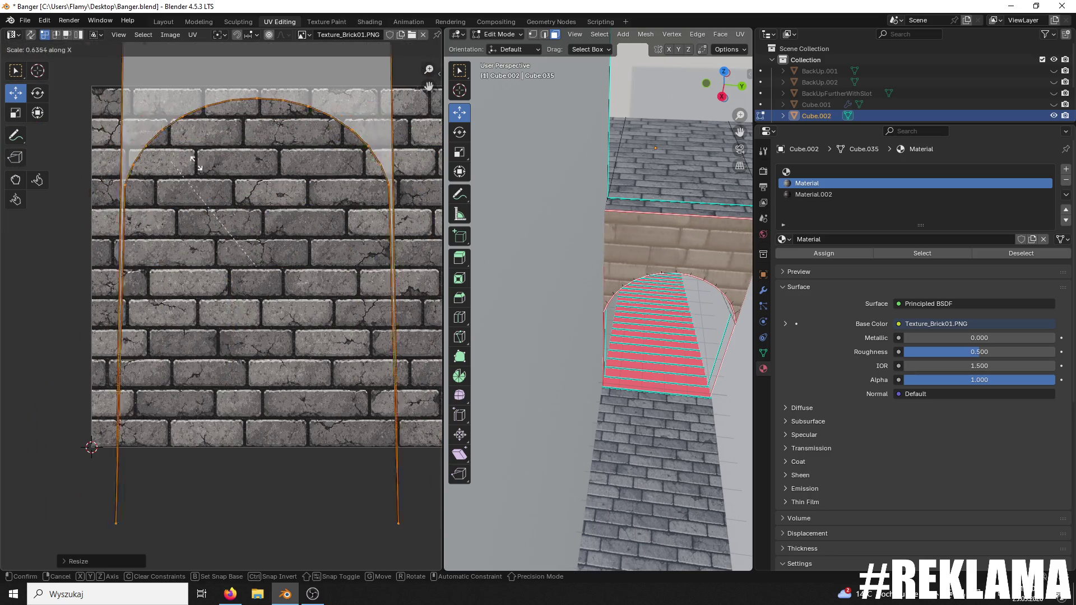
pyautogui.click(260, 182)
pyautogui.press('s')
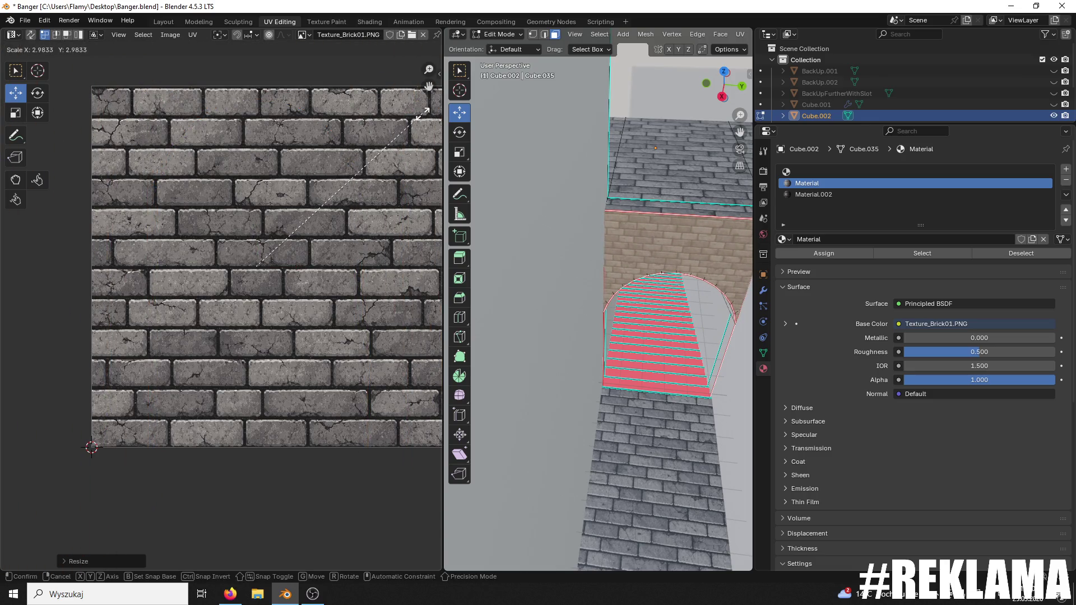
pyautogui.click(384, 129)
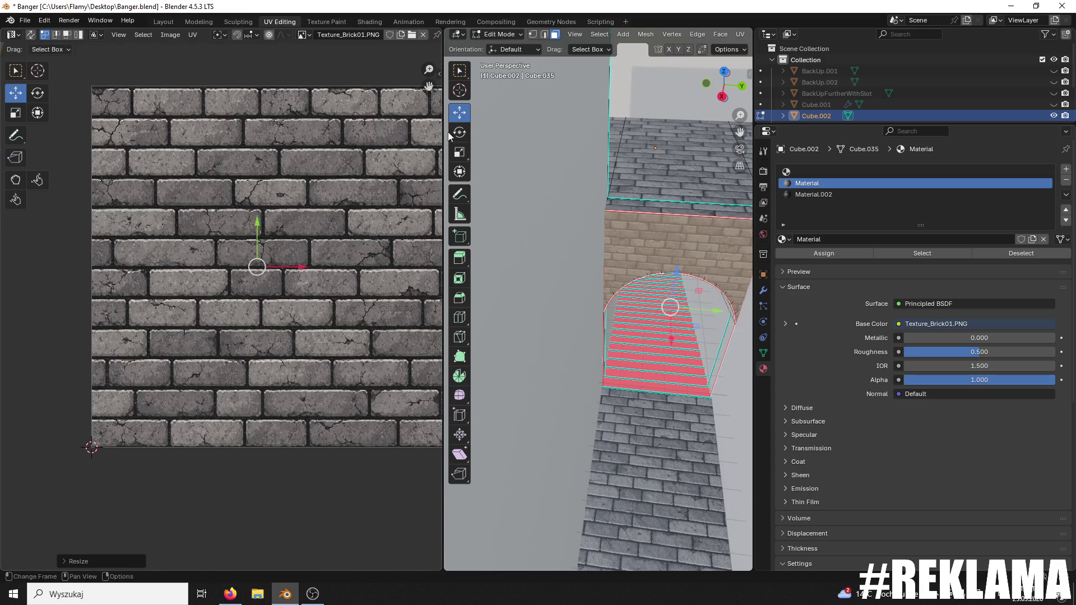
# - Nudge the arch UVs slightly vertically to align the bricks, then frame the arch faces
pyautogui.scroll(8, 605, 232)
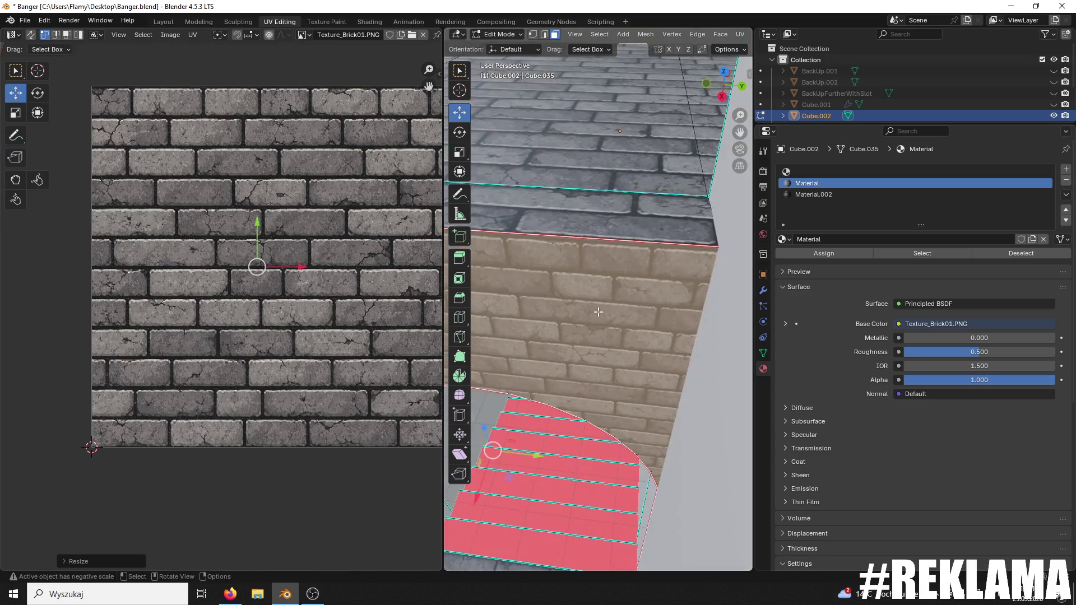
pyautogui.moveTo(606, 232); pyautogui.dragTo(567, 226)
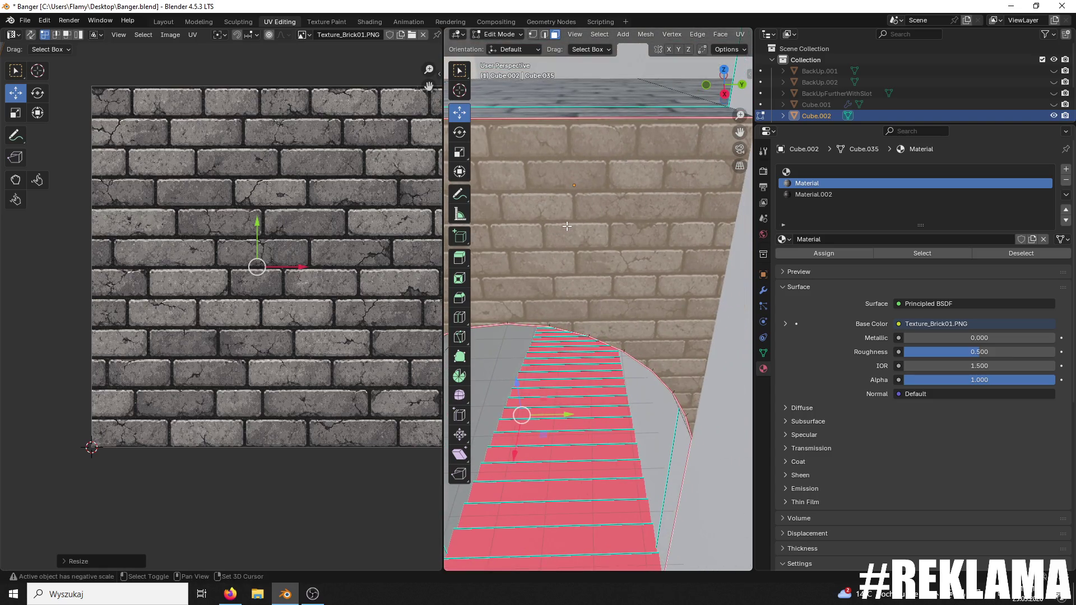
pyautogui.moveTo(254, 221); pyautogui.dragTo(255, 223)
pyautogui.press('KP_Decimal')
# - Make the empty material slot active and save the file
pyautogui.click(649, 277)
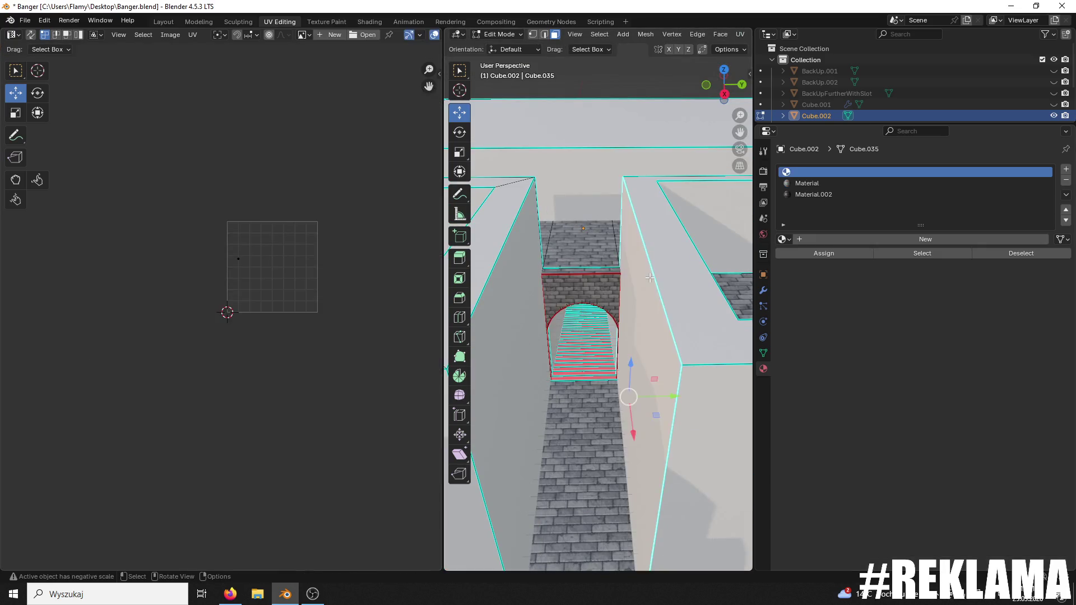
pyautogui.hotkey('ctrl', 's')
pyautogui.scroll(-6, 565, 330)
pyautogui.scroll(4, 566, 330)
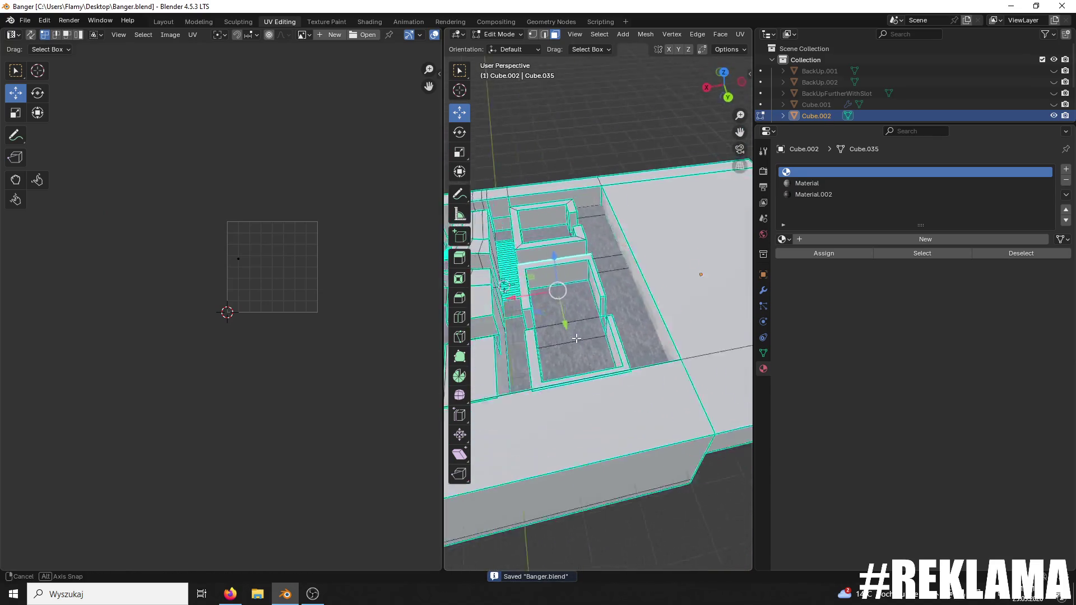
pyautogui.scroll(-3, 535, 392)
pyautogui.scroll(4, 608, 276)
# - Select the tall doorway wall faces and the corner strip faces
pyautogui.click(607, 275)
pyautogui.scroll(-3, 608, 276)
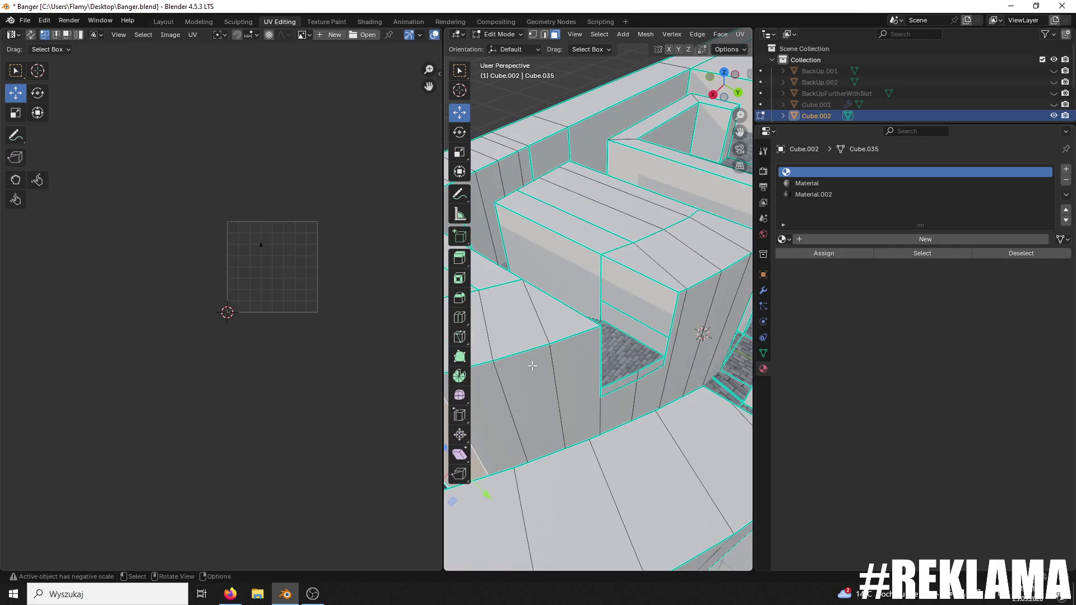
pyautogui.keyDown('shift'); pyautogui.click(579, 379); pyautogui.keyUp('shift')
pyautogui.keyDown('shift'); pyautogui.click(621, 409); pyautogui.keyUp('shift')
pyautogui.keyDown('shift'); pyautogui.click(651, 395); pyautogui.keyUp('shift')
pyautogui.keyDown('shift'); pyautogui.click(651, 372); pyautogui.keyUp('shift')
pyautogui.keyDown('shift'); pyautogui.click(677, 372); pyautogui.keyUp('shift')
pyautogui.scroll(-3, 677, 372)
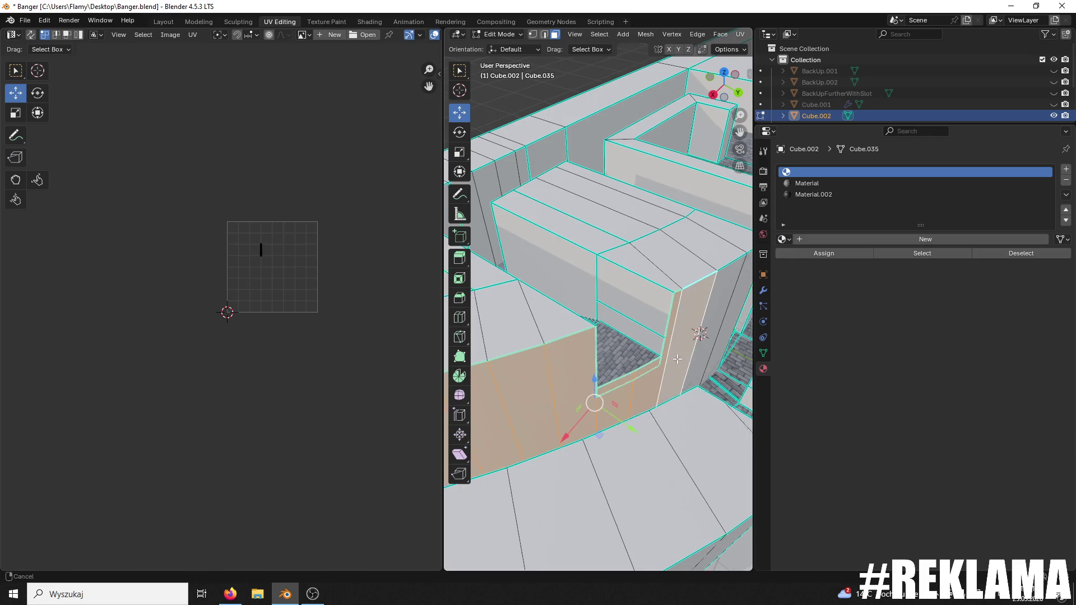
pyautogui.scroll(4, 598, 318)
pyautogui.keyDown('shift'); pyautogui.click(598, 318); pyautogui.keyUp('shift')
pyautogui.moveTo(598, 318); pyautogui.dragTo(661, 306)
pyautogui.scroll(3, 366, 331)
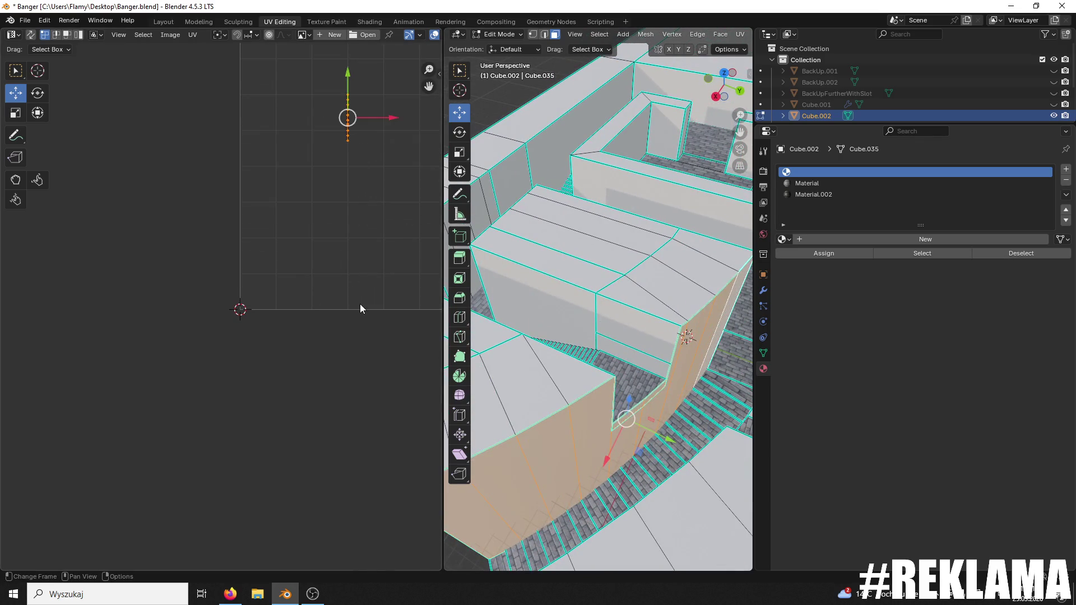
# - Unwrap the chosen wall faces and widen their UV islands
pyautogui.press('u')
pyautogui.click(362, 304)
pyautogui.scroll(4, 367, 297)
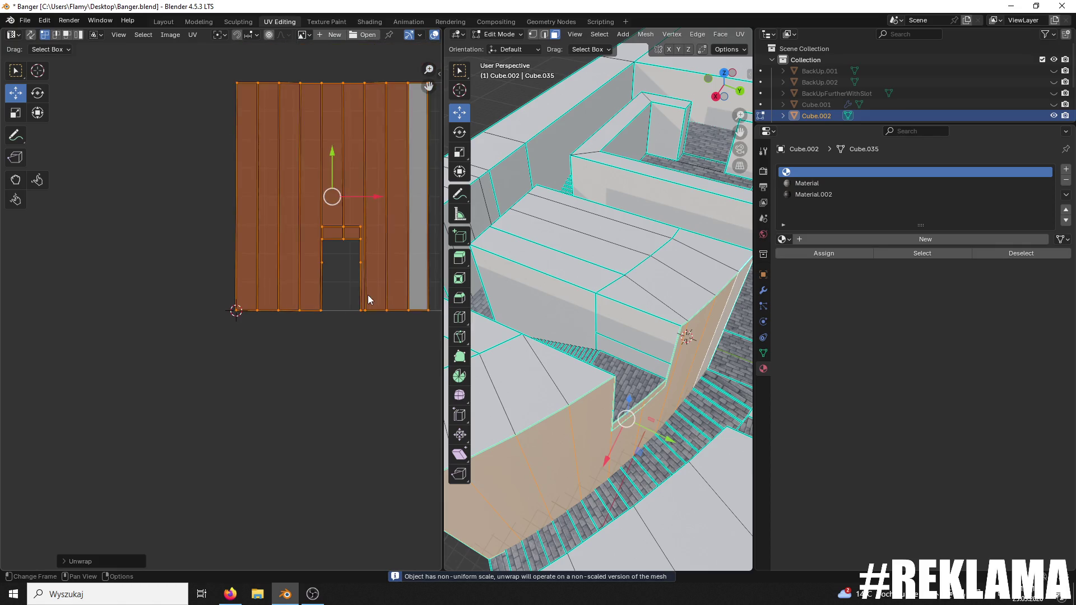
pyautogui.moveTo(593, 349); pyautogui.dragTo(569, 339)
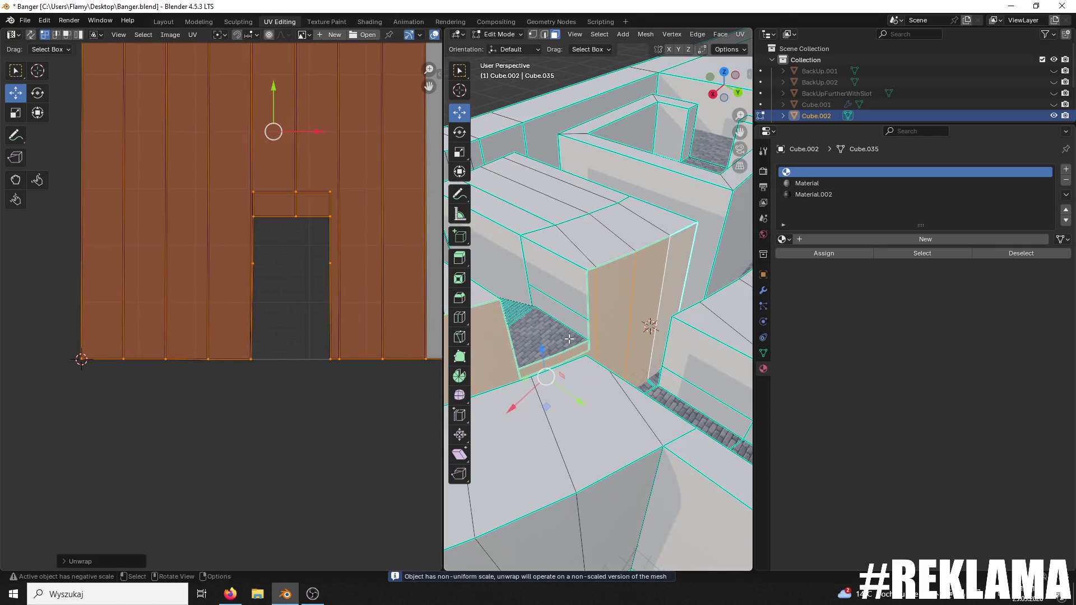
pyautogui.press('s')
pyautogui.click(439, 218)
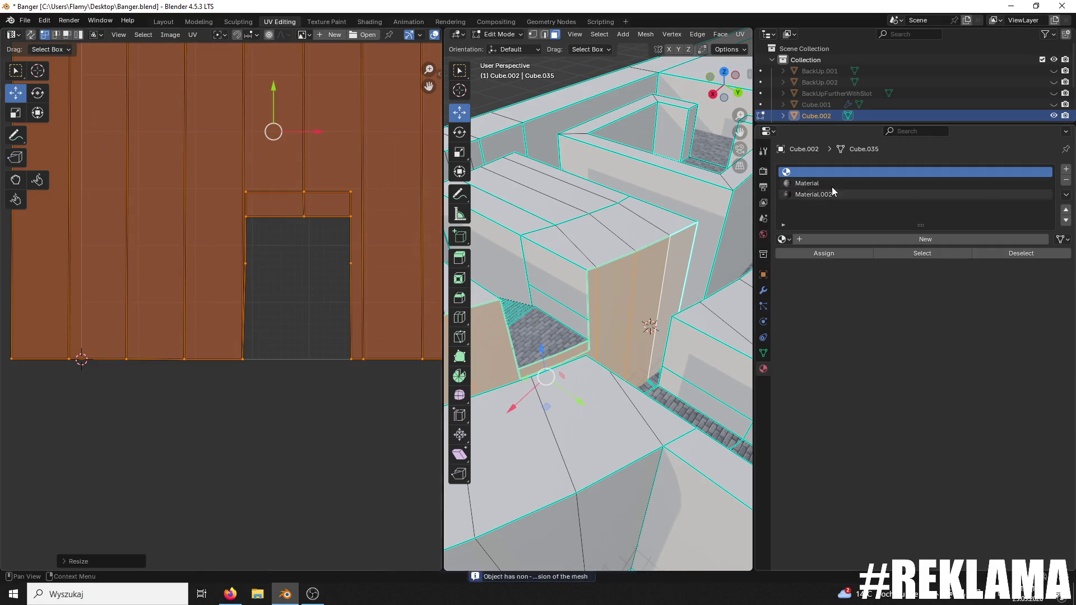
# - Assign the brick Material slot to the selected wall faces
pyautogui.click(824, 184)
pyautogui.click(823, 253)
pyautogui.scroll(4, 599, 309)
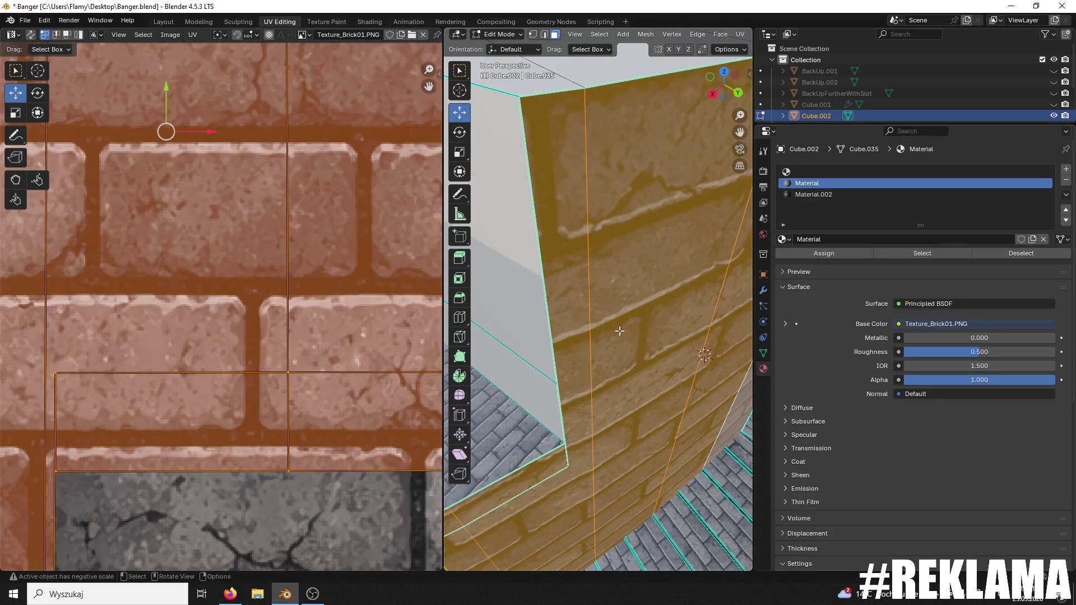
pyautogui.scroll(-2, 302, 325)
pyautogui.scroll(-2, 301, 325)
# - Rotate the wall UVs 180 degrees and scale them up to shrink the bricks
pyautogui.write('r180')
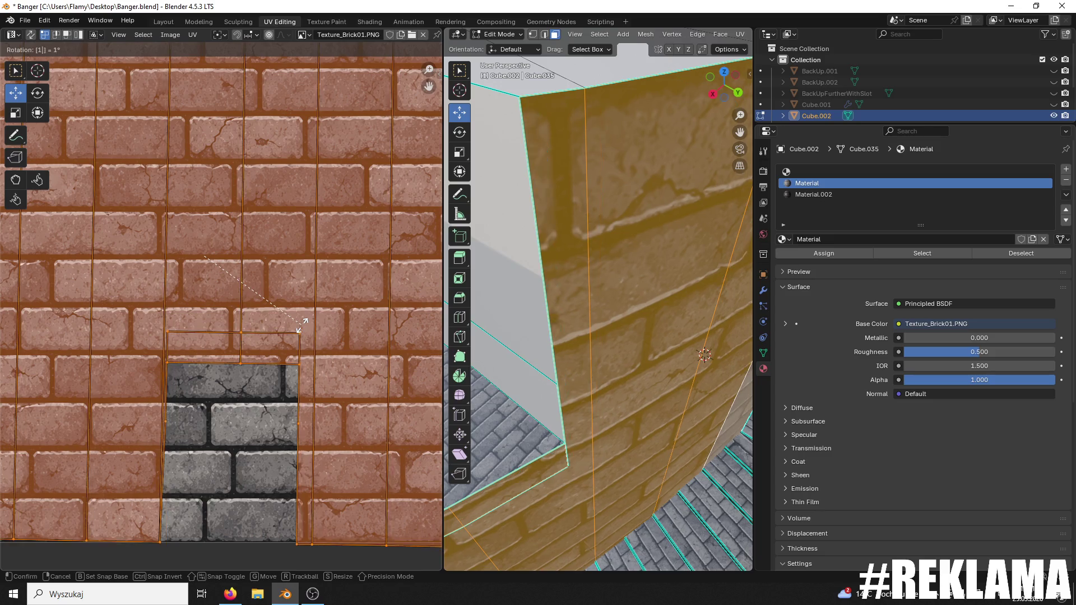
pyautogui.press('Return')
pyautogui.scroll(-5, 567, 328)
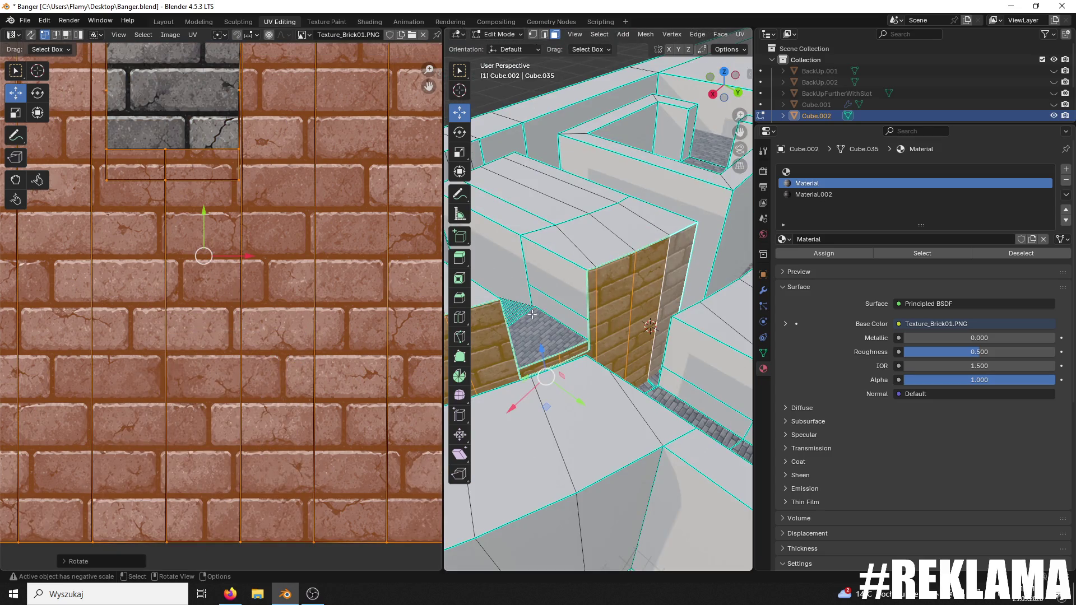
pyautogui.scroll(-3, 348, 314)
pyautogui.press('s')
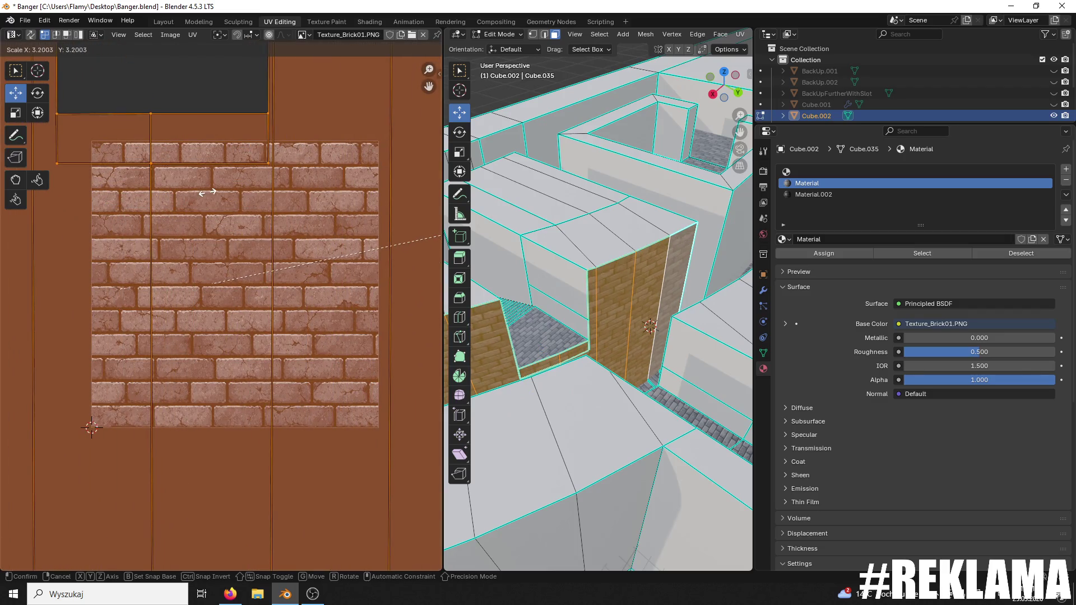
pyautogui.click(220, 188)
# - Rescale the wall UVs to about 1.49x, then select the next wall face
pyautogui.scroll(8, 536, 354)
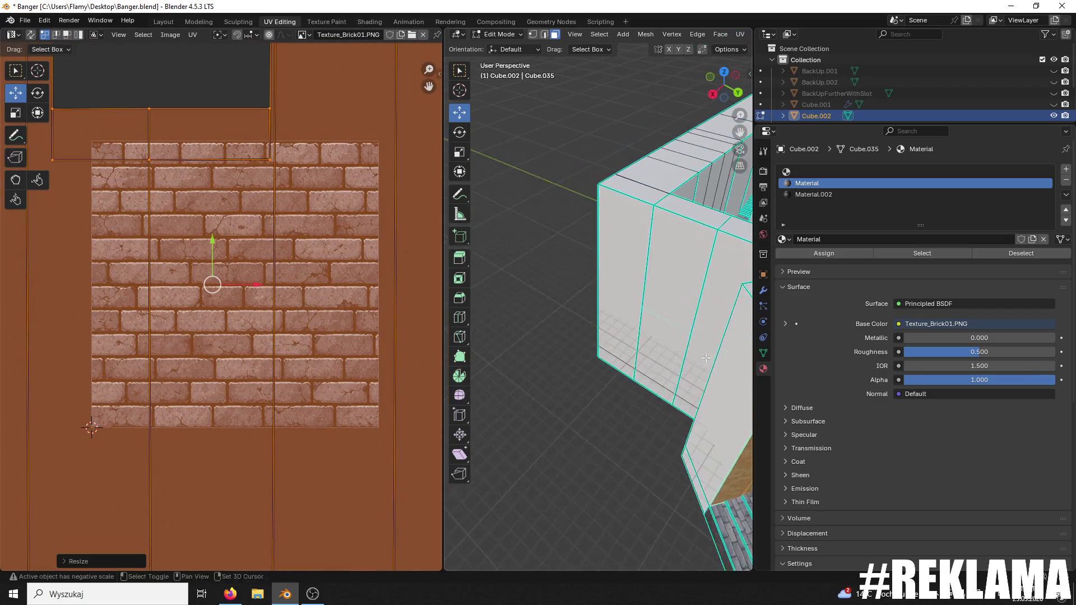
pyautogui.scroll(3, 536, 354)
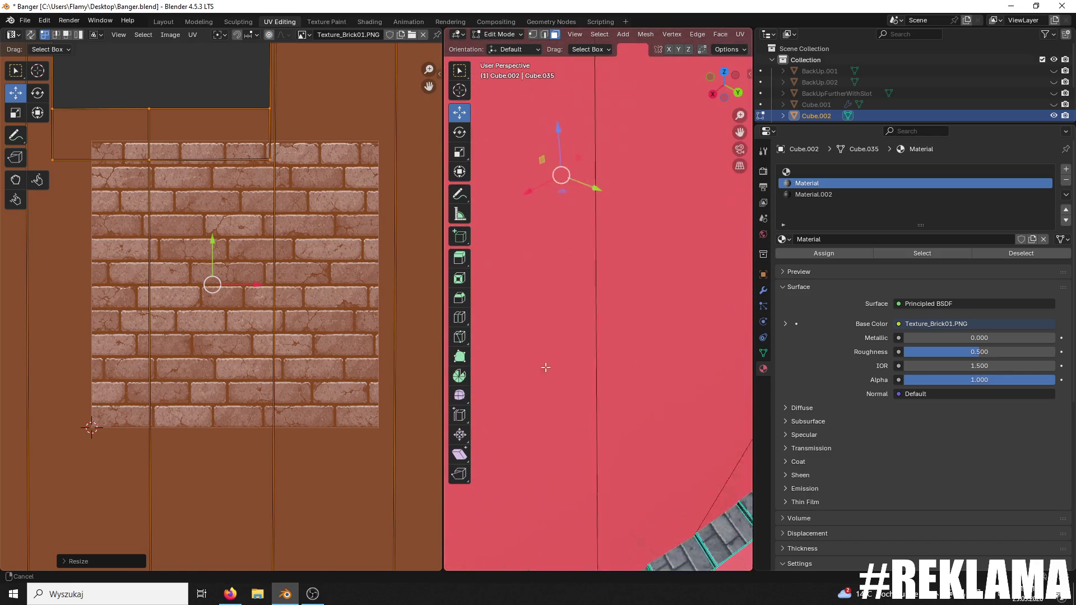
pyautogui.scroll(-6, 540, 364)
pyautogui.scroll(3, 641, 415)
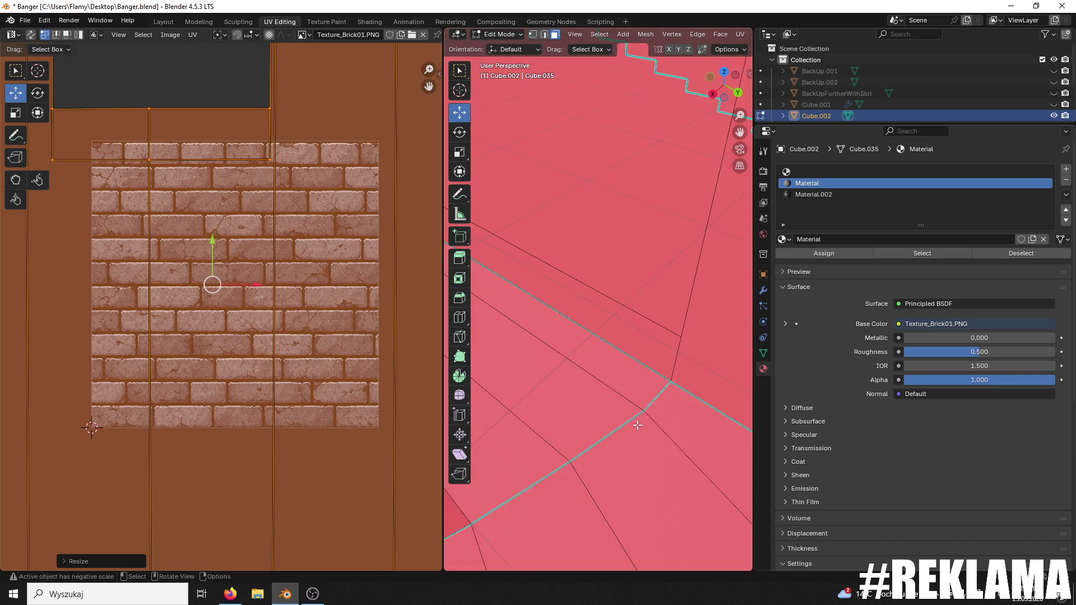
pyautogui.scroll(-3, 617, 415)
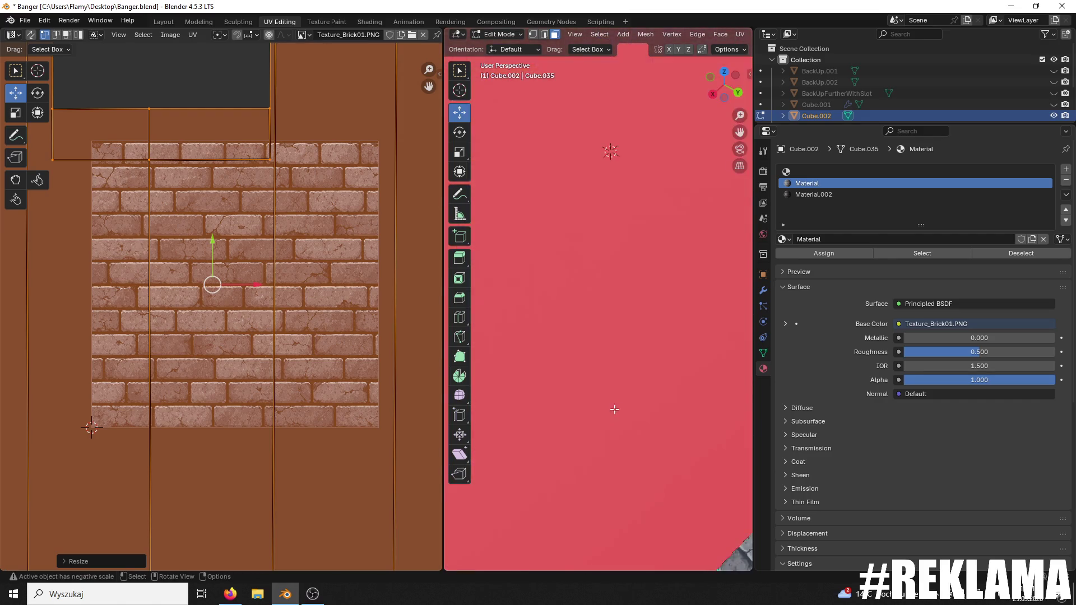
pyautogui.scroll(-3, 618, 403)
pyautogui.press('s')
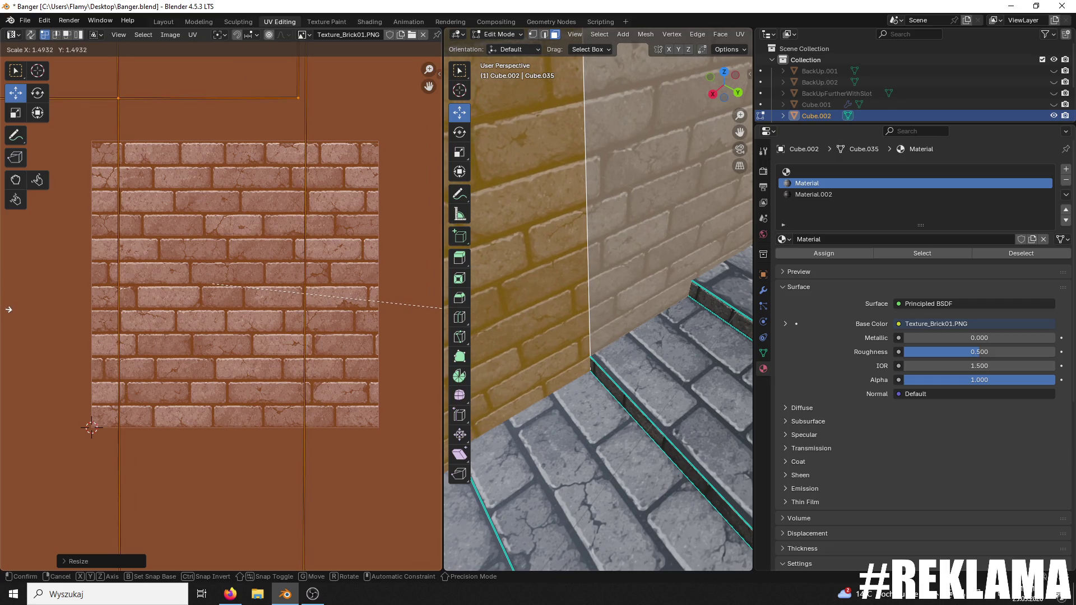
pyautogui.click(7, 312)
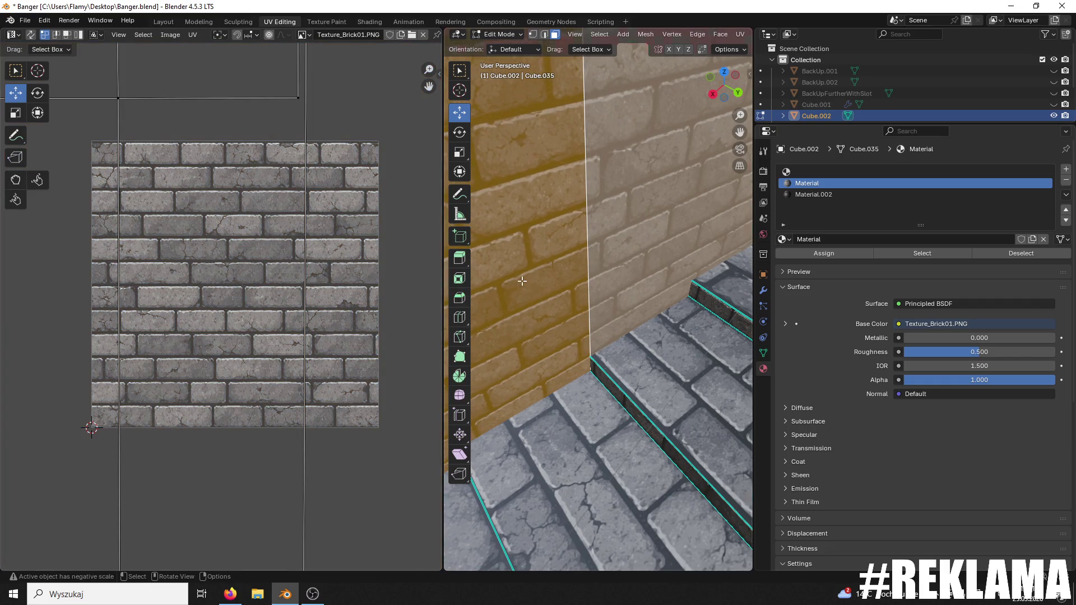
pyautogui.scroll(-3, 522, 280)
pyautogui.moveTo(521, 280)
pyautogui.mouseDown()
pyautogui.moveTo(583, 292)
pyautogui.moveTo(516, 288)
pyautogui.moveTo(559, 319)
pyautogui.moveTo(583, 314)
pyautogui.mouseUp()
pyautogui.click(559, 319)
# - Select the four wall faces beside the passage, including the narrow and tall column faces
pyautogui.click(688, 293)
pyautogui.keyDown('shift'); pyautogui.click(677, 262); pyautogui.keyUp('shift')
pyautogui.keyDown('shift'); pyautogui.click(660, 248); pyautogui.keyUp('shift')
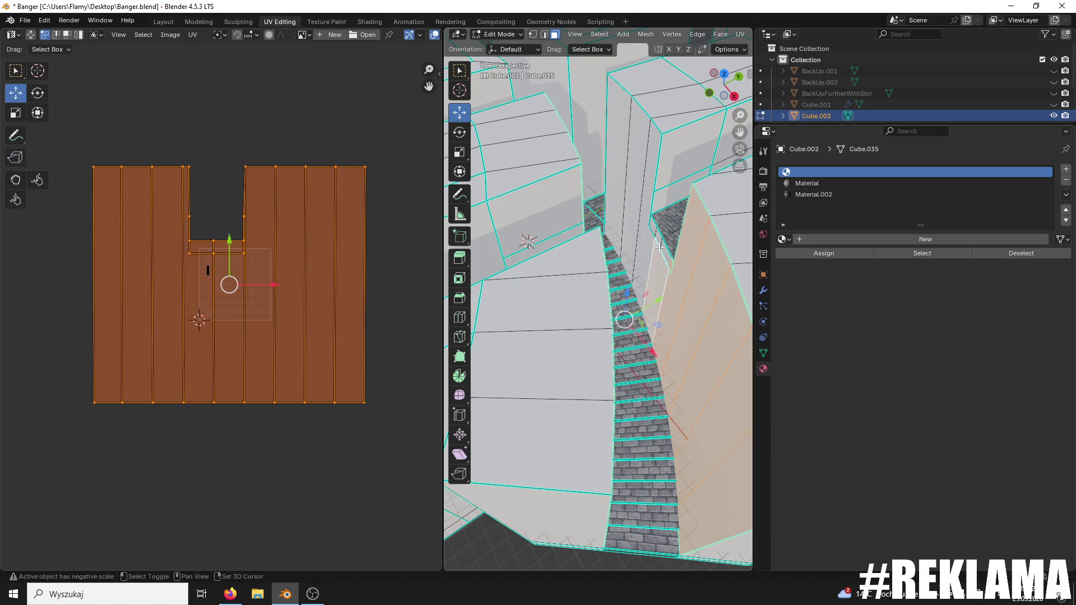
pyautogui.keyDown('shift'); pyautogui.click(650, 233); pyautogui.keyUp('shift')
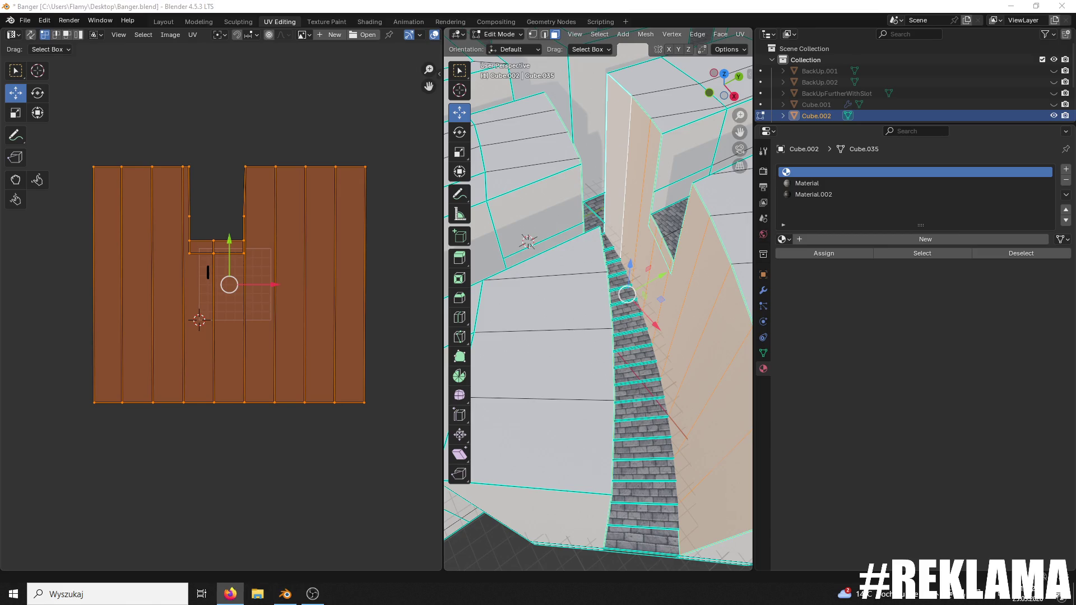
pyautogui.moveTo(645, 263); pyautogui.dragTo(615, 271)
pyautogui.scroll(2, 615, 271)
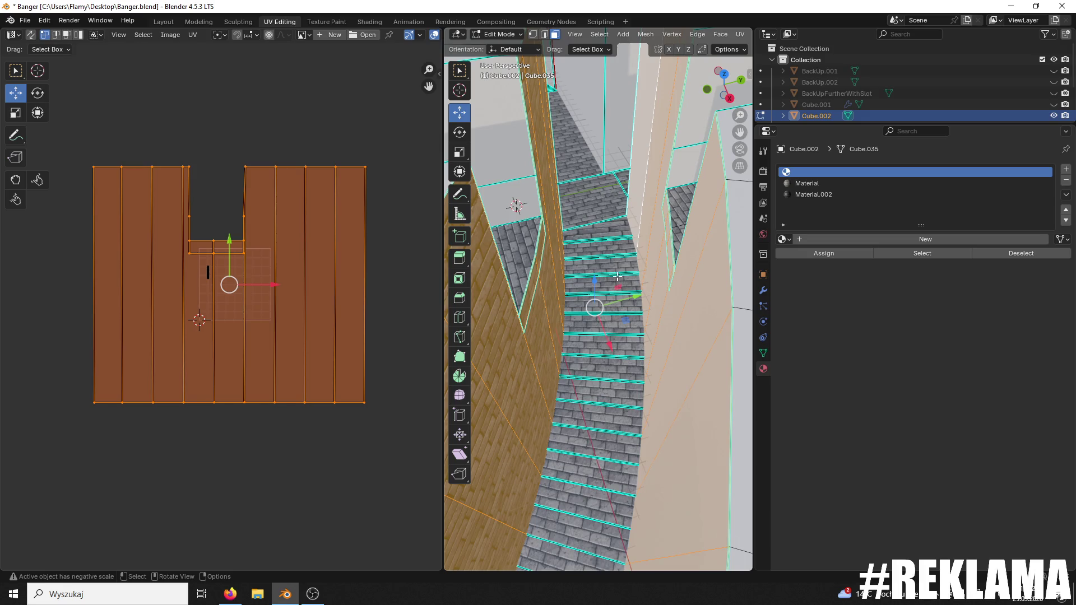
# - Unwrap the chosen wall faces and rotate their UV island 180°
pyautogui.press('a')
pyautogui.press('u')
pyautogui.press('Escape')
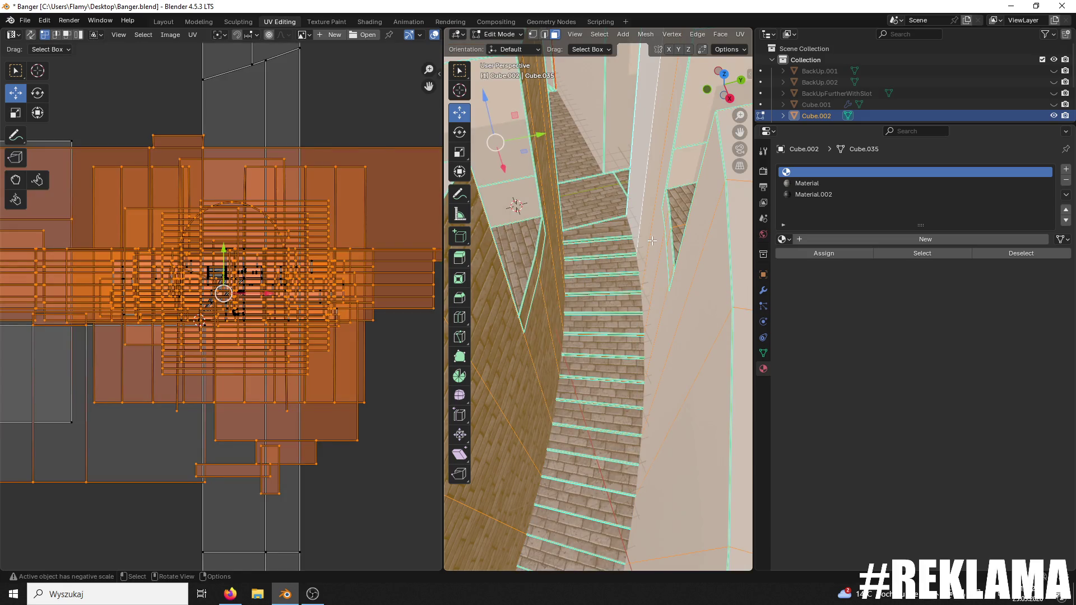
pyautogui.hotkey('ctrl', 'z')
pyautogui.press('u')
pyautogui.click(651, 240)
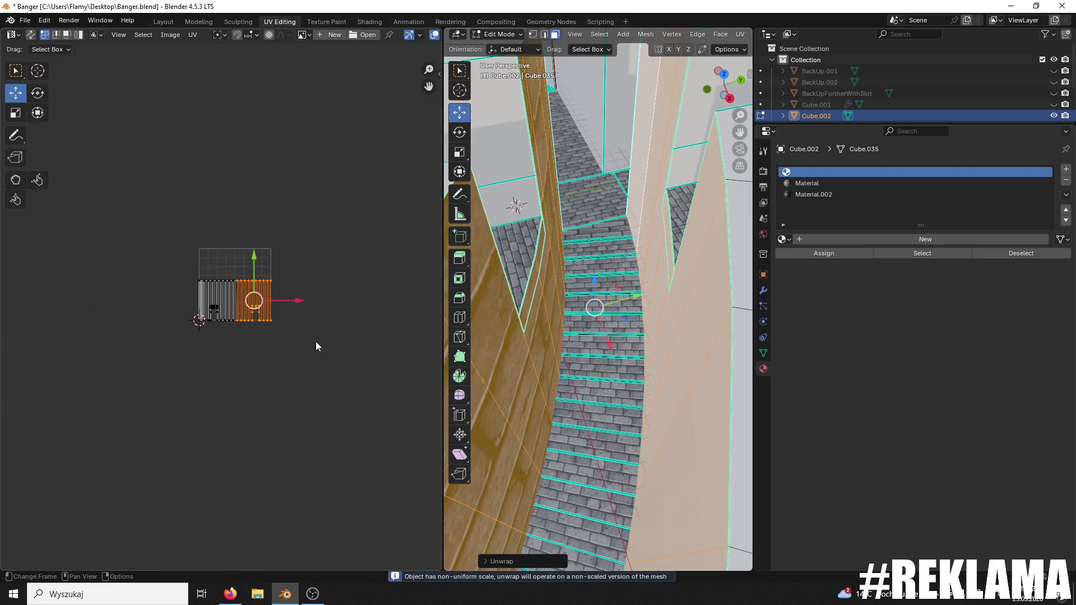
pyautogui.scroll(5, 292, 353)
pyautogui.write('ar180')
pyautogui.press('Return')
# - Enlarge the wall UV island and assign the brick material to the selected walls
pyautogui.press('s')
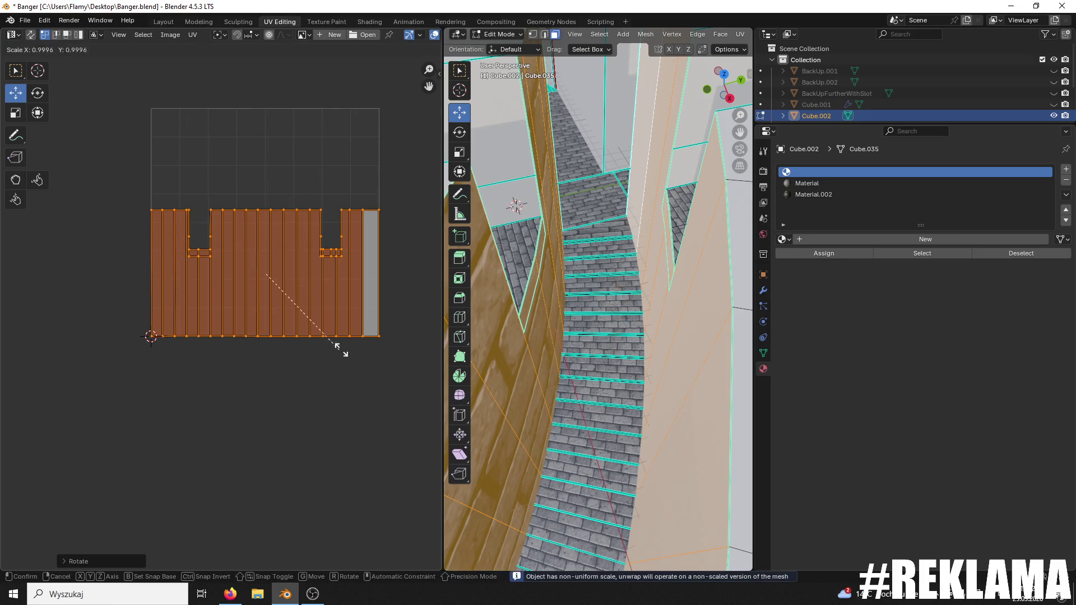
pyautogui.click(679, 191)
pyautogui.click(807, 183)
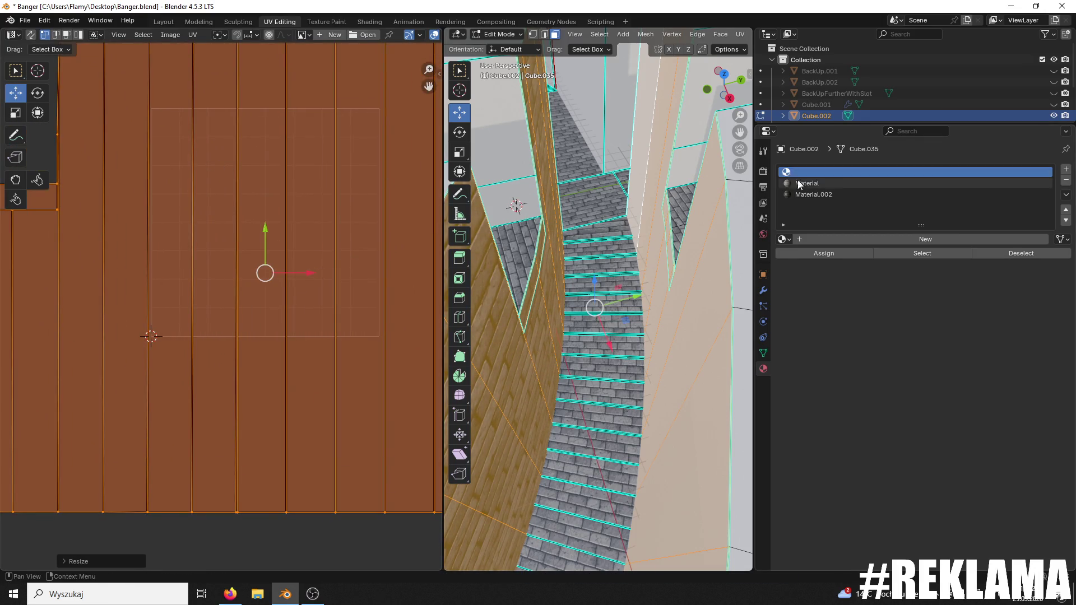
pyautogui.click(821, 253)
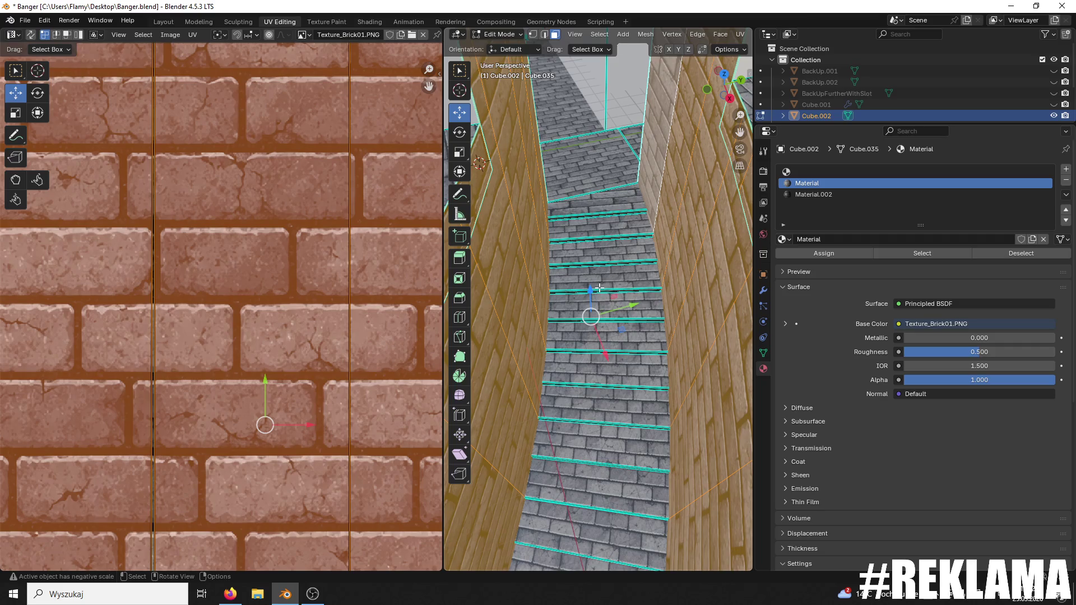
# - Scale the wall UVs up twice more, about 2.08x then 1.07x, shrinking the bricks
pyautogui.scroll(-3, 598, 288)
pyautogui.moveTo(599, 288)
pyautogui.mouseDown()
pyautogui.moveTo(573, 240)
pyautogui.moveTo(619, 228)
pyautogui.moveTo(640, 248)
pyautogui.moveTo(639, 229)
pyautogui.mouseUp()
pyautogui.scroll(3, 640, 258)
pyautogui.press('s')
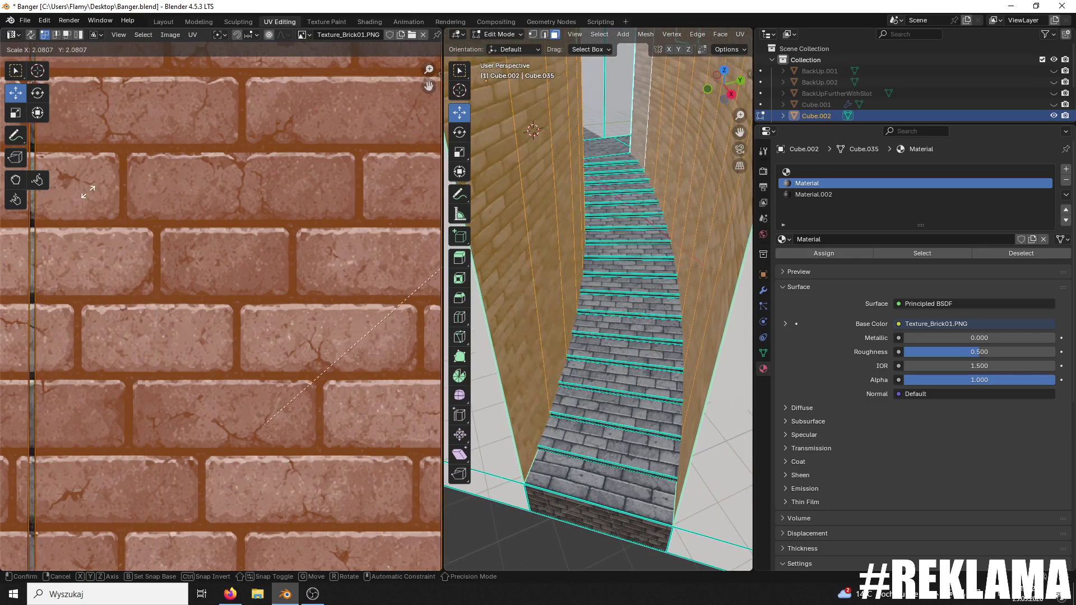
pyautogui.click(294, 186)
pyautogui.moveTo(673, 336)
pyautogui.mouseDown()
pyautogui.moveTo(691, 354)
pyautogui.moveTo(605, 308)
pyautogui.mouseUp()
pyautogui.press('s')
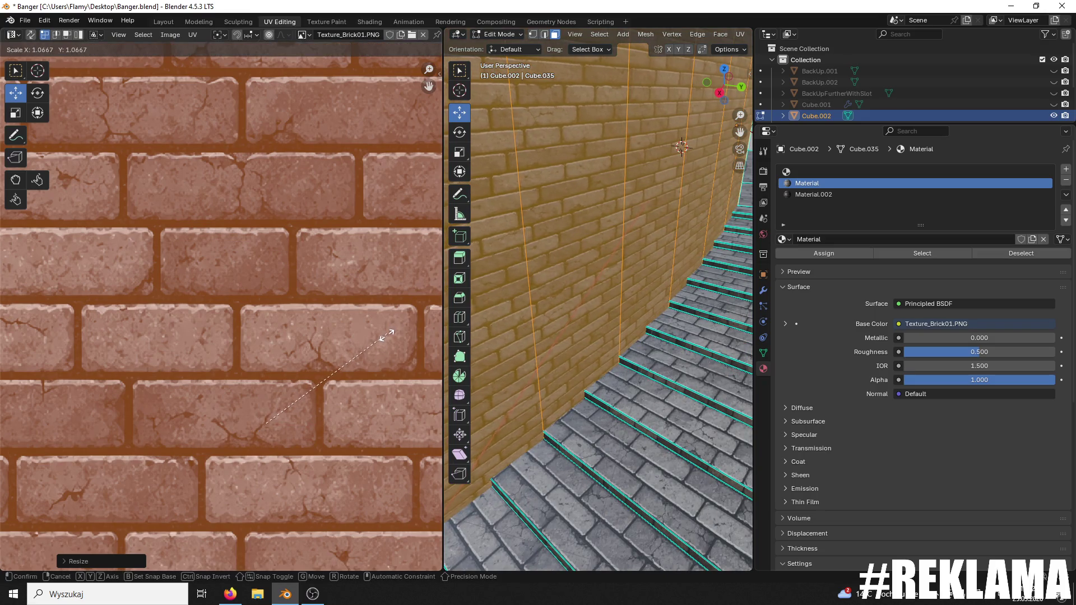
pyautogui.click(386, 335)
pyautogui.scroll(-5, 613, 327)
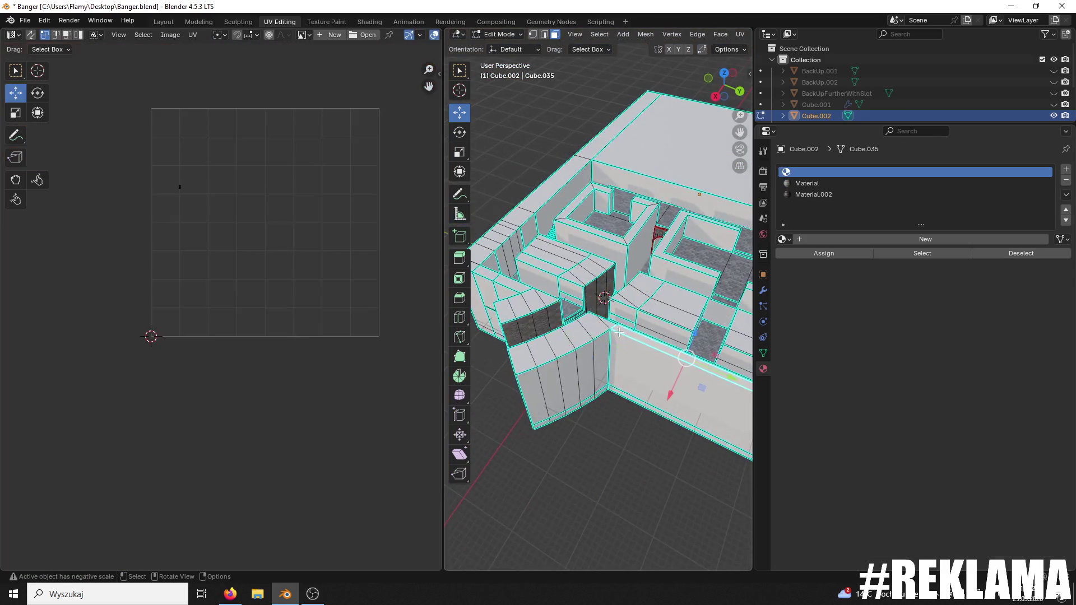
# - Select another part of the walls and save the file
pyautogui.click(604, 319)
pyautogui.scroll(6, 604, 319)
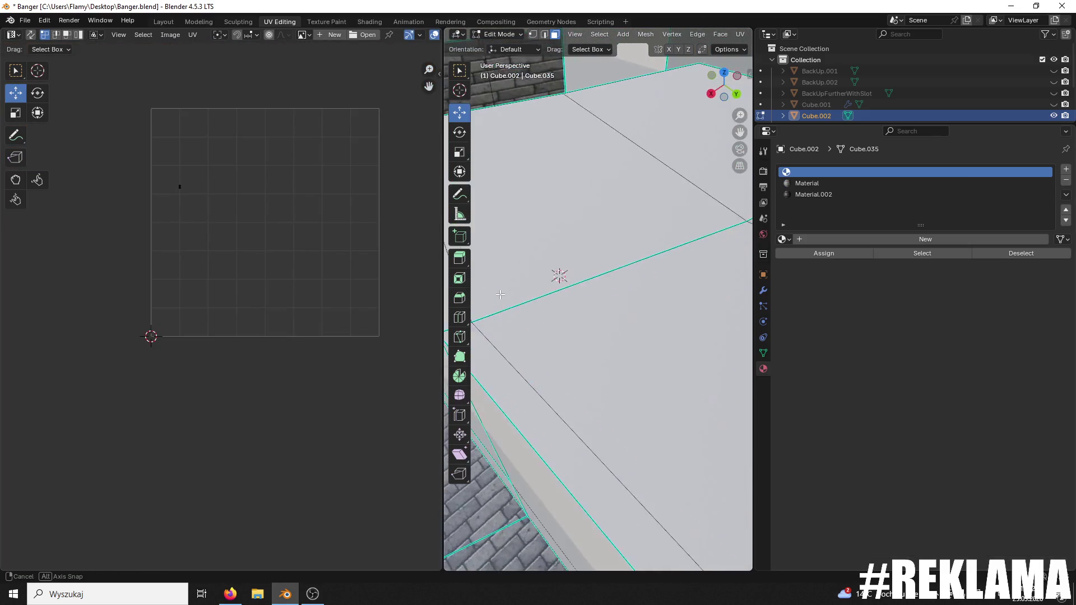
pyautogui.scroll(-3, 568, 271)
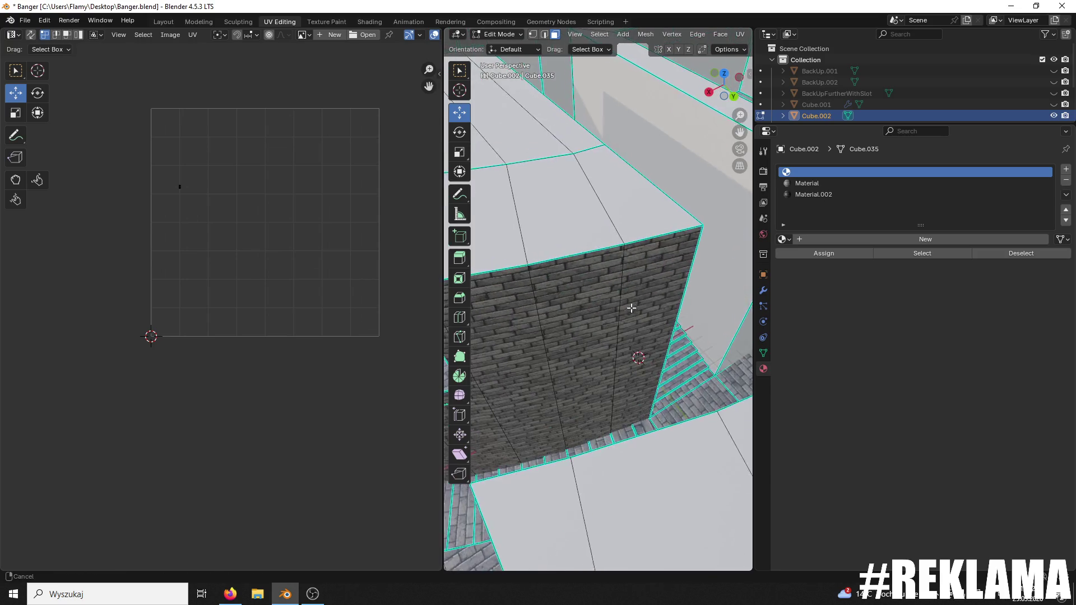
pyautogui.hotkey('ctrl', 's')
pyautogui.scroll(5, 578, 300)
pyautogui.scroll(-8, 569, 281)
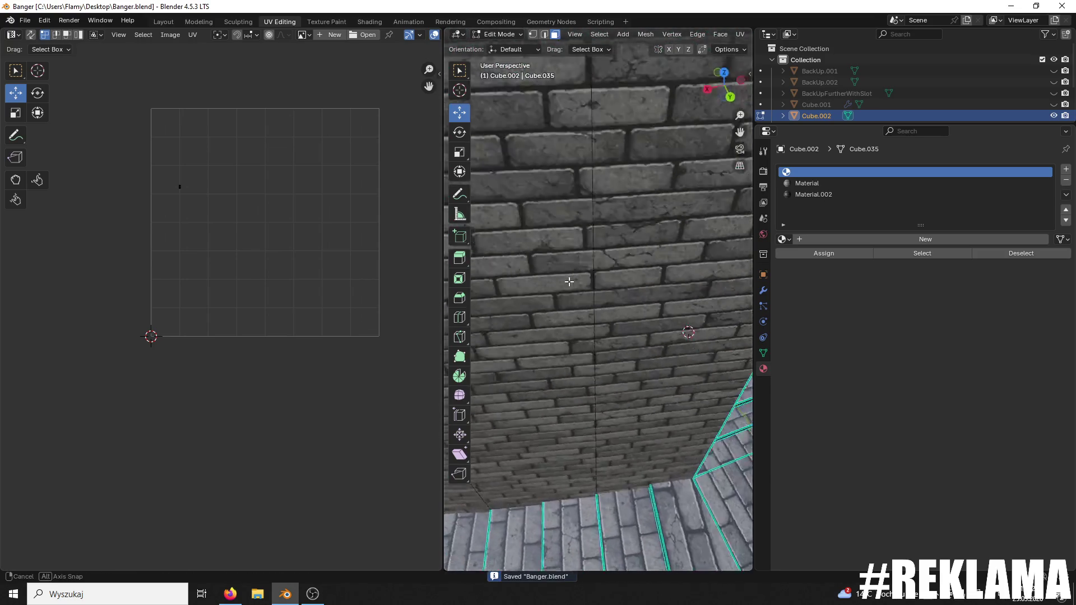
pyautogui.scroll(3, 568, 267)
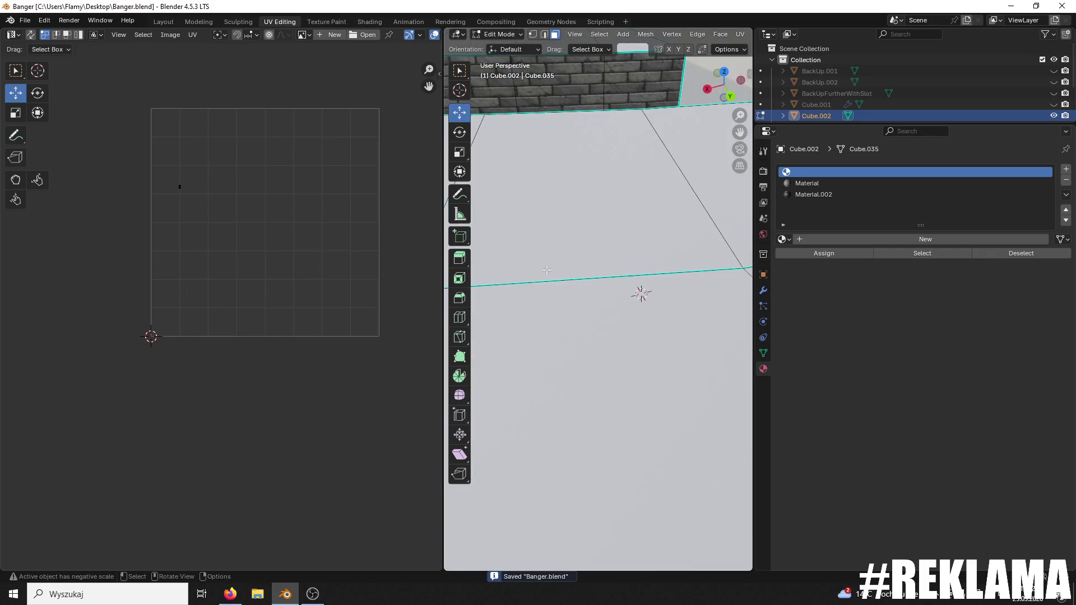
pyautogui.scroll(-4, 568, 269)
# - Stretch another brick wall's UVs horizontally along the X axis
pyautogui.click(566, 271)
pyautogui.scroll(-2, 273, 289)
pyautogui.scroll(-8, 274, 289)
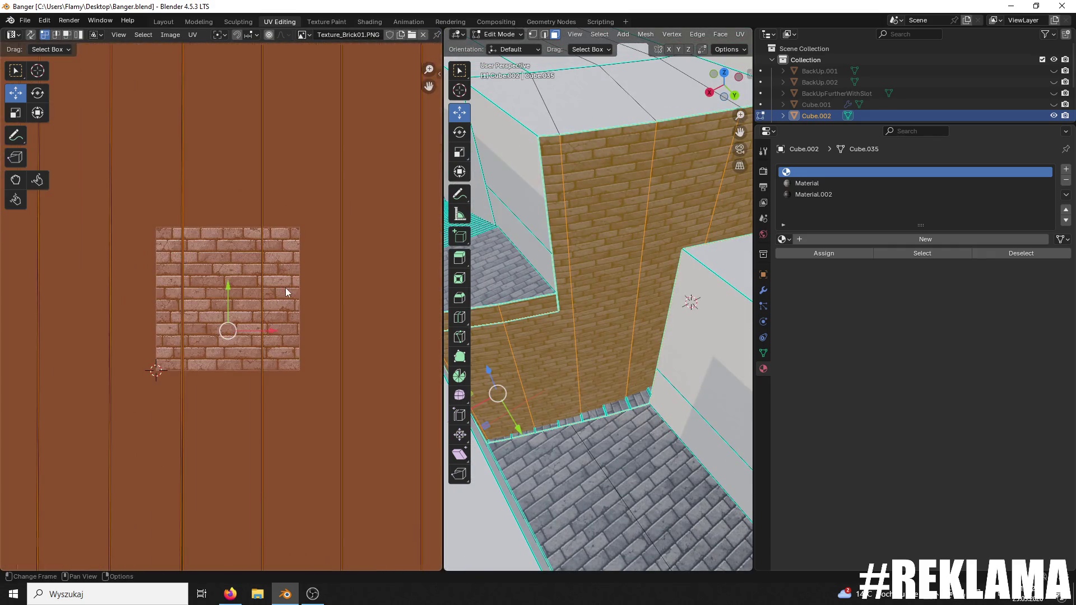
pyautogui.press('s')
pyautogui.press('x')
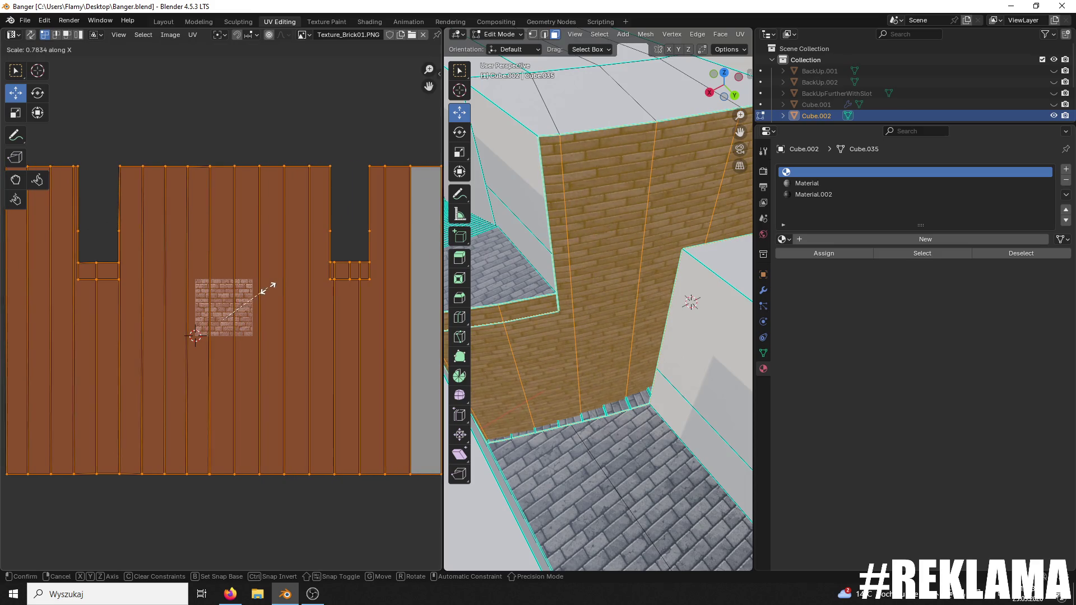
pyautogui.click(336, 280)
pyautogui.scroll(-3, 498, 393)
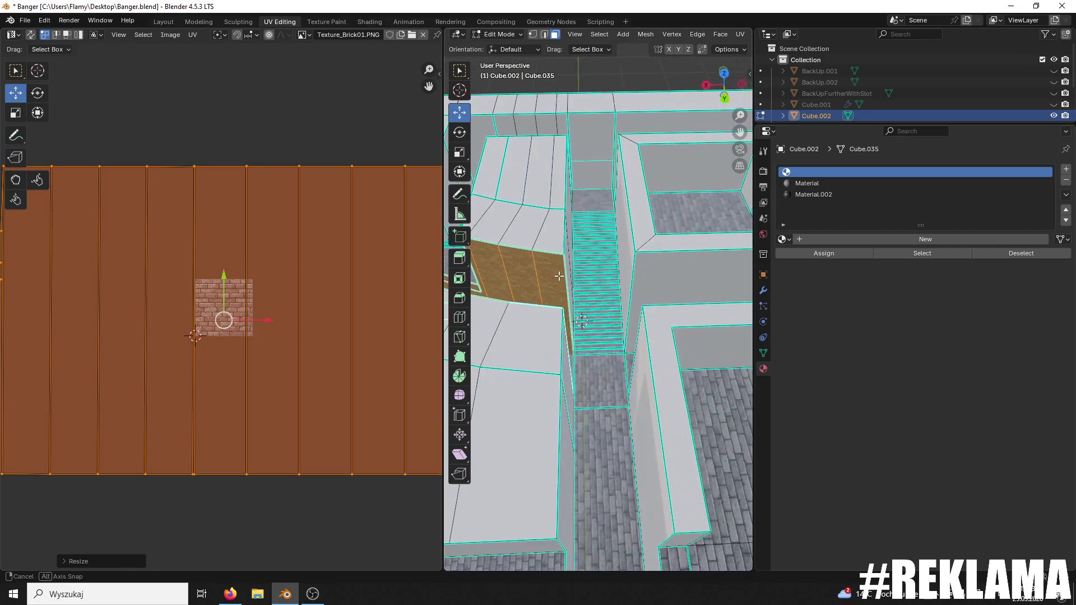
# - Unwrap the tall wall face beside the stairs angle-based and pick the brick material
pyautogui.click(655, 270)
pyautogui.click(557, 258)
pyautogui.moveTo(557, 258)
pyautogui.mouseDown()
pyautogui.moveTo(533, 276)
pyautogui.moveTo(616, 235)
pyautogui.moveTo(668, 225)
pyautogui.mouseUp()
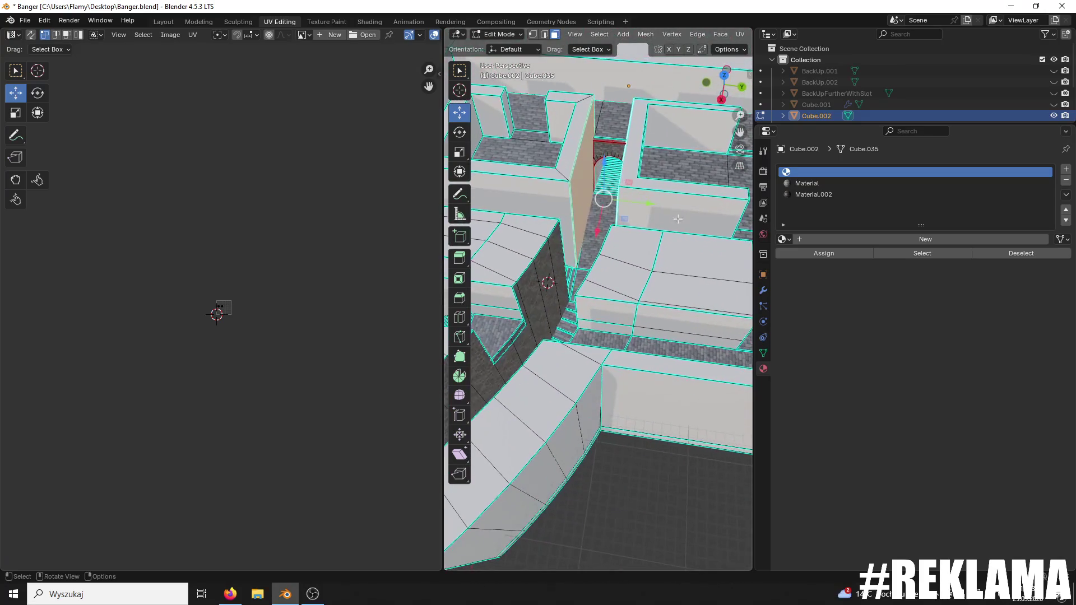
pyautogui.press('Home')
pyautogui.press('a')
pyautogui.press('u')
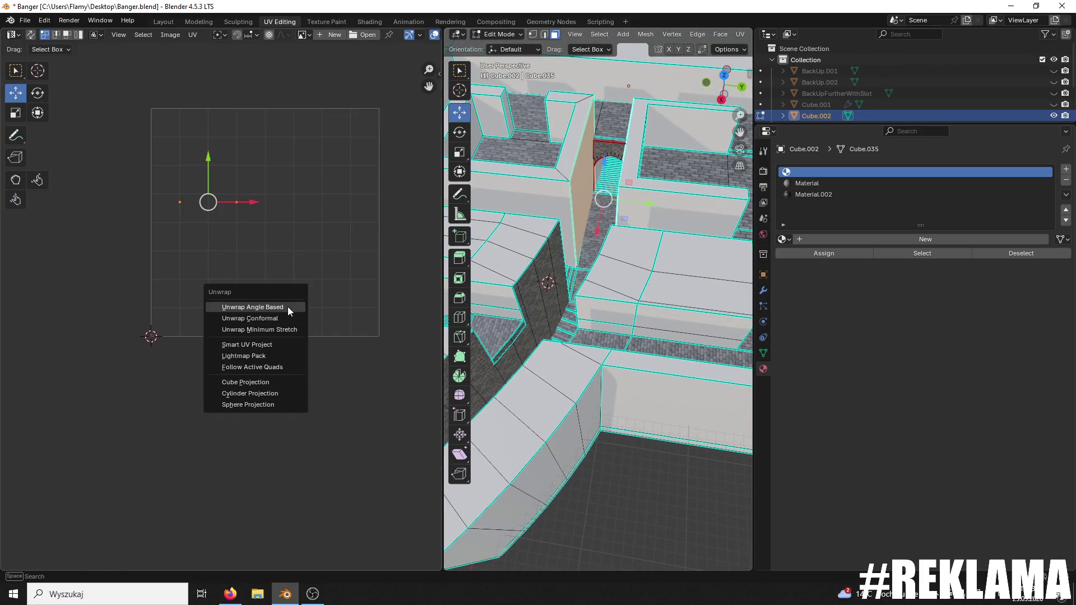
pyautogui.click(288, 307)
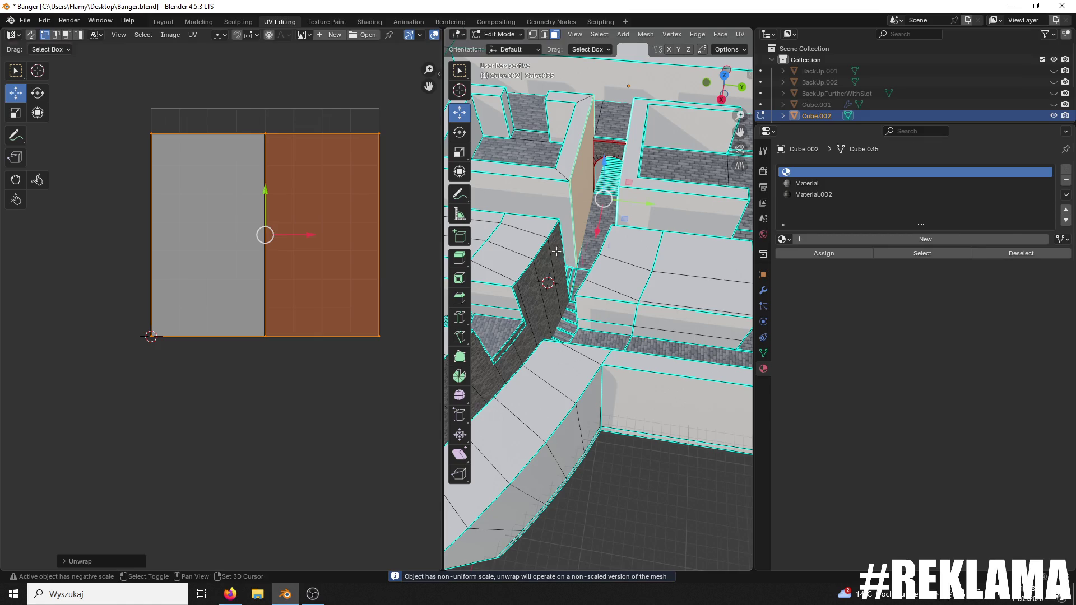
pyautogui.click(529, 288)
# - Add the narrow adjacent, dark and upper brick wall faces to the selection
pyautogui.keyDown('shift'); pyautogui.click(519, 300); pyautogui.keyUp('shift')
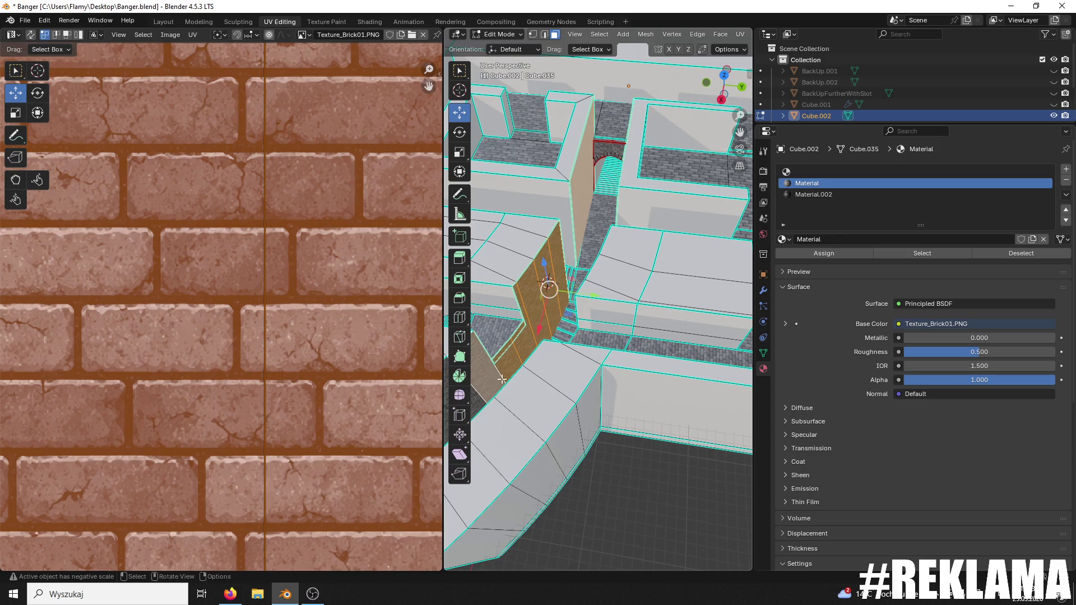
pyautogui.hscroll(-4, 516, 347)
pyautogui.keyDown('shift'); pyautogui.click(519, 368); pyautogui.keyUp('shift')
pyautogui.keyDown('shift'); pyautogui.click(519, 368); pyautogui.keyUp('shift')
pyautogui.scroll(5, 560, 336)
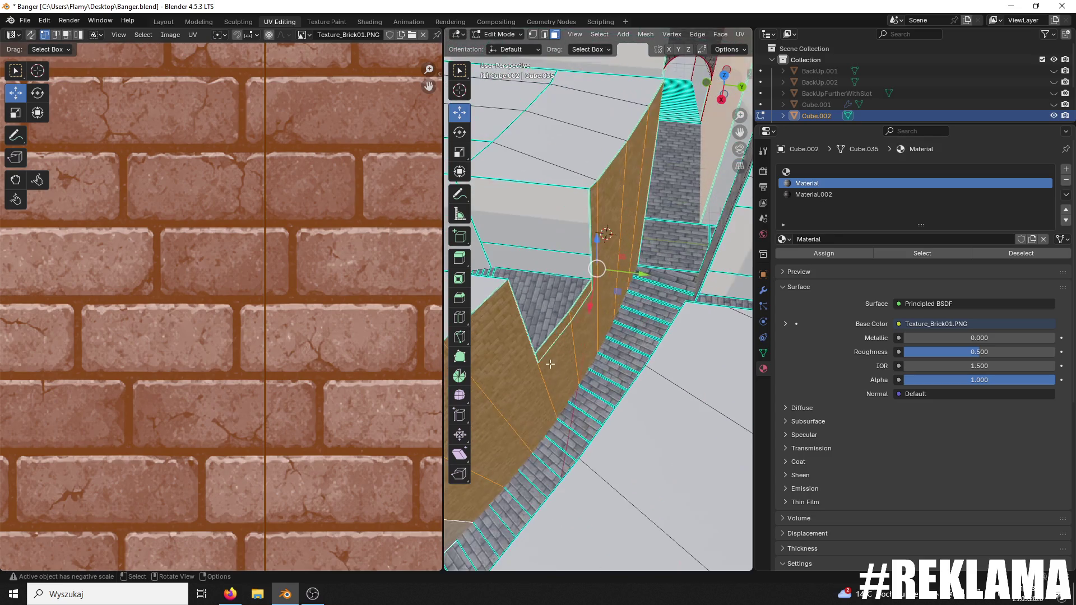
pyautogui.moveTo(708, 321); pyautogui.dragTo(638, 265)
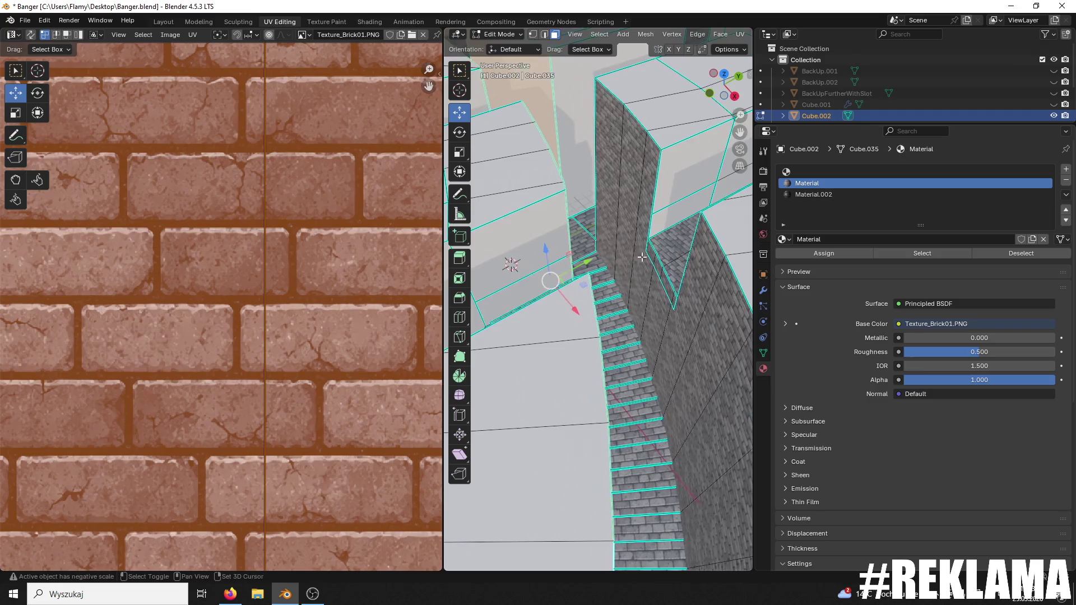
pyautogui.keyDown('shift'); pyautogui.click(647, 199); pyautogui.keyUp('shift')
pyautogui.keyDown('shift'); pyautogui.click(605, 168); pyautogui.keyUp('shift')
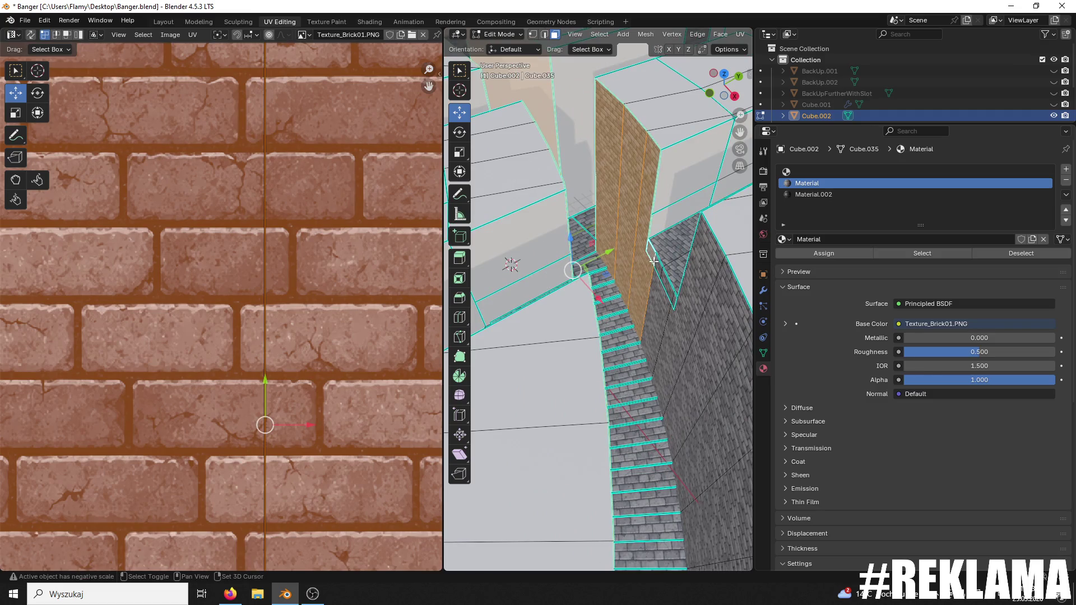
# - Select the large right-hand and lower wall faces, then another untextured wall face
pyautogui.keyDown('shift'); pyautogui.click(659, 278); pyautogui.keyUp('shift')
pyautogui.keyDown('shift'); pyautogui.click(721, 362); pyautogui.keyUp('shift')
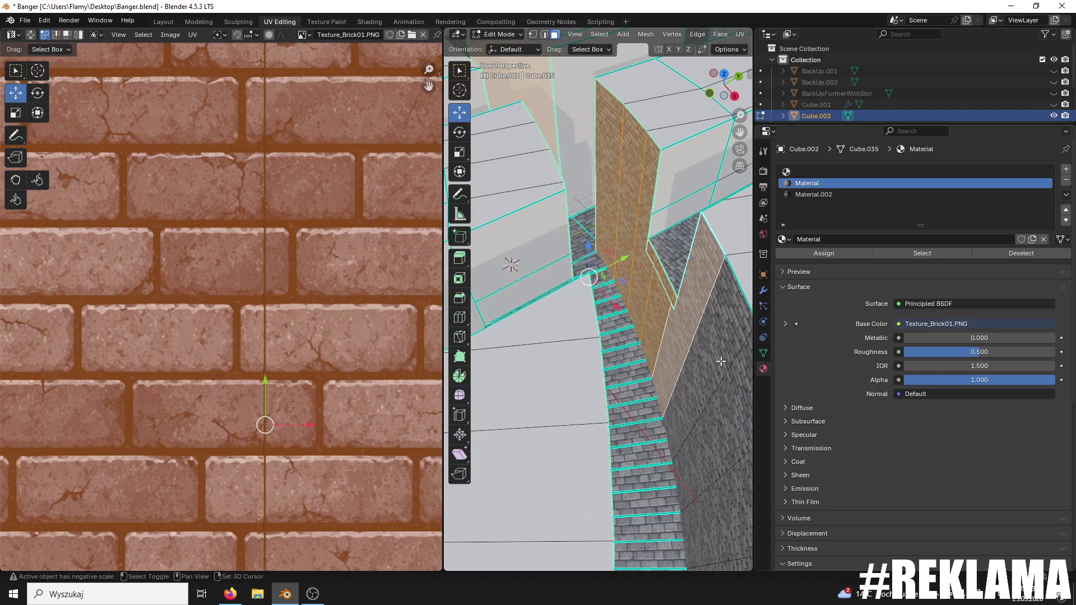
pyautogui.keyDown('shift'); pyautogui.click(727, 430); pyautogui.keyUp('shift')
pyautogui.moveTo(727, 430)
pyautogui.mouseDown()
pyautogui.moveTo(621, 392)
pyautogui.moveTo(604, 311)
pyautogui.mouseUp()
pyautogui.moveTo(560, 243)
pyautogui.mouseDown()
pyautogui.moveTo(482, 277)
pyautogui.moveTo(585, 317)
pyautogui.moveTo(605, 259)
pyautogui.moveTo(620, 282)
pyautogui.moveTo(623, 265)
pyautogui.mouseUp()
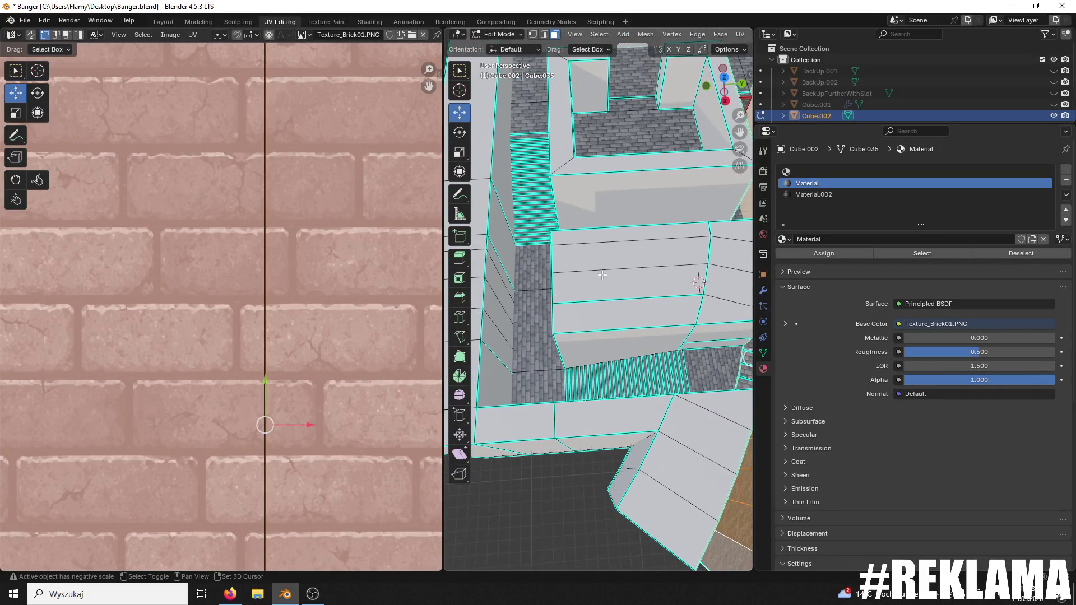
pyautogui.click(505, 387)
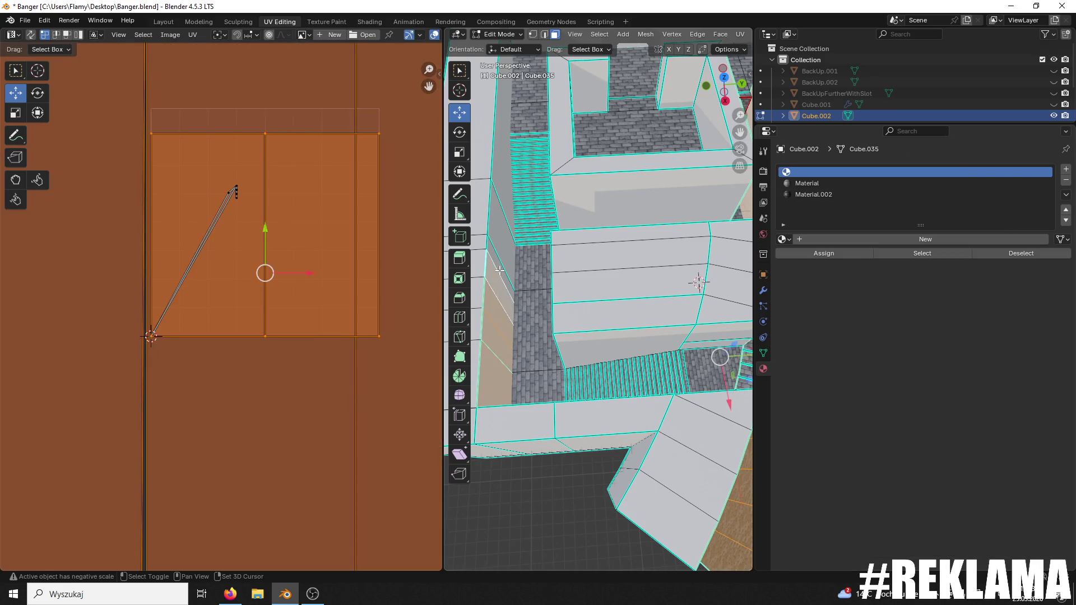
# - Unwrap the selected wall faces with Angle Based unwrapping
pyautogui.moveTo(503, 188)
pyautogui.mouseDown()
pyautogui.moveTo(545, 183)
pyautogui.moveTo(609, 236)
pyautogui.moveTo(625, 354)
pyautogui.moveTo(616, 304)
pyautogui.mouseUp()
pyautogui.moveTo(491, 264)
pyautogui.mouseDown()
pyautogui.moveTo(566, 352)
pyautogui.moveTo(593, 313)
pyautogui.mouseUp()
pyautogui.scroll(-3, 271, 342)
pyautogui.press('u')
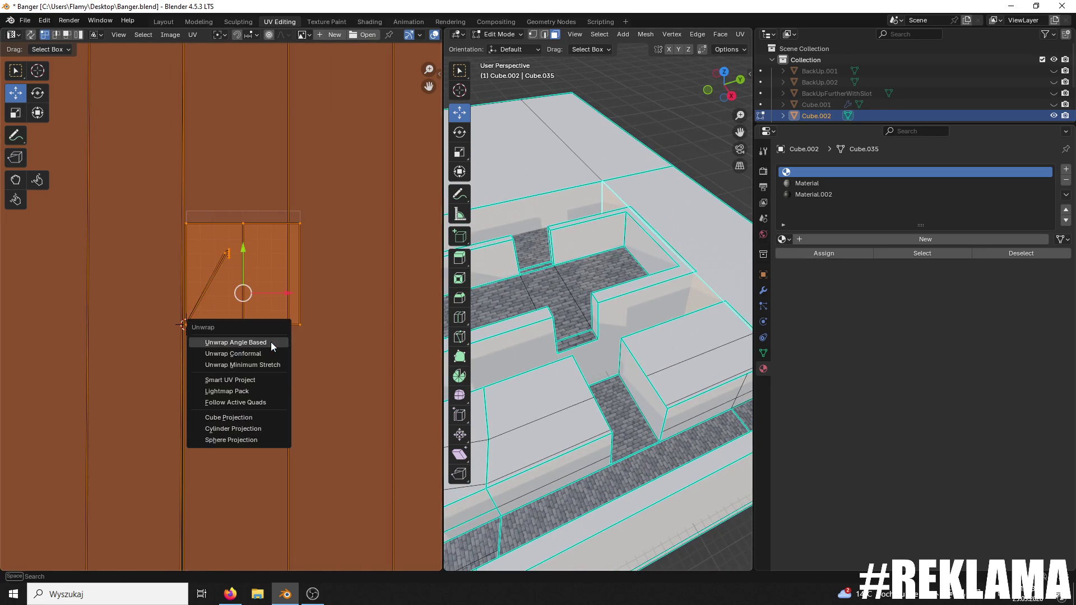
pyautogui.click(270, 342)
pyautogui.scroll(6, 382, 363)
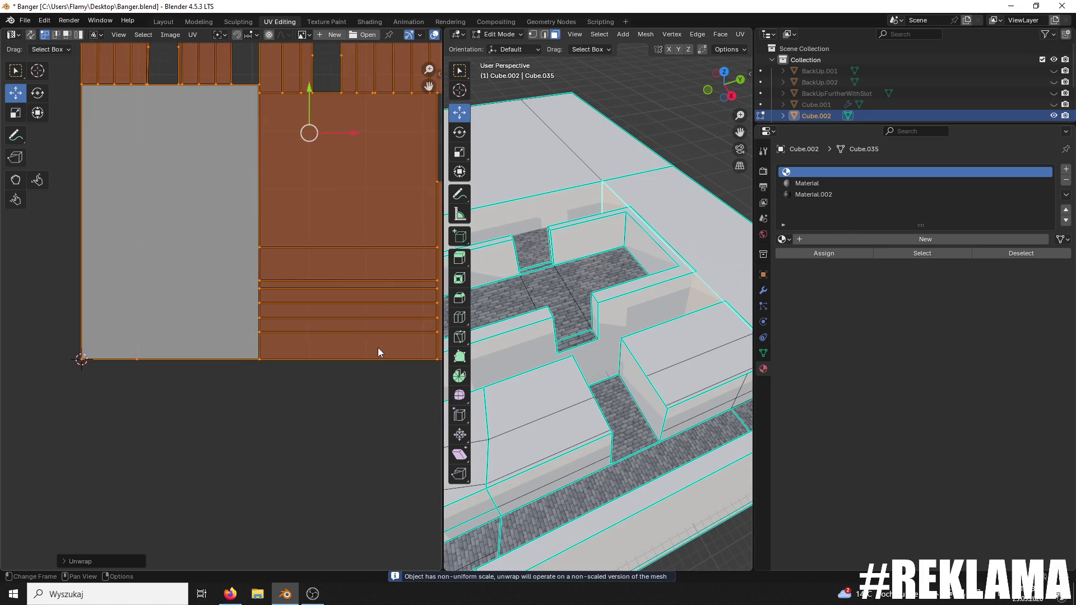
# - Try assigning the first brick material slot, then undo back to the earlier UV layout
pyautogui.click(812, 194)
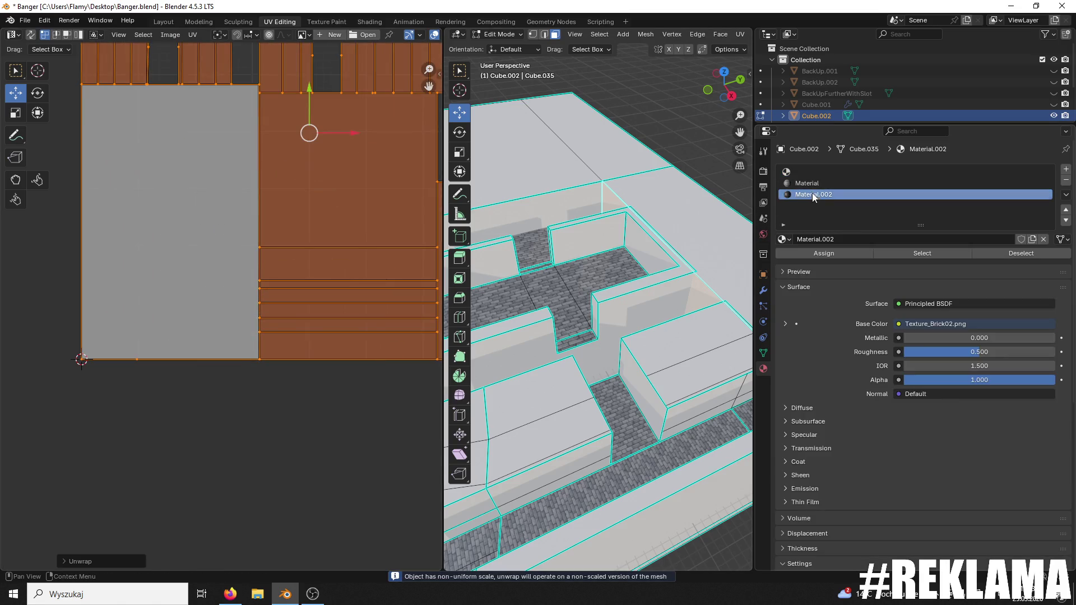
pyautogui.click(806, 183)
pyautogui.click(809, 253)
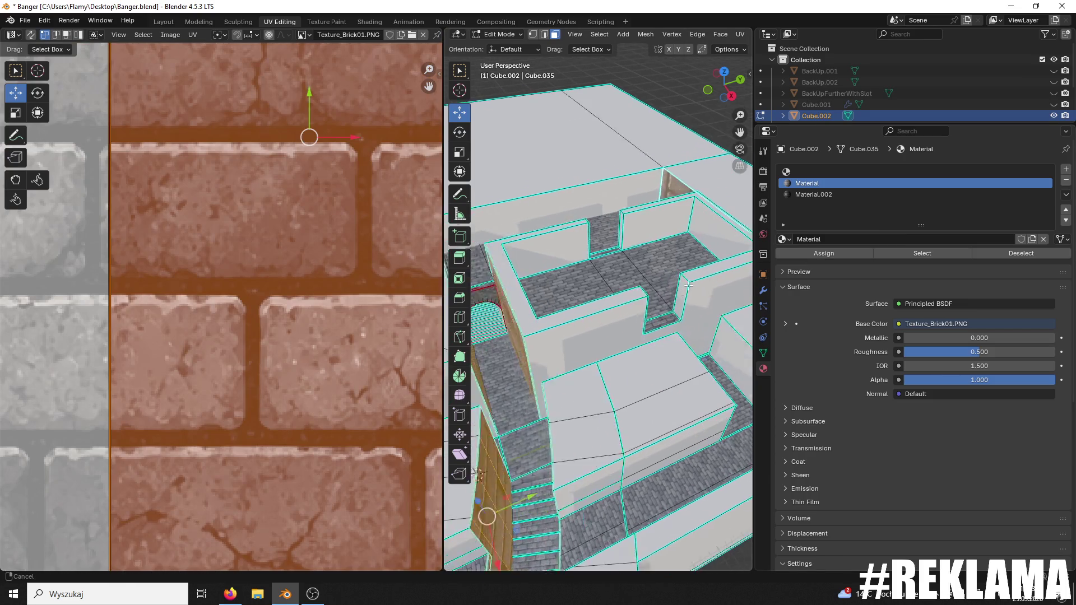
pyautogui.hotkey('ctrl', 'z')
pyautogui.hotkey('ctrl', 'z')
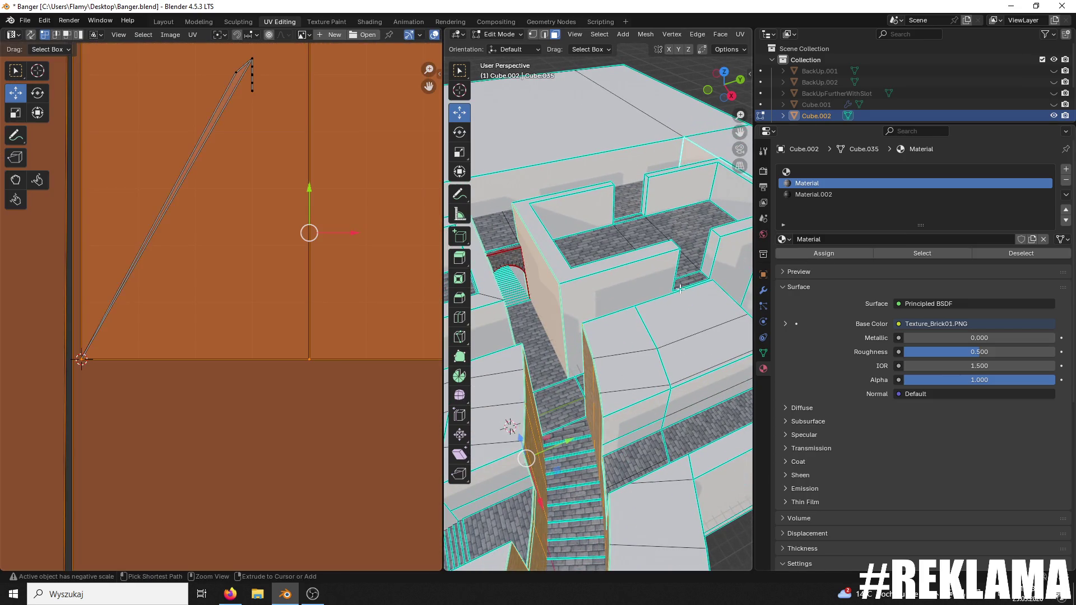
pyautogui.hotkey('ctrl', 'z')
pyautogui.hotkey('ctrl', 'z')
# - Select and frame the plain wall face, then assign it the brick 'Material' slot
pyautogui.scroll(3, 574, 326)
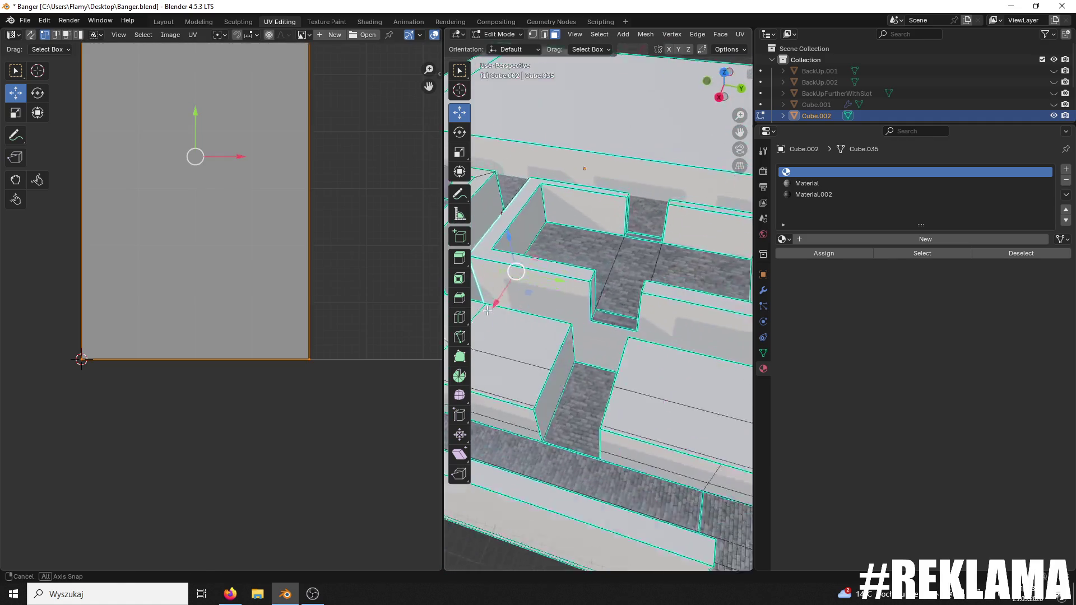
pyautogui.moveTo(573, 327); pyautogui.dragTo(633, 335)
pyautogui.keyDown('shift'); pyautogui.click(613, 309); pyautogui.keyUp('shift')
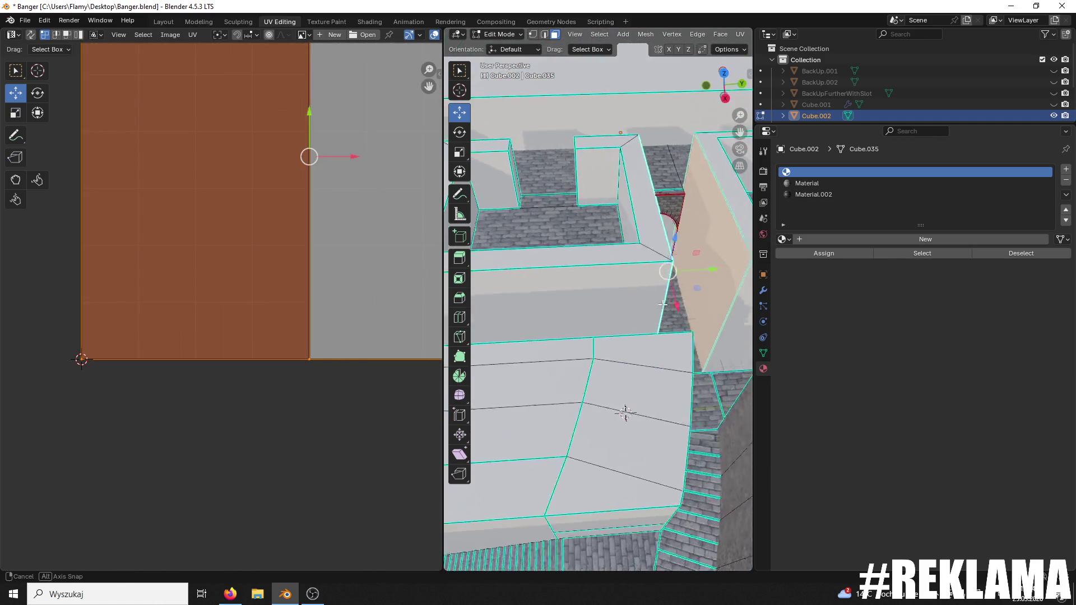
pyautogui.press('KP_Decimal')
pyautogui.scroll(-2, 502, 320)
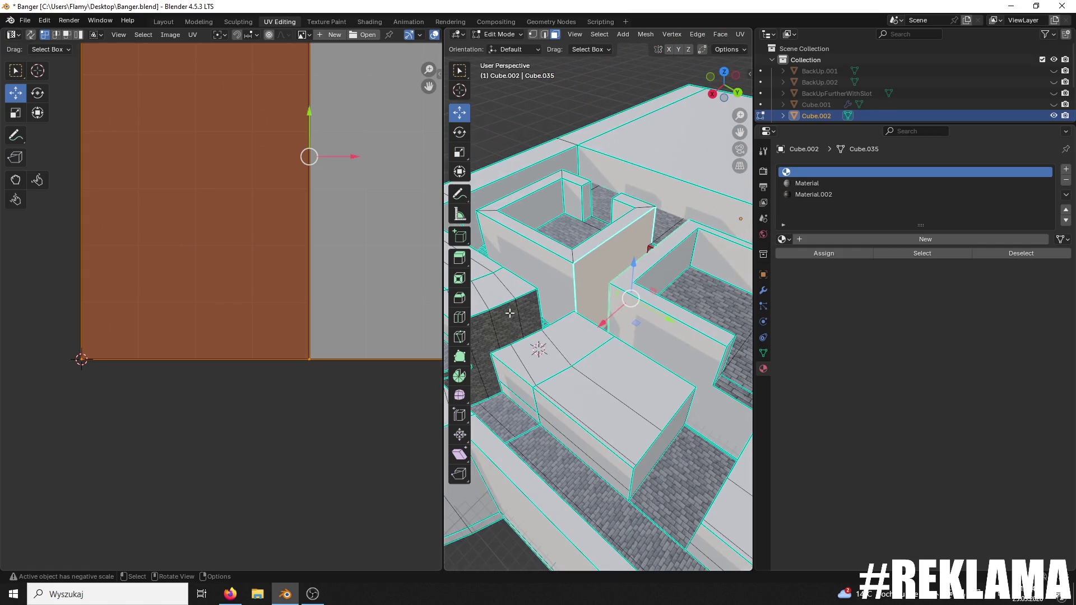
pyautogui.click(806, 183)
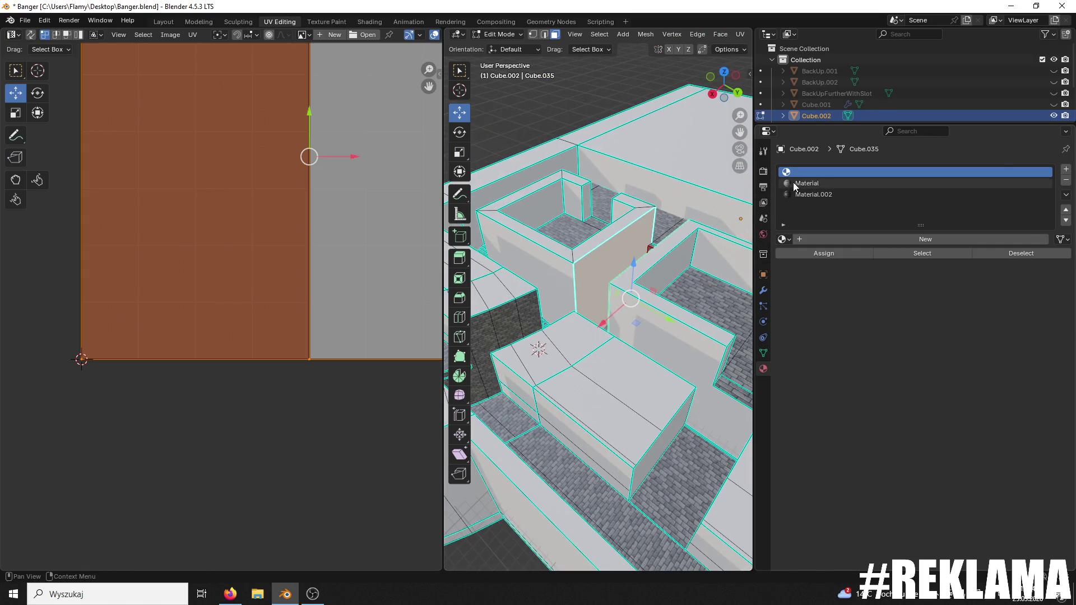
pyautogui.click(814, 253)
pyautogui.scroll(4, 570, 341)
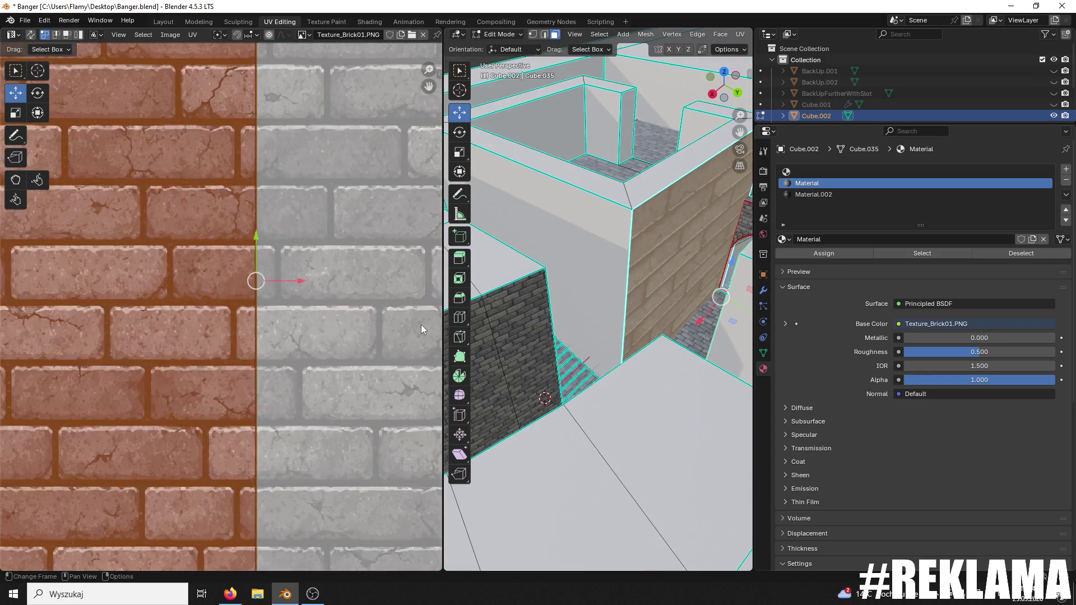
# - Rotate the wall's UV island 180° and rescale it twice
pyautogui.press('Home')
pyautogui.write('r180')
pyautogui.press('Return')
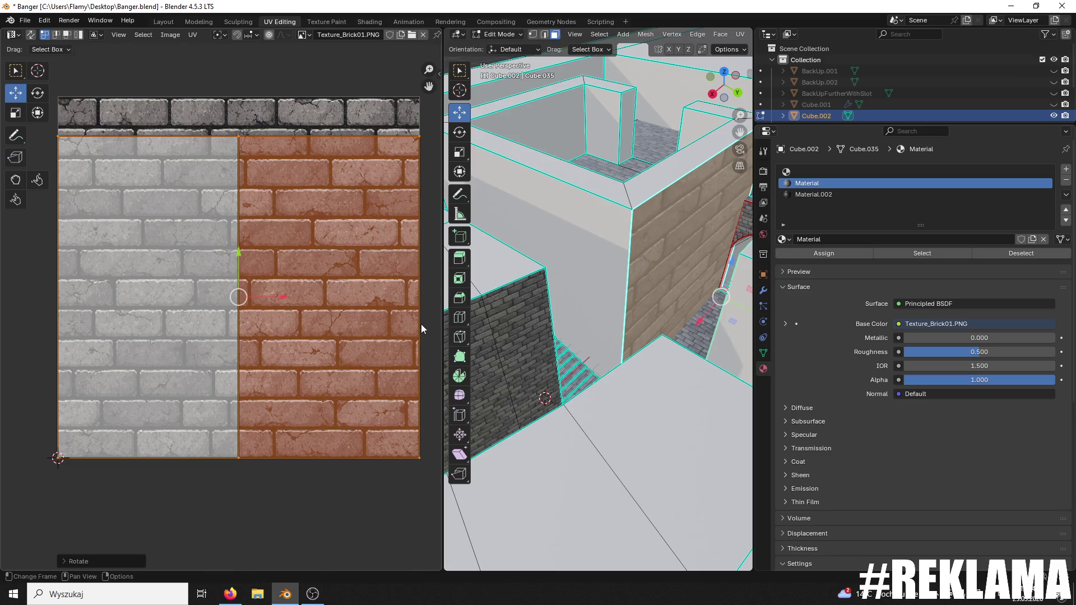
pyautogui.press('s')
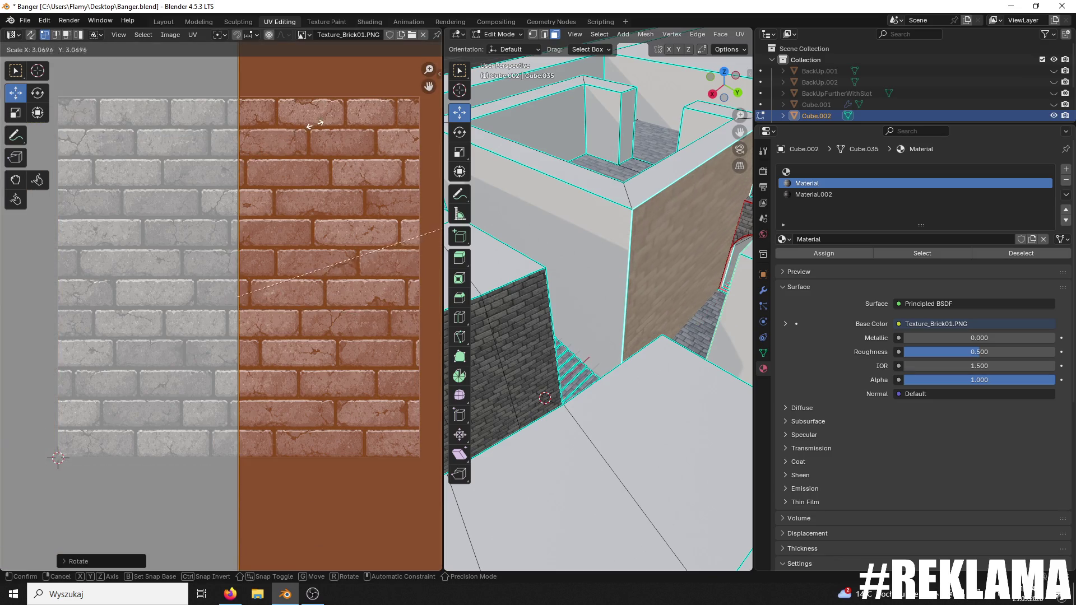
pyautogui.click(94, 539)
pyautogui.scroll(6, 622, 324)
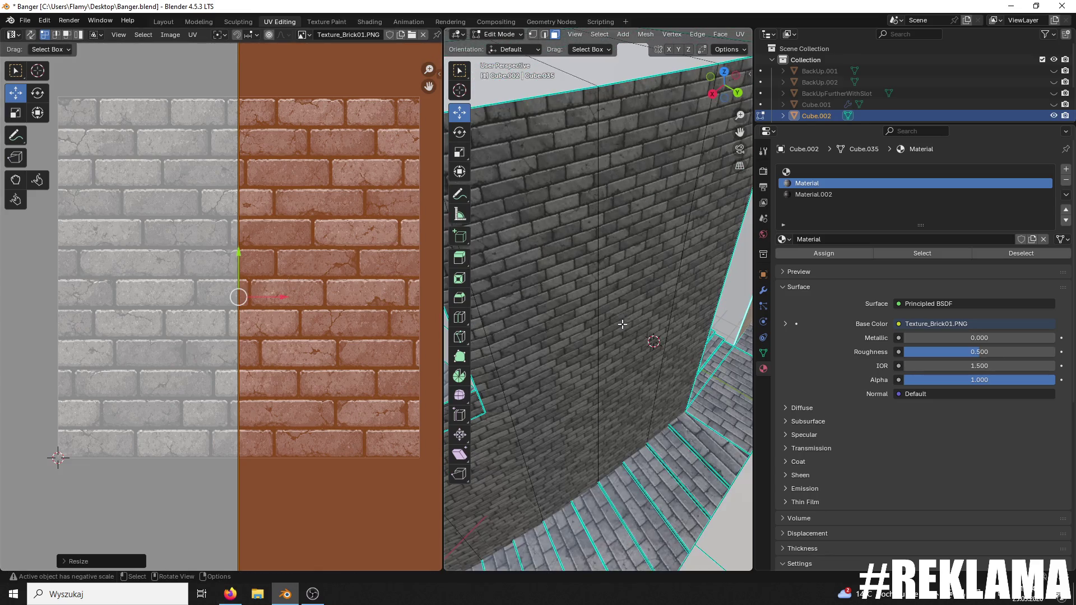
pyautogui.scroll(-8, 628, 382)
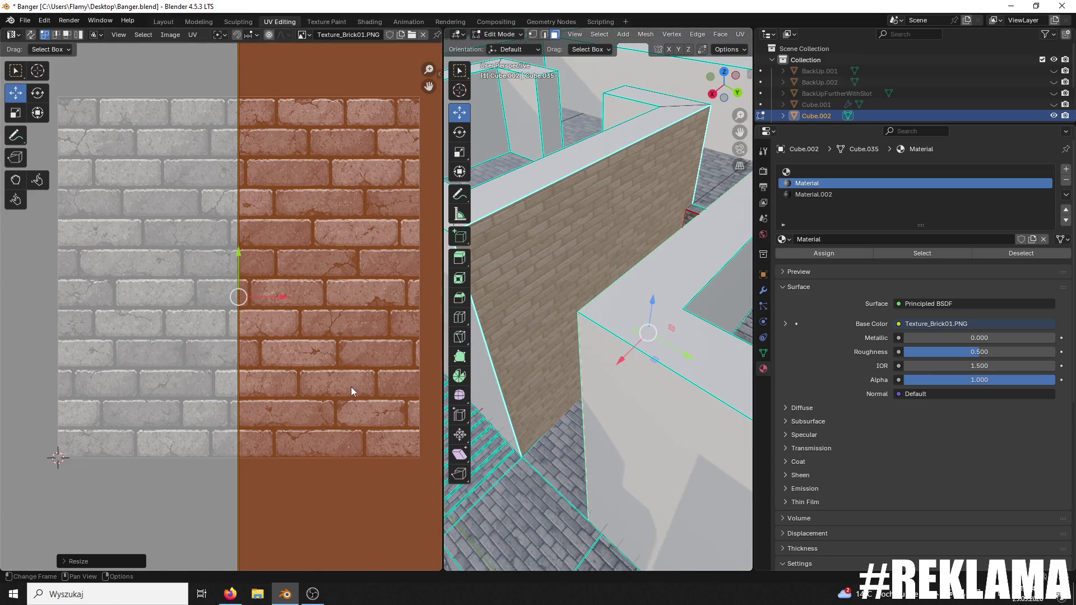
pyautogui.press('s')
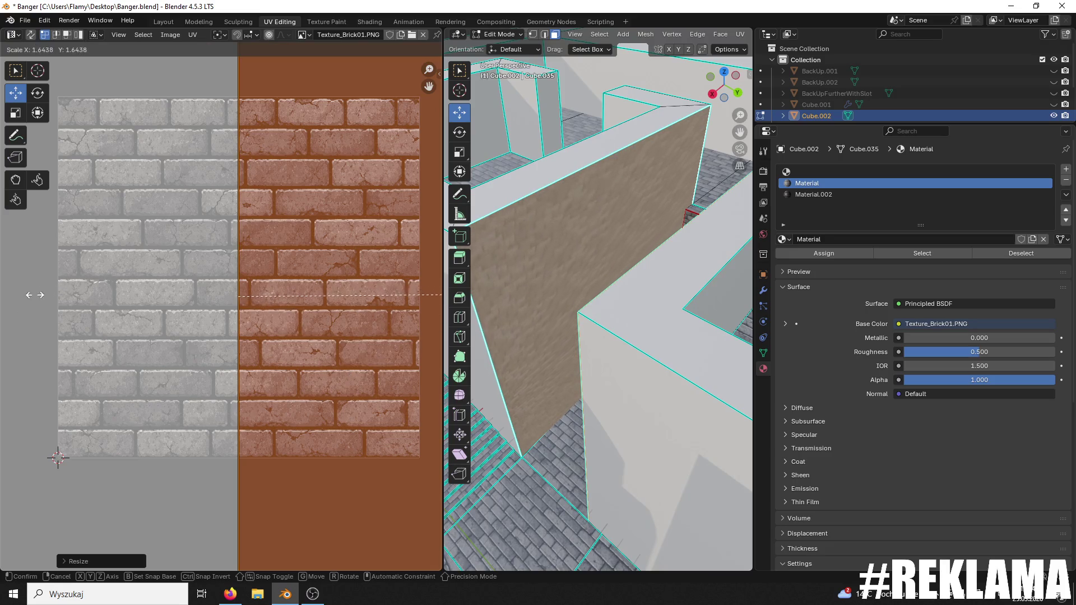
pyautogui.click(32, 297)
# - Stretch the UV island horizontally, then shrink it evenly to about 0.75x
pyautogui.press('s')
pyautogui.press('x')
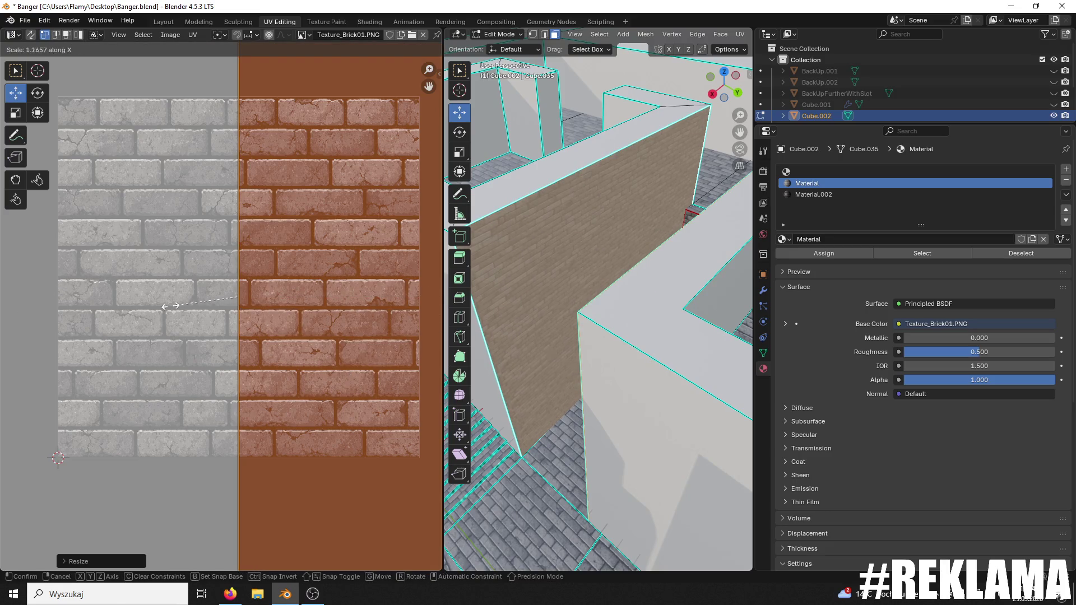
pyautogui.click(156, 302)
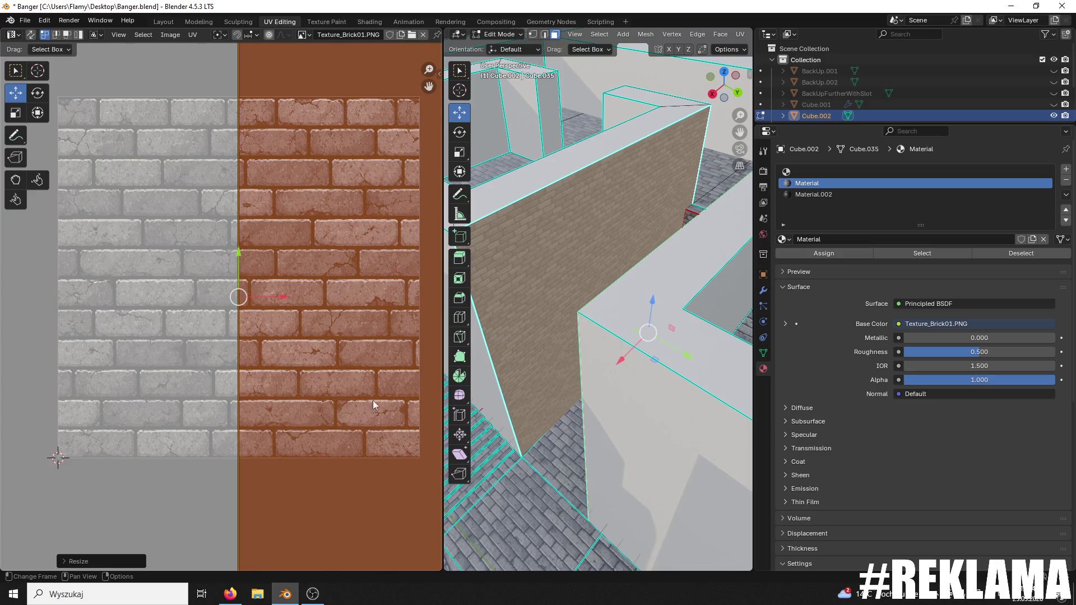
pyautogui.hscroll(-2, 30, 400)
pyautogui.scroll(3, 530, 434)
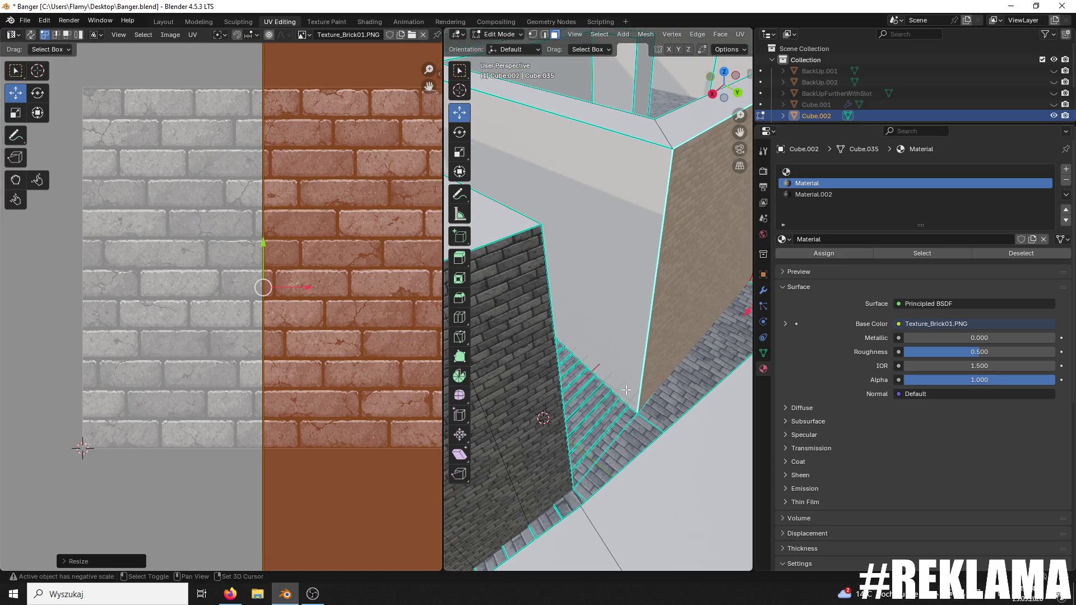
pyautogui.press('s')
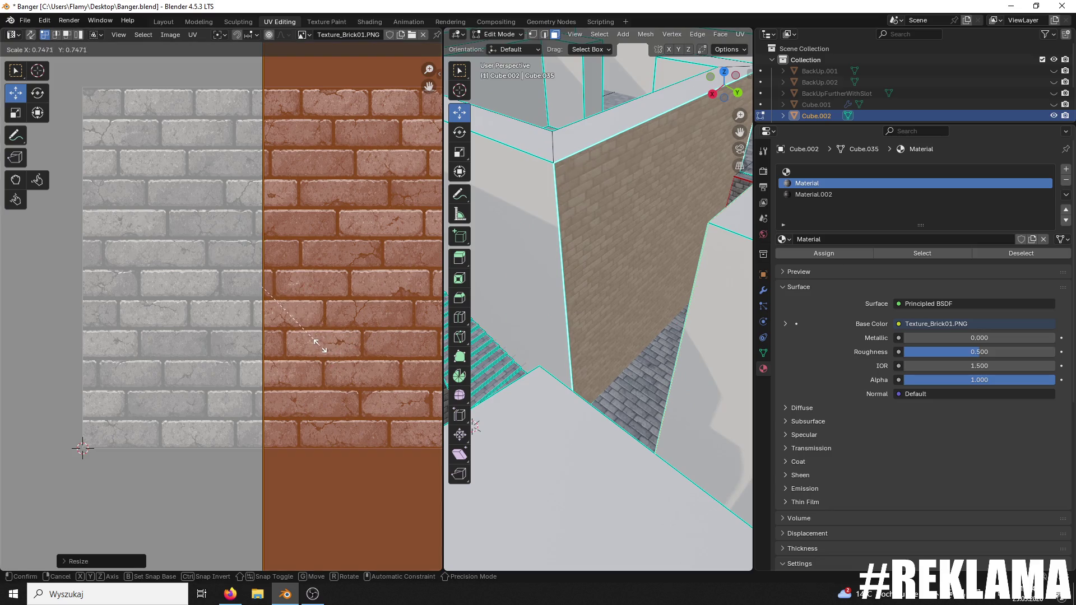
pyautogui.click(317, 347)
pyautogui.scroll(3, 652, 382)
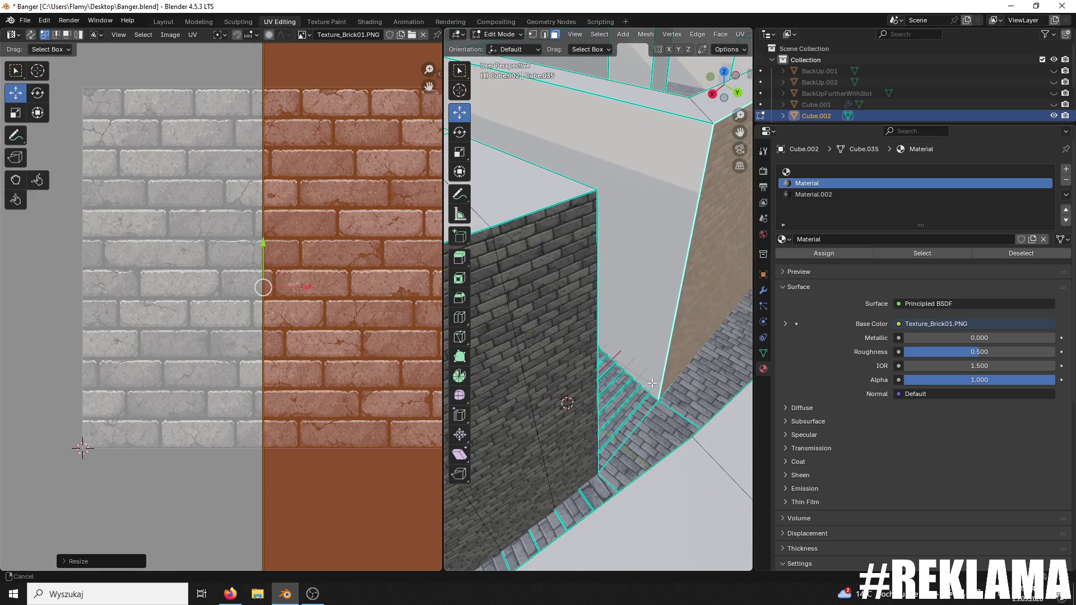
pyautogui.click(660, 375)
pyautogui.scroll(-3, 655, 370)
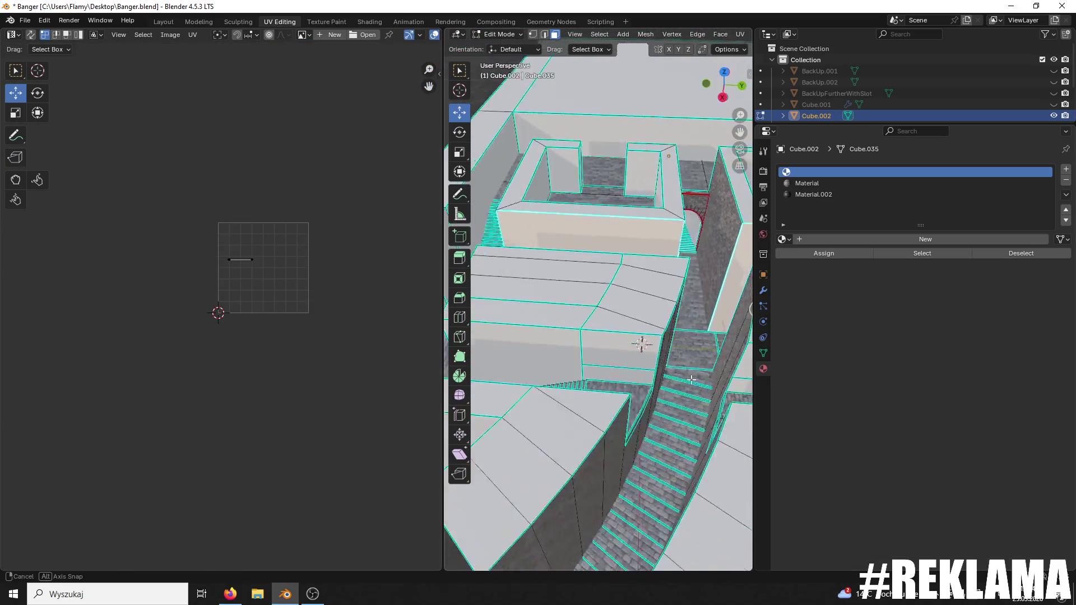
# - Save Banger.blend and orbit around the building to inspect the other walls
pyautogui.hotkey('ctrl', 's')
pyautogui.scroll(-3, 619, 364)
pyautogui.moveTo(619, 364)
pyautogui.mouseDown()
pyautogui.moveTo(734, 355)
pyautogui.moveTo(644, 291)
pyautogui.mouseUp()
pyautogui.scroll(6, 695, 352)
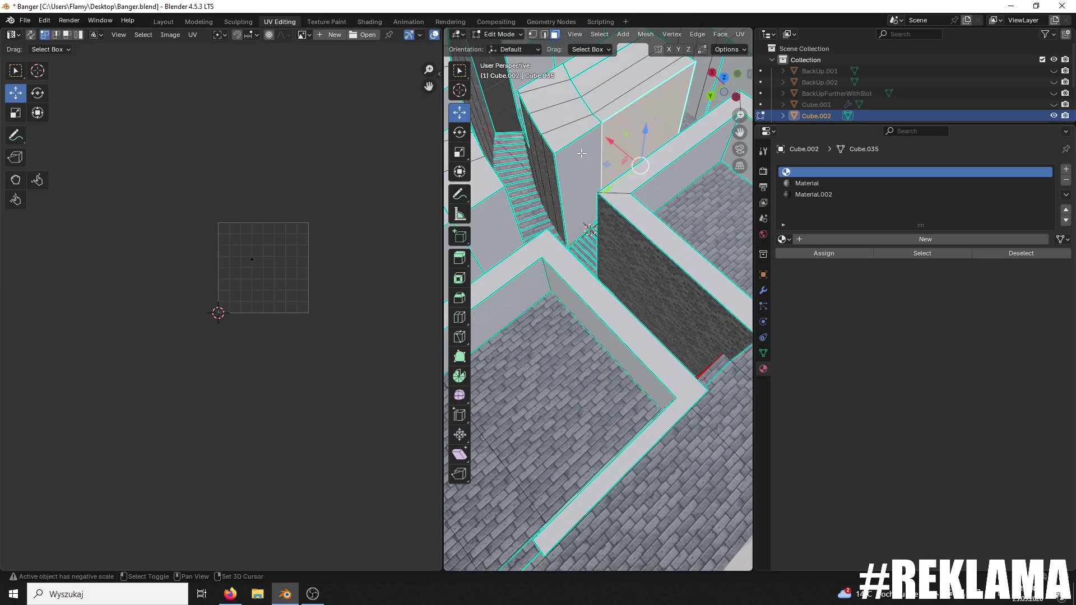
pyautogui.scroll(3, 592, 227)
pyautogui.moveTo(591, 227)
pyautogui.mouseDown()
pyautogui.moveTo(566, 233)
pyautogui.moveTo(643, 212)
pyautogui.moveTo(484, 296)
pyautogui.moveTo(605, 241)
pyautogui.mouseUp()
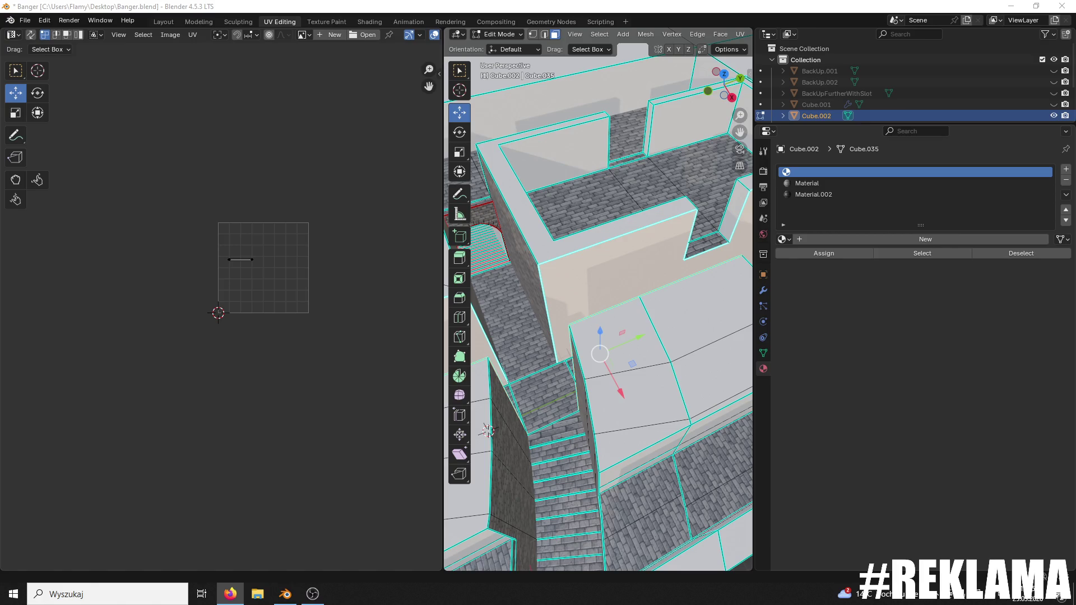
# - Preview a loop cut across the lower face, then select and frame that wall face
pyautogui.scroll(3, 506, 343)
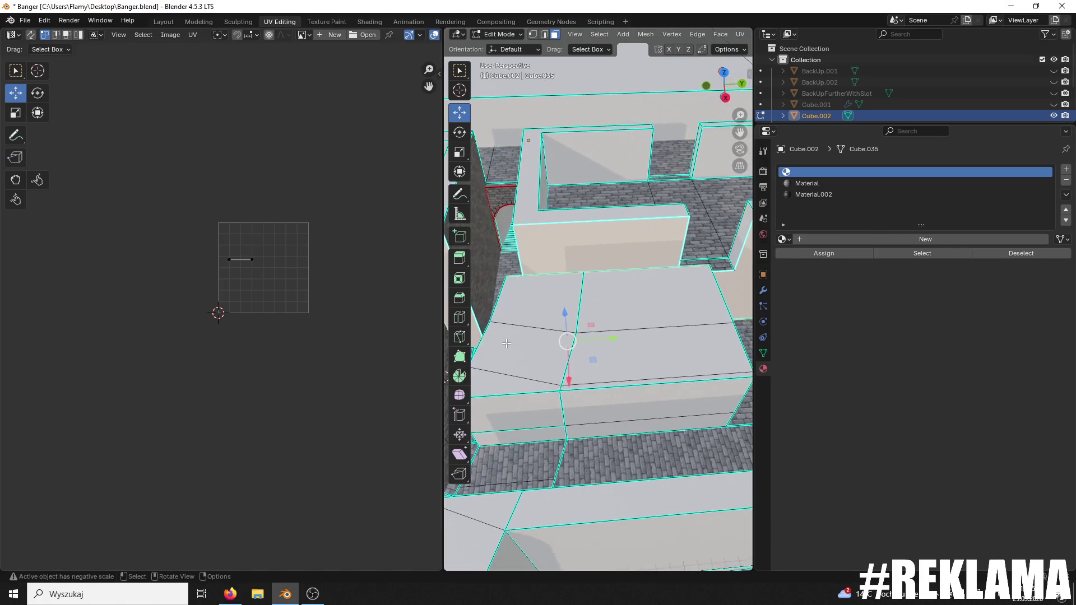
pyautogui.hotkey('ctrl', 'r')
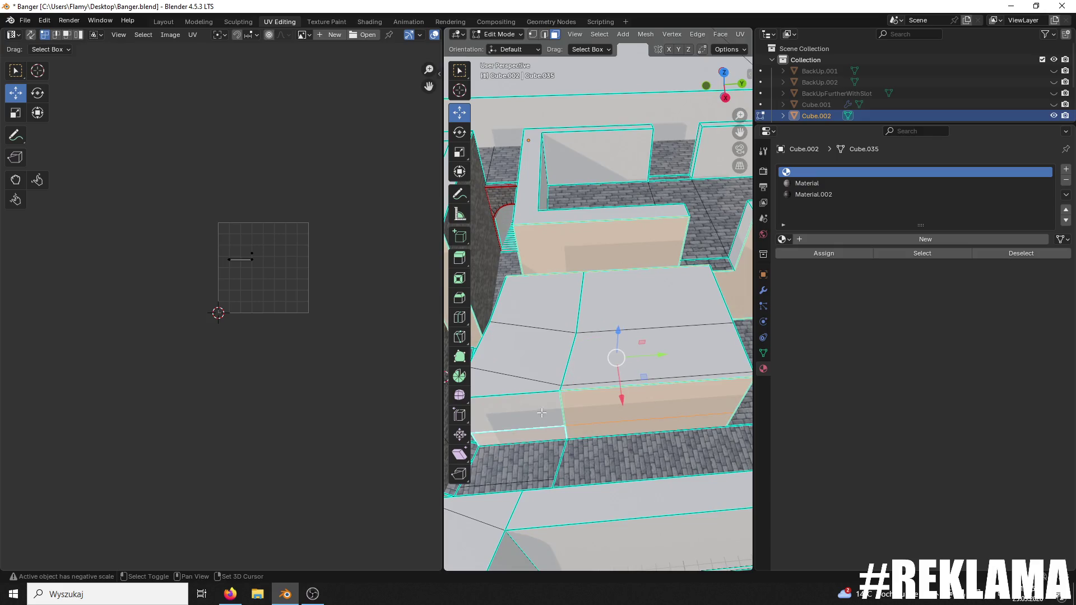
pyautogui.scroll(-5, 570, 382)
pyautogui.scroll(5, 560, 373)
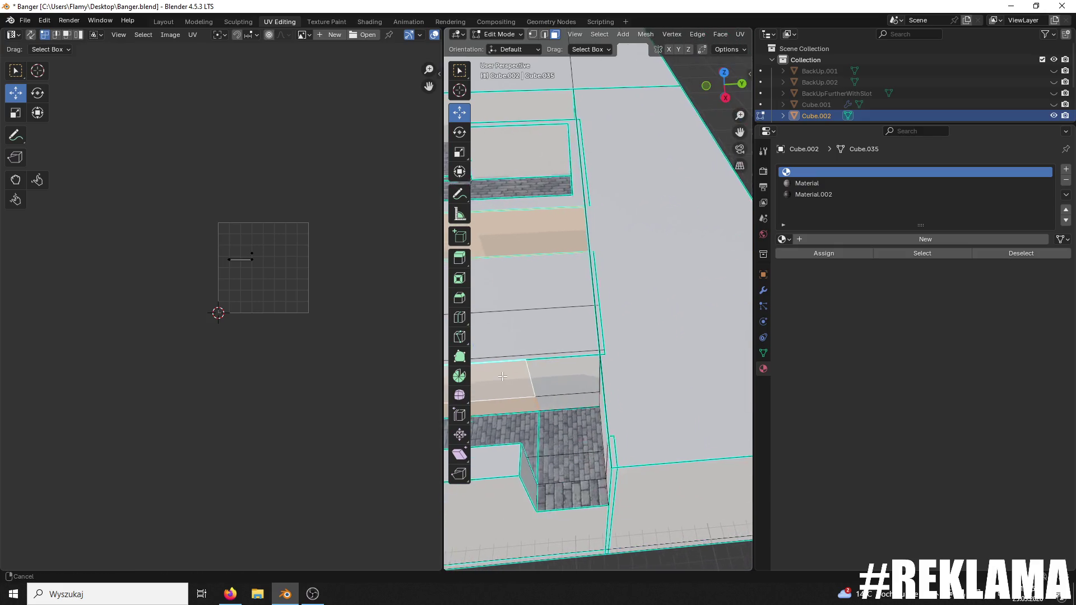
pyautogui.click(595, 386)
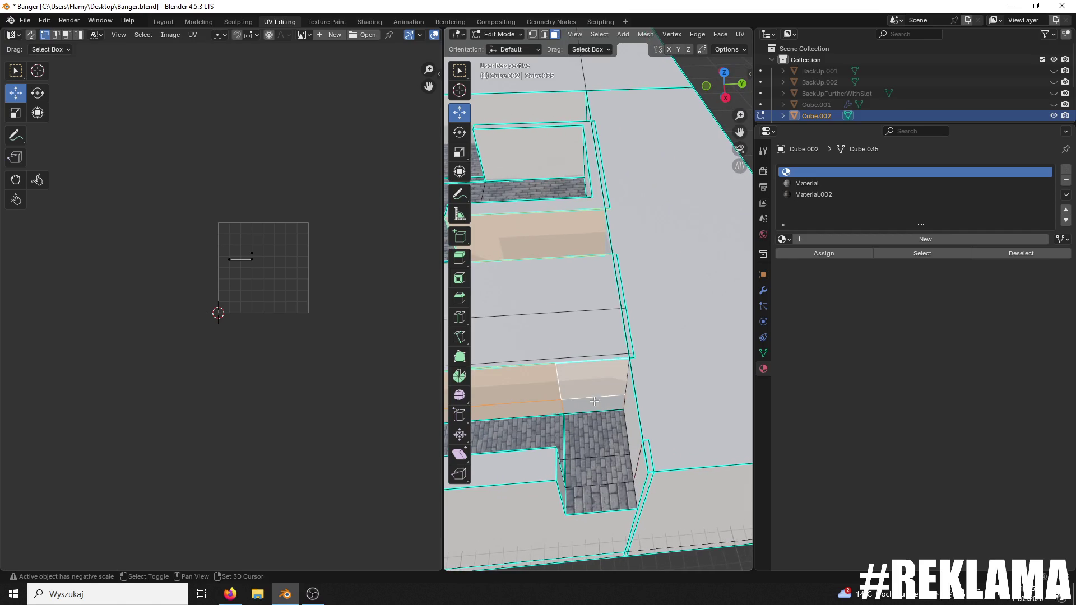
pyautogui.press('KP_Decimal')
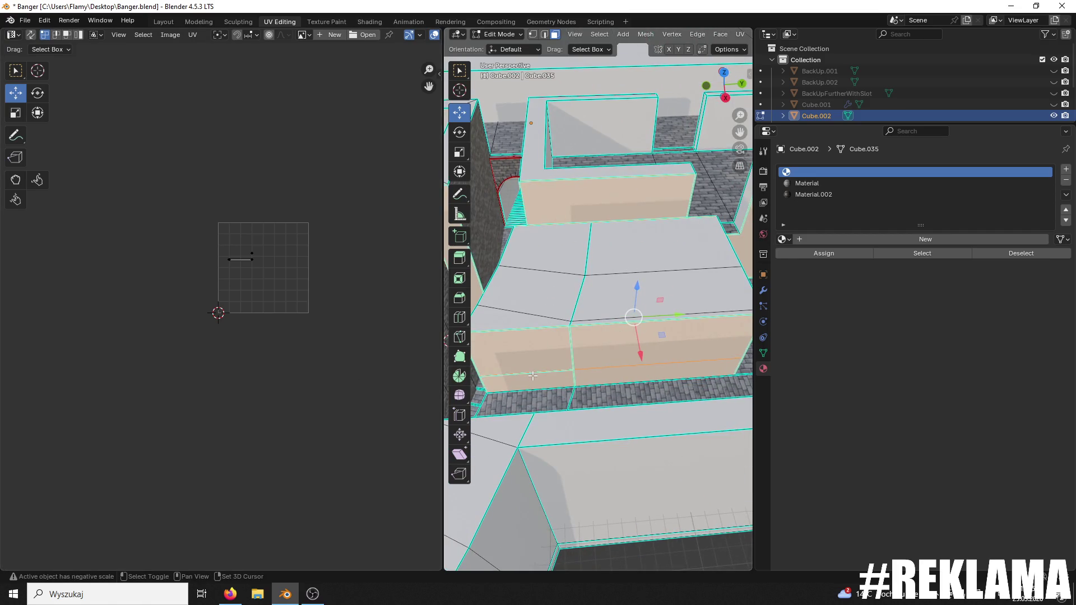
# - Select a narrow wall face and its neighbour, check the walls and stairs, then switch to Firefox
pyautogui.click(607, 338)
pyautogui.moveTo(529, 355)
pyautogui.mouseDown()
pyautogui.moveTo(740, 327)
pyautogui.moveTo(490, 290)
pyautogui.moveTo(596, 228)
pyautogui.mouseUp()
pyautogui.keyDown('shift'); pyautogui.click(541, 263); pyautogui.keyUp('shift')
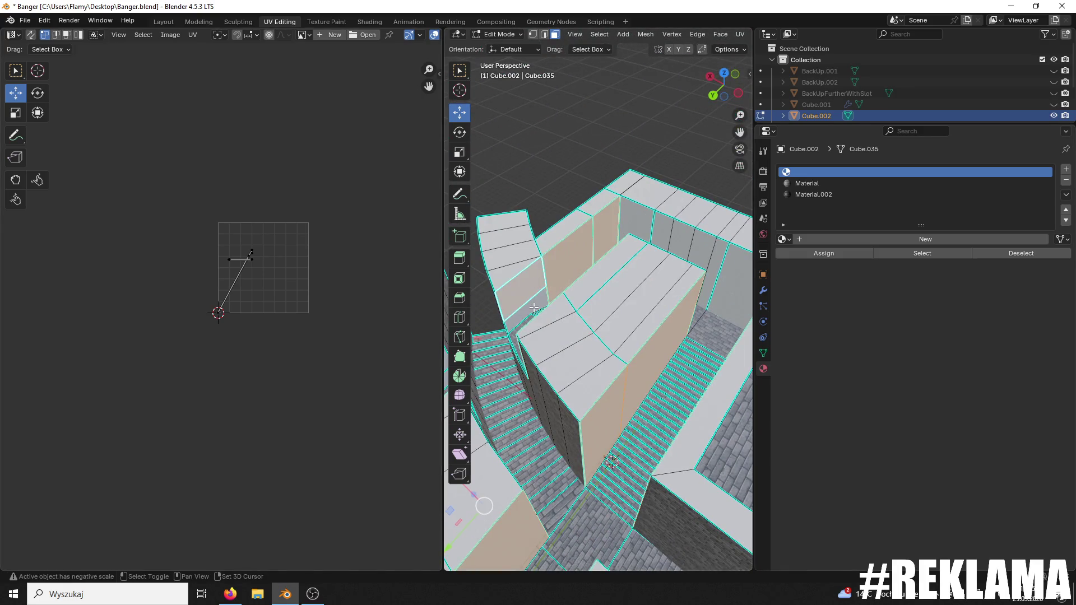
pyautogui.moveTo(524, 307); pyautogui.dragTo(583, 290)
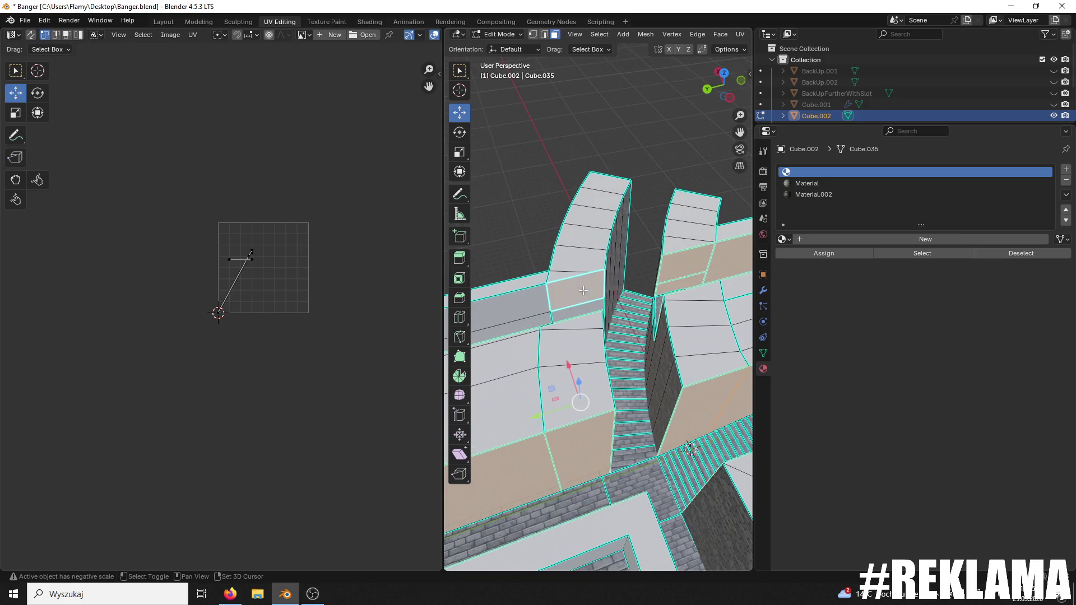
pyautogui.moveTo(527, 327)
pyautogui.mouseDown()
pyautogui.moveTo(650, 296)
pyautogui.moveTo(696, 415)
pyautogui.moveTo(685, 367)
pyautogui.moveTo(568, 329)
pyautogui.mouseUp()
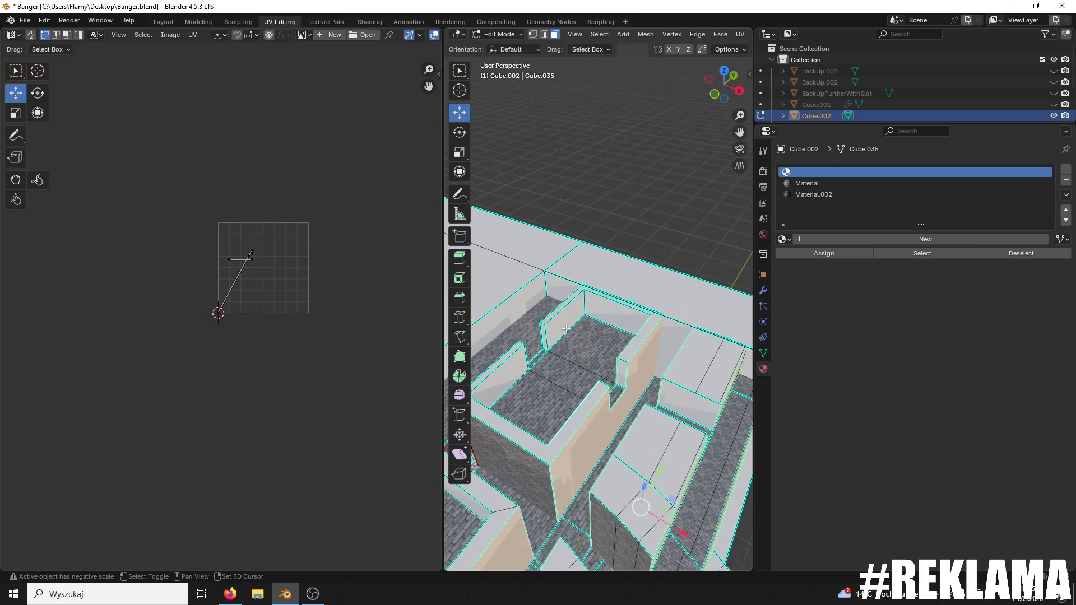
pyautogui.moveTo(508, 364); pyautogui.dragTo(387, 337)
pyautogui.moveTo(482, 338)
pyautogui.mouseDown()
pyautogui.moveTo(626, 336)
pyautogui.moveTo(586, 326)
pyautogui.moveTo(672, 291)
pyautogui.mouseUp()
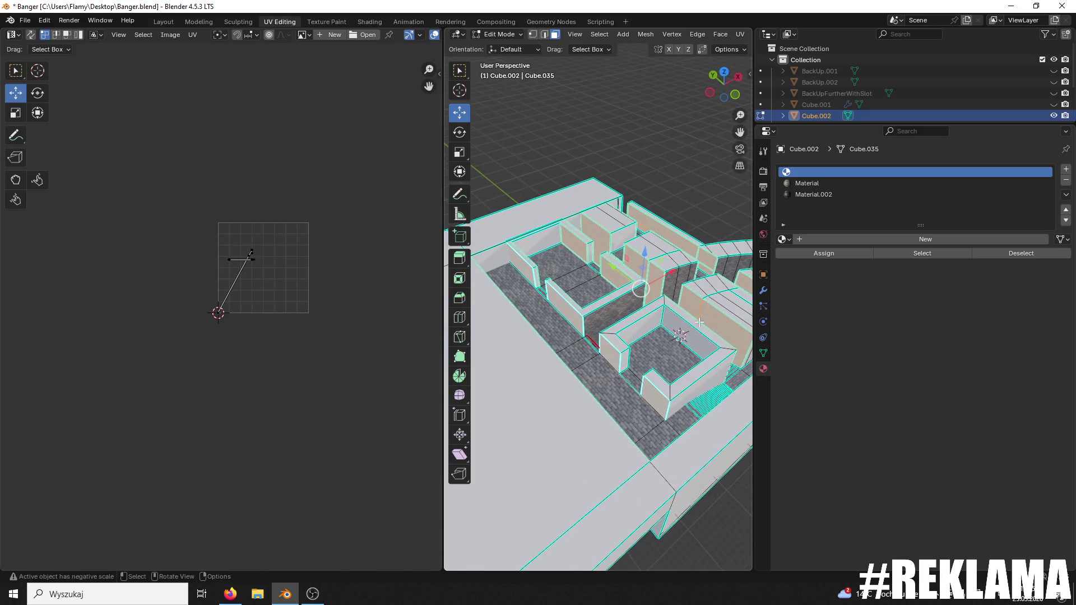
pyautogui.hotkey('alt', 'Tab')
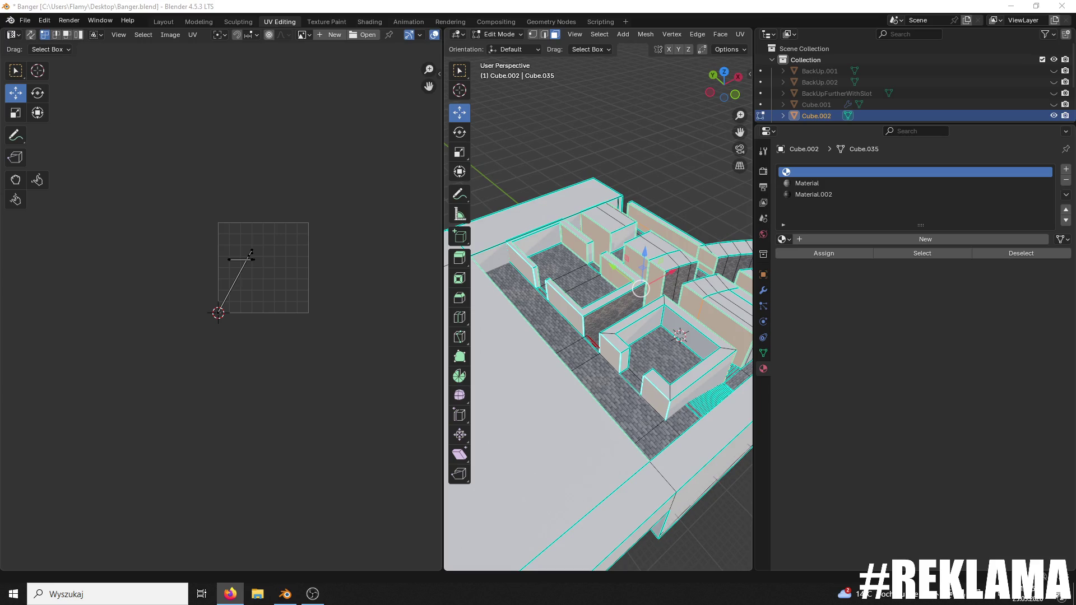